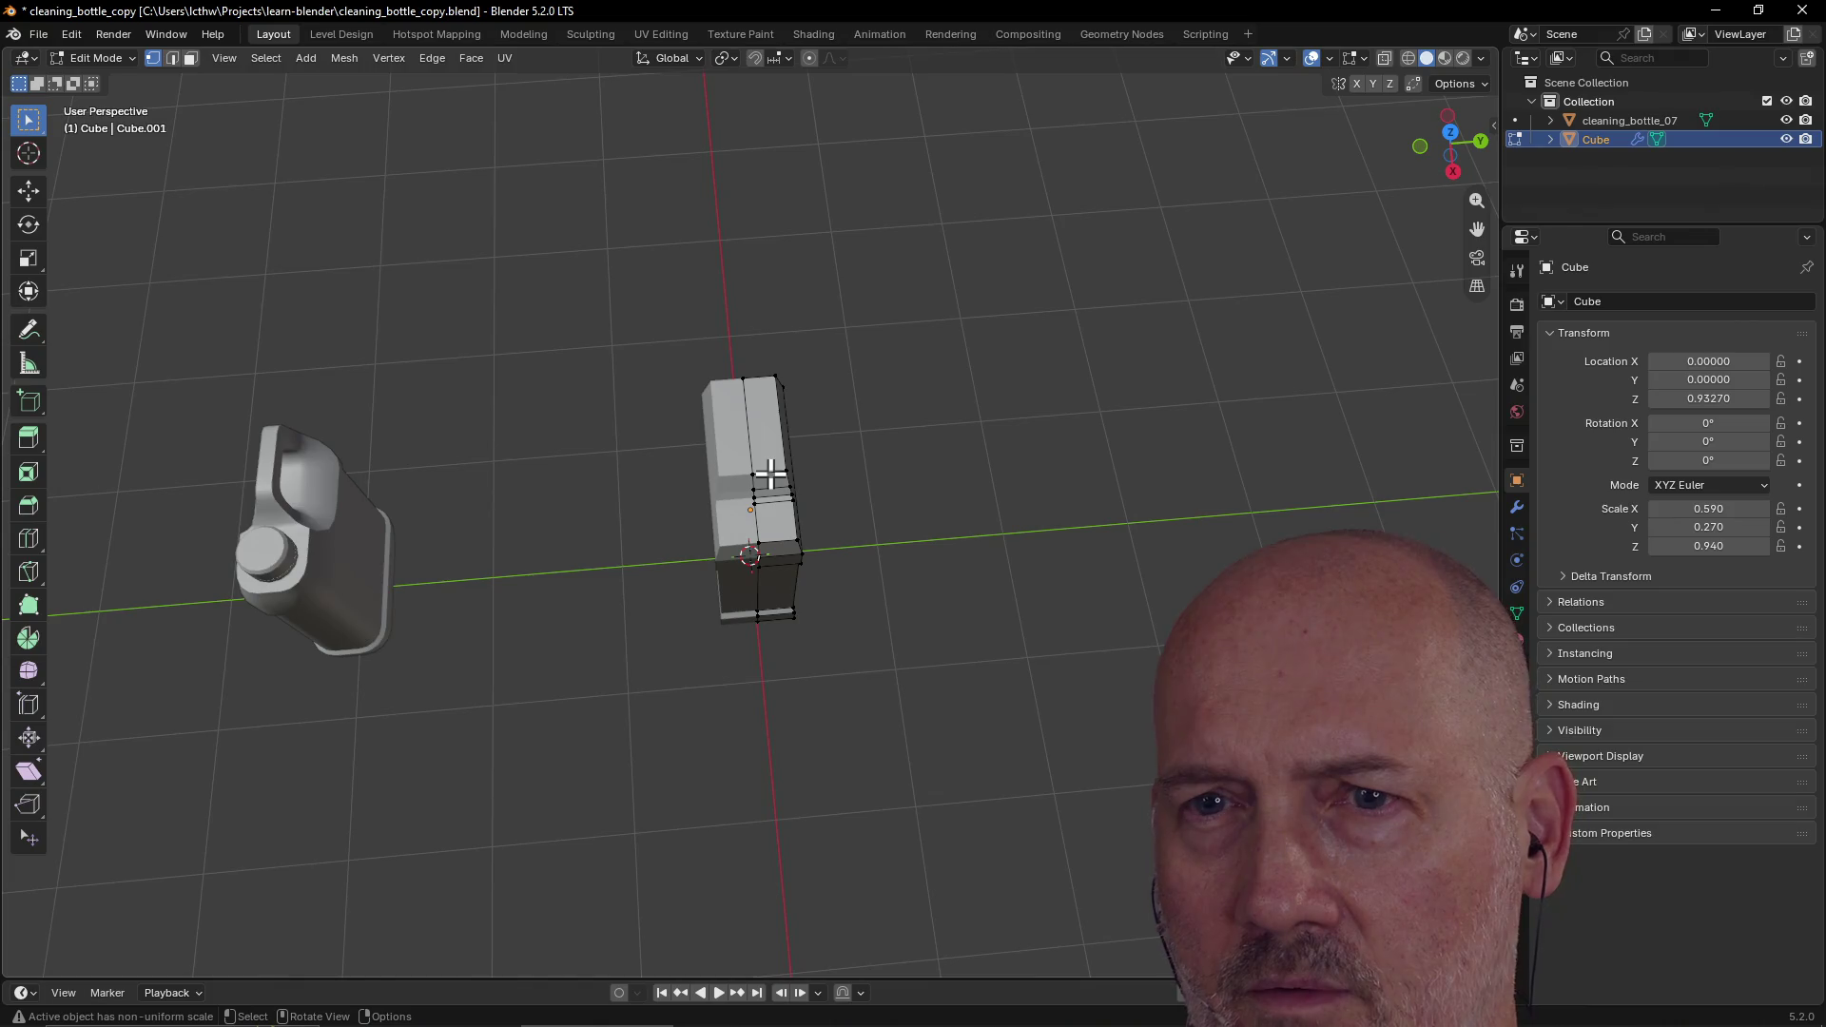
Step: Leave Edit Mode for Object Mode and orbit to a near top-down view of the Cube
mouse_move(799, 481)
middle_mouse_down()
mouse_move(603, 477)
mouse_move(596, 419)
mouse_move(897, 396)
mouse_move(922, 428)
mouse_move(883, 390)
mouse_move(1008, 526)
mouse_move(1019, 469)
mouse_move(893, 493)
mouse_move(1007, 411)
mouse_move(1028, 465)
mouse_move(733, 384)
mouse_move(869, 367)
mouse_move(795, 396)
mouse_move(728, 306)
middle_mouse_up()
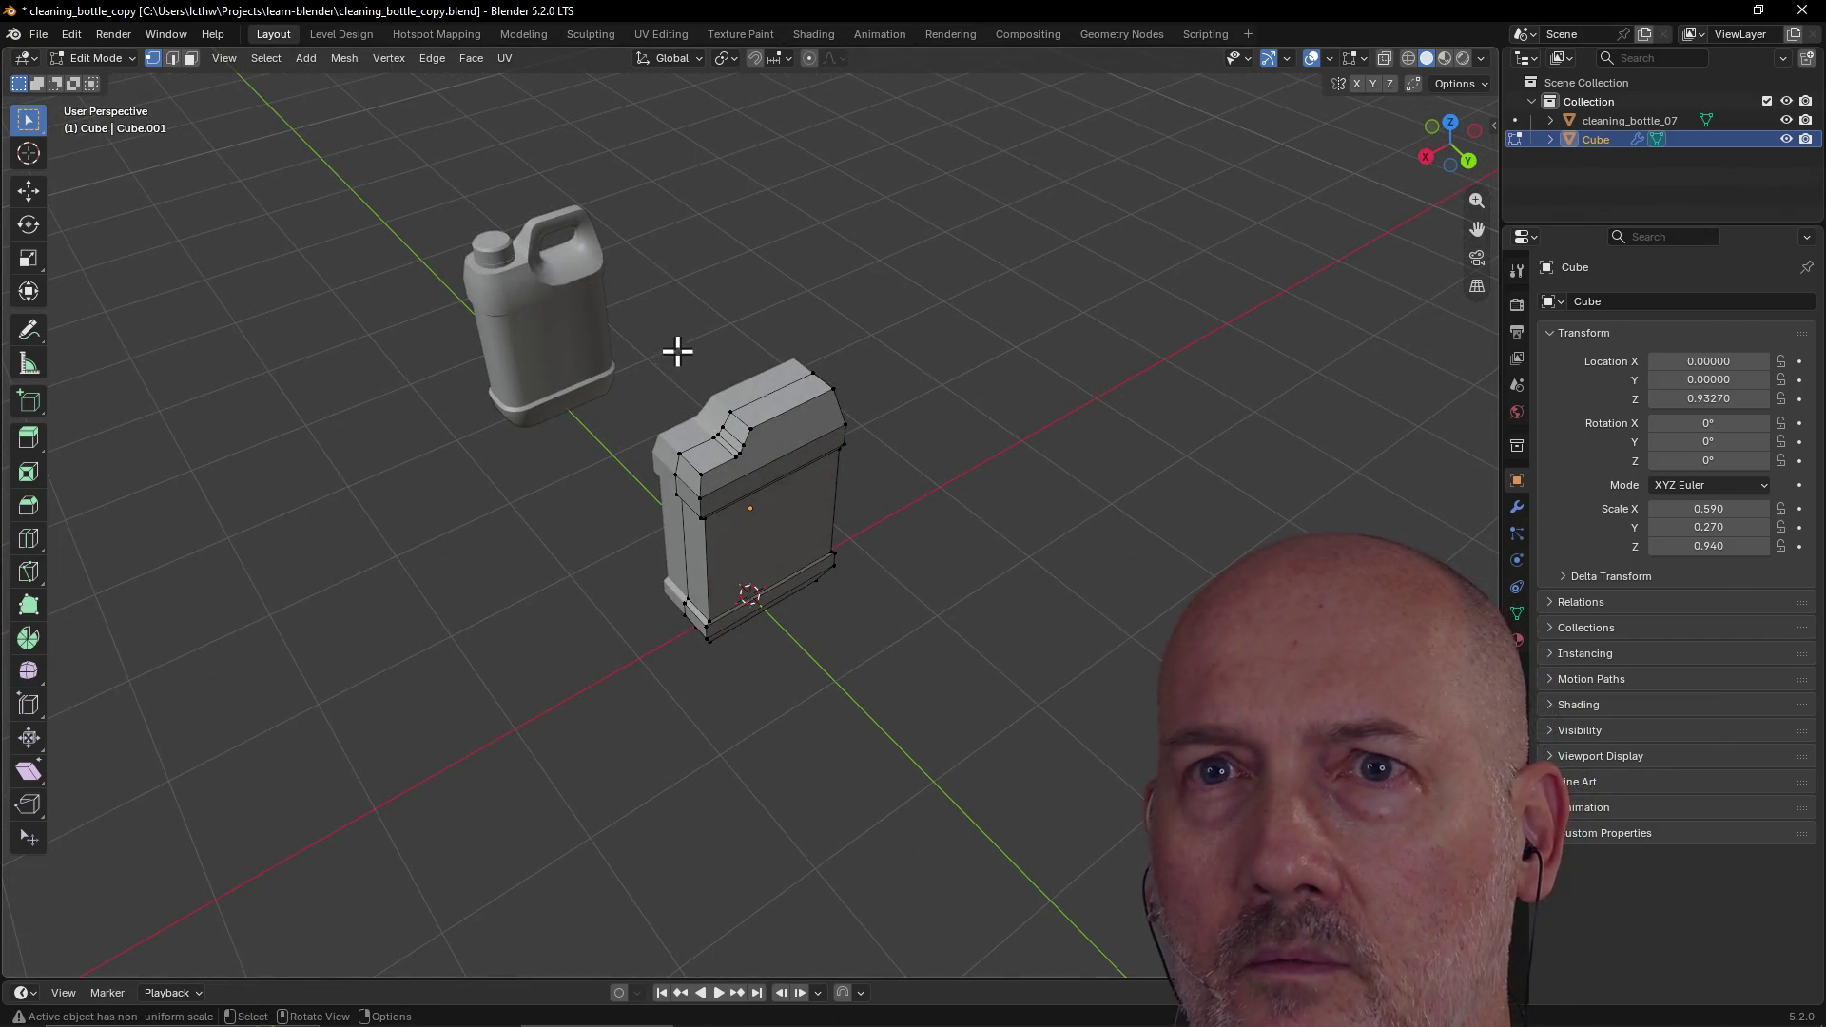
key("Tab")
mouse_move(633, 374)
middle_mouse_down()
mouse_move(774, 408)
mouse_move(758, 480)
mouse_move(746, 469)
middle_mouse_up()
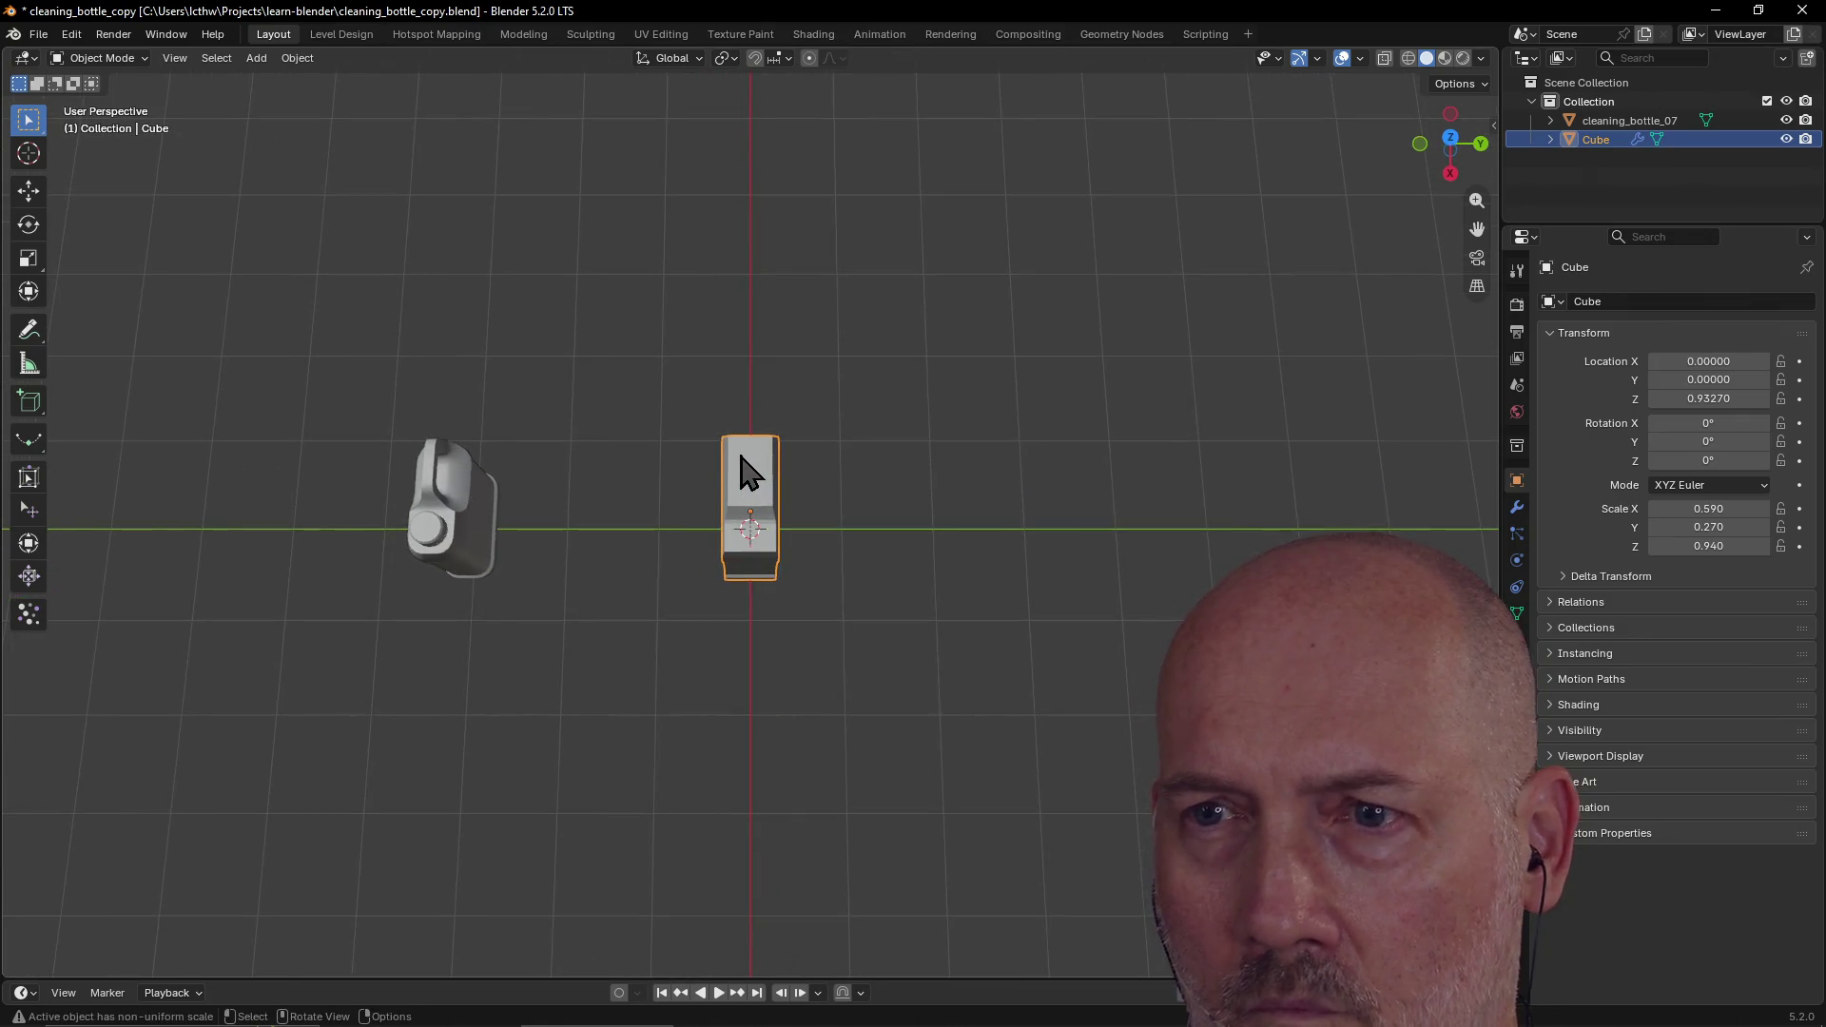
Step: Move the Cube along Y to -1.84881, beside the reference bottle
key("g")
key("y")
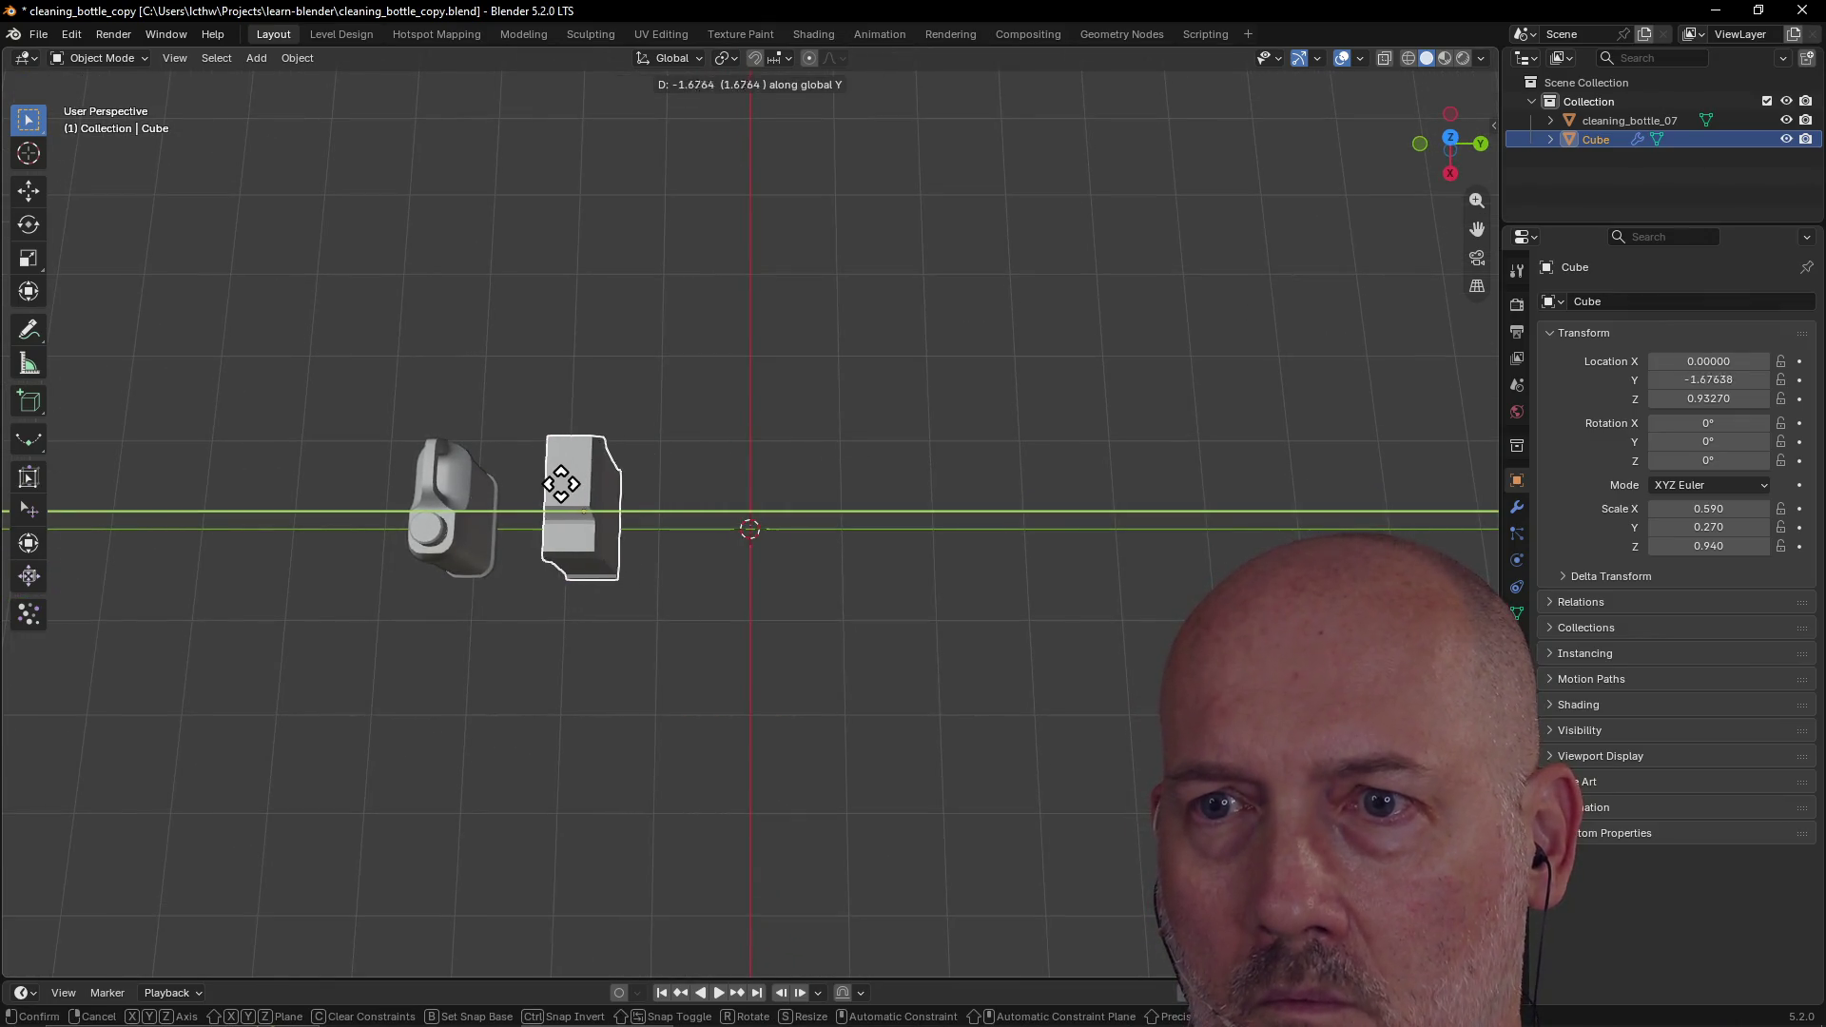
left_click(608, 460)
Step: Frame the Cube, then switch to a zoomed, centred Top view of both objects
key("grave")
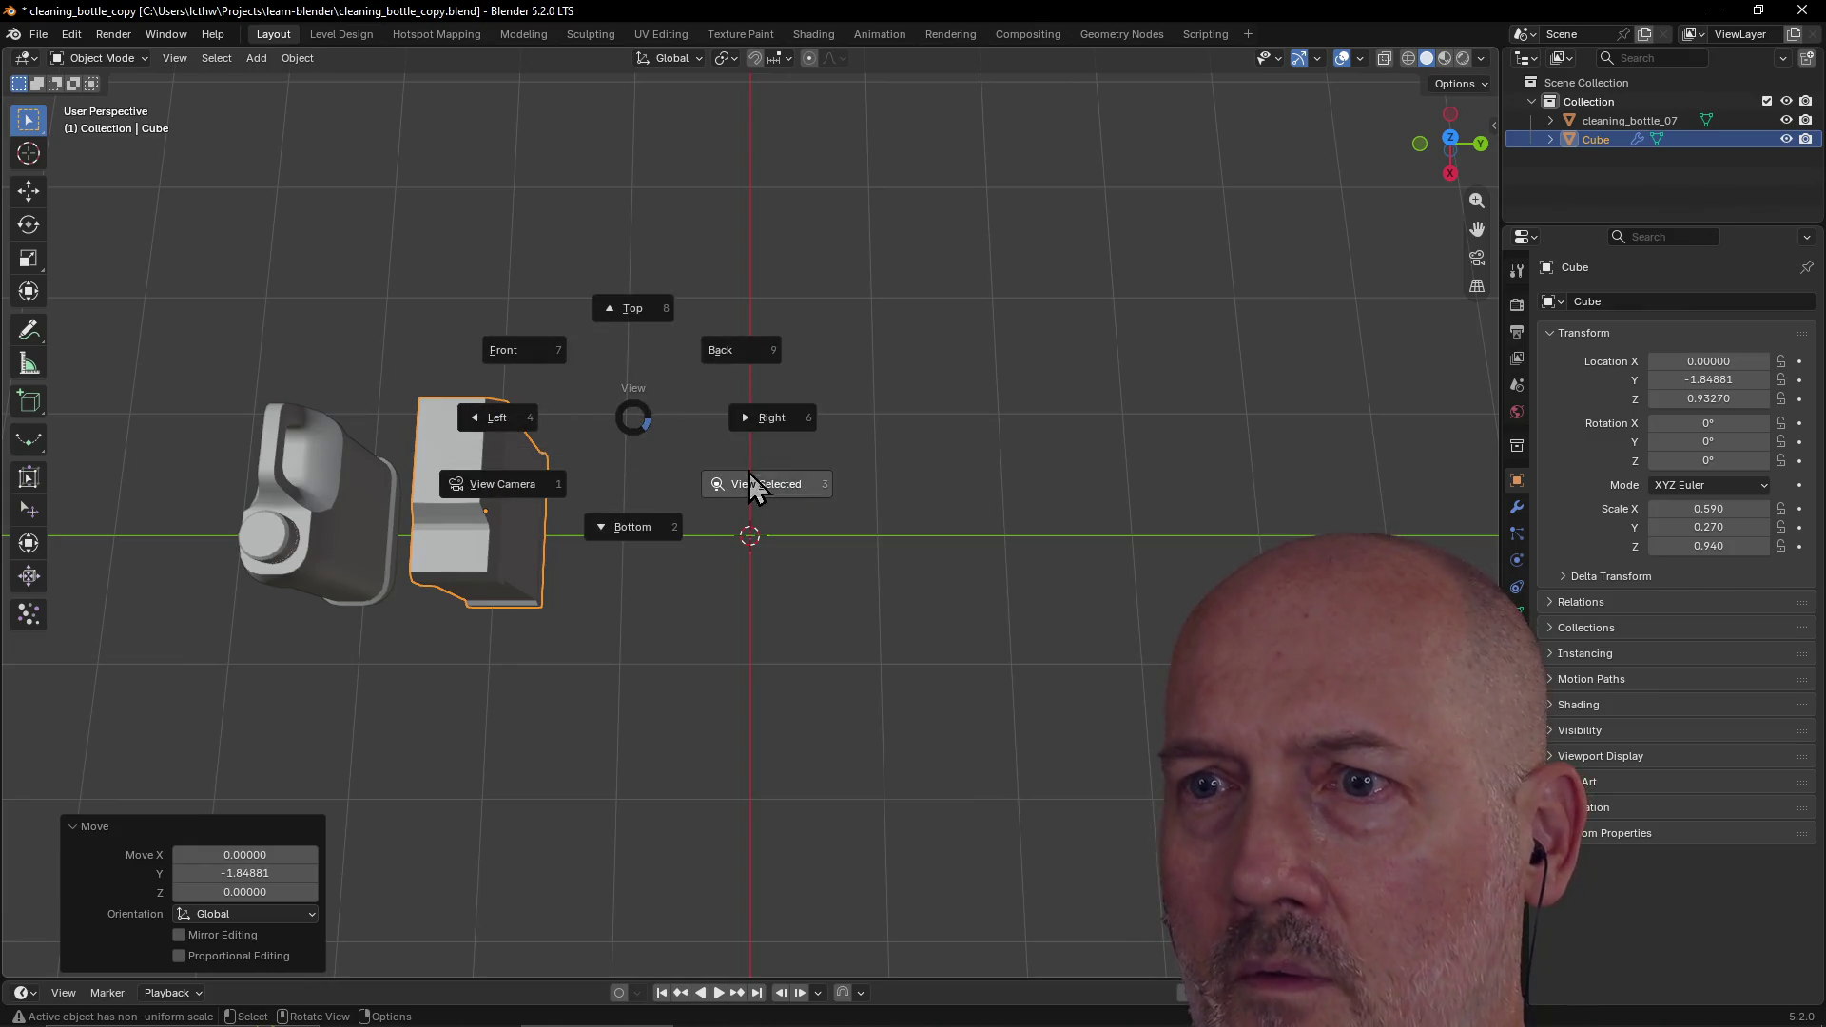
left_click(754, 487)
scroll(755, 484, "down", 5)
mouse_move(756, 483)
middle_mouse_down()
mouse_move(665, 517)
mouse_move(482, 510)
mouse_move(767, 456)
mouse_move(780, 531)
mouse_move(742, 495)
middle_mouse_up()
key("grave")
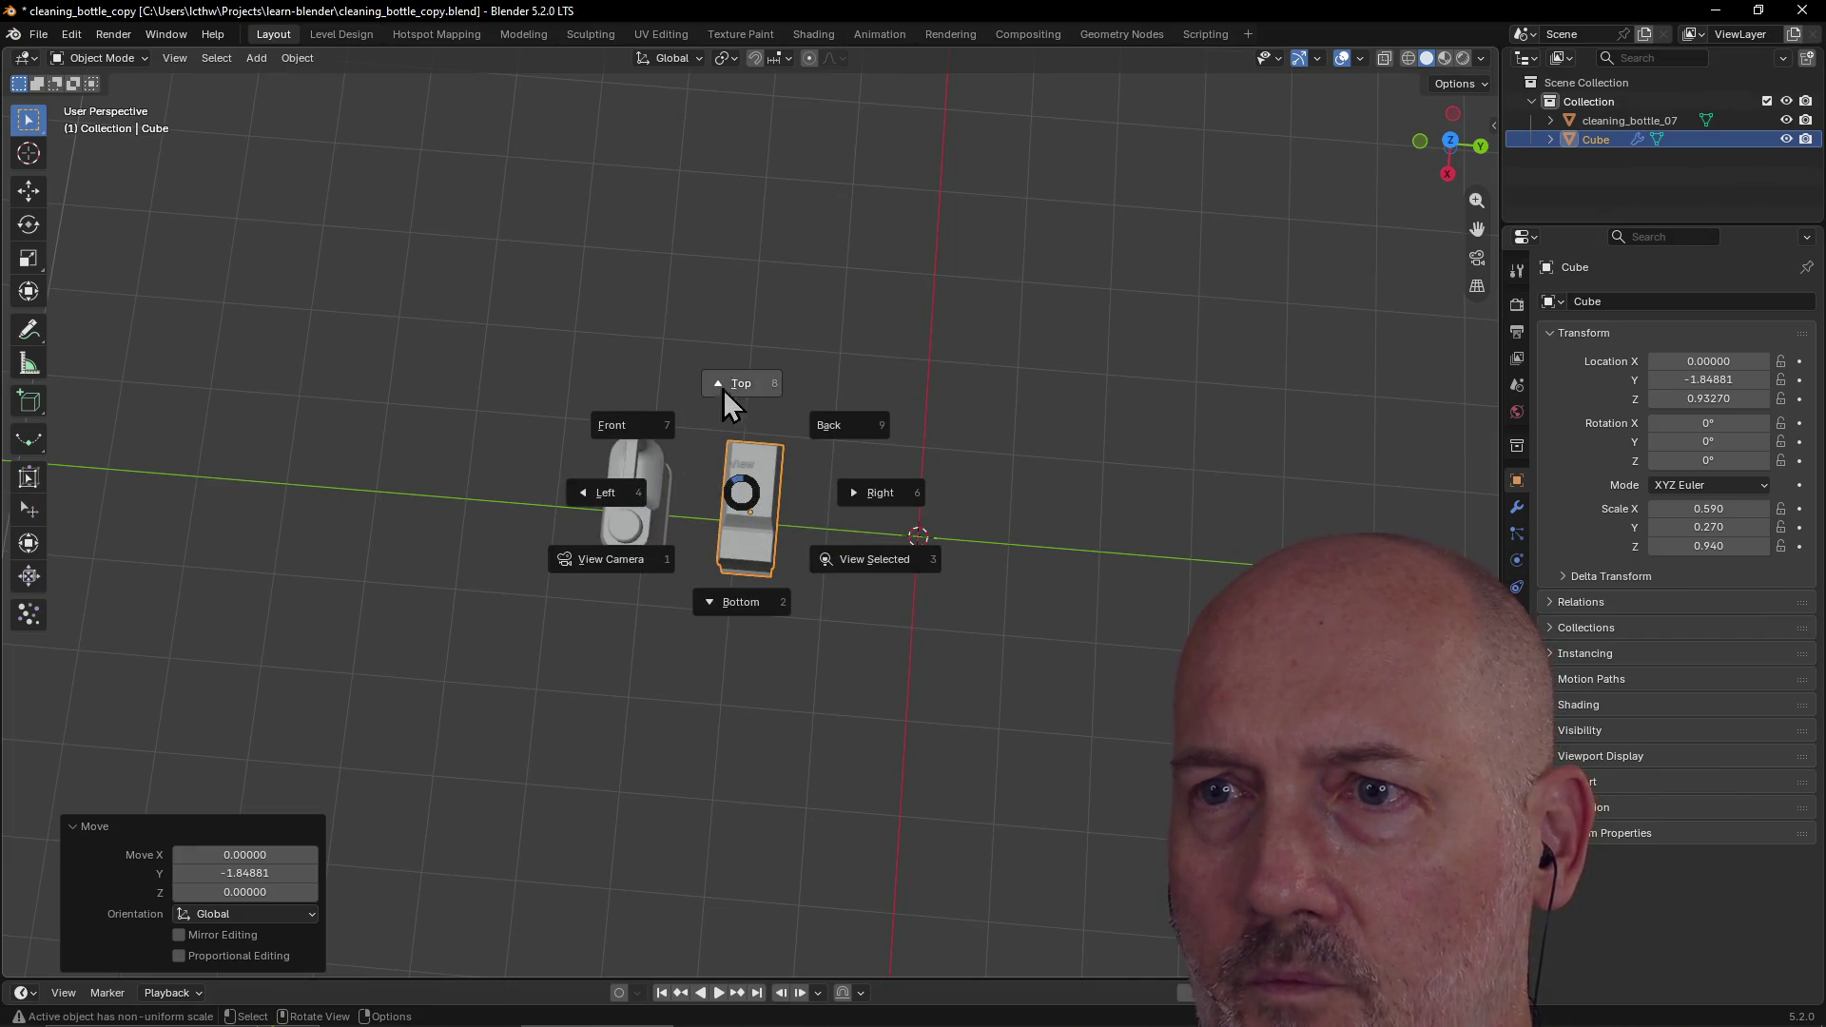
left_click(732, 387)
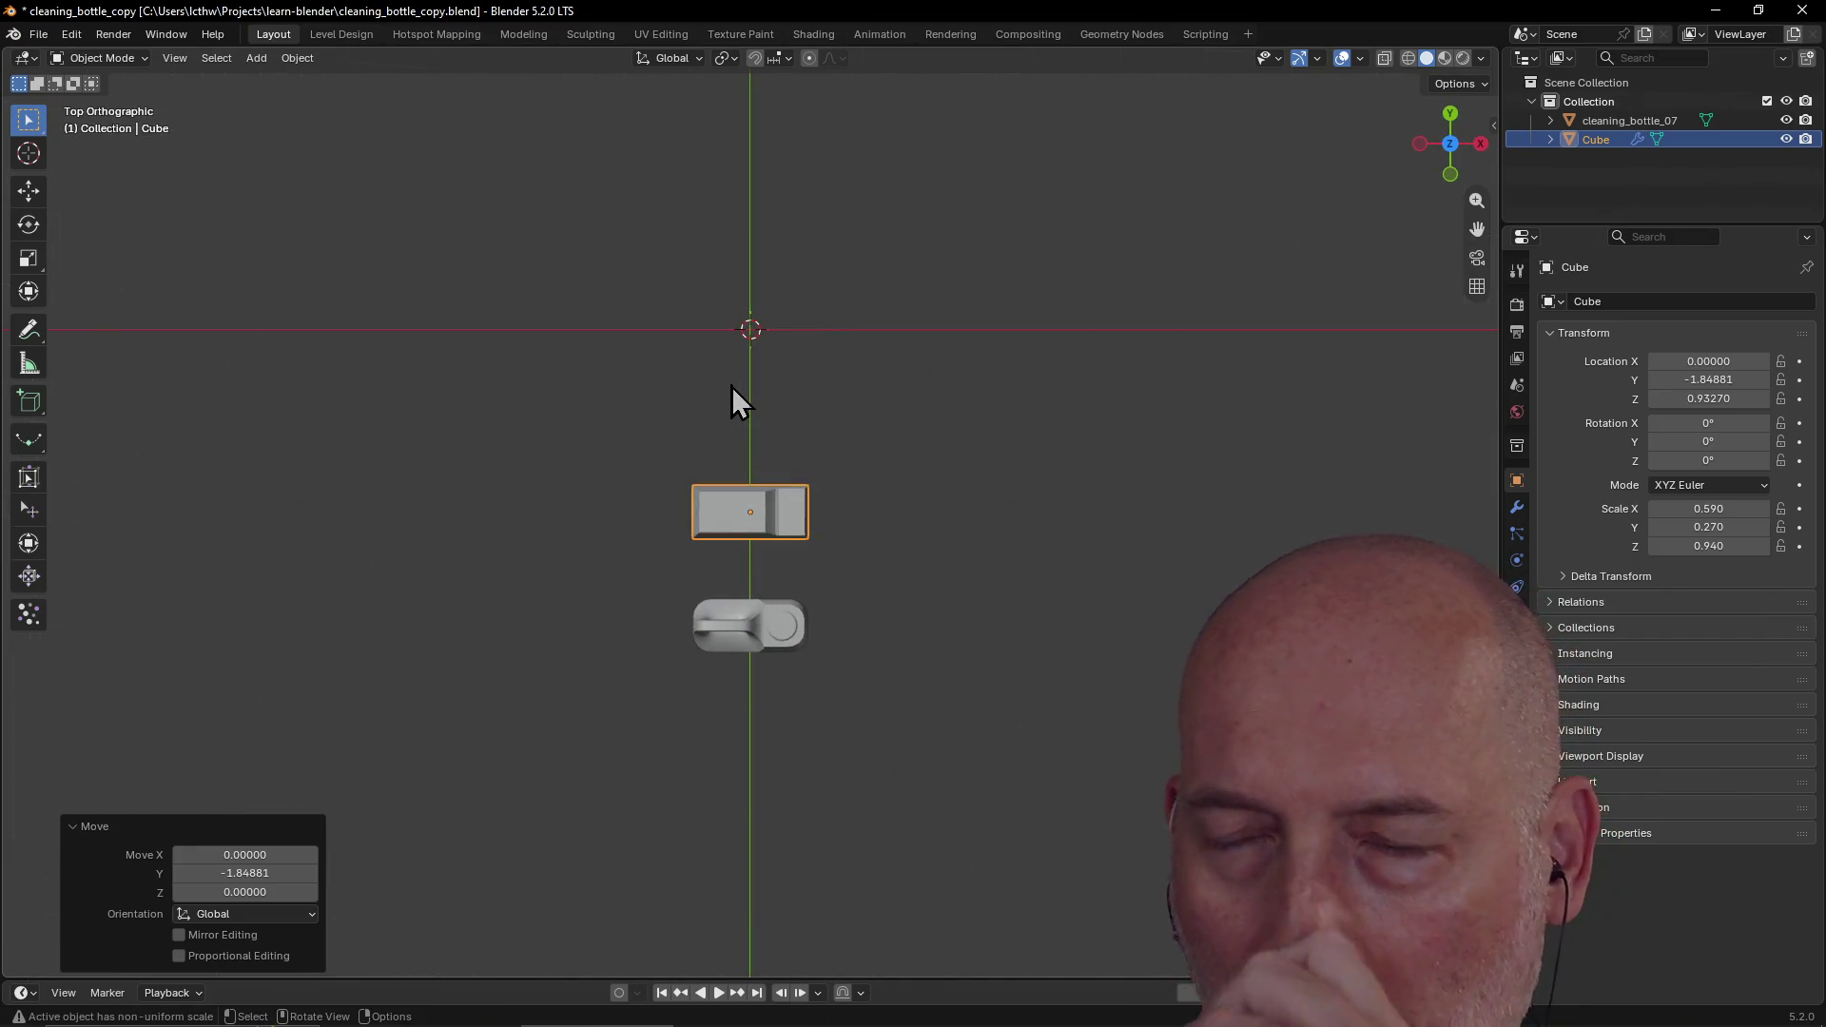
scroll(799, 509, "up", 6)
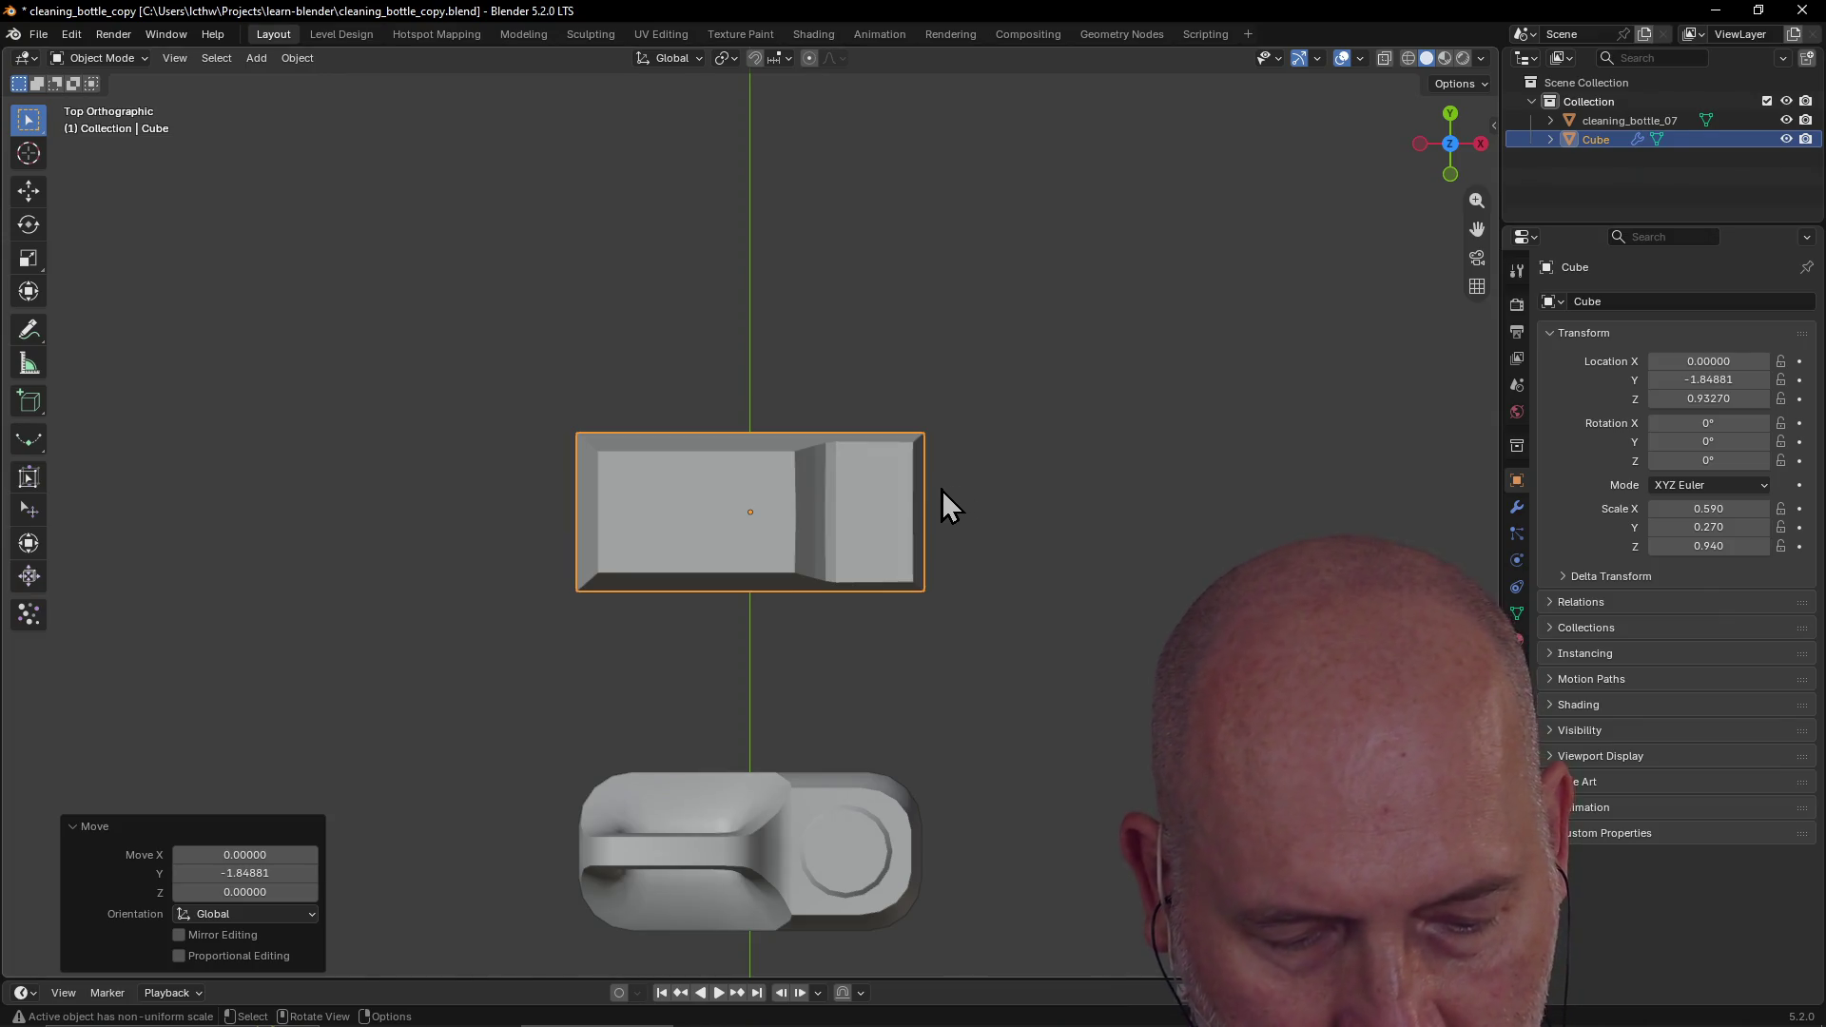
middle_click_drag(941, 489, 947, 295, "shift")
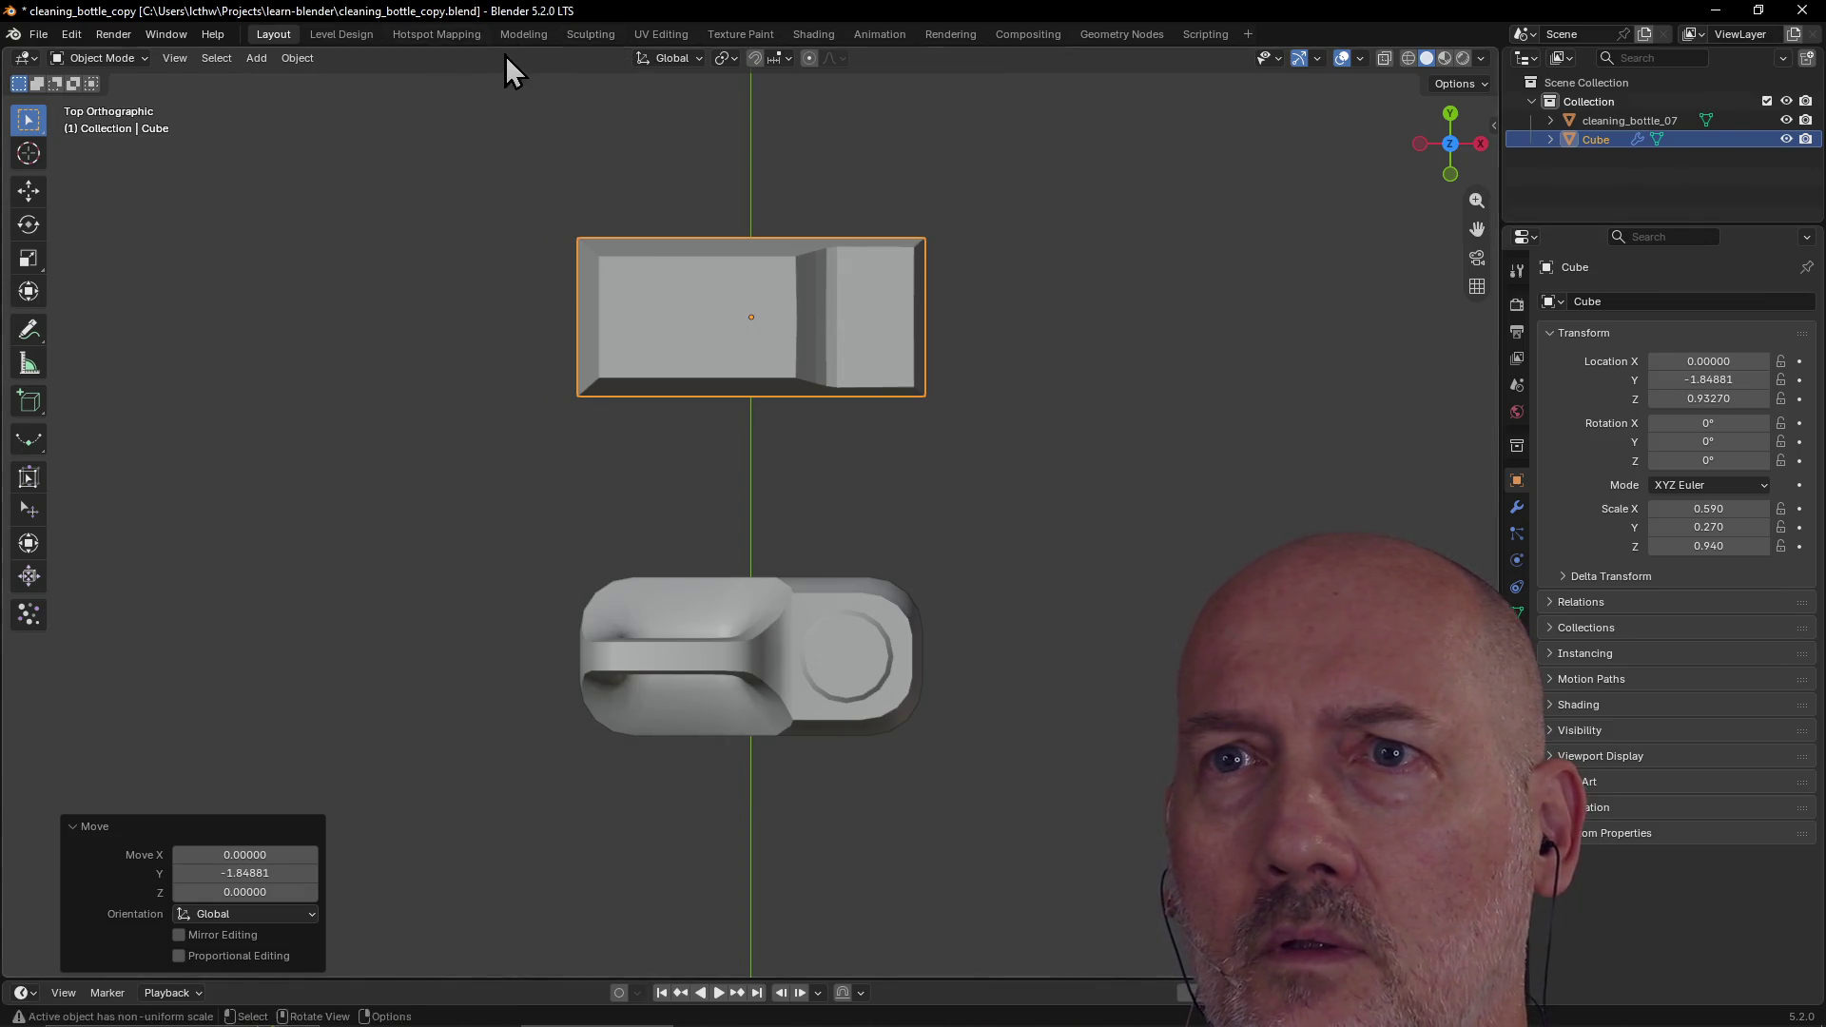
left_click(524, 34)
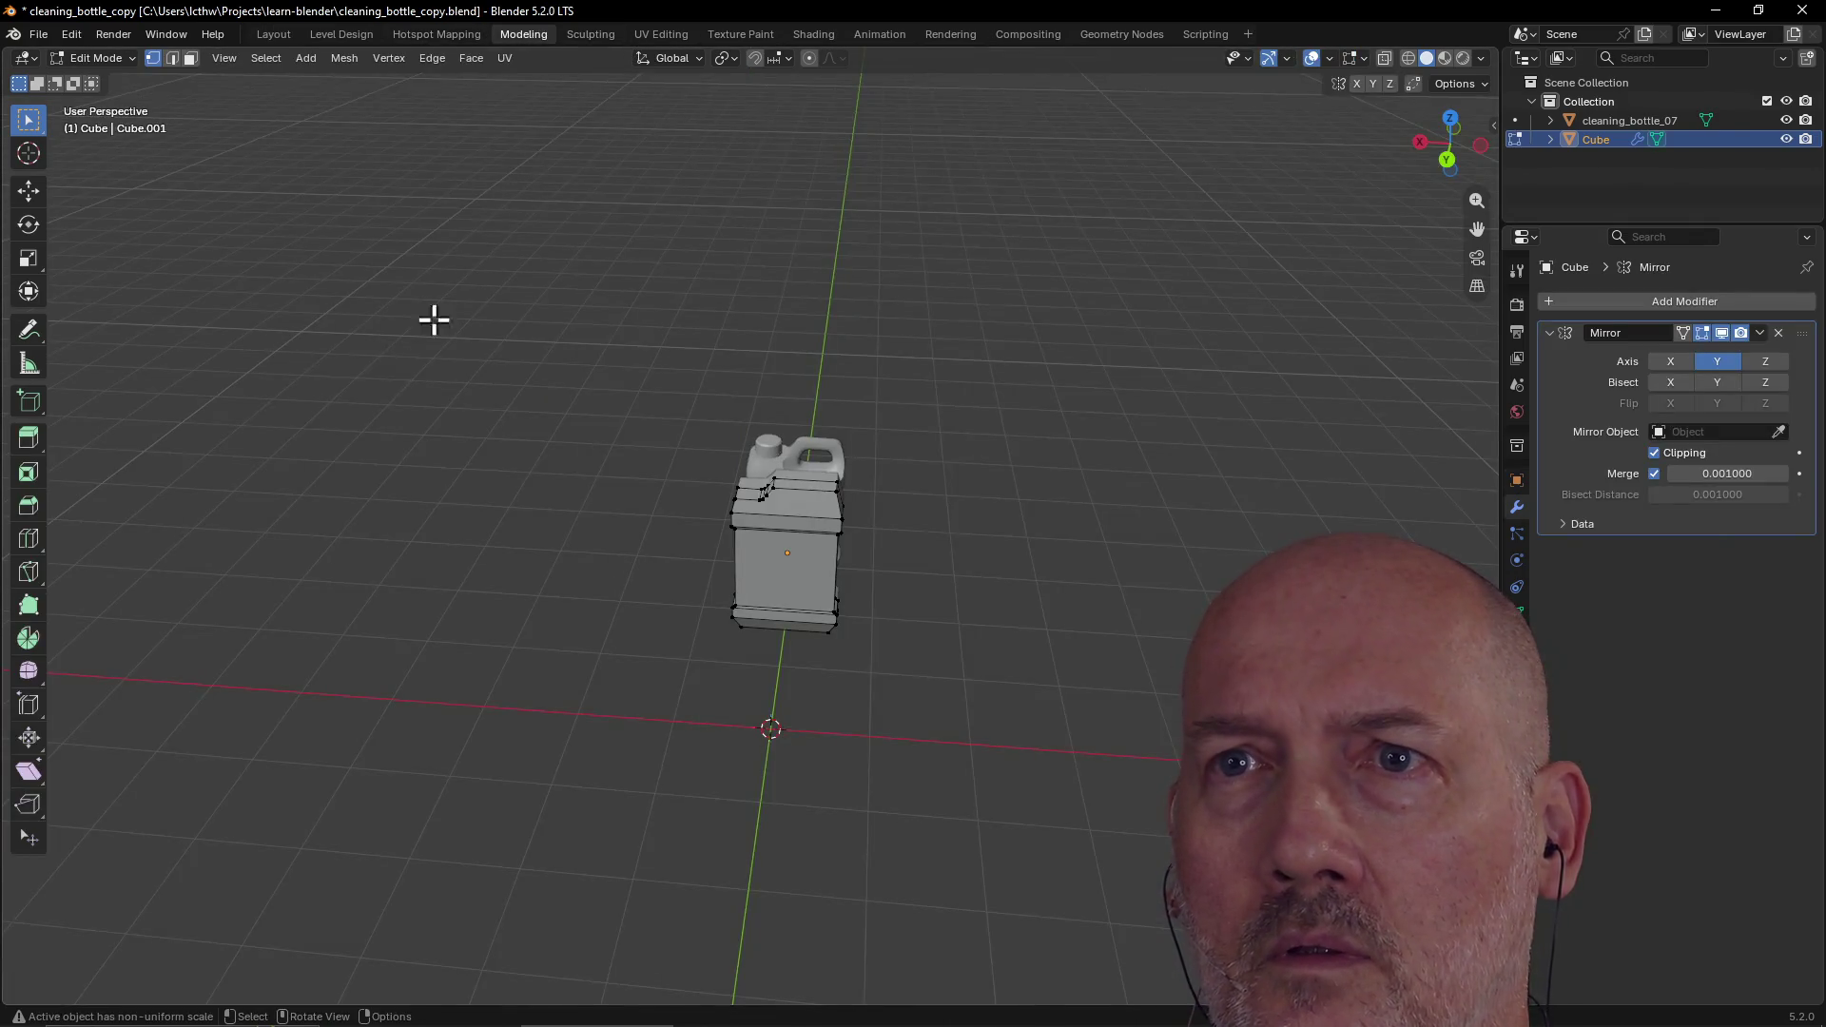
Step: Pick the Knife tool and look down on the Cube from a zoomed Top view
left_click(28, 571)
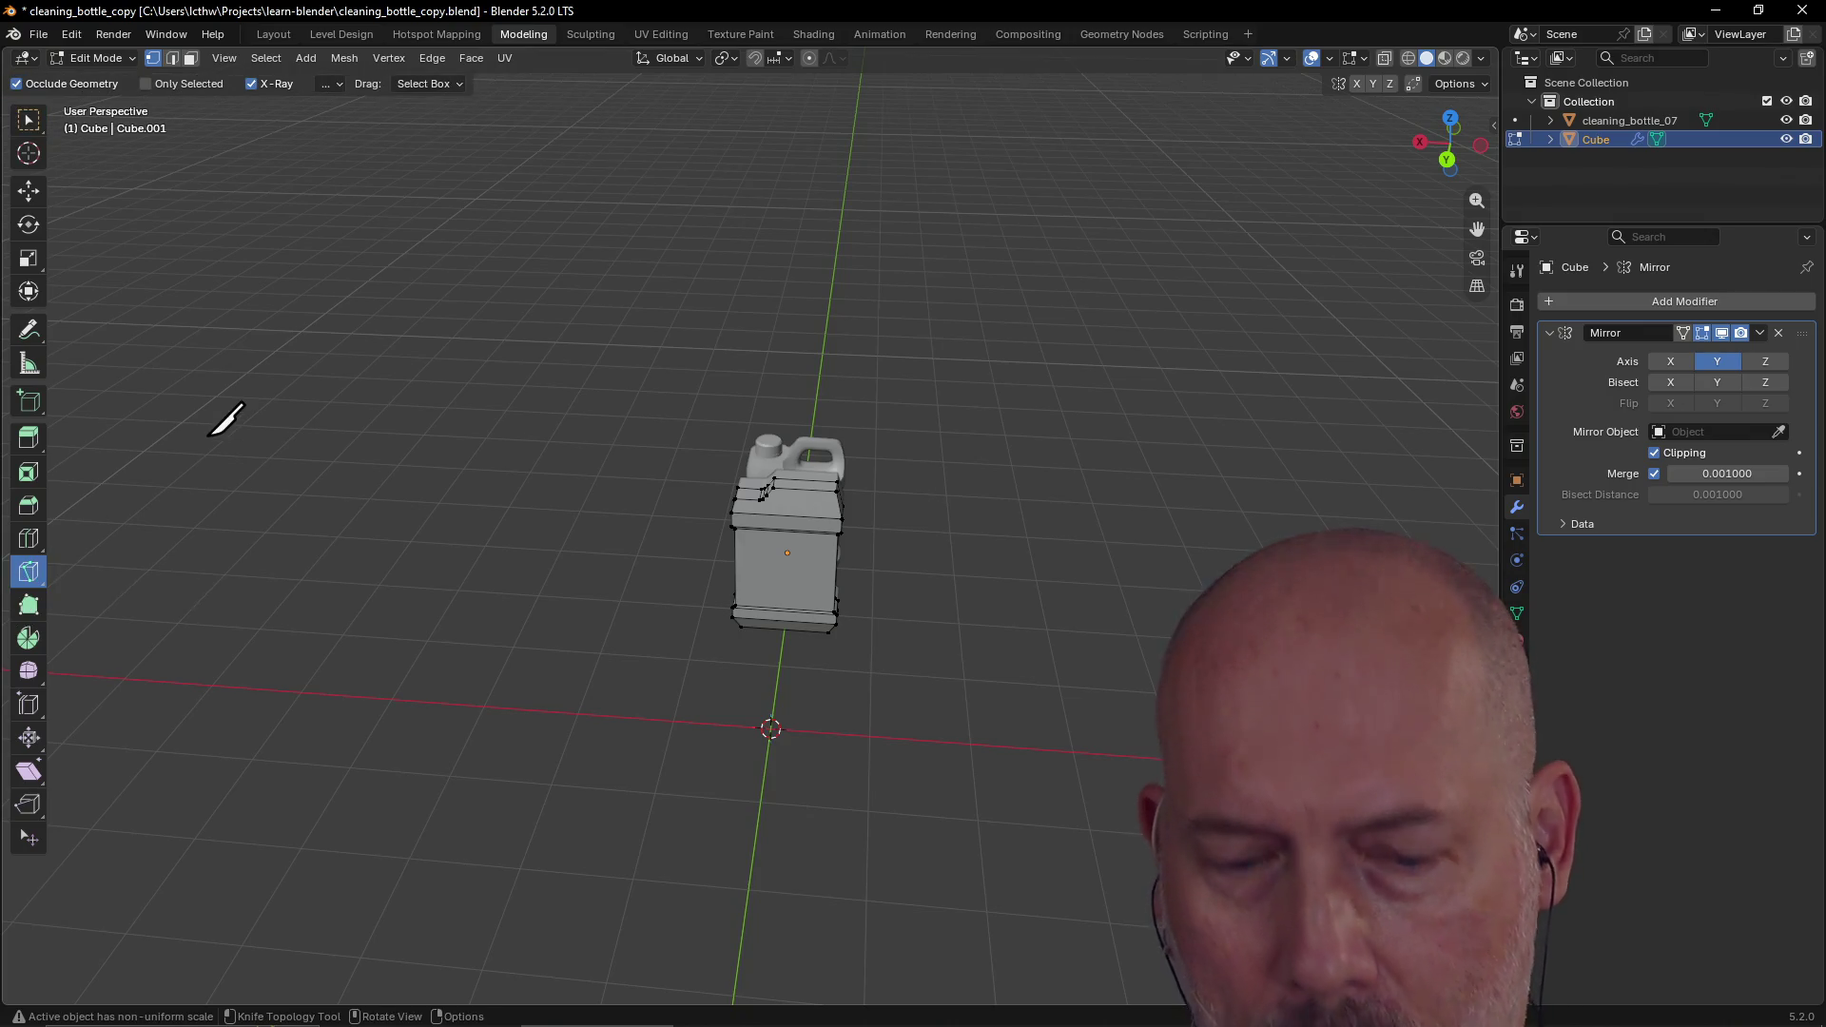
key("grave")
left_click(203, 324)
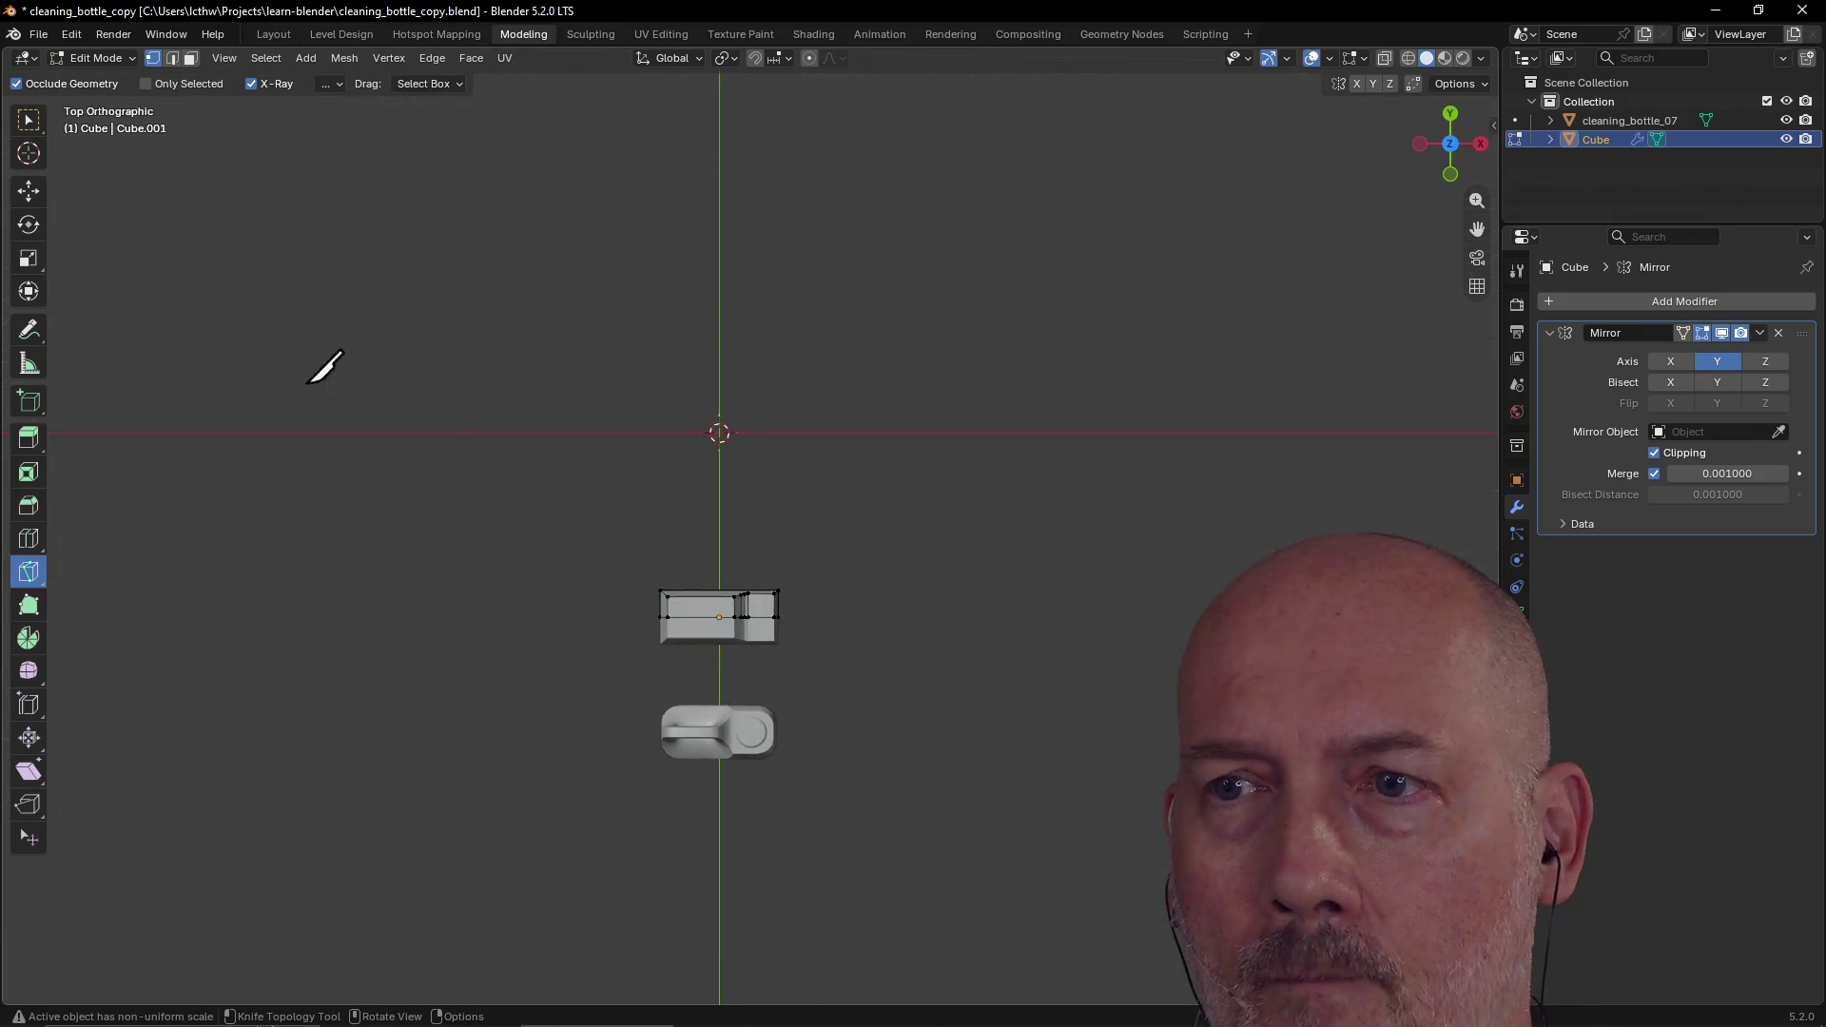
mouse_move(827, 725)
middle_mouse_down("shift")
mouse_move(820, 675)
mouse_move(901, 595)
mouse_move(815, 569)
middle_mouse_up("shift")
scroll(883, 580, "up", 5)
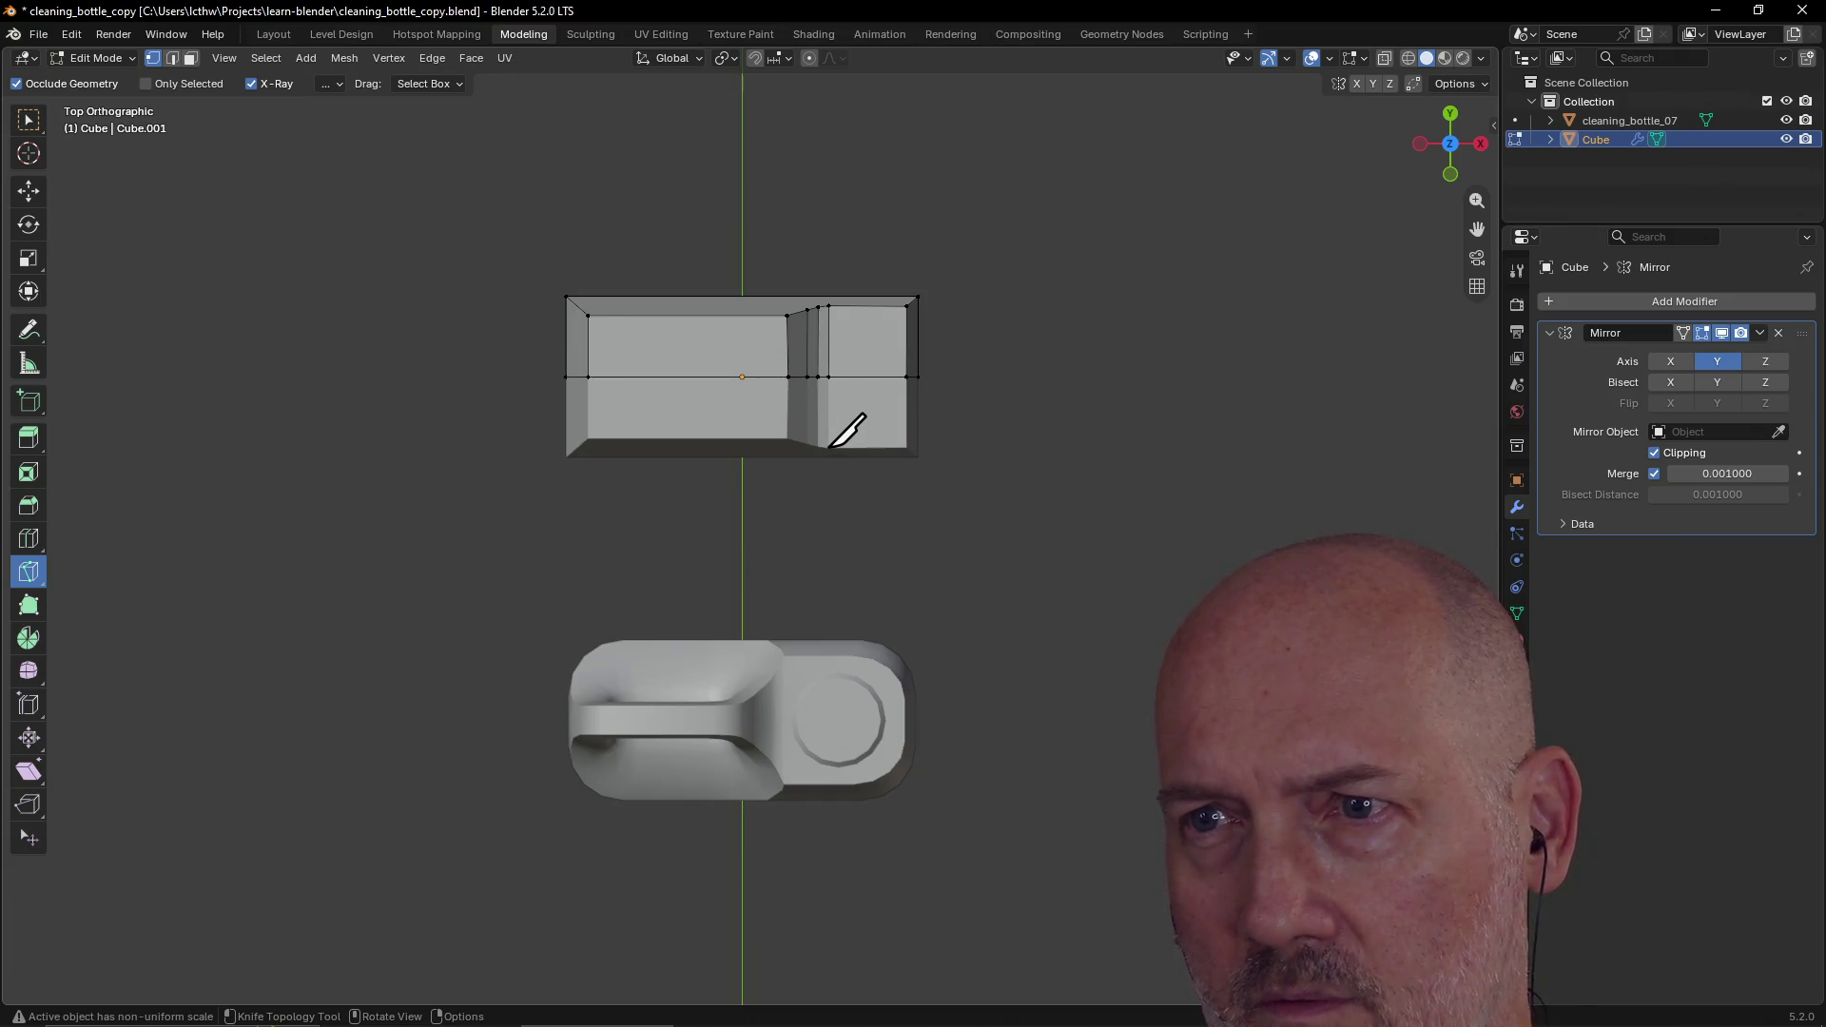
Step: Start a trial knife cut near the cap step, then end it
left_click(829, 446)
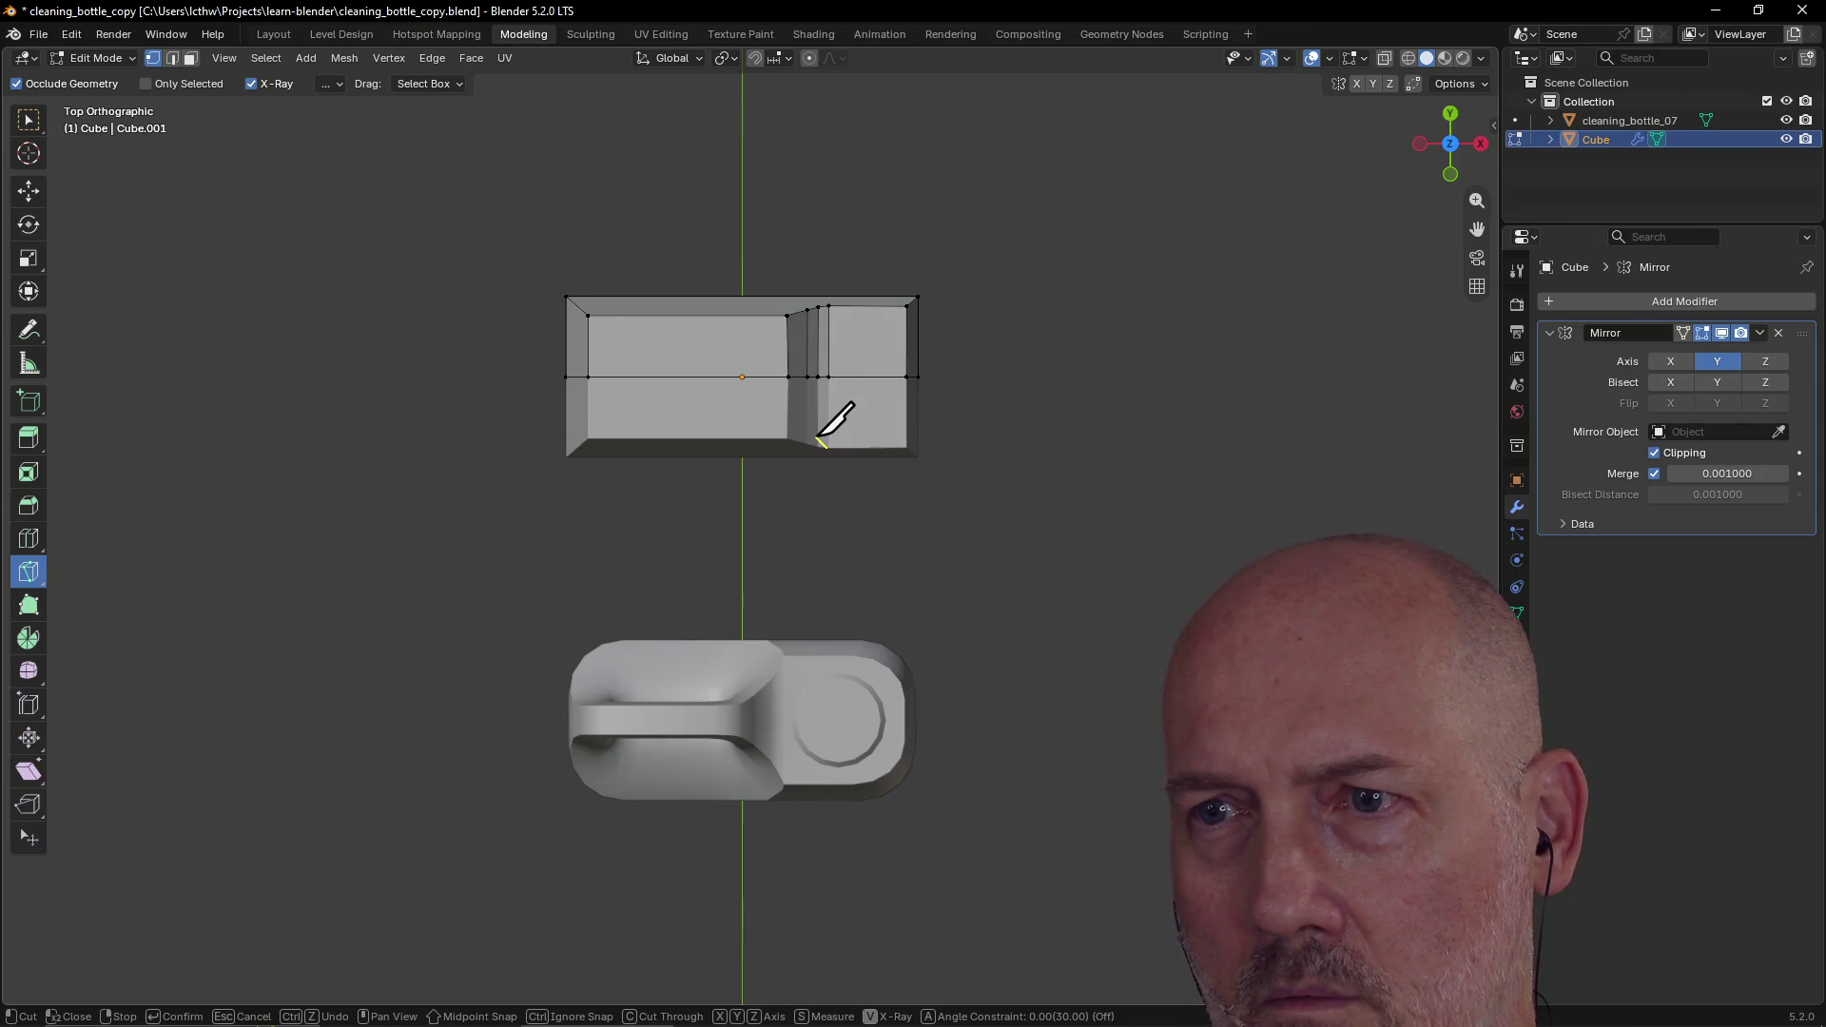
scroll(818, 436, "up", 1)
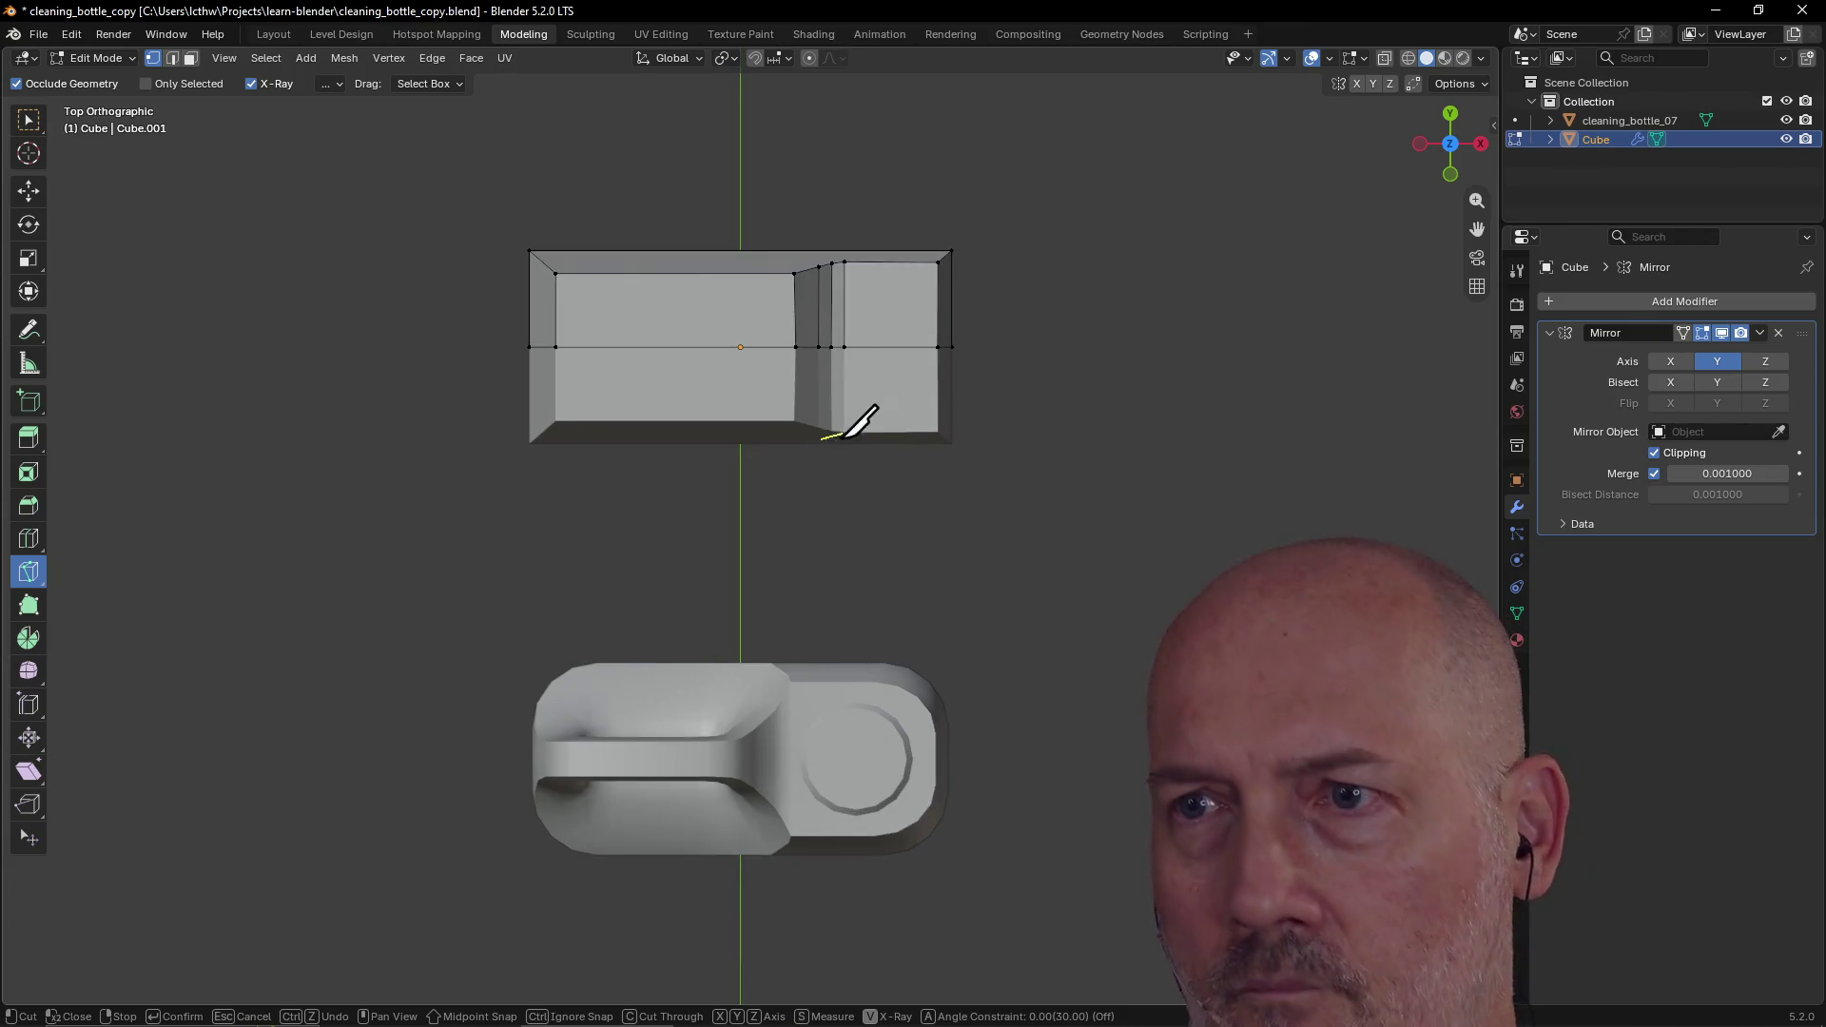
key("Return")
scroll(889, 414, "up", 1)
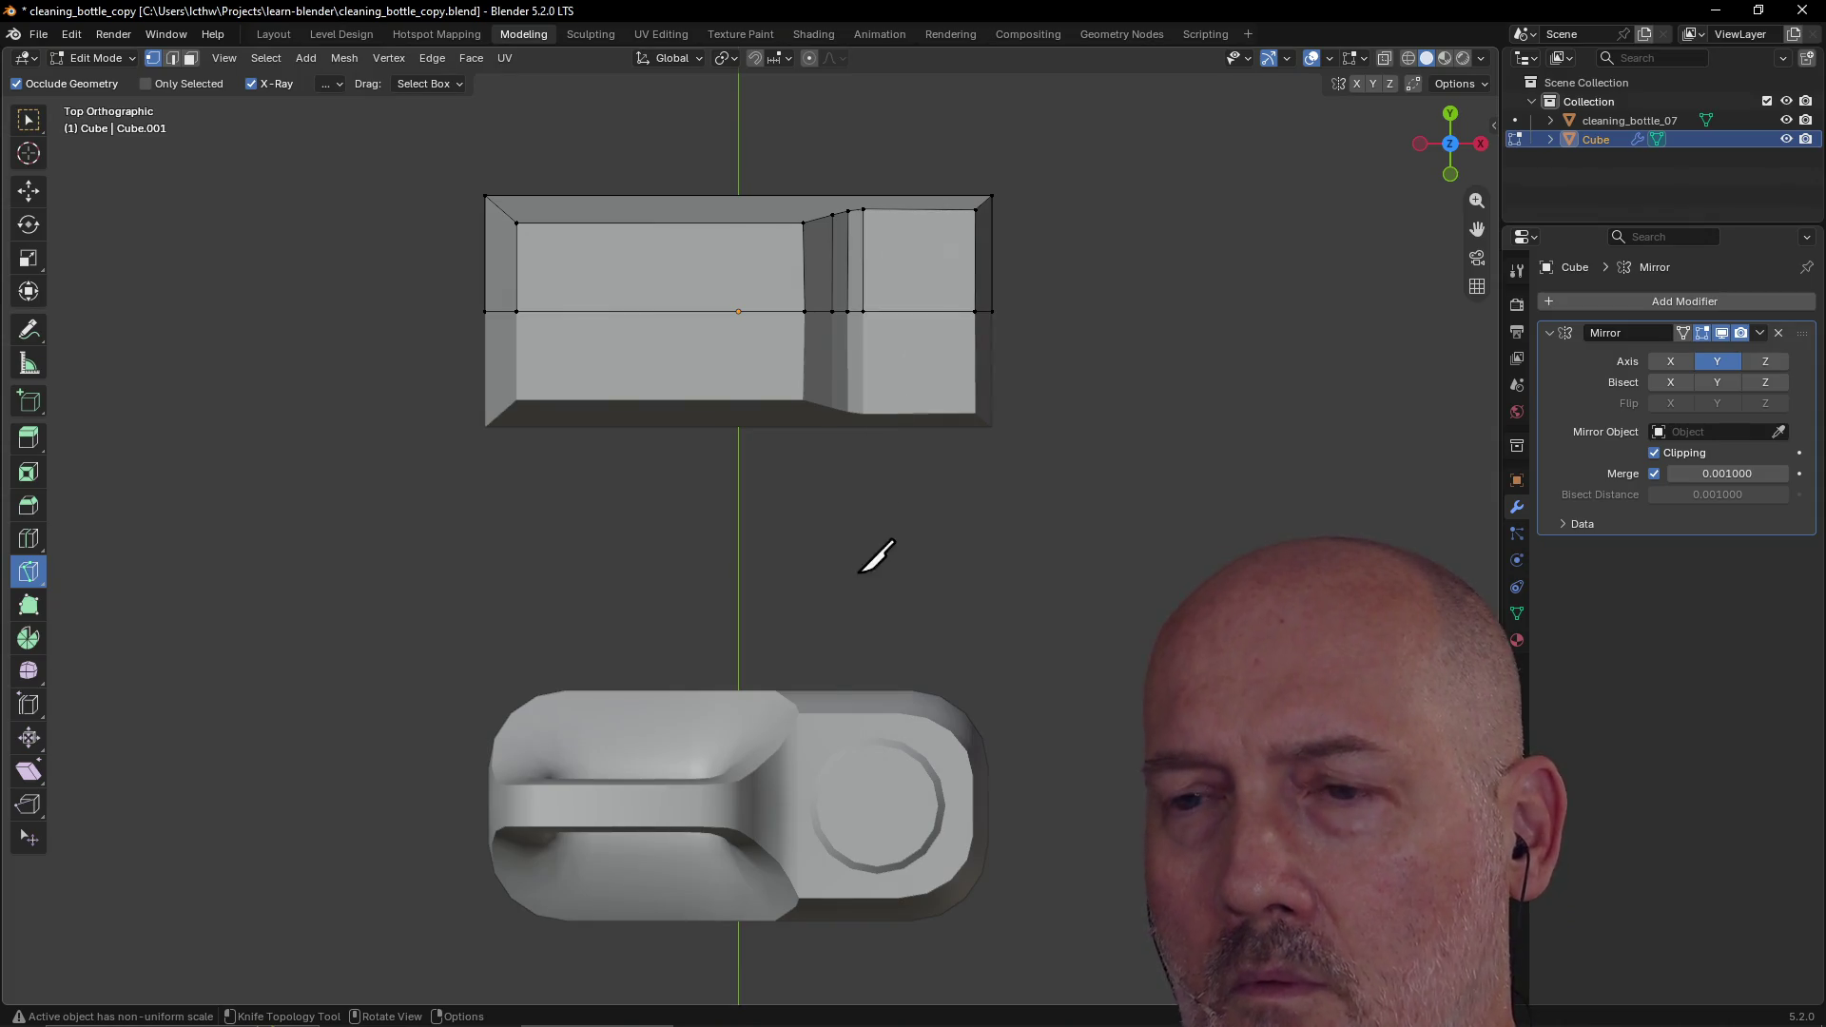
scroll(845, 514, "down", 2, "shift")
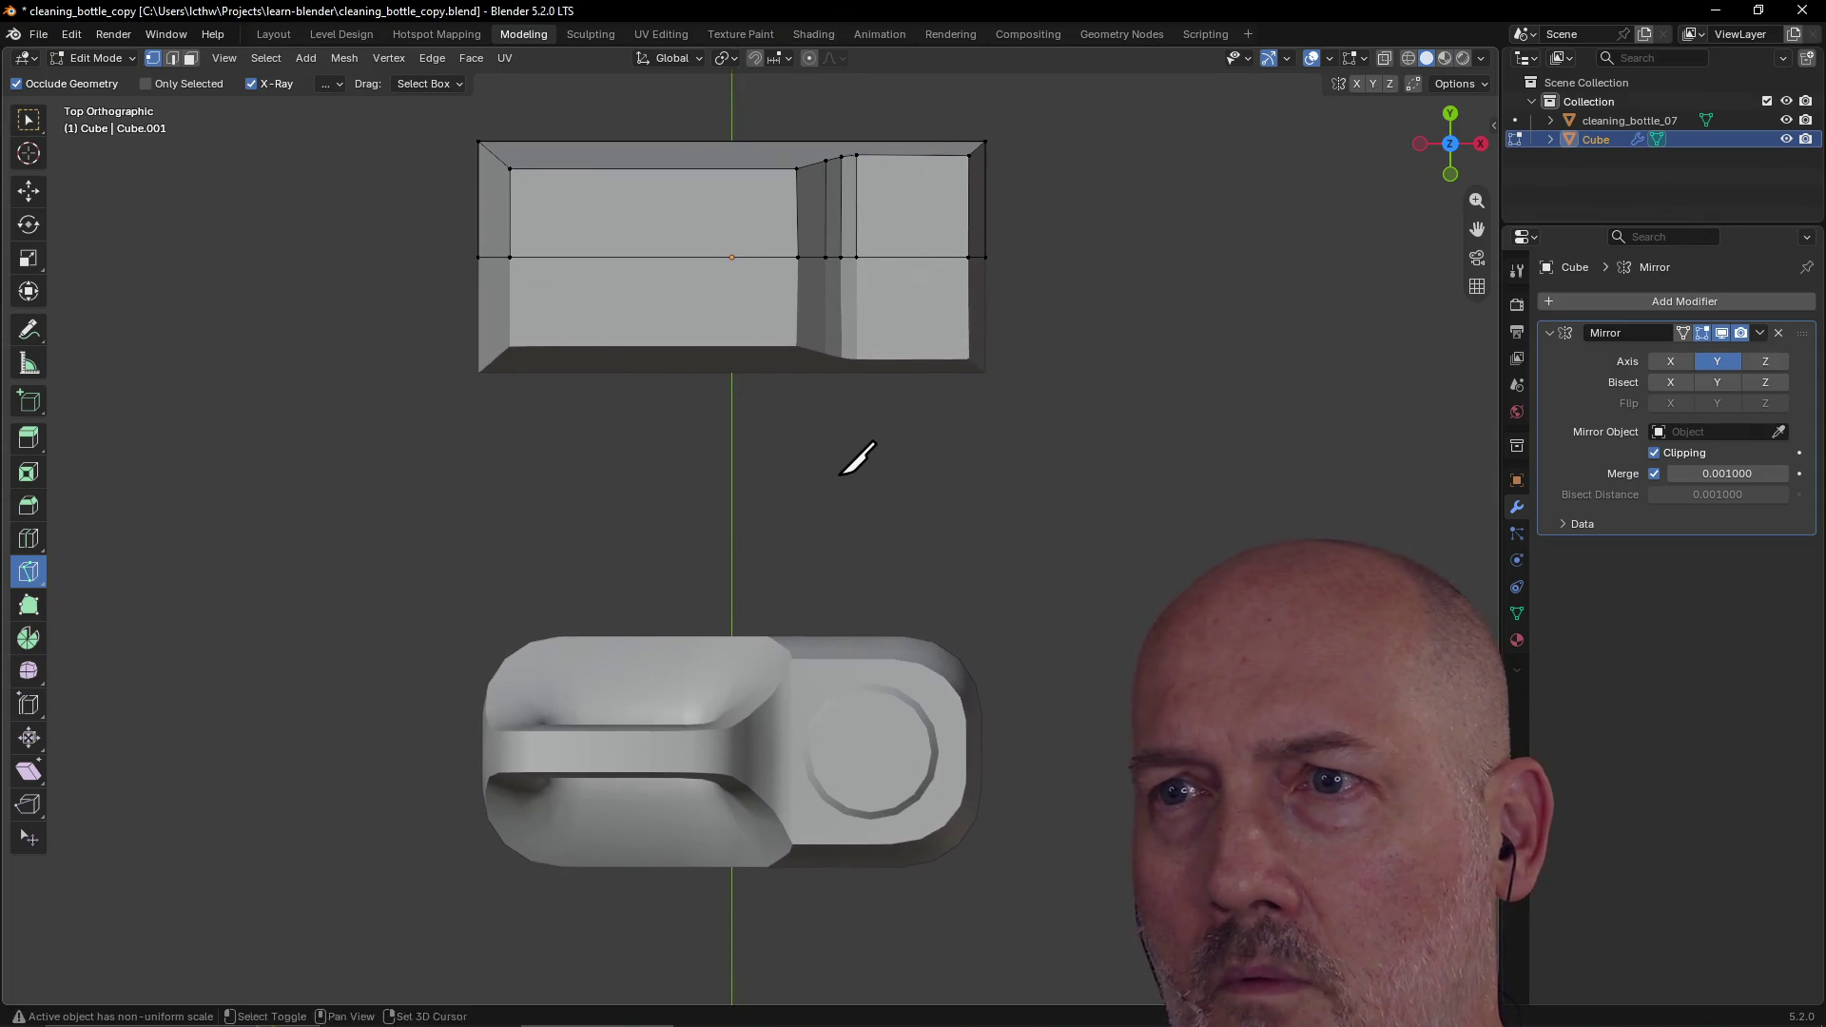
scroll(842, 472, "up", 1)
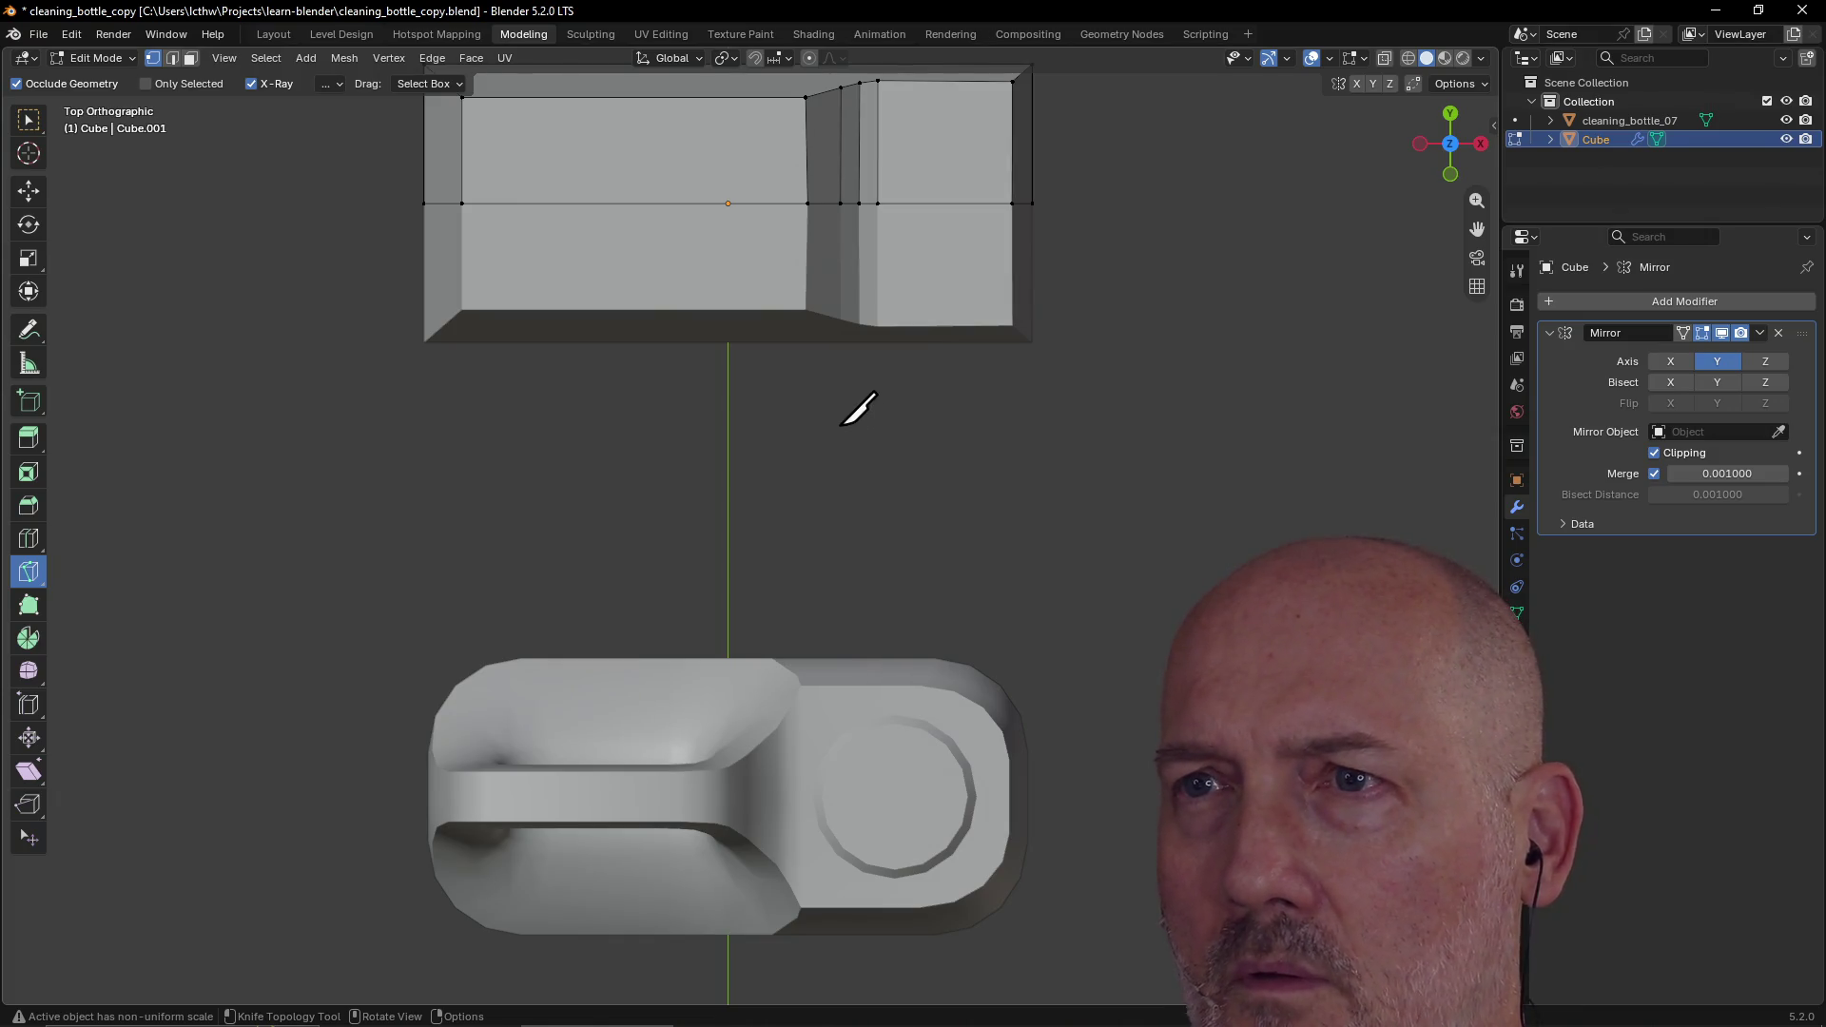
scroll(843, 423, "down", 1)
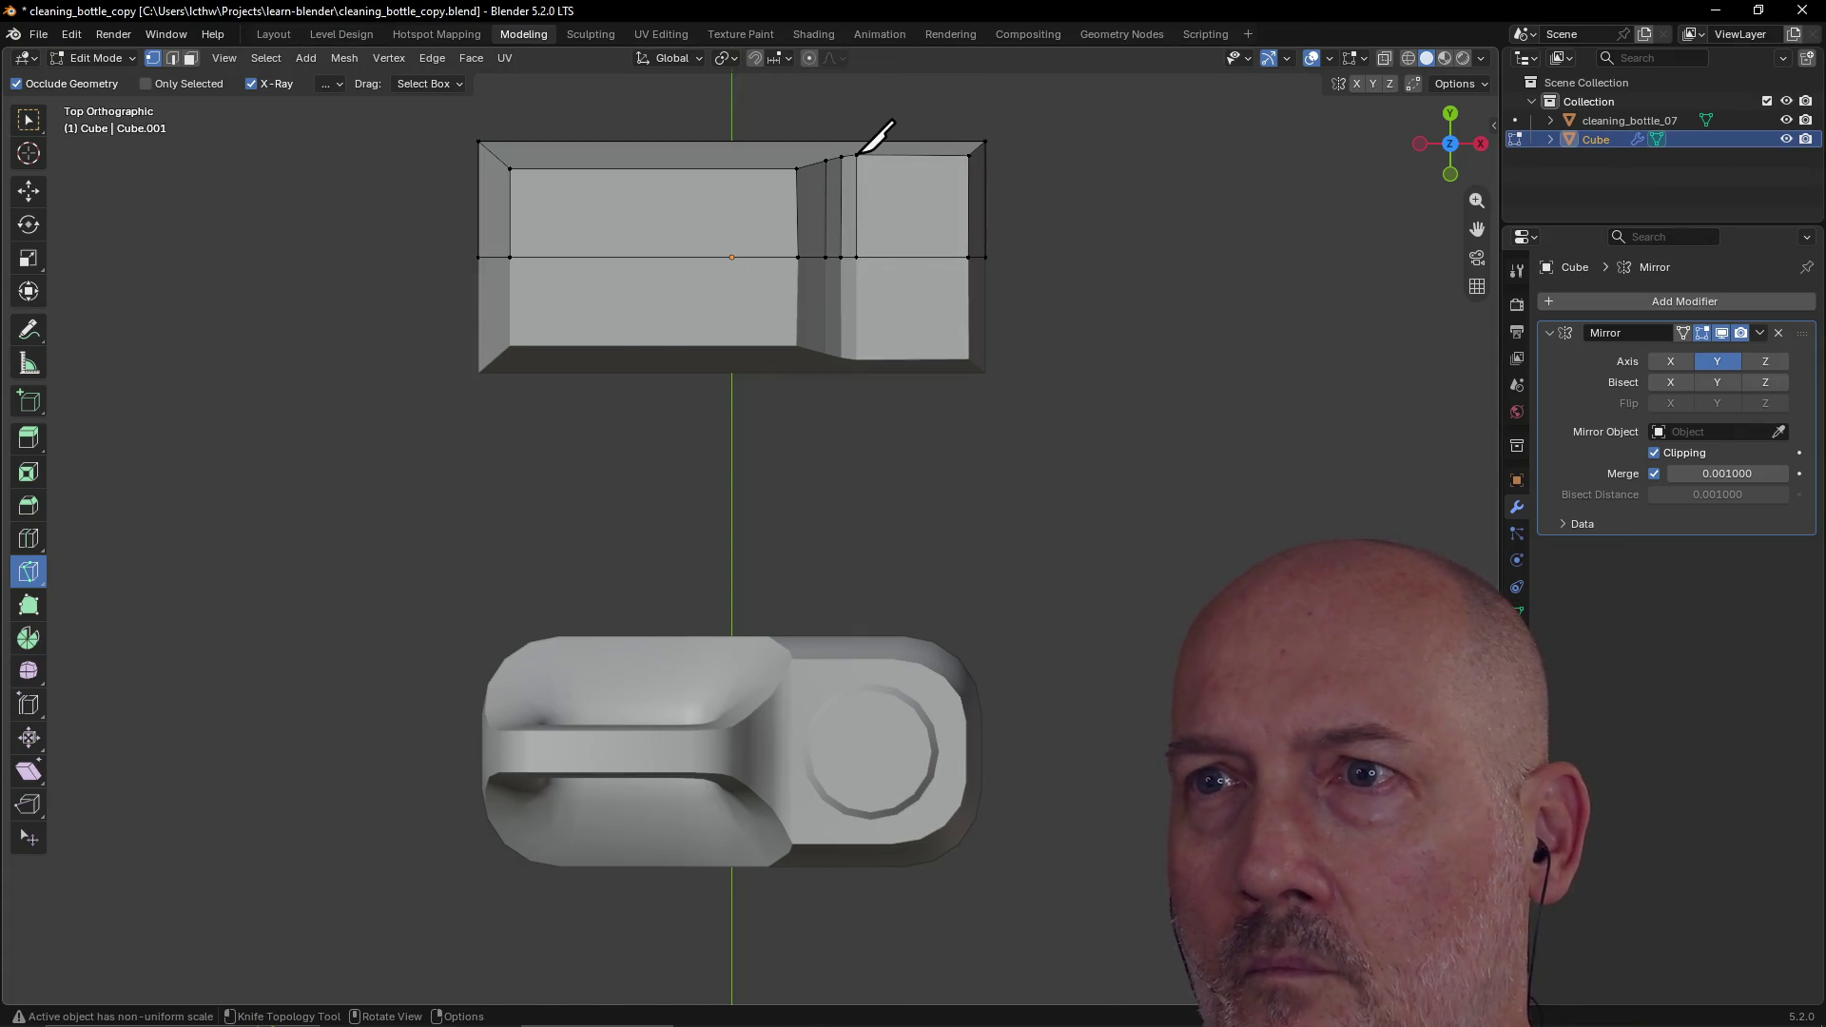
Step: Knife a cut from the top edge at the cap step, via the step corner, left across the top face
left_click(857, 155)
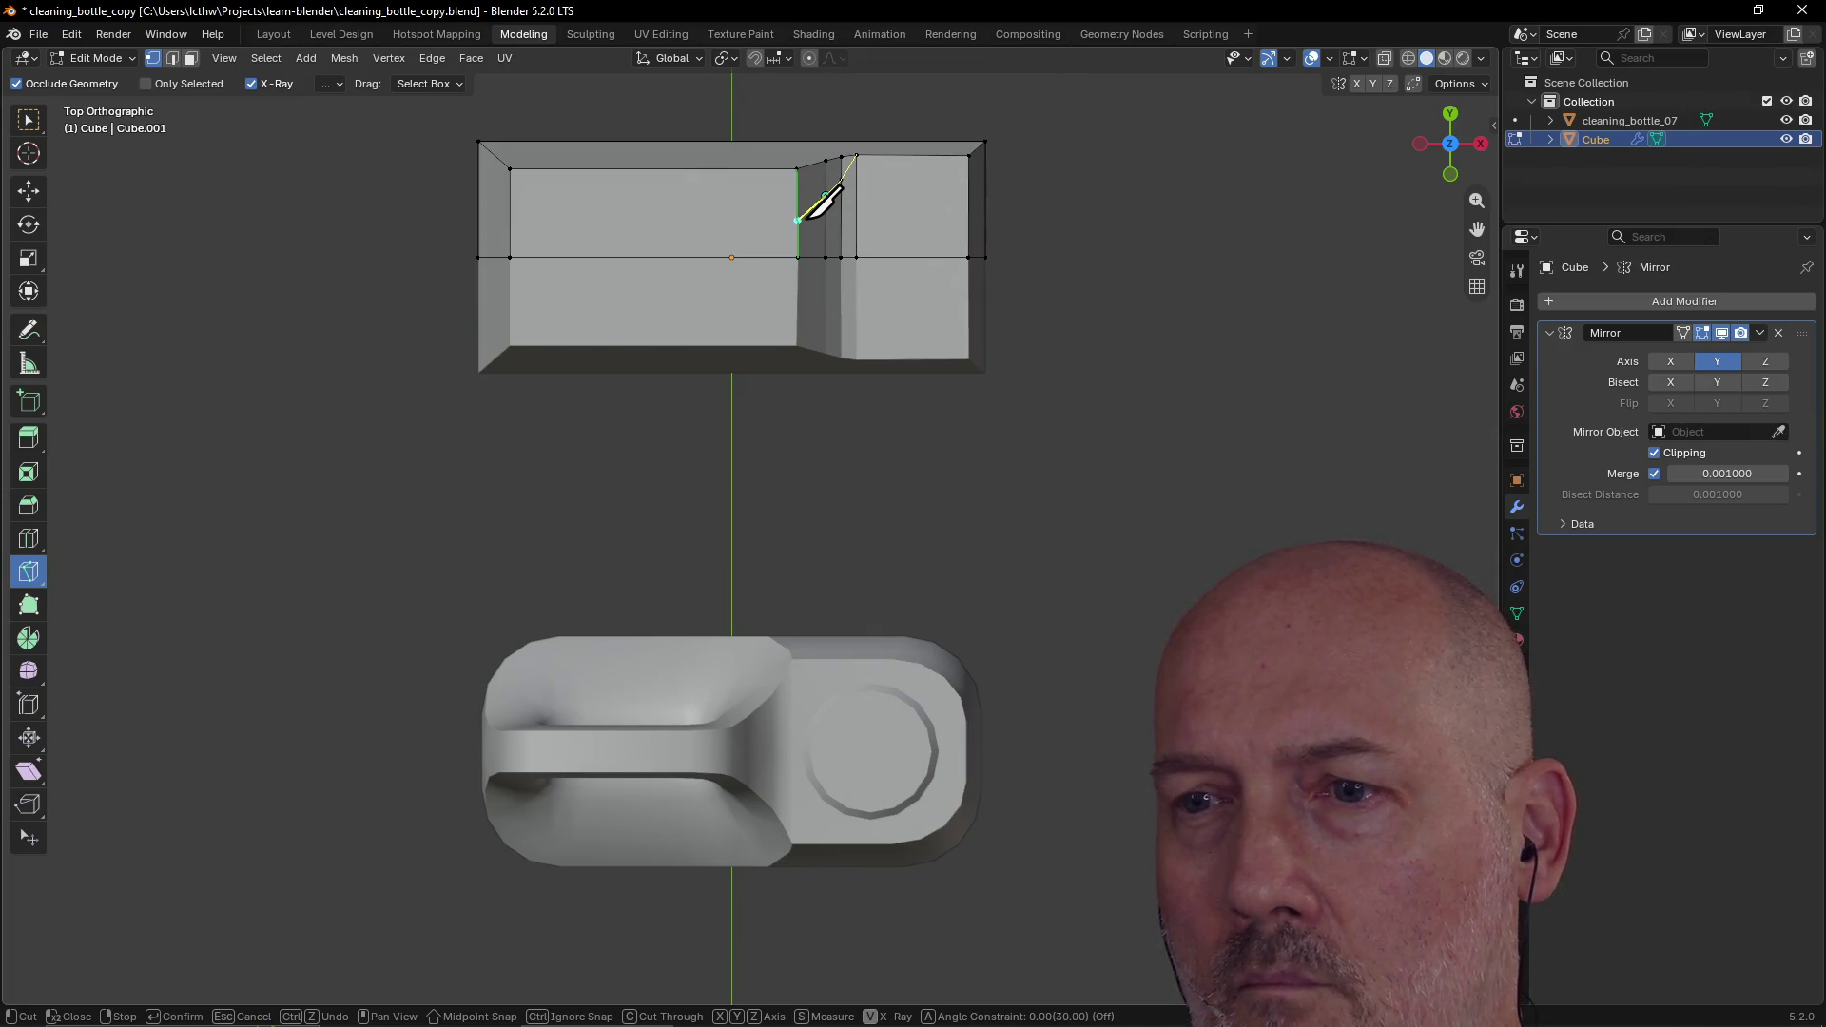
left_click(797, 220)
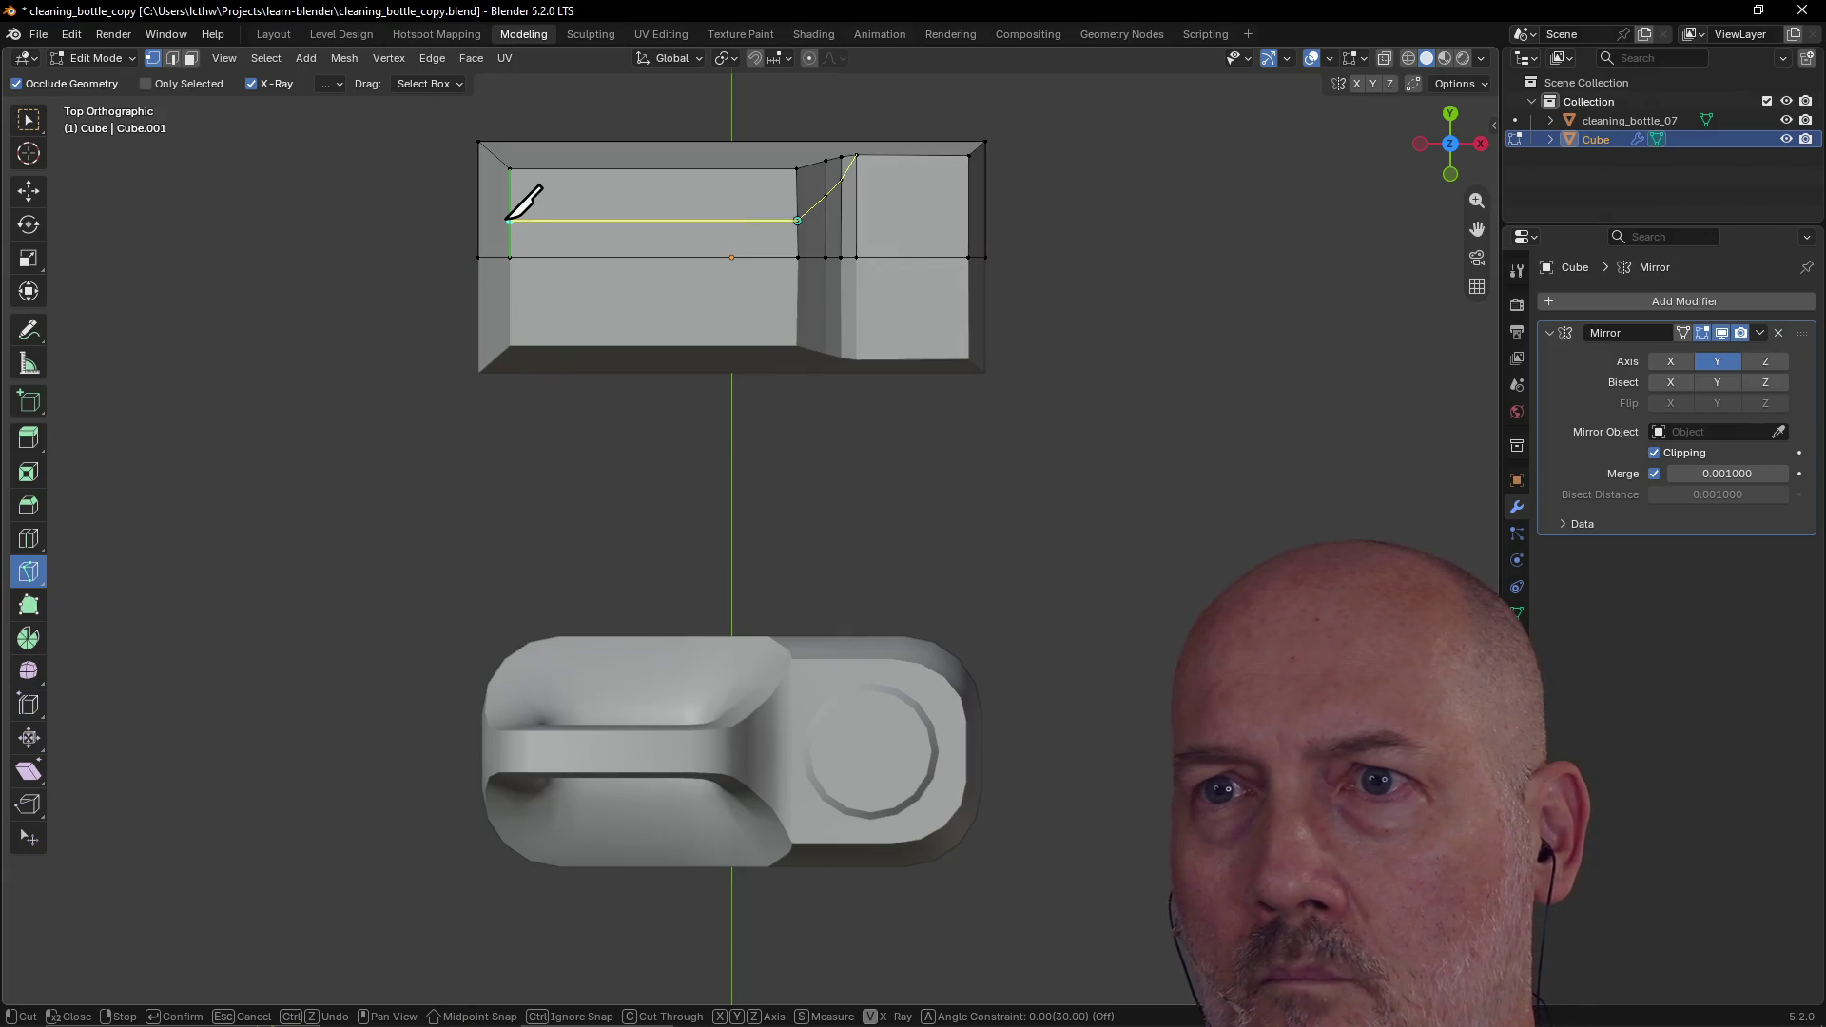
left_click(508, 219)
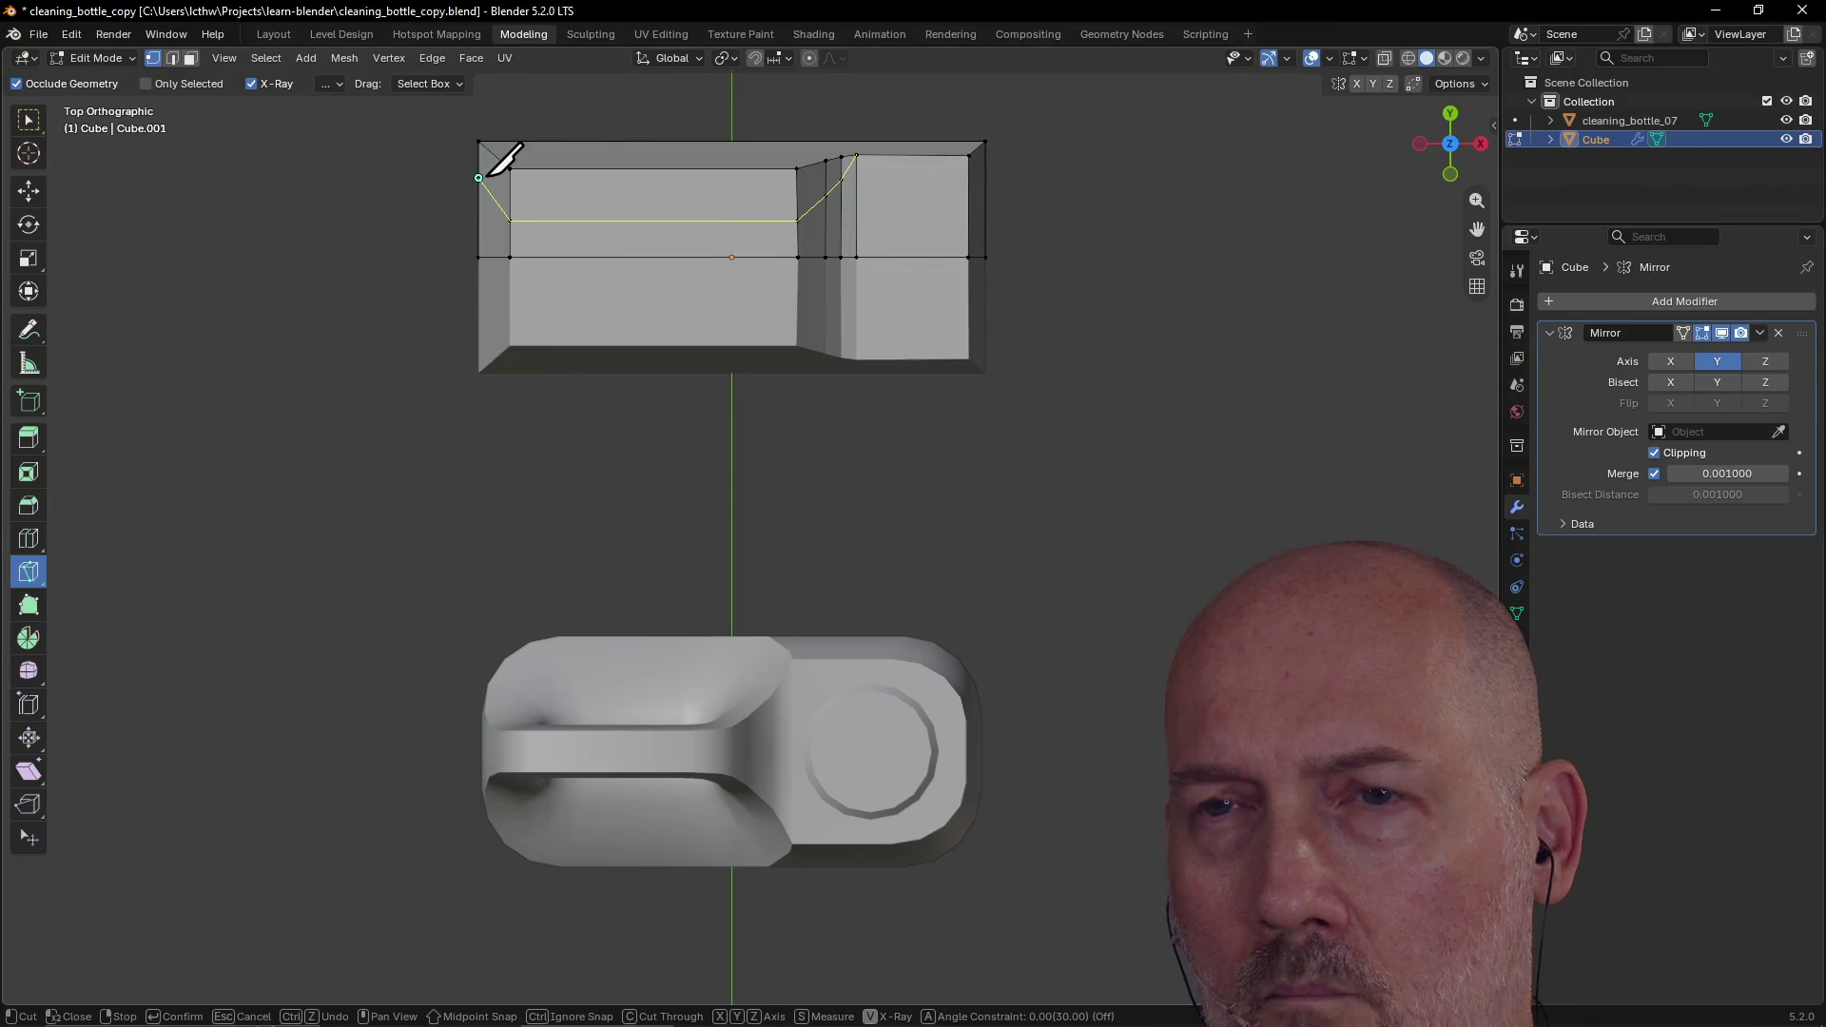
key("Return")
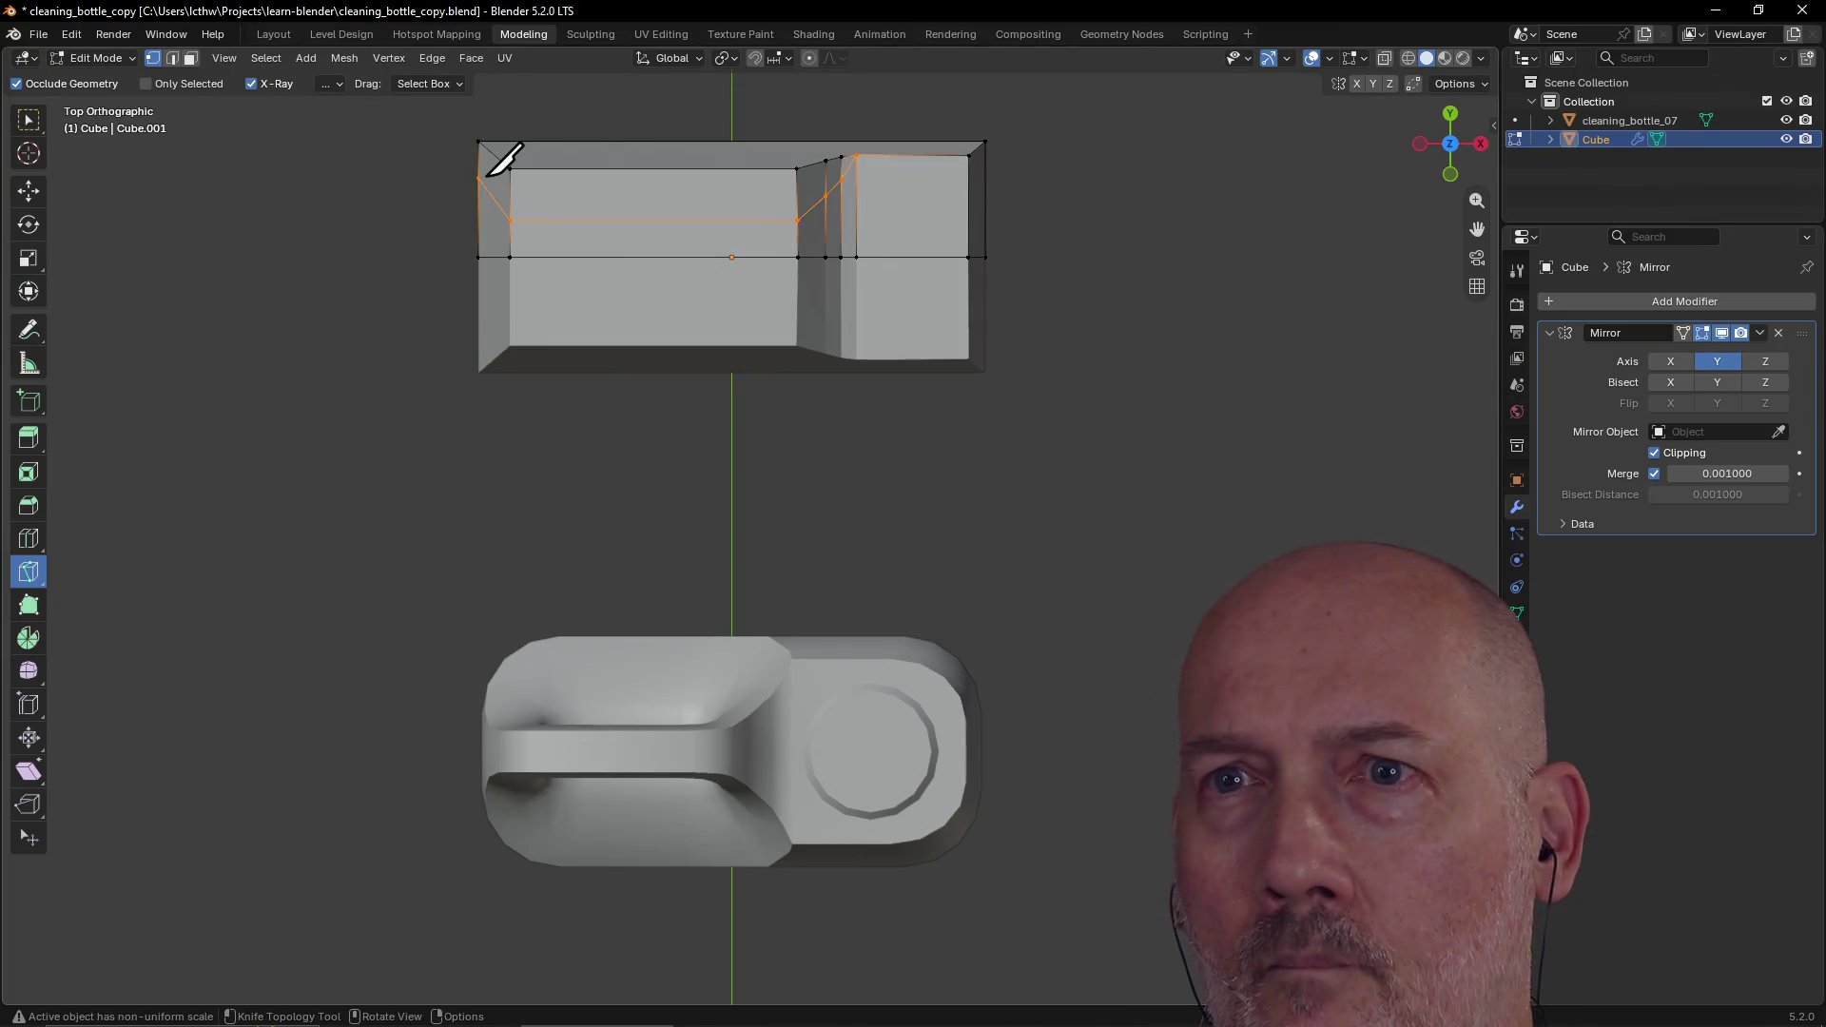
Step: Vertex-slide the diagonal edge's lower vertex along the shoulder, then undo the slide and knife cut
scroll(510, 143, "down", 3)
mouse_move(510, 143)
middle_mouse_down()
mouse_move(876, 70)
mouse_move(859, 931)
mouse_move(807, 917)
mouse_move(979, 966)
middle_mouse_up()
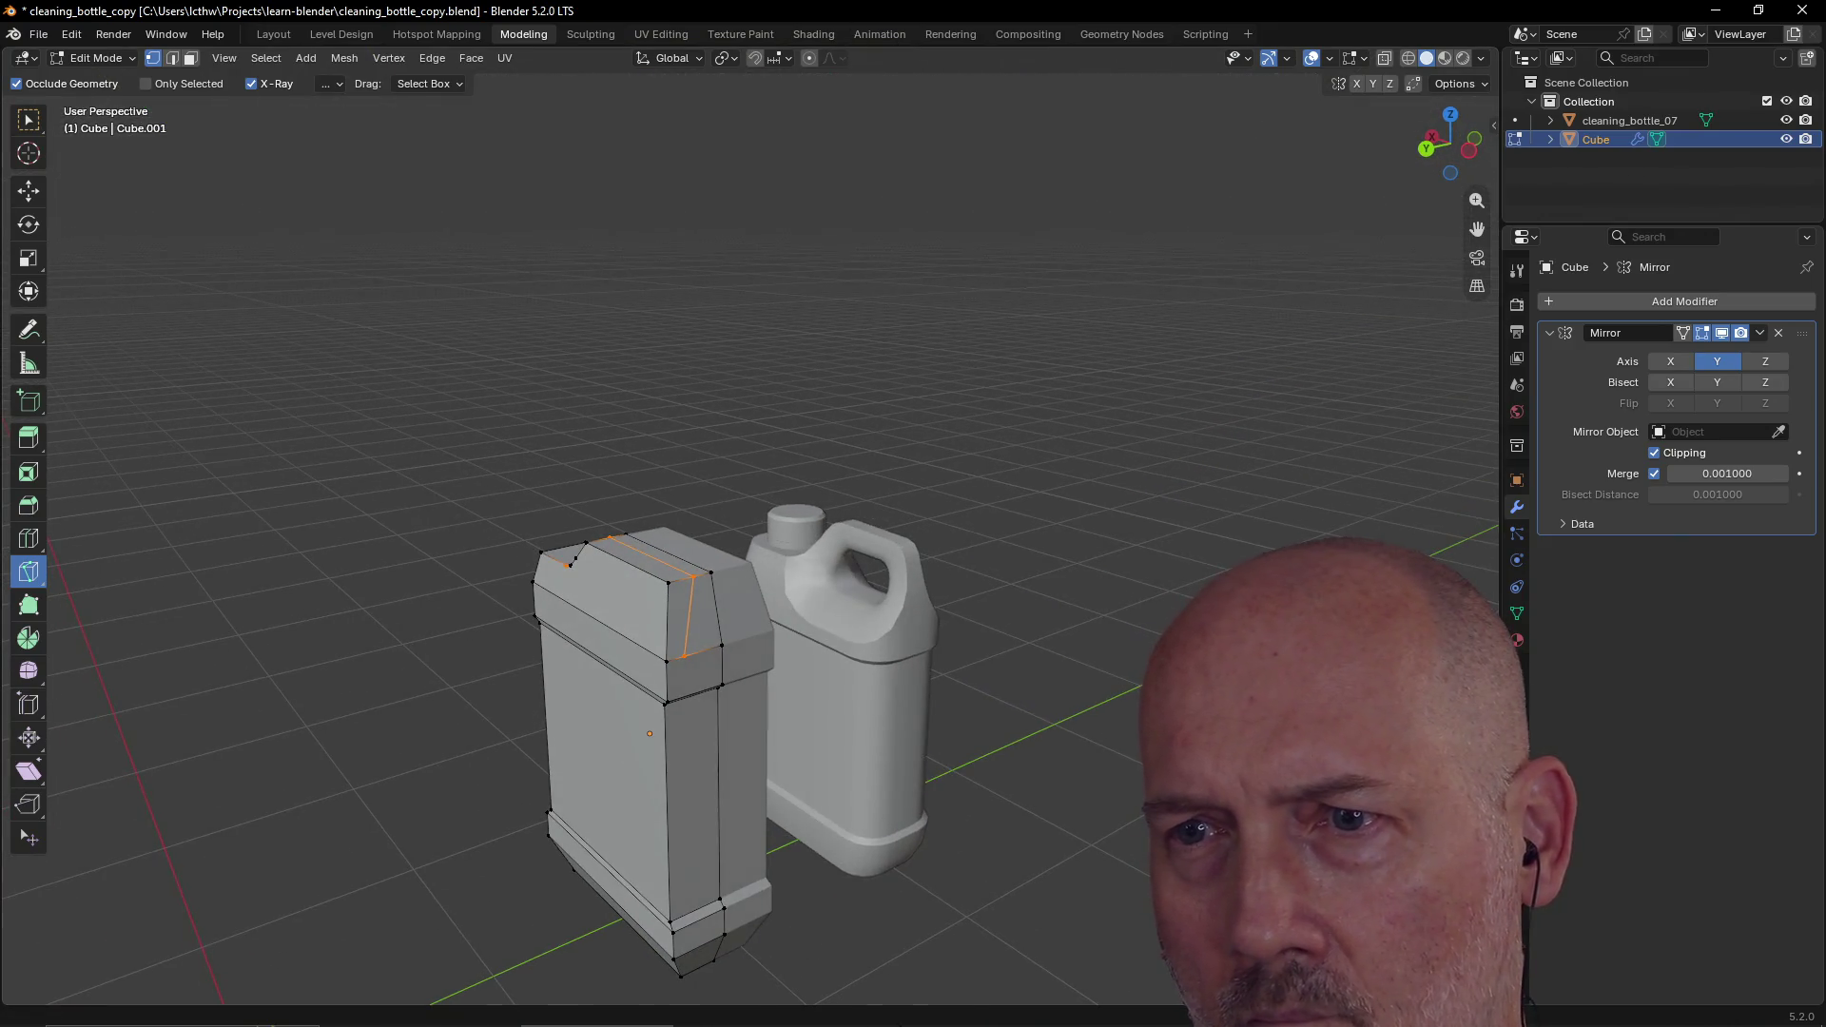
scroll(861, 835, "up", 2)
mouse_move(856, 799)
middle_mouse_down()
mouse_move(849, 766)
mouse_move(832, 772)
middle_mouse_up()
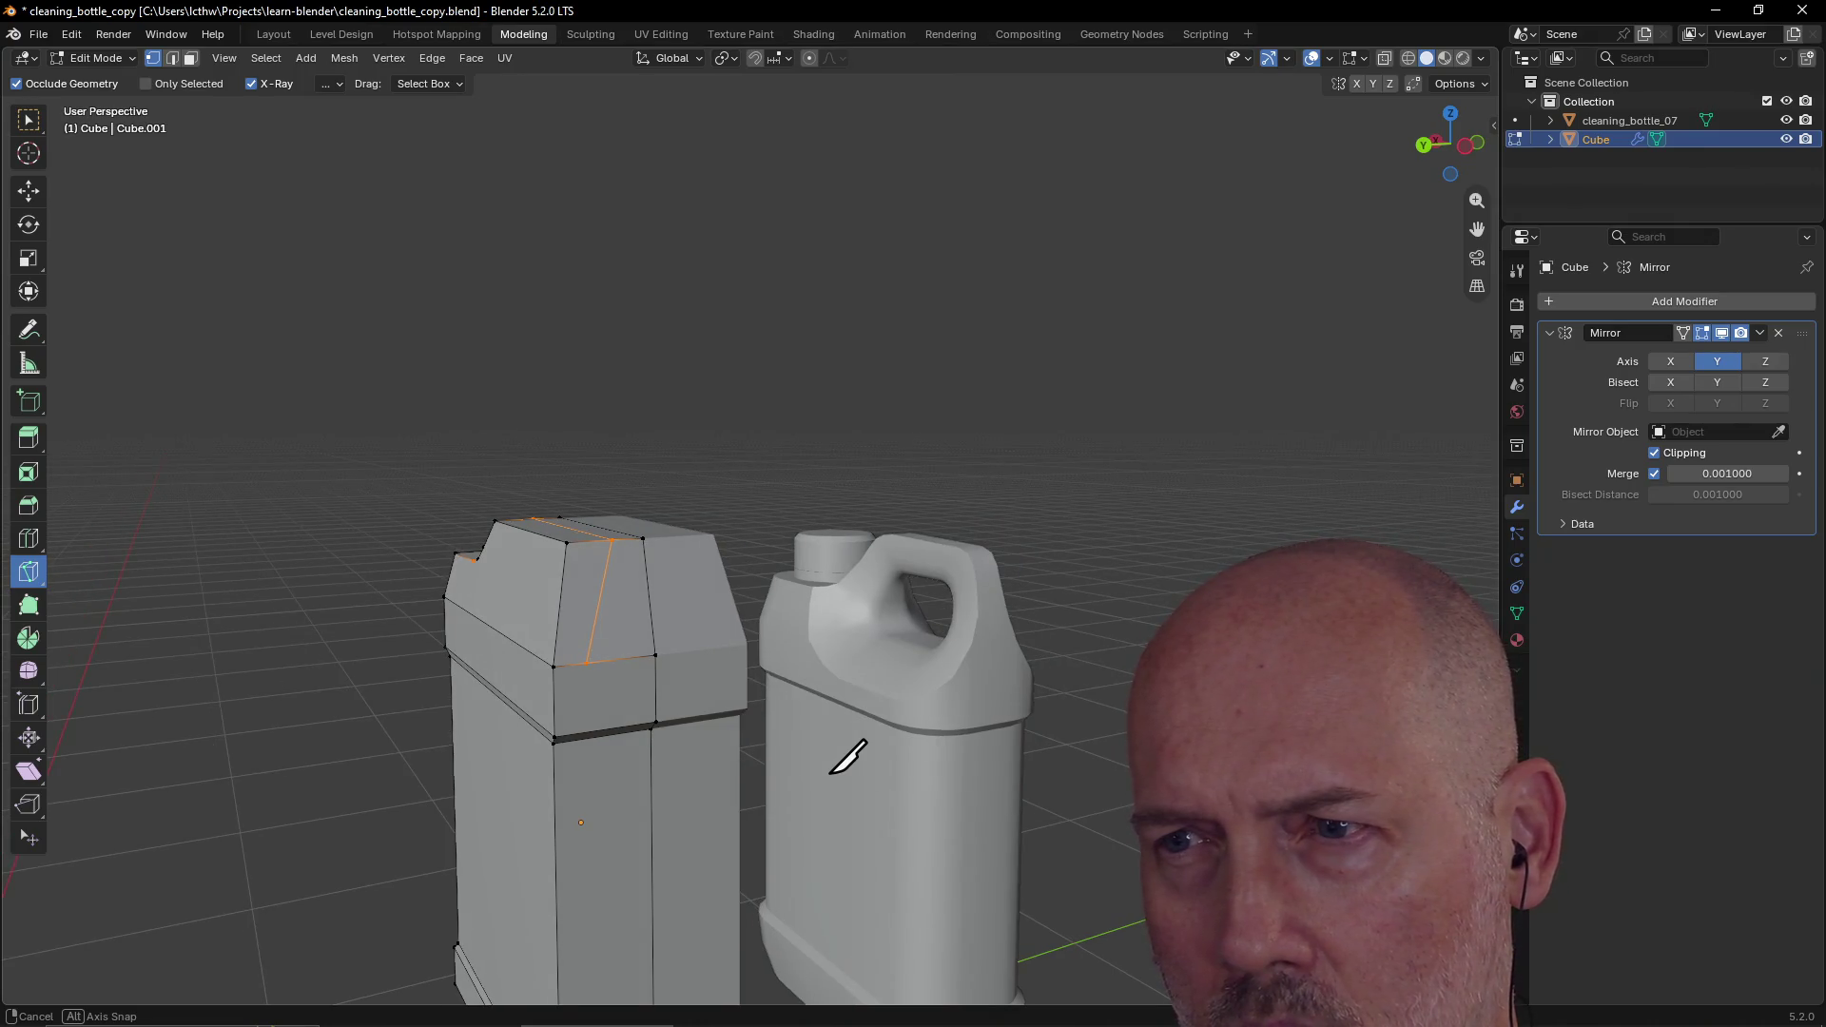
middle_click_drag(831, 773, 831, 771)
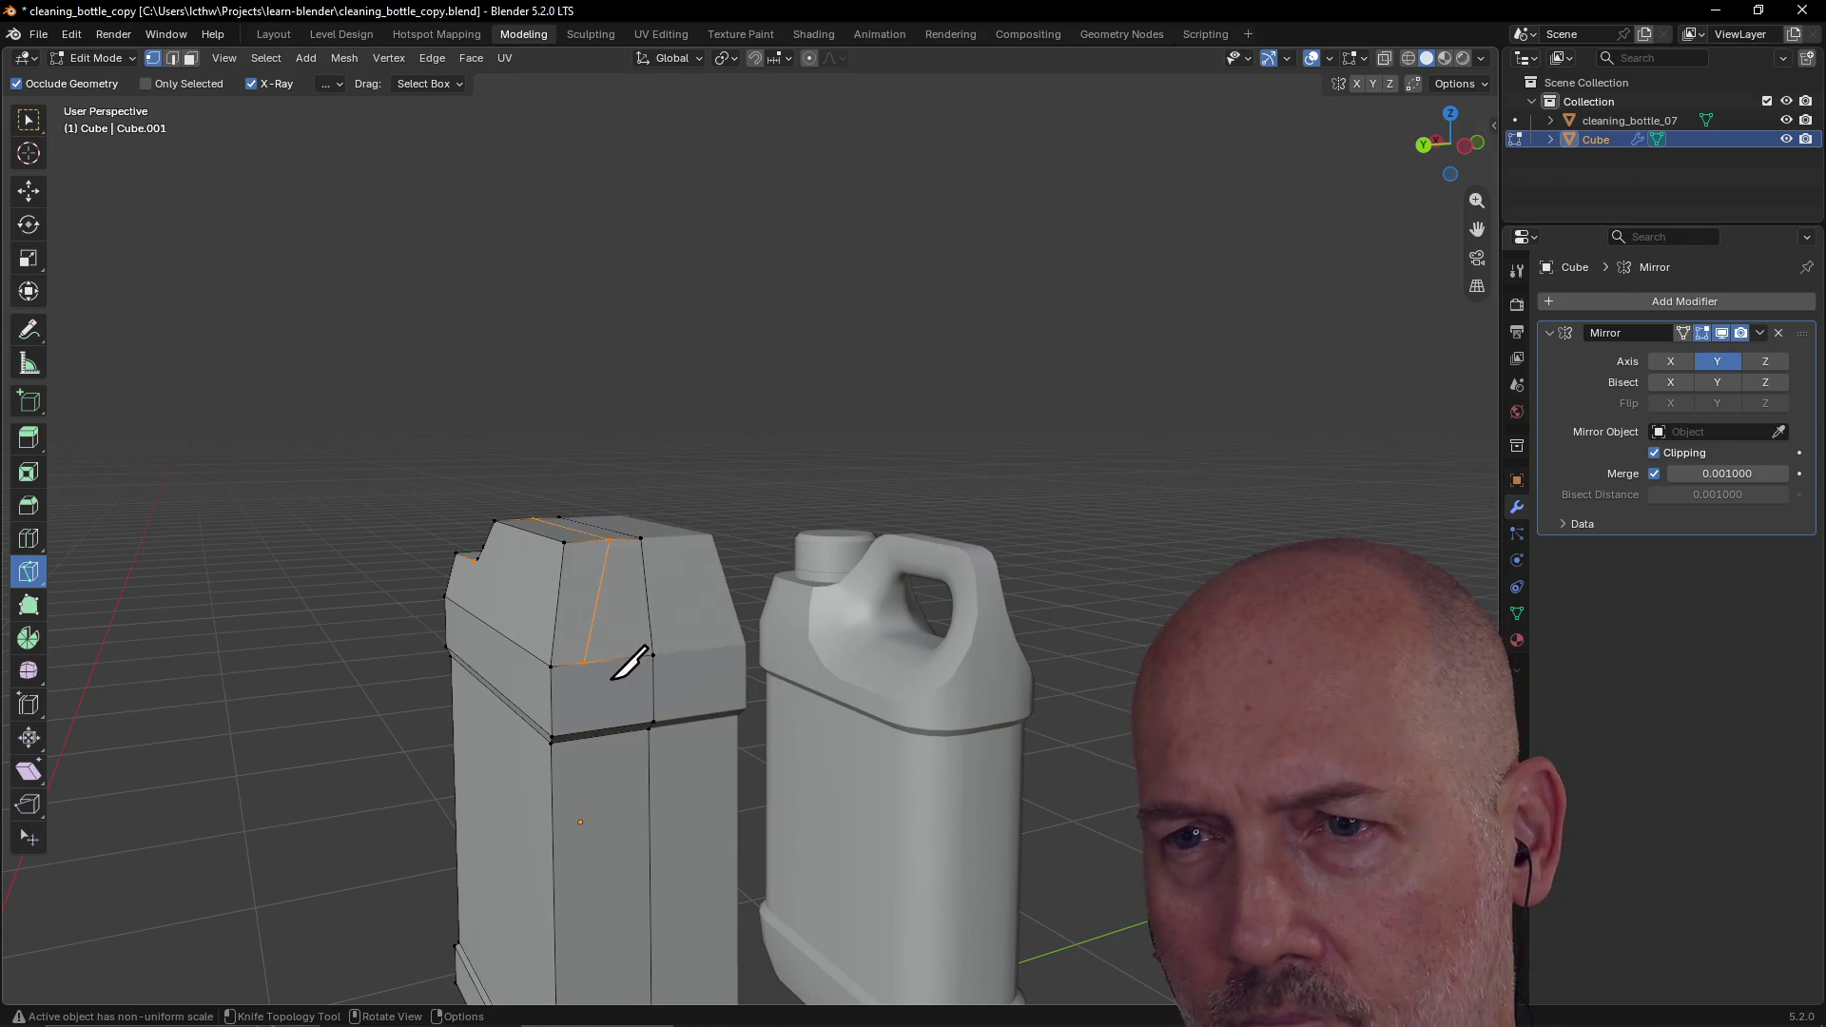
key("w")
left_click(577, 658)
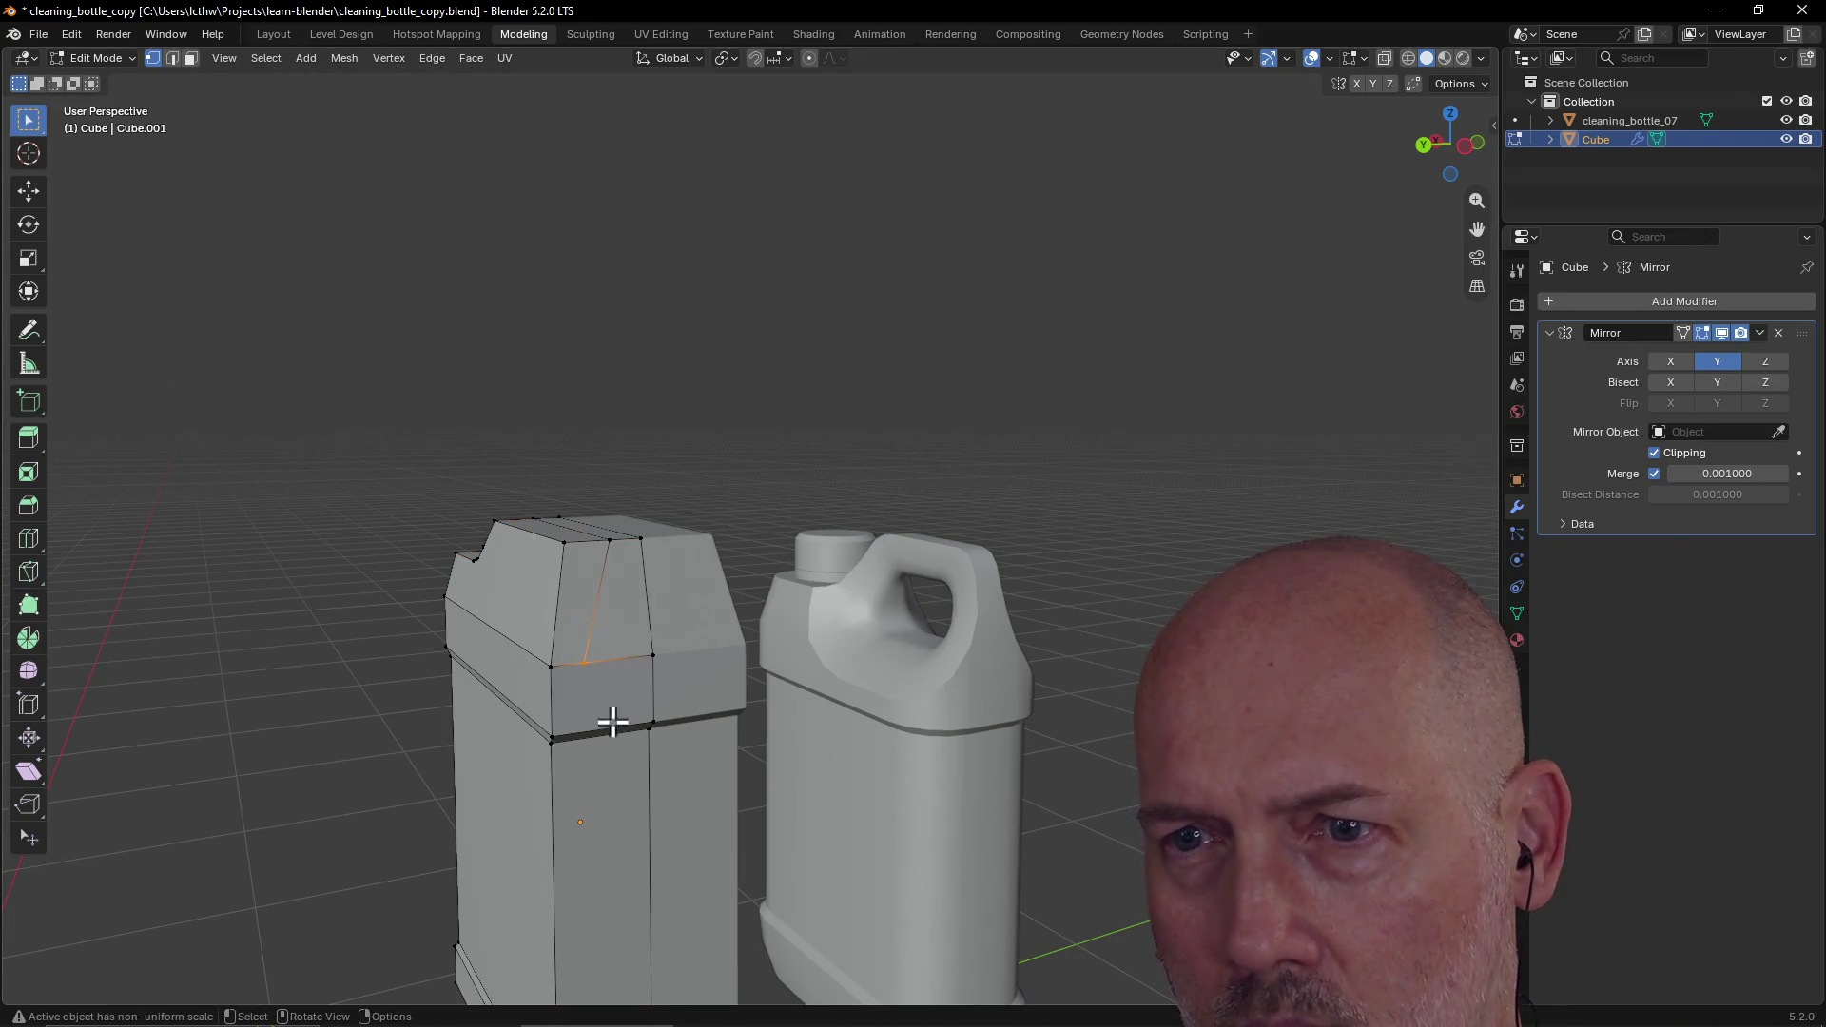
key("shift+v")
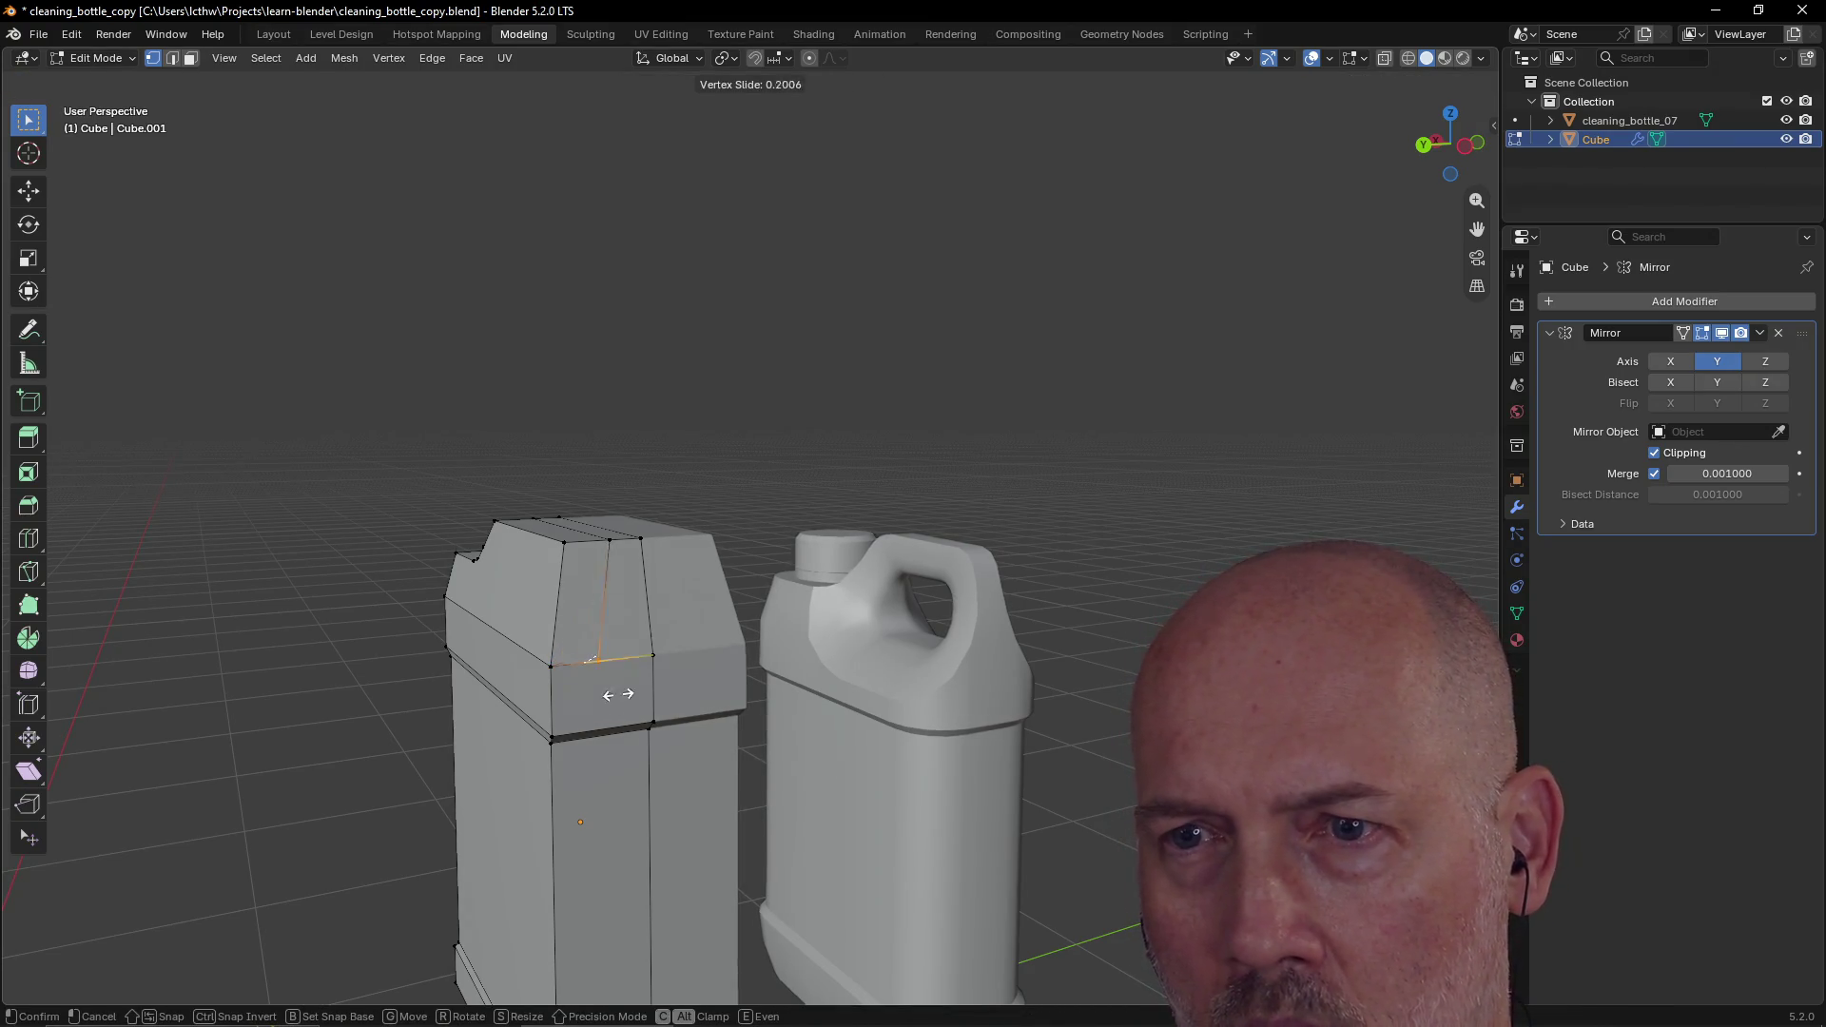
left_click(593, 701)
key("ctrl+z")
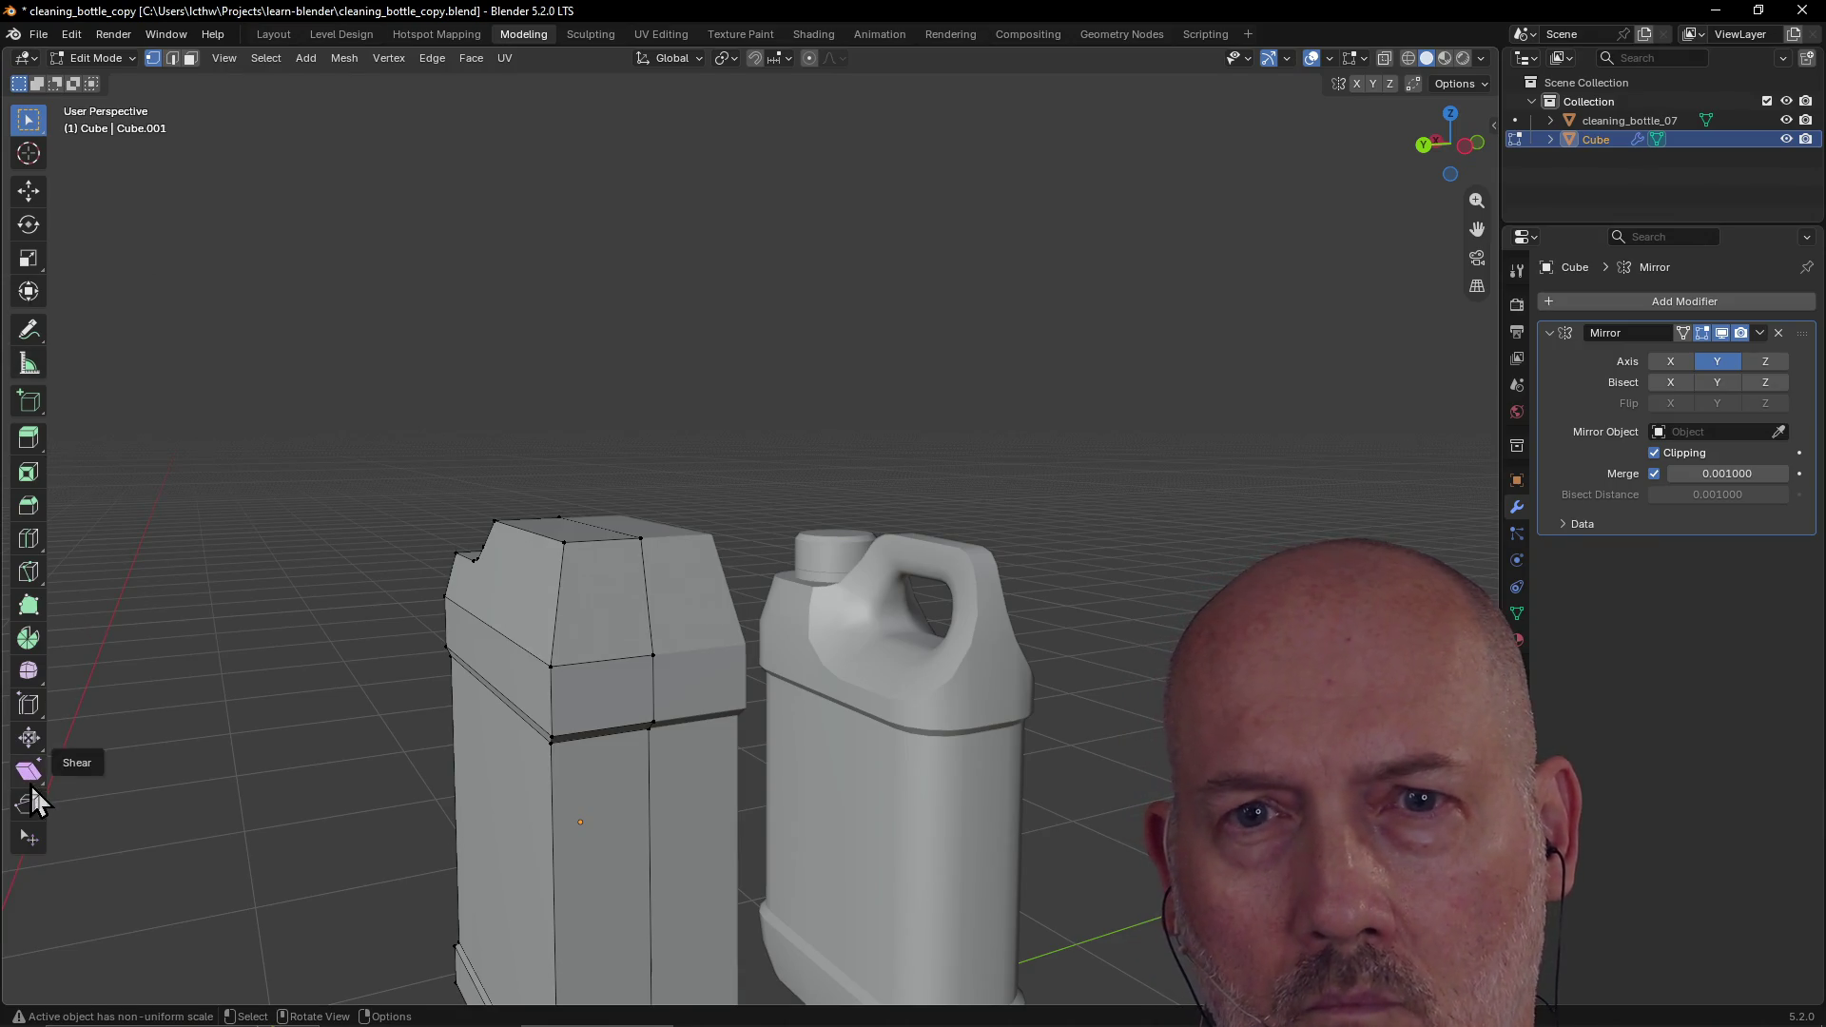
key("grave")
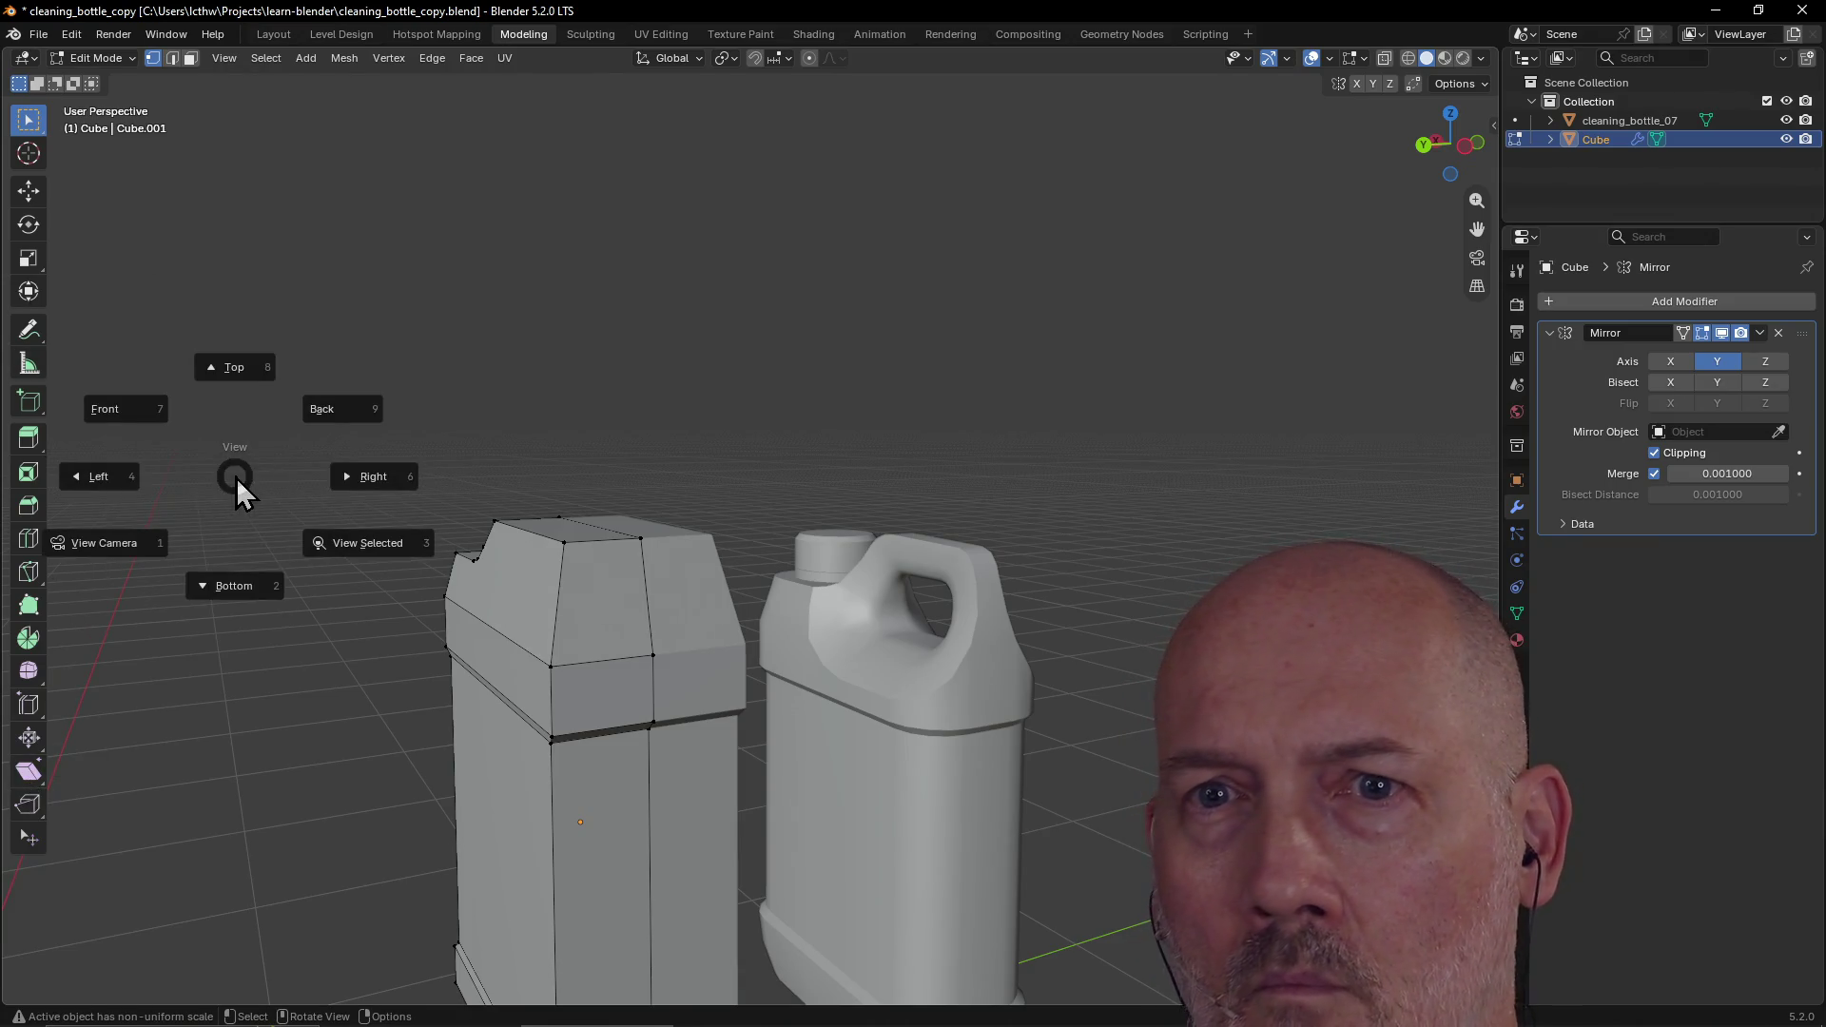
Step: In Top view, knife a cut from the shoulder step vertex to the jug's left edge
left_click(246, 373)
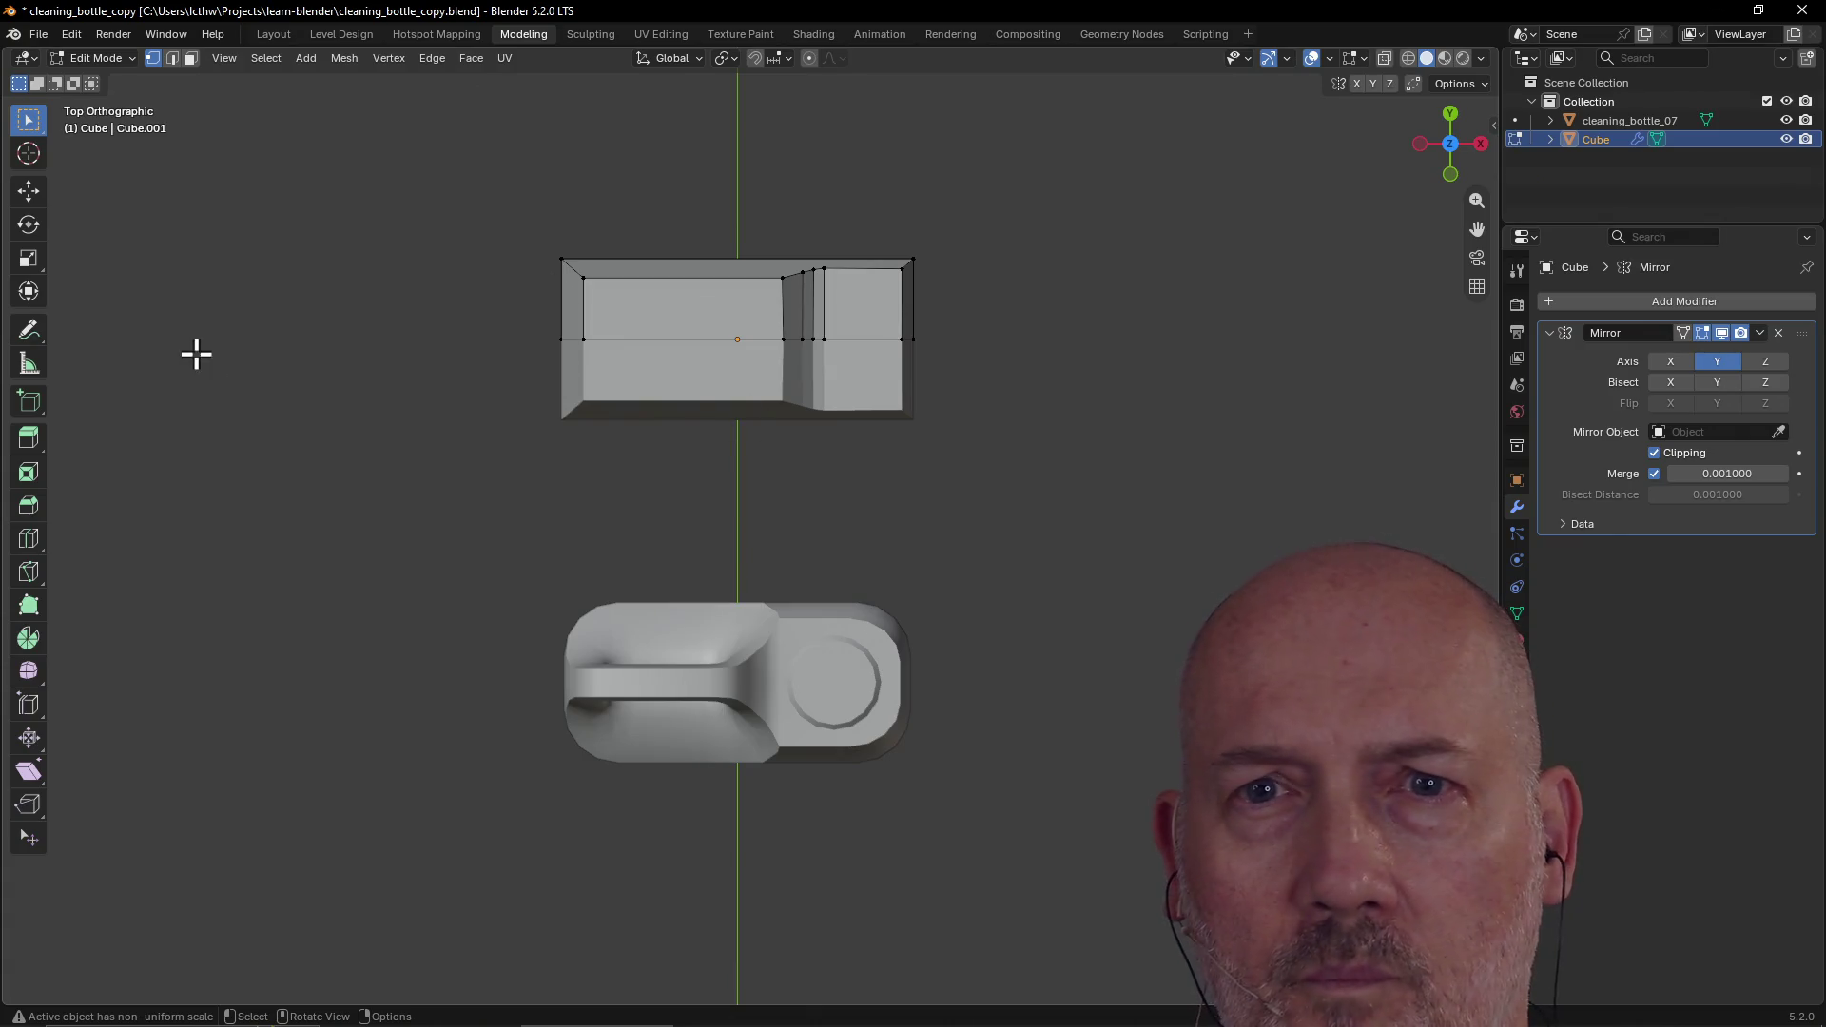
left_click(29, 572)
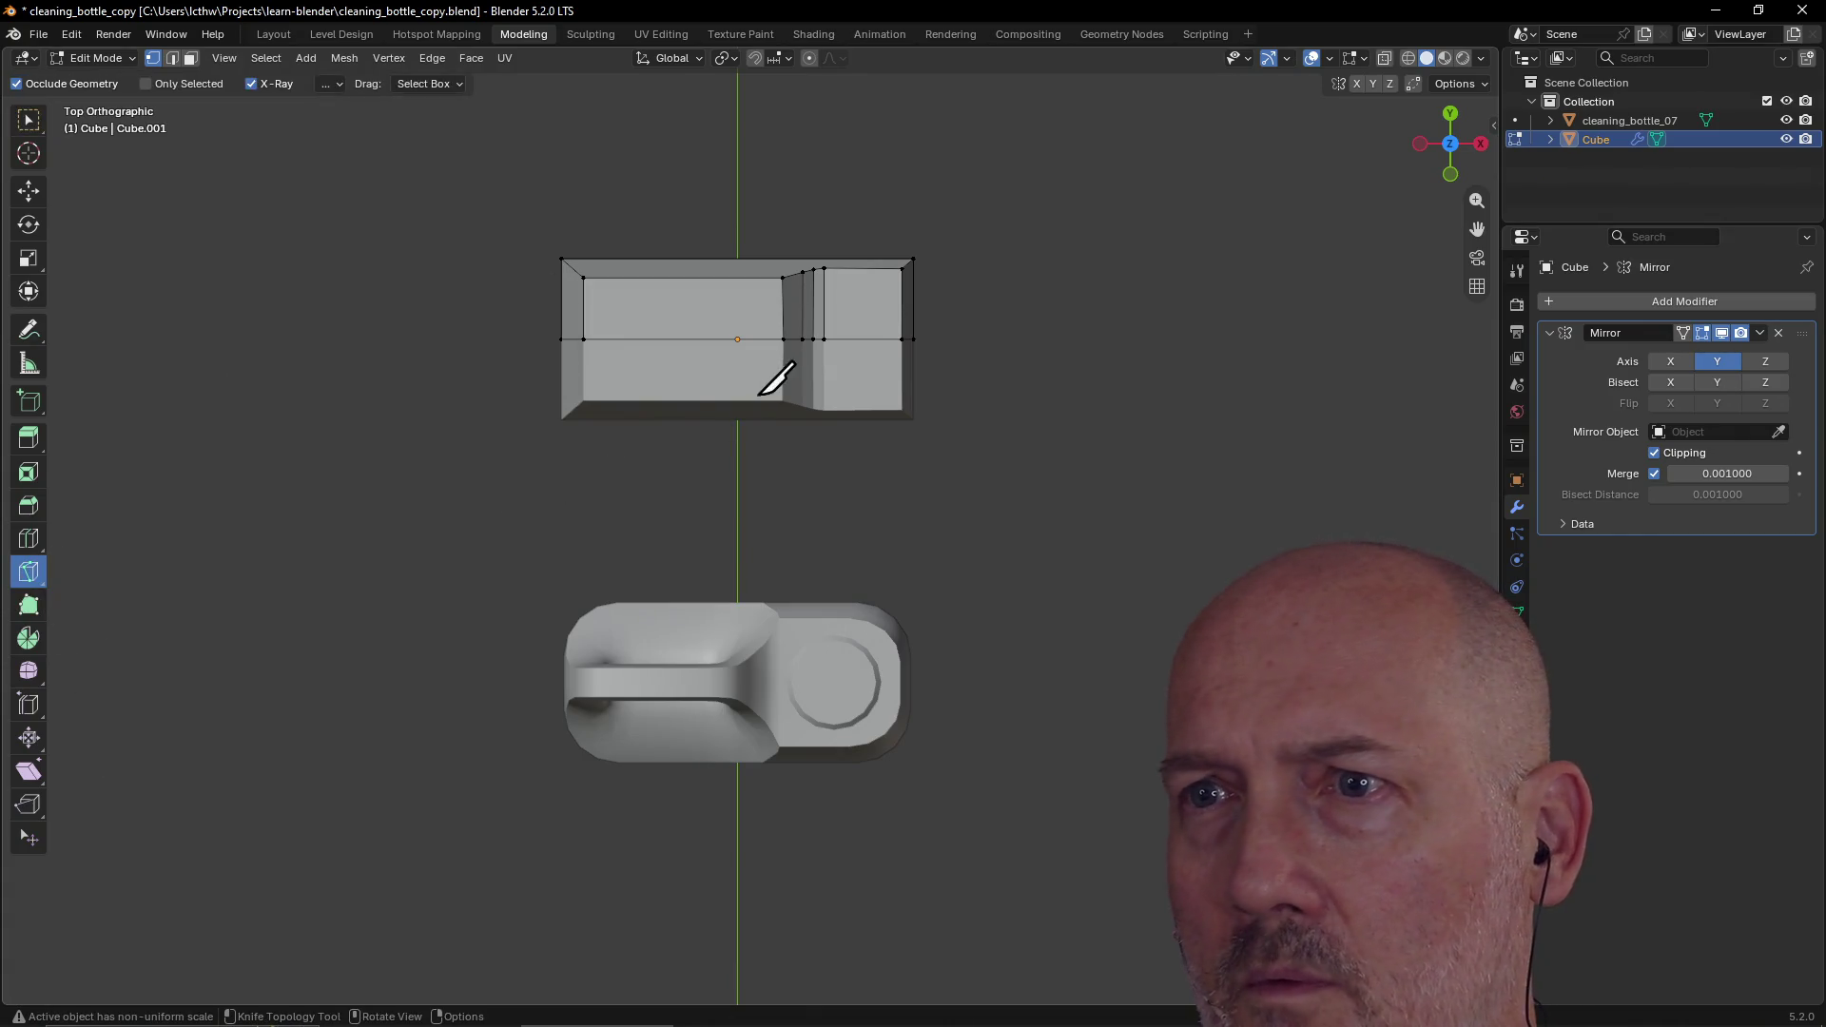
left_click(824, 268)
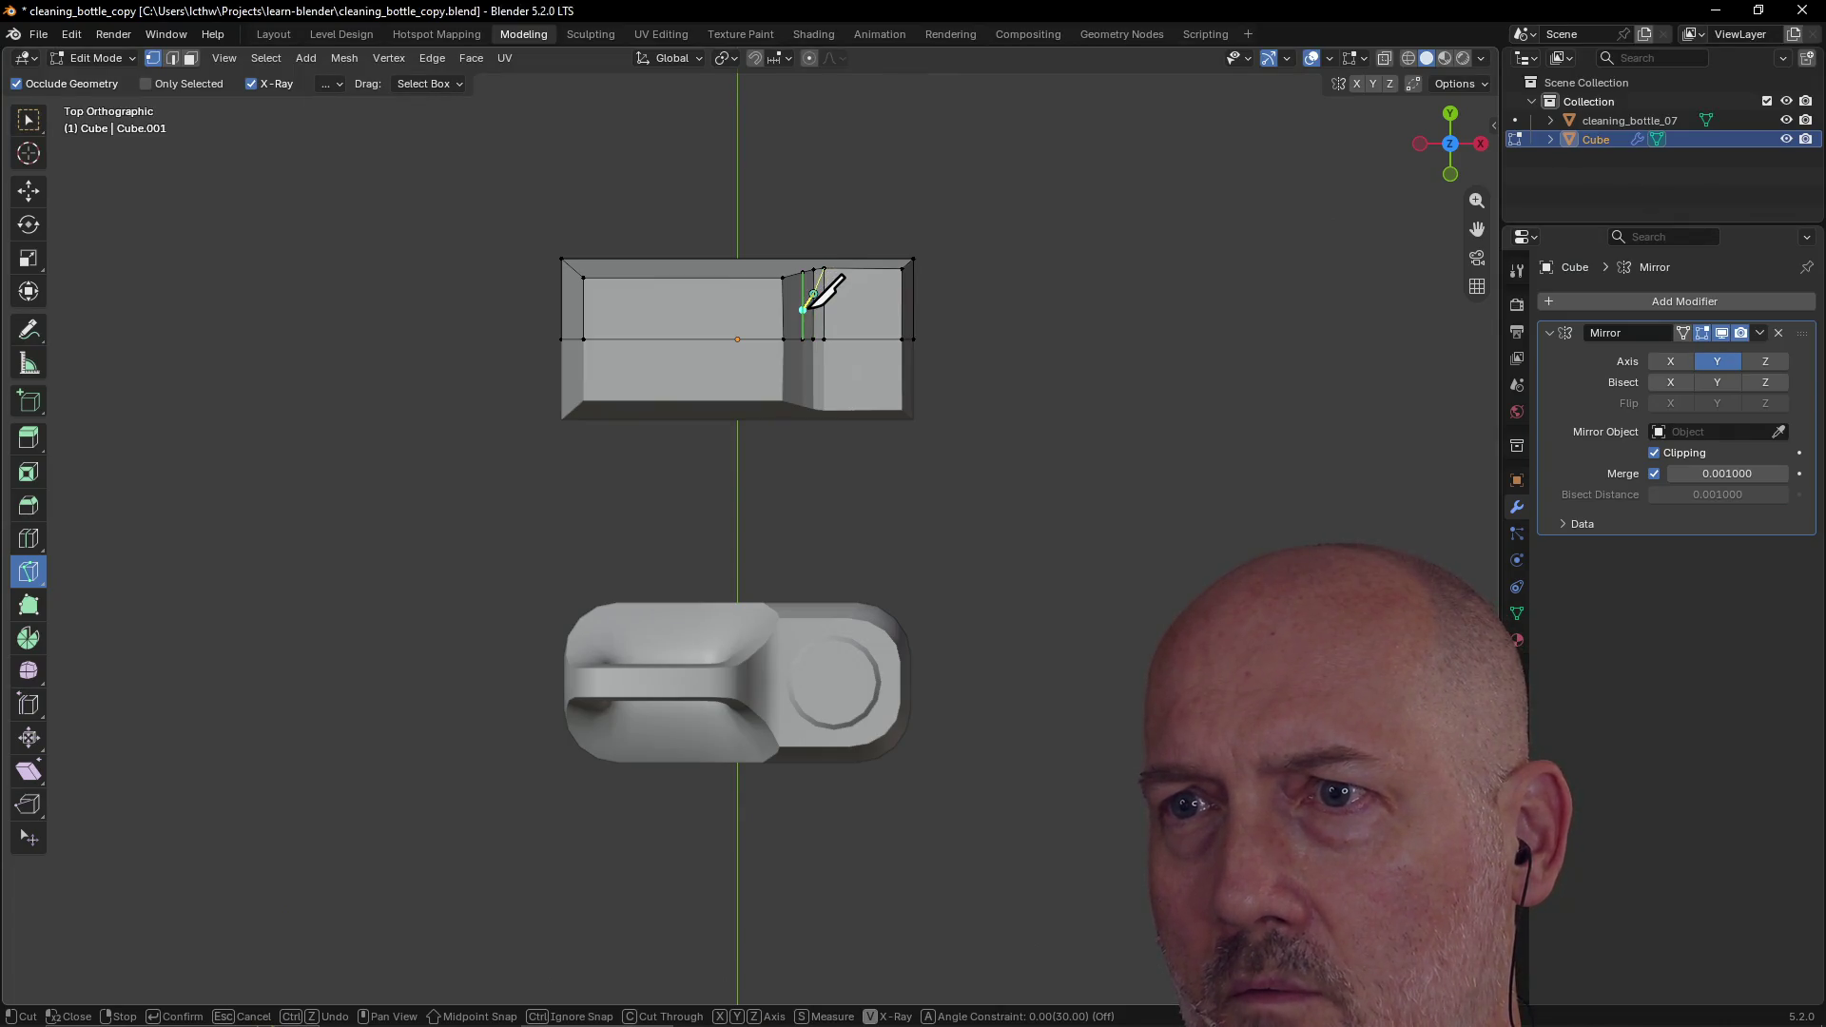
left_click(783, 323)
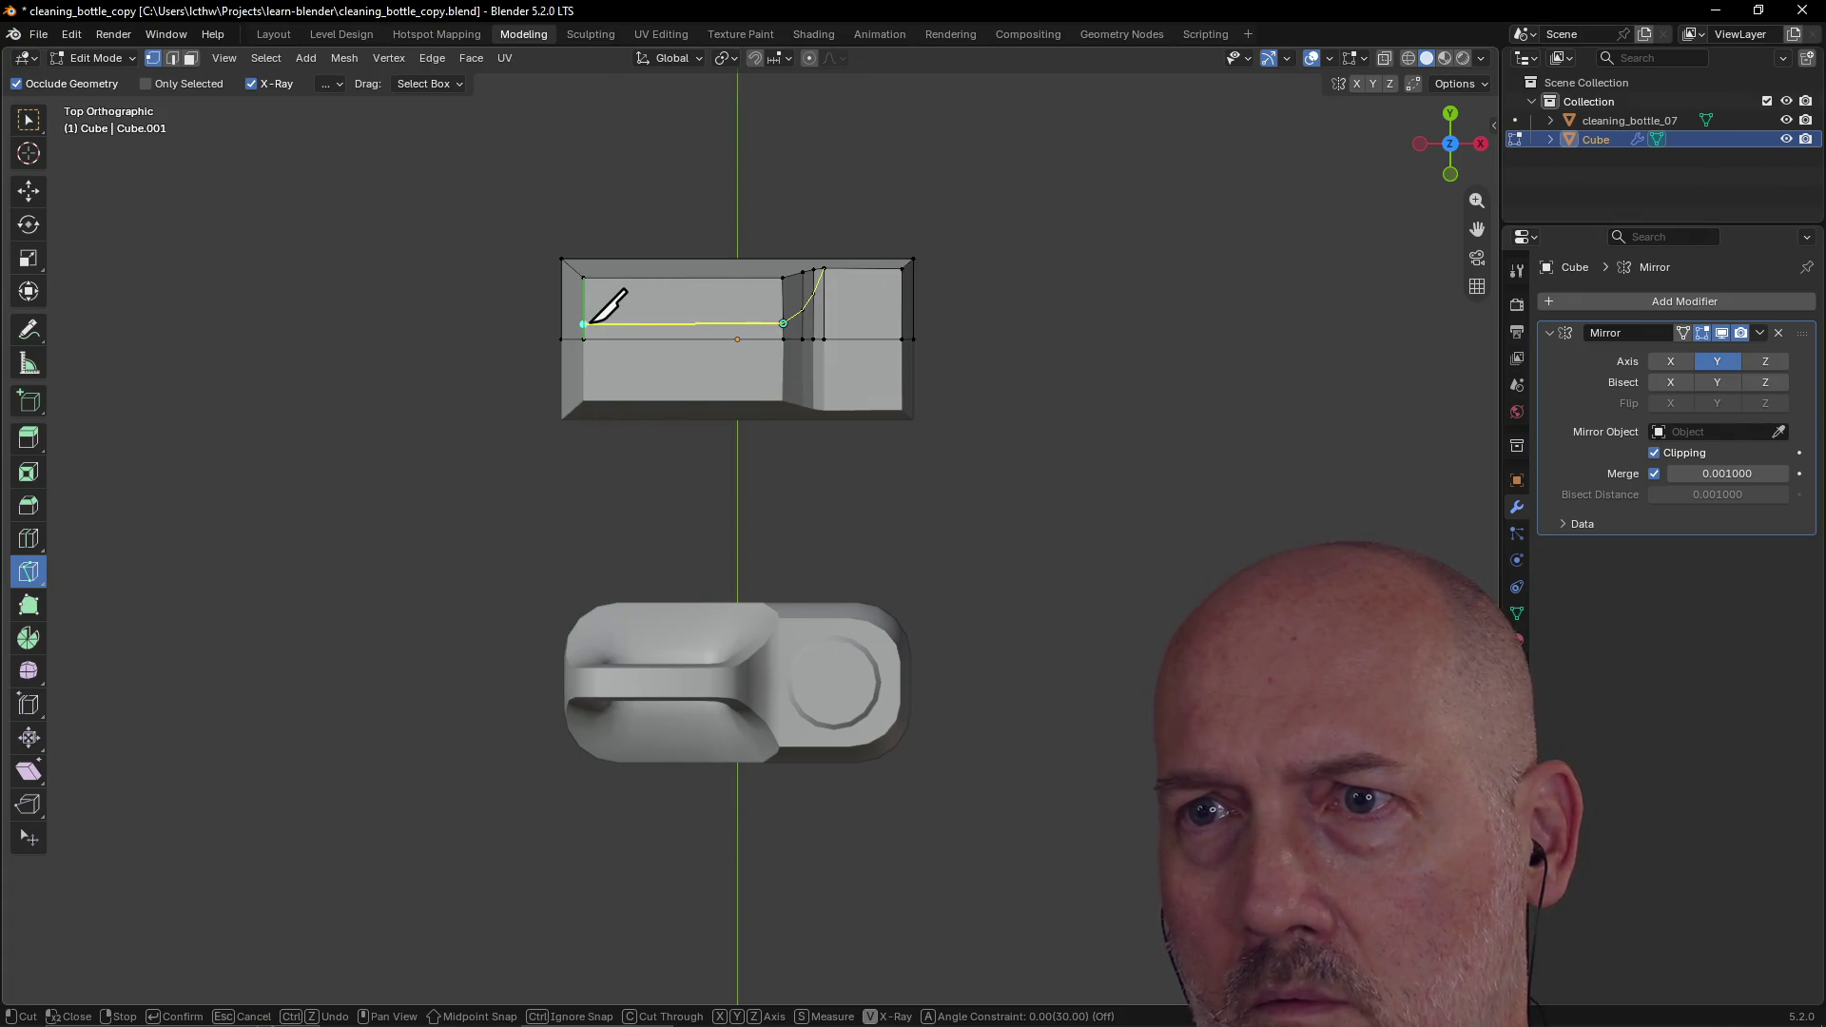
left_click(583, 323)
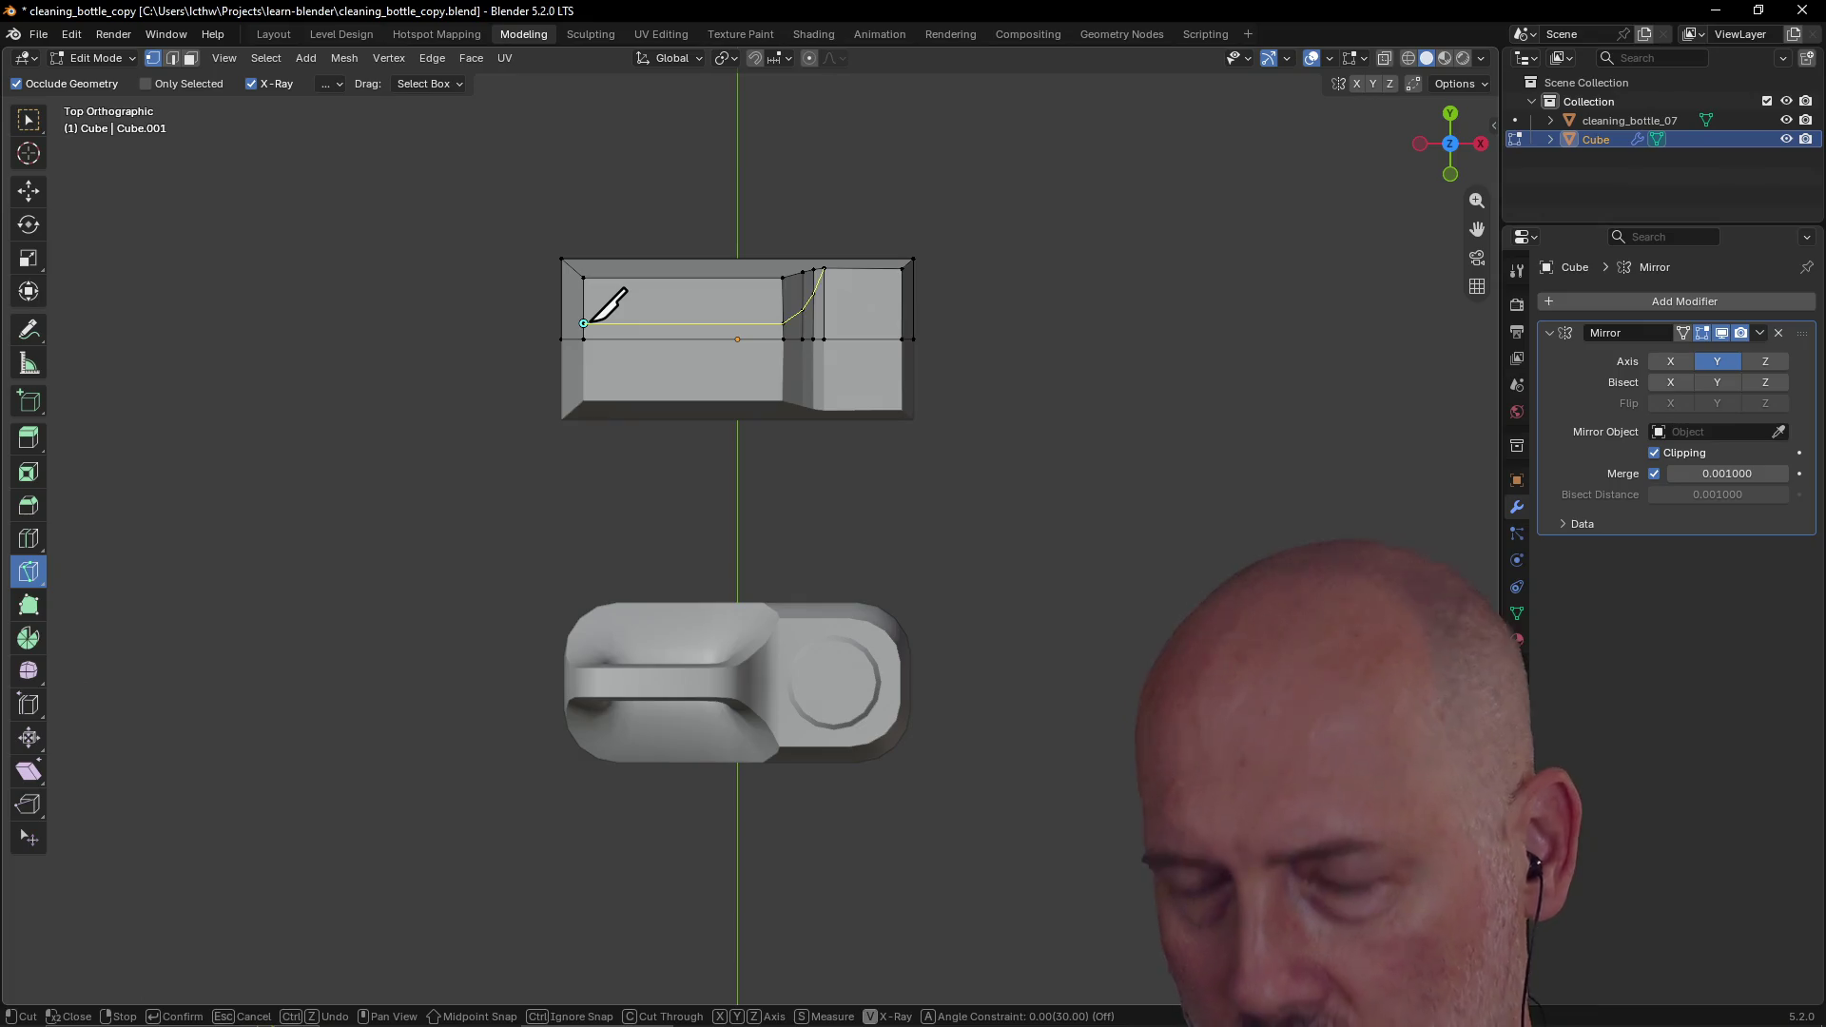
key("Return")
key("KP_5")
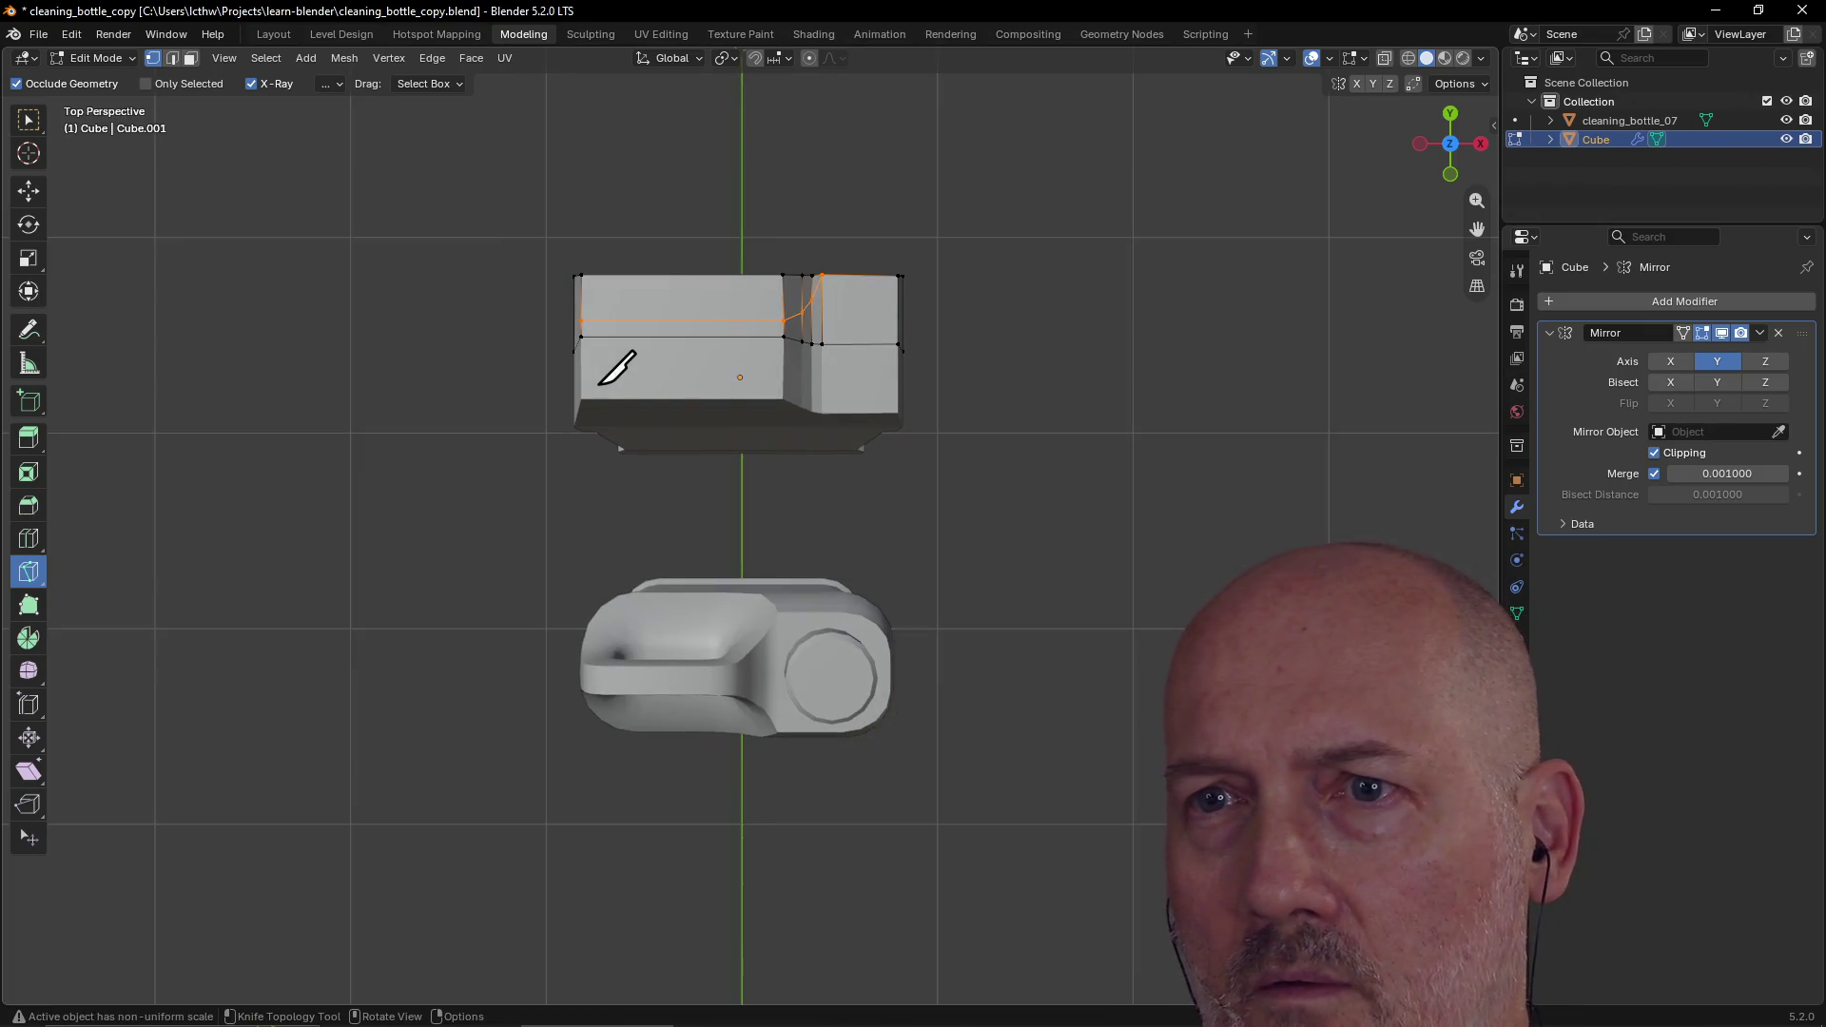
key("grave")
Step: From the Left view, knife a slanted cut down the jug's side below the cap
left_click(670, 355)
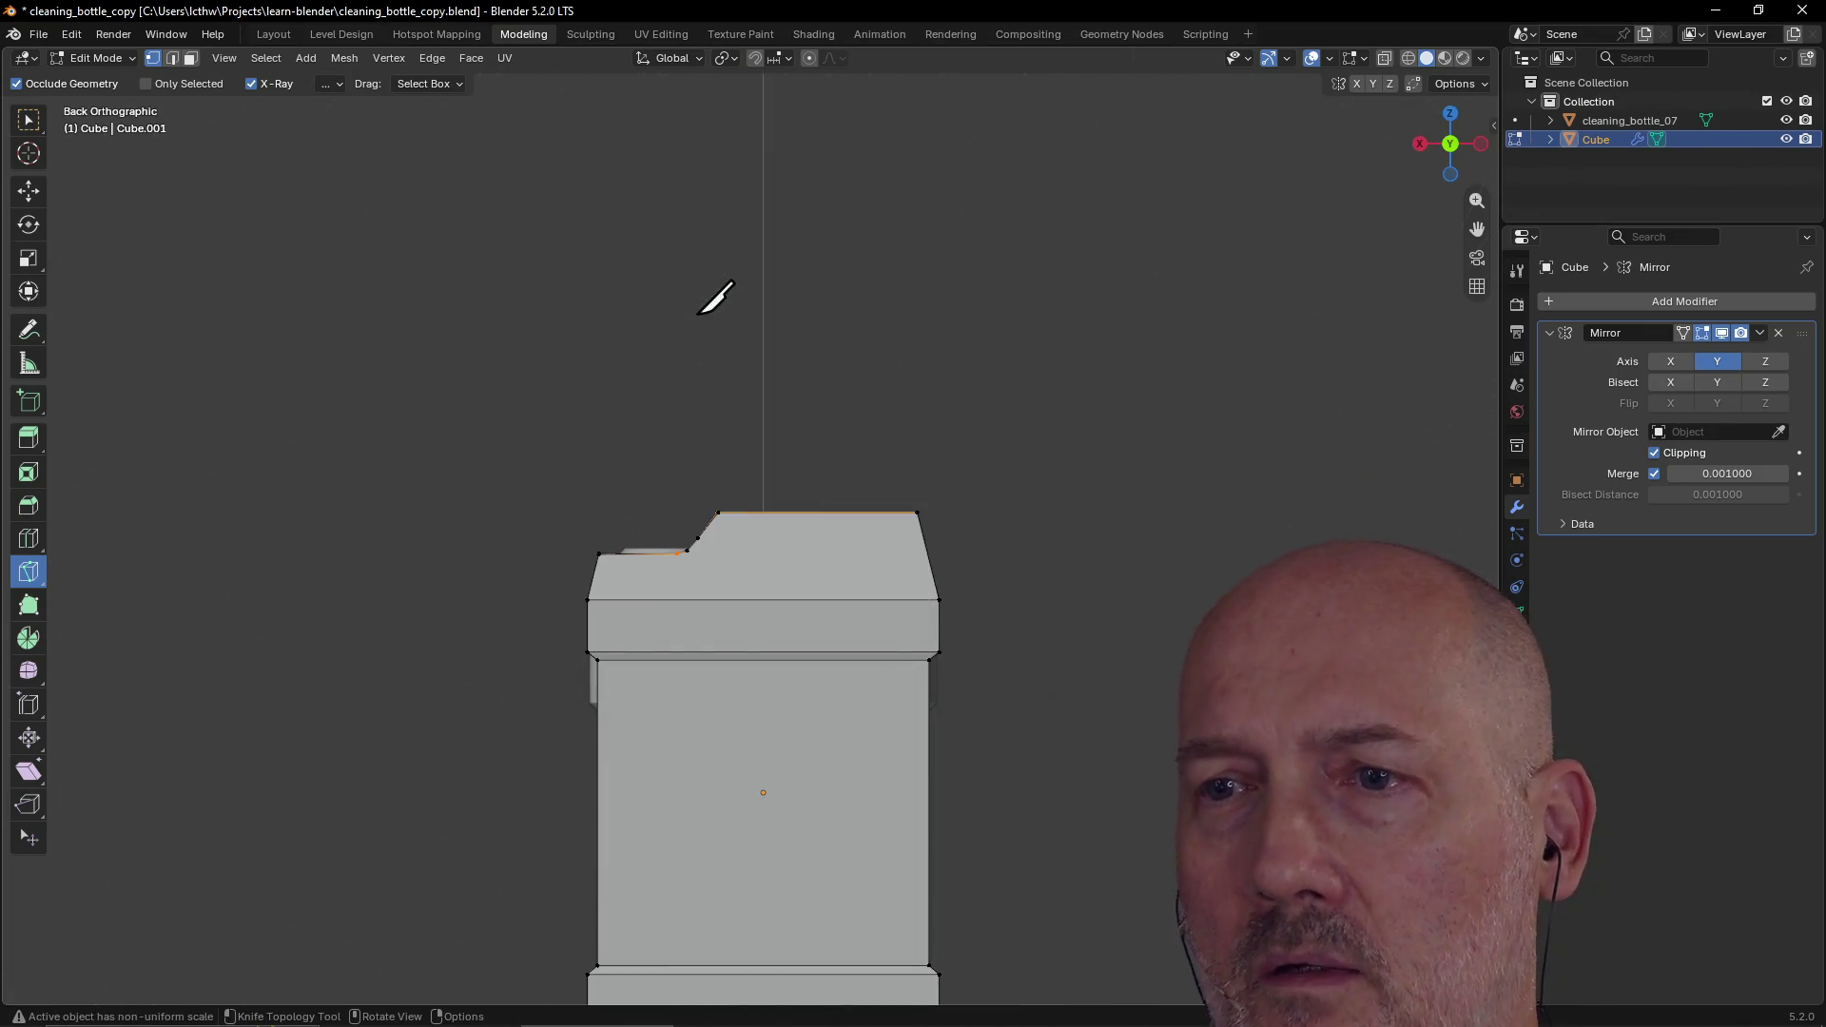
key("grave")
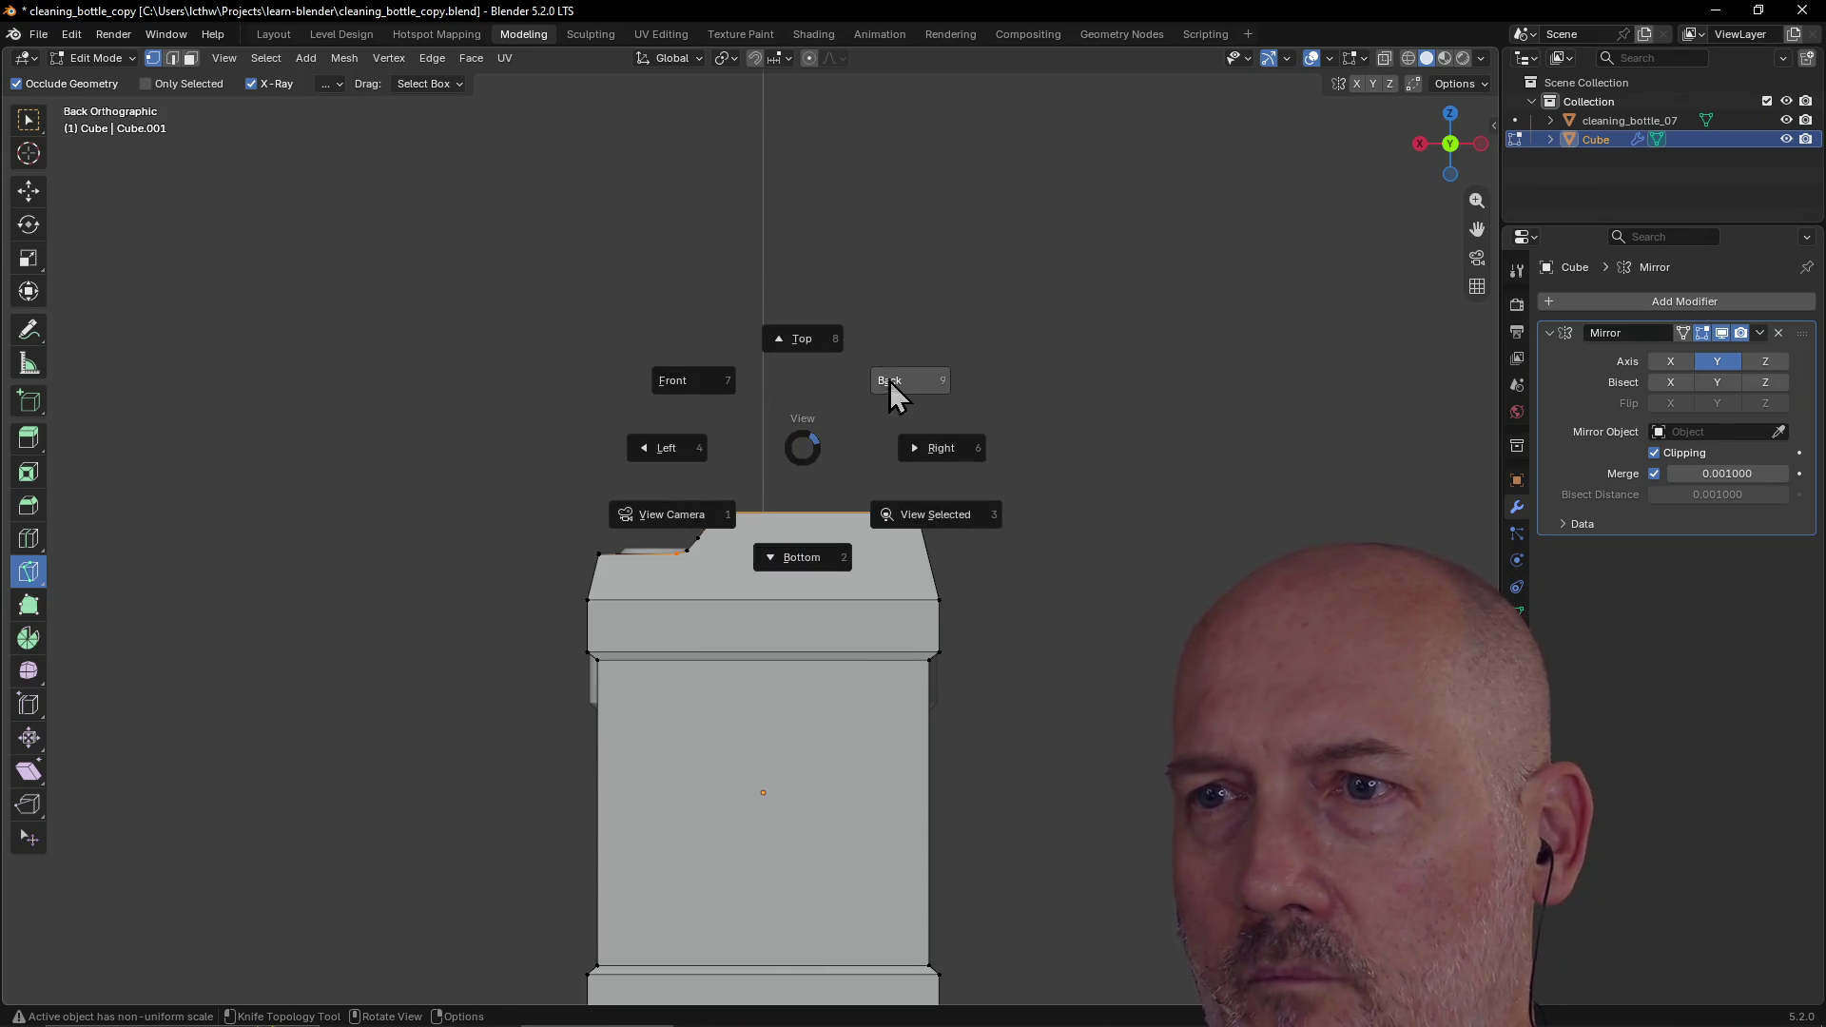
left_click(912, 466)
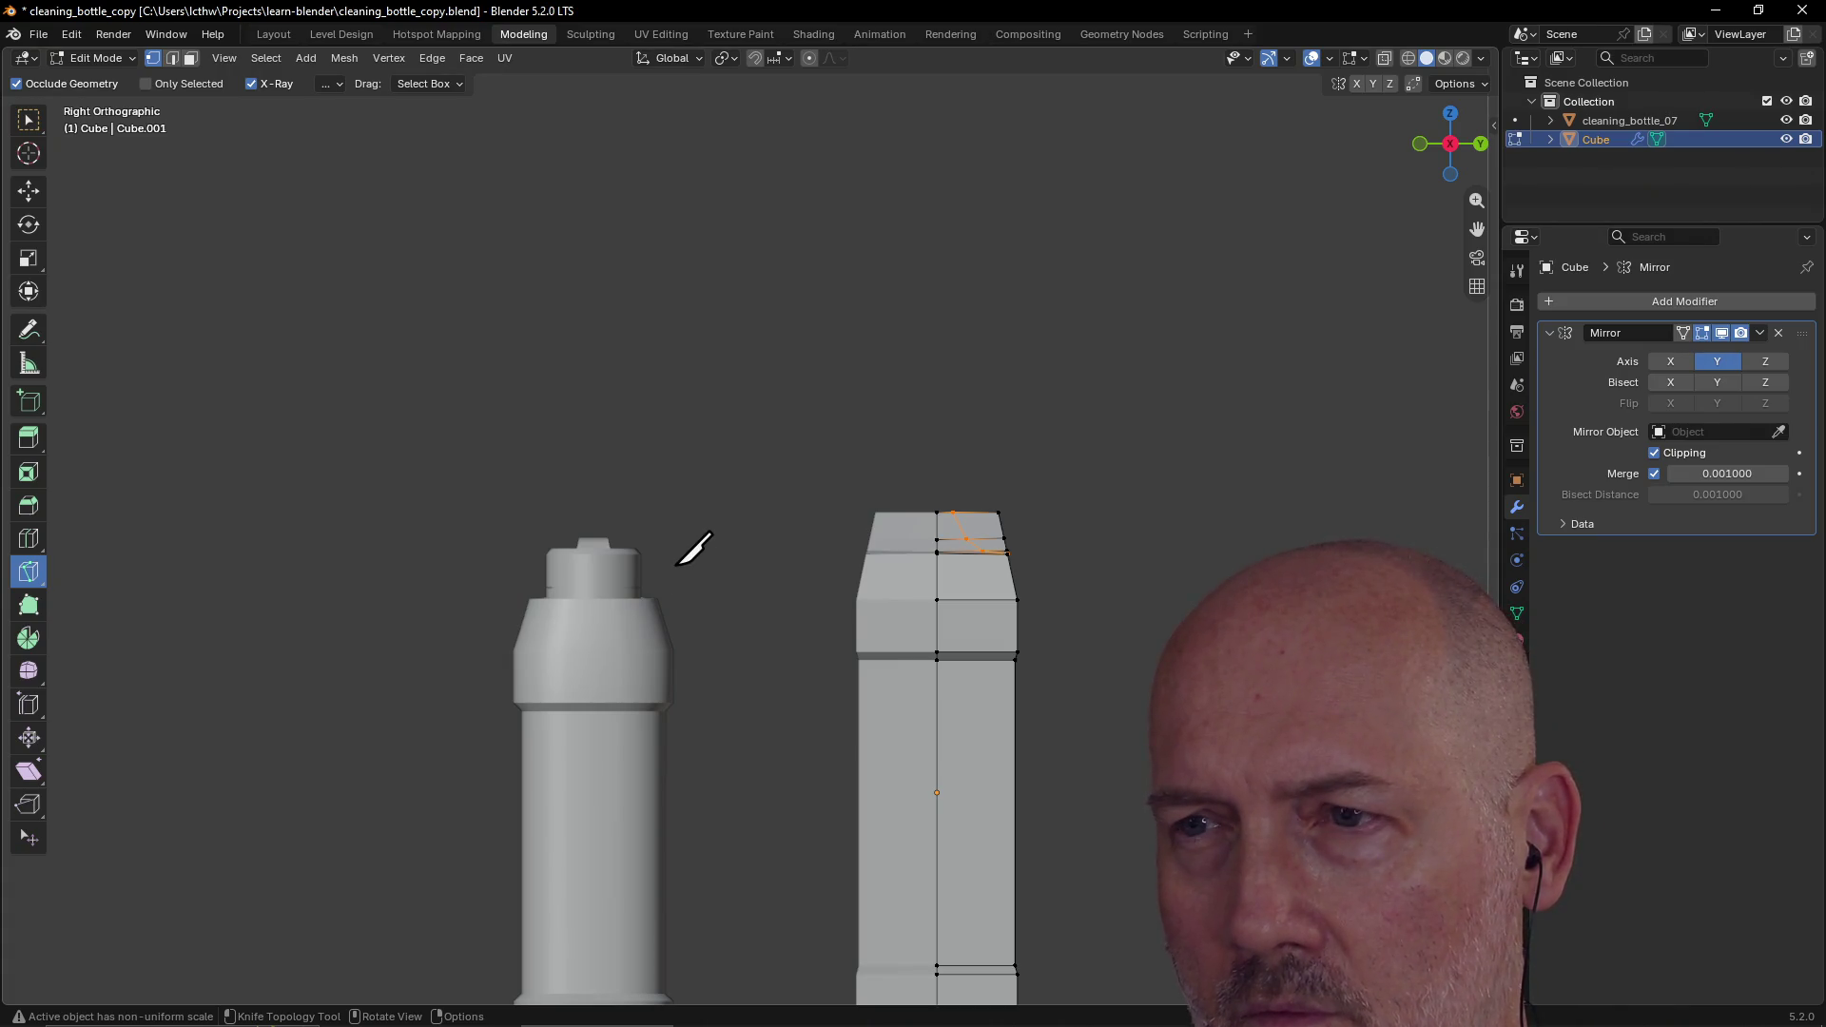
key("grave")
left_click(560, 569)
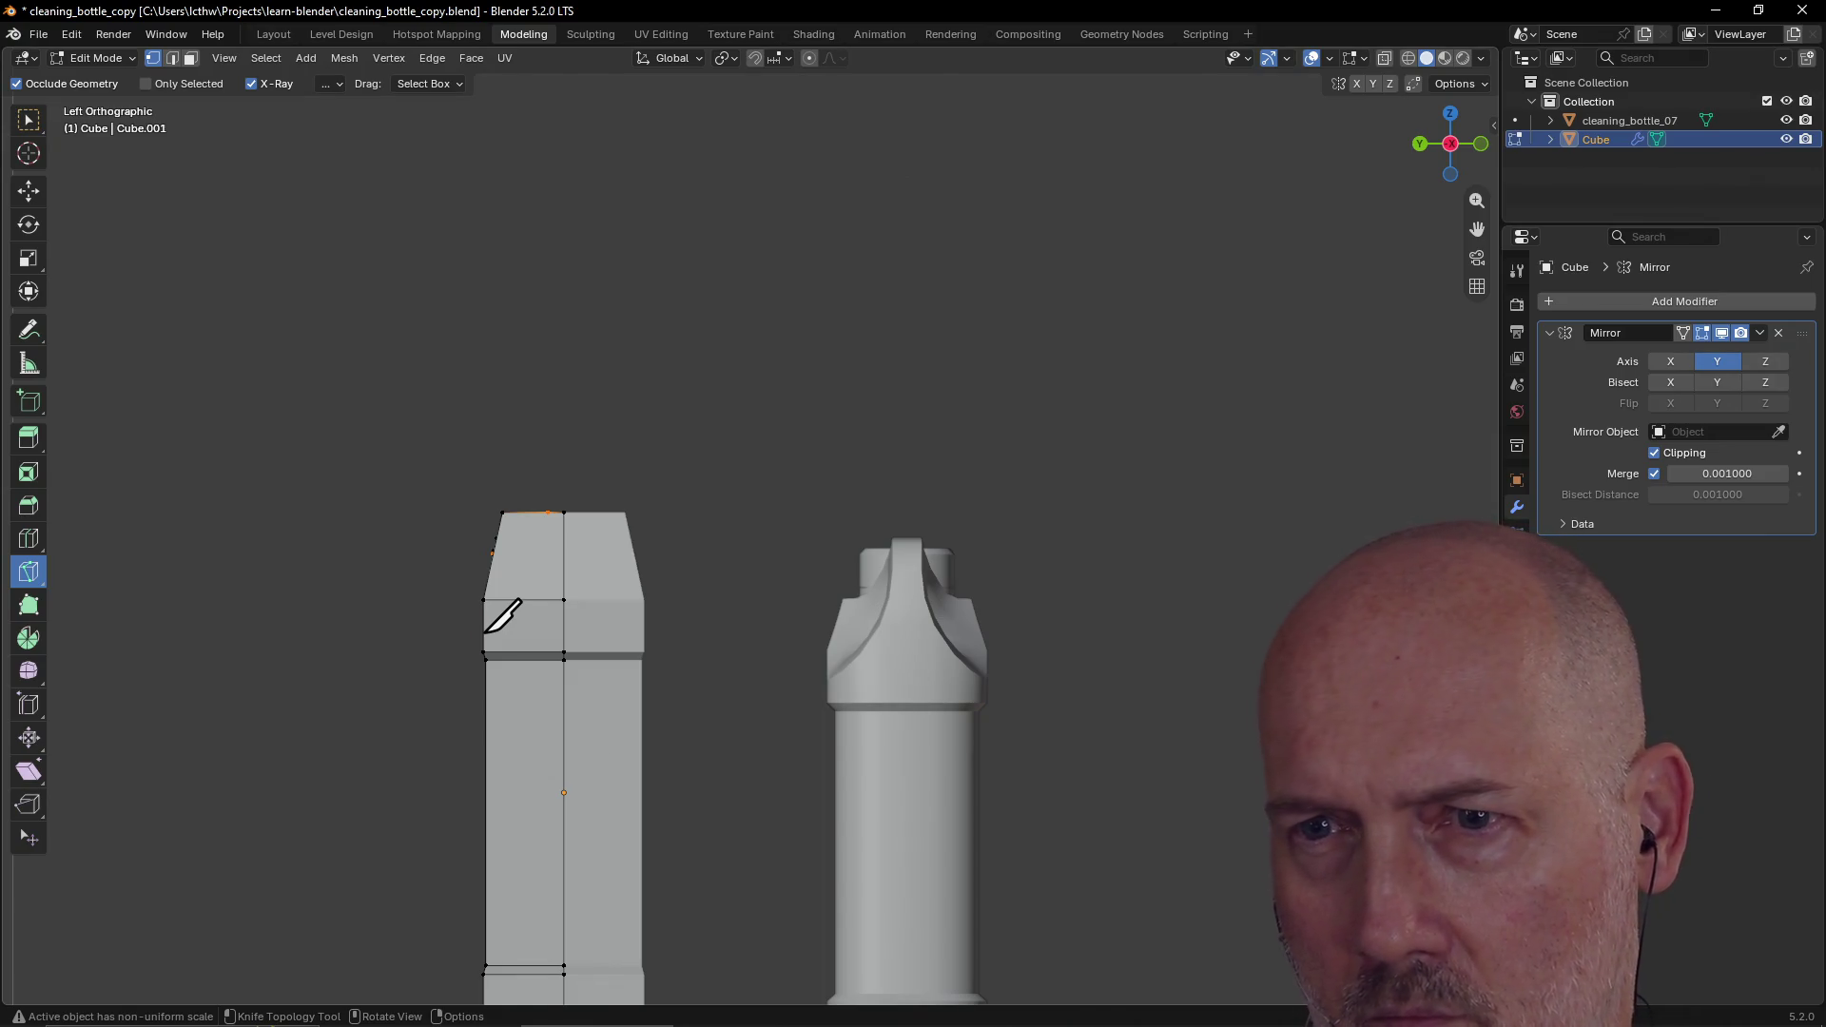
left_click(485, 634)
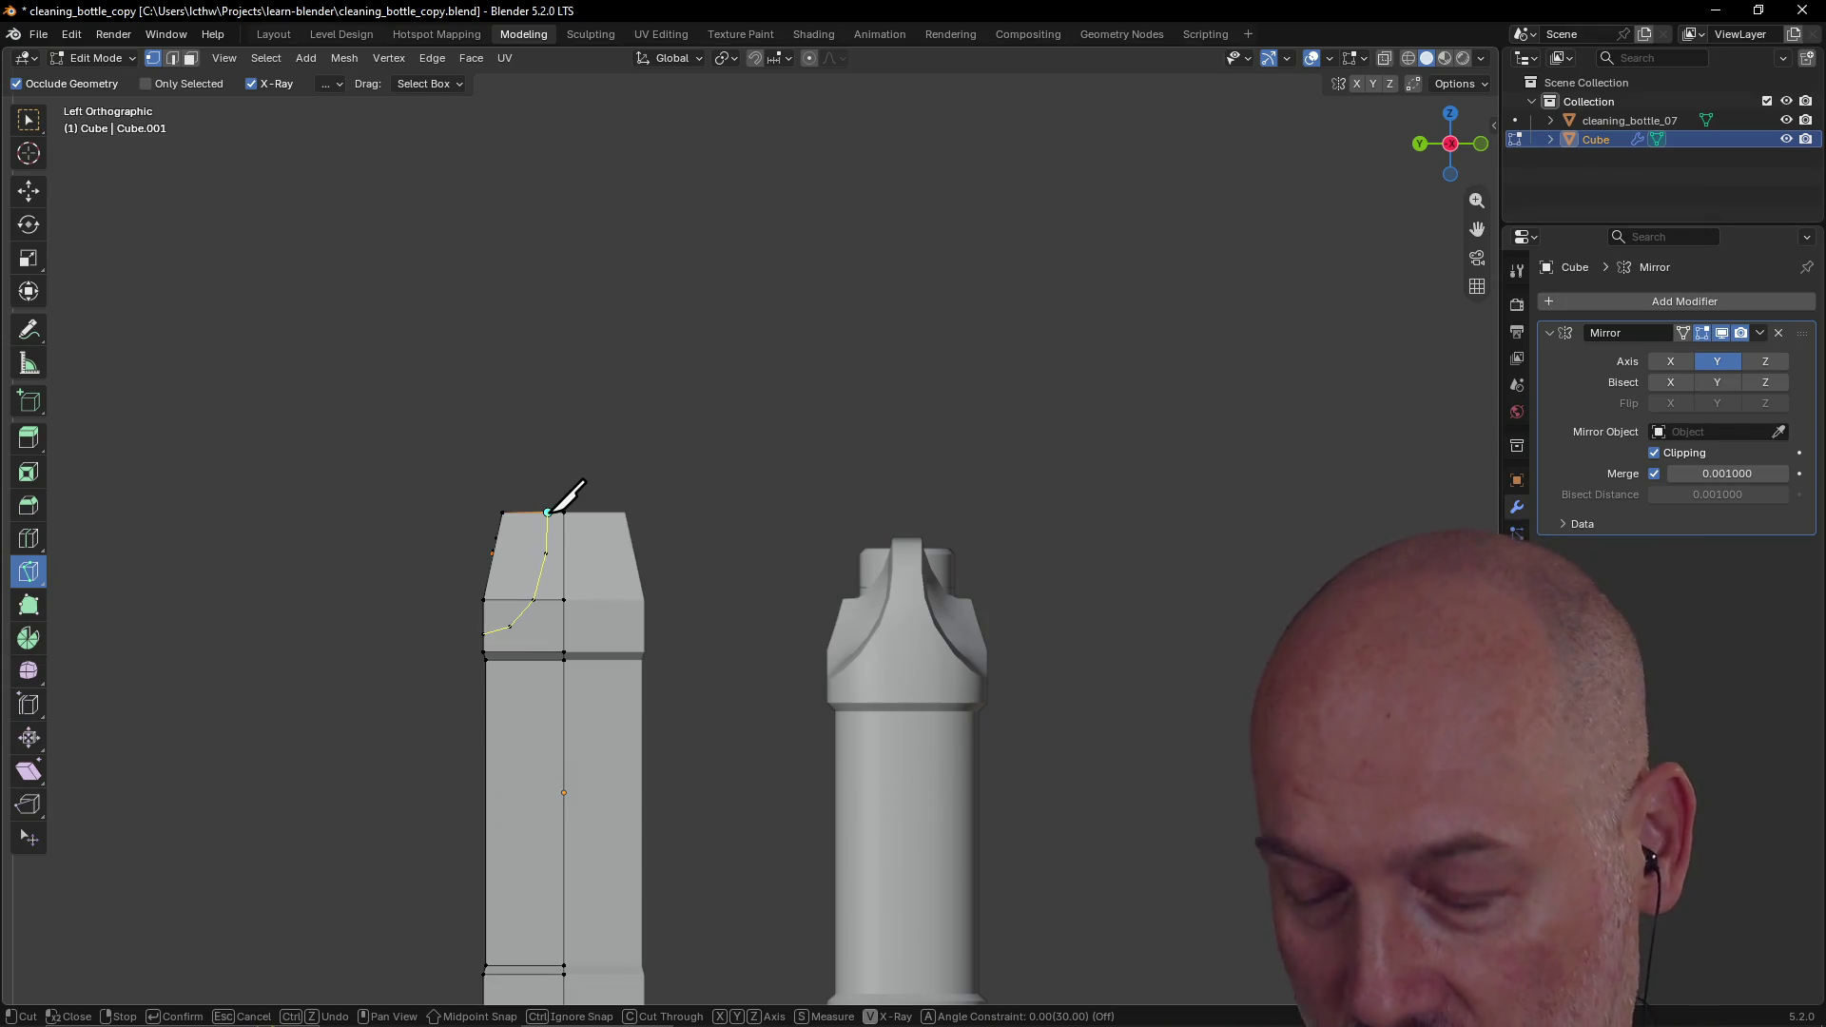
key("Return")
Step: Move the whole jug mesh along X so it sits beside the reference bottle
scroll(725, 408, "down", 5)
mouse_move(726, 408)
middle_mouse_down()
mouse_move(854, 482)
mouse_move(1024, 432)
mouse_move(1088, 440)
mouse_move(904, 449)
mouse_move(861, 528)
mouse_move(967, 517)
mouse_move(978, 545)
mouse_move(950, 529)
middle_mouse_up()
scroll(905, 450, "up", 2)
scroll(904, 450, "down", 3)
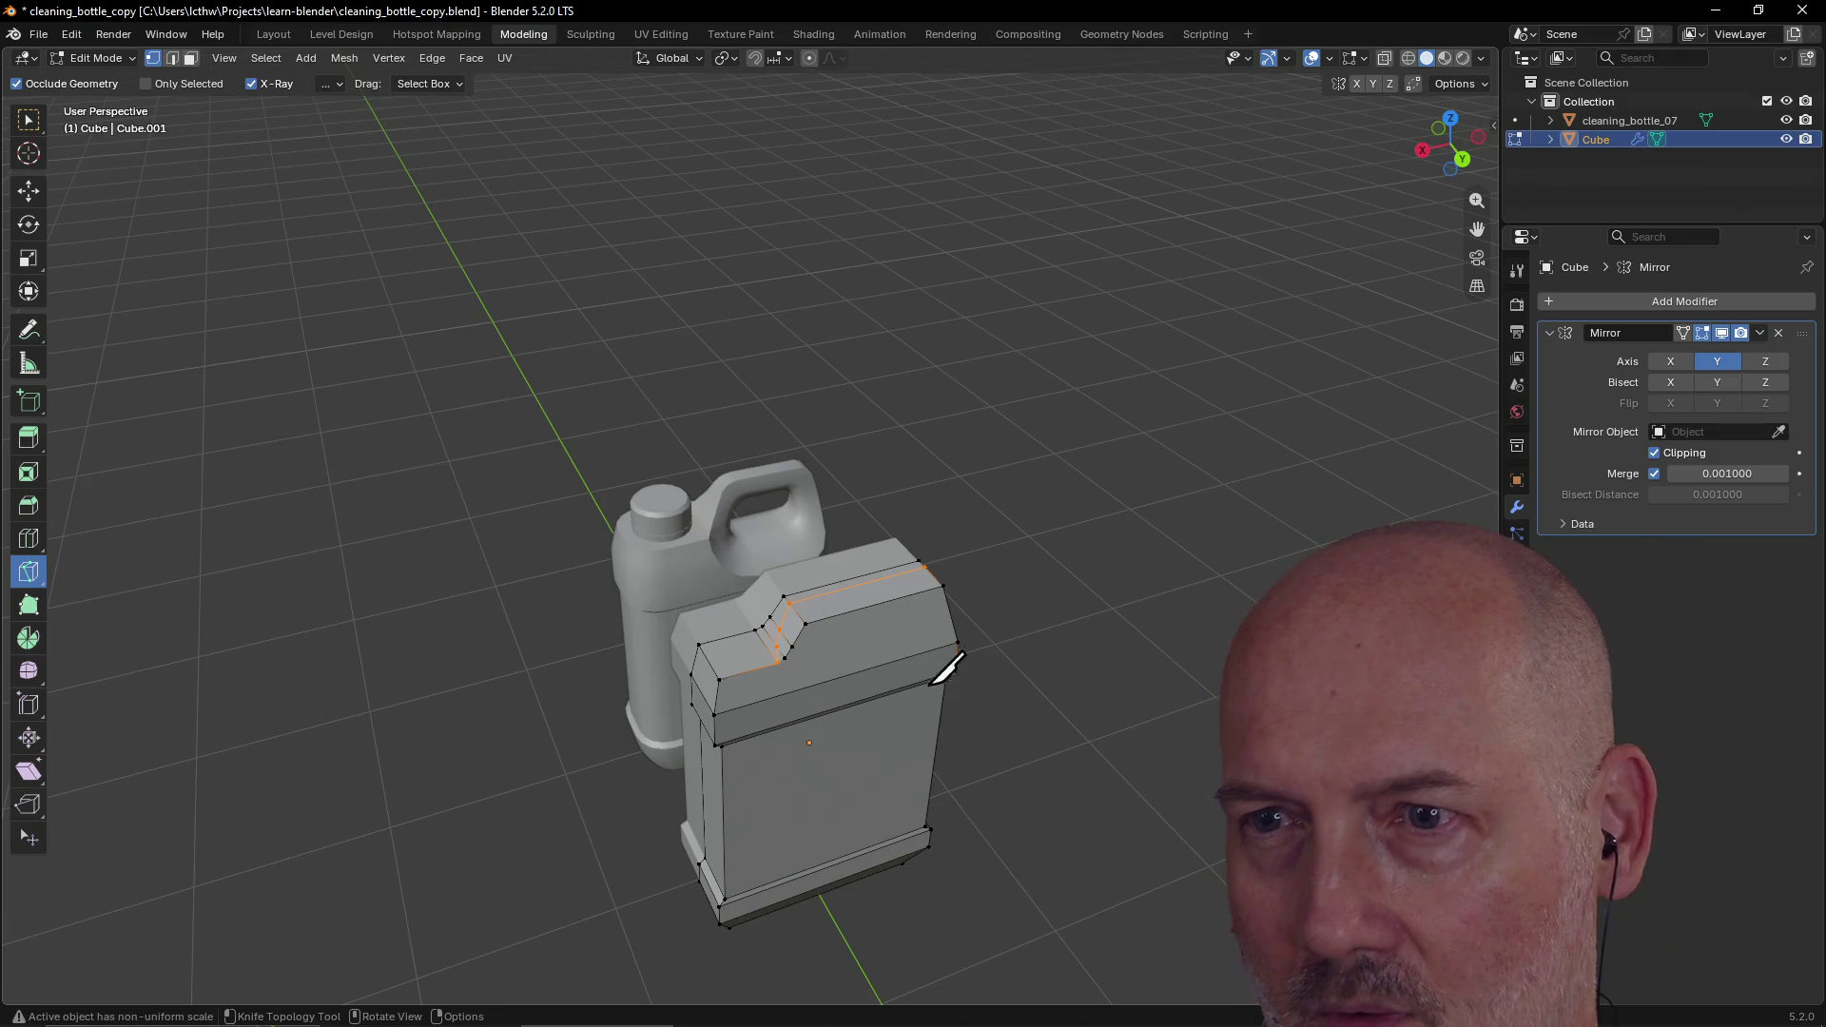
mouse_move(849, 656)
middle_mouse_down()
mouse_move(806, 672)
mouse_move(799, 656)
middle_mouse_up()
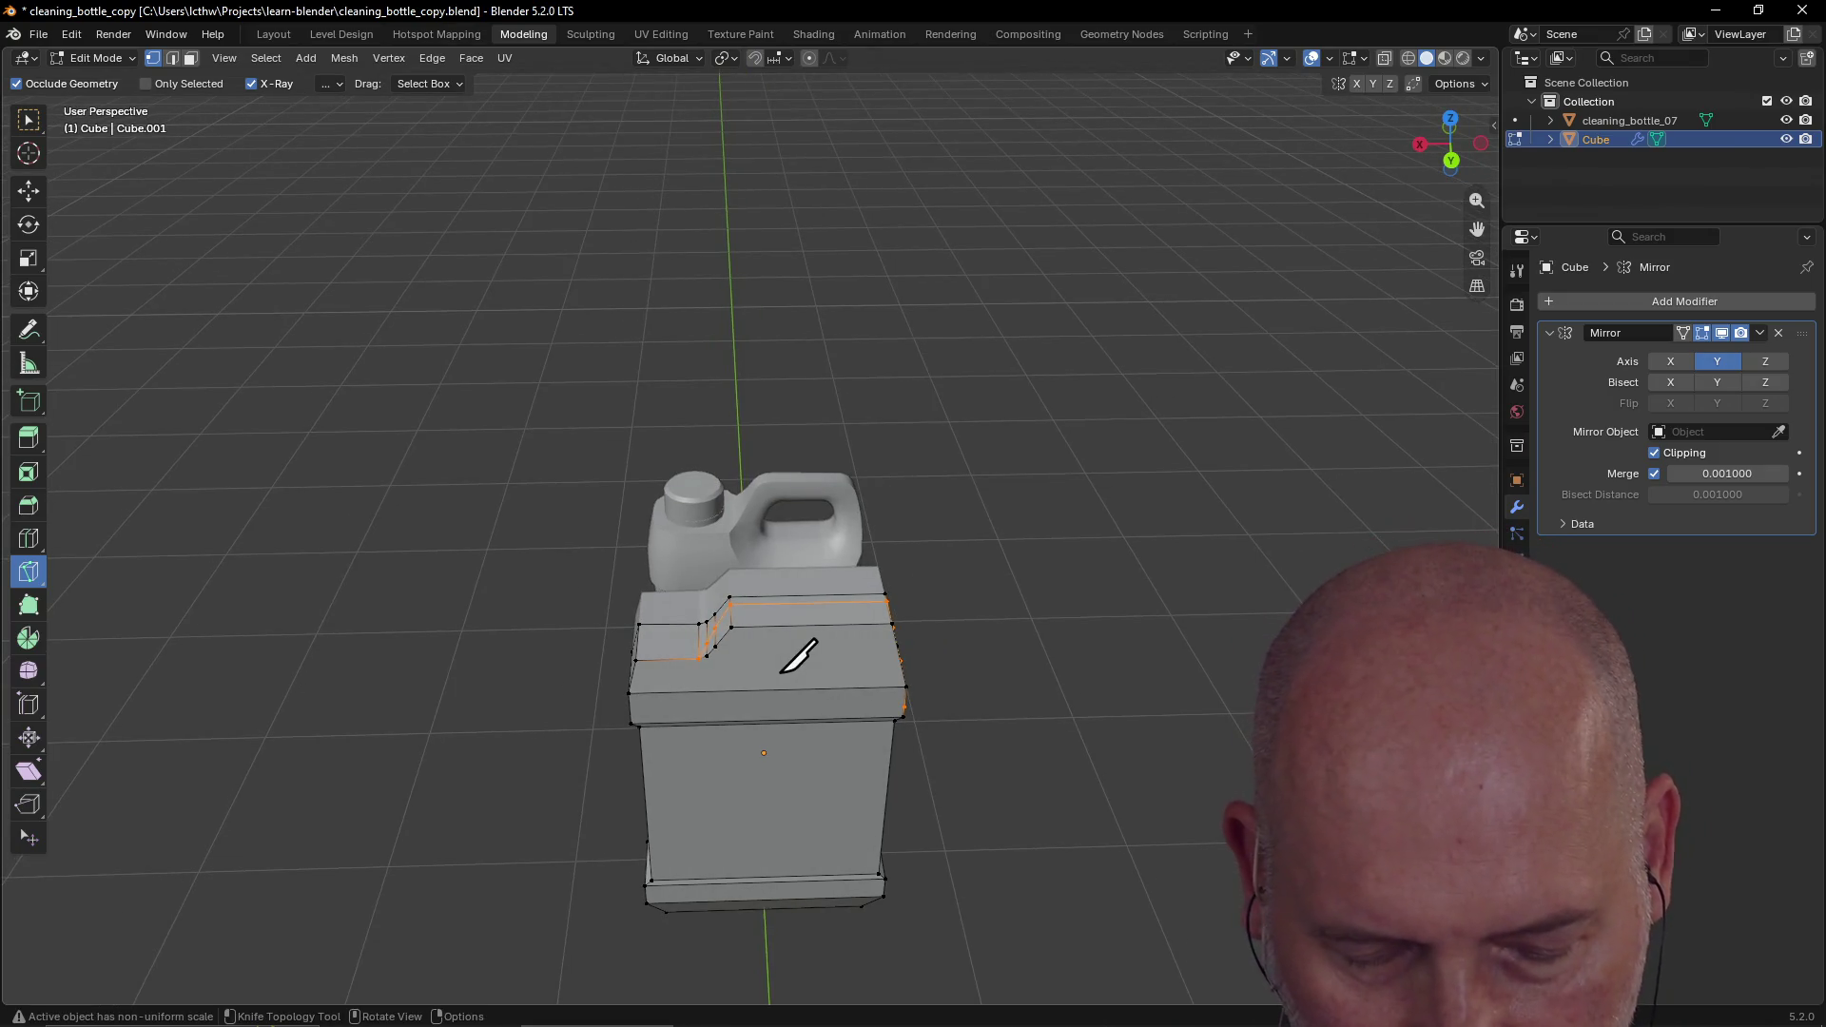
left_click(799, 656)
key("x")
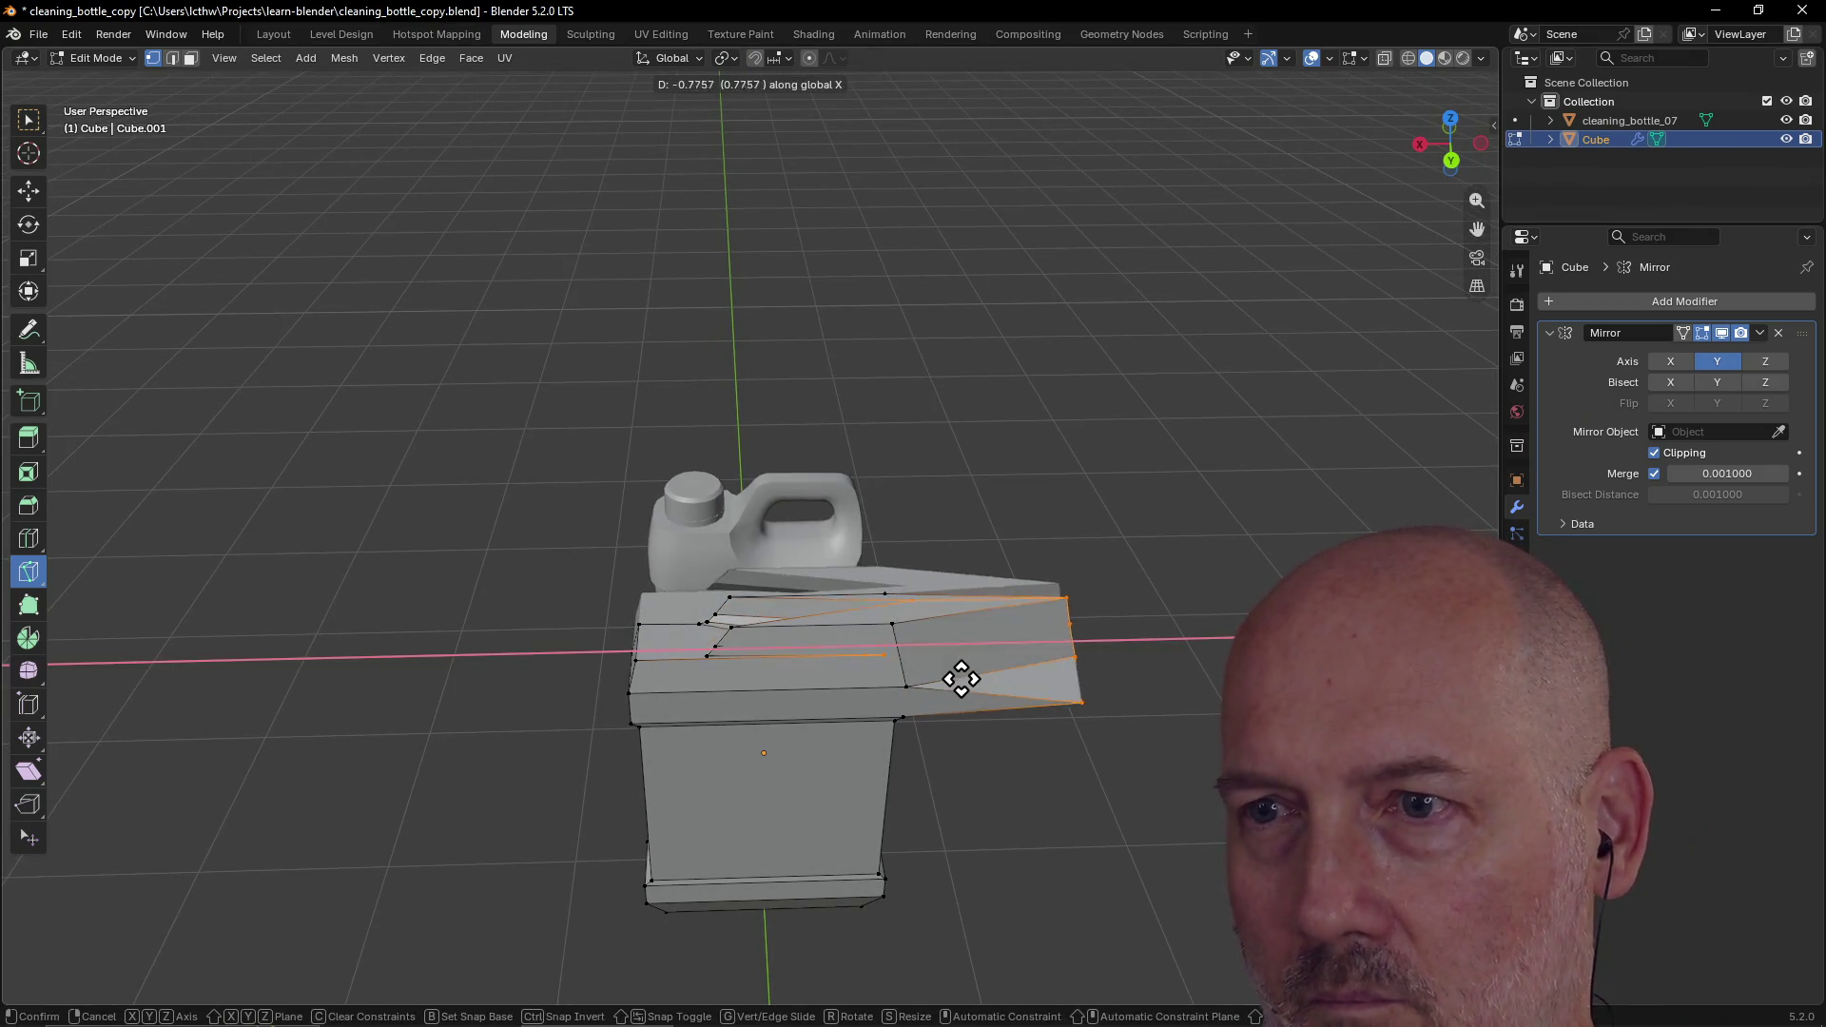
key("Escape")
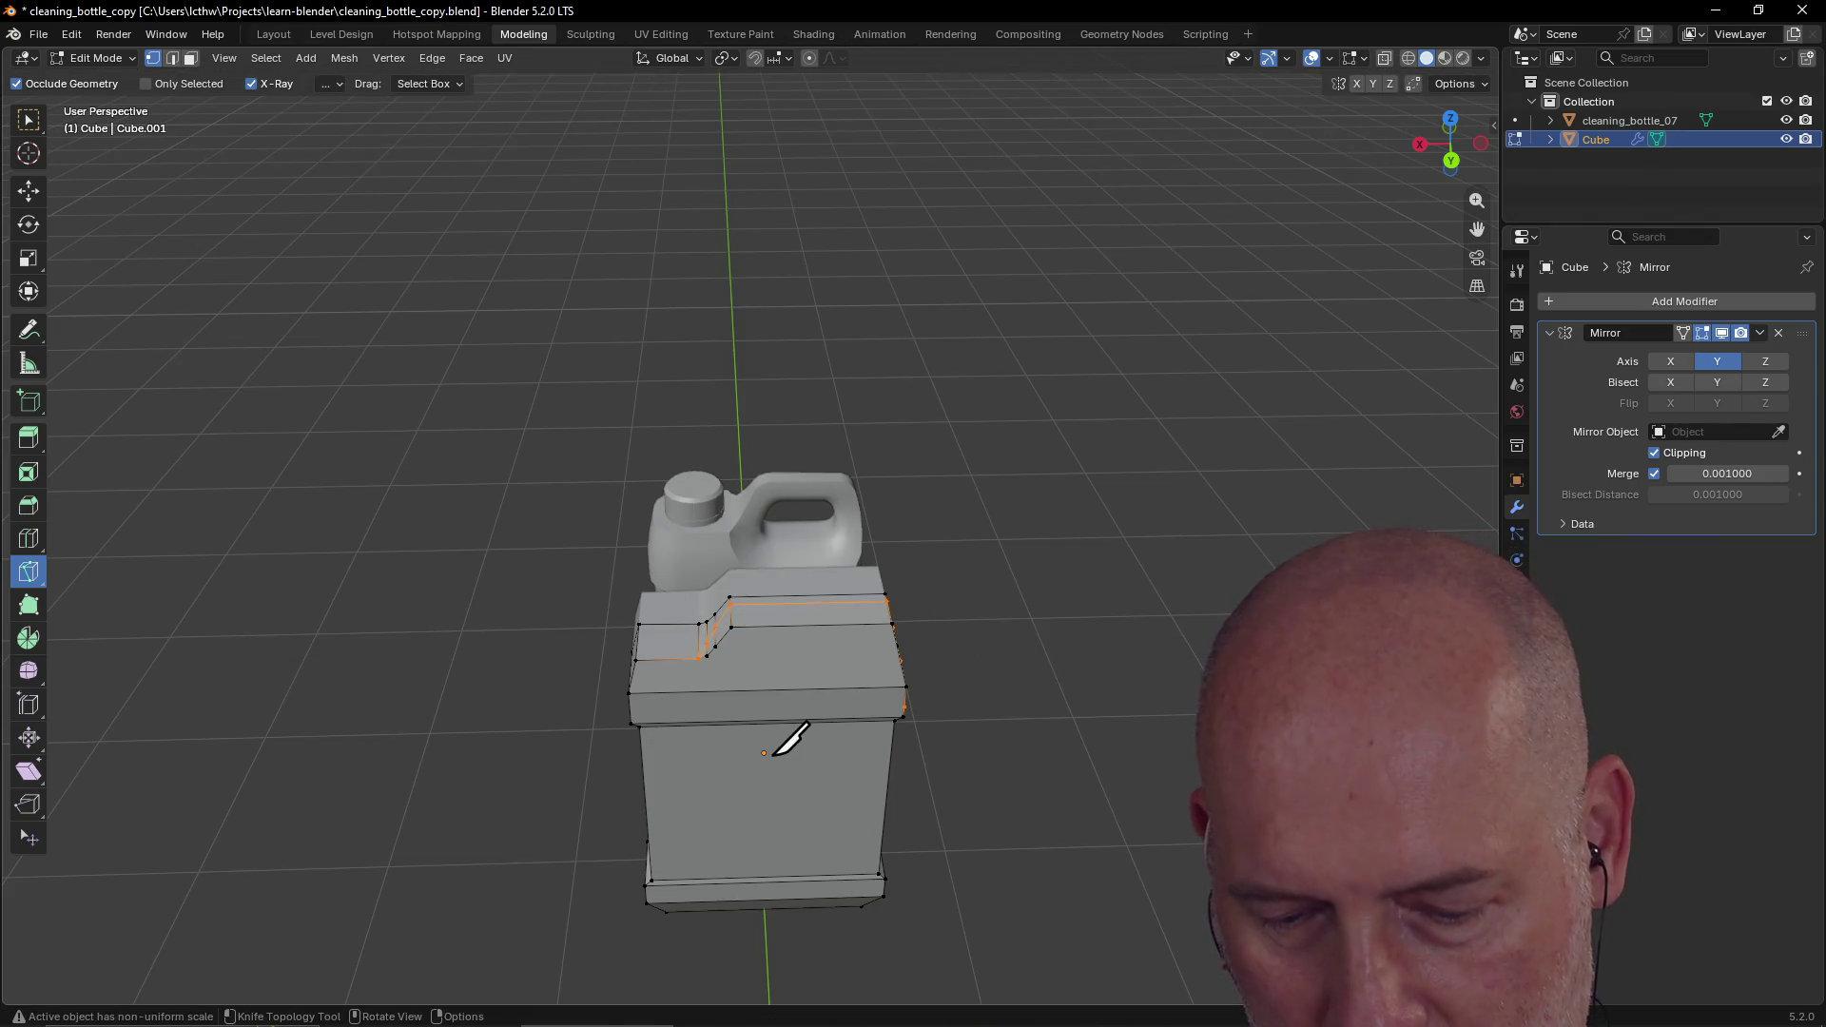
key("a")
key("g")
key("x")
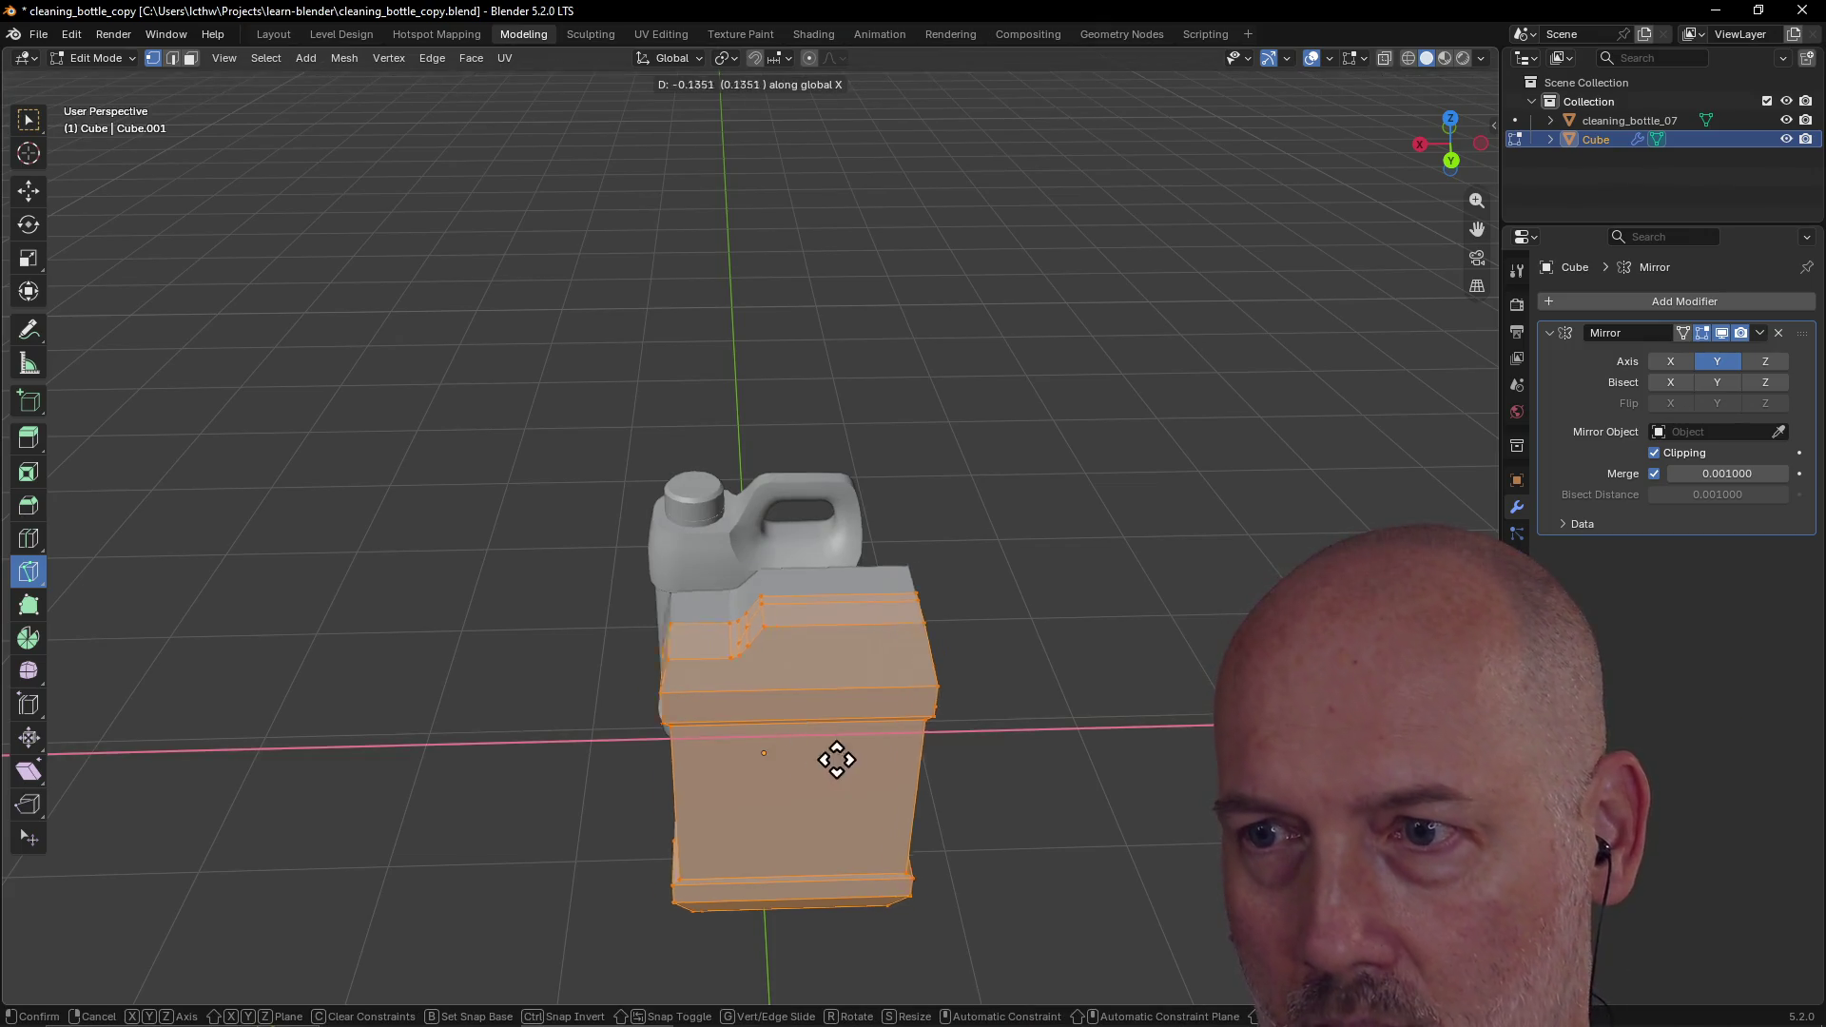
left_click(1073, 757)
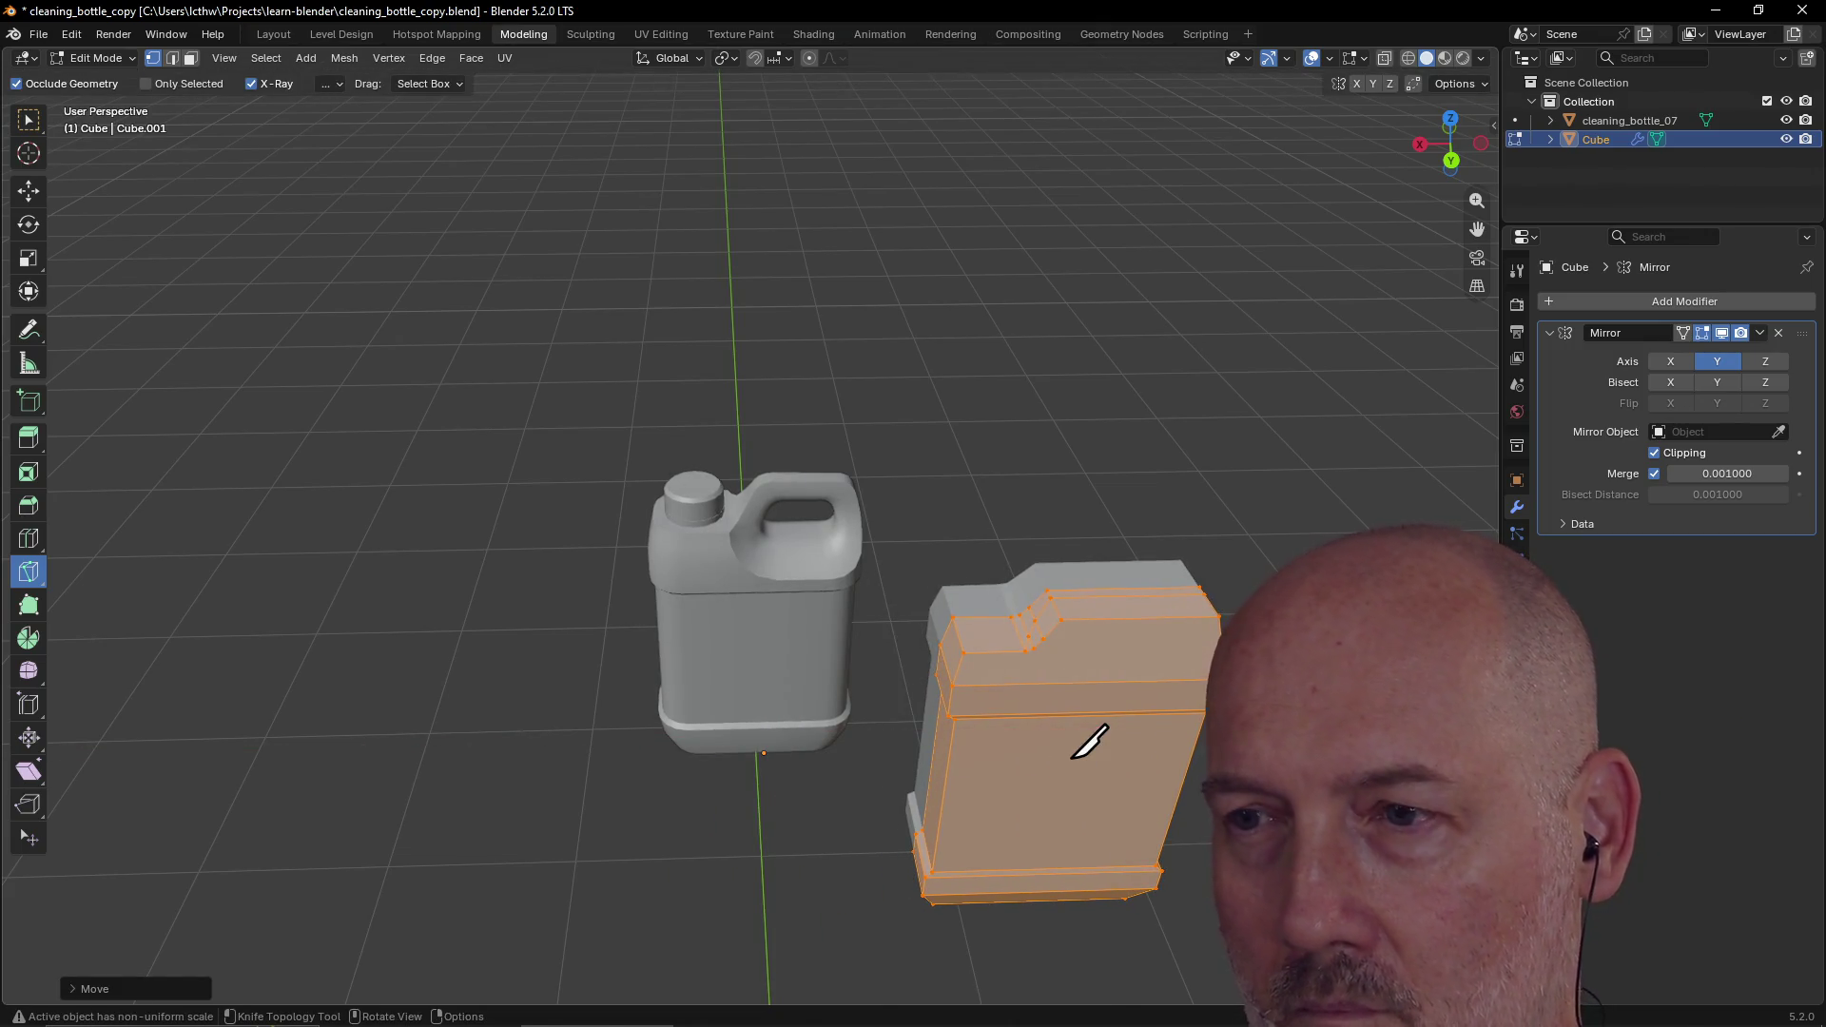
Step: Try a height scale and another knife cut on the jug, cancelling both
key("s")
key("z")
key("Escape")
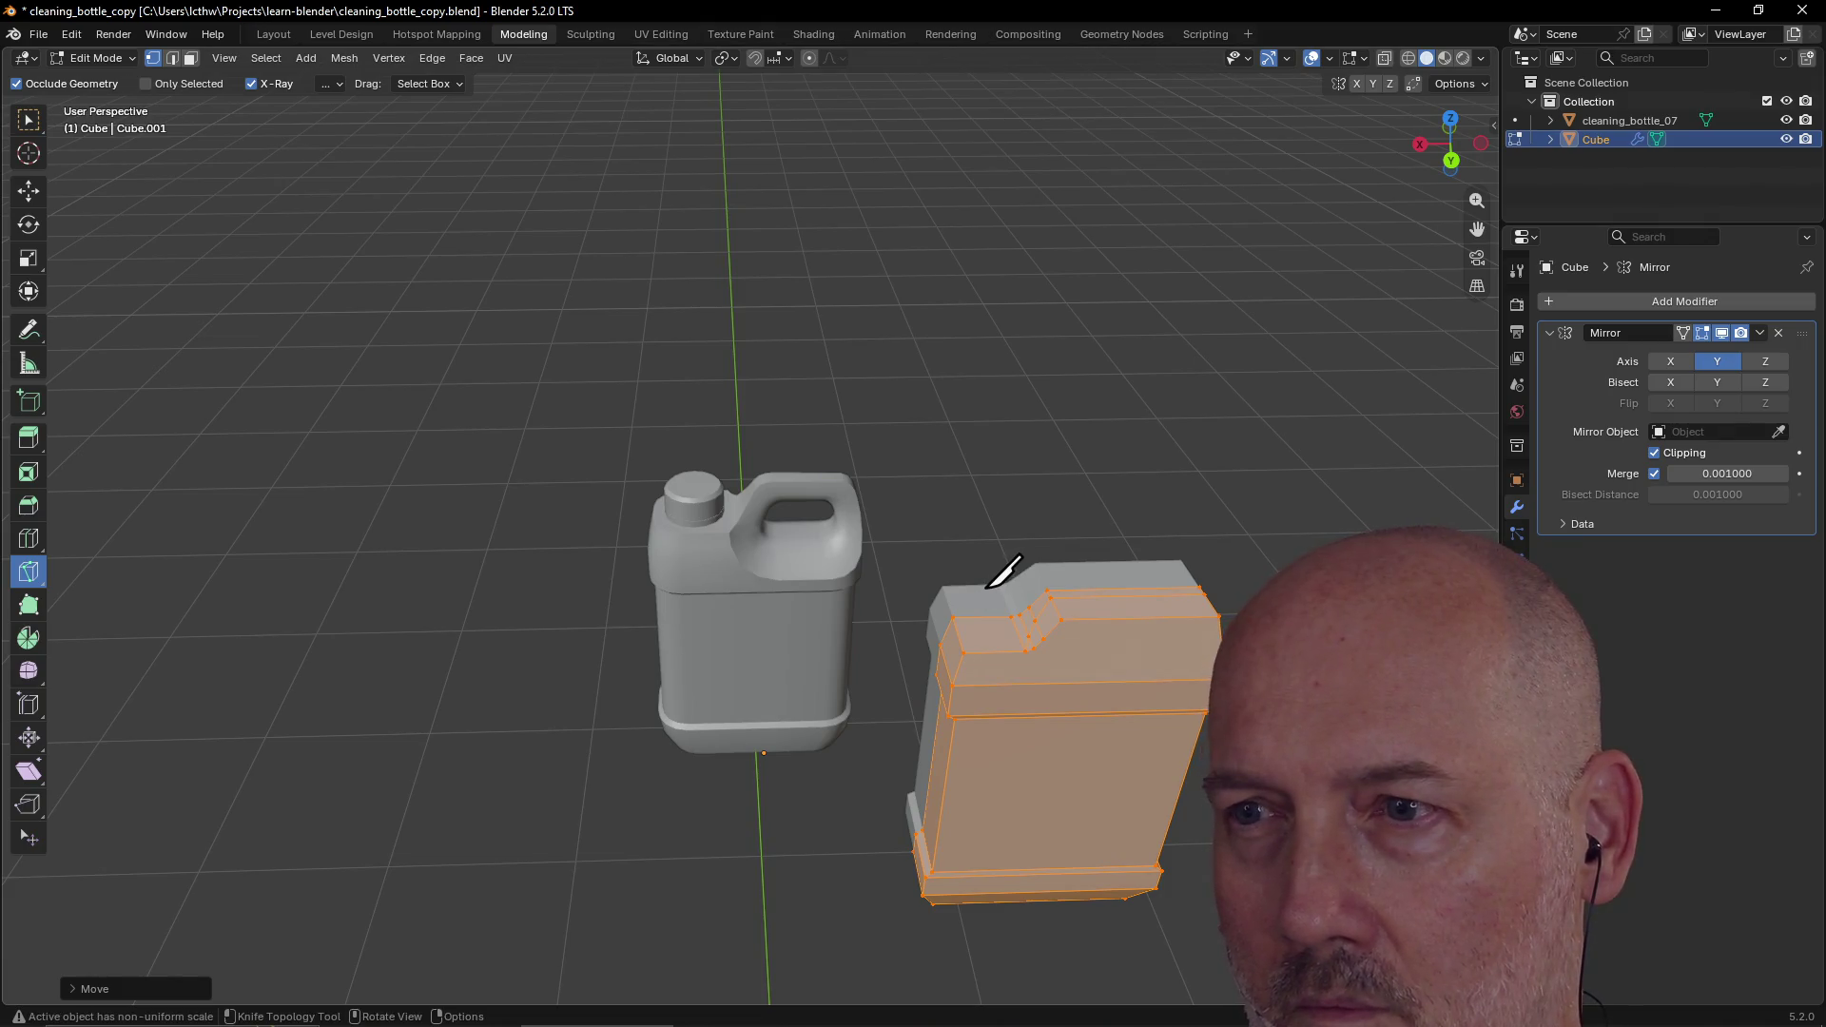
left_click(965, 492)
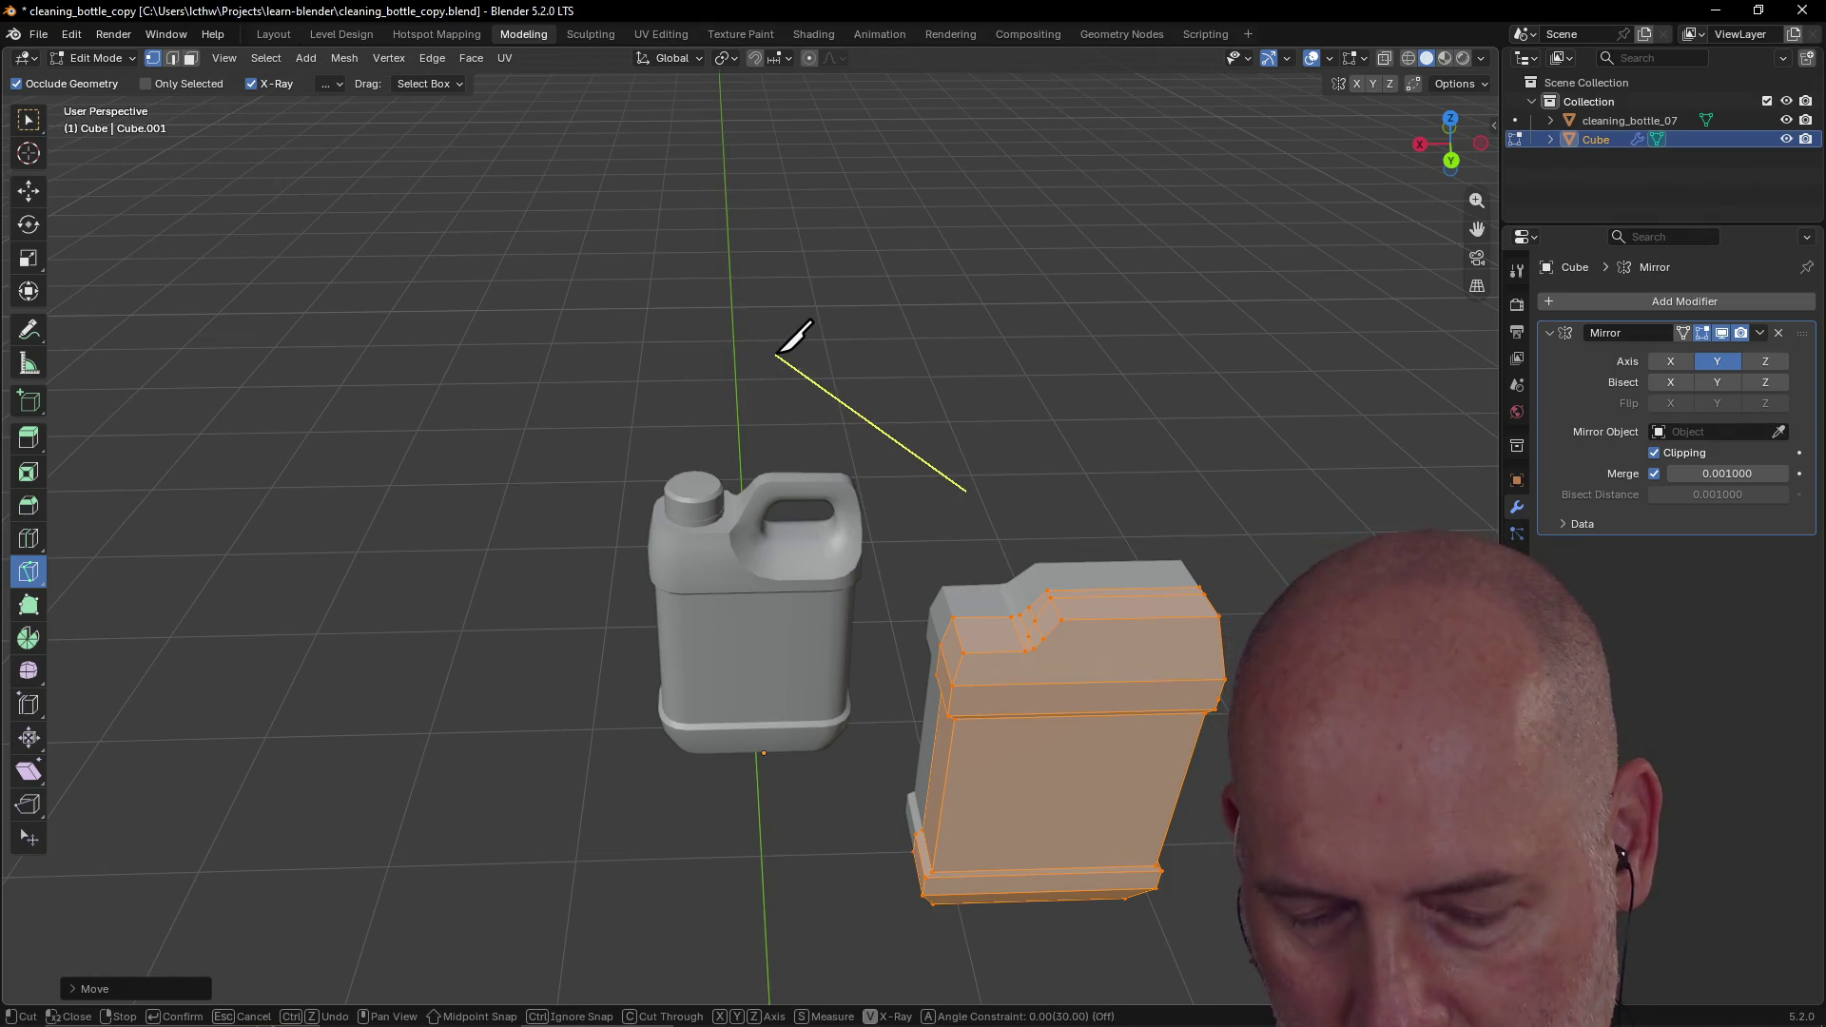
key("Escape")
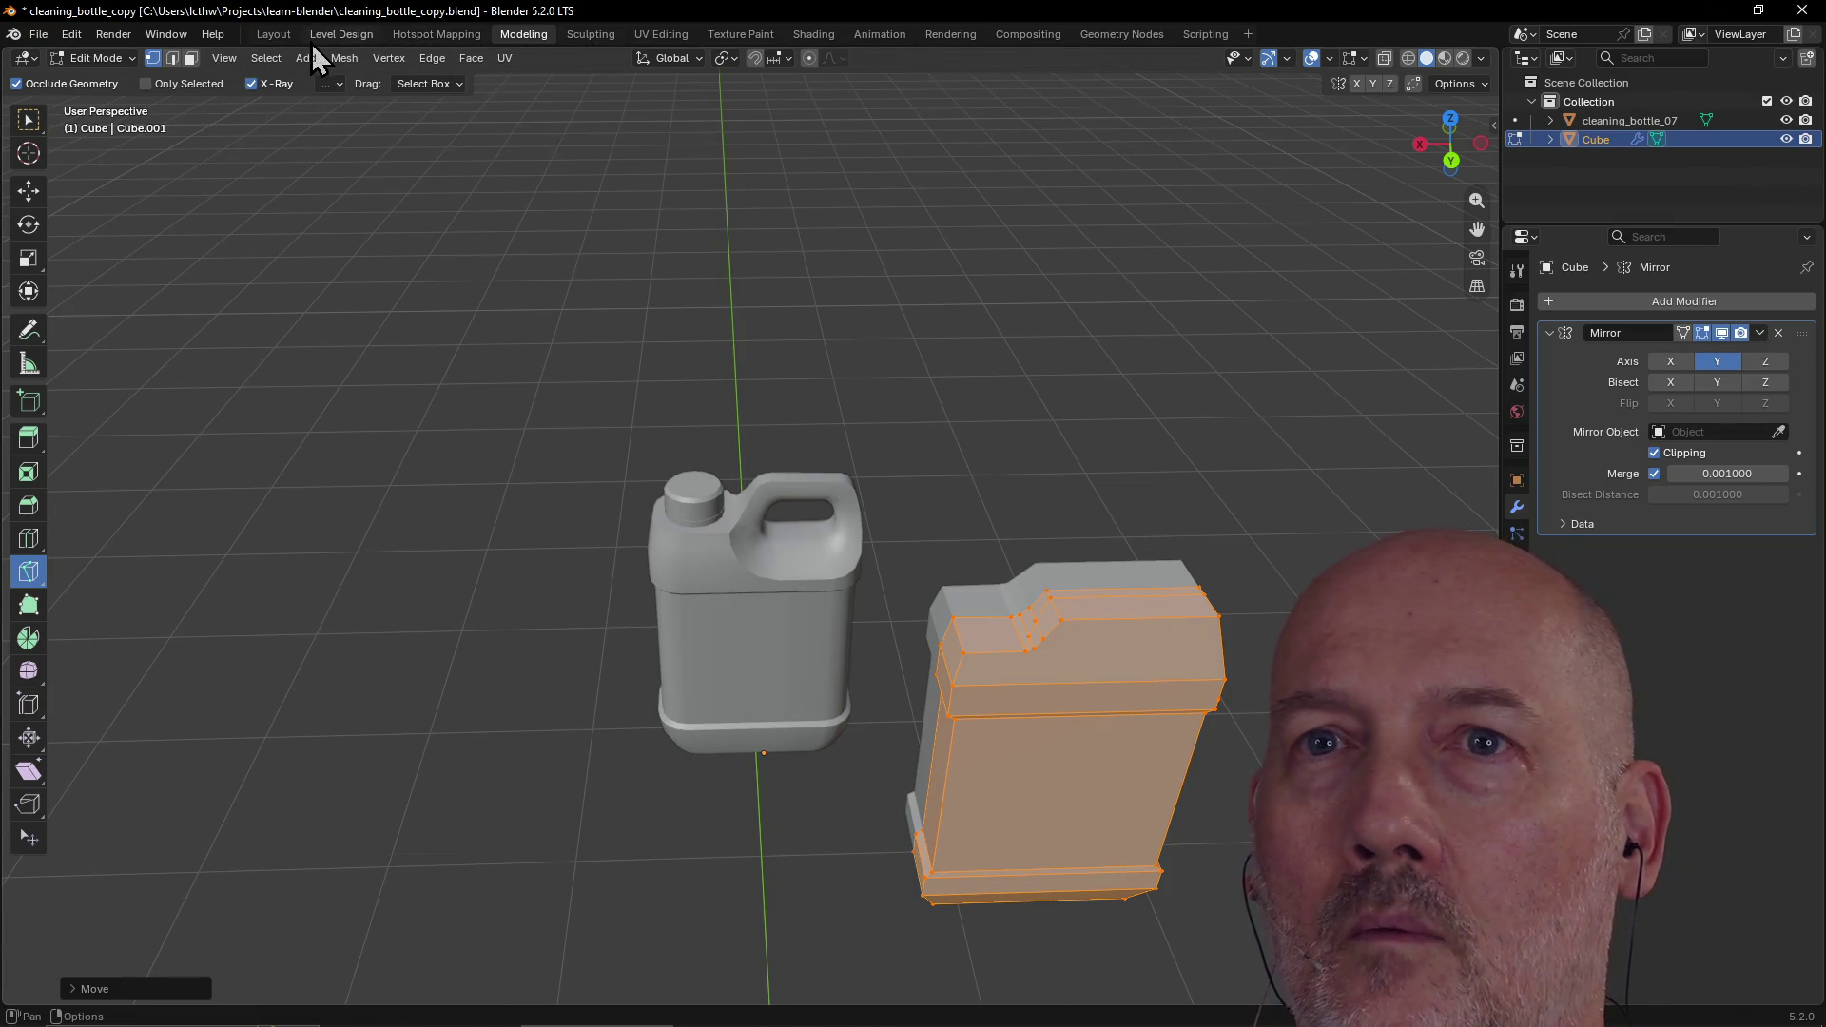
Step: In the Layout workspace, move the Cube along Y to -2.98607, then return to Modeling
left_click(279, 32)
scroll(442, 352, "down", 2)
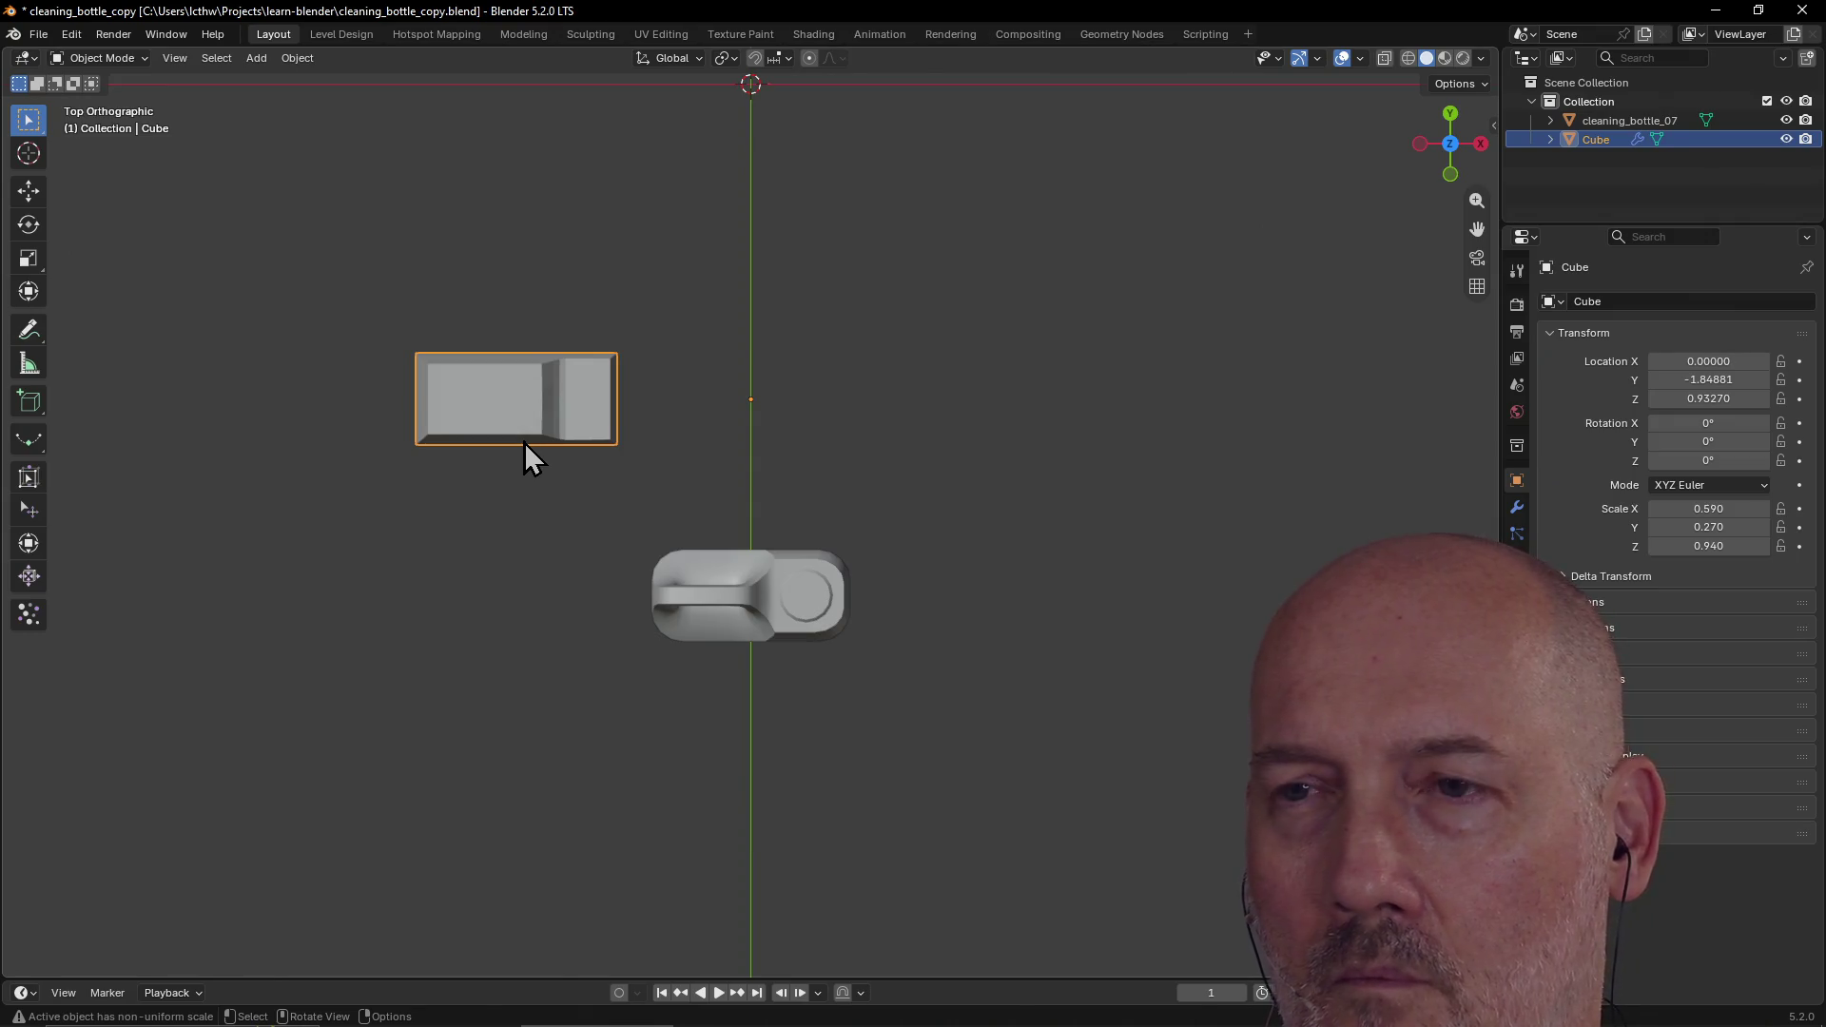
key("g")
key("y")
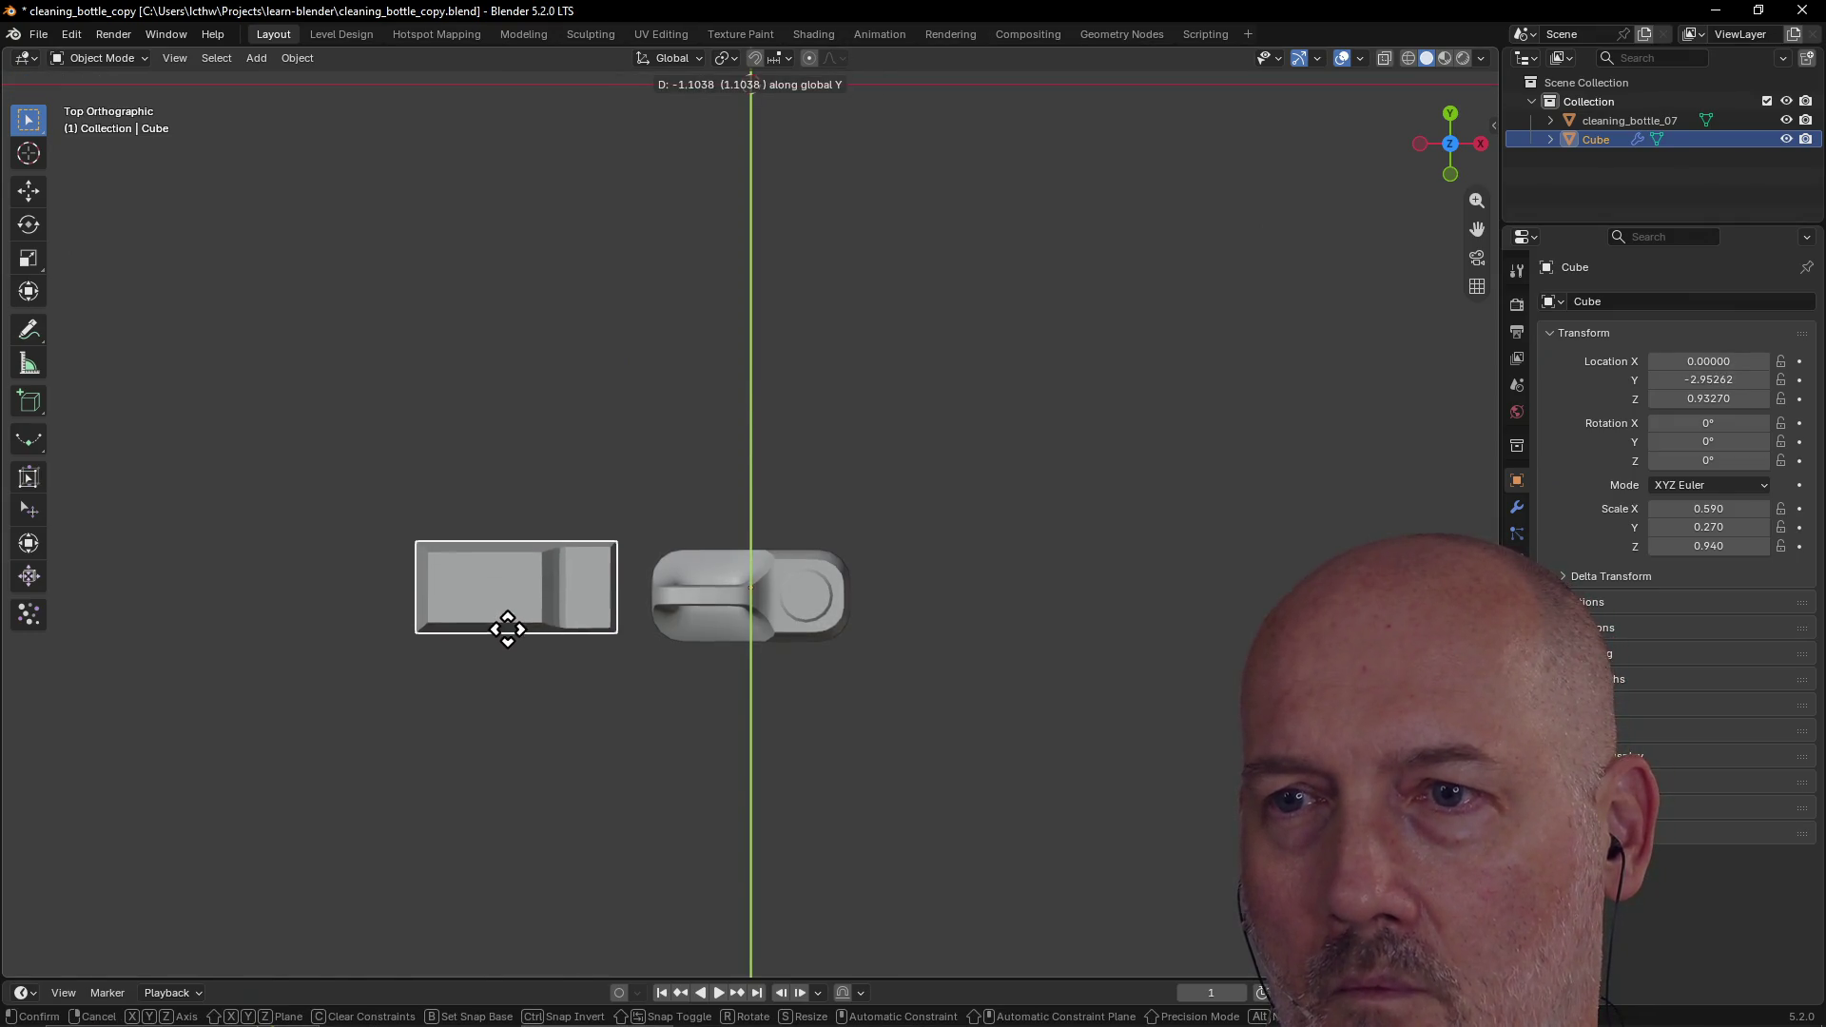
left_click(510, 639)
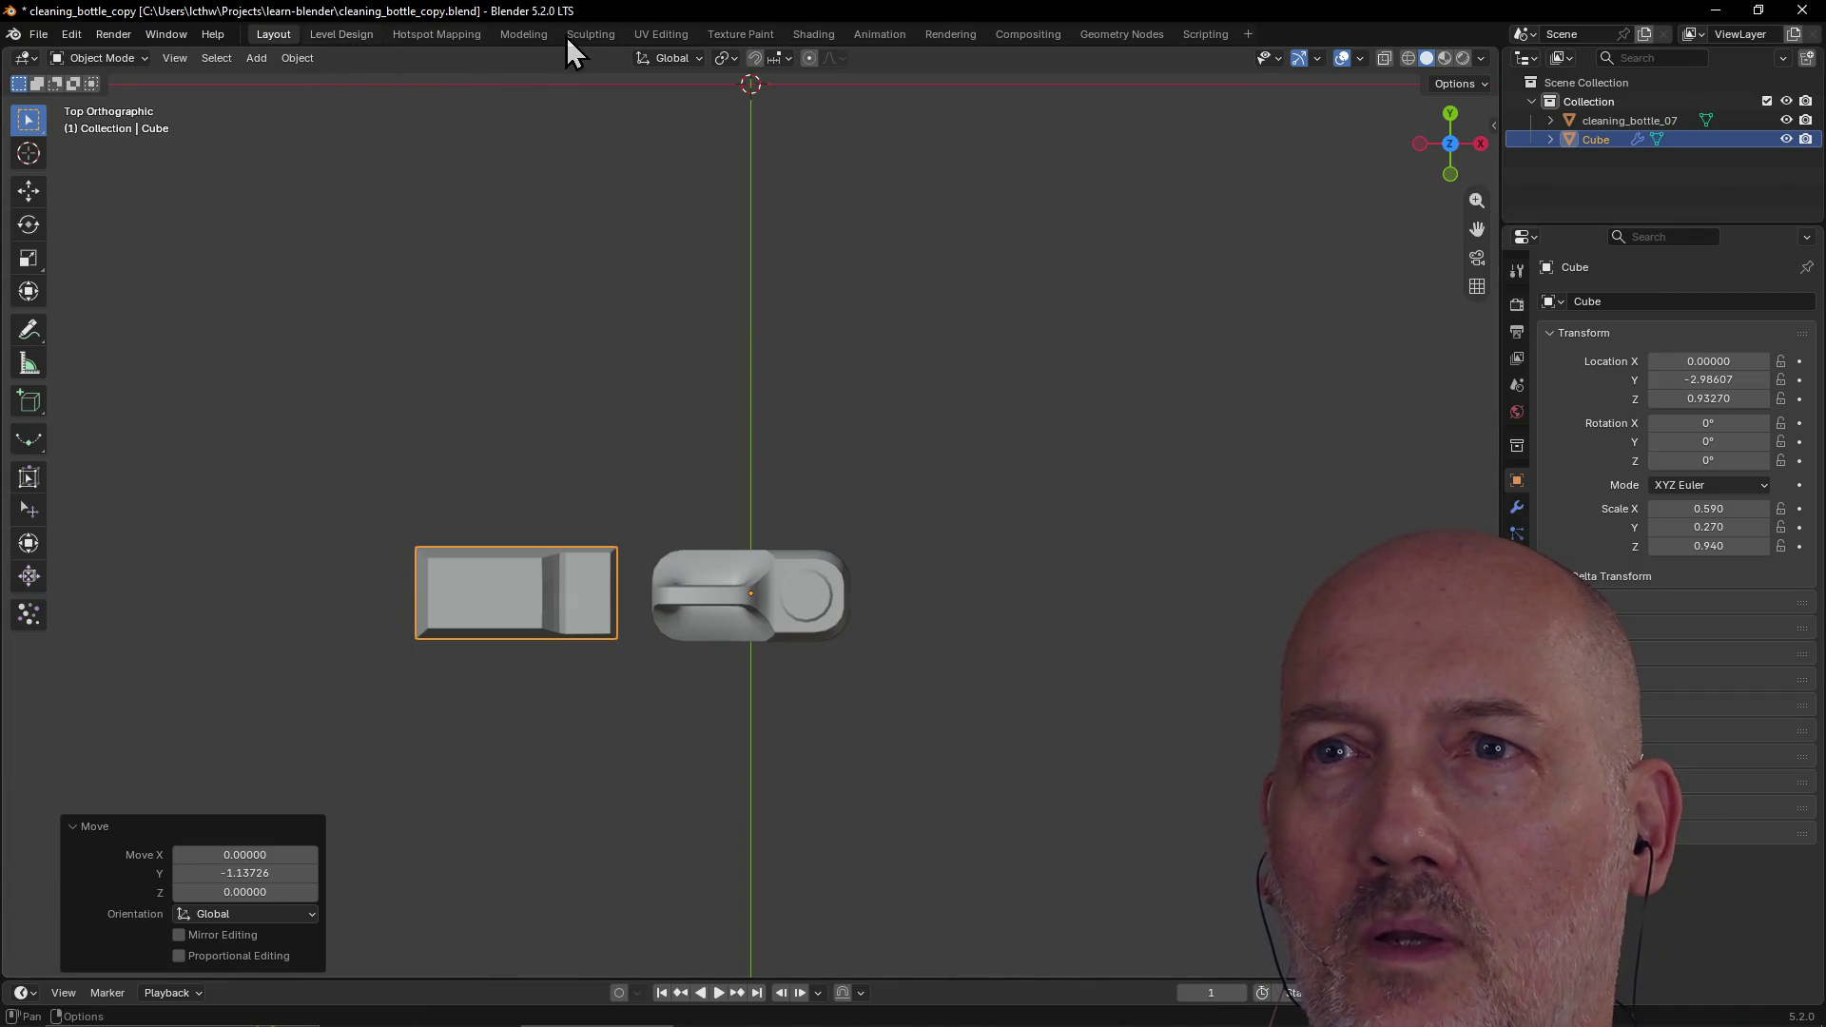
left_click(529, 37)
middle_click_drag(934, 399, 971, 399)
key("grave")
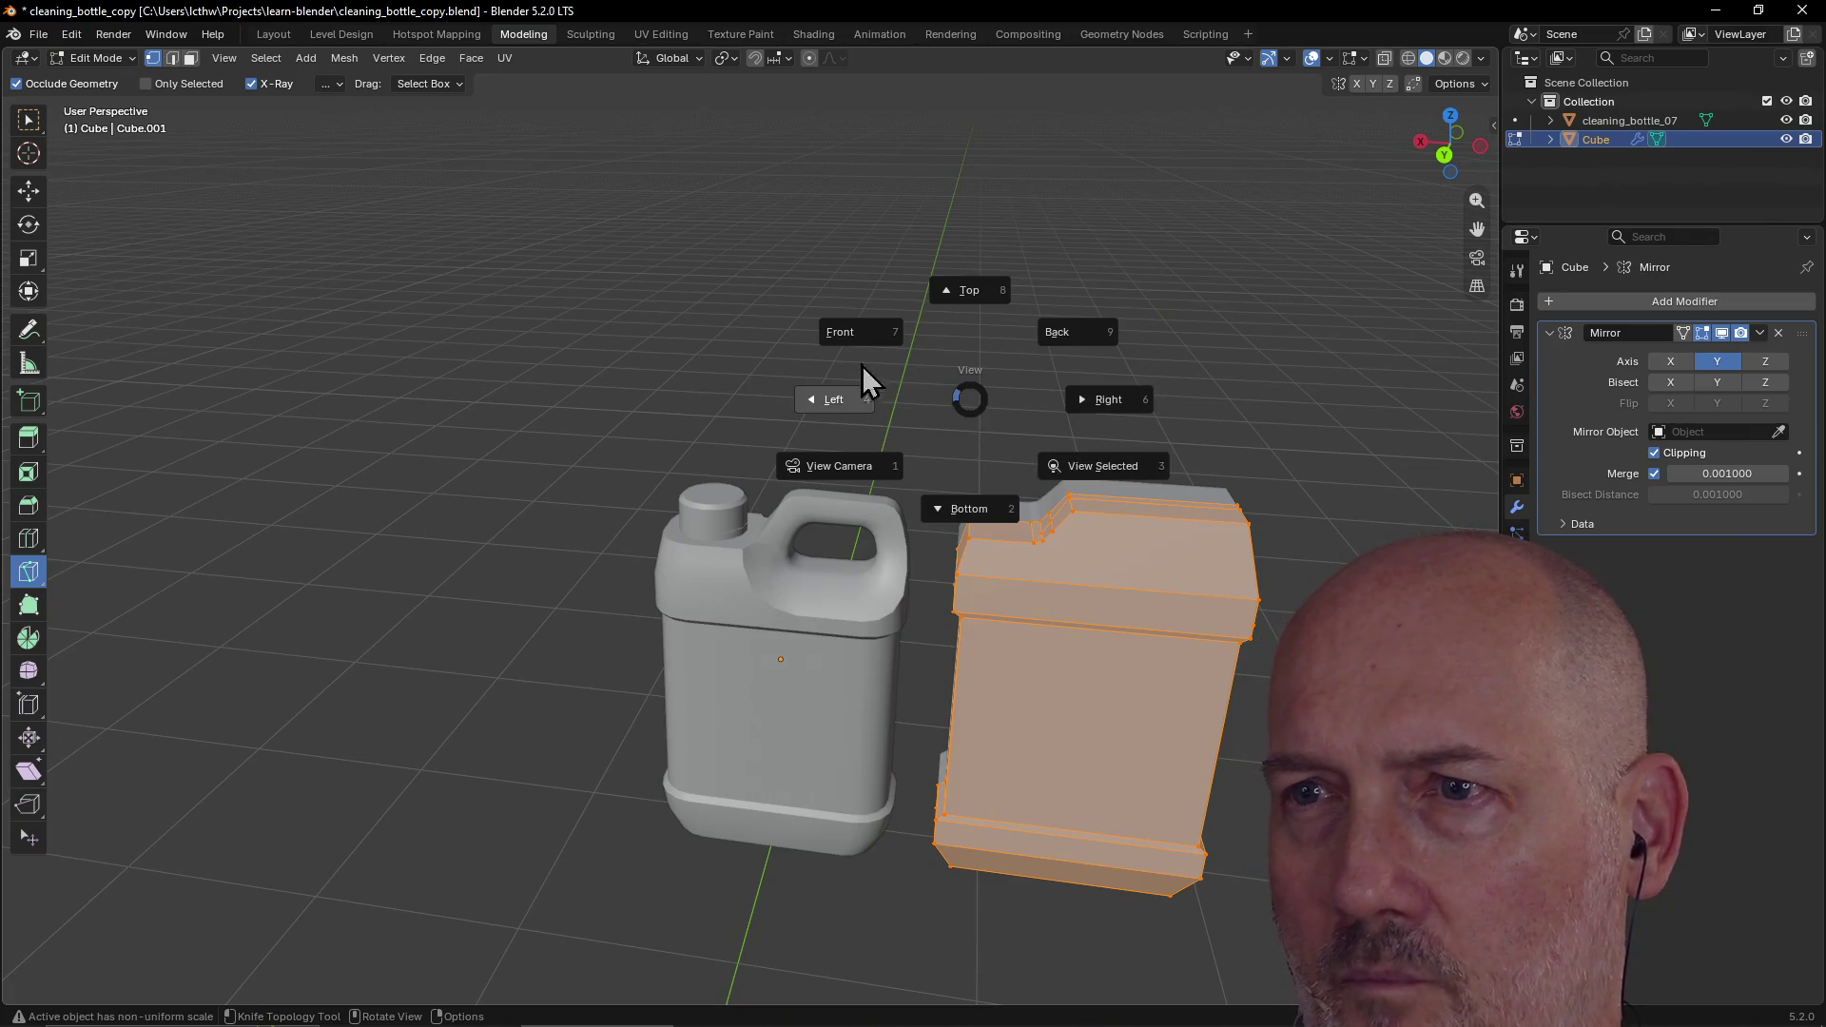
Step: Check the Left, Right and Back views, then orbit to a perspective view of both bottles
left_click(848, 424)
key("grave")
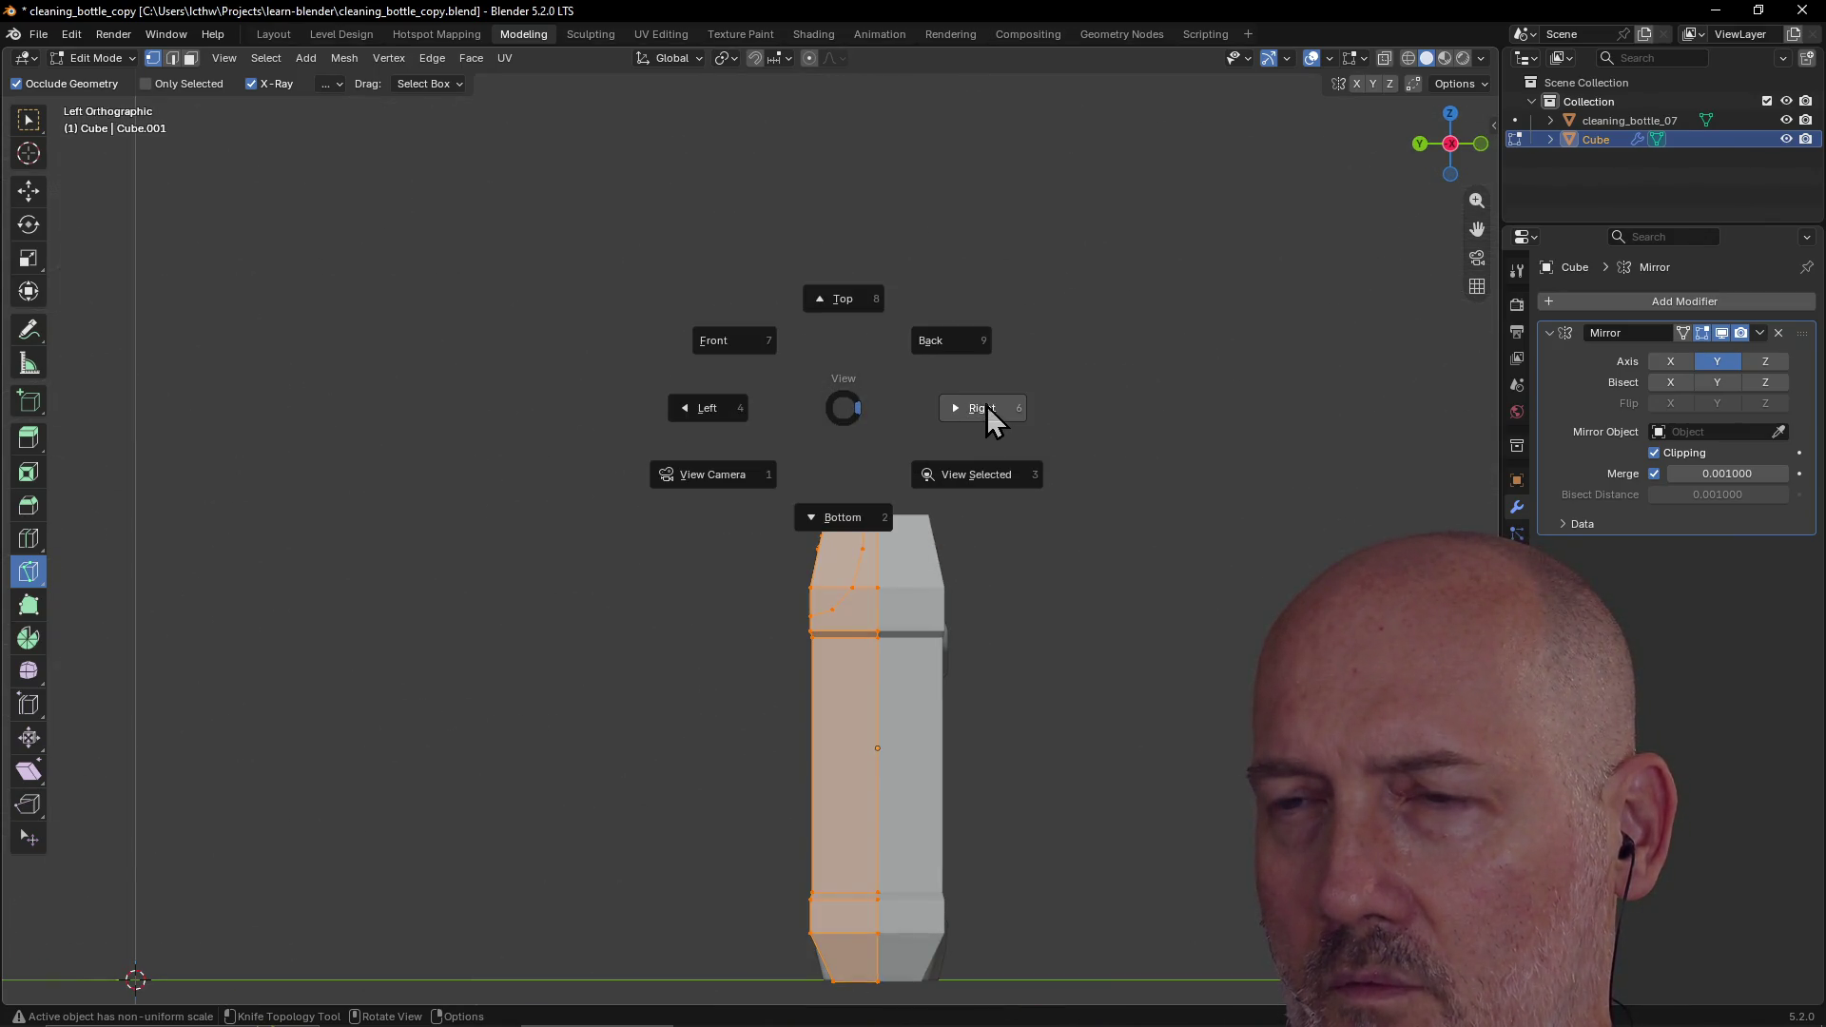
left_click(989, 419)
key("grave")
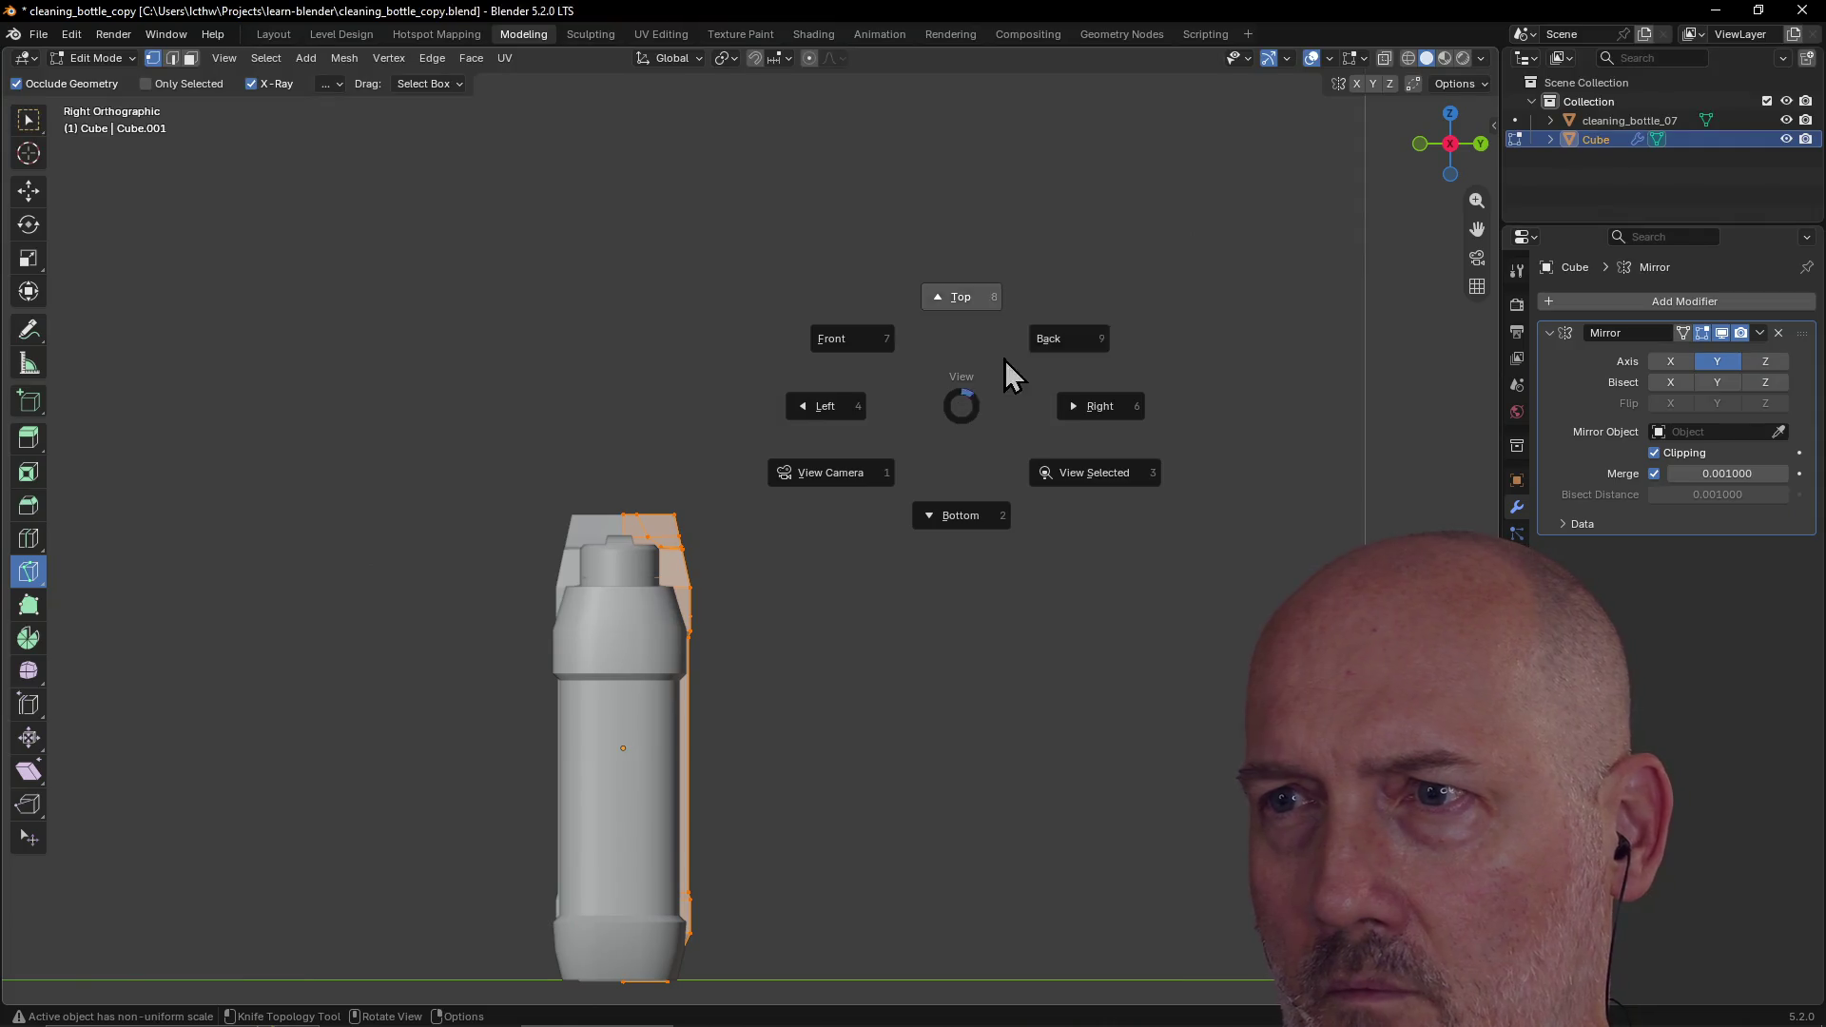
left_click(1075, 333)
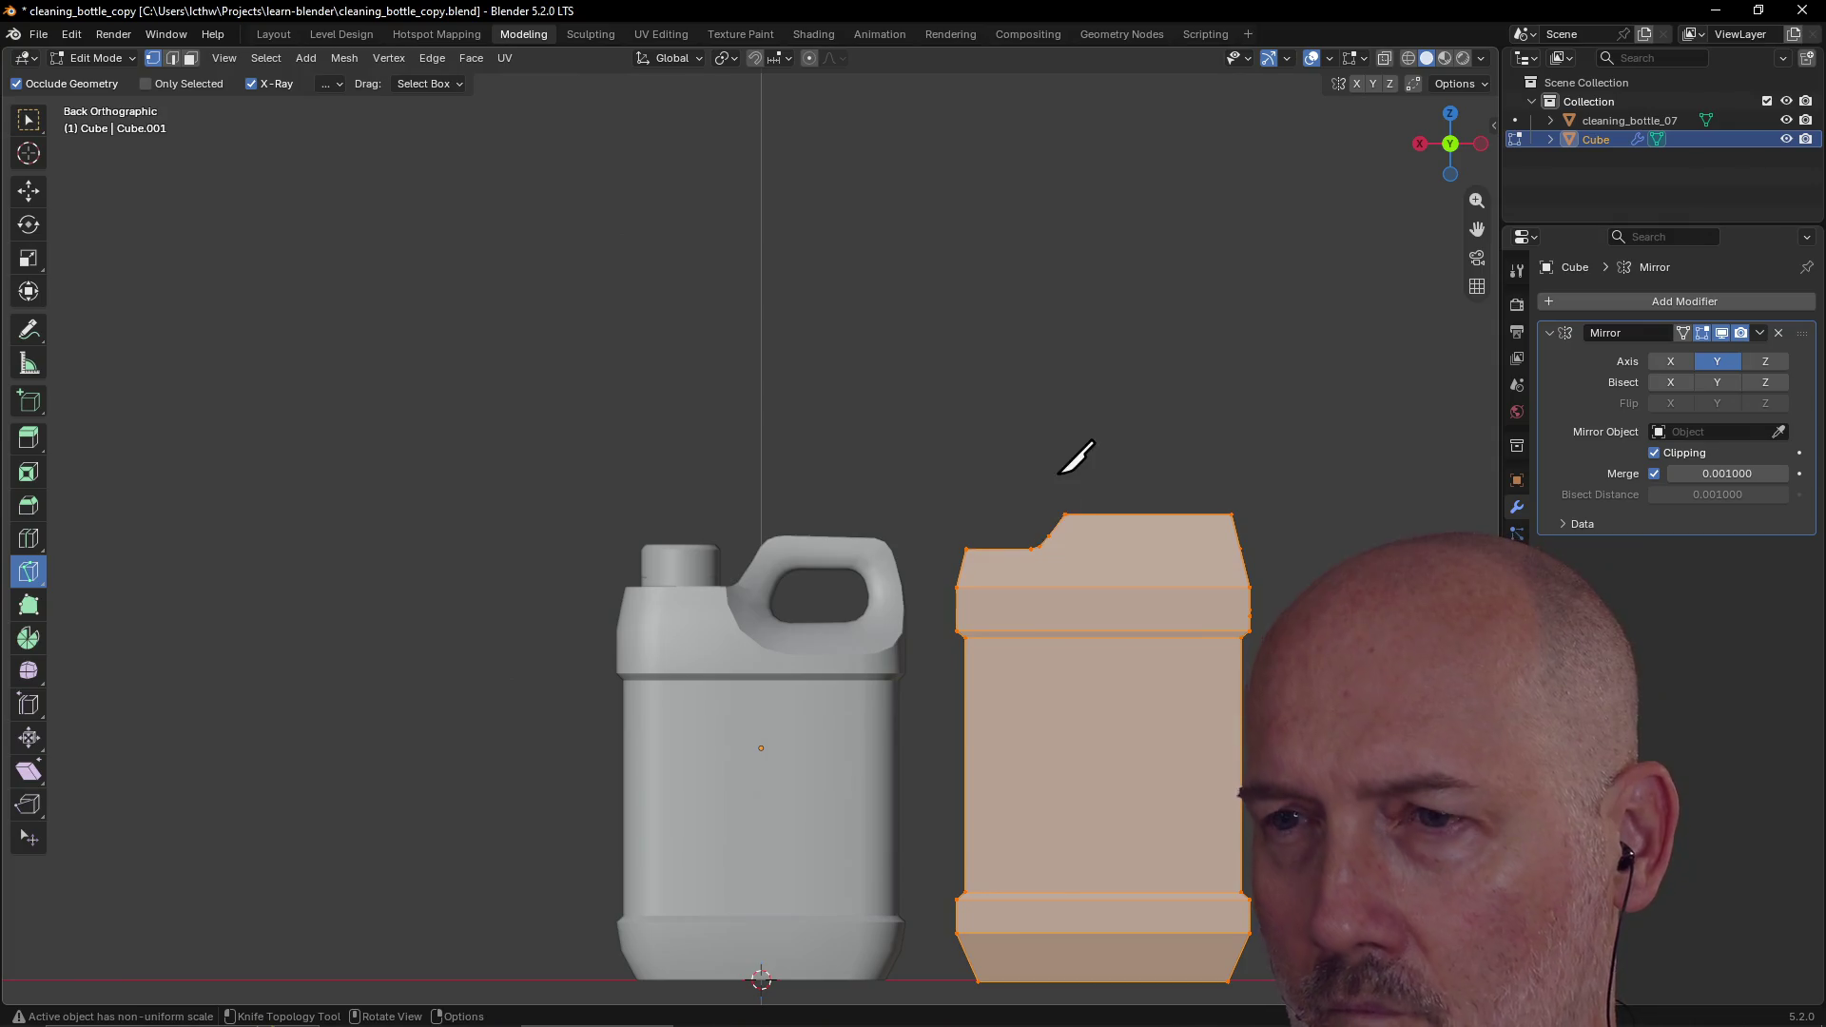
left_click(1043, 544)
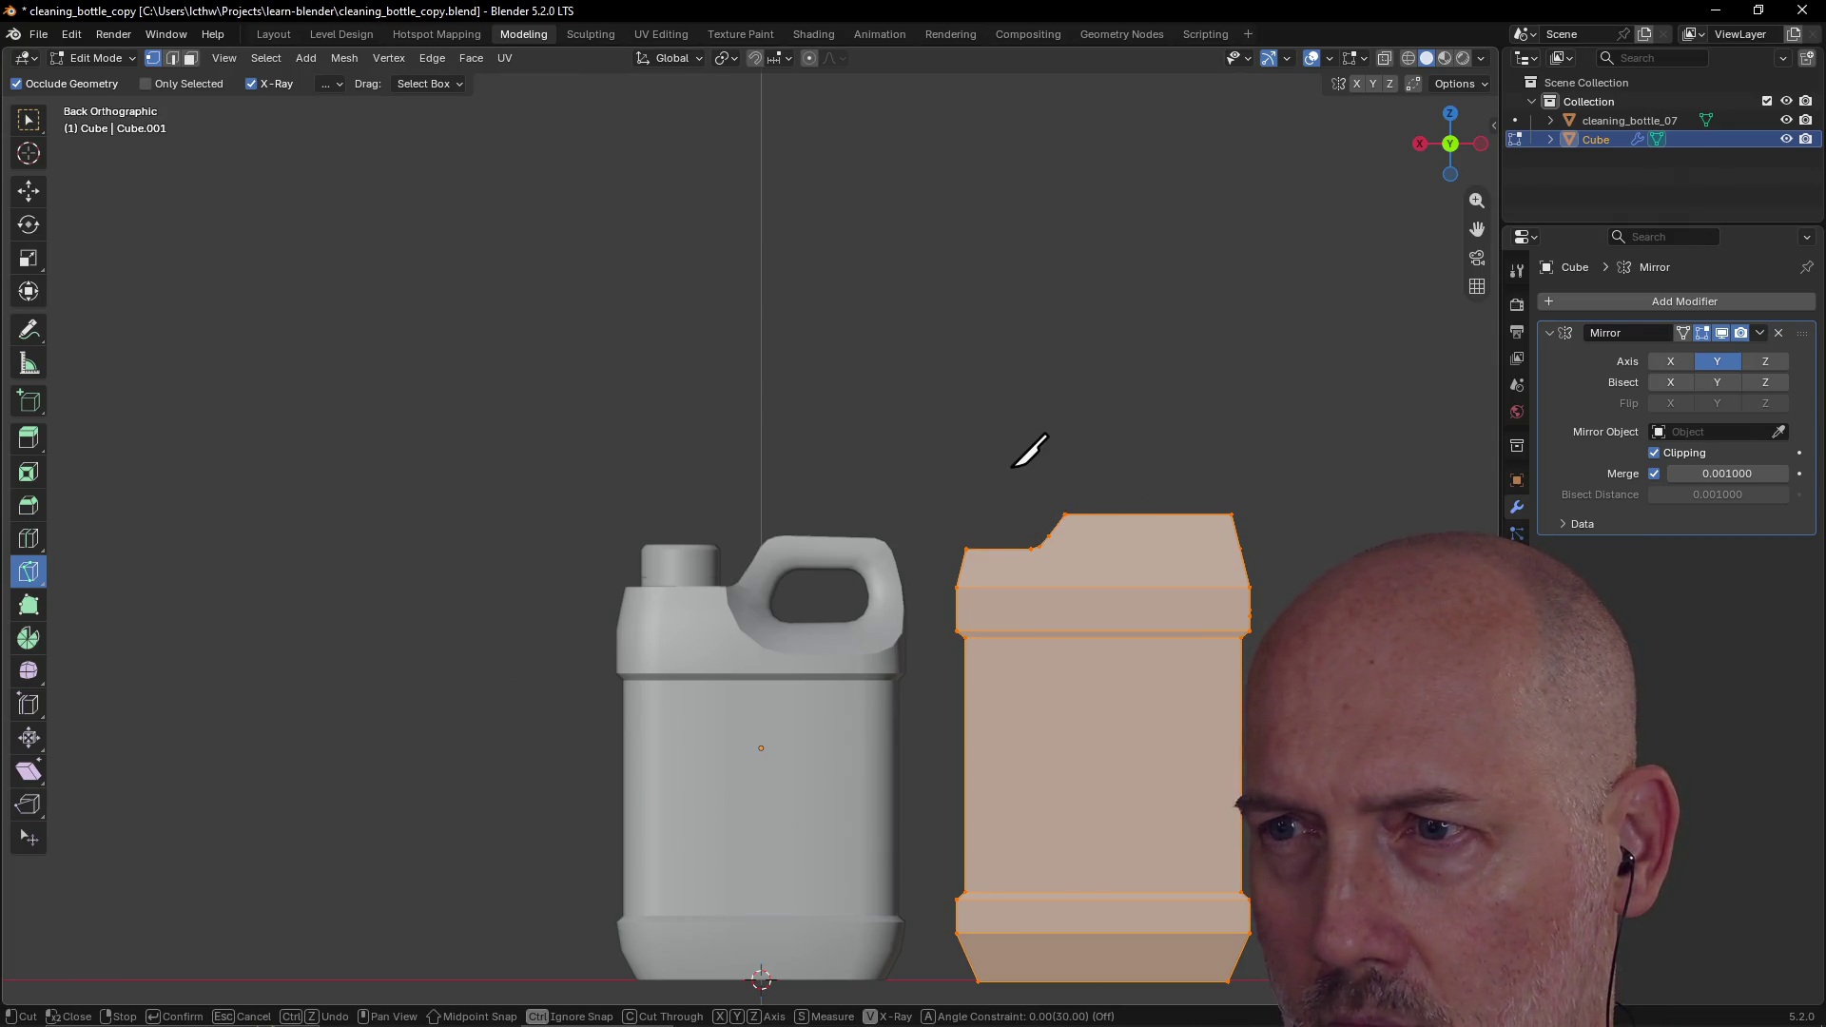
mouse_move(1029, 452)
middle_mouse_down()
mouse_move(1031, 558)
mouse_move(1035, 514)
middle_mouse_up()
key("Escape")
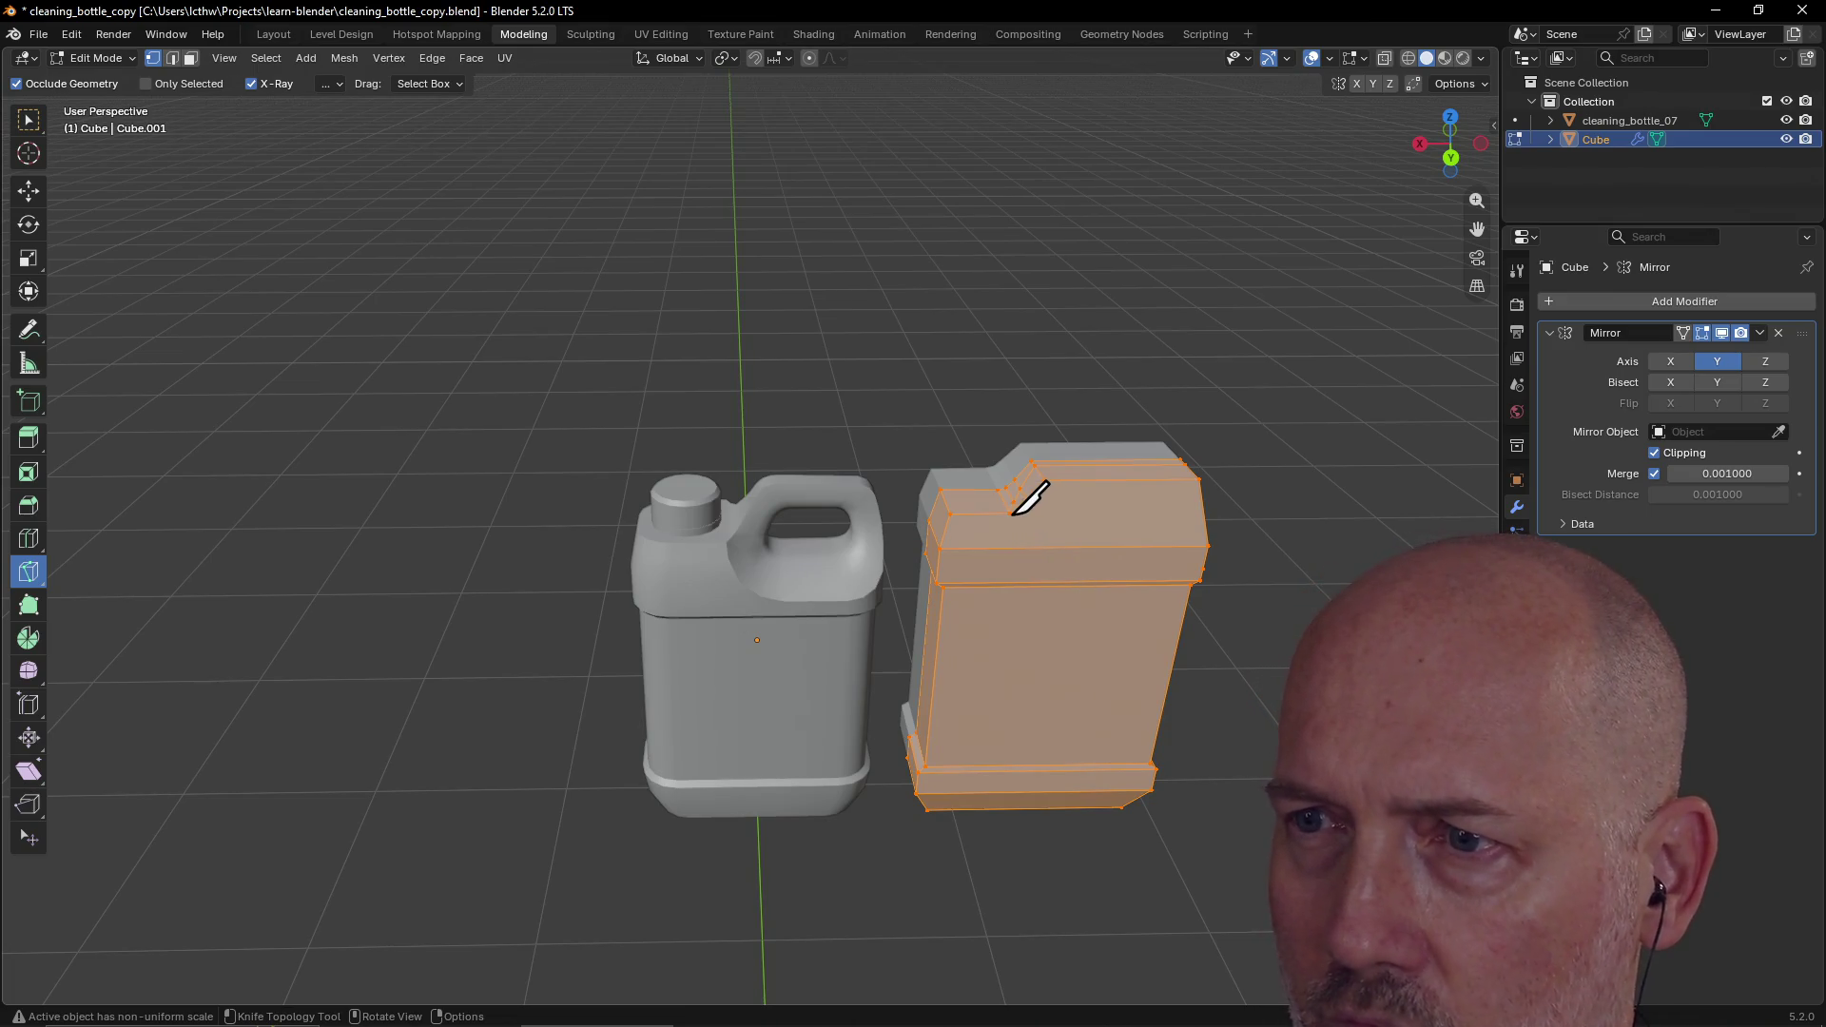
scroll(1033, 496, "down", 8)
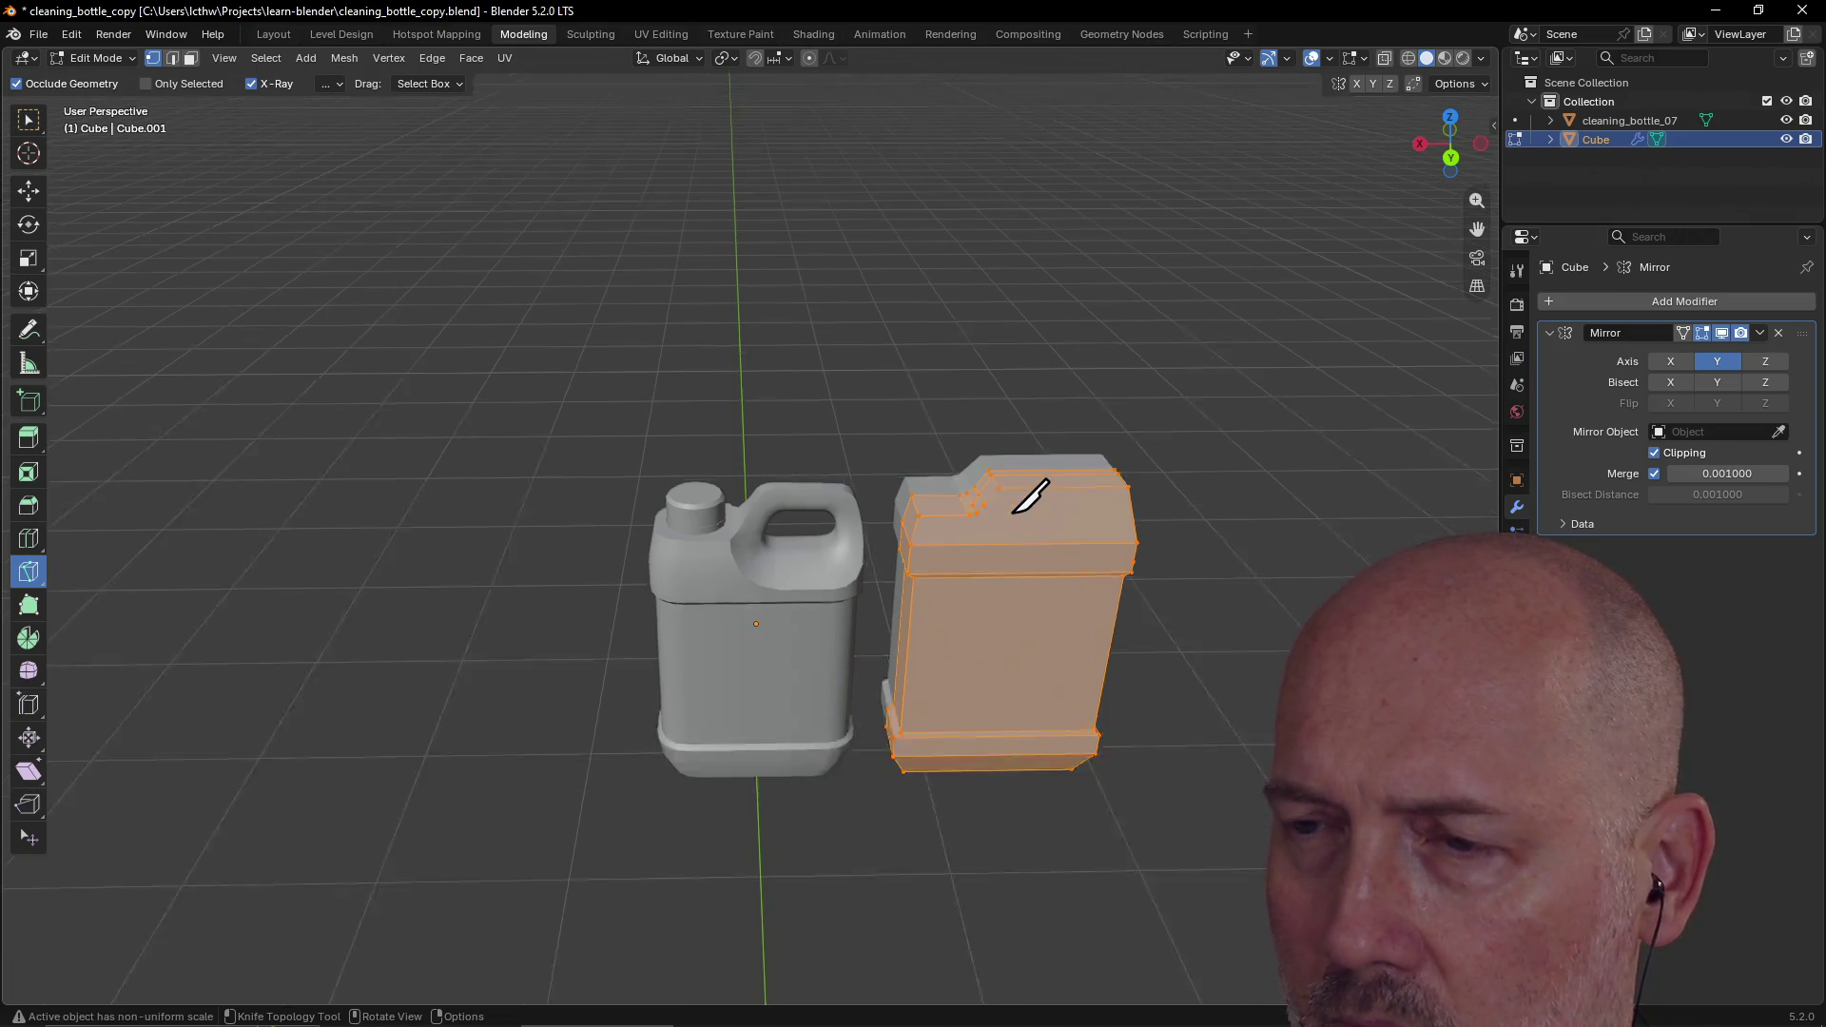
mouse_move(1080, 489)
middle_mouse_down()
mouse_move(1346, 485)
mouse_move(958, 481)
mouse_move(1039, 453)
middle_mouse_up()
scroll(958, 485, "up", 3)
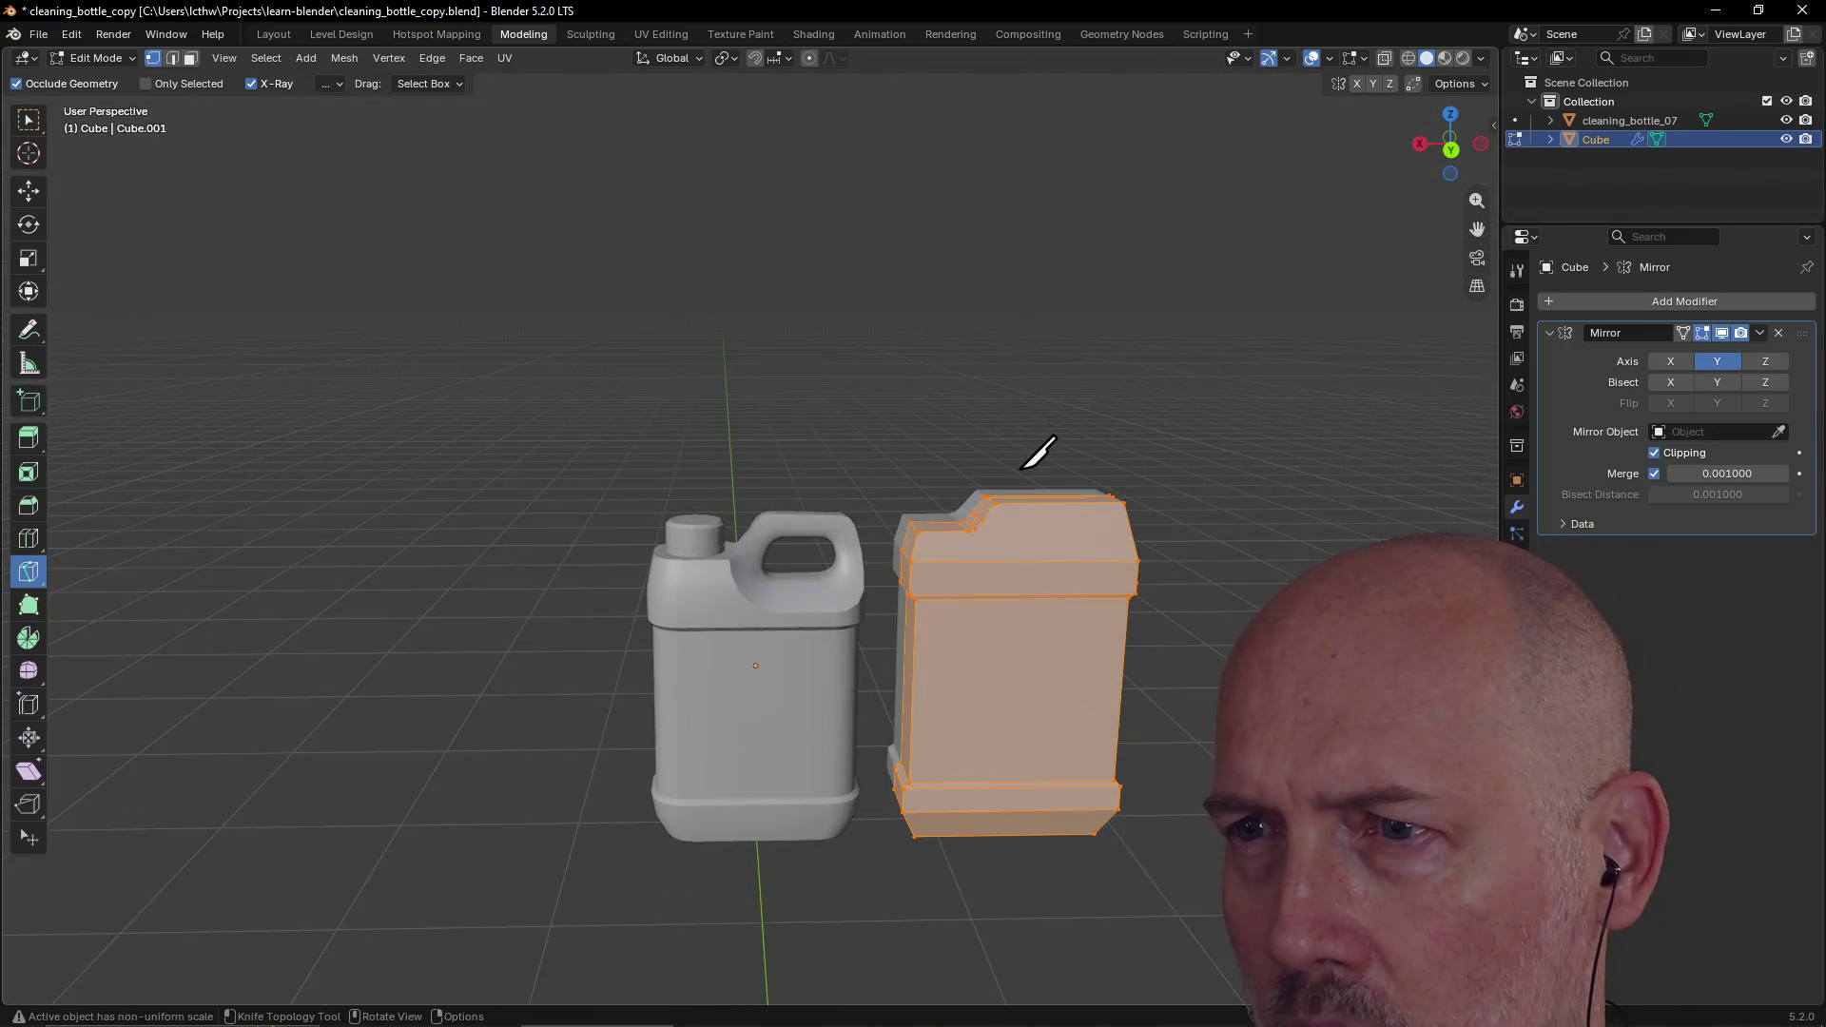
Step: Knife a small cut at the cap step edge, then deselect the jug mesh
left_click(968, 531)
key("Return")
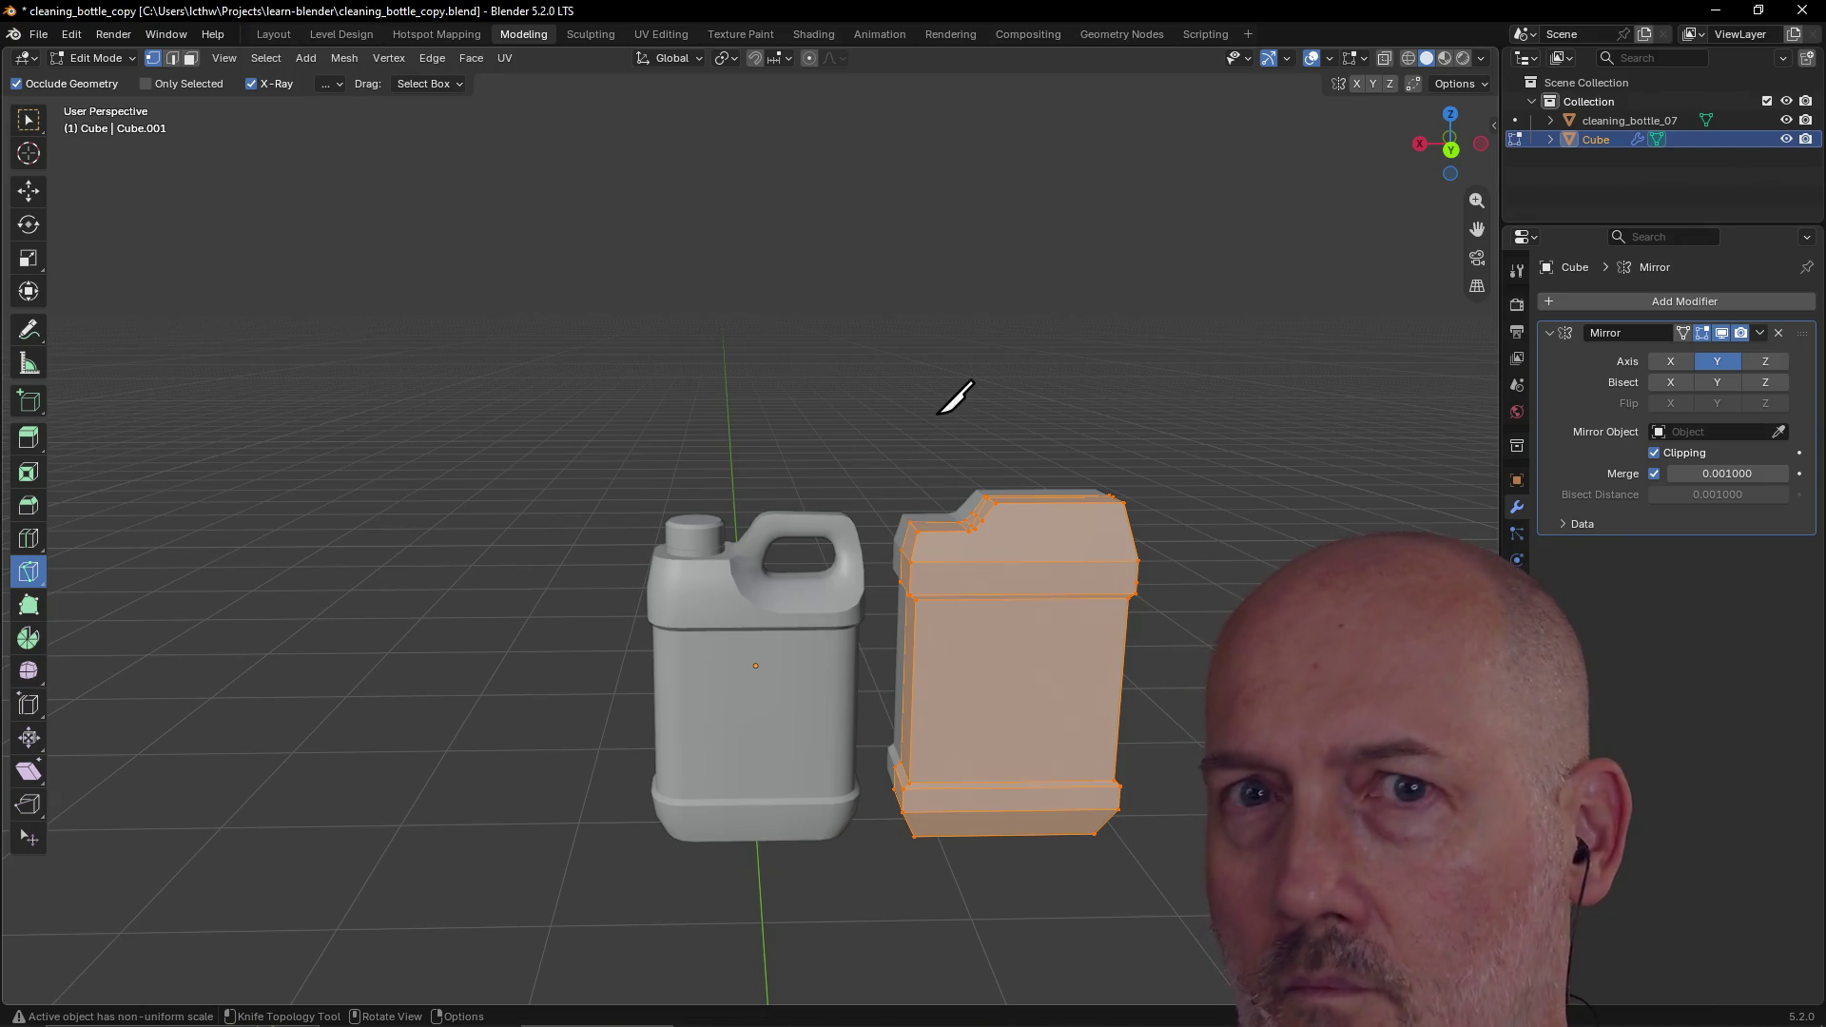
left_click(31, 118)
left_click(466, 310)
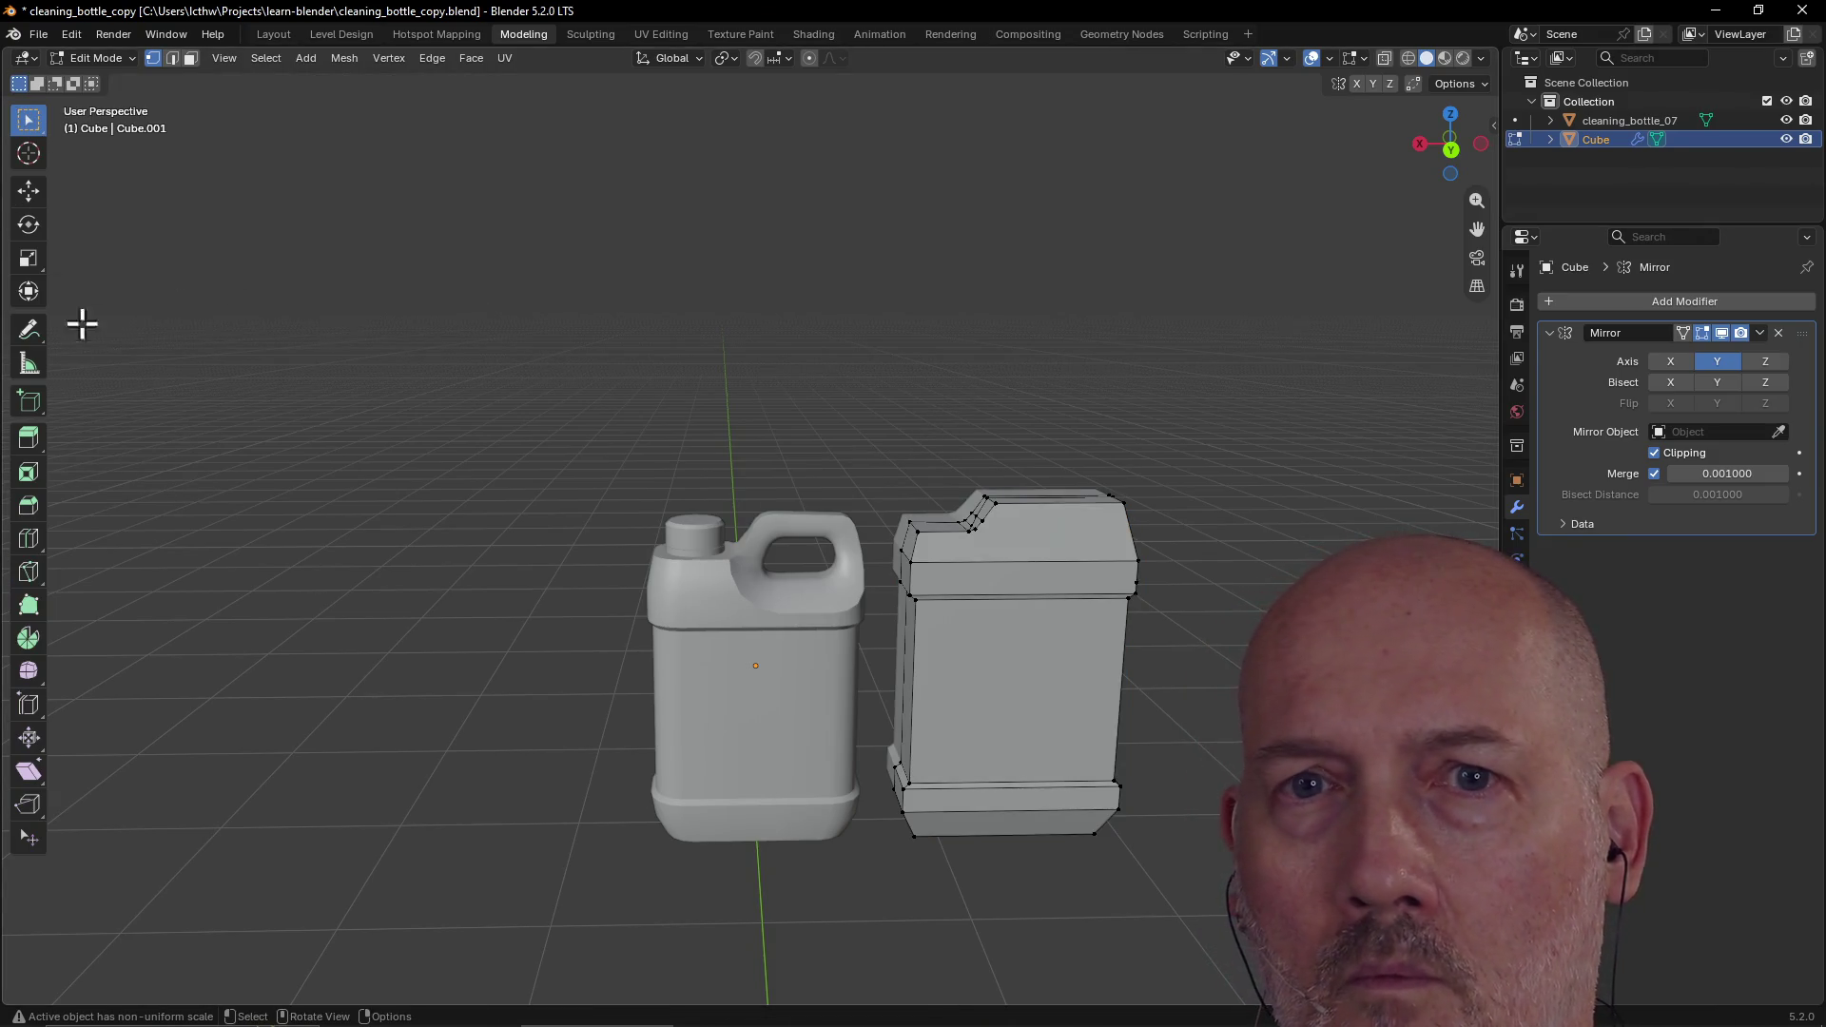
Step: From the Back view, start a knife cut at the cap slant, anchored on the shoulder edge
left_click(29, 571)
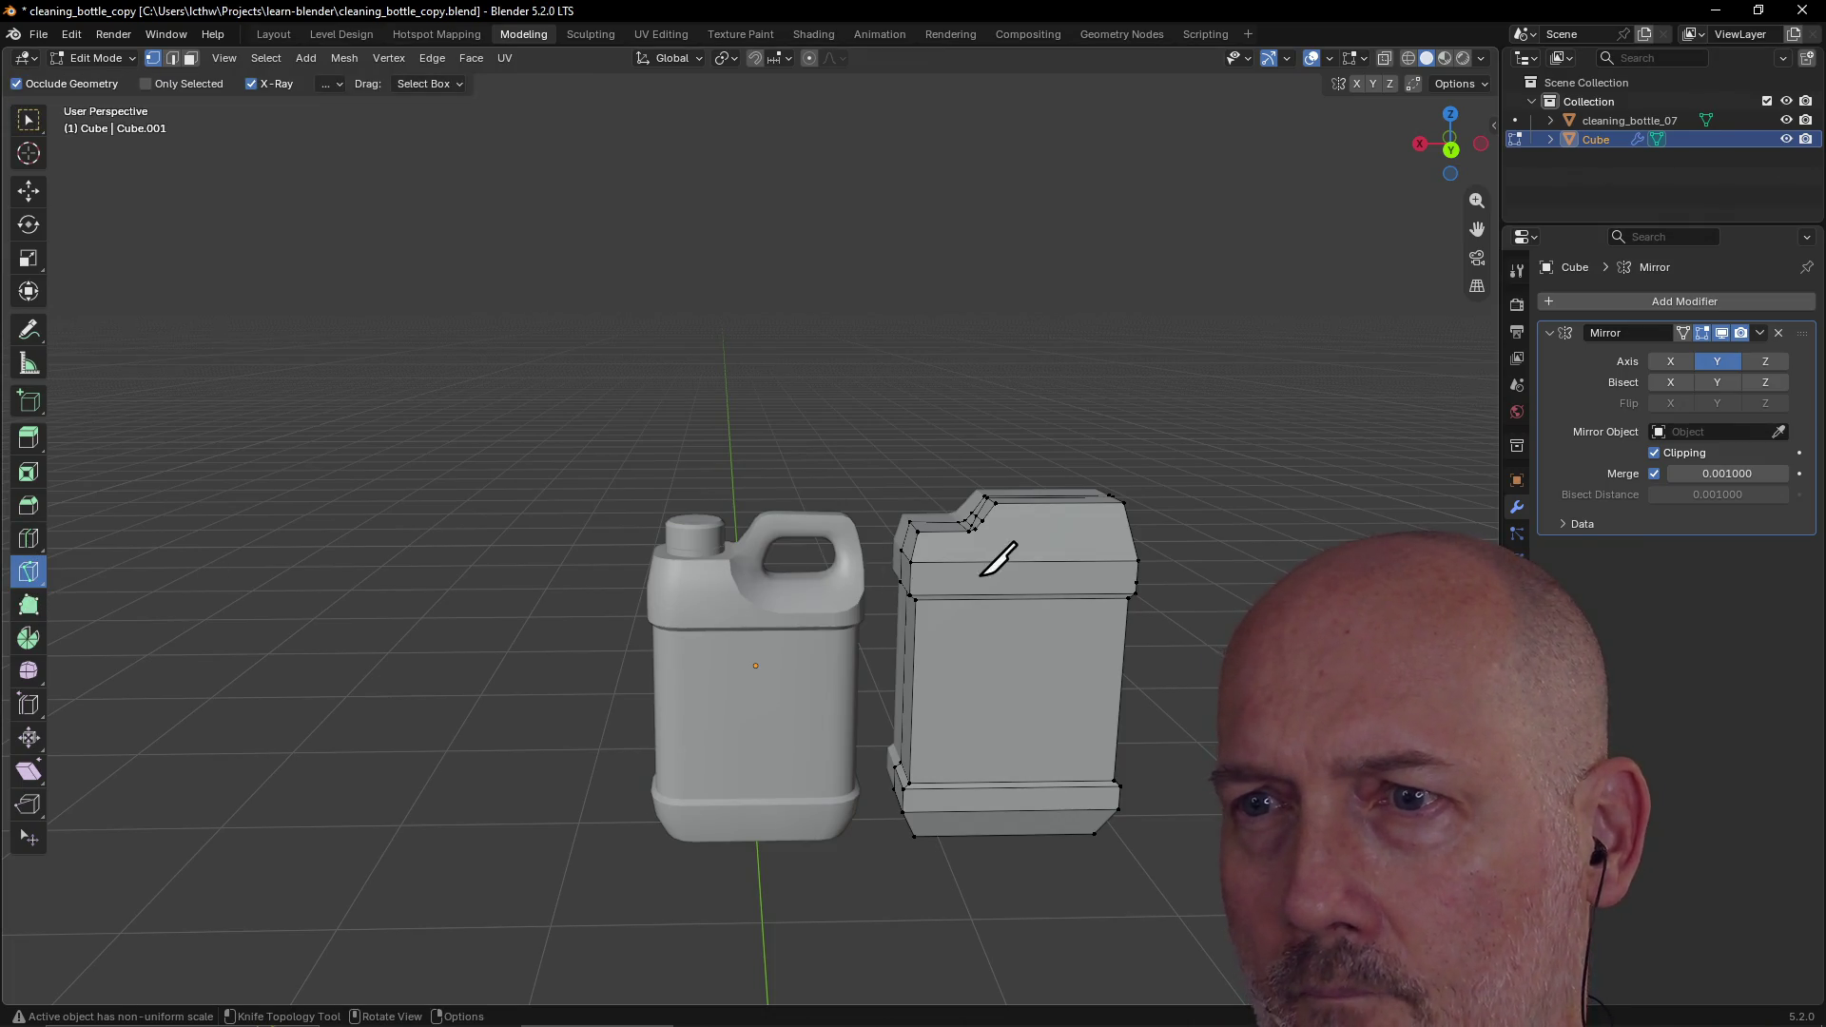
key("grave")
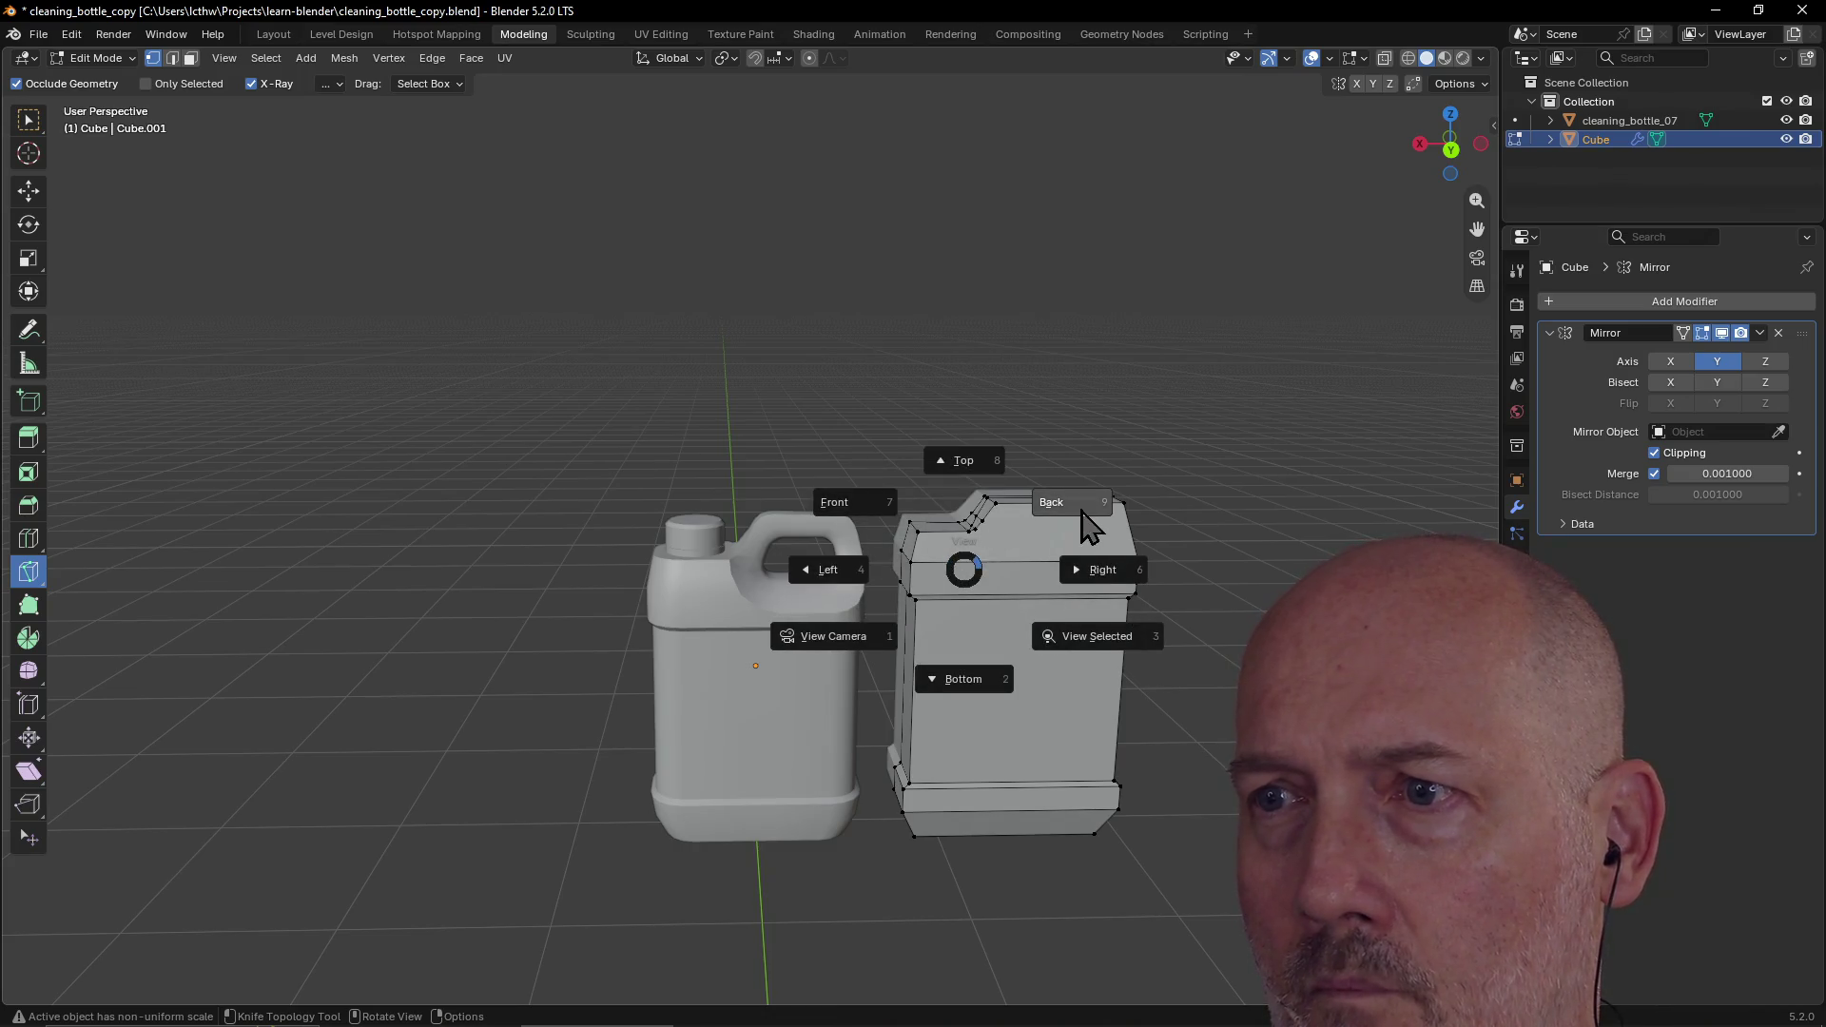
left_click(1087, 509)
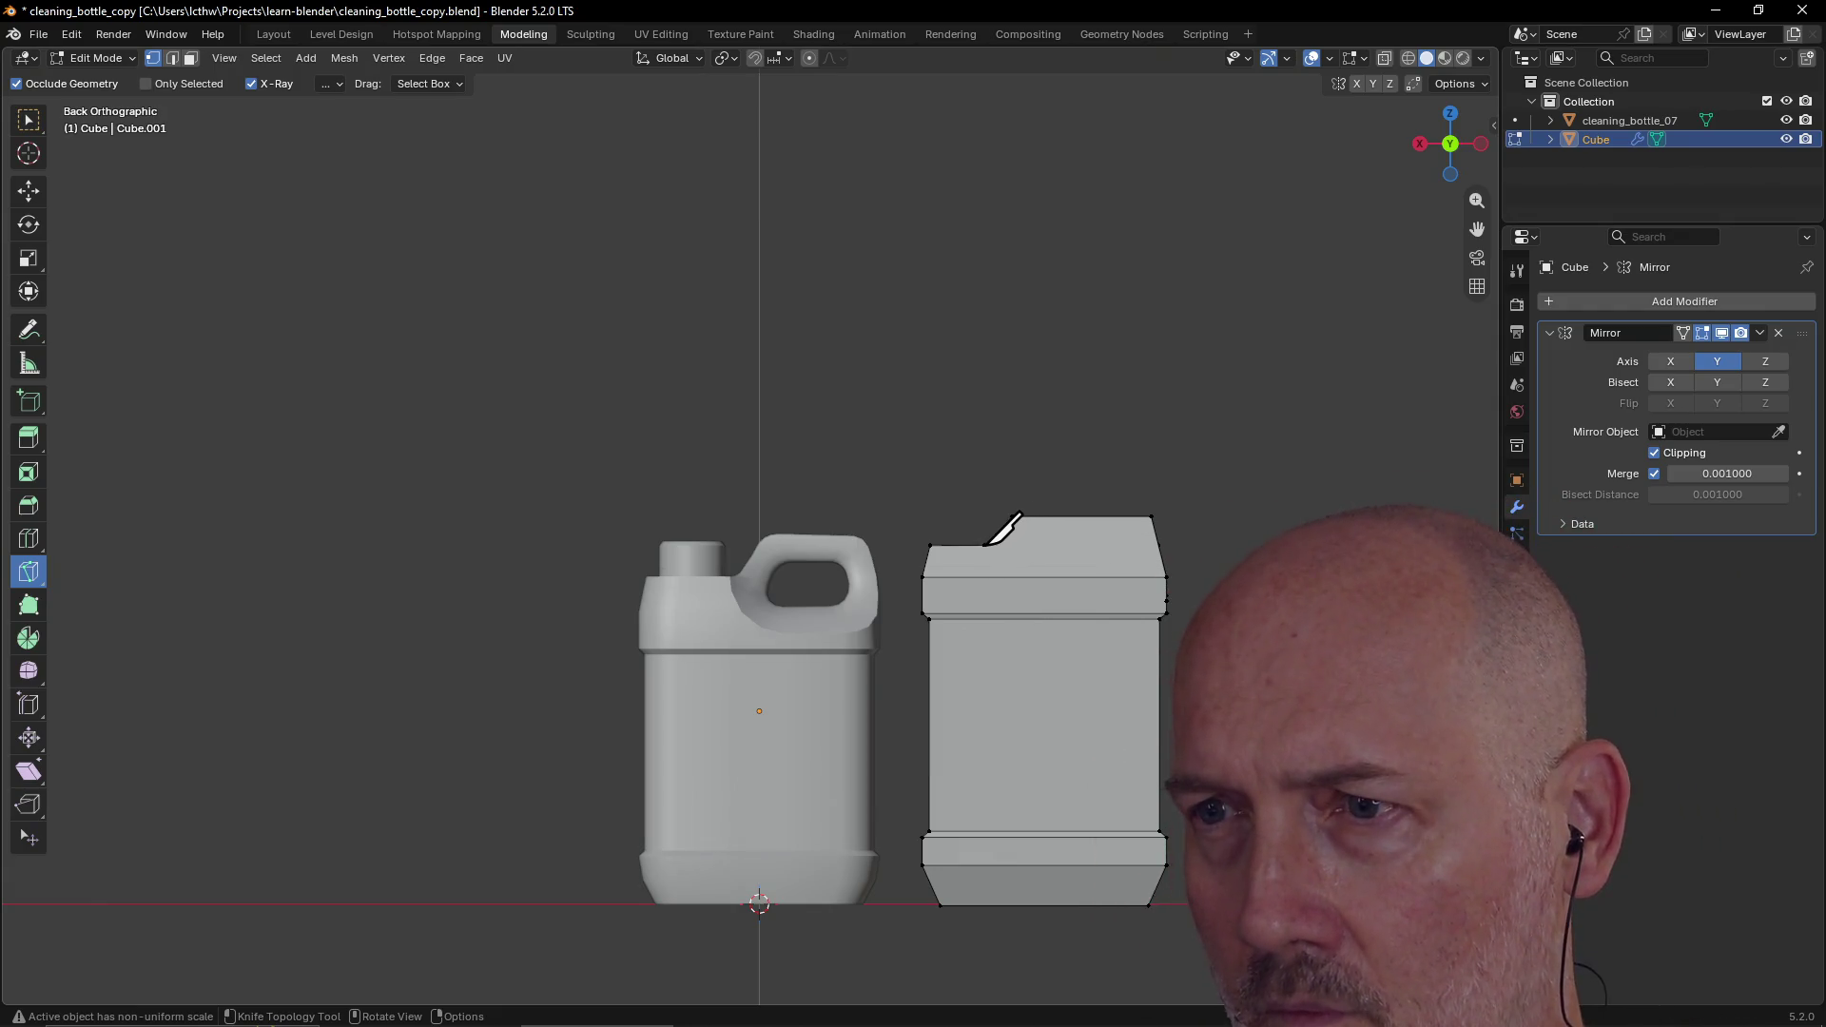
left_click(985, 545)
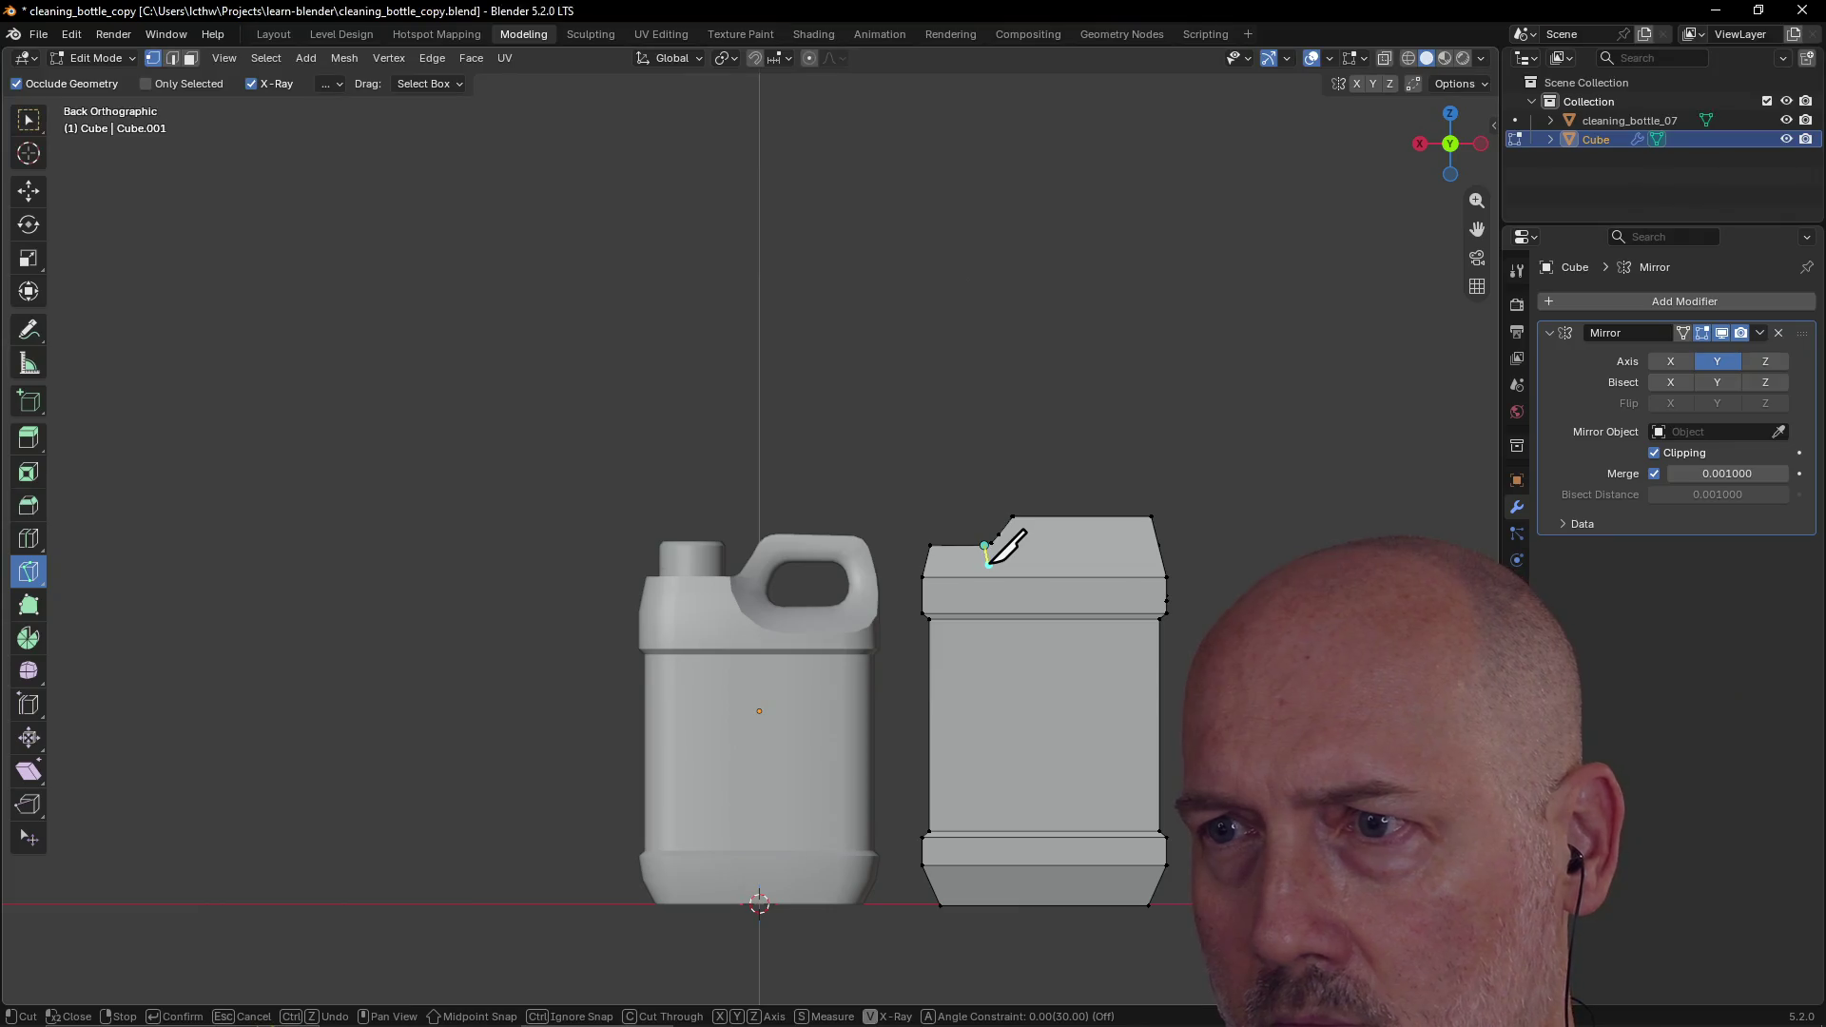
left_click(987, 560)
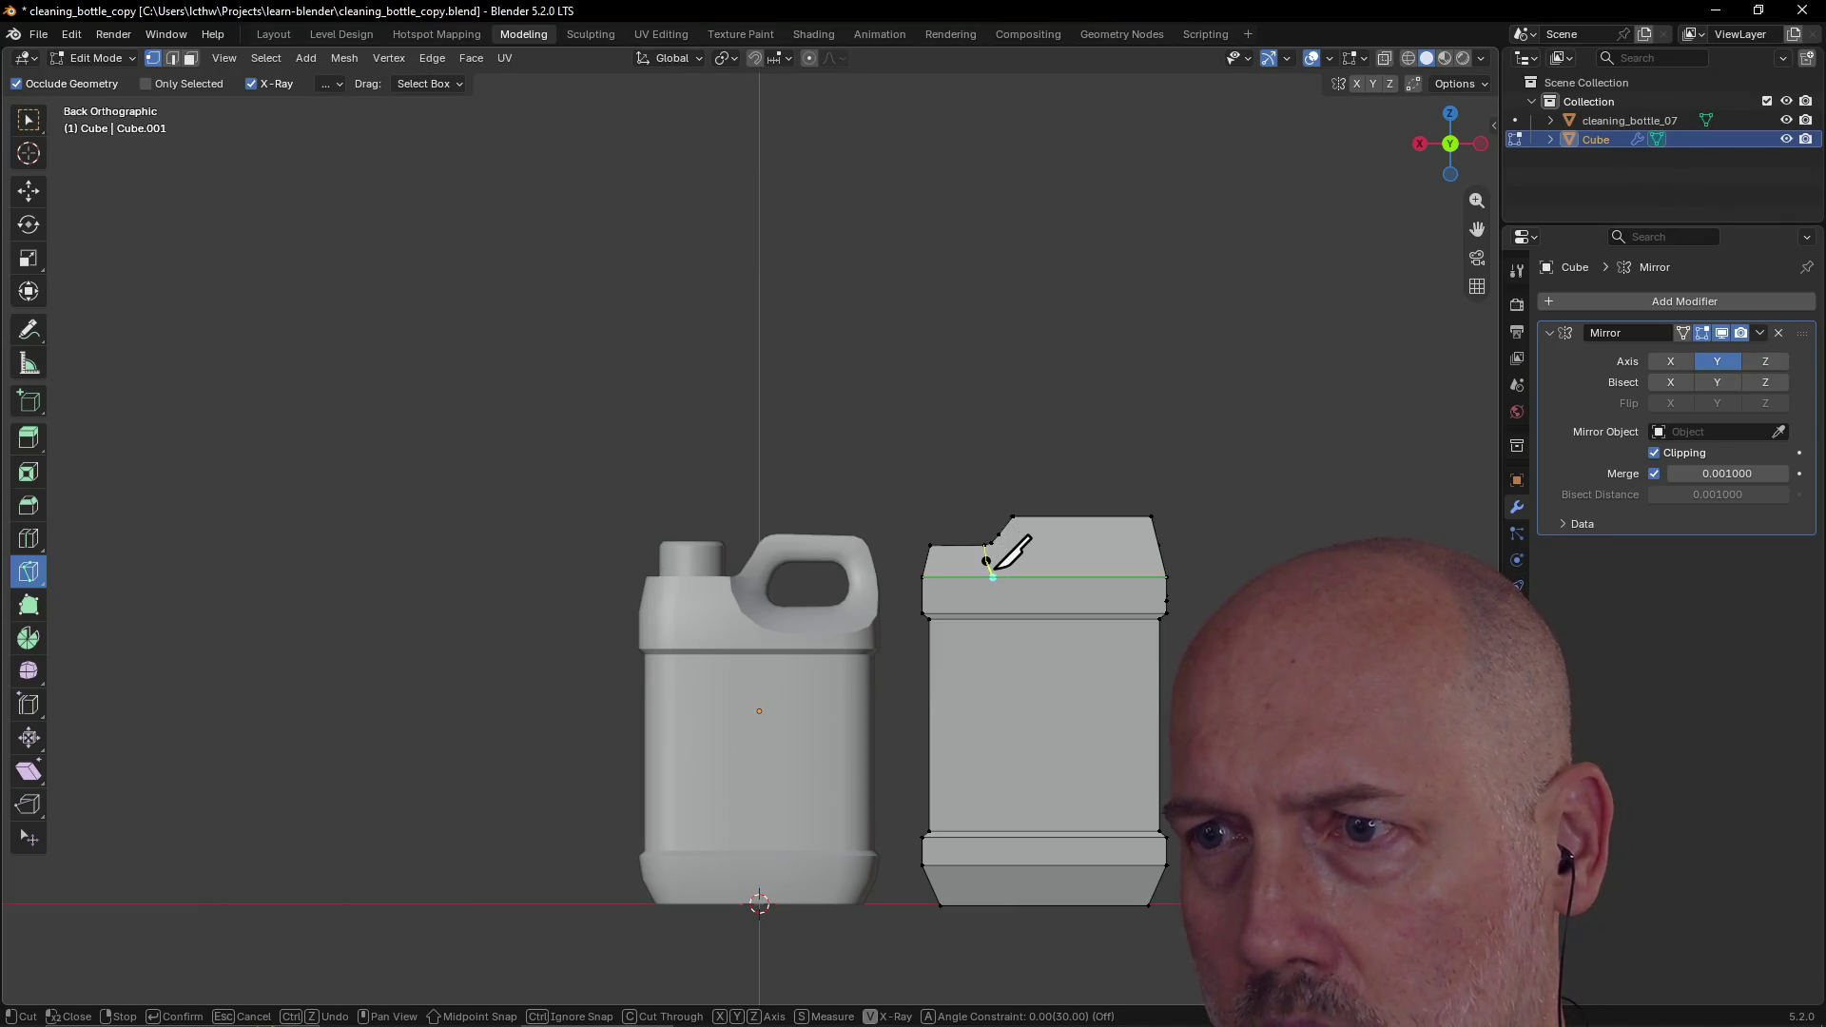
Step: Curve the cut down the front and across to the right corner vertex, then confirm it
left_click(1001, 576)
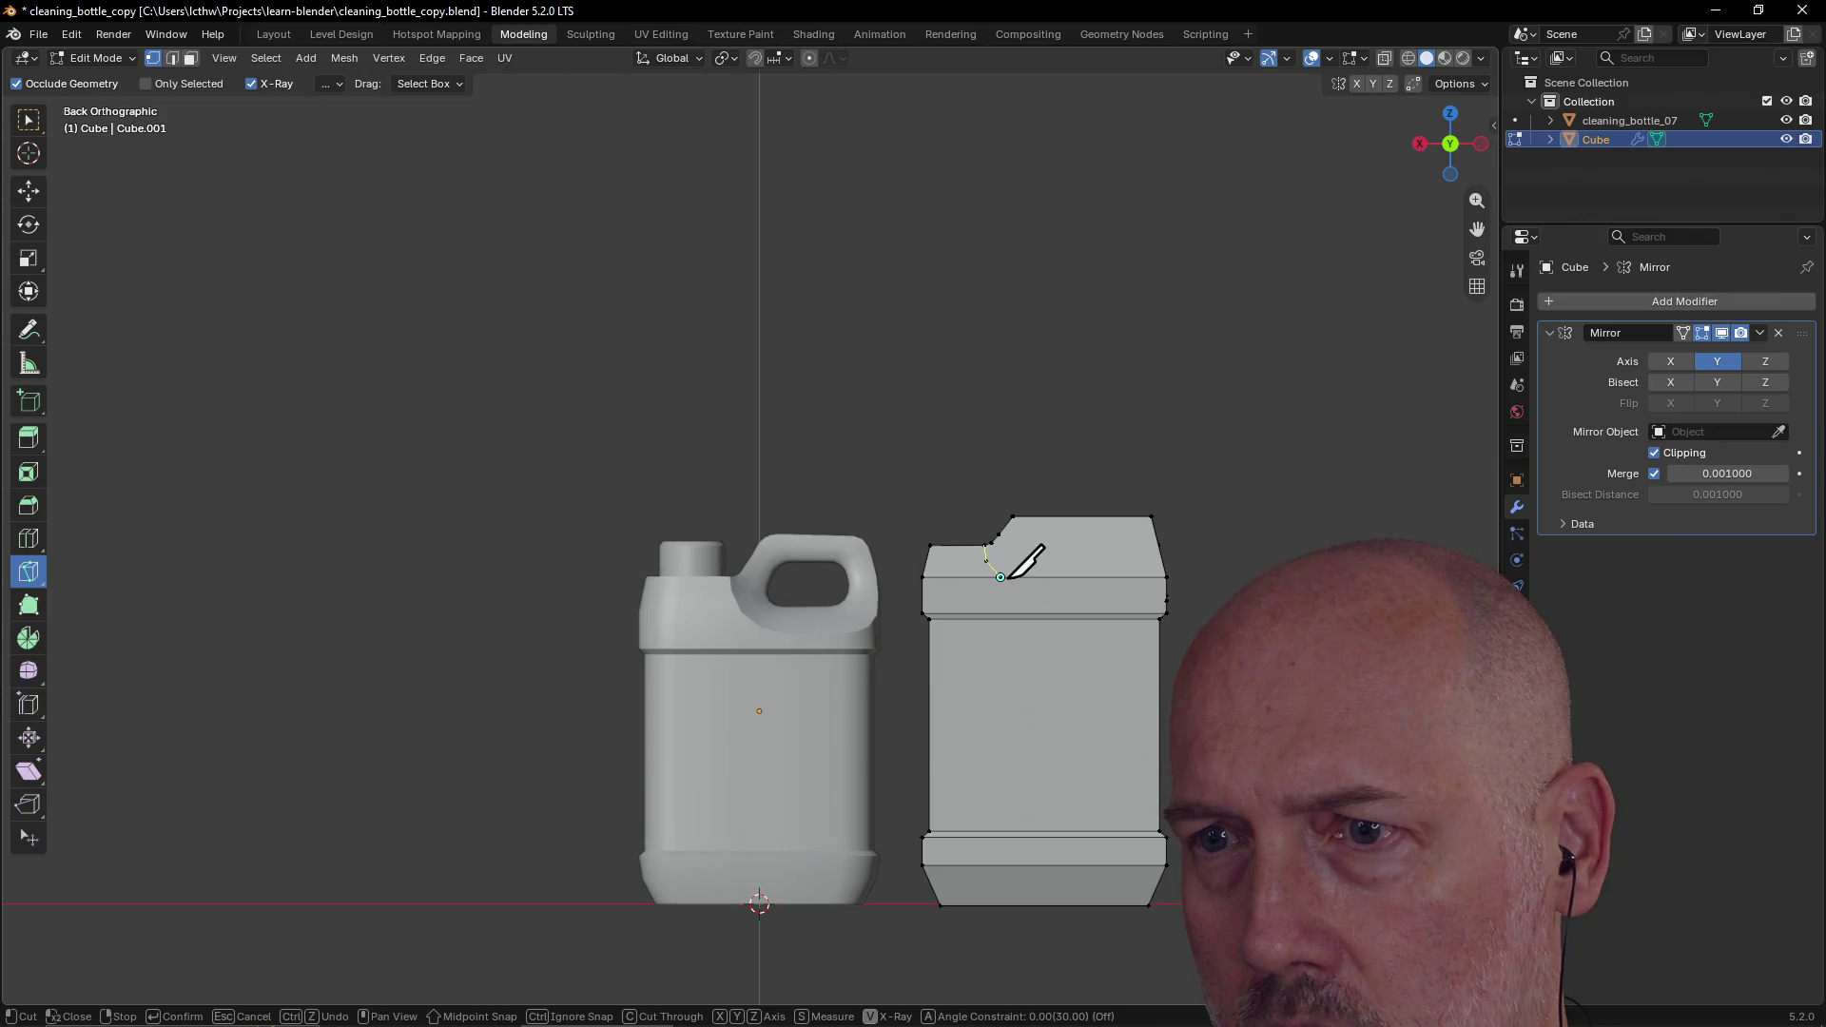
left_click(1022, 592)
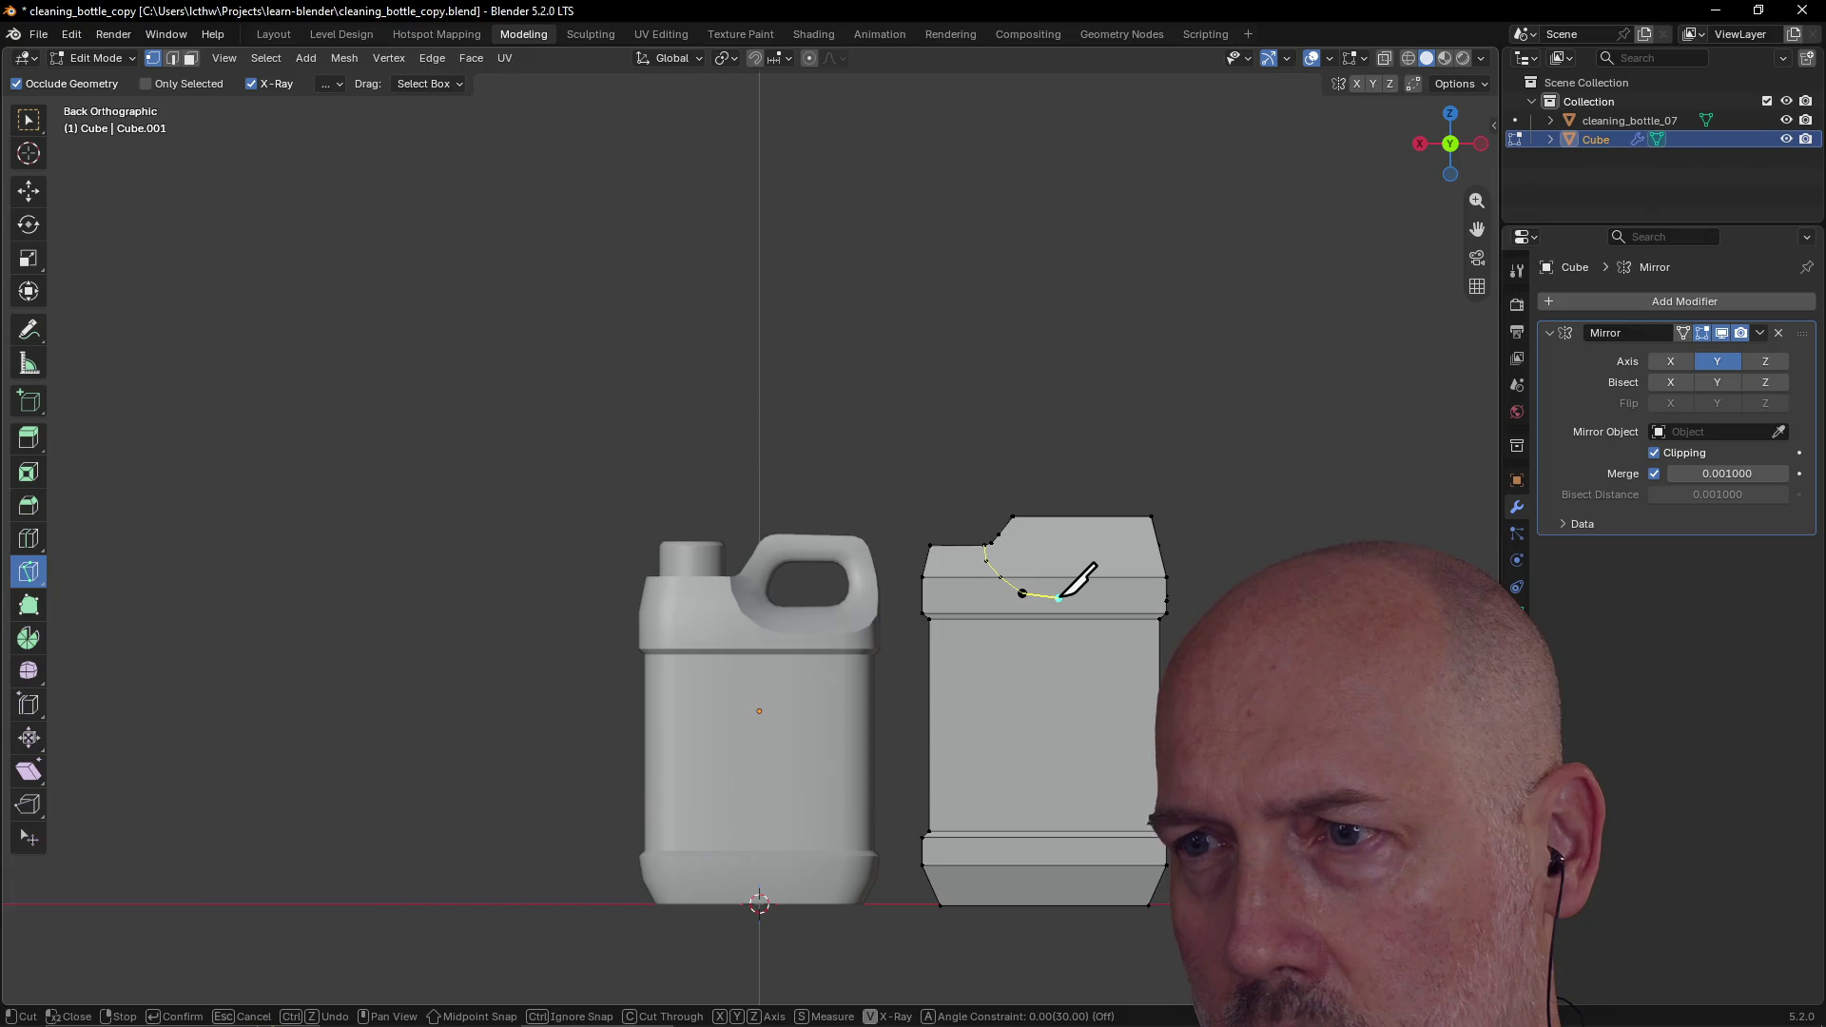
left_click(1059, 596)
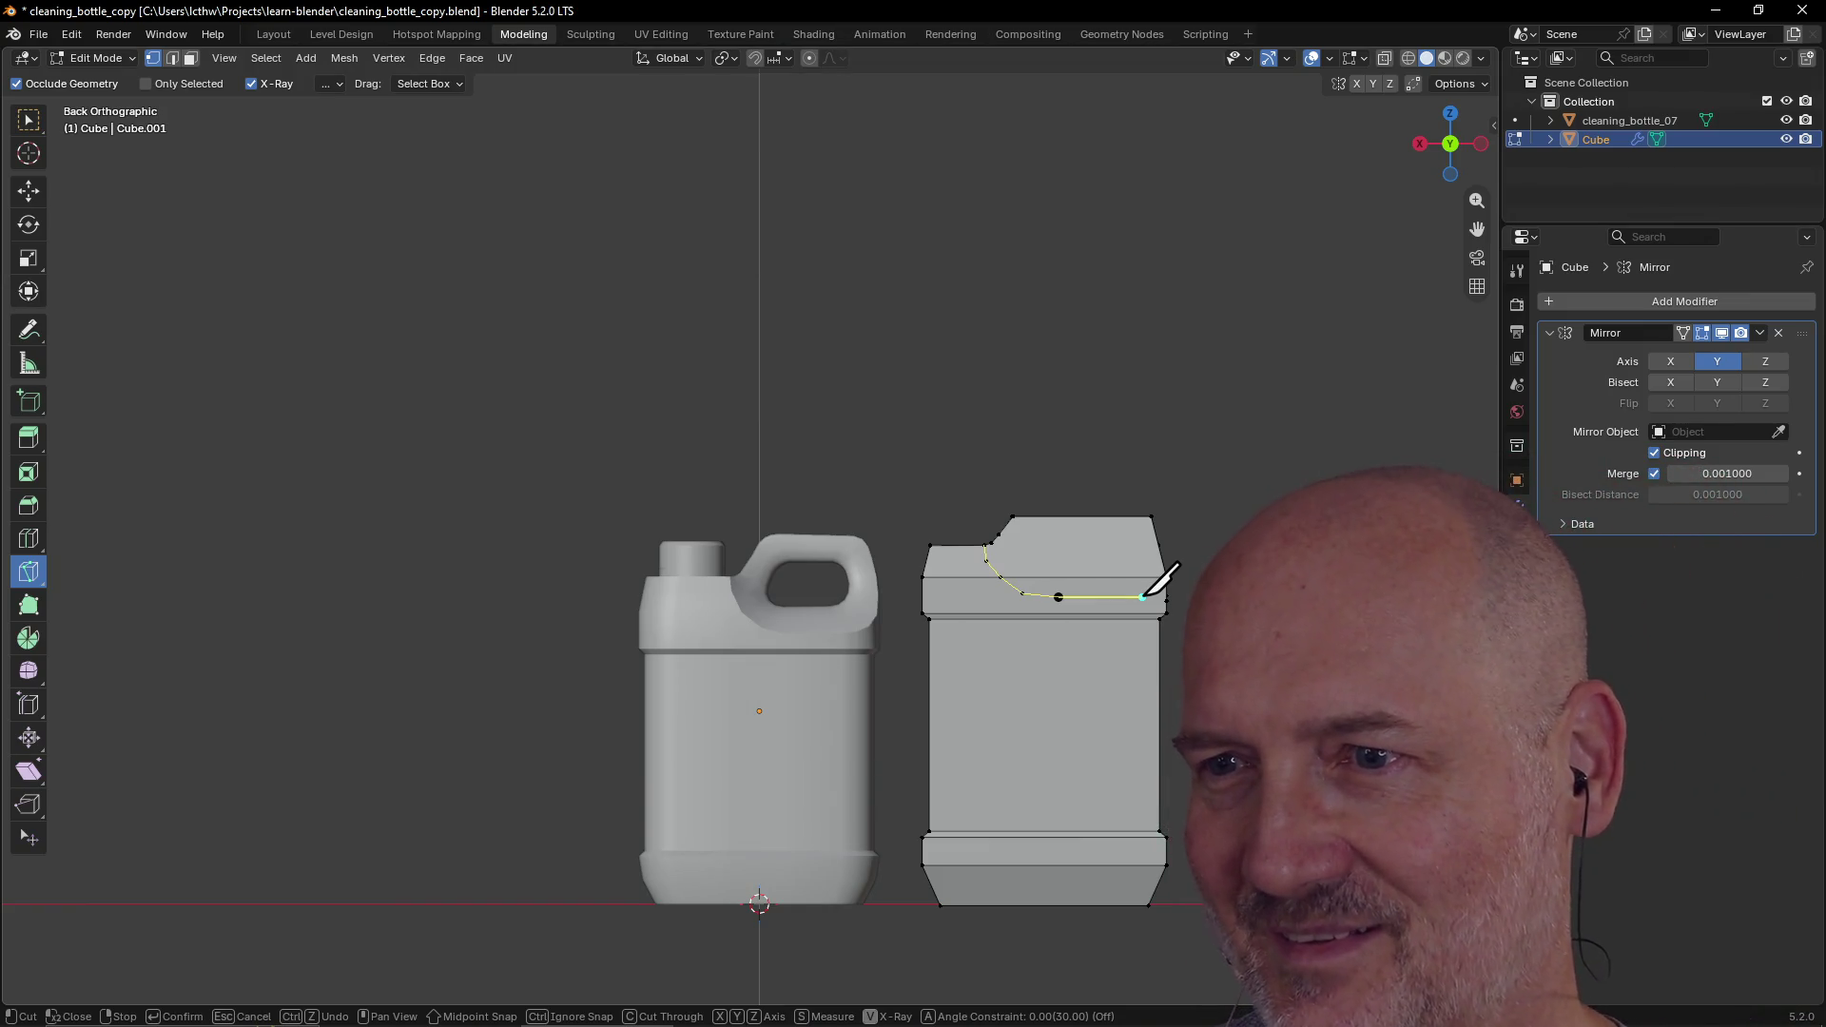
left_click(1143, 597)
left_click(1161, 589)
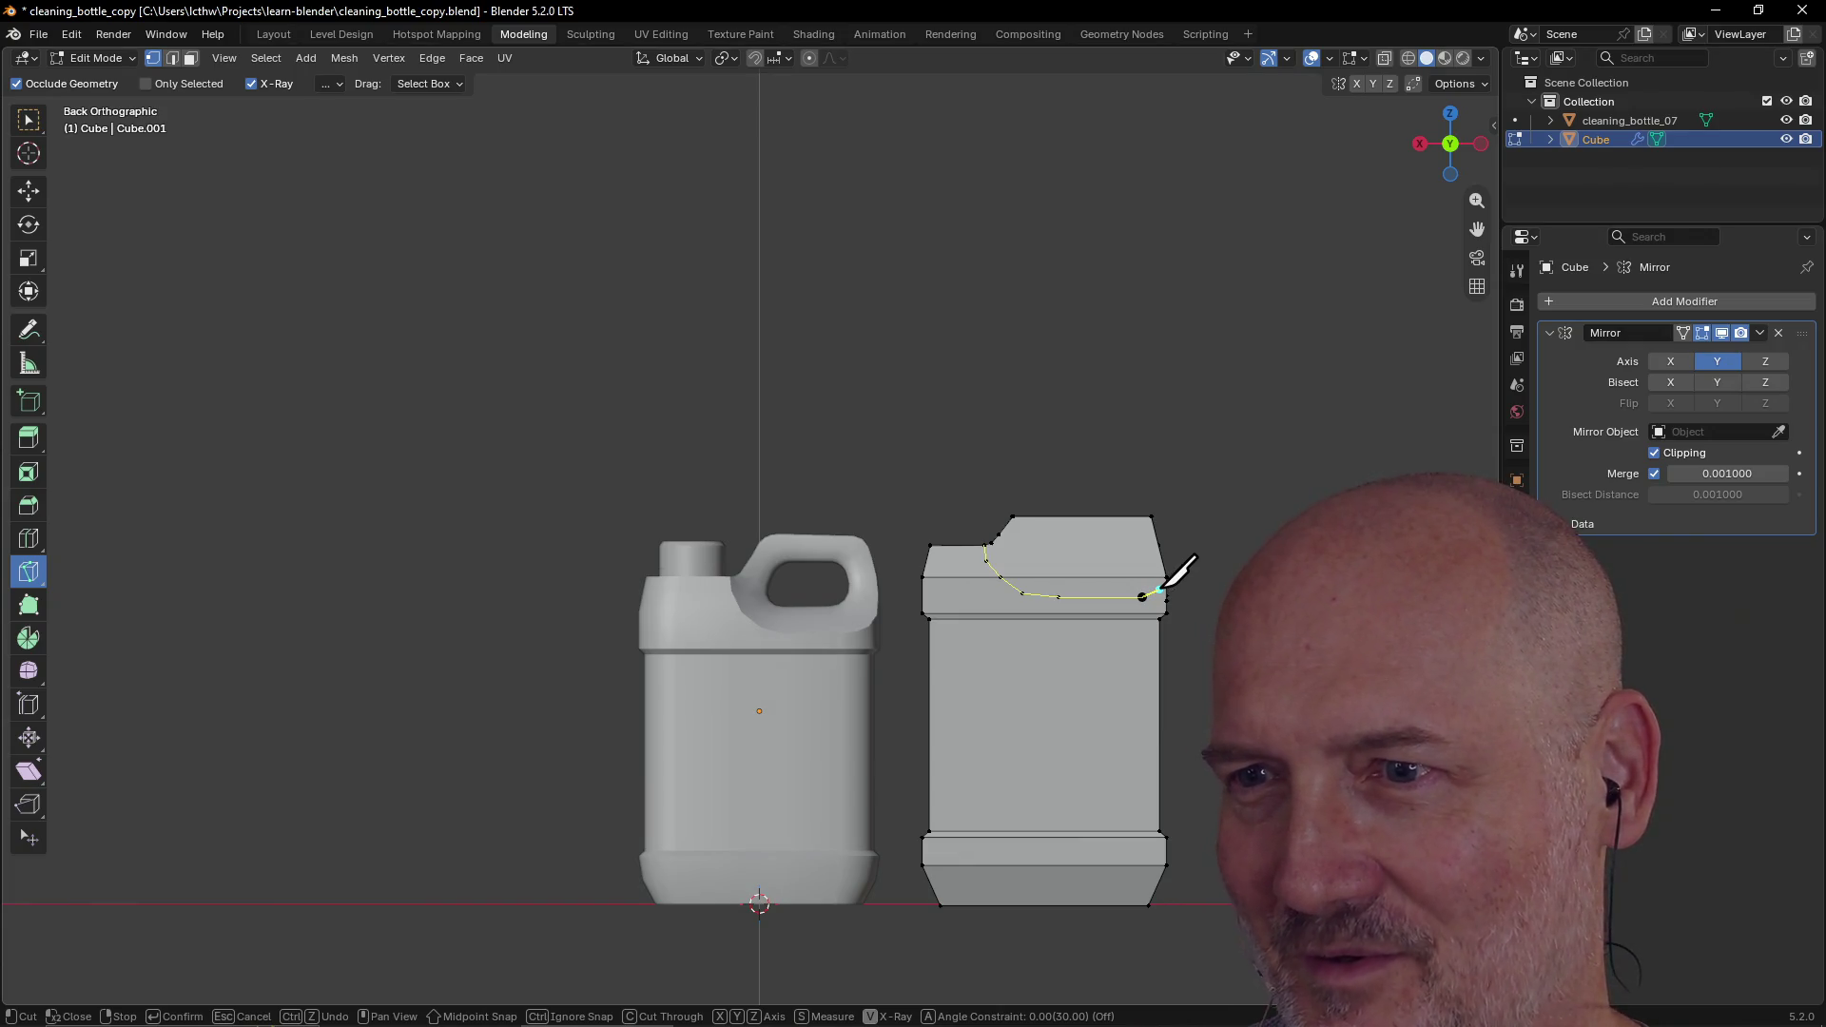
left_click(1168, 577)
key("Return")
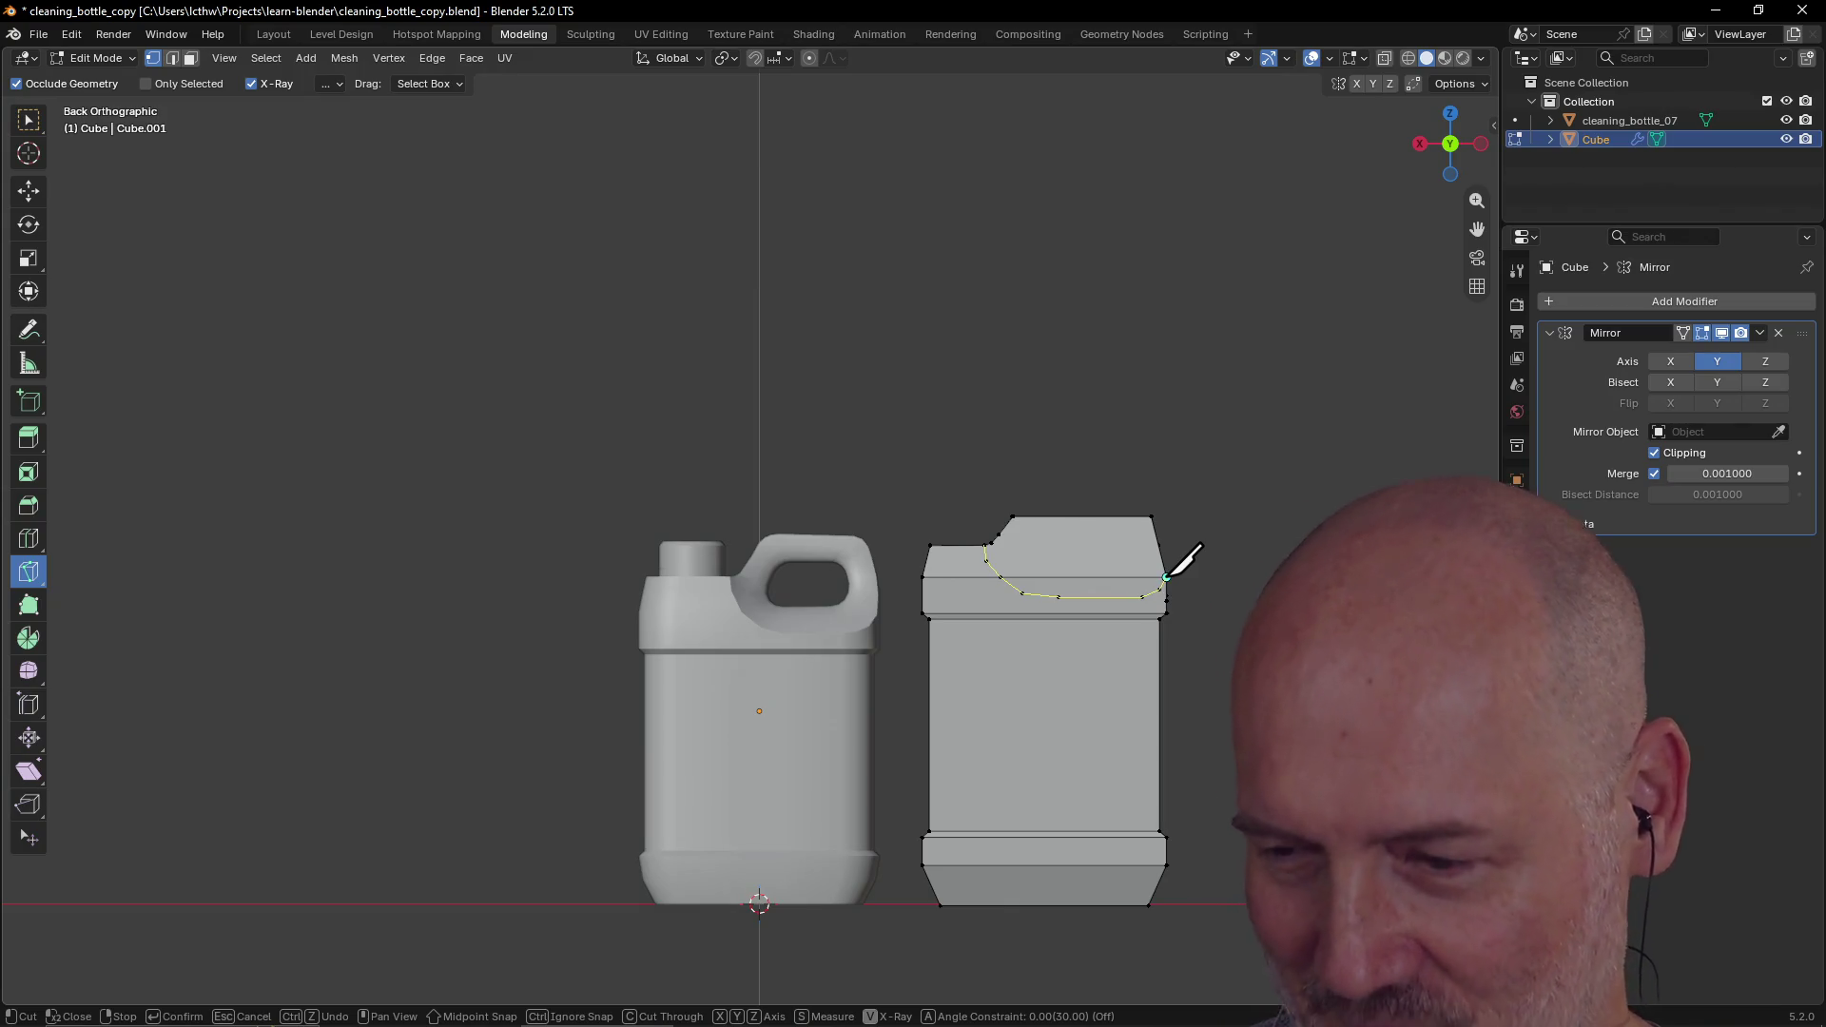
scroll(1189, 514, "up", 2)
scroll(1174, 519, "down", 3)
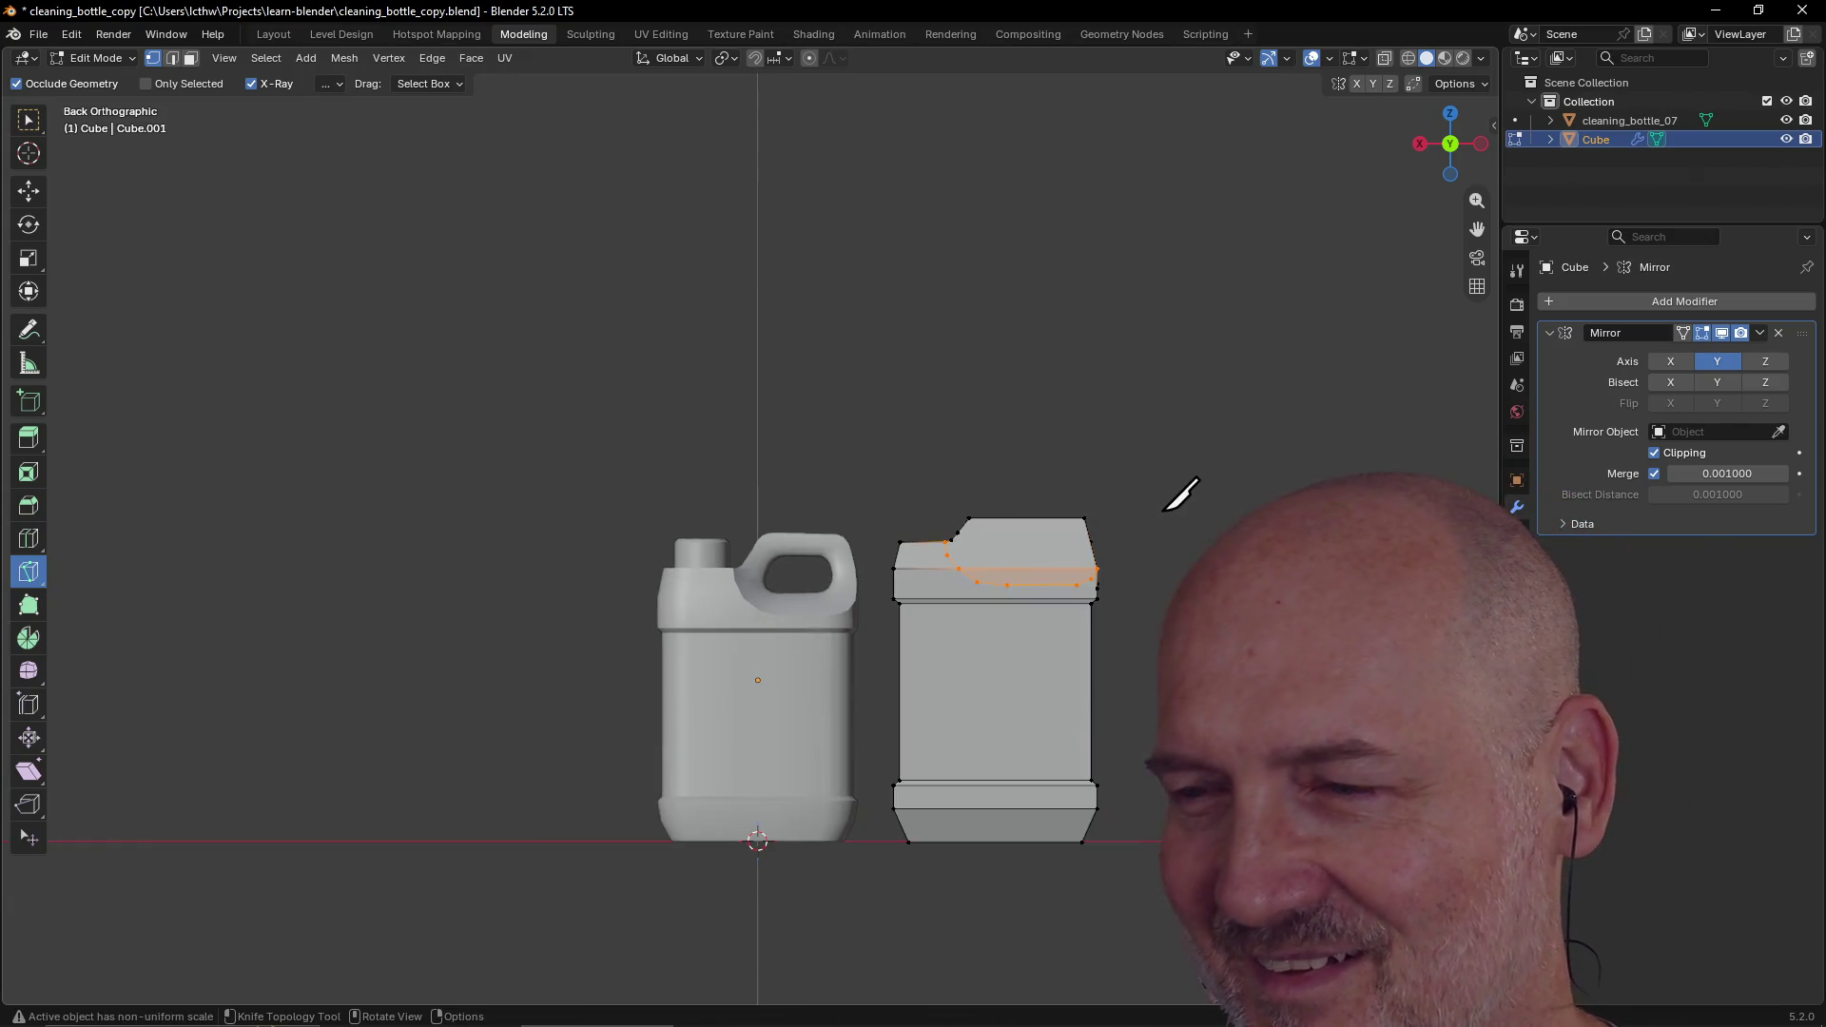
mouse_move(1174, 519)
middle_mouse_down()
mouse_move(966, 550)
mouse_move(1011, 522)
mouse_move(1037, 532)
mouse_move(1025, 518)
middle_mouse_up()
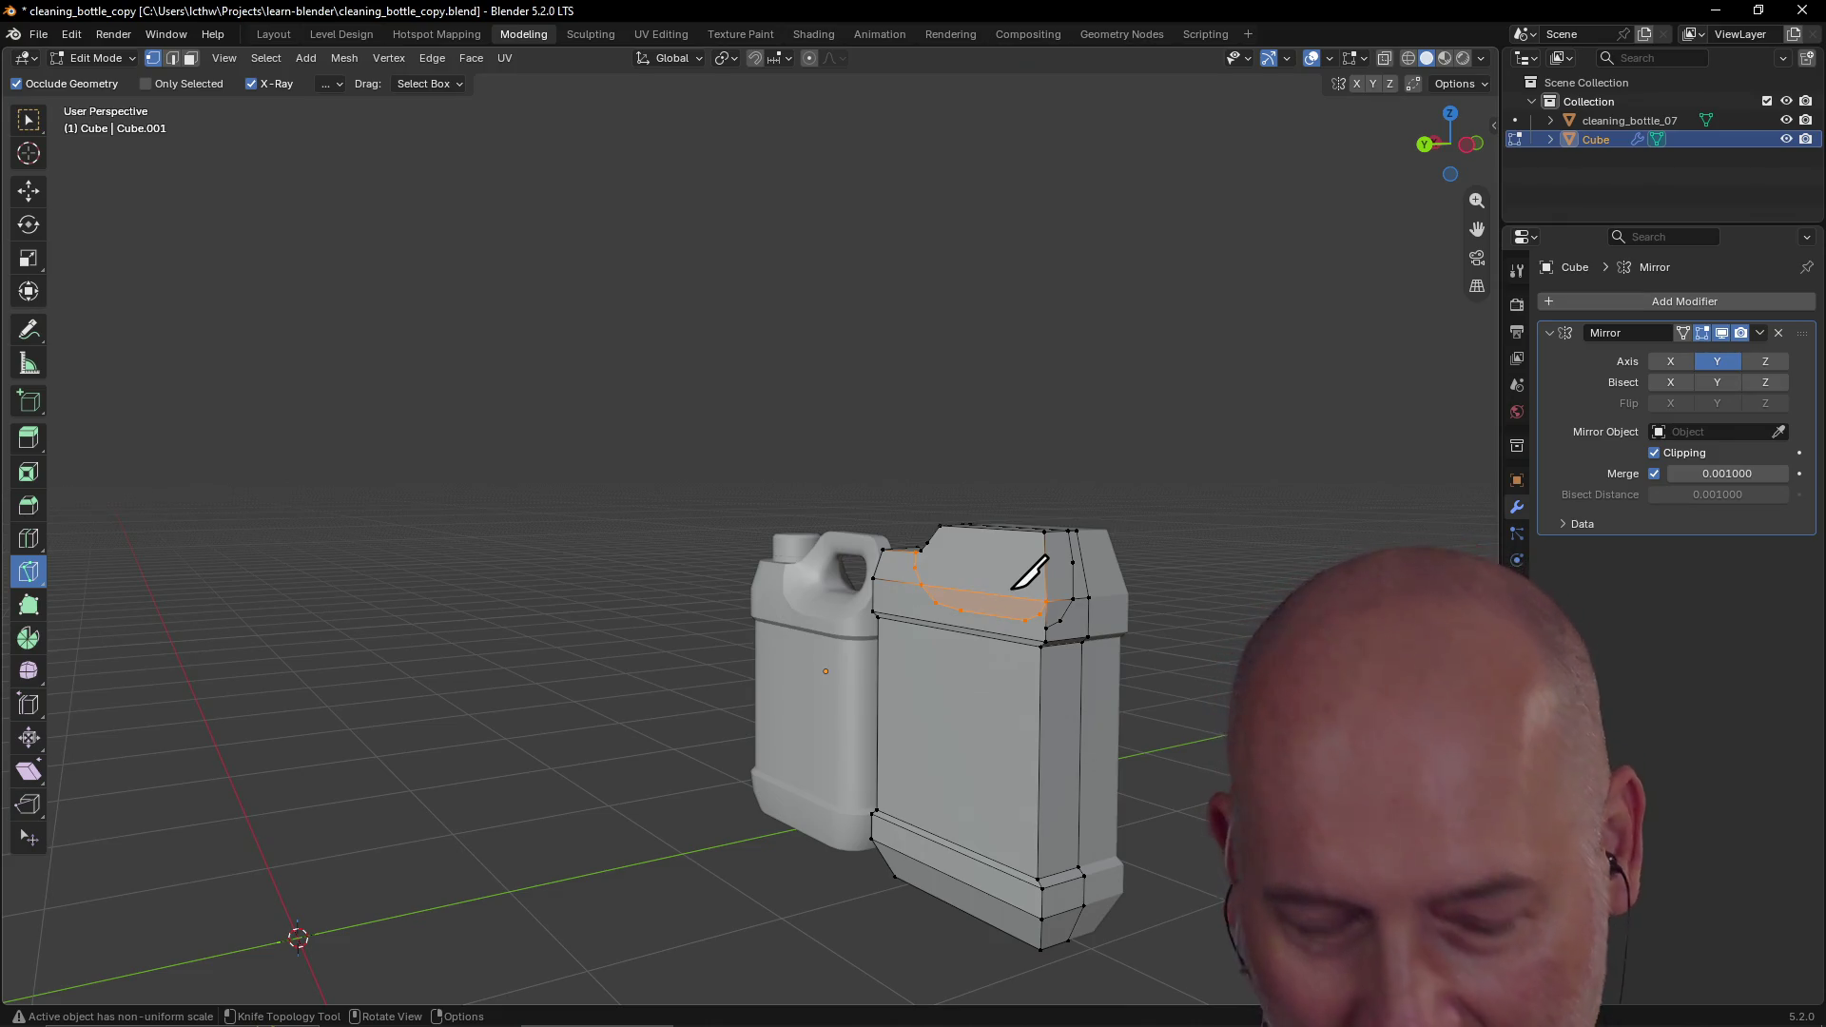
Step: Cancel the stray cut and knife a curved line from the side corner across the jug's upper face
key("Escape")
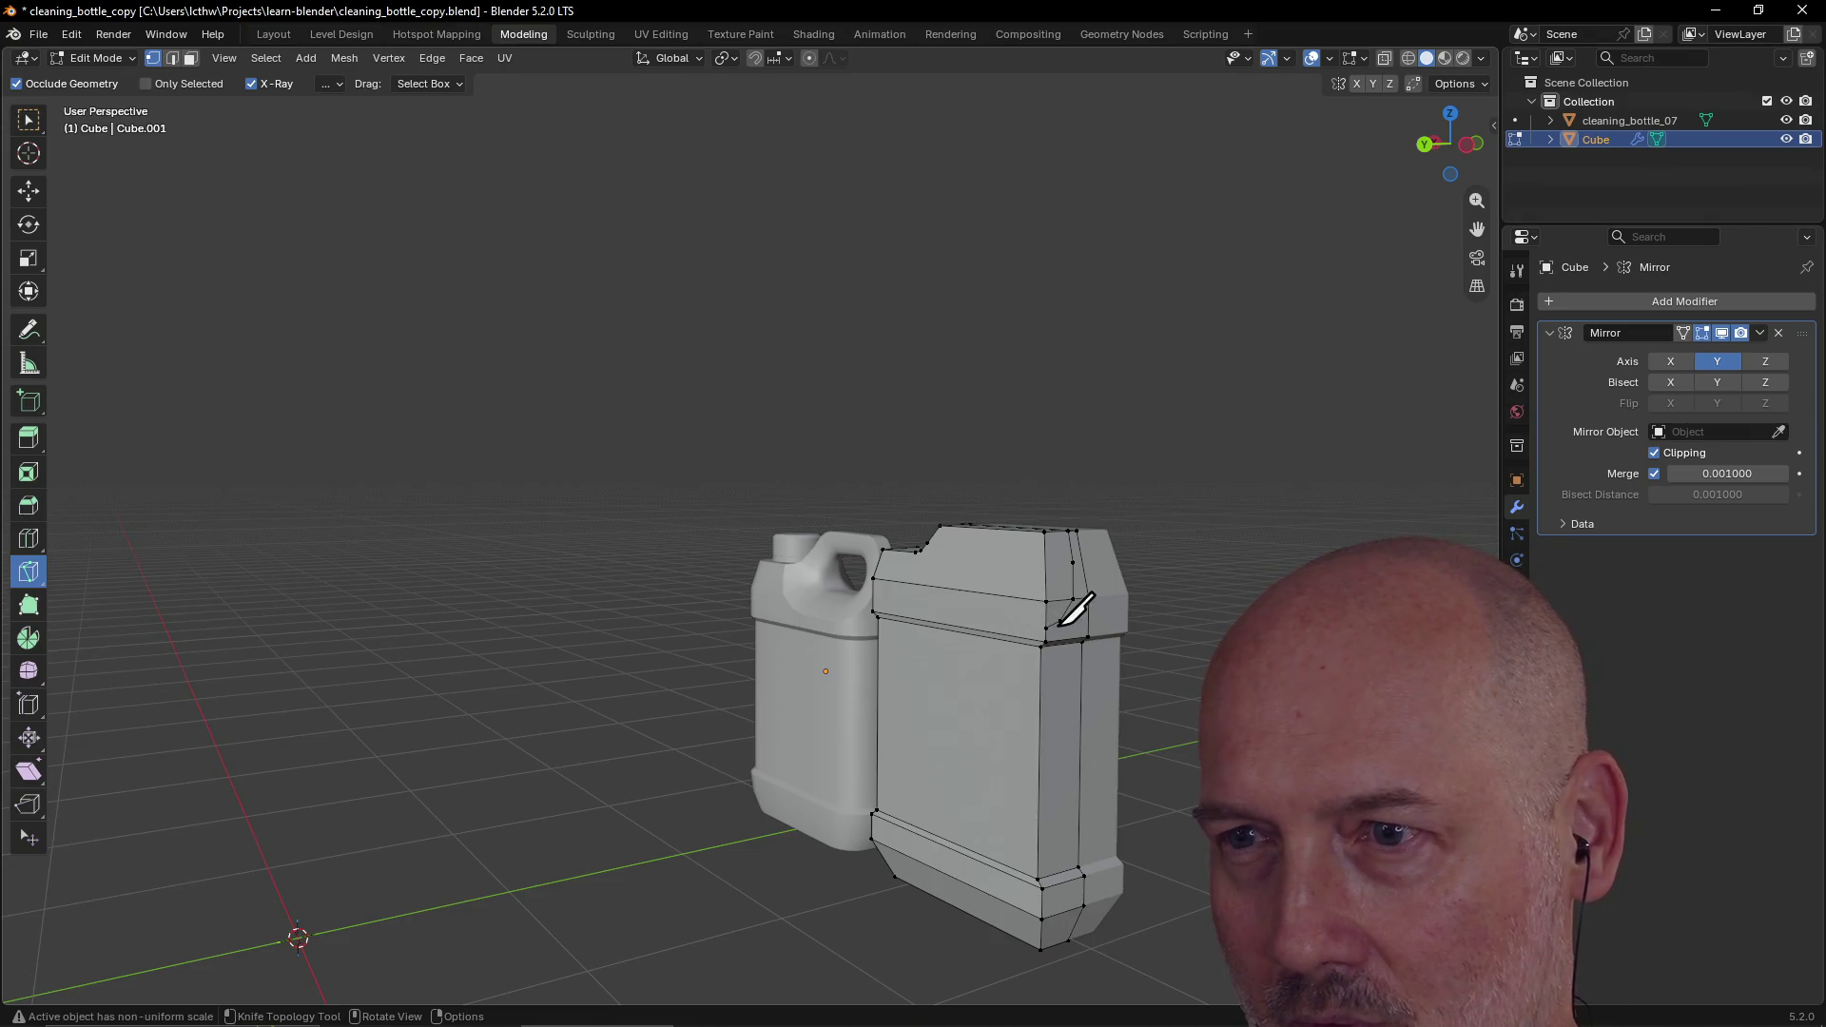
left_click(1046, 628)
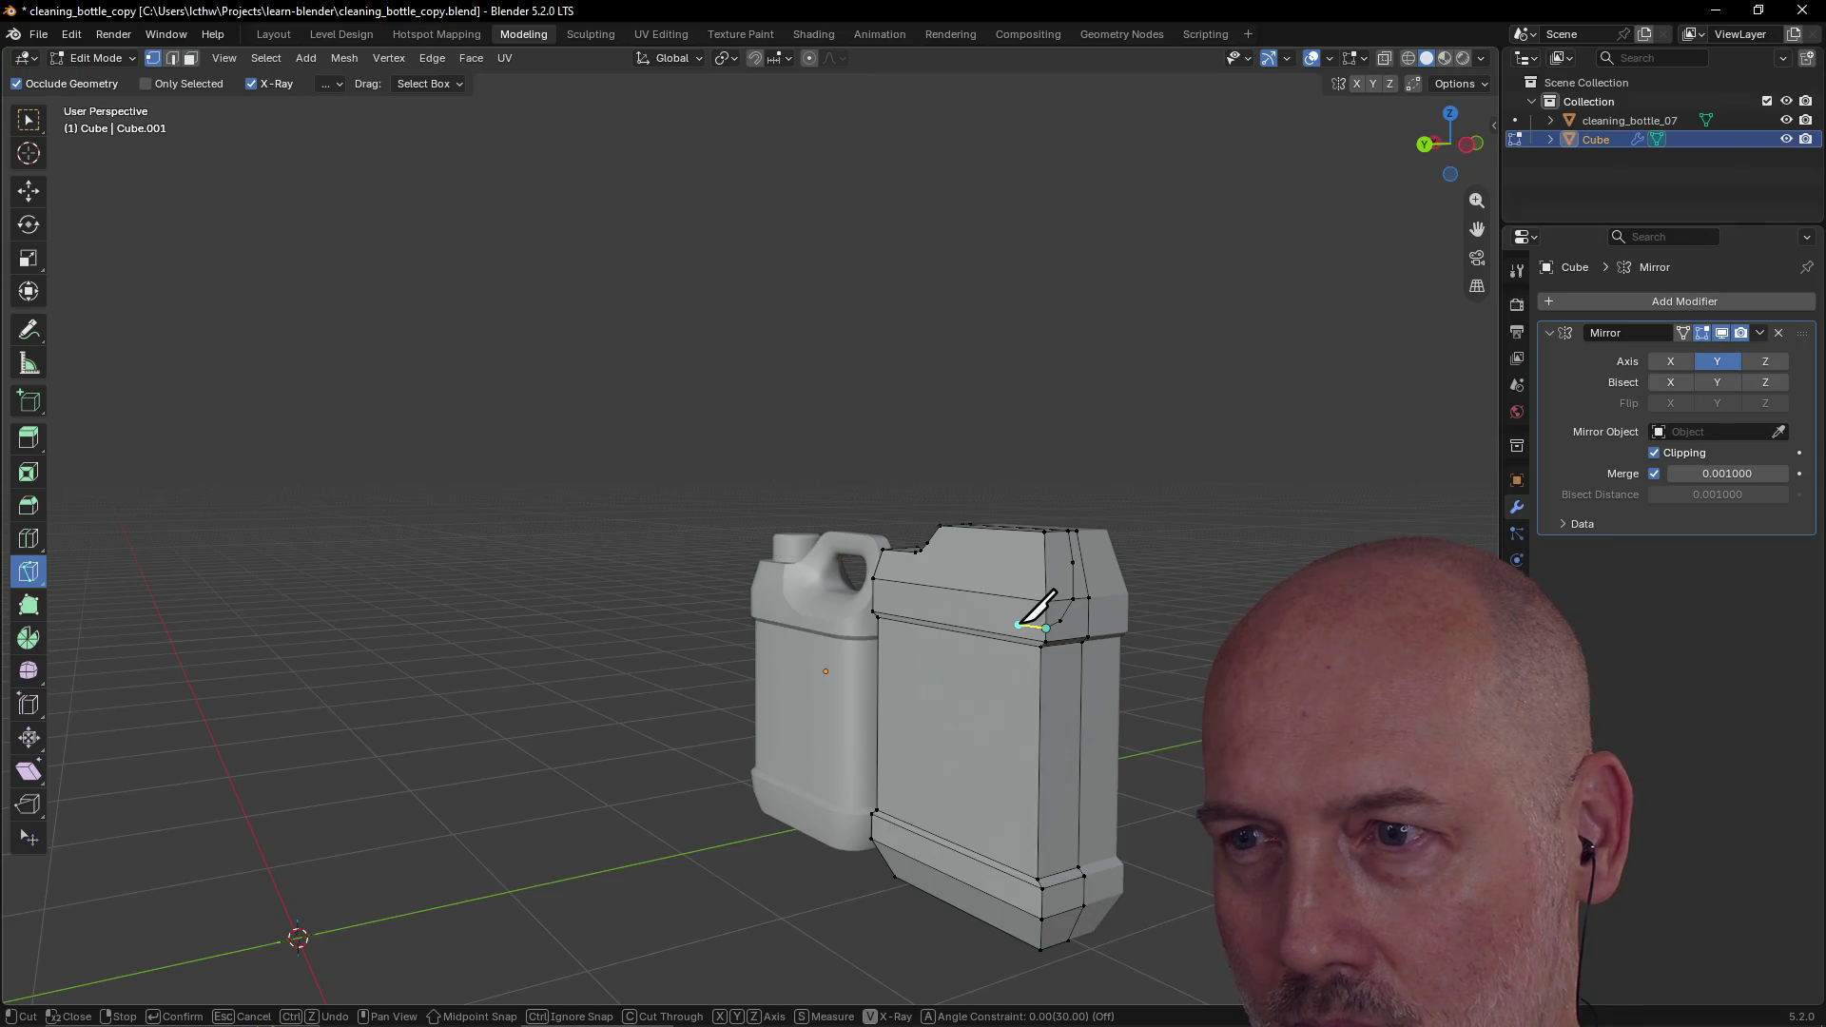
left_click(1019, 625)
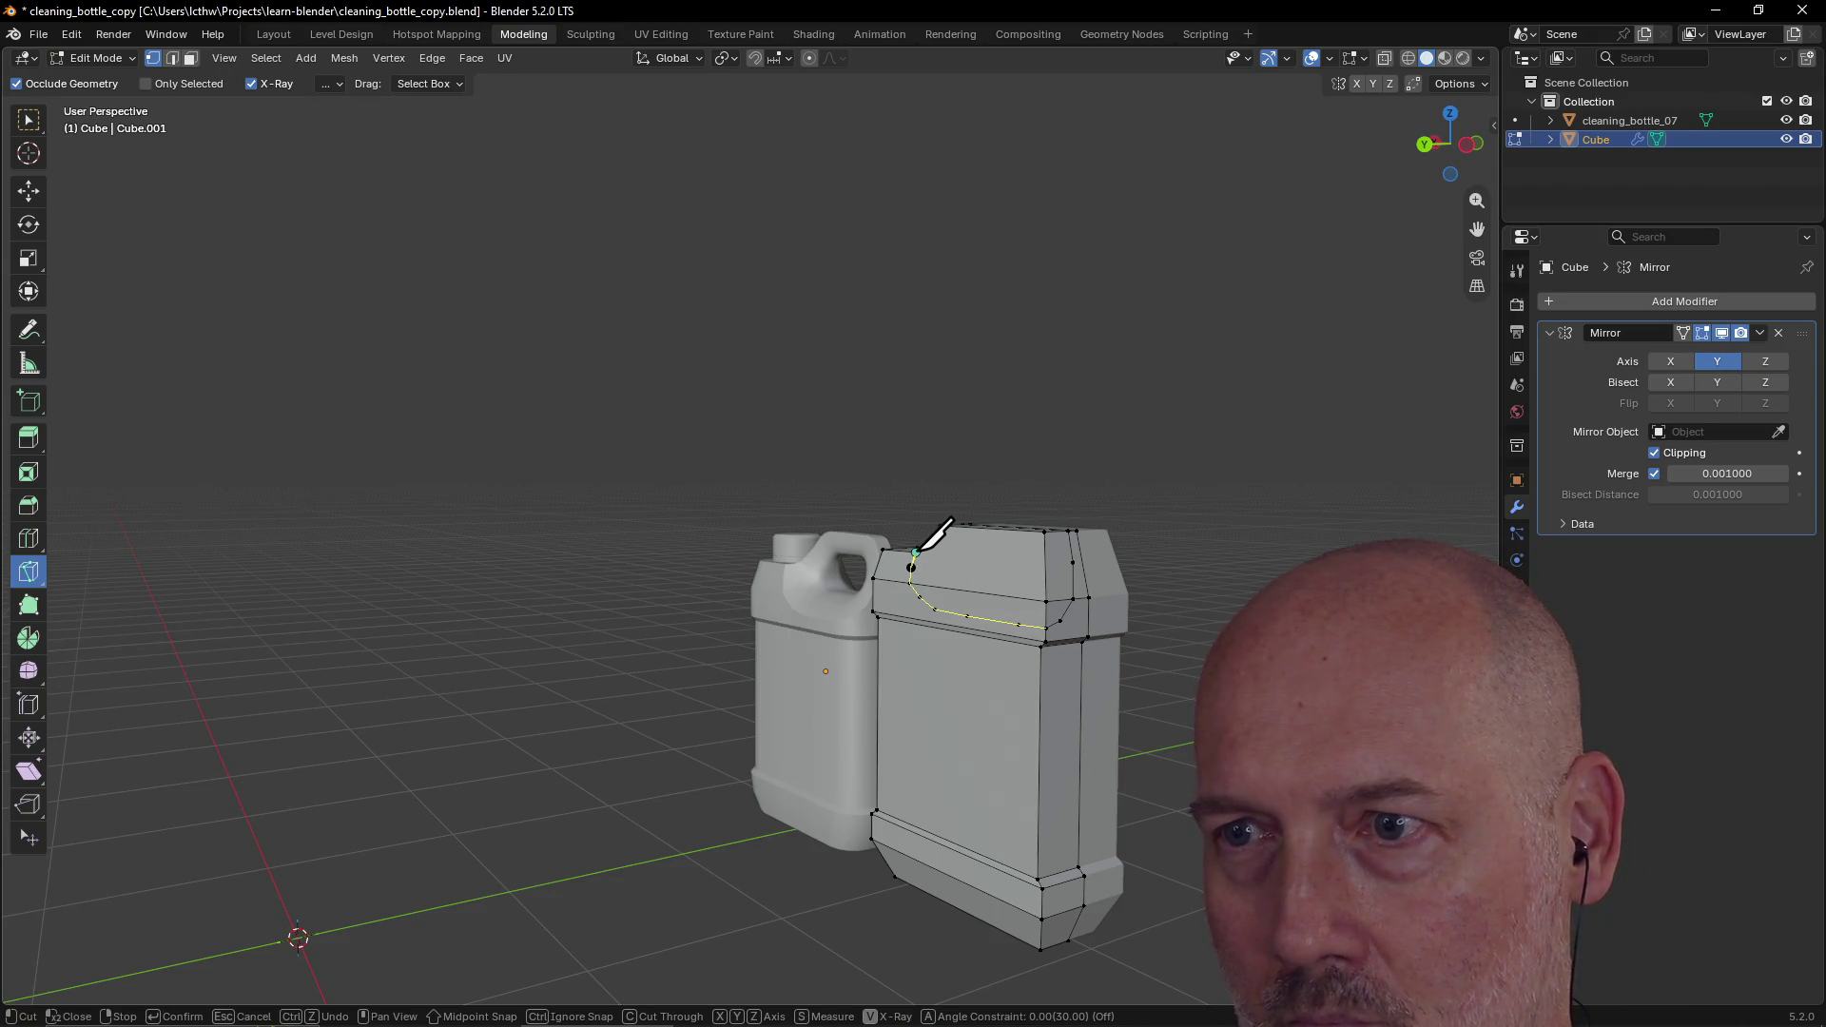
key("Return")
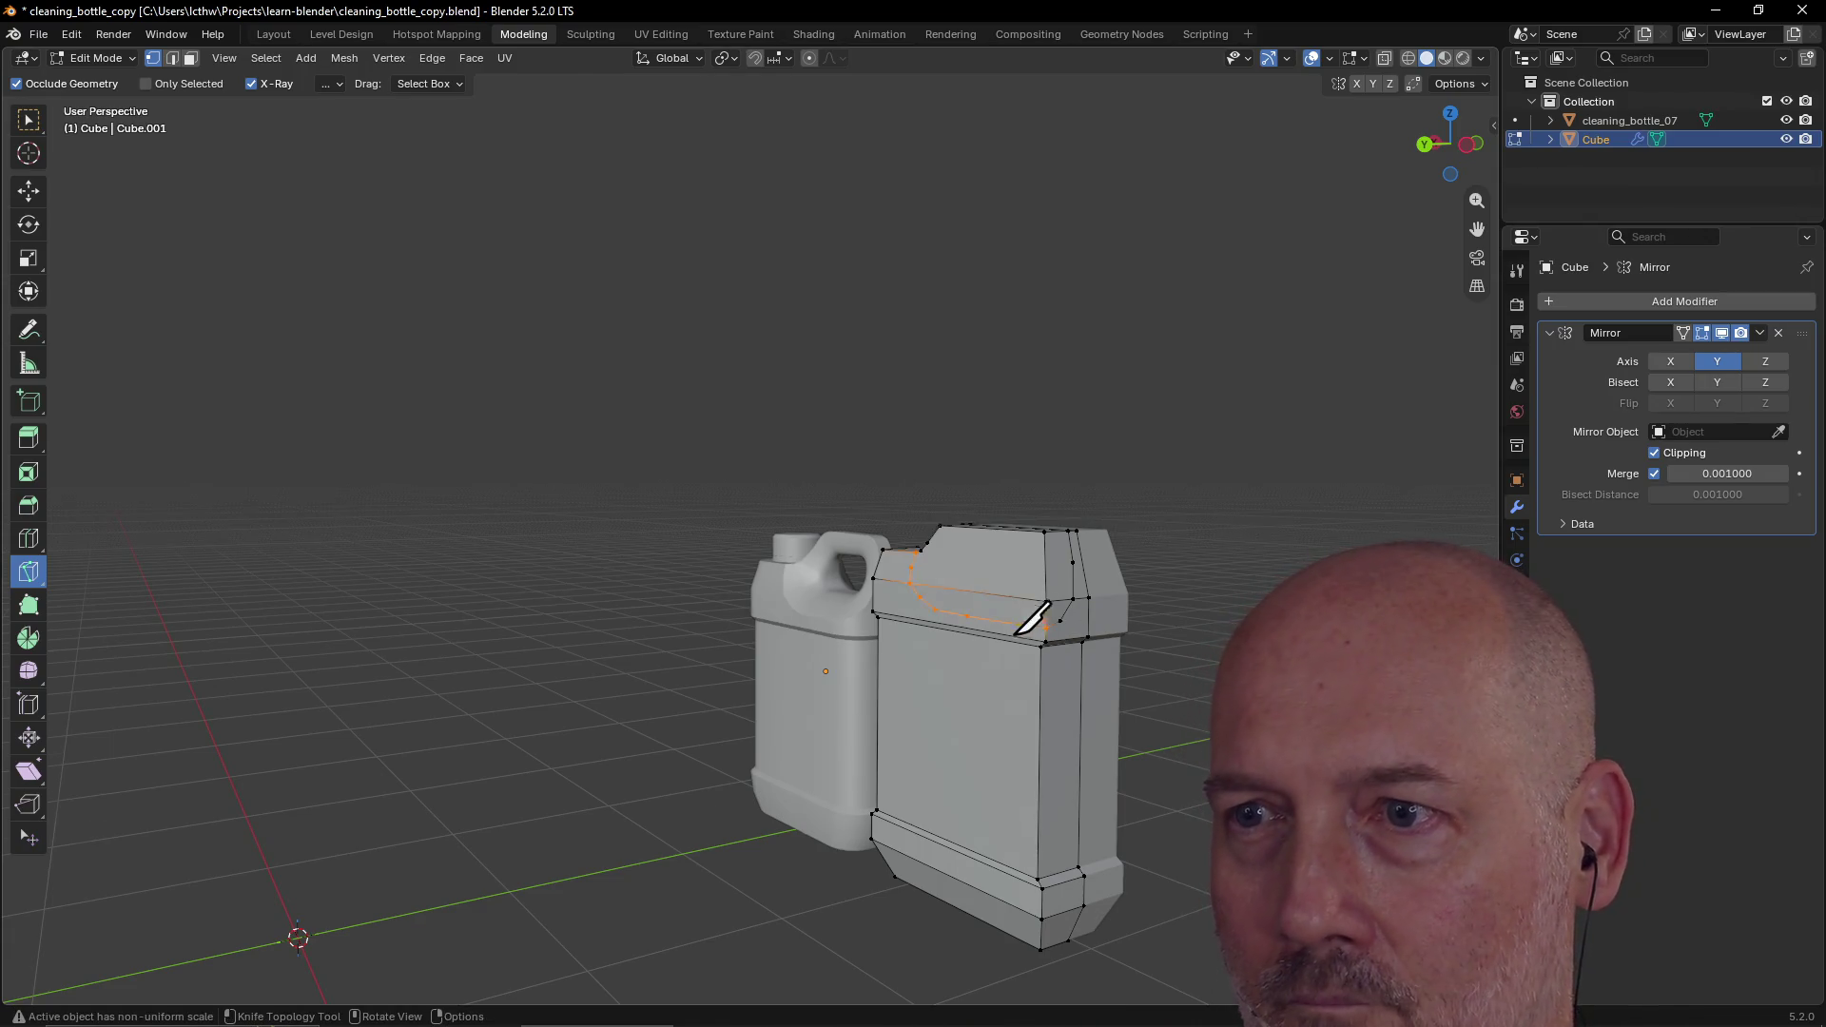
scroll(1028, 616, "up", 3)
scroll(1029, 614, "down", 4)
mouse_move(1031, 611)
middle_mouse_down()
mouse_move(1154, 612)
mouse_move(1162, 591)
mouse_move(1129, 600)
mouse_move(1174, 611)
mouse_move(1162, 692)
mouse_move(1141, 600)
mouse_move(1223, 599)
mouse_move(979, 611)
mouse_move(1093, 677)
mouse_move(1161, 653)
middle_mouse_up()
scroll(1156, 611, "up", 3)
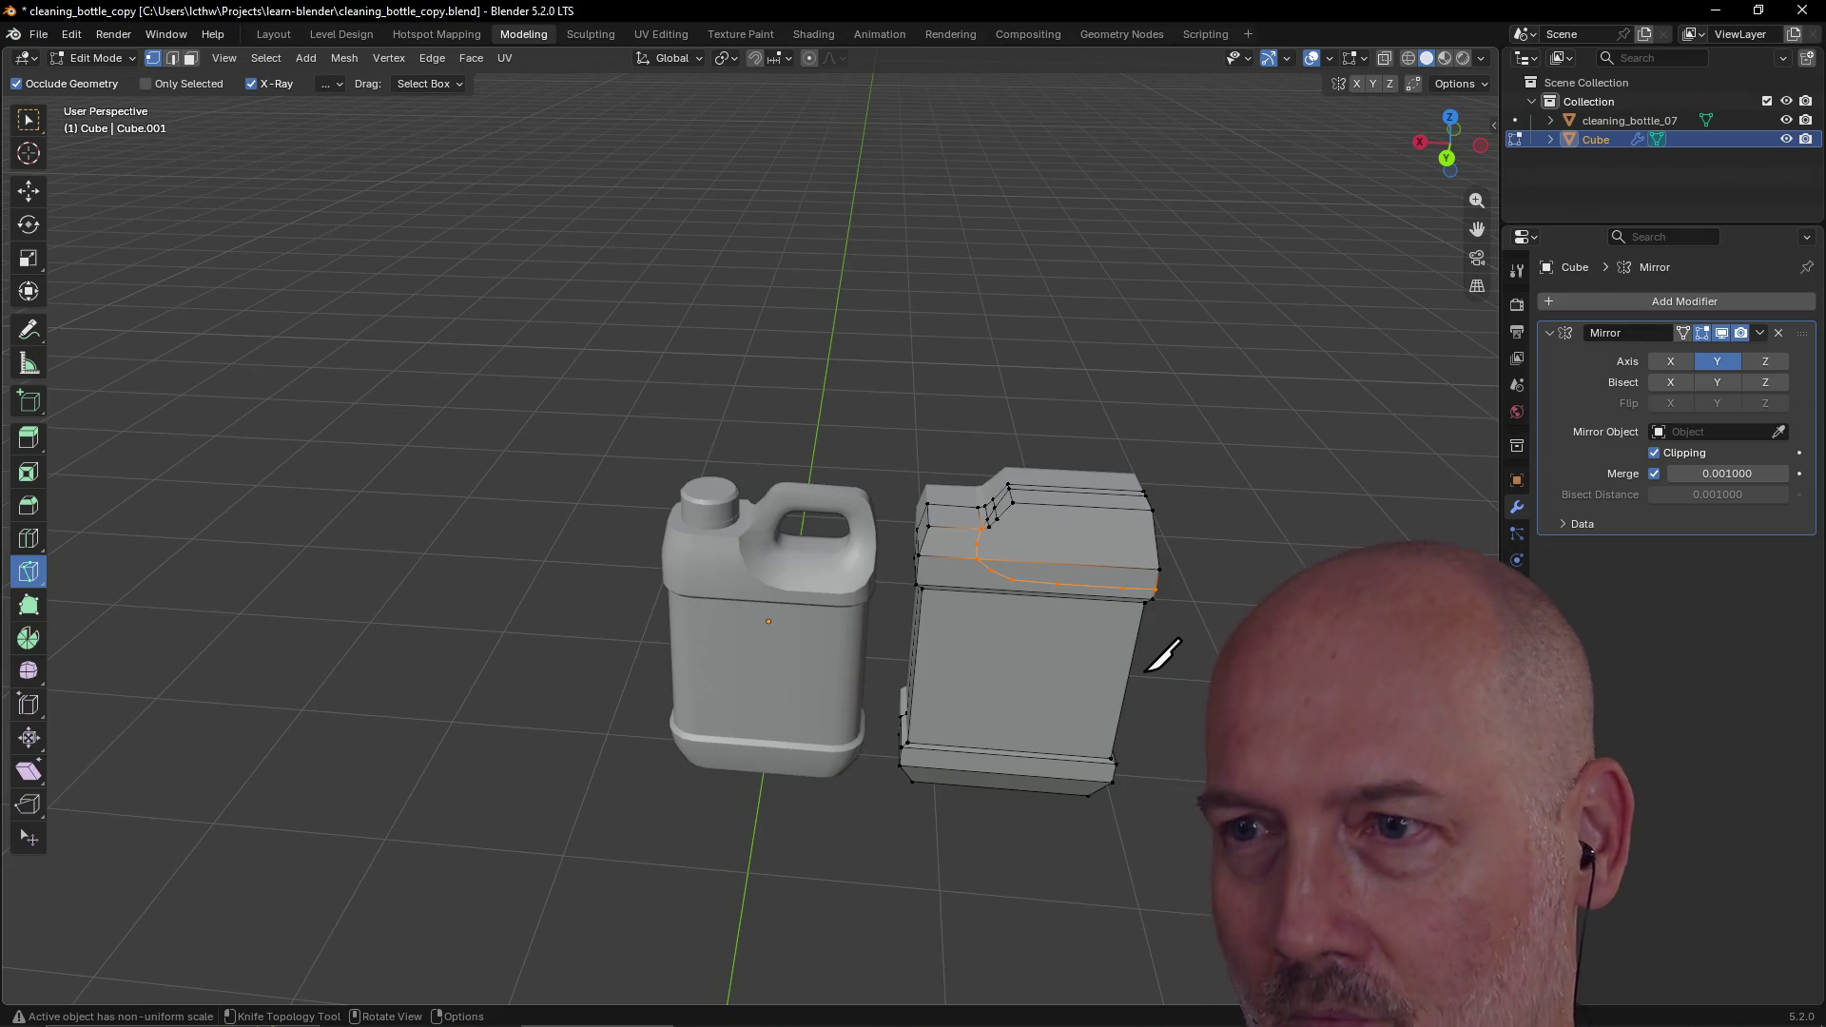
Step: Switch to face select, pick one top face of the jug and frame the view on it
key("w")
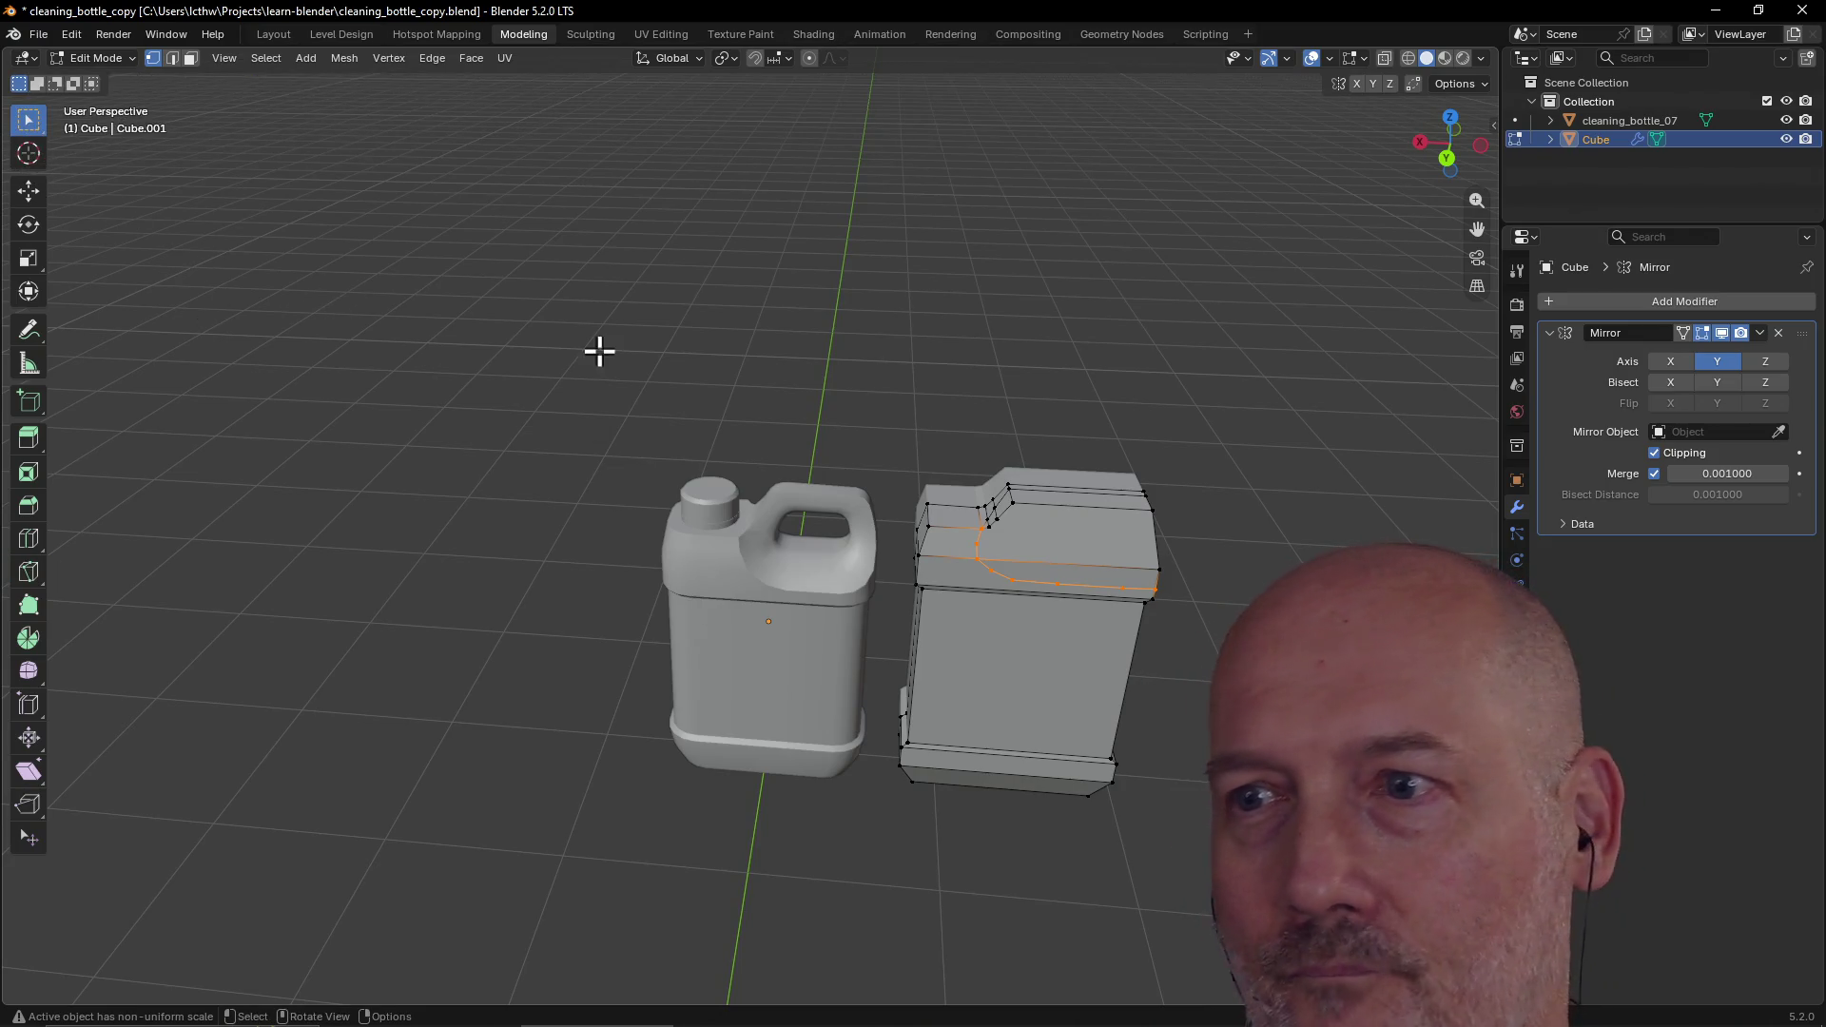
mouse_move(1015, 518)
middle_mouse_down()
mouse_move(1207, 583)
mouse_move(1147, 487)
middle_mouse_up()
left_click(190, 59)
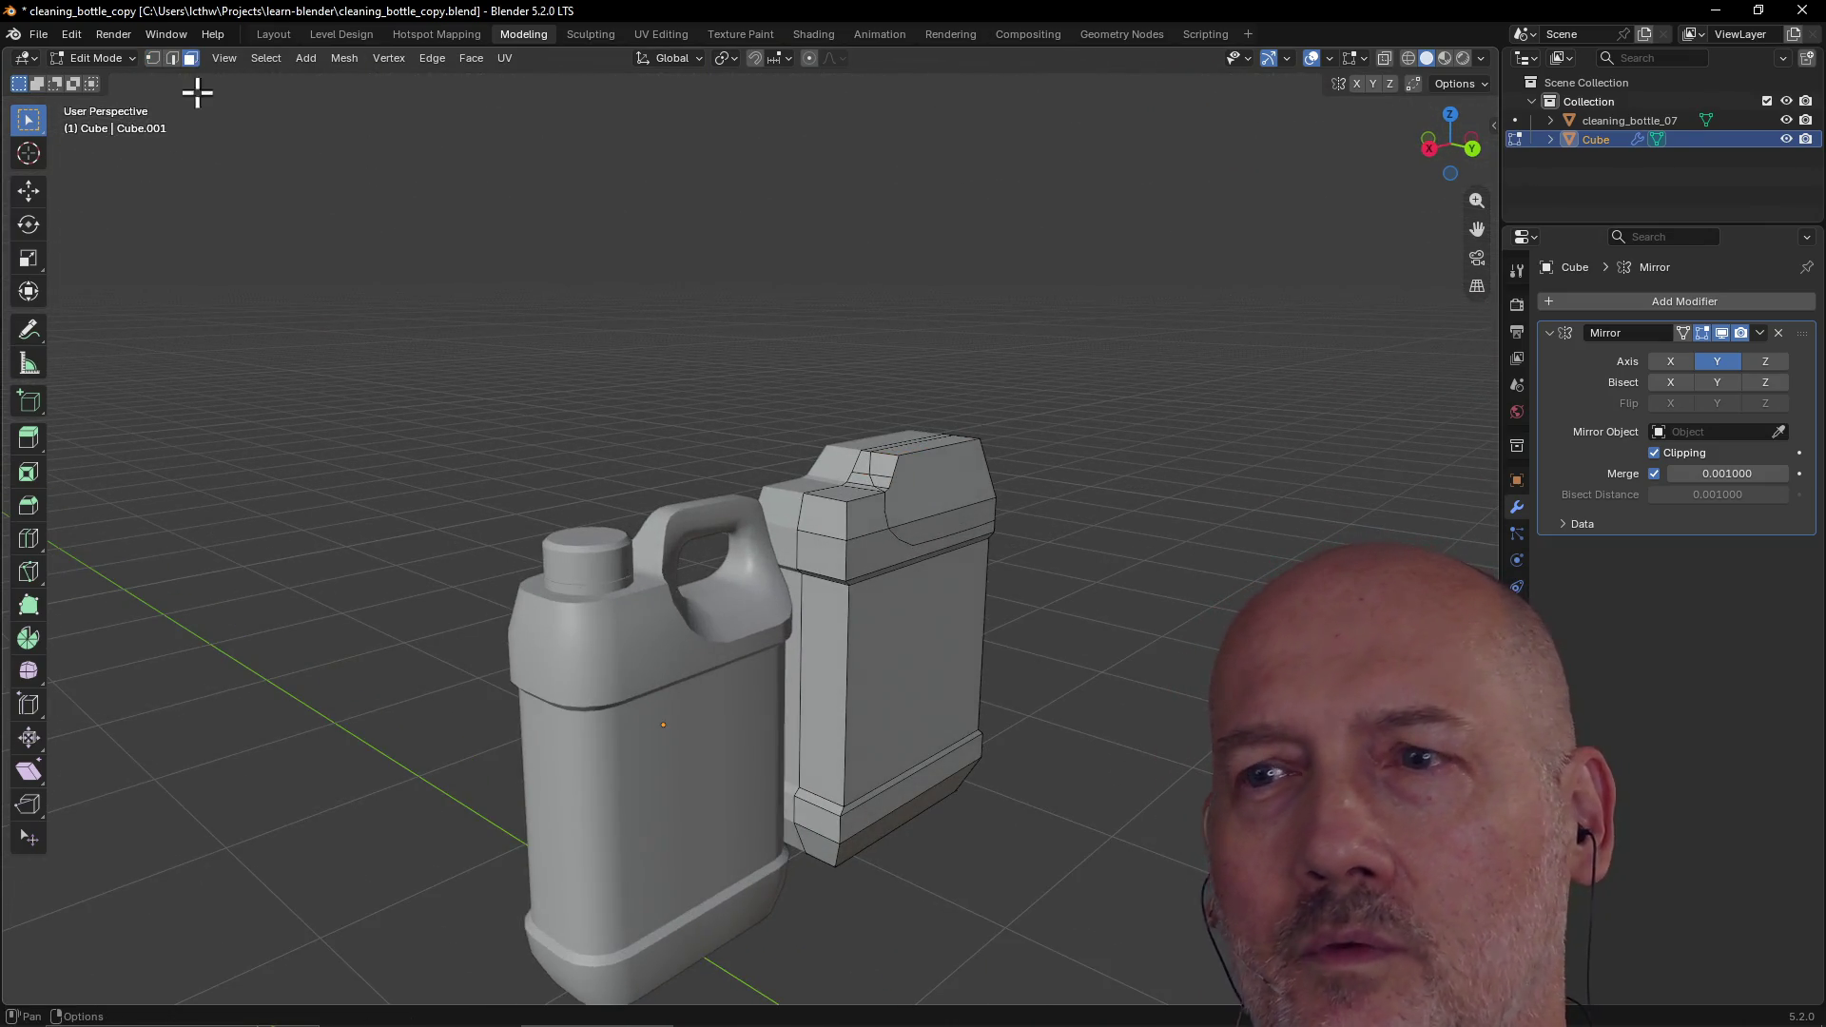
scroll(683, 326, "down", 2)
mouse_move(632, 380)
middle_mouse_down()
mouse_move(656, 400)
mouse_move(709, 374)
middle_mouse_up()
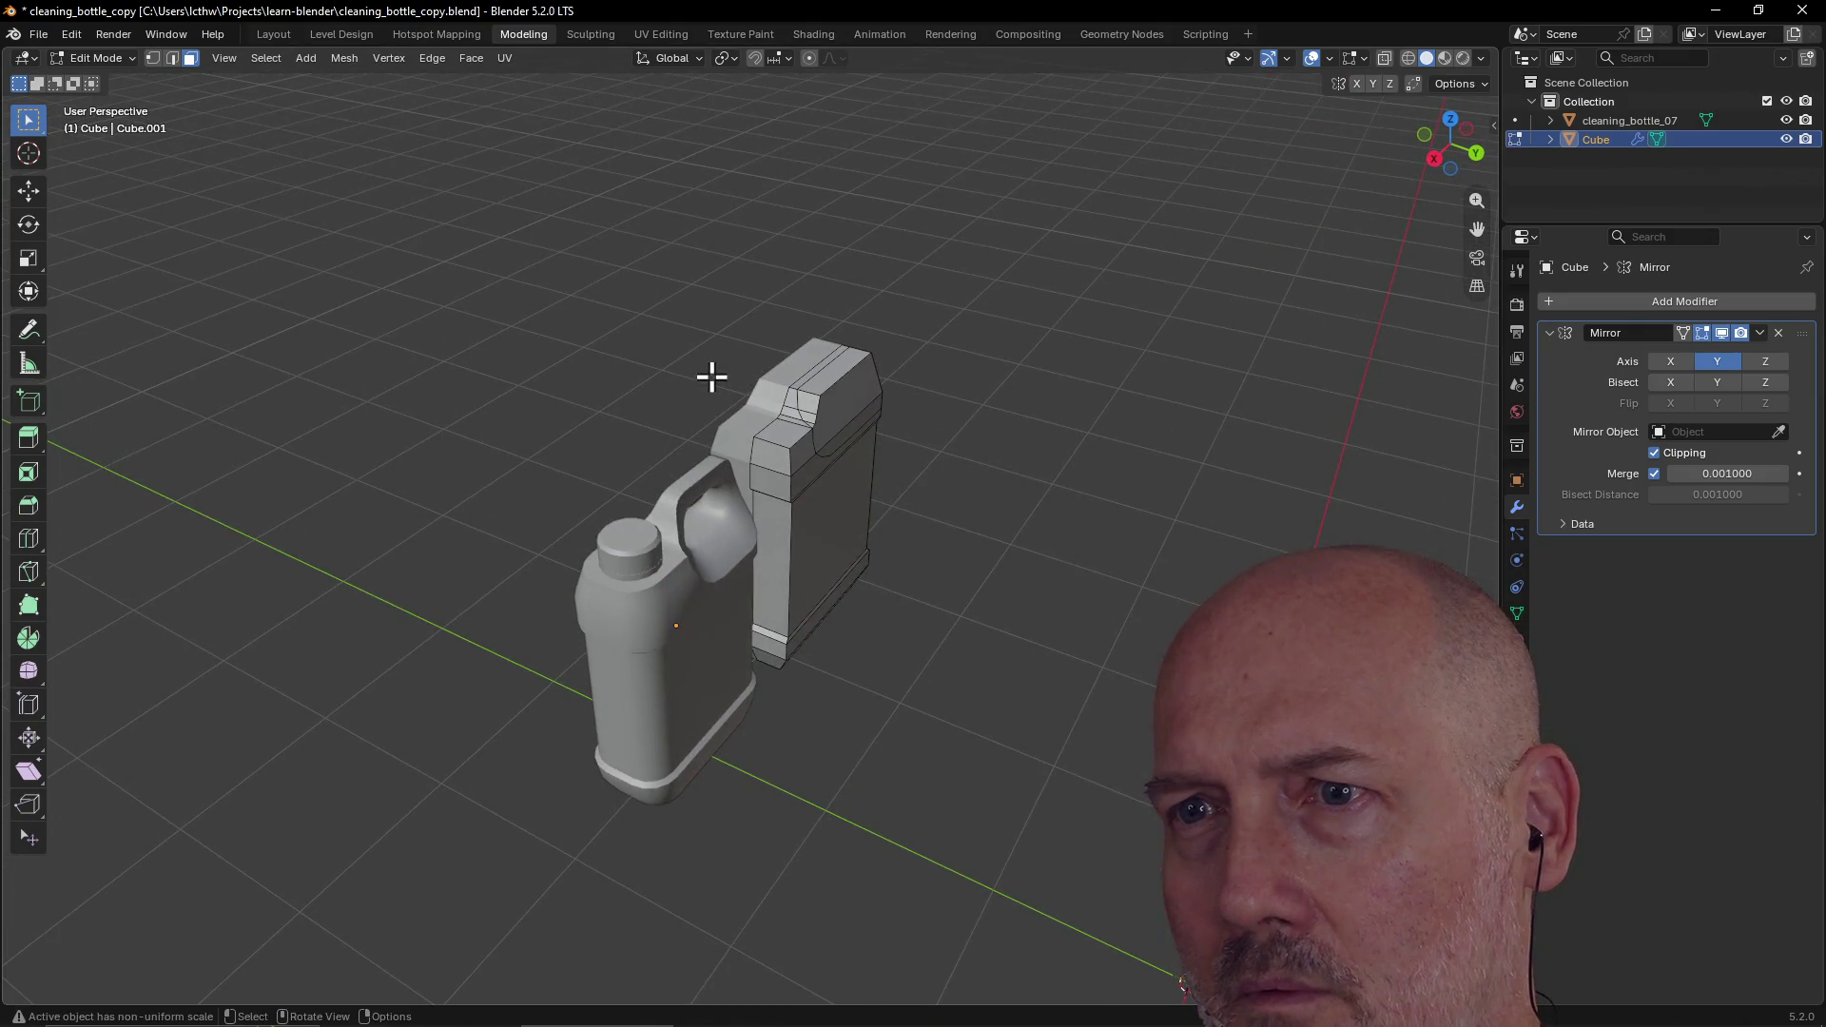
left_click(852, 382)
key("grave")
left_click(968, 442)
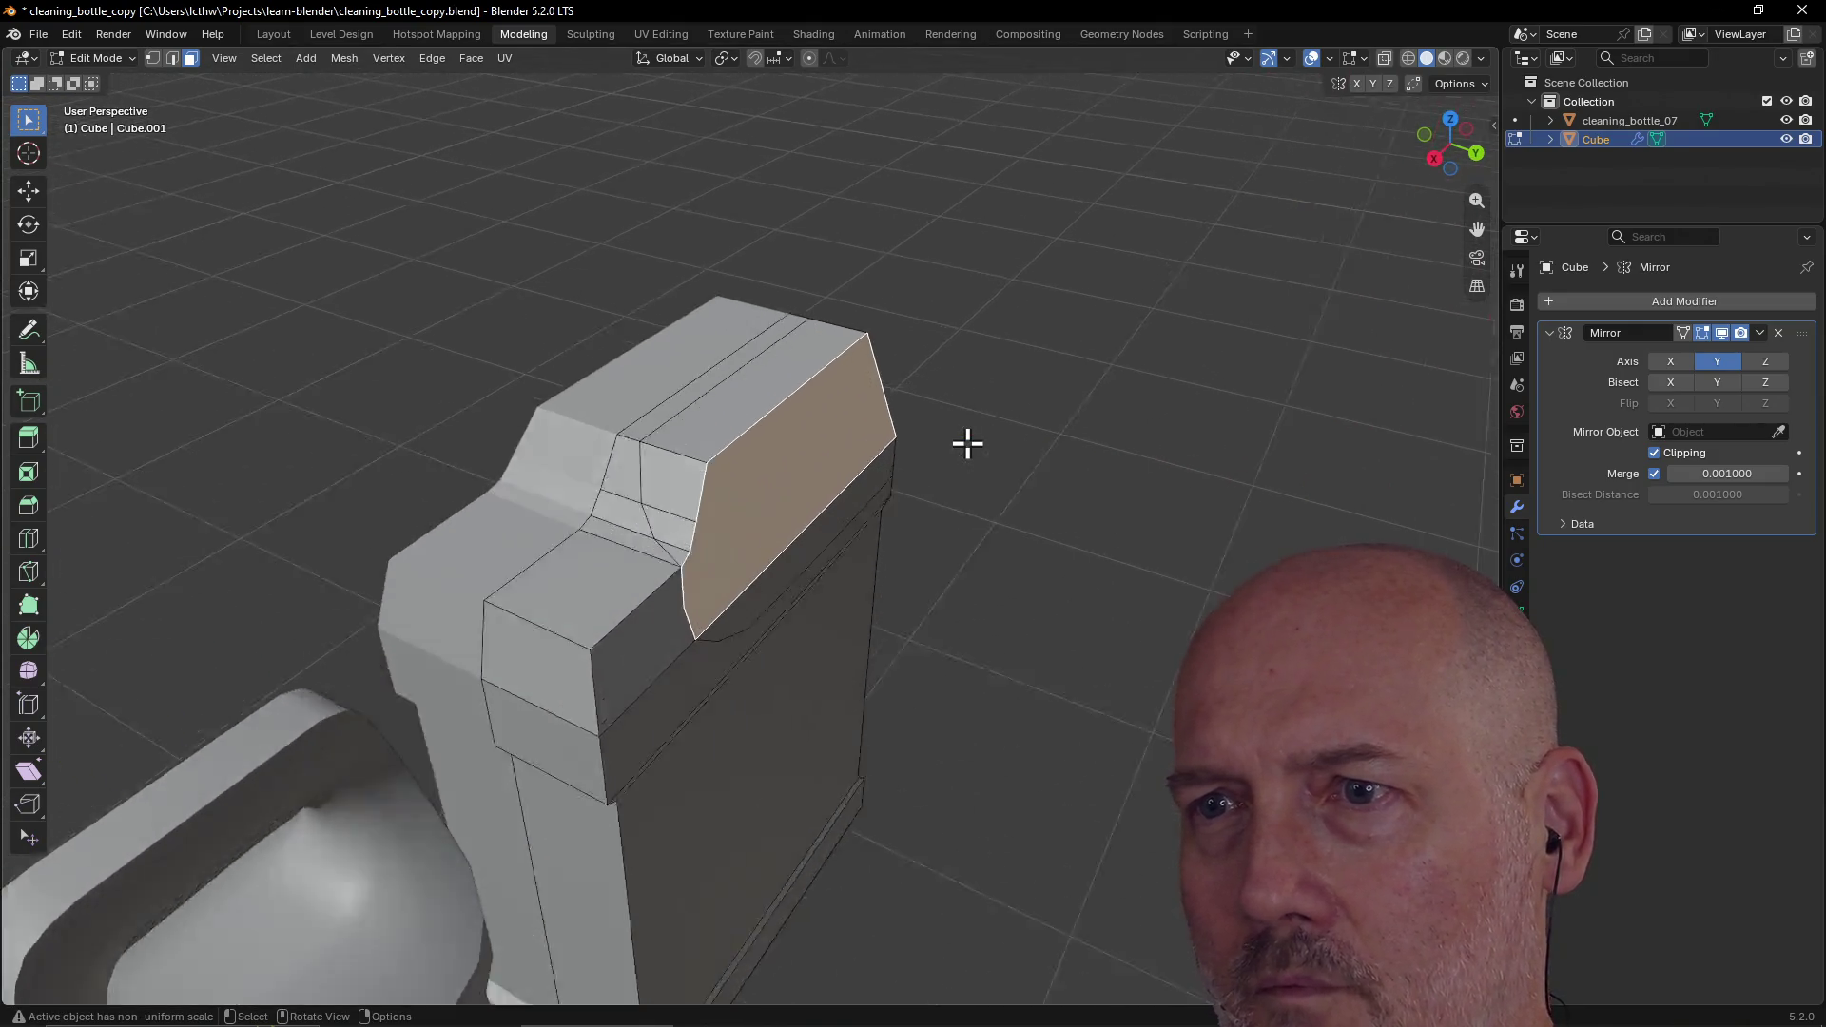
Step: Add the small triangular face and neighbouring top faces above the cut to the selection
scroll(968, 443, "down", 5)
mouse_move(837, 412)
middle_mouse_down()
mouse_move(800, 583)
mouse_move(885, 502)
mouse_move(705, 481)
mouse_move(782, 603)
middle_mouse_up()
left_click(780, 645)
left_click(717, 567, "shift")
left_click(771, 505, "shift")
mouse_move(780, 477)
middle_mouse_down()
mouse_move(927, 509)
mouse_move(1125, 514)
middle_mouse_up()
Step: Add the last small neighbouring face and delete all selected top faces, leaving an open gap
left_click(683, 550, "shift")
mouse_move(837, 583)
middle_mouse_down()
mouse_move(701, 542)
mouse_move(489, 539)
mouse_move(701, 542)
mouse_move(620, 548)
middle_mouse_up()
key("x")
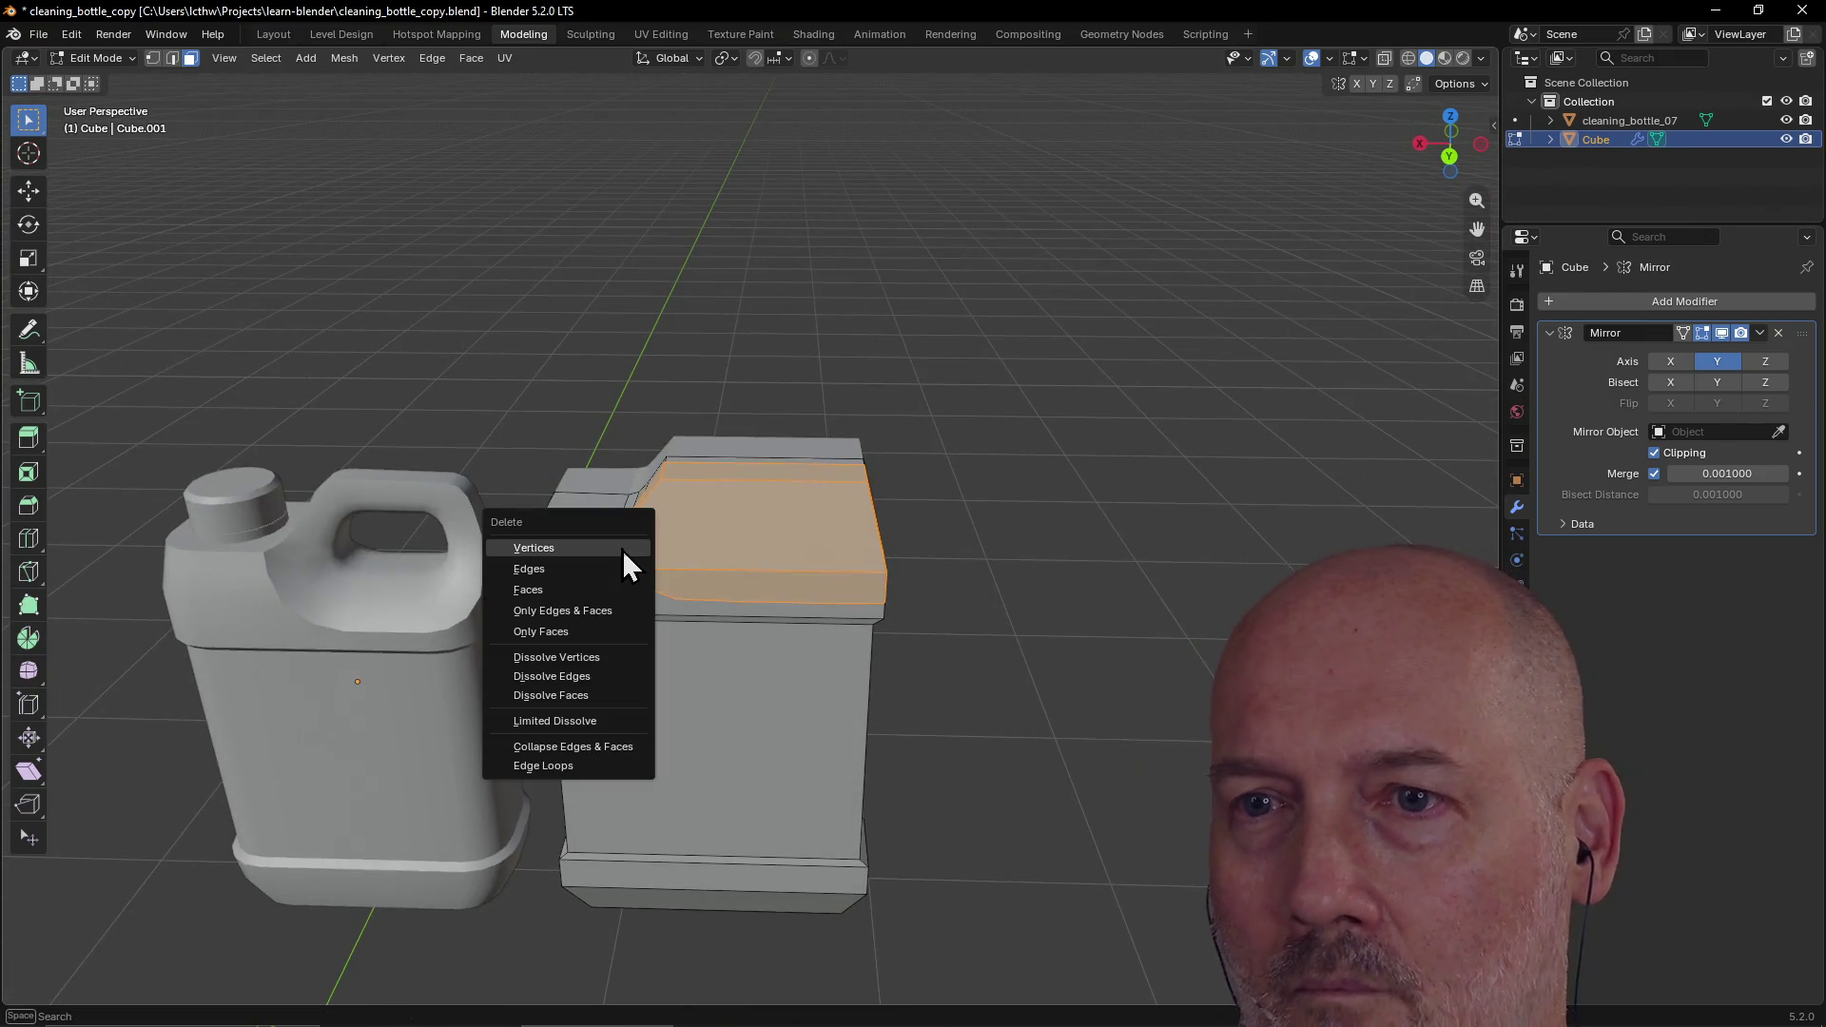
left_click(584, 594)
scroll(847, 502, "up", 2)
mouse_move(848, 501)
middle_mouse_down()
mouse_move(697, 518)
mouse_move(774, 488)
mouse_move(881, 505)
mouse_move(803, 555)
mouse_move(567, 559)
mouse_move(787, 517)
mouse_move(844, 583)
mouse_move(933, 571)
mouse_move(904, 534)
mouse_move(802, 523)
mouse_move(904, 560)
middle_mouse_up()
mouse_move(517, 187)
middle_mouse_down()
mouse_move(844, 367)
mouse_move(805, 371)
mouse_move(876, 415)
mouse_move(961, 401)
middle_mouse_up()
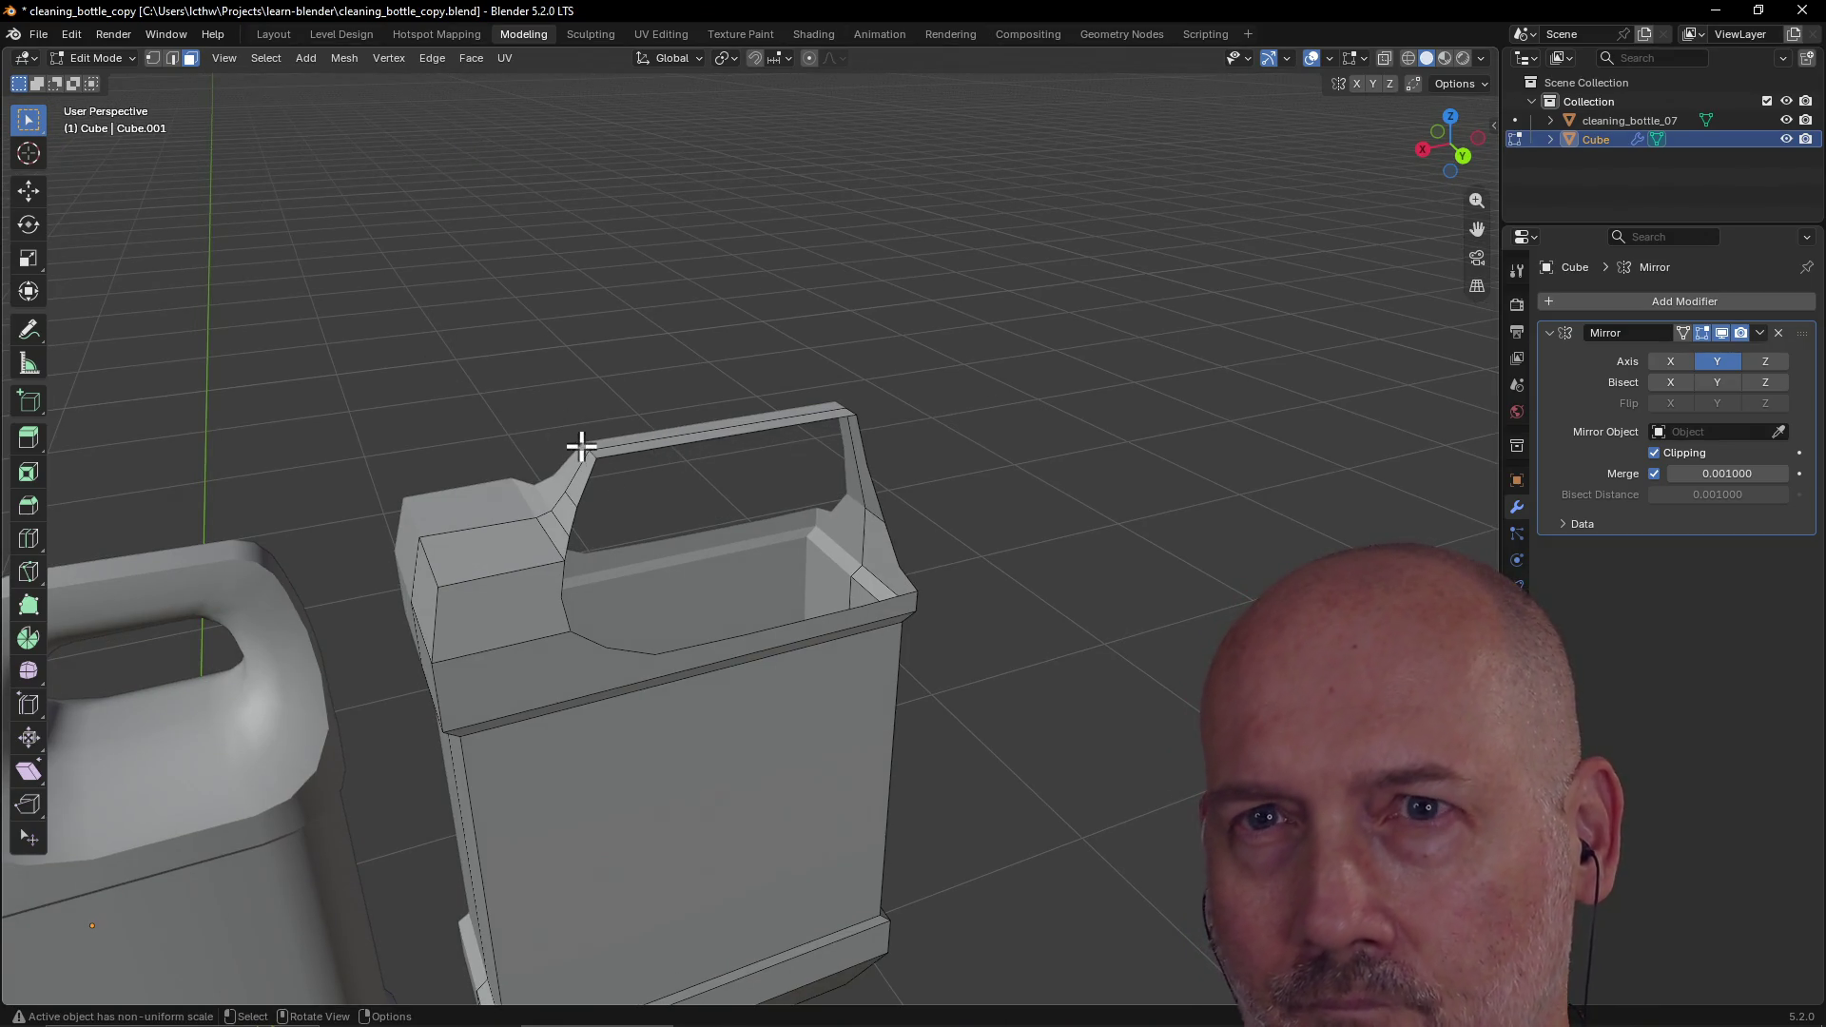
left_click(153, 58)
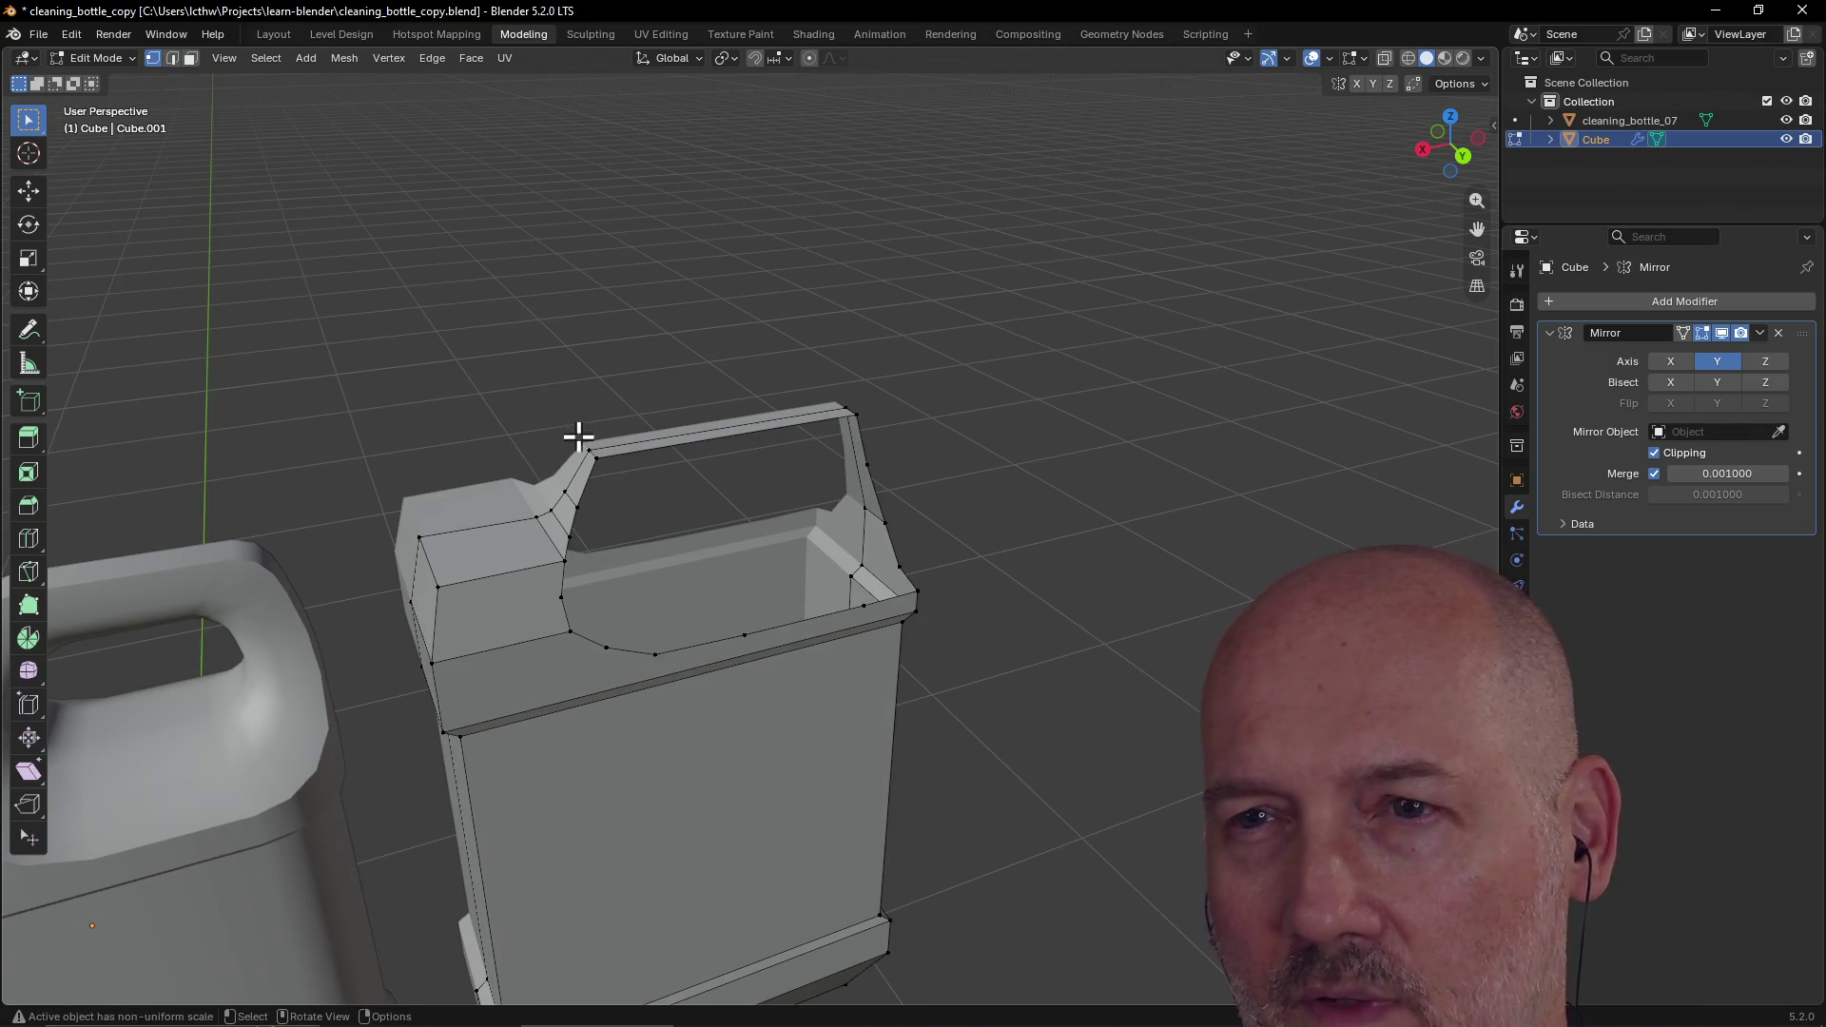
Step: Select the vertices running down the opening's inner edge from its top-left corner
left_click(599, 464)
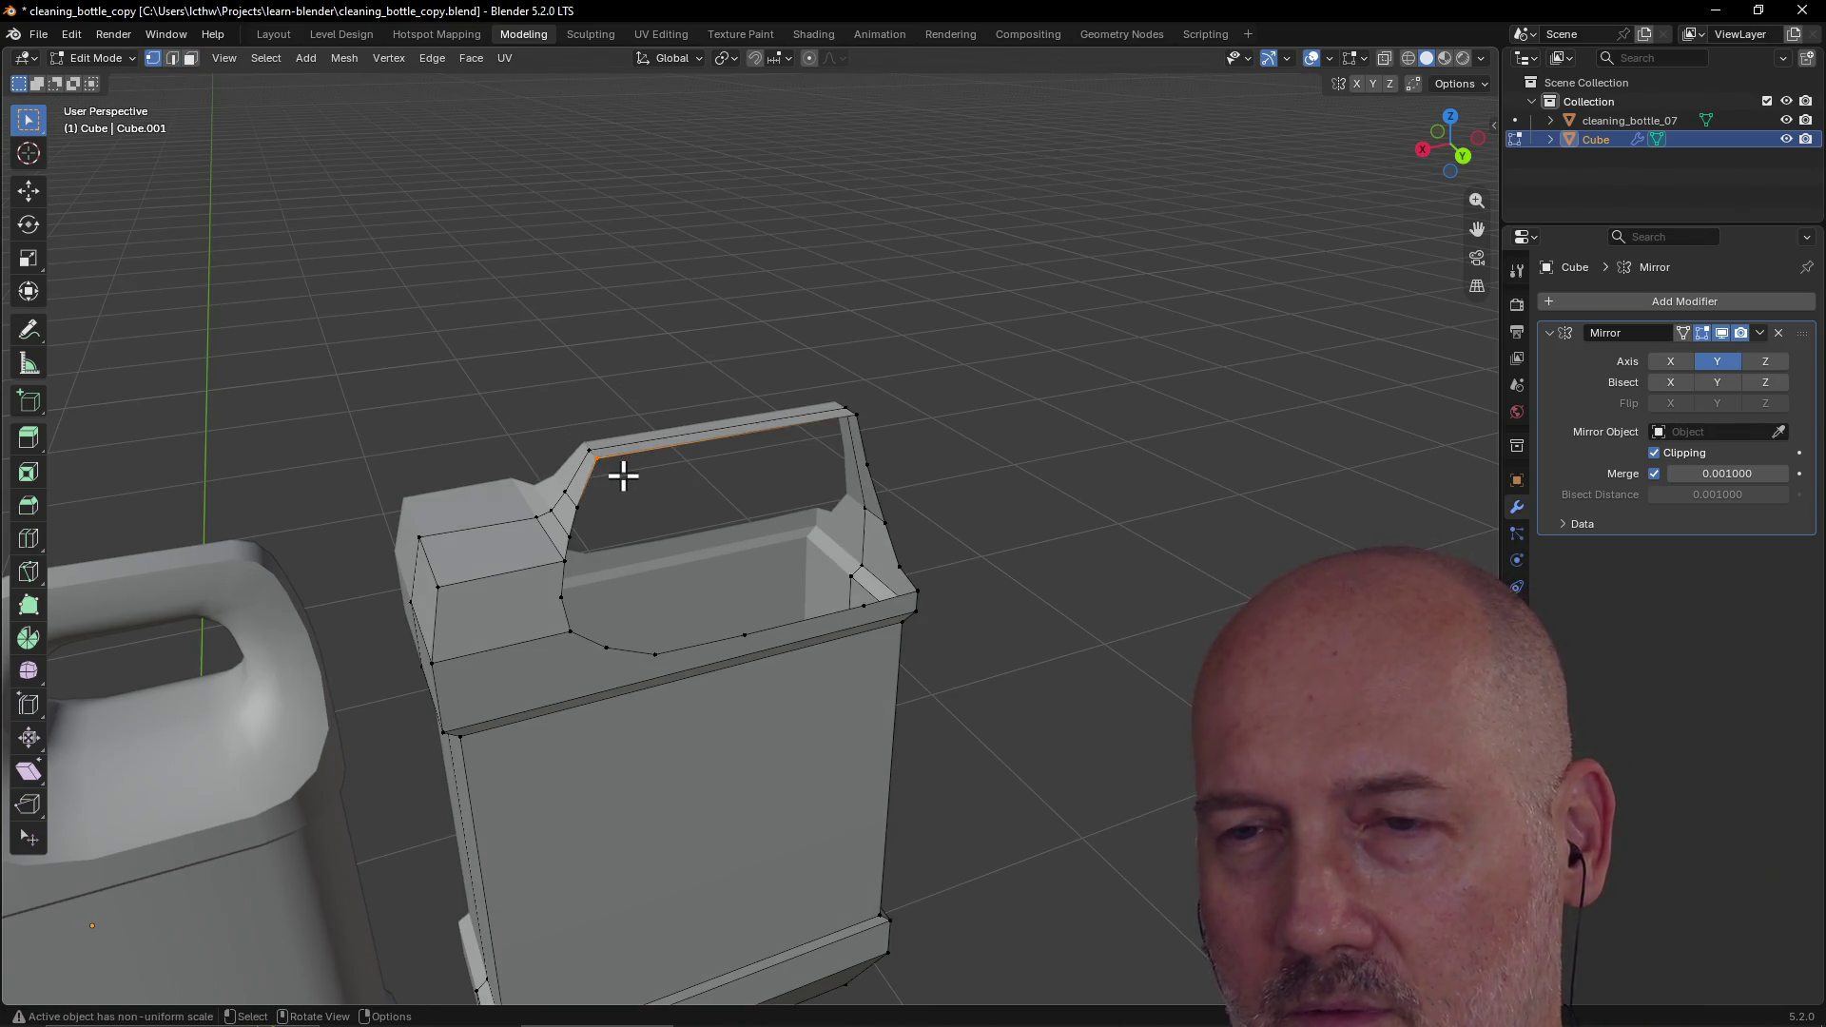
left_click(575, 501, "shift")
left_click(569, 538, "shift")
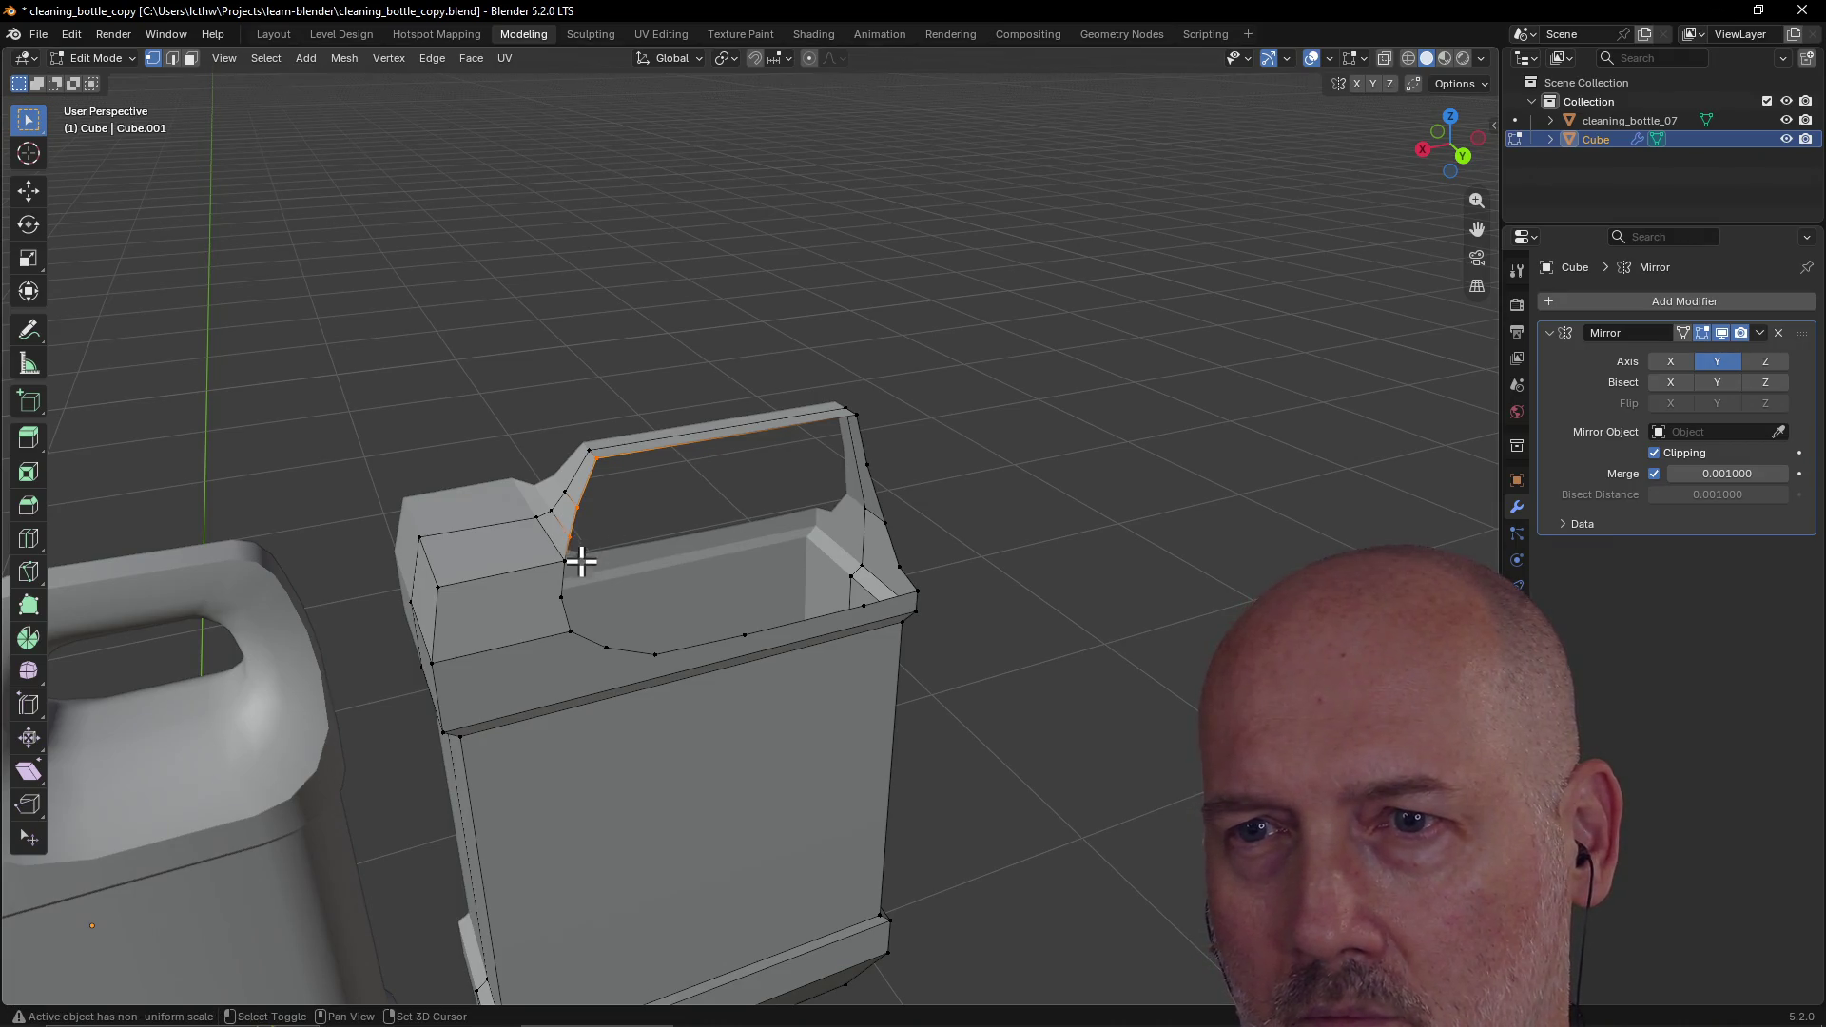
left_click(562, 599, "shift")
left_click(573, 634, "shift")
Step: Extend the selection along the bottom rim and up the right edge, then fill the loop with one face
left_click_drag(594, 642, 671, 658, "shift")
left_click(846, 600, "ctrl")
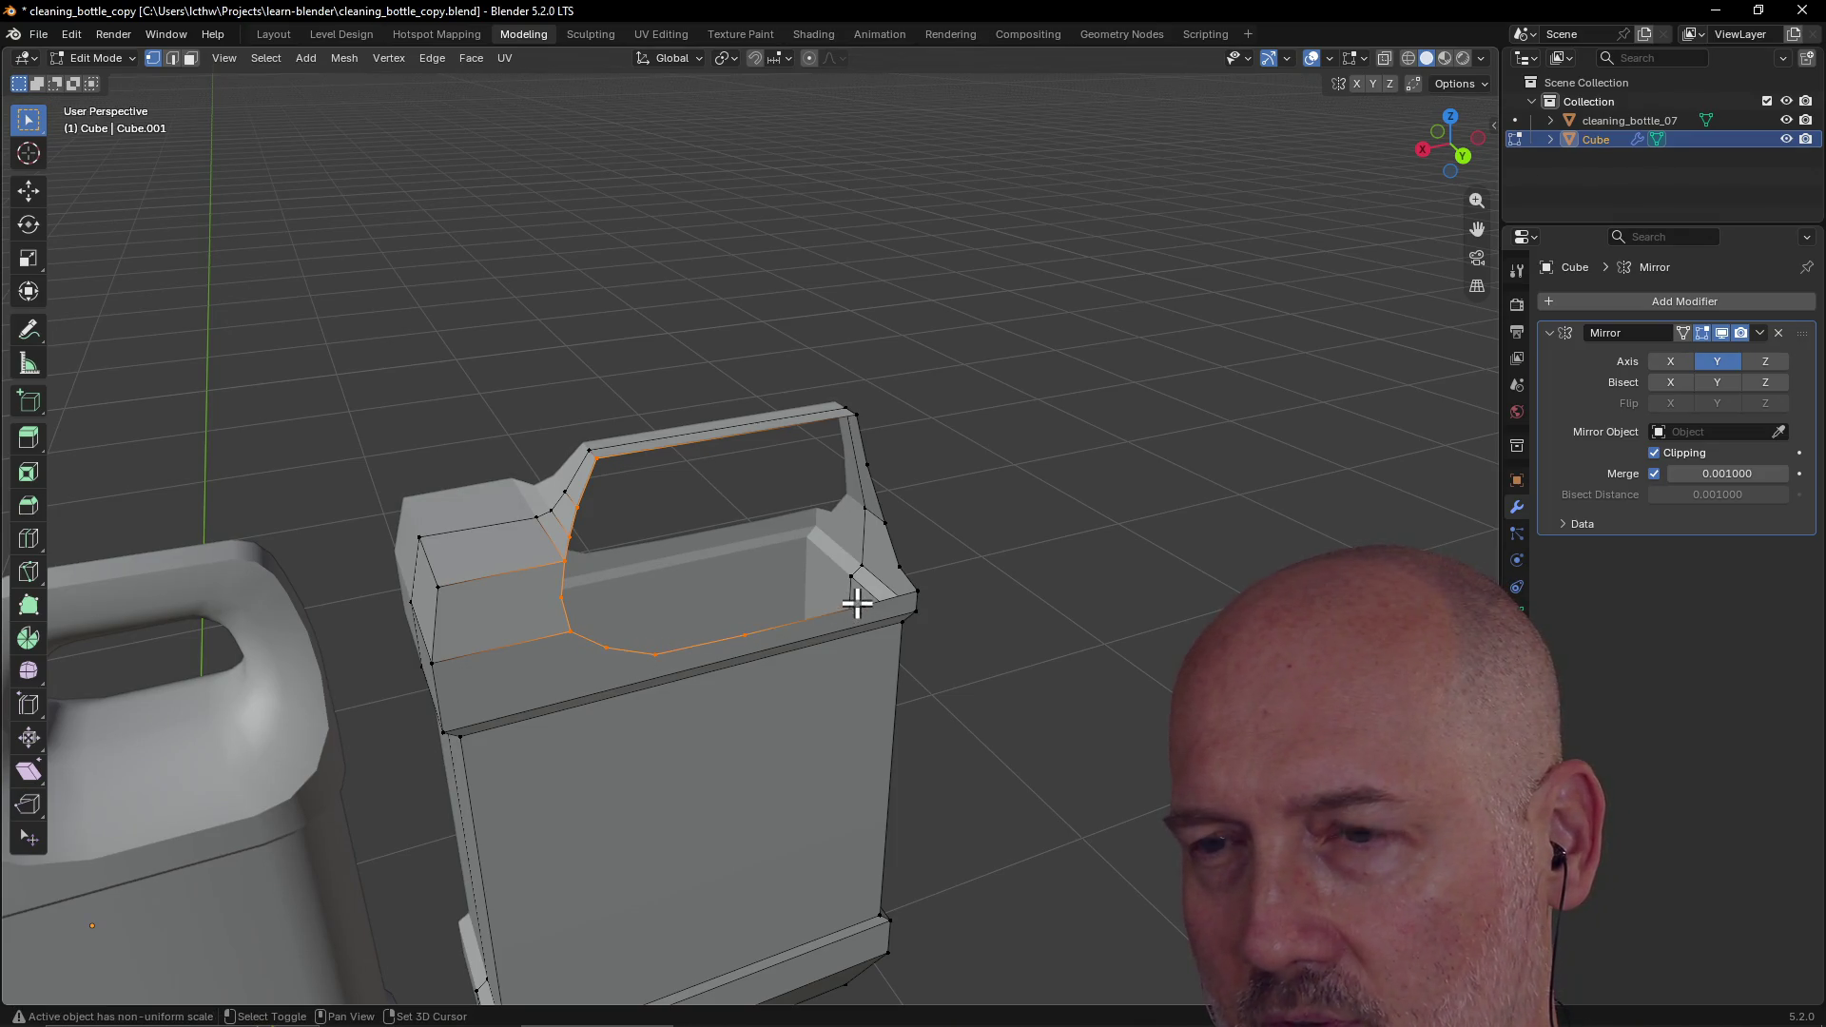
left_click(918, 593, "ctrl")
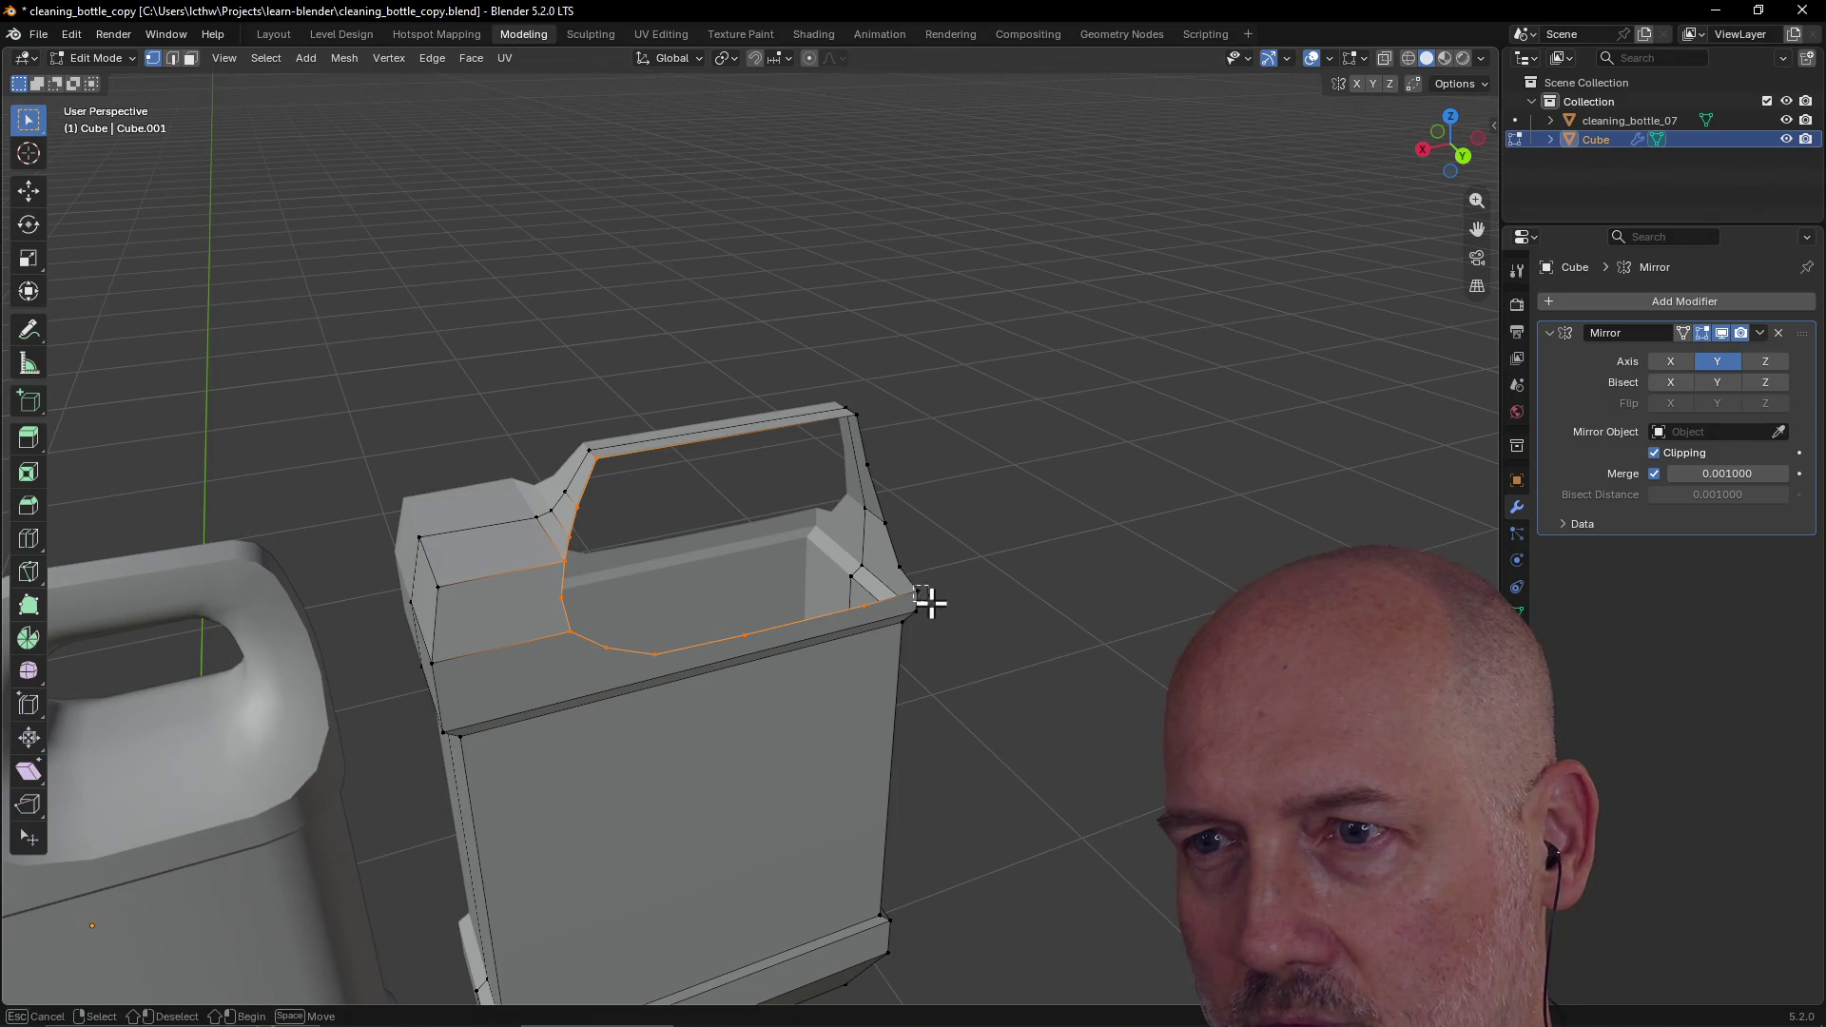
left_click(898, 520, "ctrl")
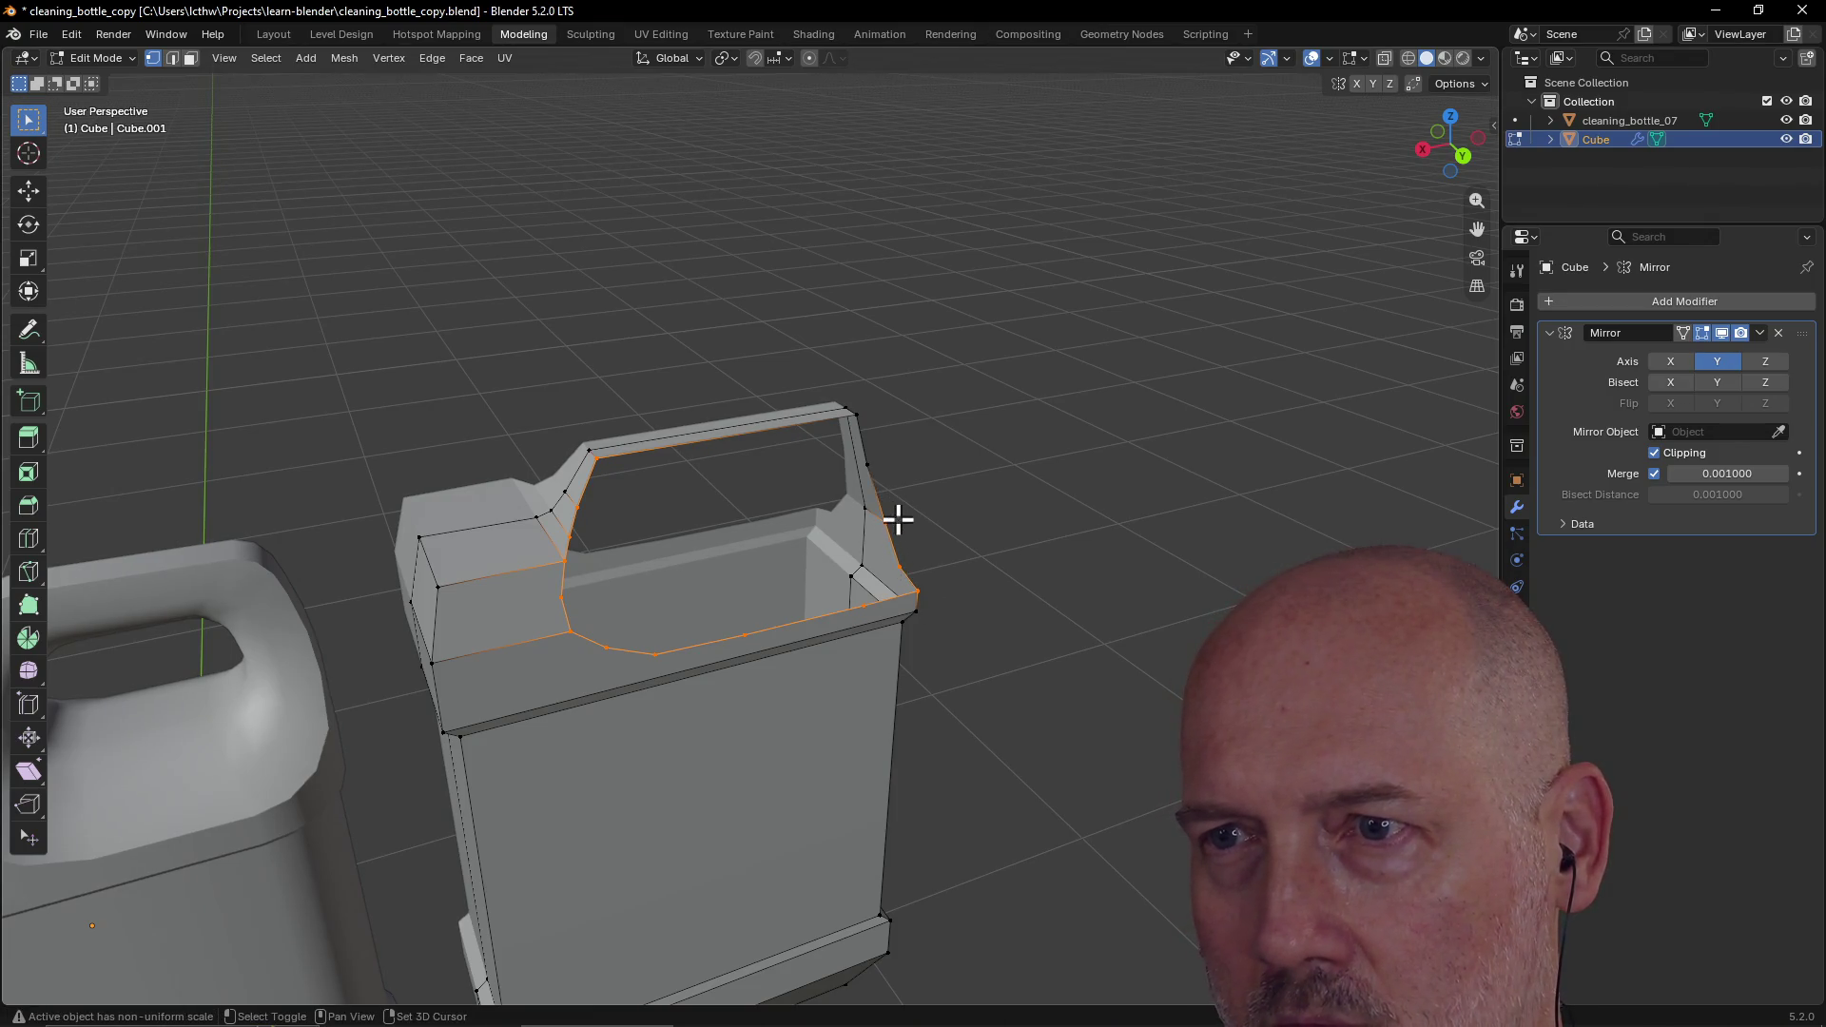
left_click(852, 409, "ctrl")
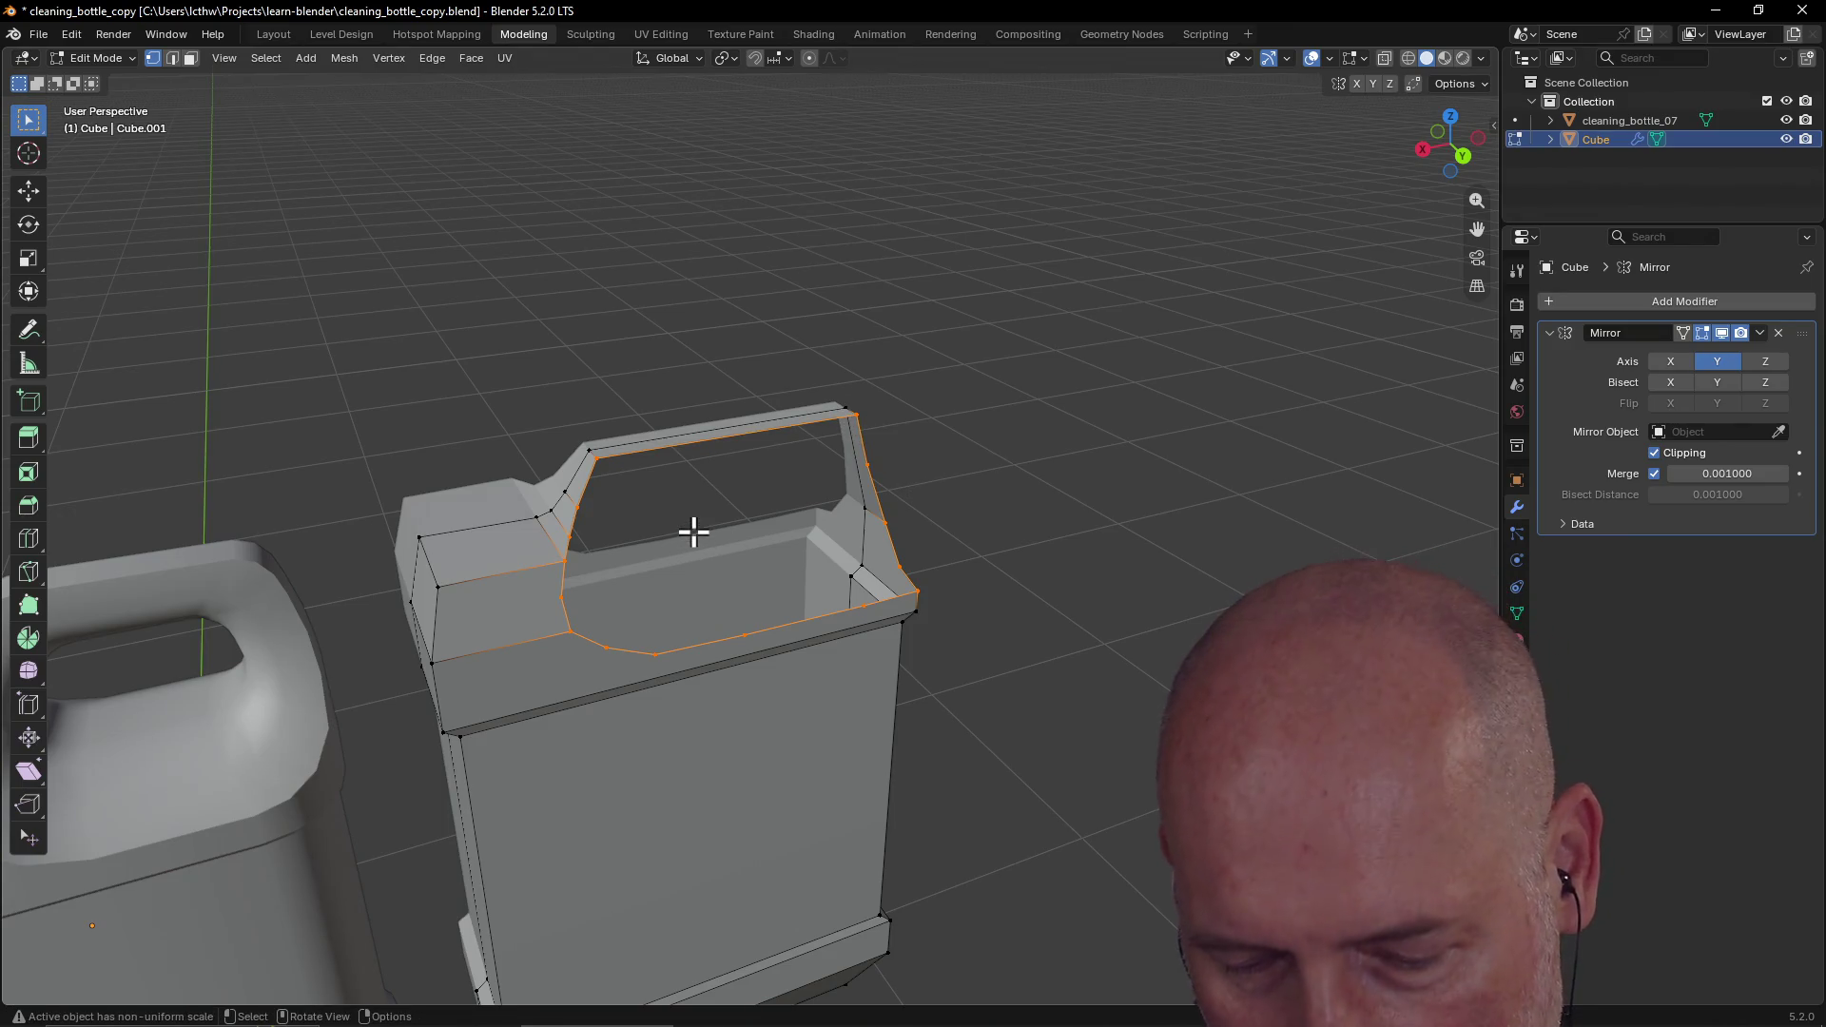
key("f")
mouse_move(877, 503)
middle_mouse_down()
mouse_move(884, 420)
mouse_move(681, 408)
mouse_move(836, 432)
mouse_move(1015, 400)
mouse_move(723, 420)
mouse_move(623, 402)
mouse_move(587, 371)
mouse_move(779, 380)
mouse_move(840, 484)
mouse_move(541, 406)
middle_mouse_up()
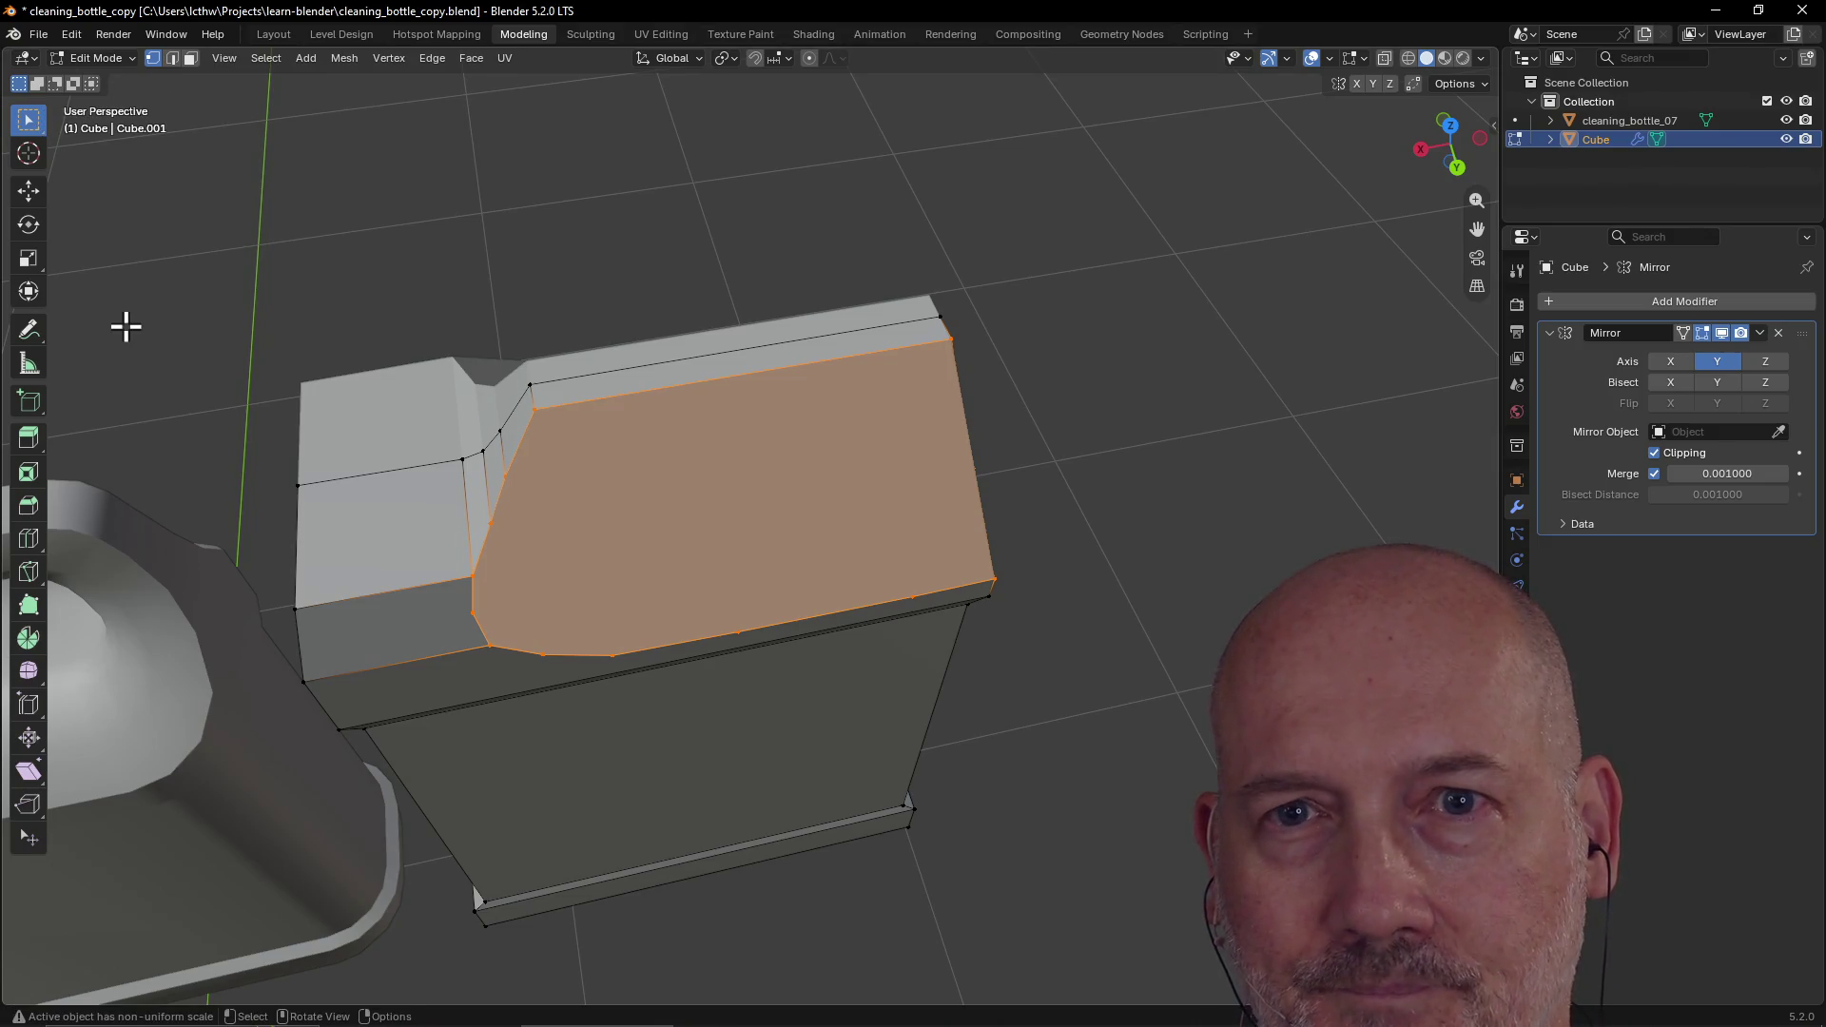
left_click(28, 572)
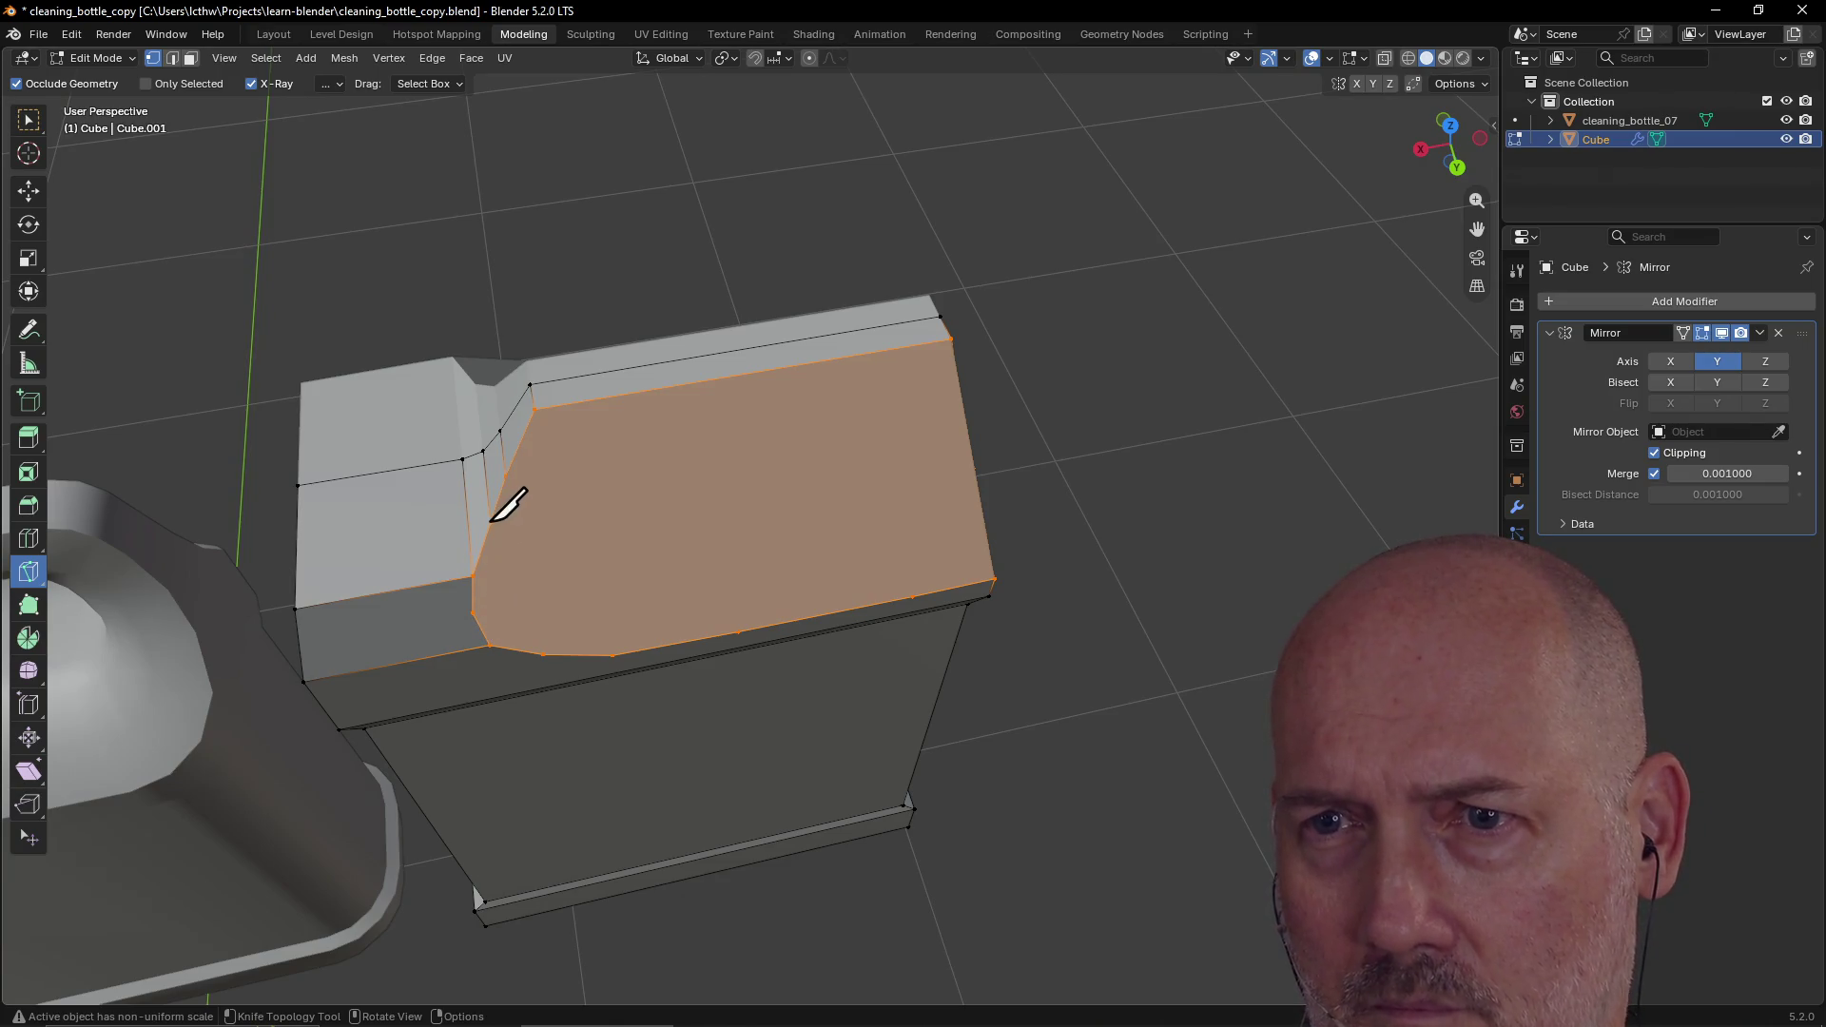
Step: Save the jug blockout as cleaning_bottle_copy.blend
mouse_move(925, 498)
middle_mouse_down()
mouse_move(758, 434)
mouse_move(920, 451)
mouse_move(834, 457)
mouse_move(974, 477)
mouse_move(907, 474)
middle_mouse_up()
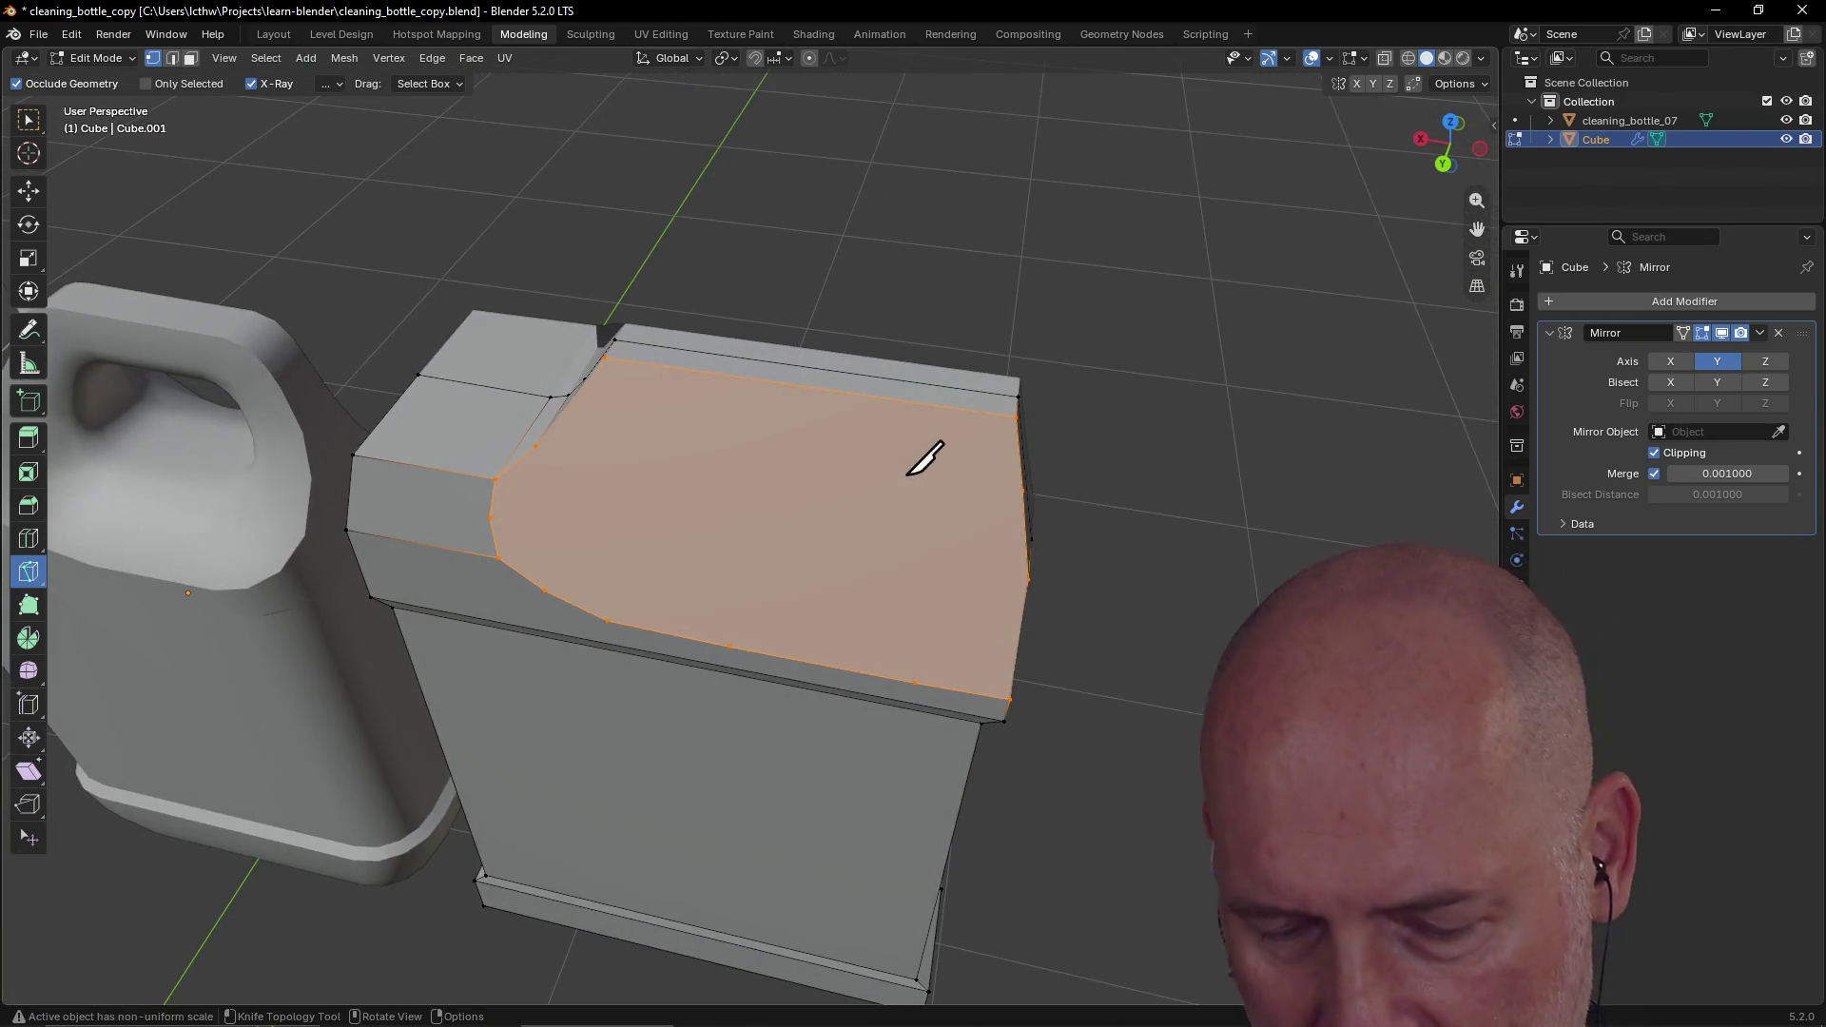
key("ctrl+s")
middle_click_drag(792, 436, 847, 466)
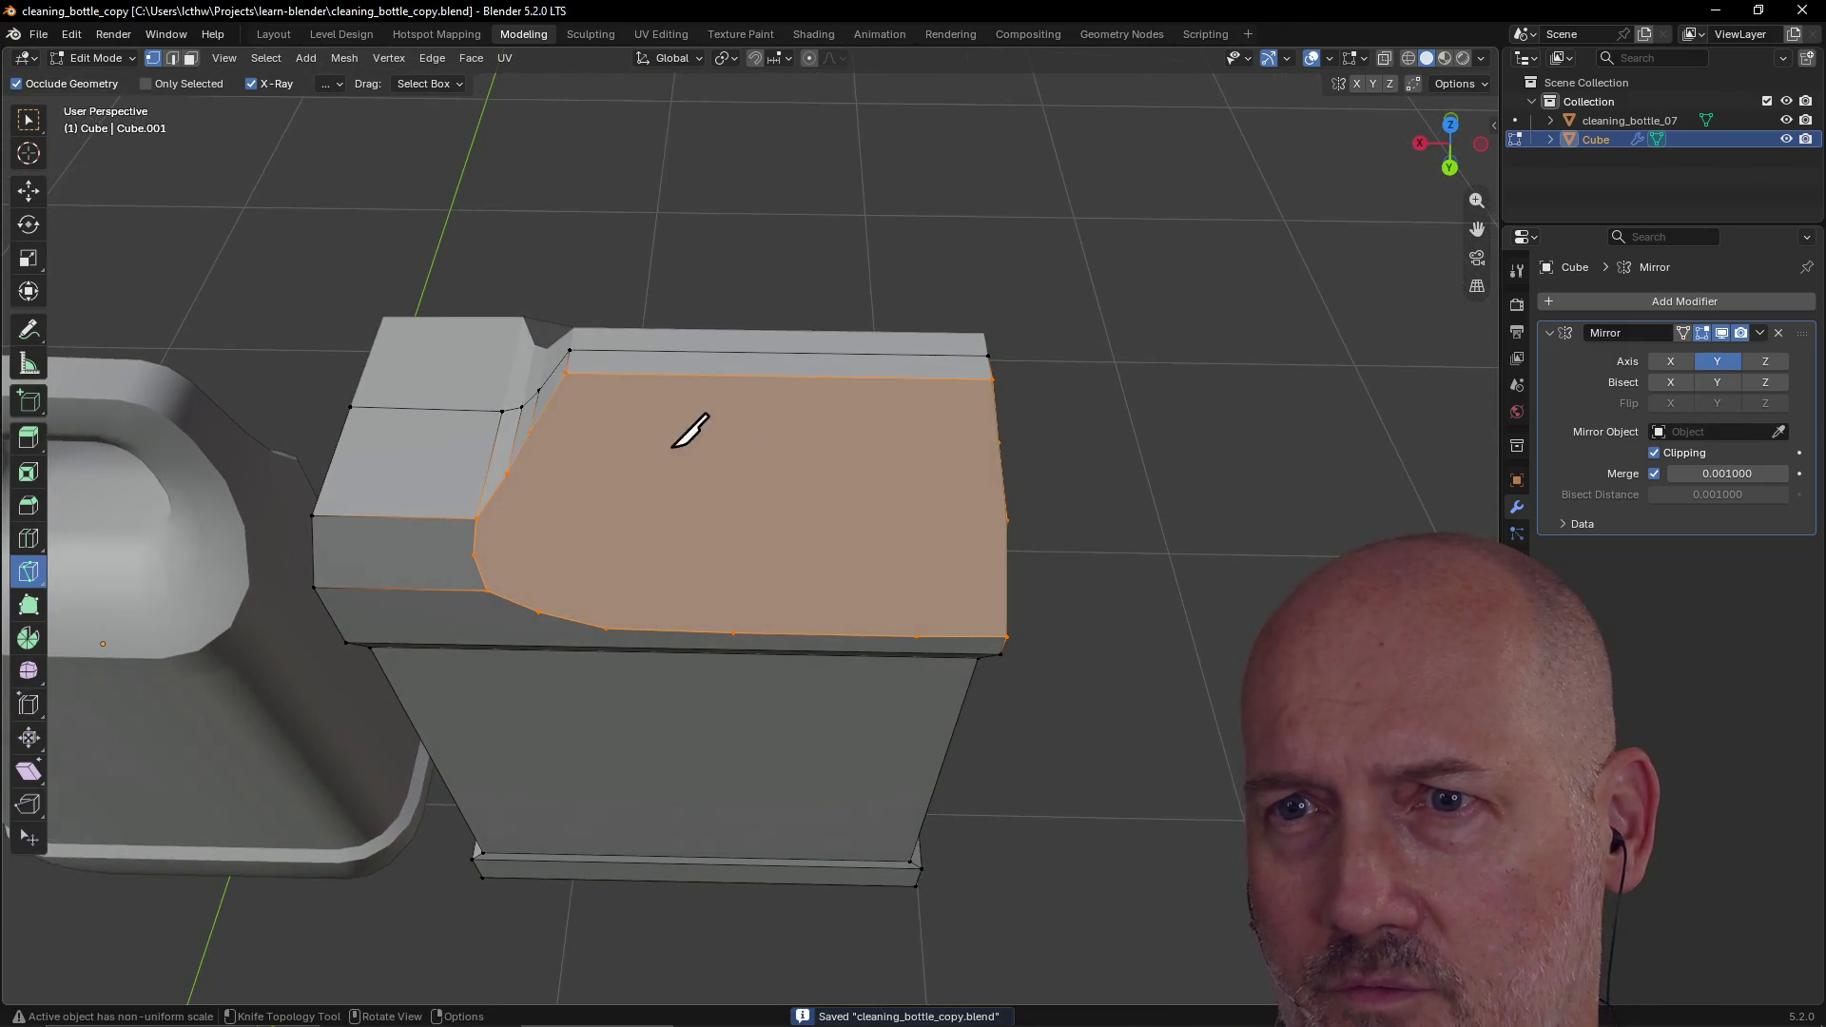
Step: Knife three horizontal cuts from the left to the right edge of the sloped front face
left_click(530, 432)
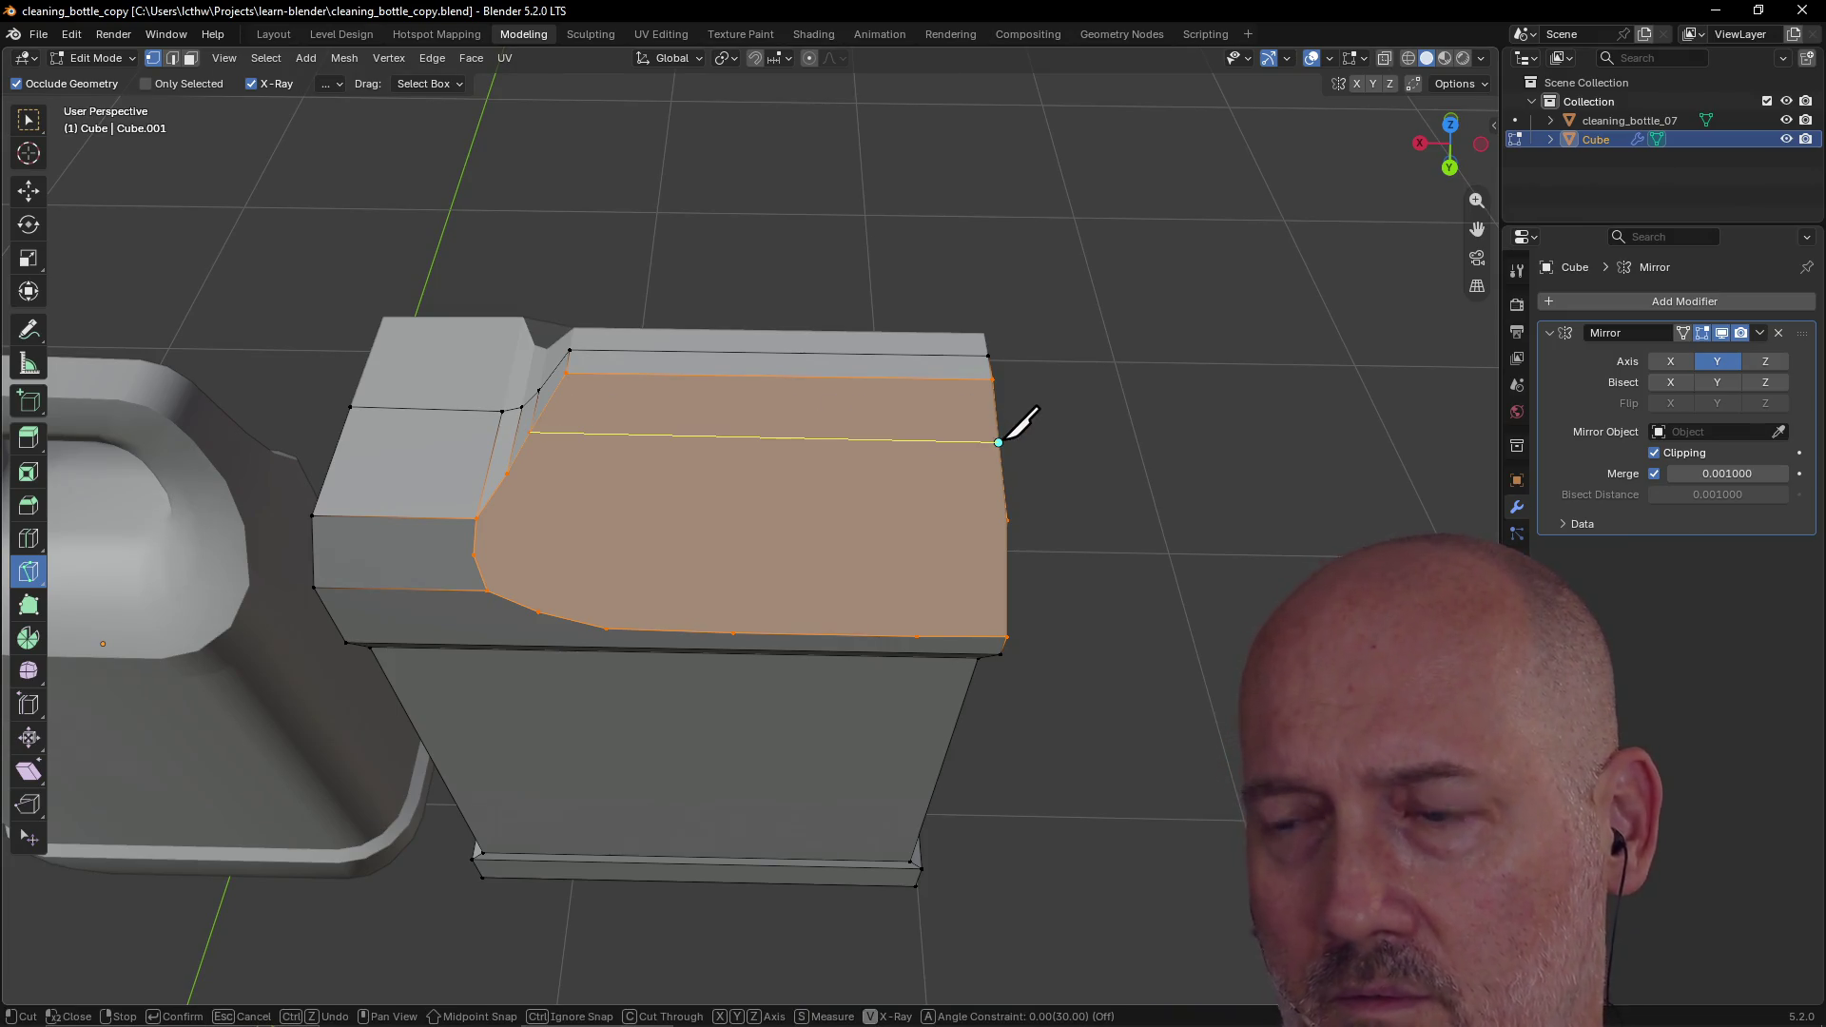
left_click(999, 442)
key("Return")
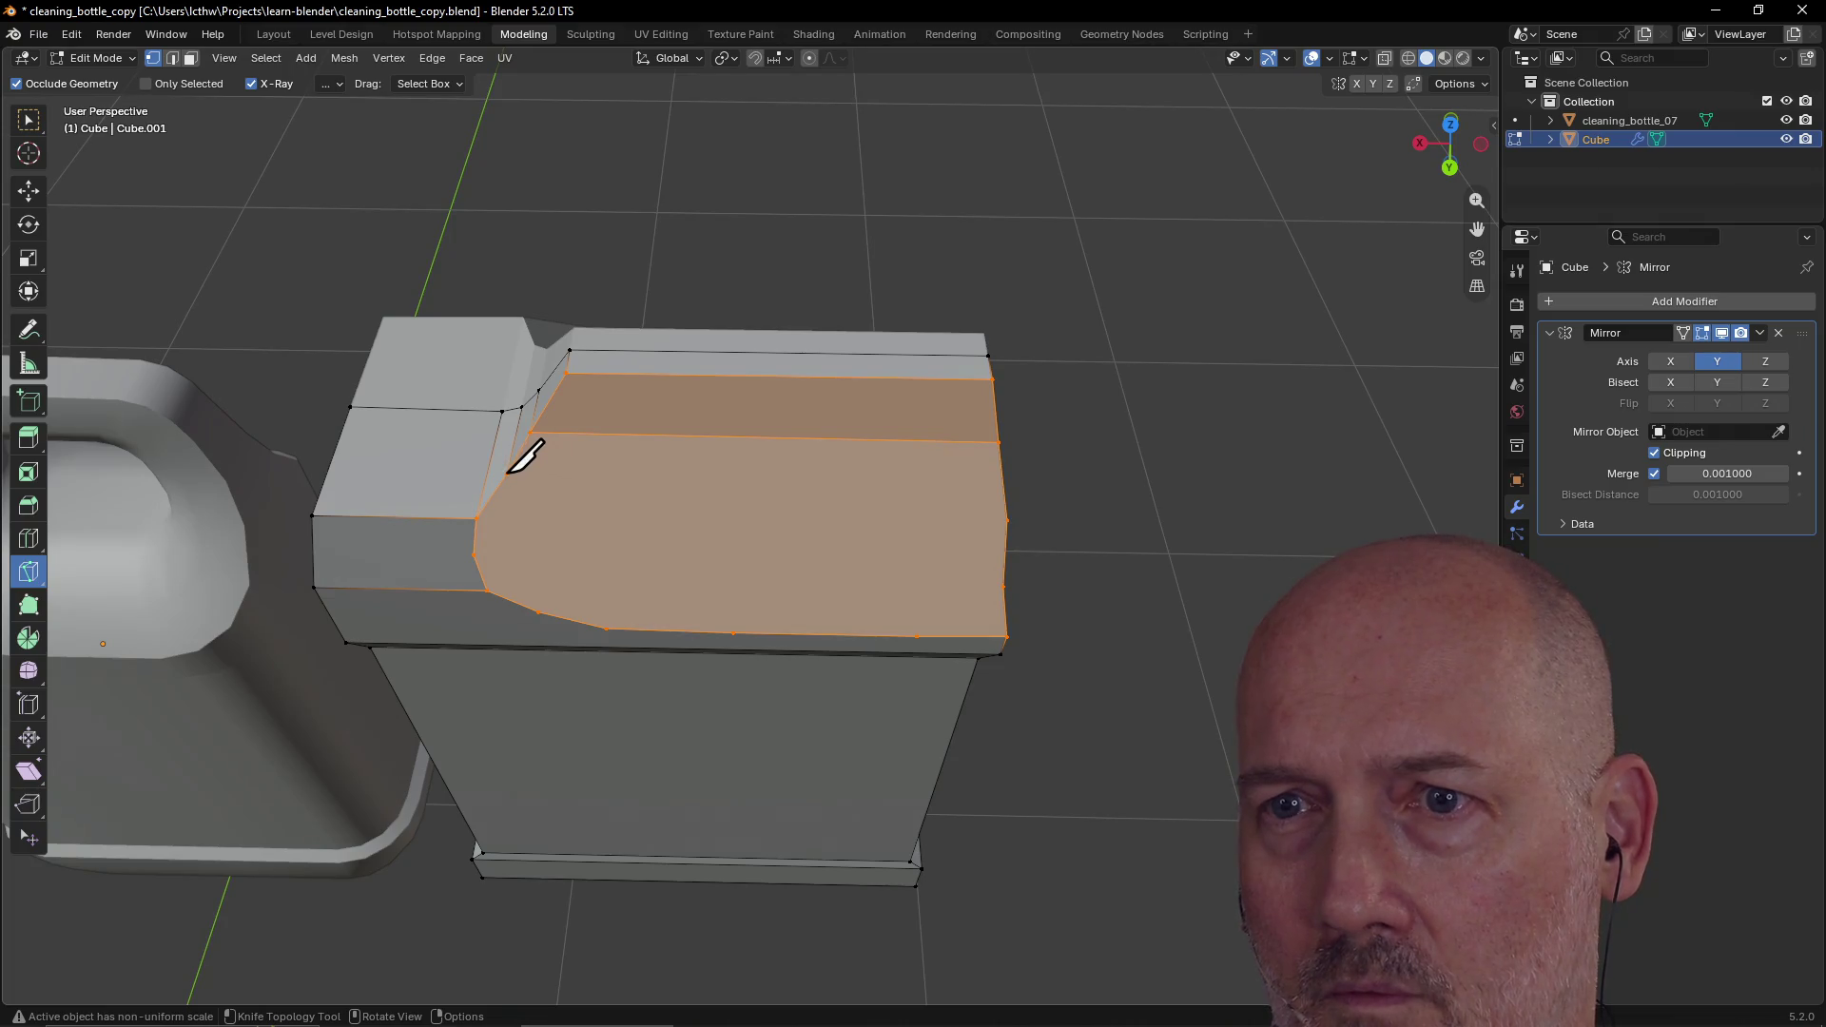
left_click(507, 474)
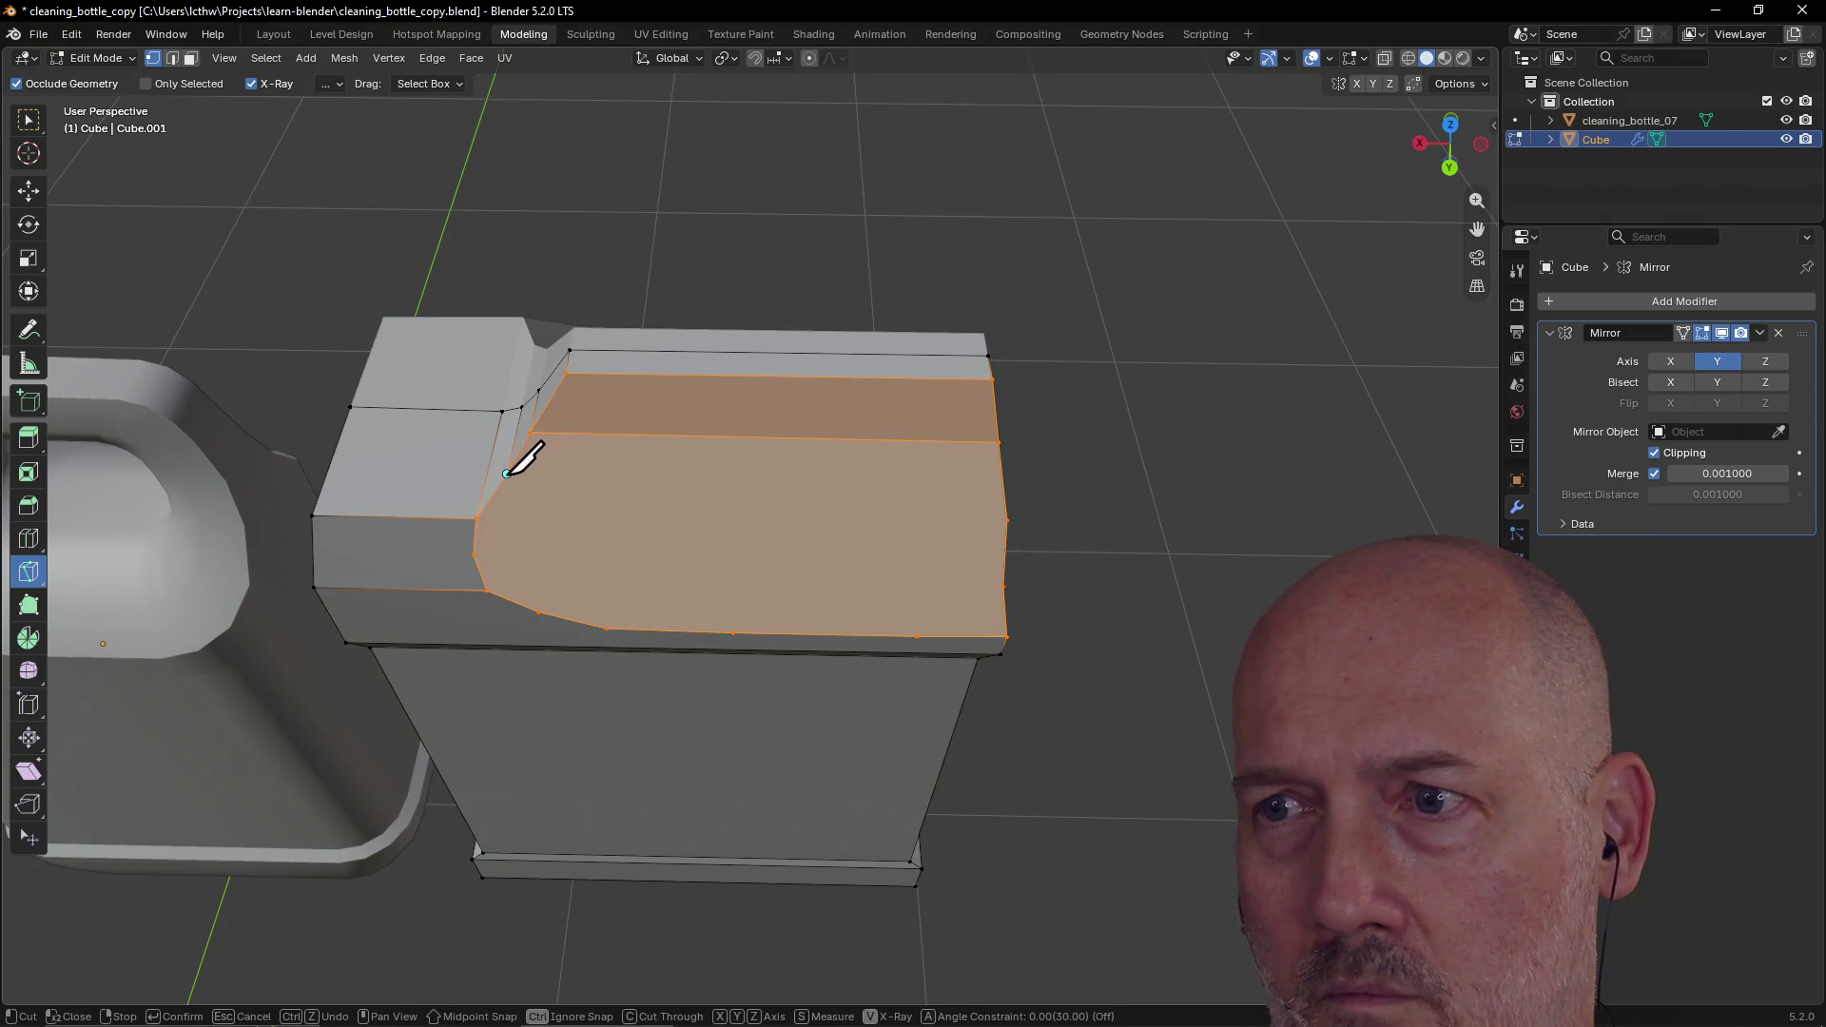
left_click(1007, 521)
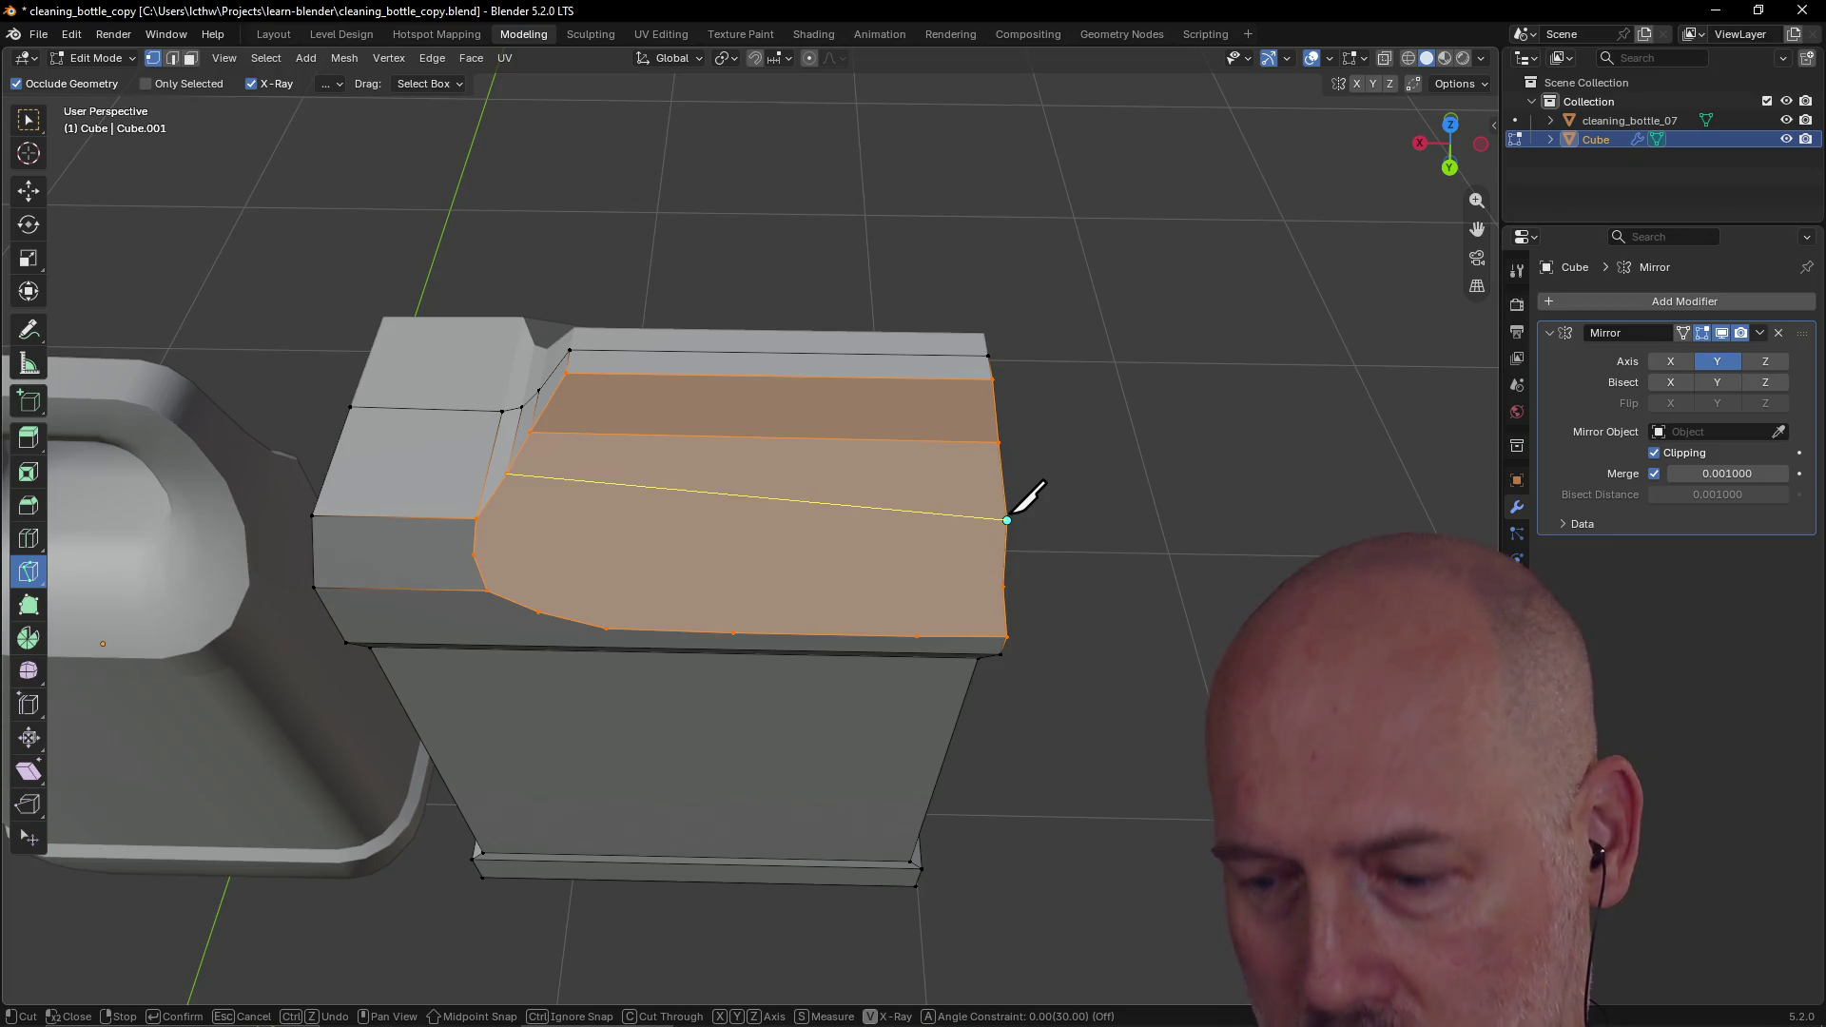
key("Return")
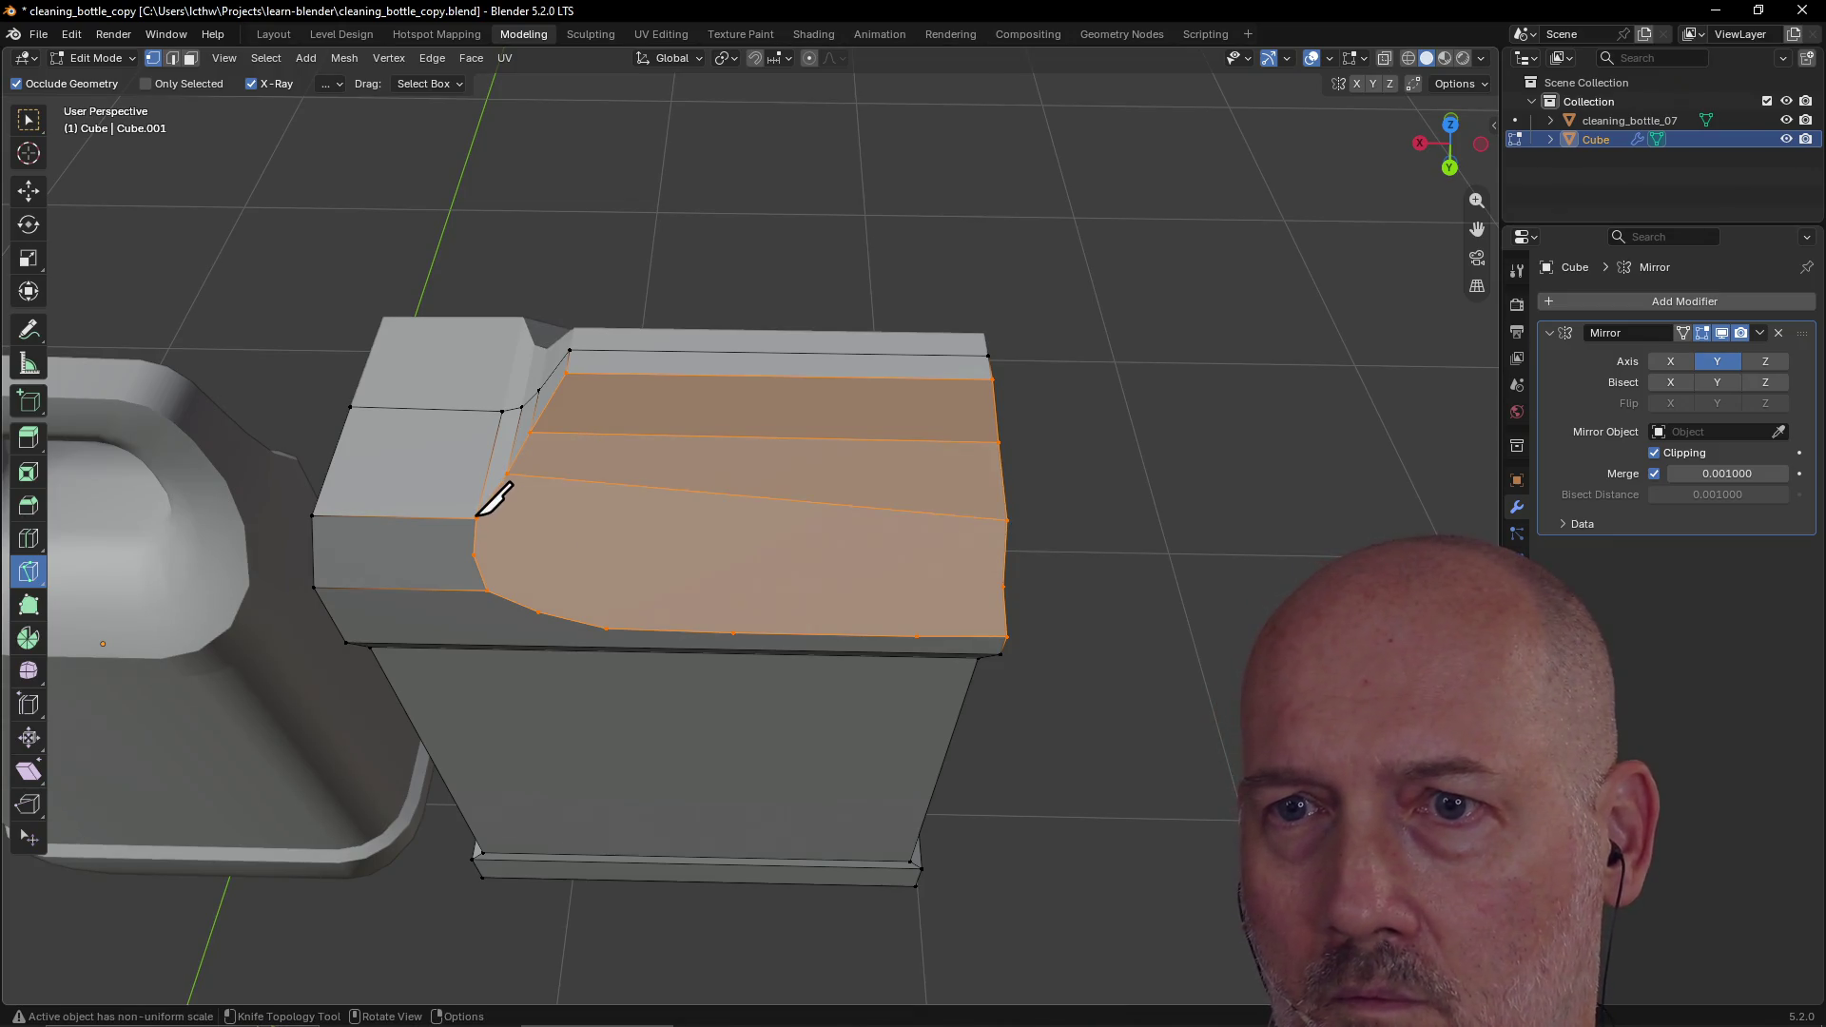
left_click(476, 519)
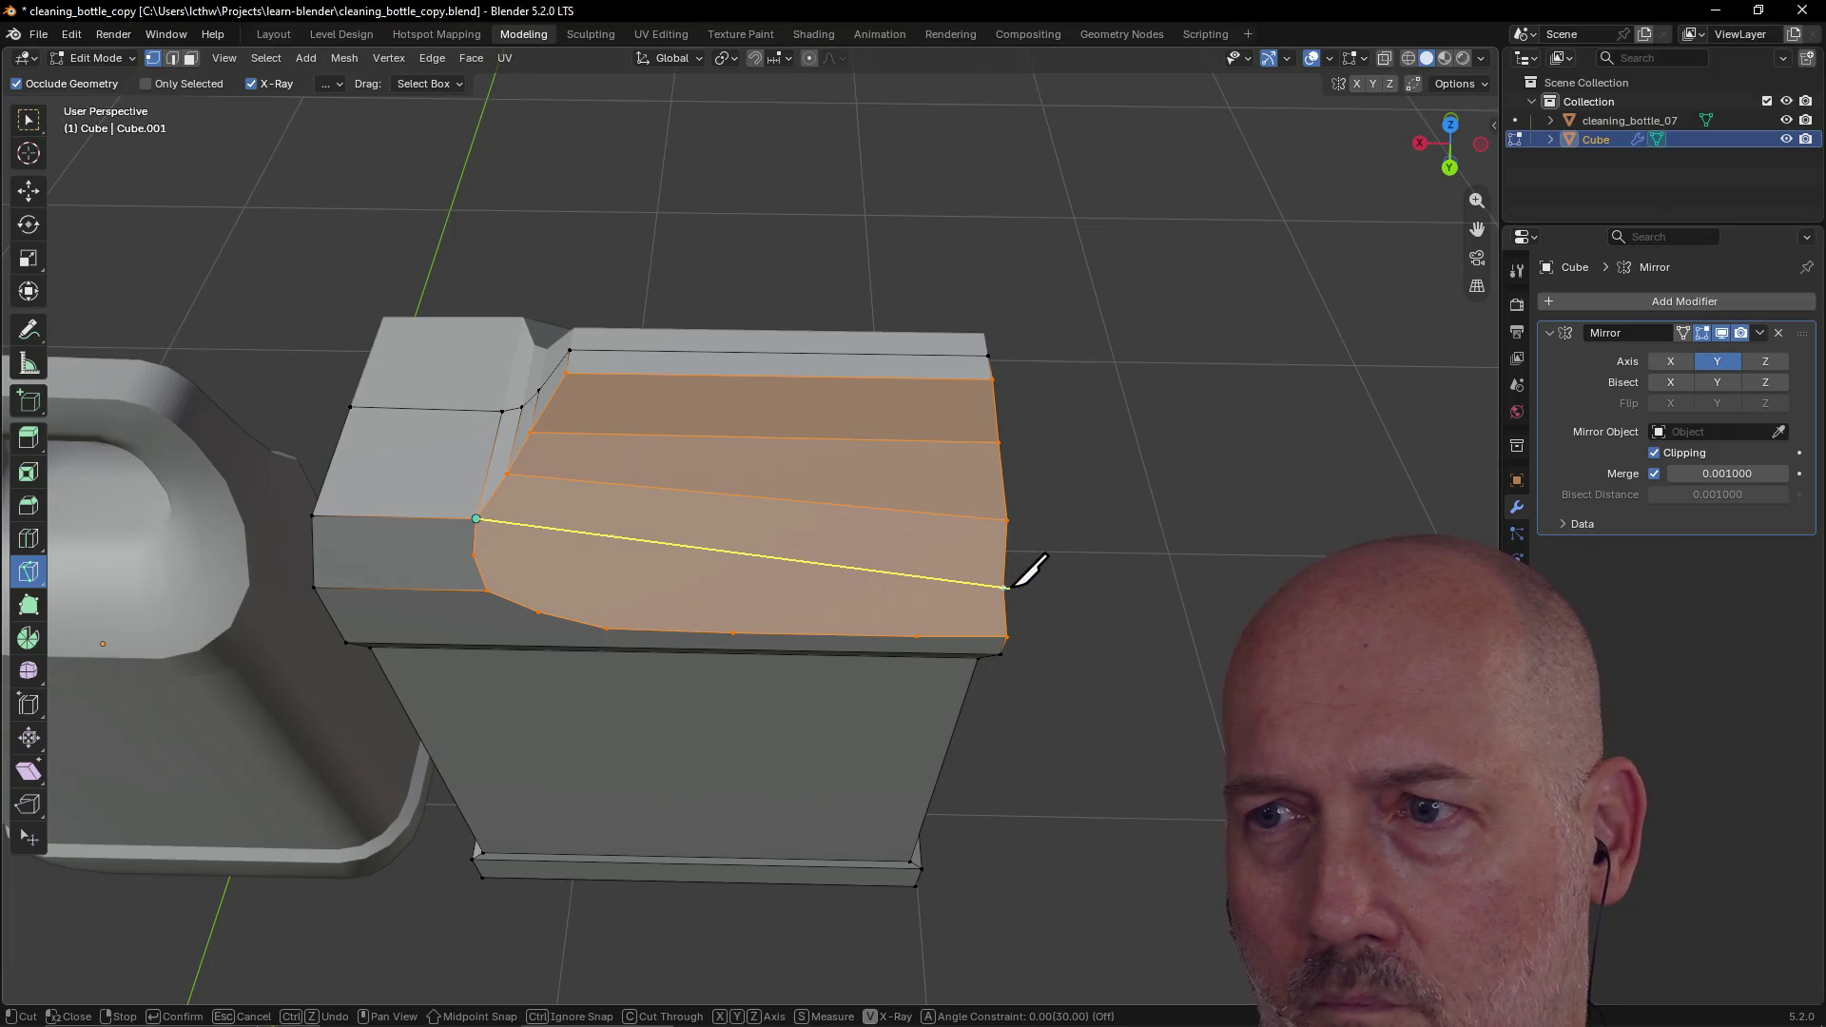
left_click(1005, 586)
key("Return")
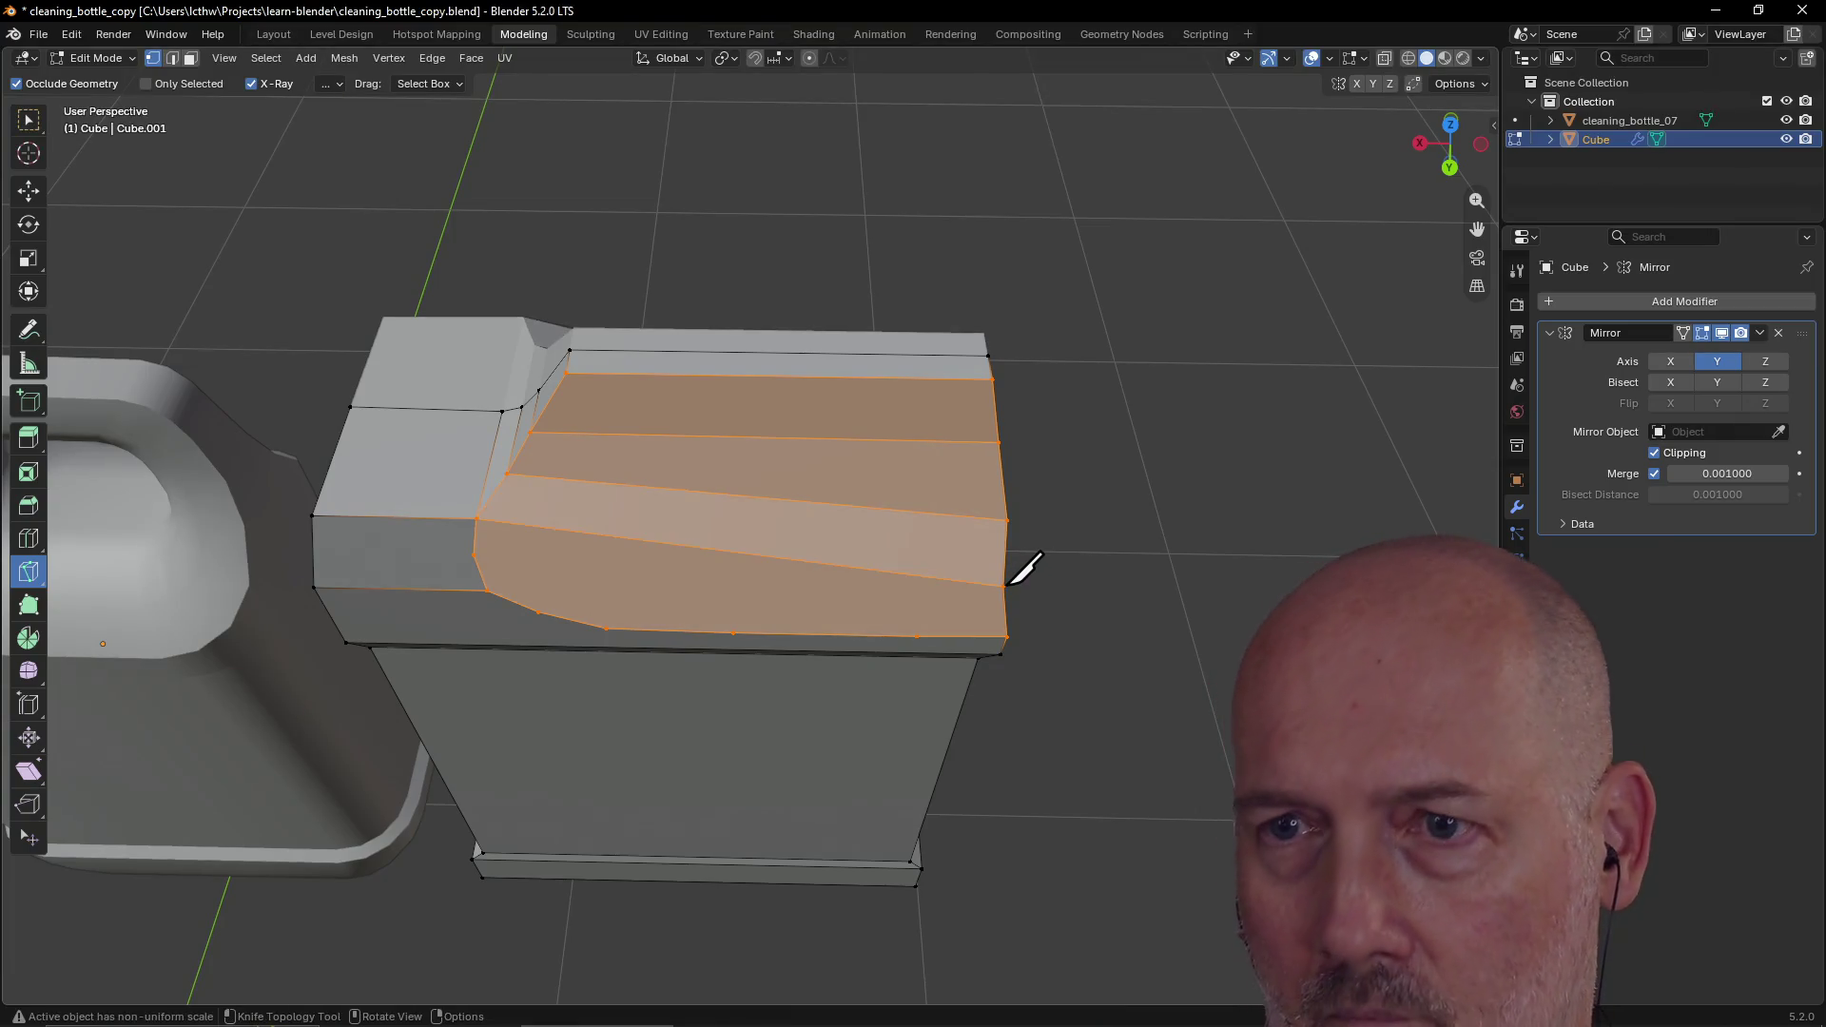
mouse_move(610, 572)
middle_mouse_down()
mouse_move(562, 530)
mouse_move(698, 510)
mouse_move(772, 539)
mouse_move(807, 523)
mouse_move(669, 509)
mouse_move(746, 510)
mouse_move(695, 618)
middle_mouse_up()
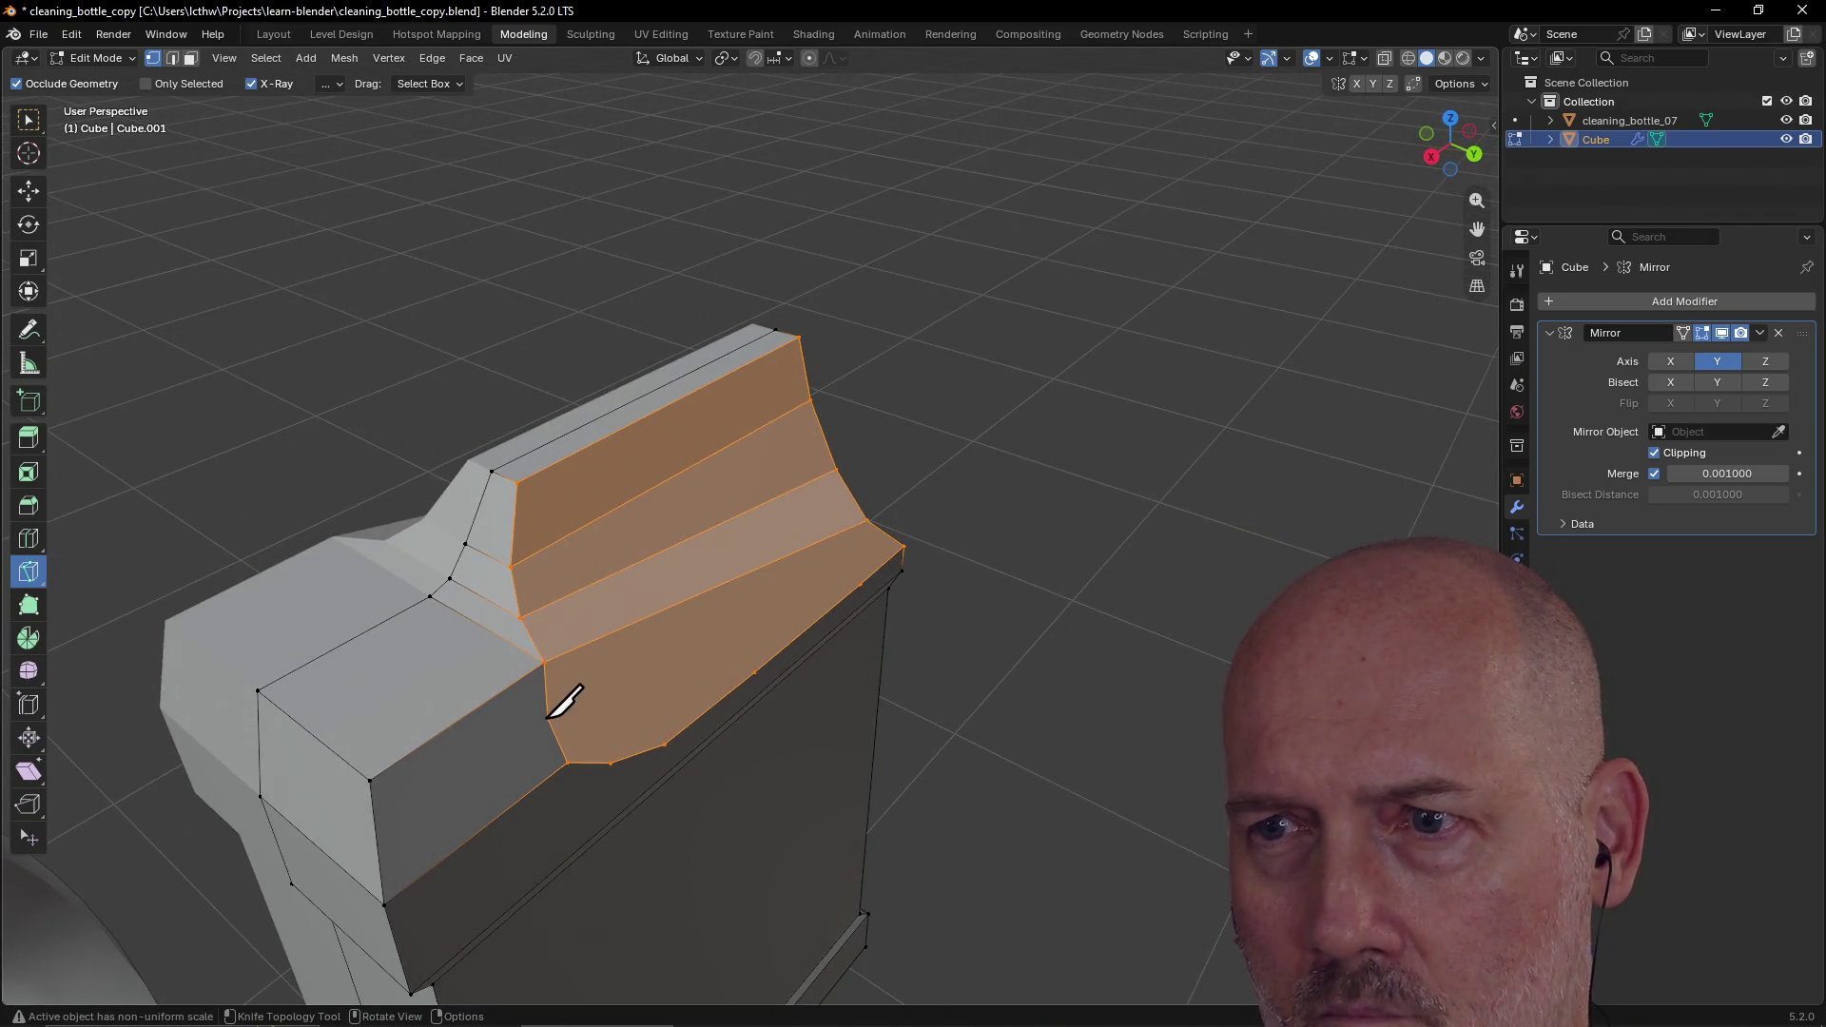
left_click(548, 720)
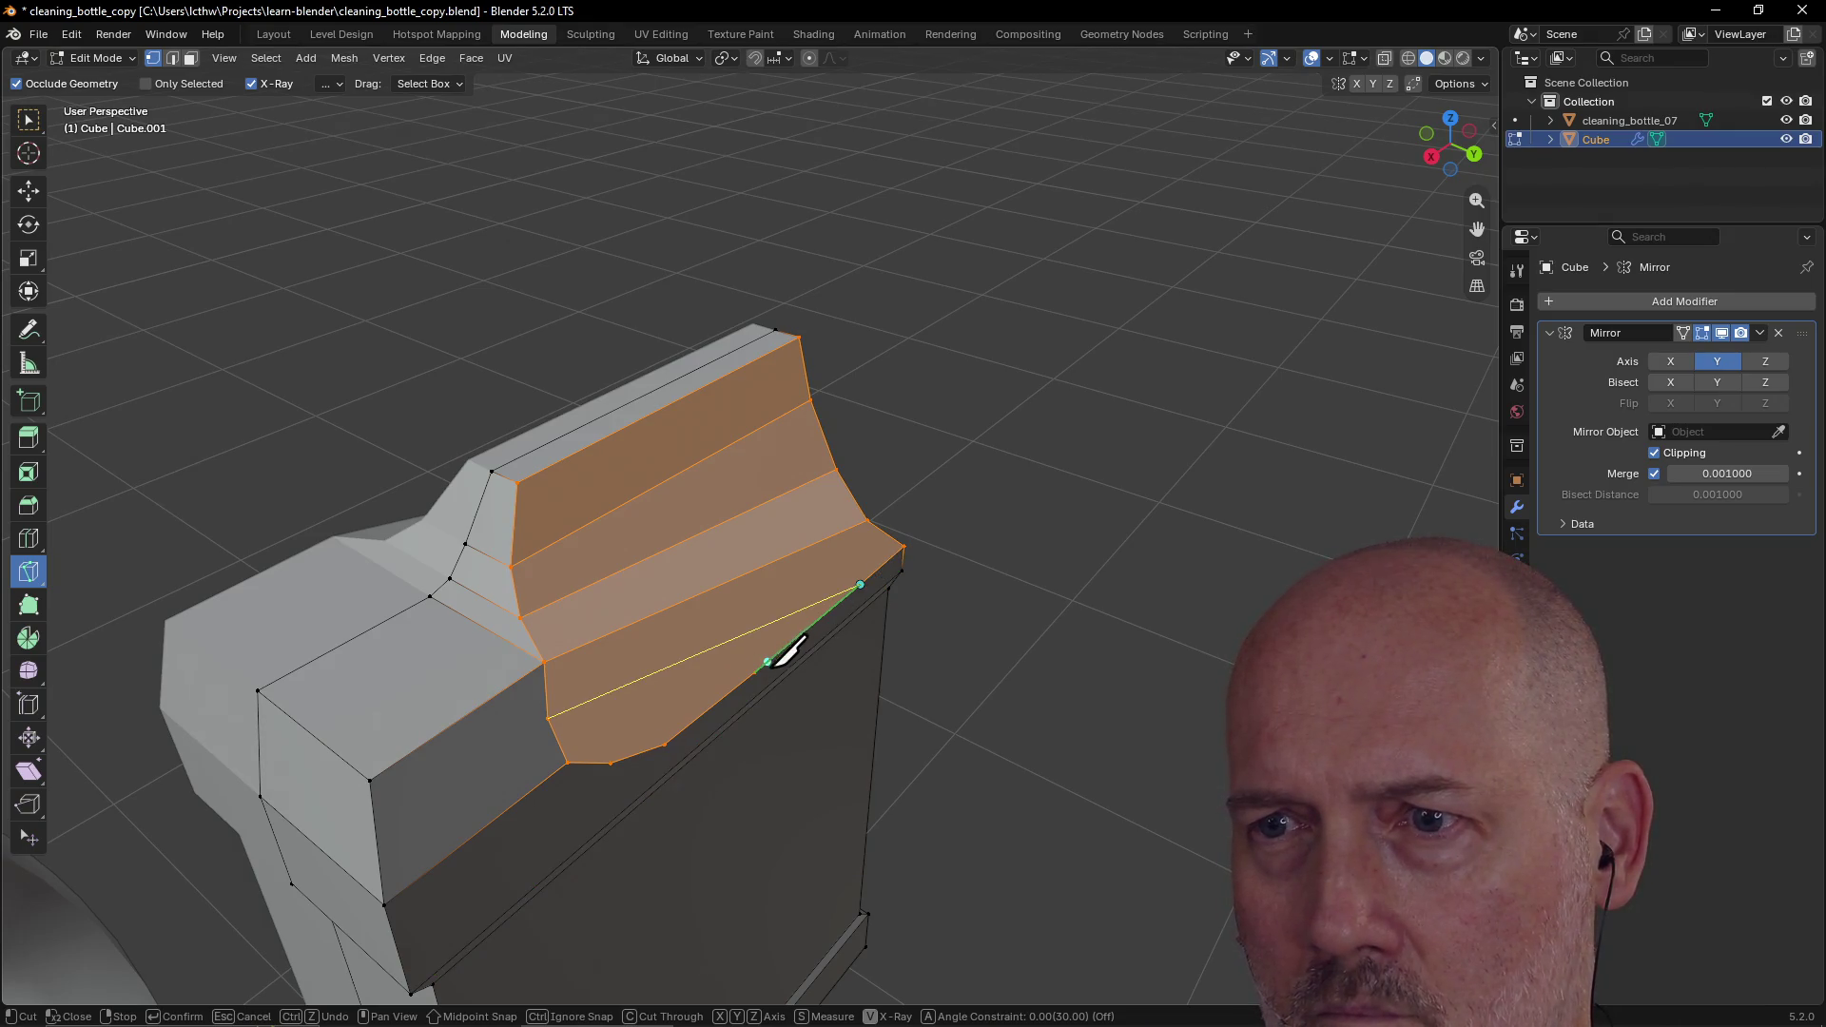
Step: Finish and confirm the slanted knife cut on the jug's far sloped face
left_click(775, 656)
key("Return")
mouse_move(804, 571)
middle_mouse_down()
mouse_move(816, 519)
mouse_move(653, 457)
mouse_move(396, 456)
mouse_move(481, 444)
mouse_move(466, 472)
mouse_move(517, 412)
mouse_move(551, 479)
mouse_move(503, 442)
mouse_move(494, 462)
mouse_move(647, 485)
mouse_move(463, 493)
mouse_move(420, 461)
mouse_move(351, 497)
mouse_move(441, 466)
mouse_move(504, 506)
mouse_move(508, 480)
middle_mouse_up()
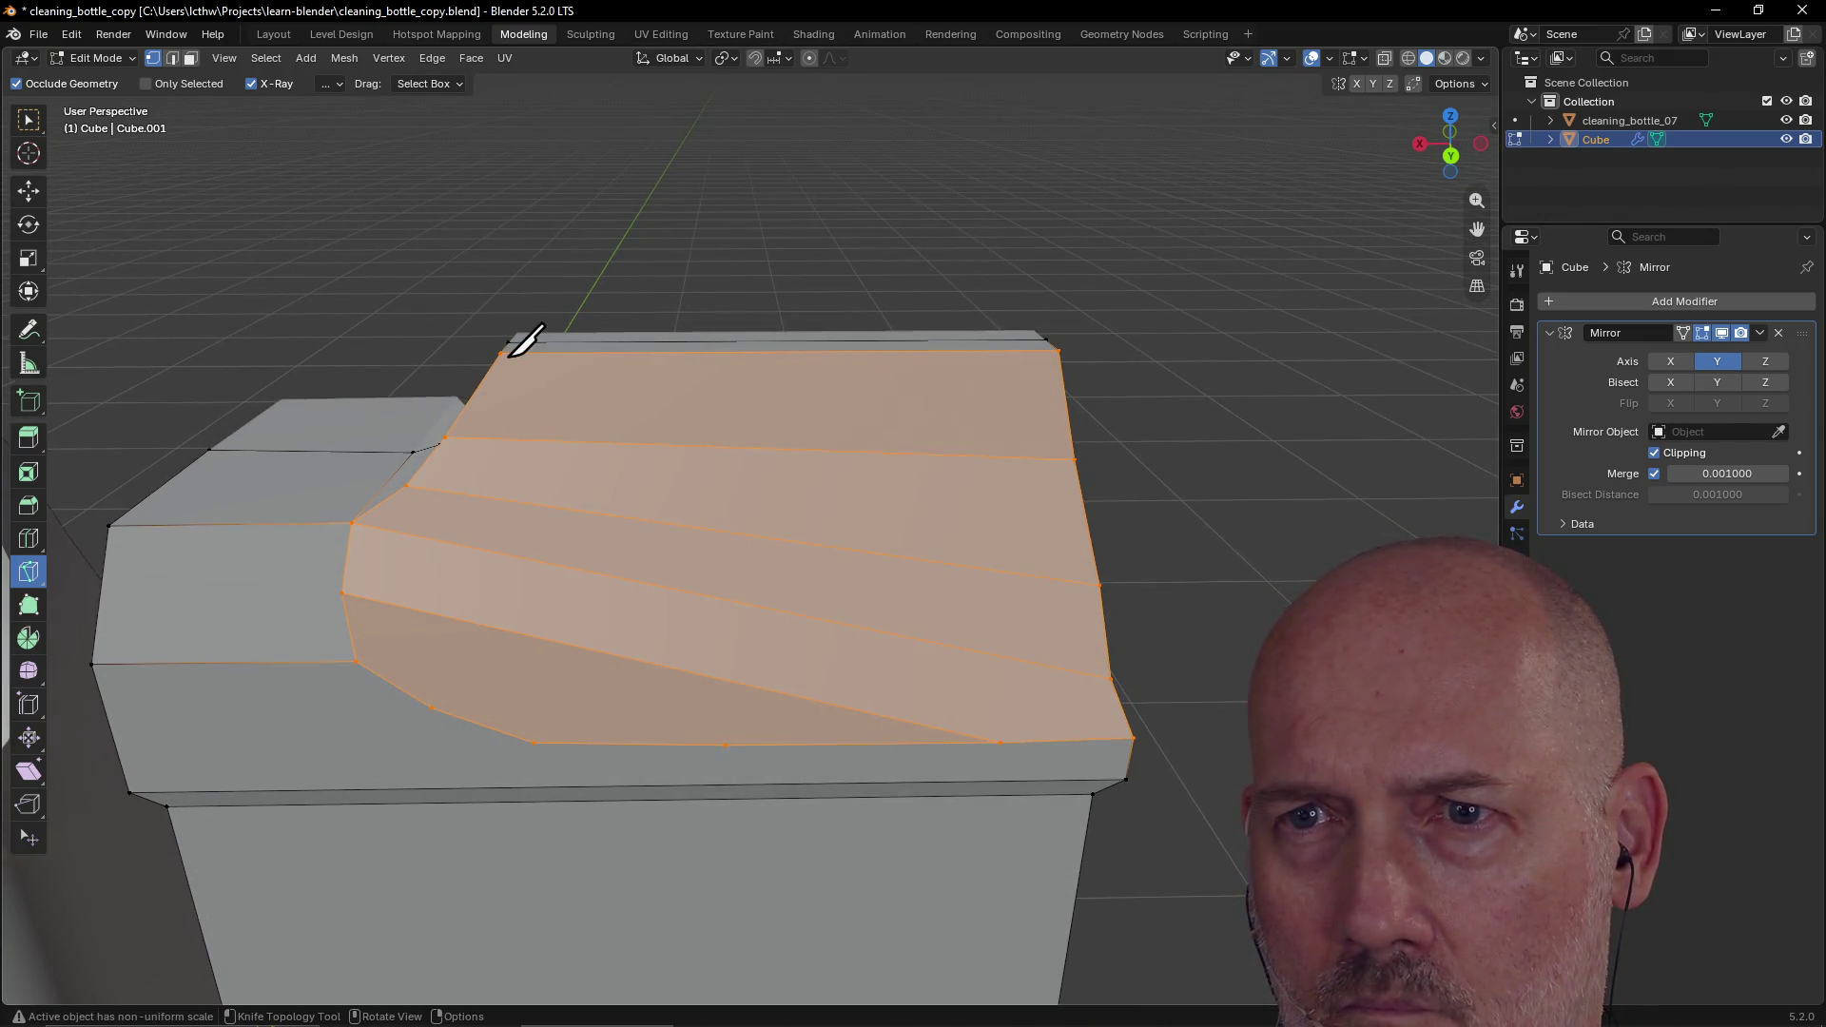
Step: Knife two vertical cuts from top to bottom vertices through the curved shoulder faces
left_click(501, 354)
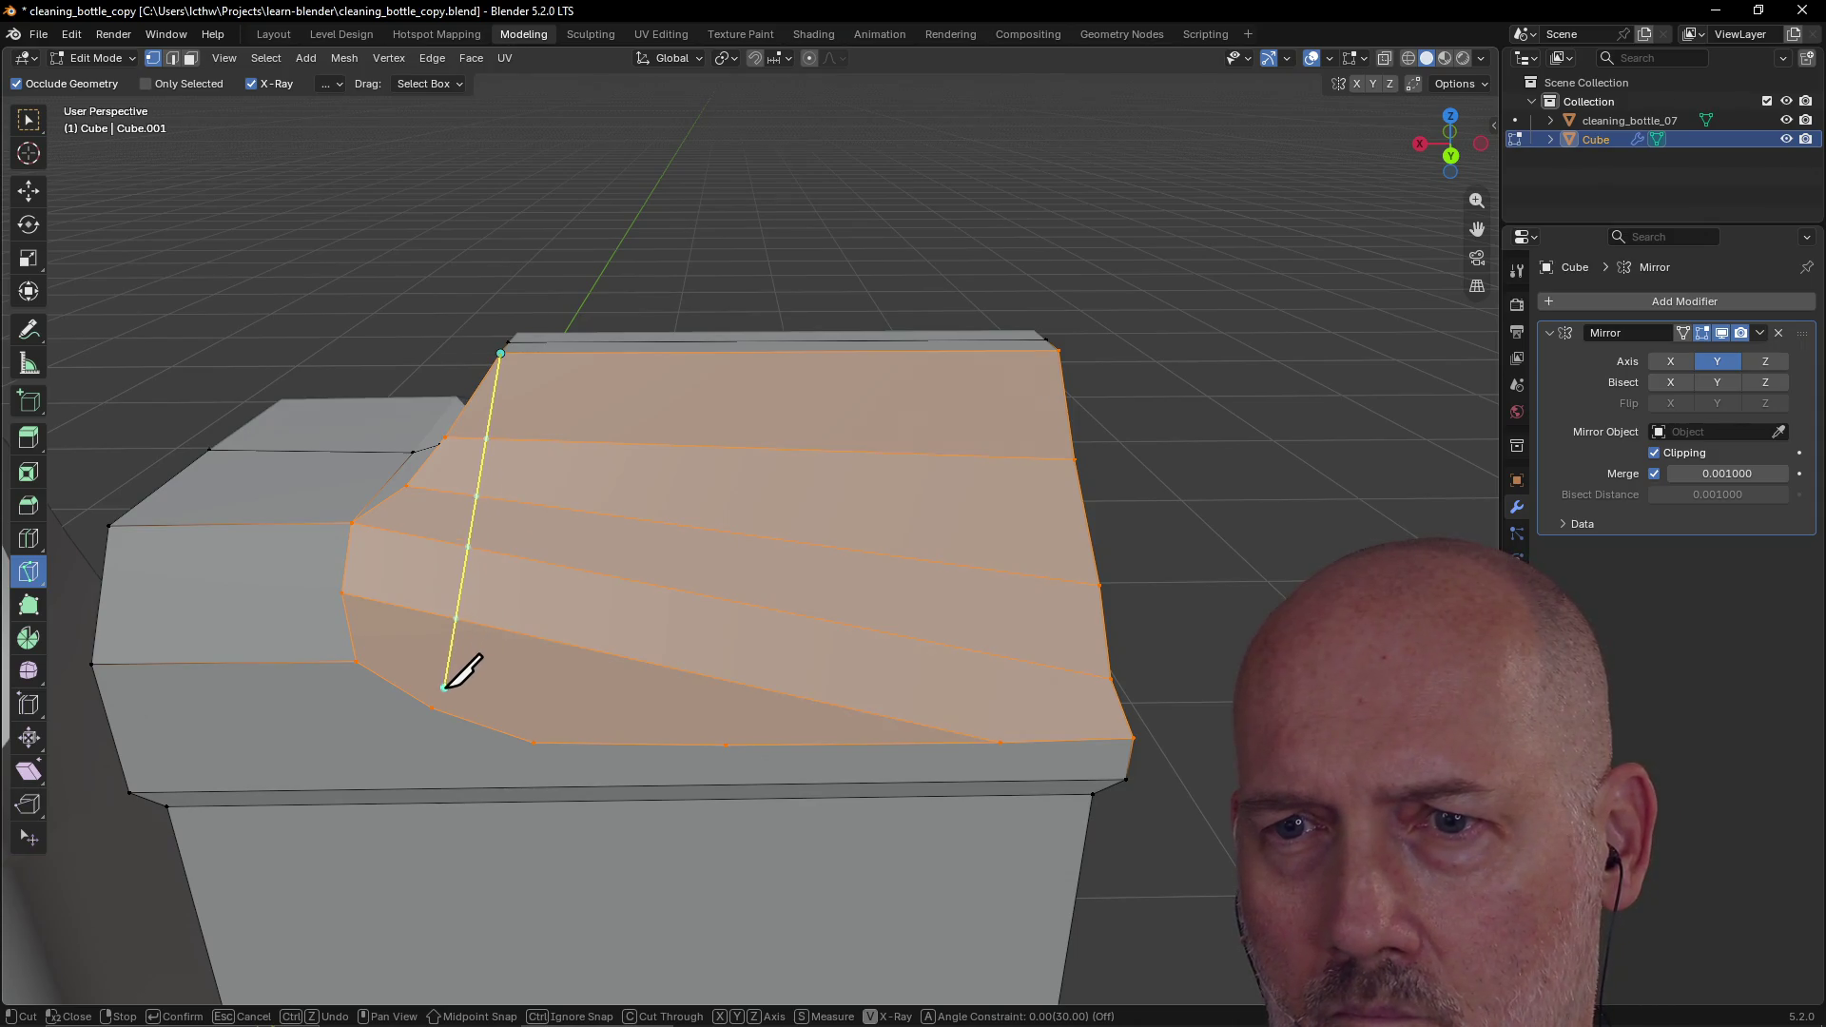
left_click(533, 742)
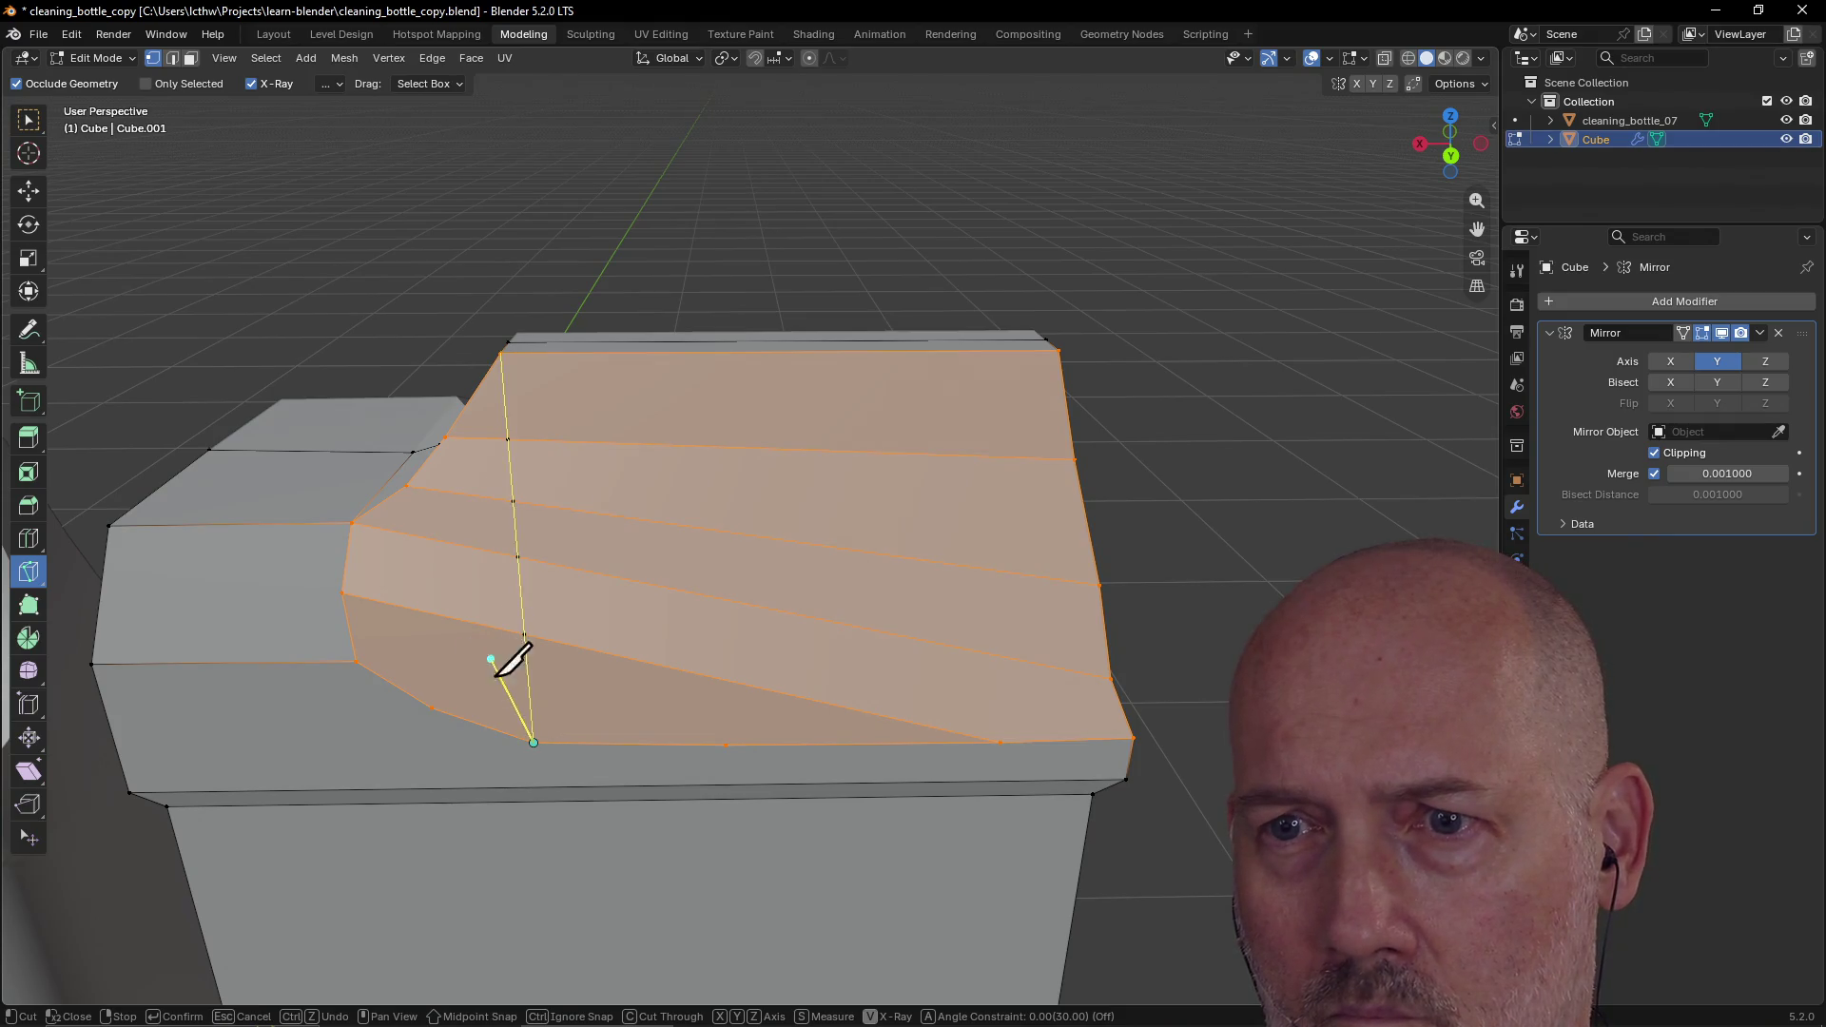
key("Return")
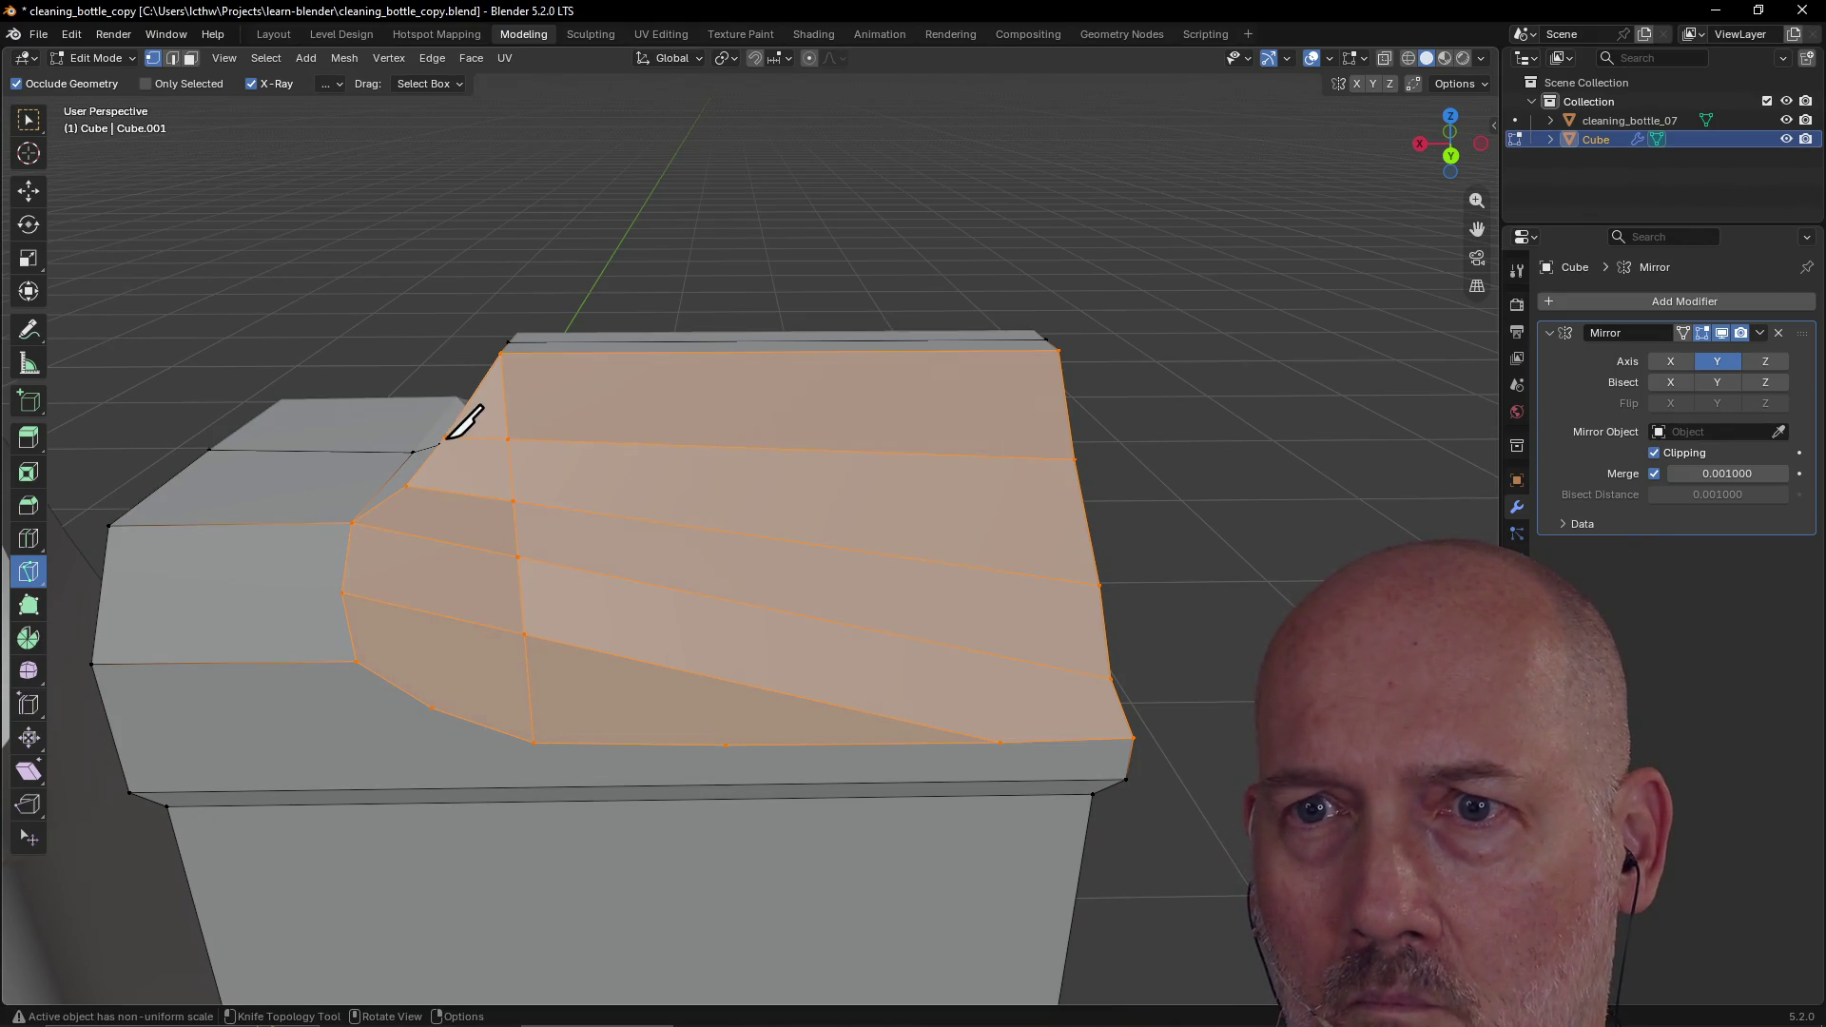
left_click(446, 437)
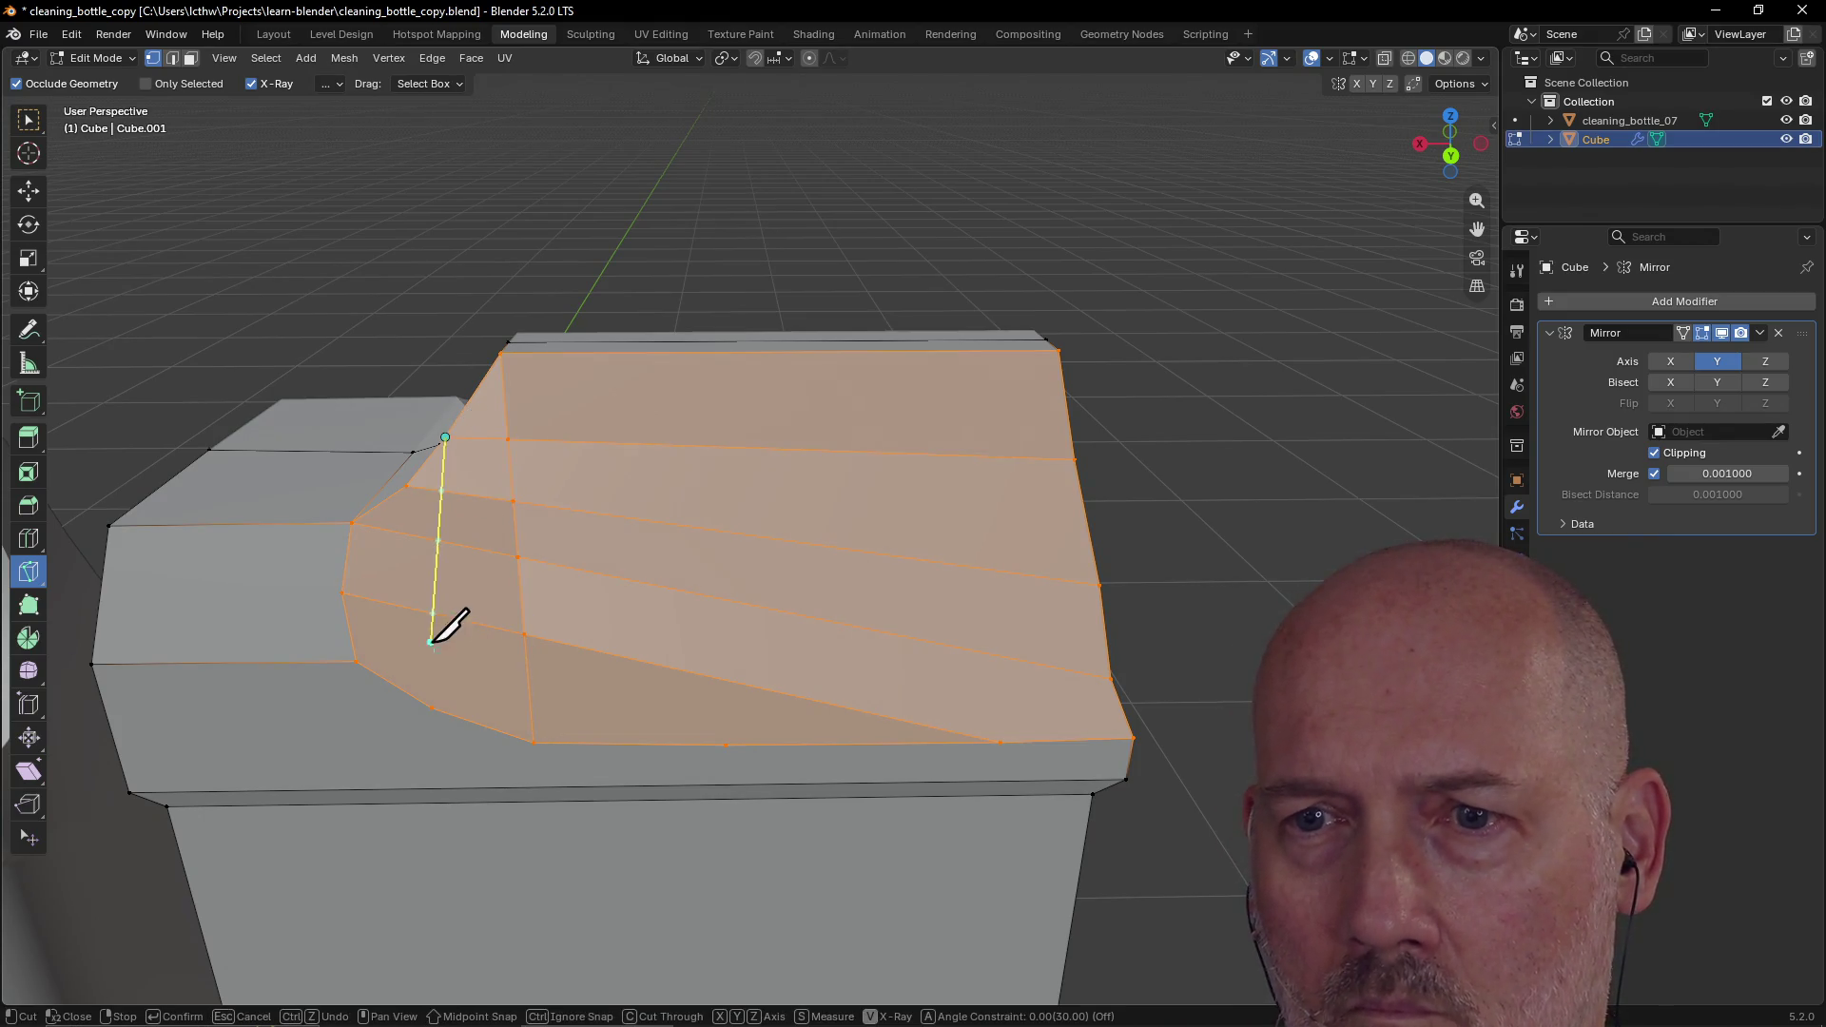
left_click(432, 708)
key("Return")
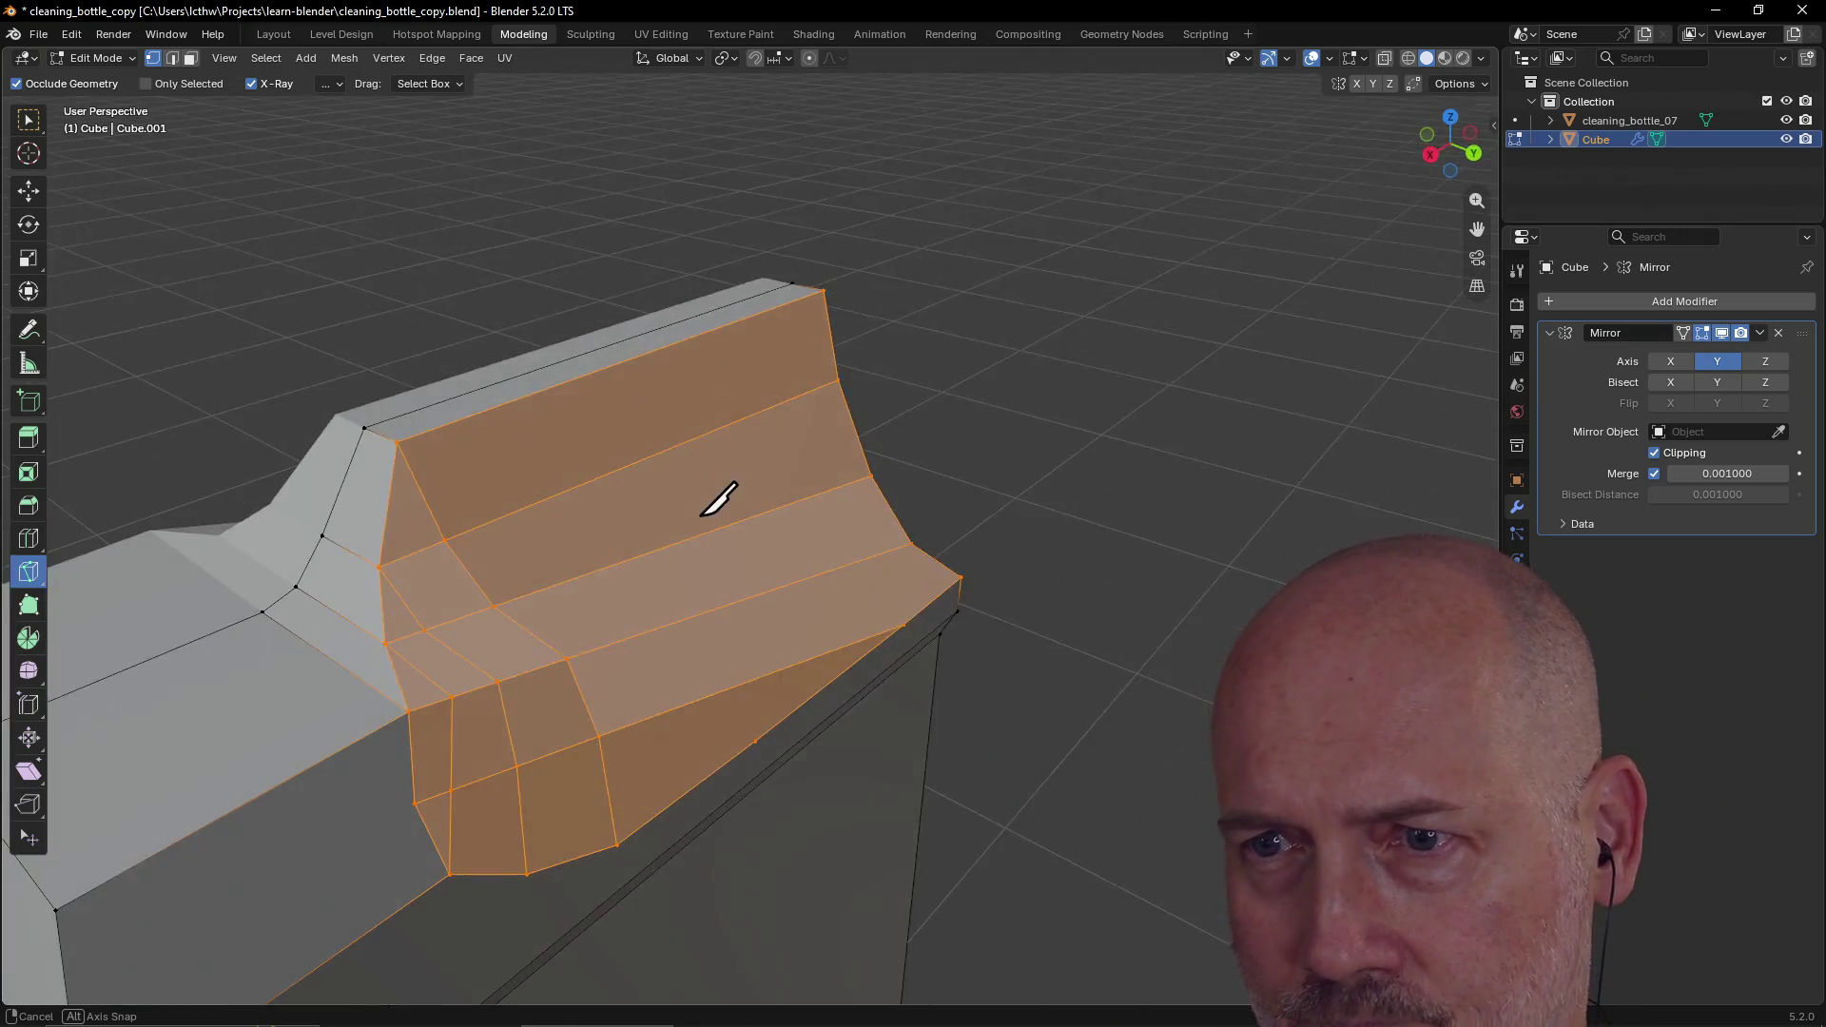
mouse_move(720, 497)
middle_mouse_down()
mouse_move(795, 518)
mouse_move(625, 481)
mouse_move(624, 574)
mouse_move(714, 470)
mouse_move(847, 538)
mouse_move(619, 472)
mouse_move(574, 550)
mouse_move(570, 528)
mouse_move(748, 497)
mouse_move(612, 493)
mouse_move(604, 512)
mouse_move(733, 510)
mouse_move(612, 460)
mouse_move(487, 491)
middle_mouse_up()
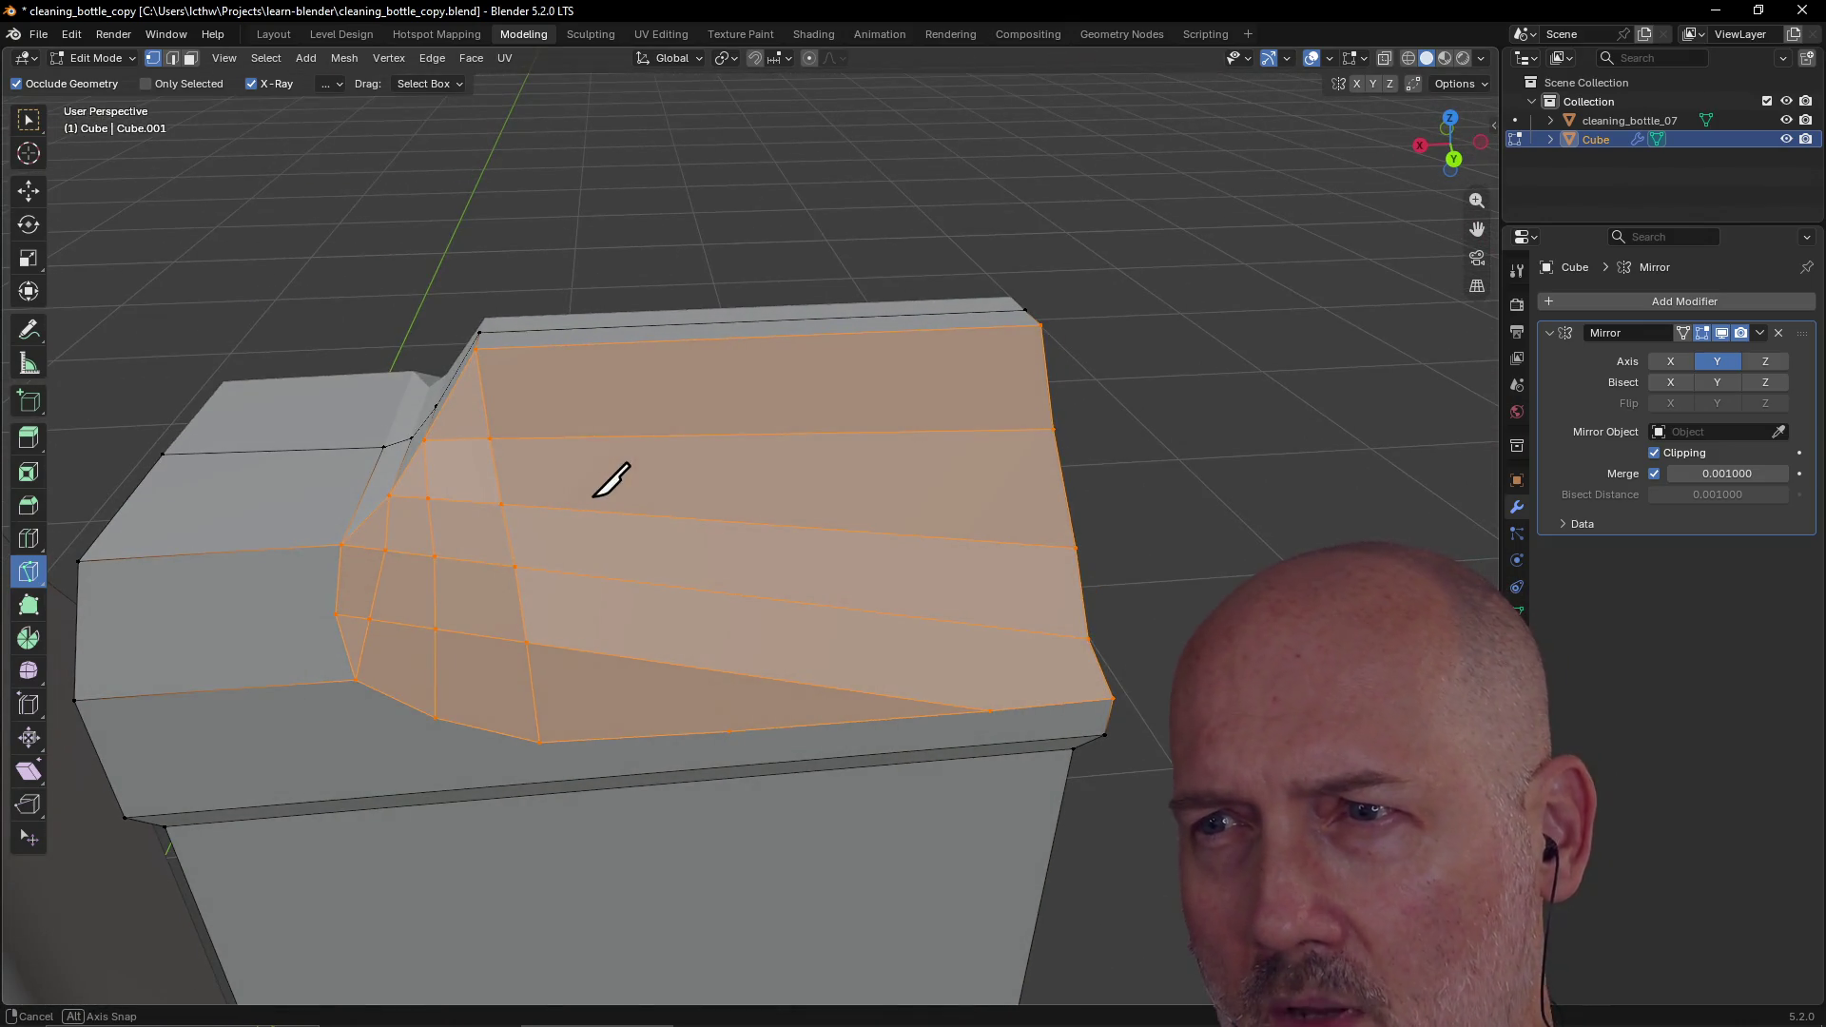
mouse_move(612, 479)
middle_mouse_down()
mouse_move(697, 489)
mouse_move(554, 512)
mouse_move(501, 485)
mouse_move(583, 481)
mouse_move(456, 501)
mouse_move(631, 481)
middle_mouse_up()
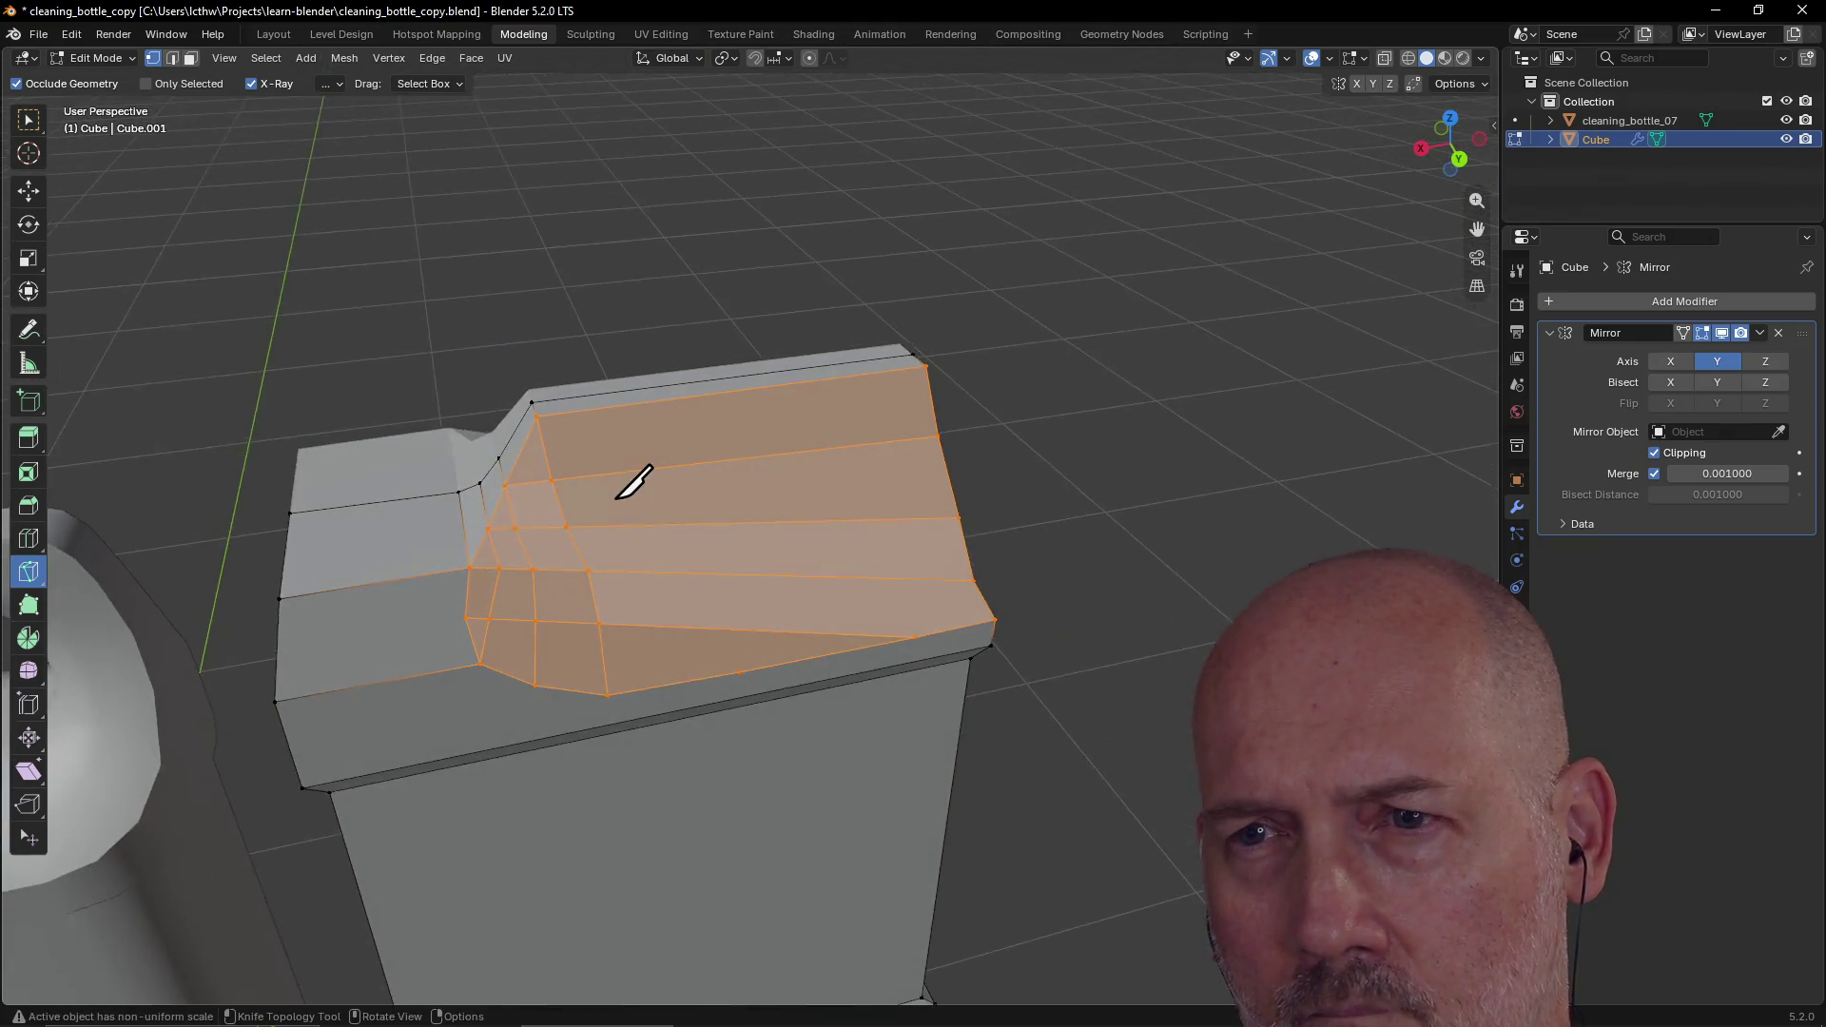
scroll(632, 481, "up", 3)
scroll(448, 601, "down", 3)
mouse_move(408, 583)
middle_mouse_down()
mouse_move(351, 574)
mouse_move(261, 602)
mouse_move(378, 573)
middle_mouse_up()
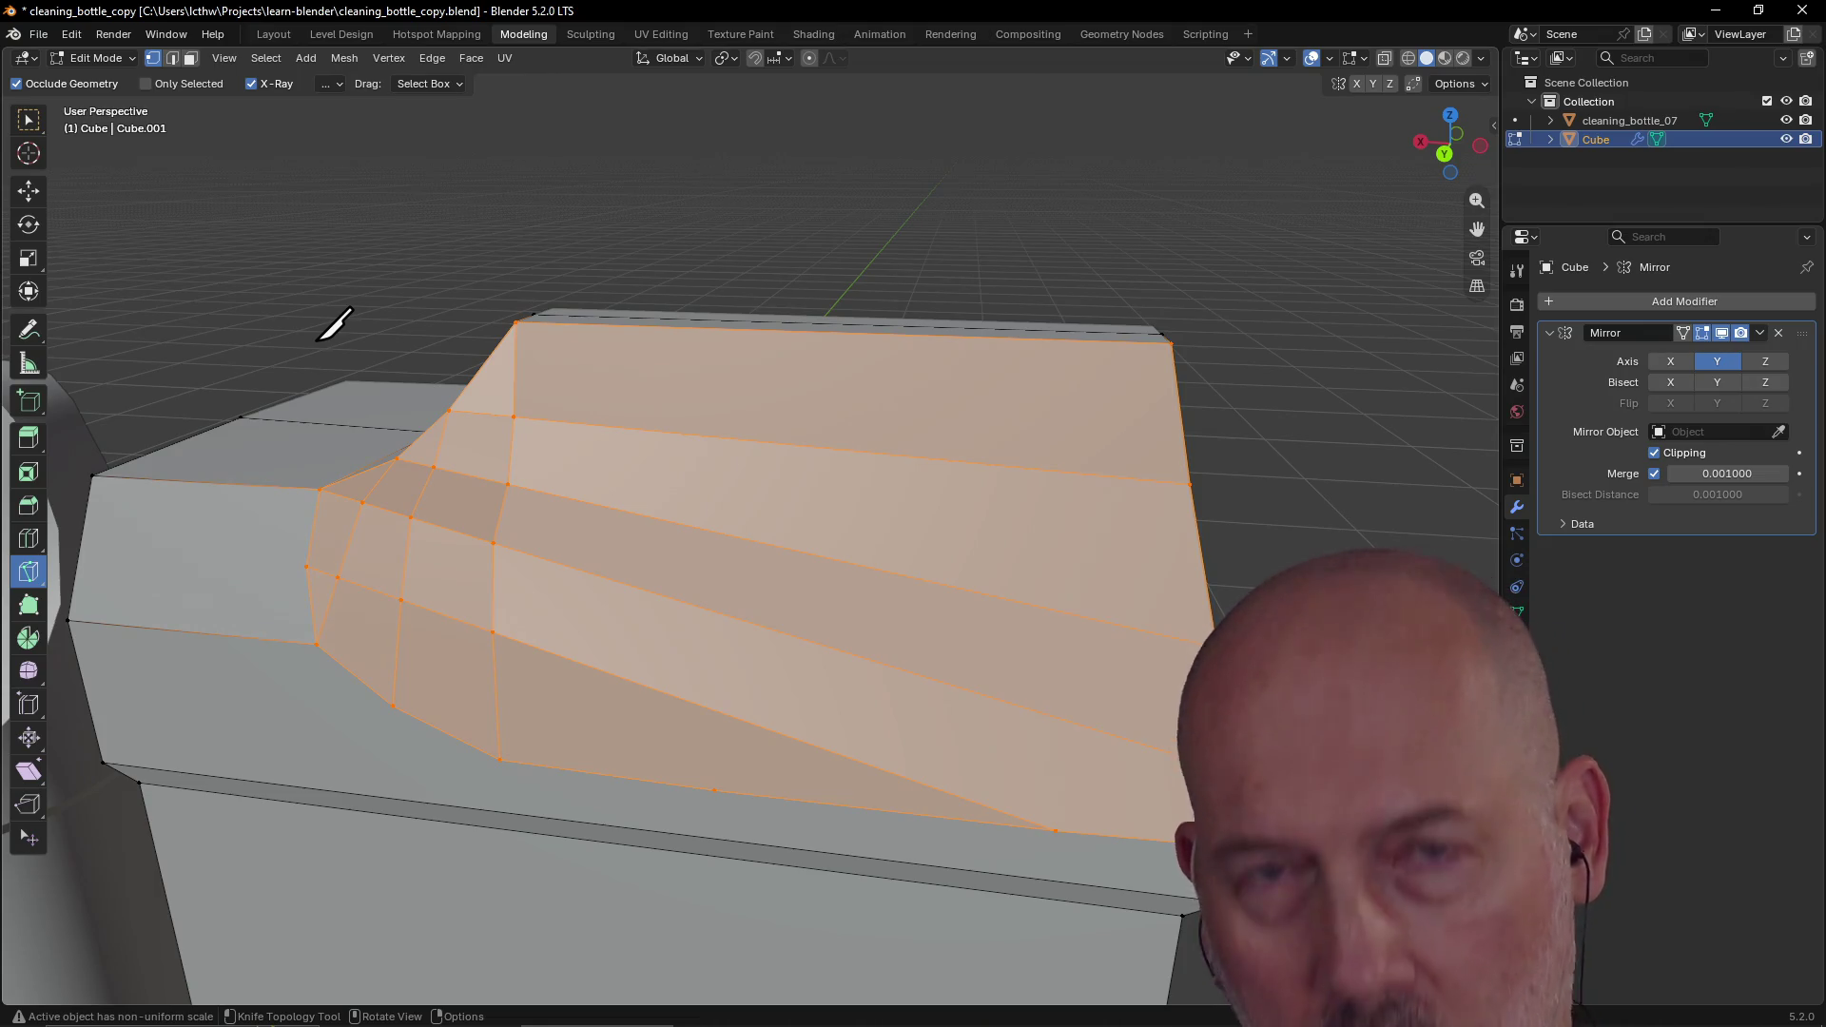
Step: Revert to the saved cleaning_bottle_copy.blend, discarding the knife cuts on the sloped face
left_click(40, 37)
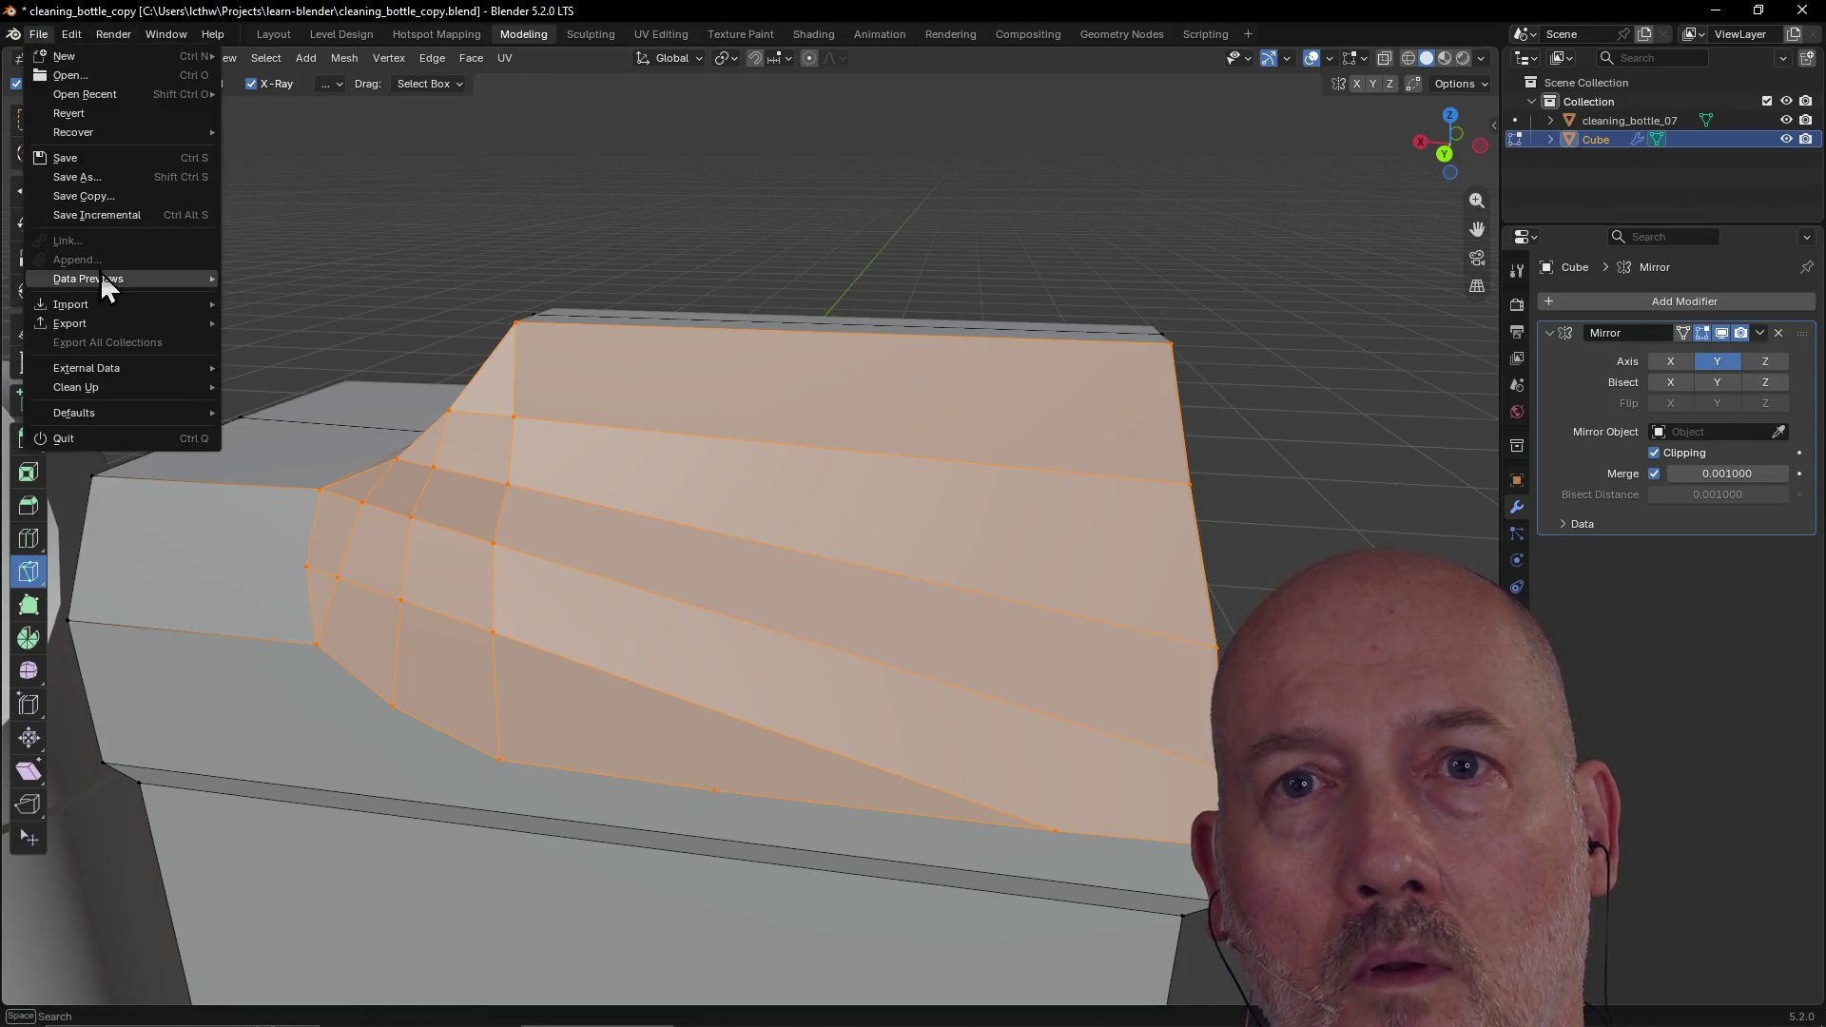
left_click(95, 114)
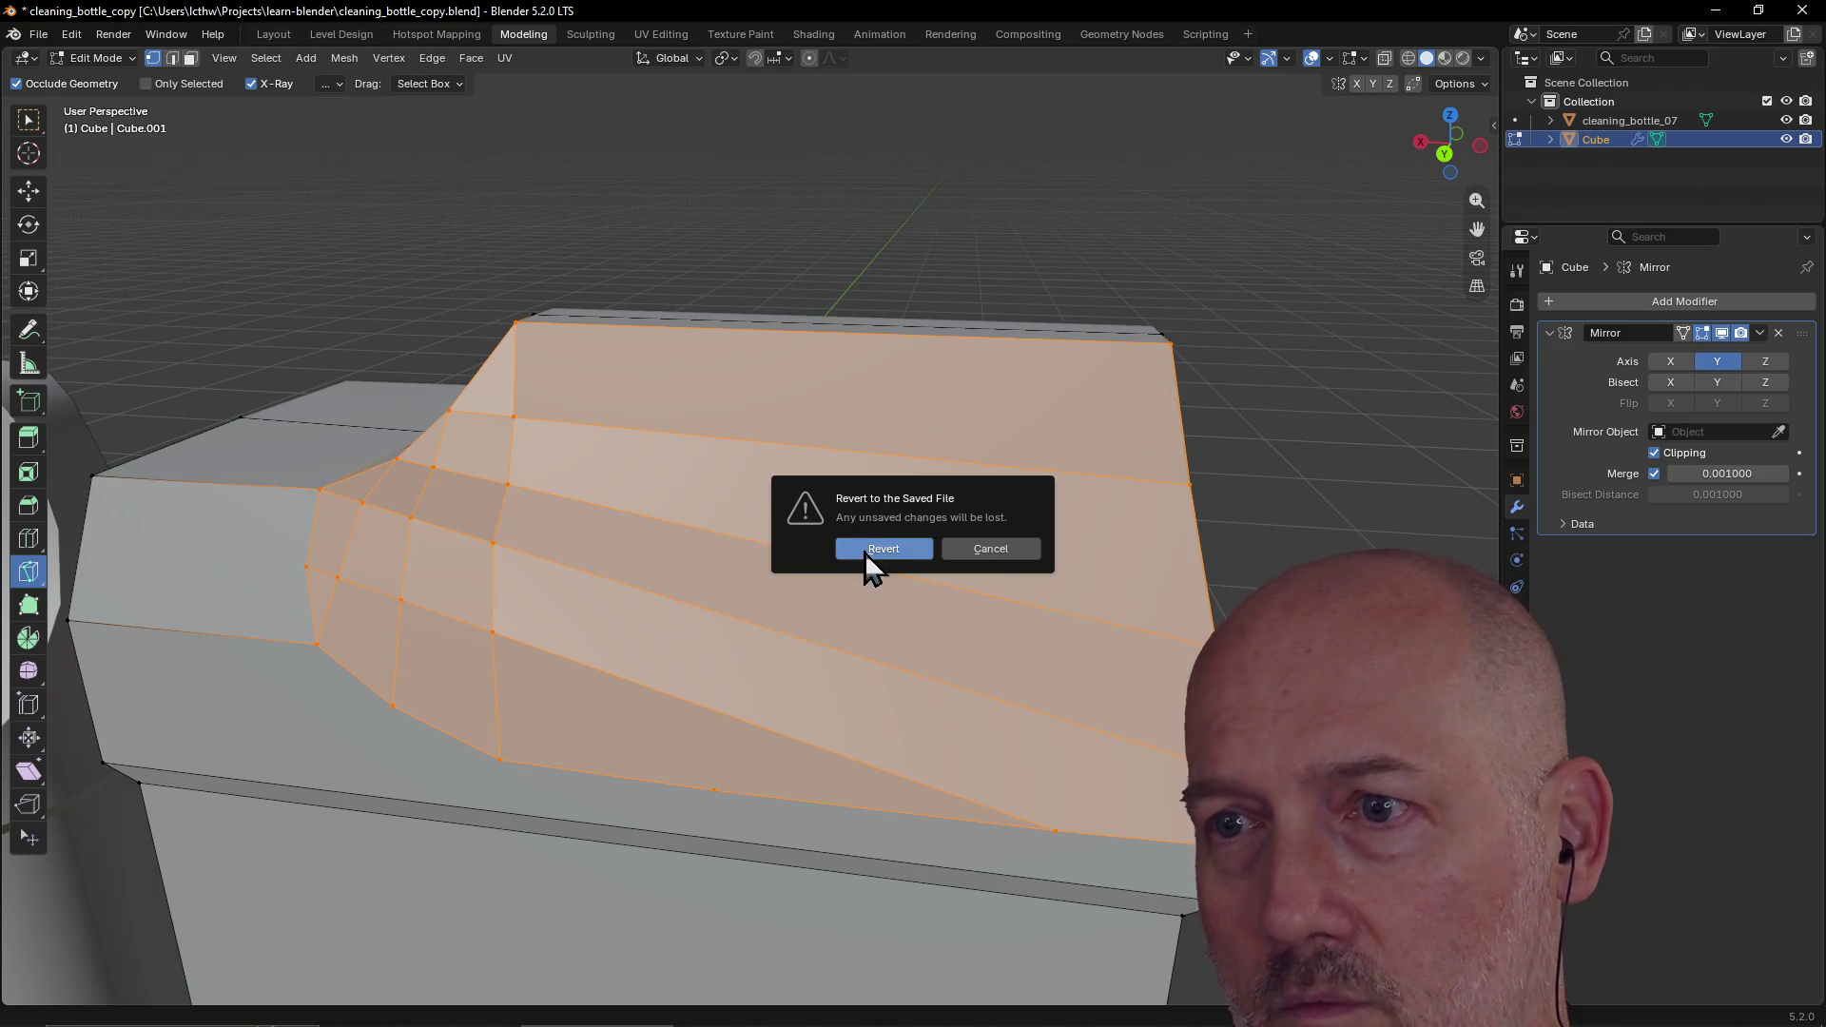
left_click(865, 553)
mouse_move(653, 424)
middle_mouse_down()
mouse_move(820, 394)
mouse_move(579, 400)
mouse_move(636, 437)
mouse_move(846, 430)
middle_mouse_up()
Step: Knife two diagonal cuts across the shoulder and a short cut up its curved side
mouse_move(535, 635)
middle_mouse_down()
mouse_move(461, 618)
mouse_move(486, 545)
middle_mouse_up()
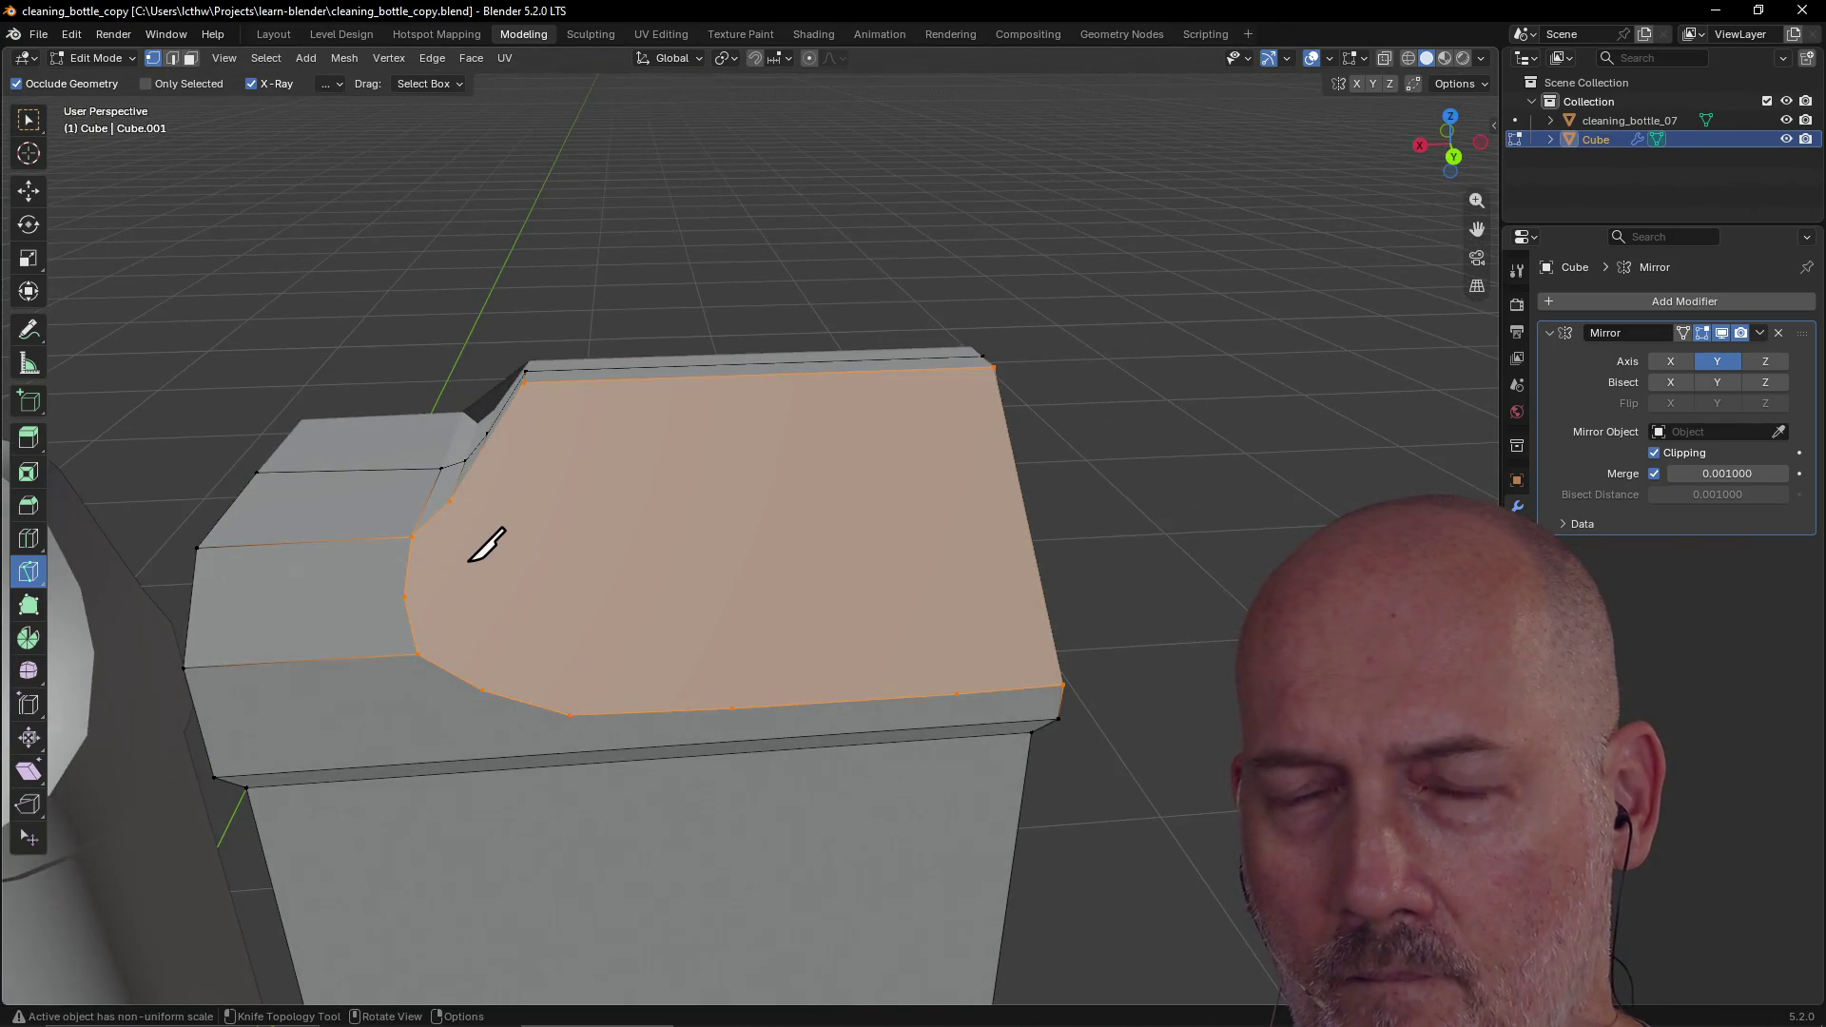
left_click(450, 502)
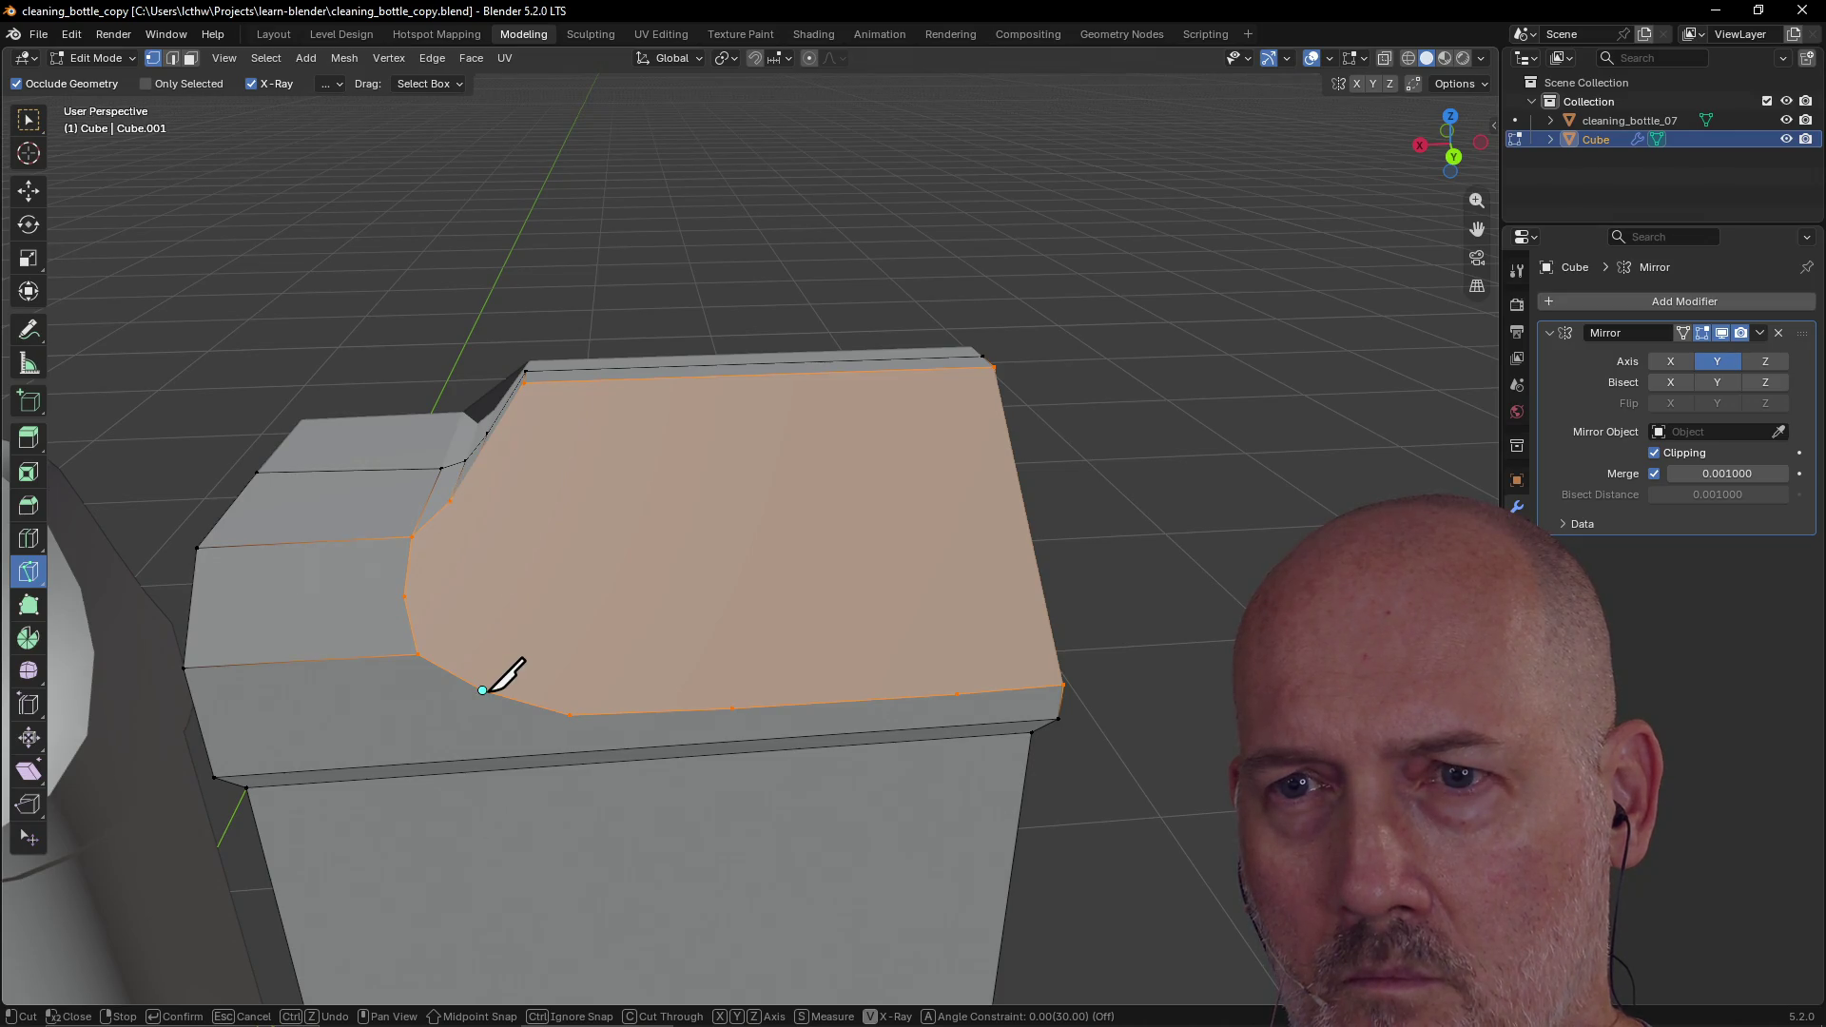
left_click(510, 666)
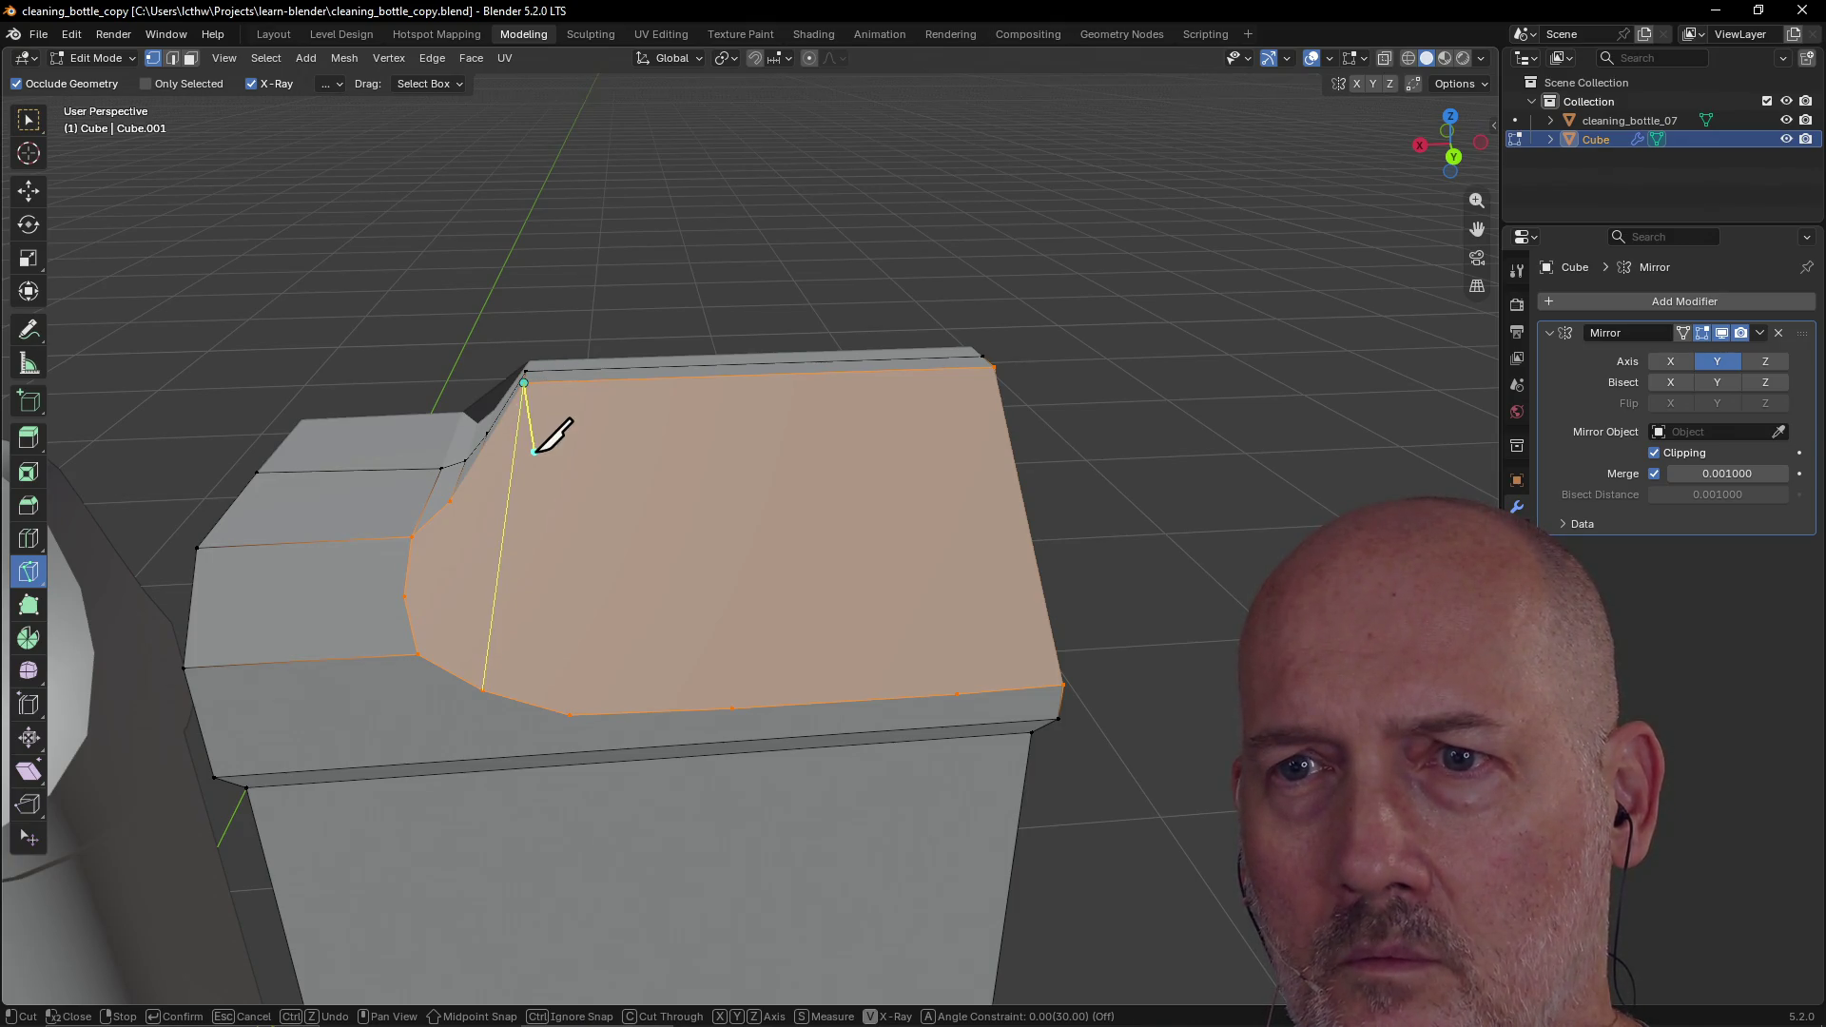
left_click(535, 445)
key("Return")
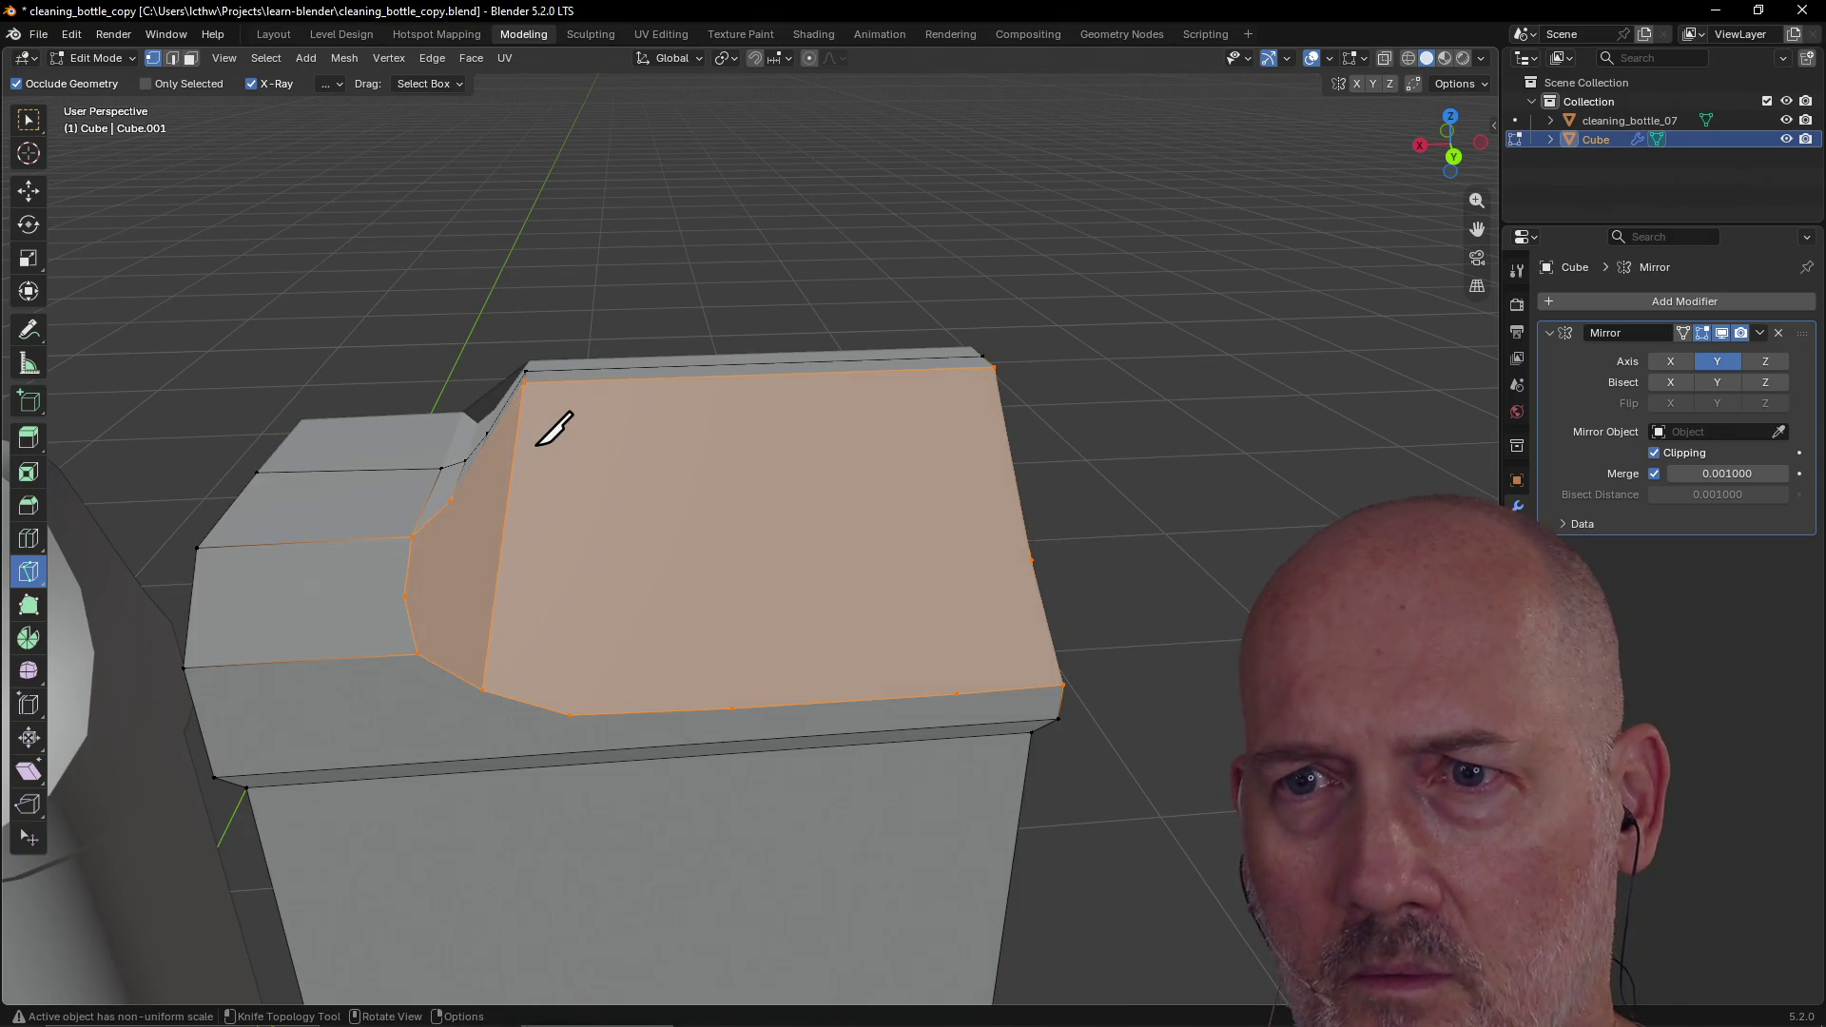
left_click(570, 714)
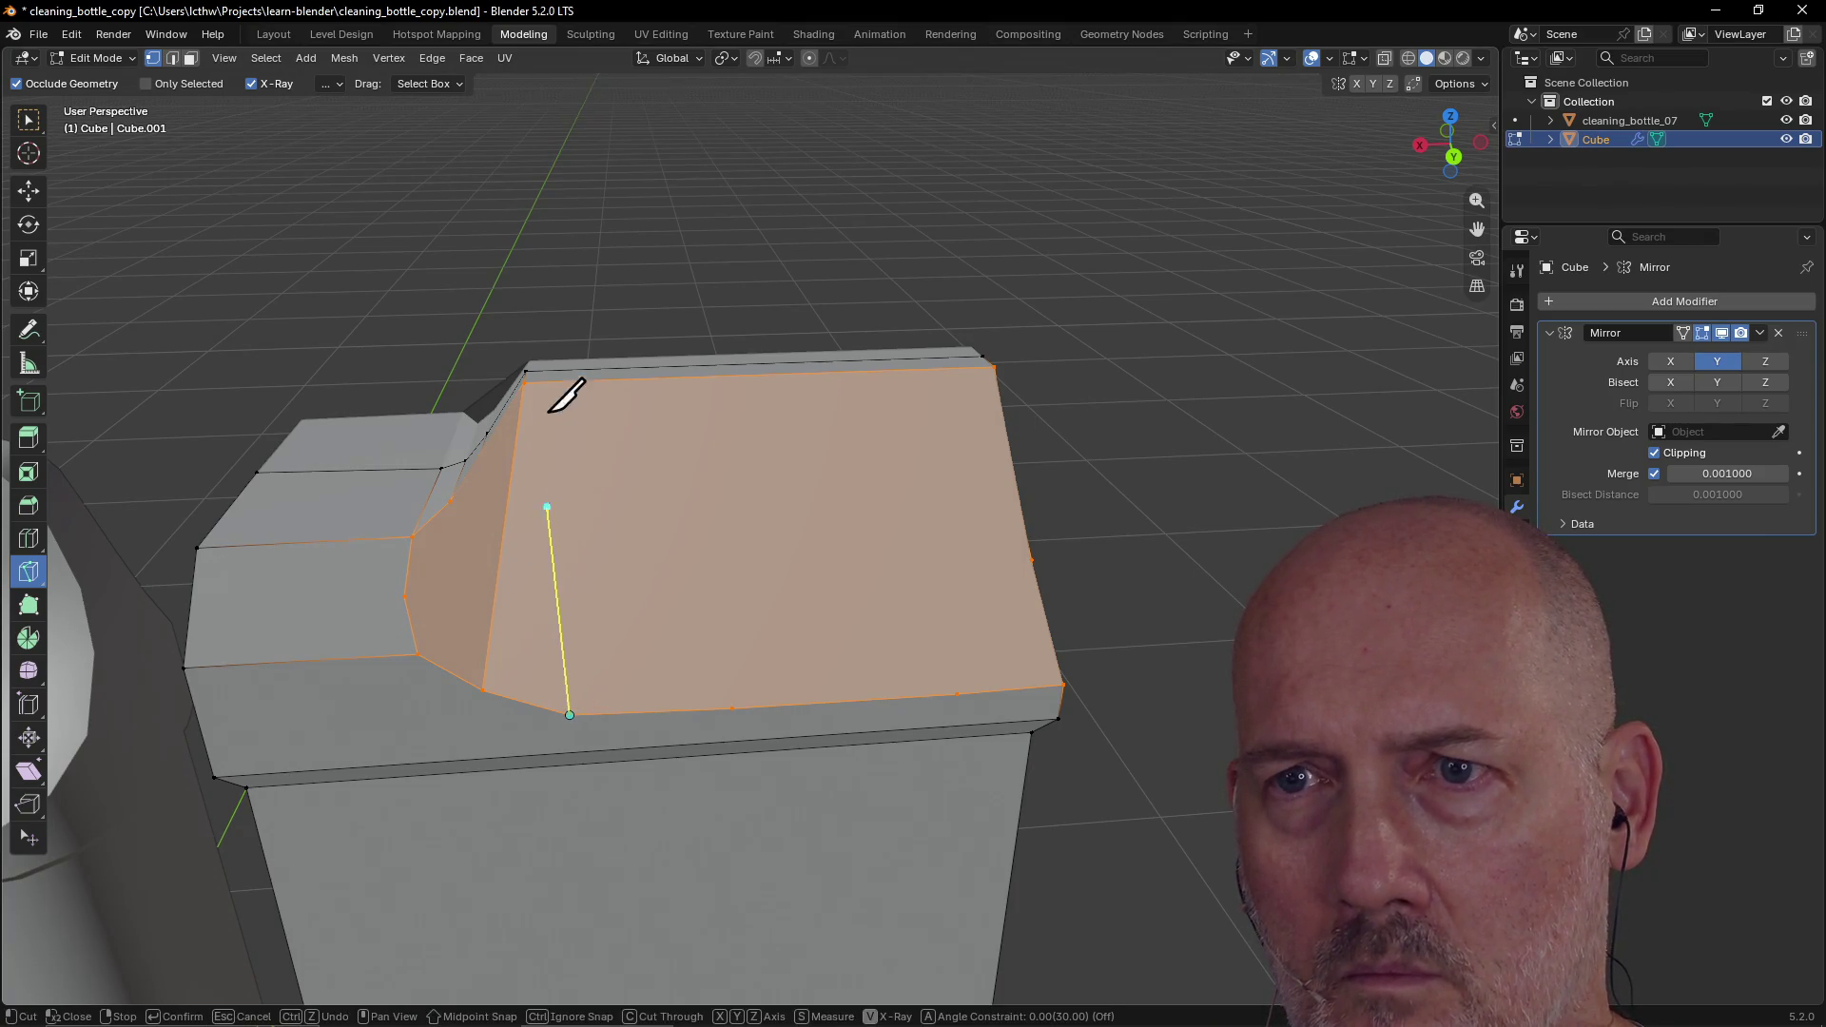
left_click(525, 382)
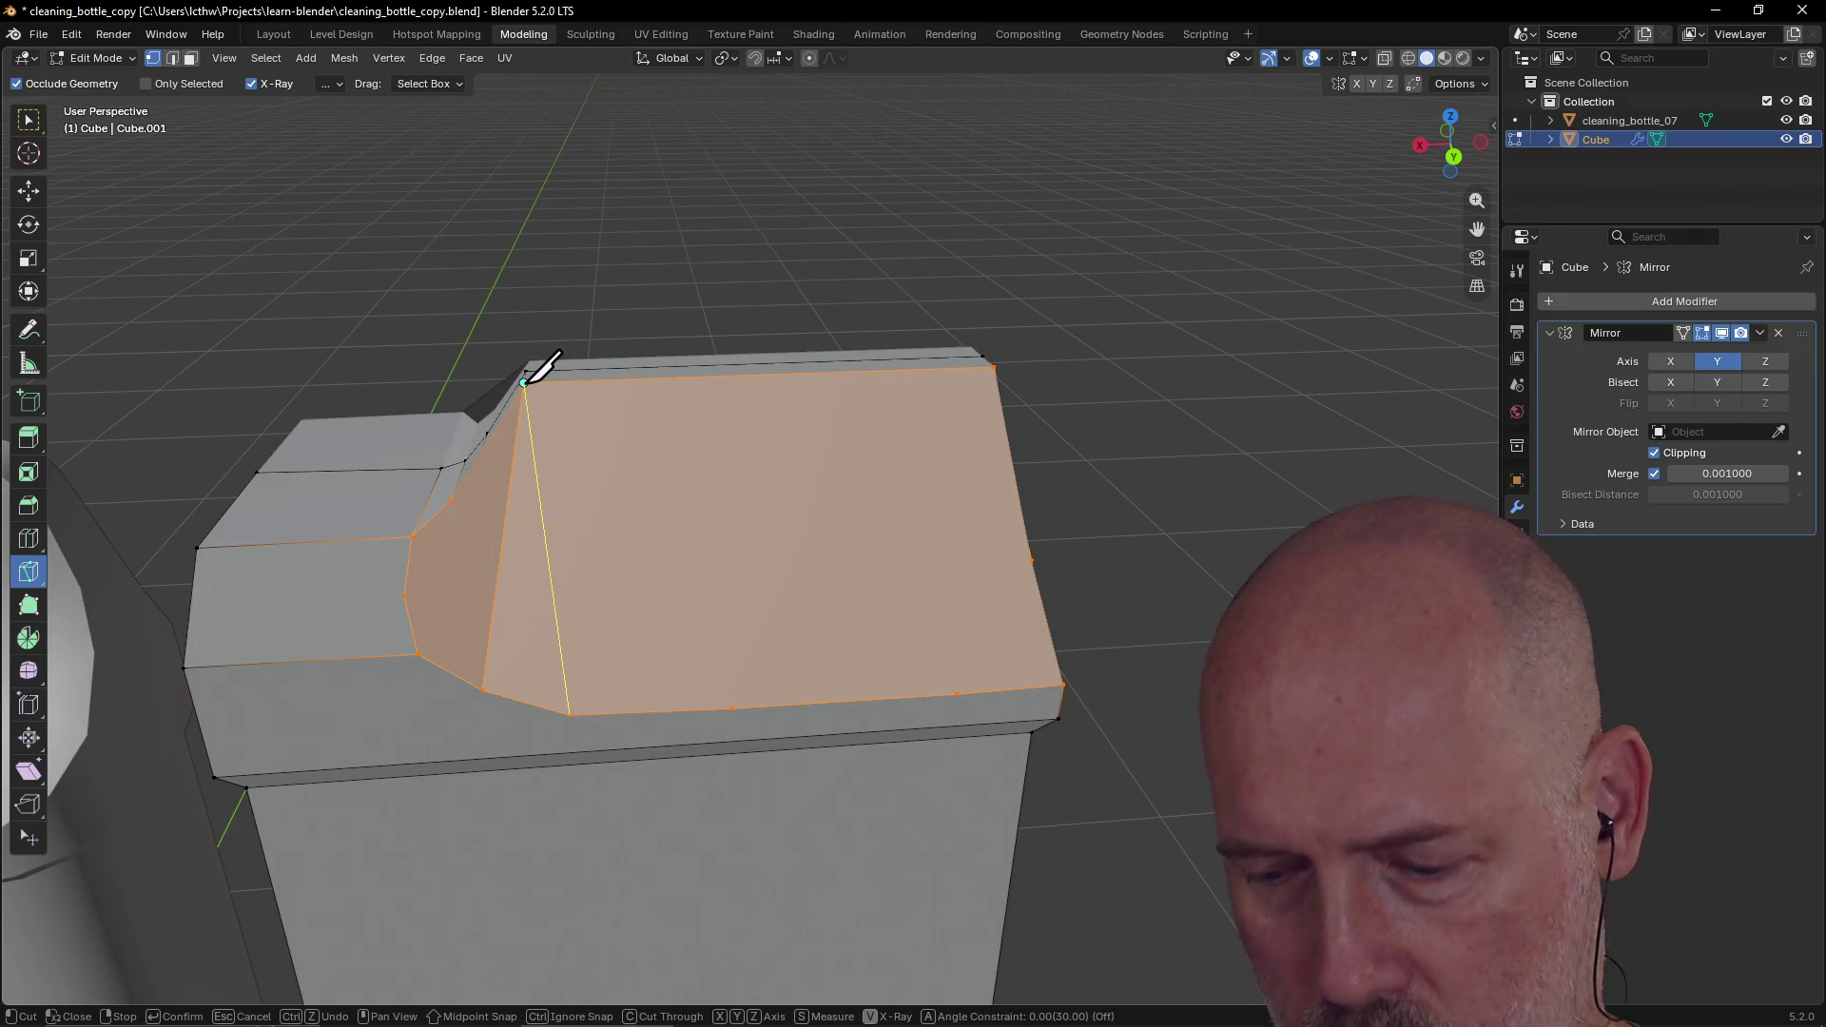
key("Return")
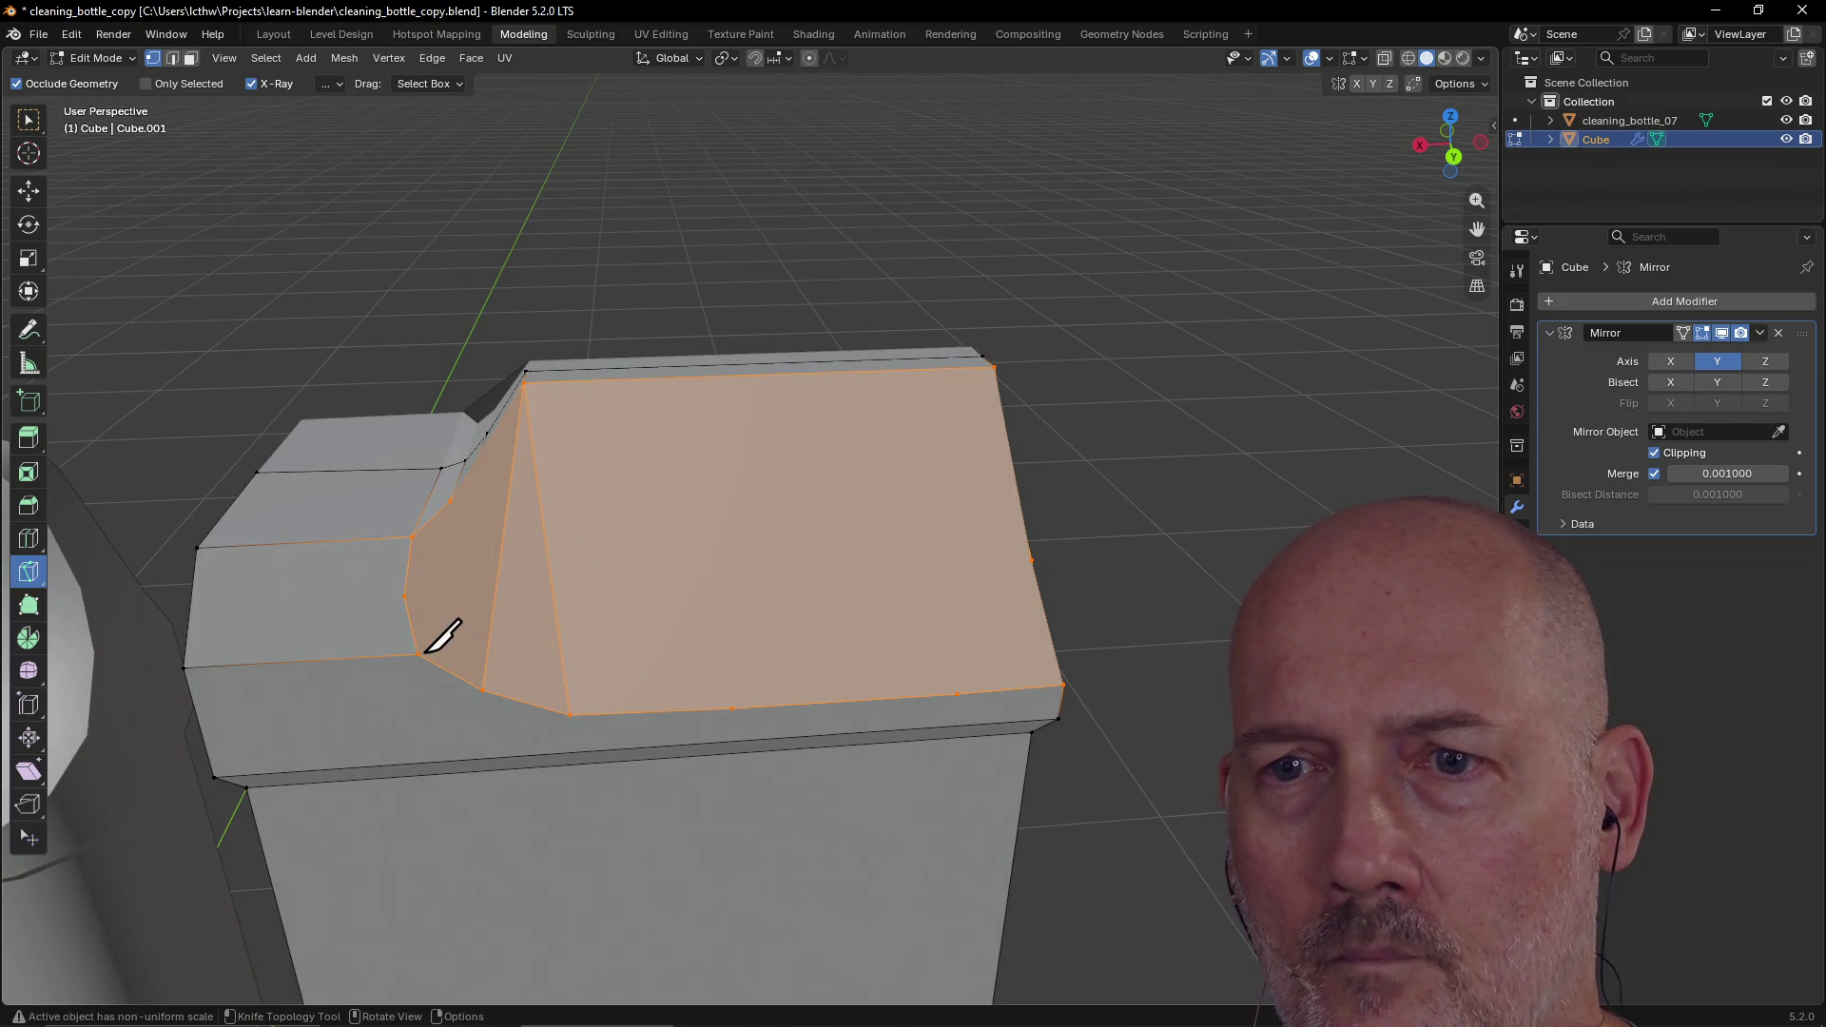
left_click(419, 654)
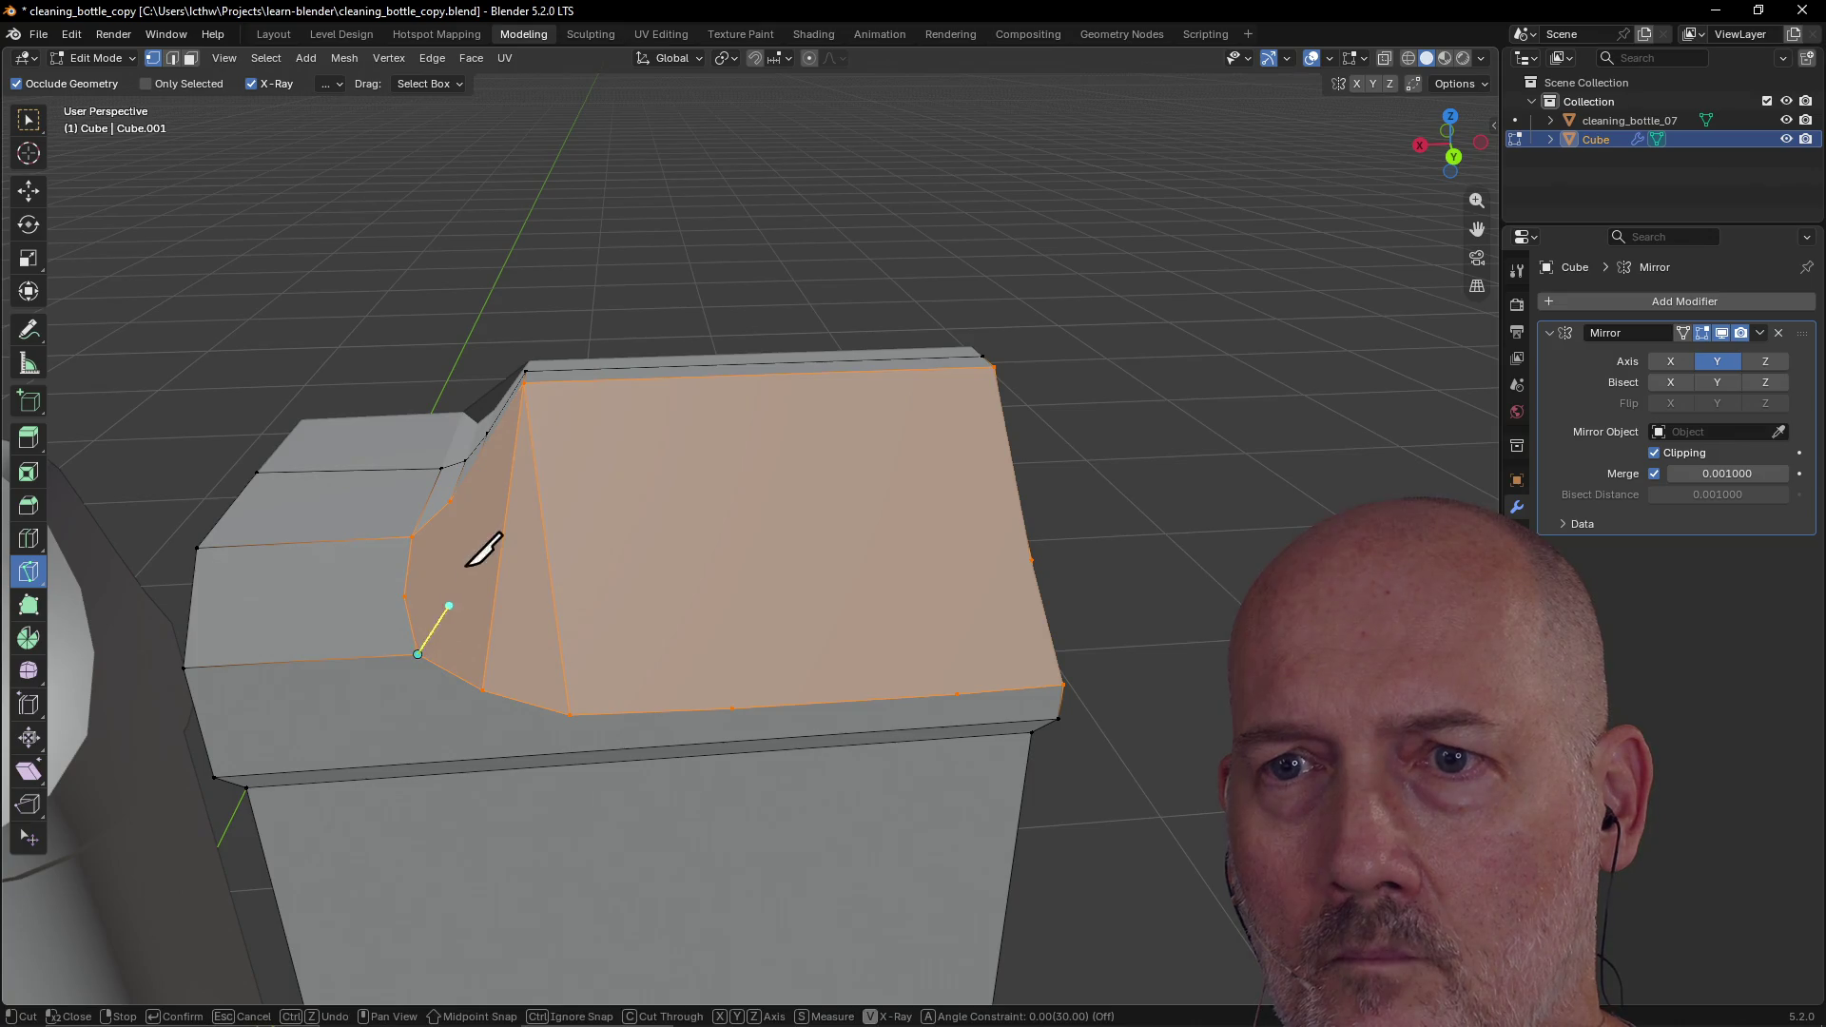
left_click(450, 501)
key("Return")
Step: Make three knife cuts from the shoulder's right edge across to its left vertices, forming bands
mouse_move(459, 624)
middle_mouse_down()
mouse_move(453, 600)
mouse_move(273, 616)
mouse_move(253, 599)
mouse_move(477, 597)
mouse_move(330, 595)
mouse_move(454, 608)
mouse_move(411, 605)
mouse_move(579, 591)
mouse_move(453, 571)
mouse_move(672, 607)
mouse_move(574, 591)
mouse_move(599, 632)
middle_mouse_up()
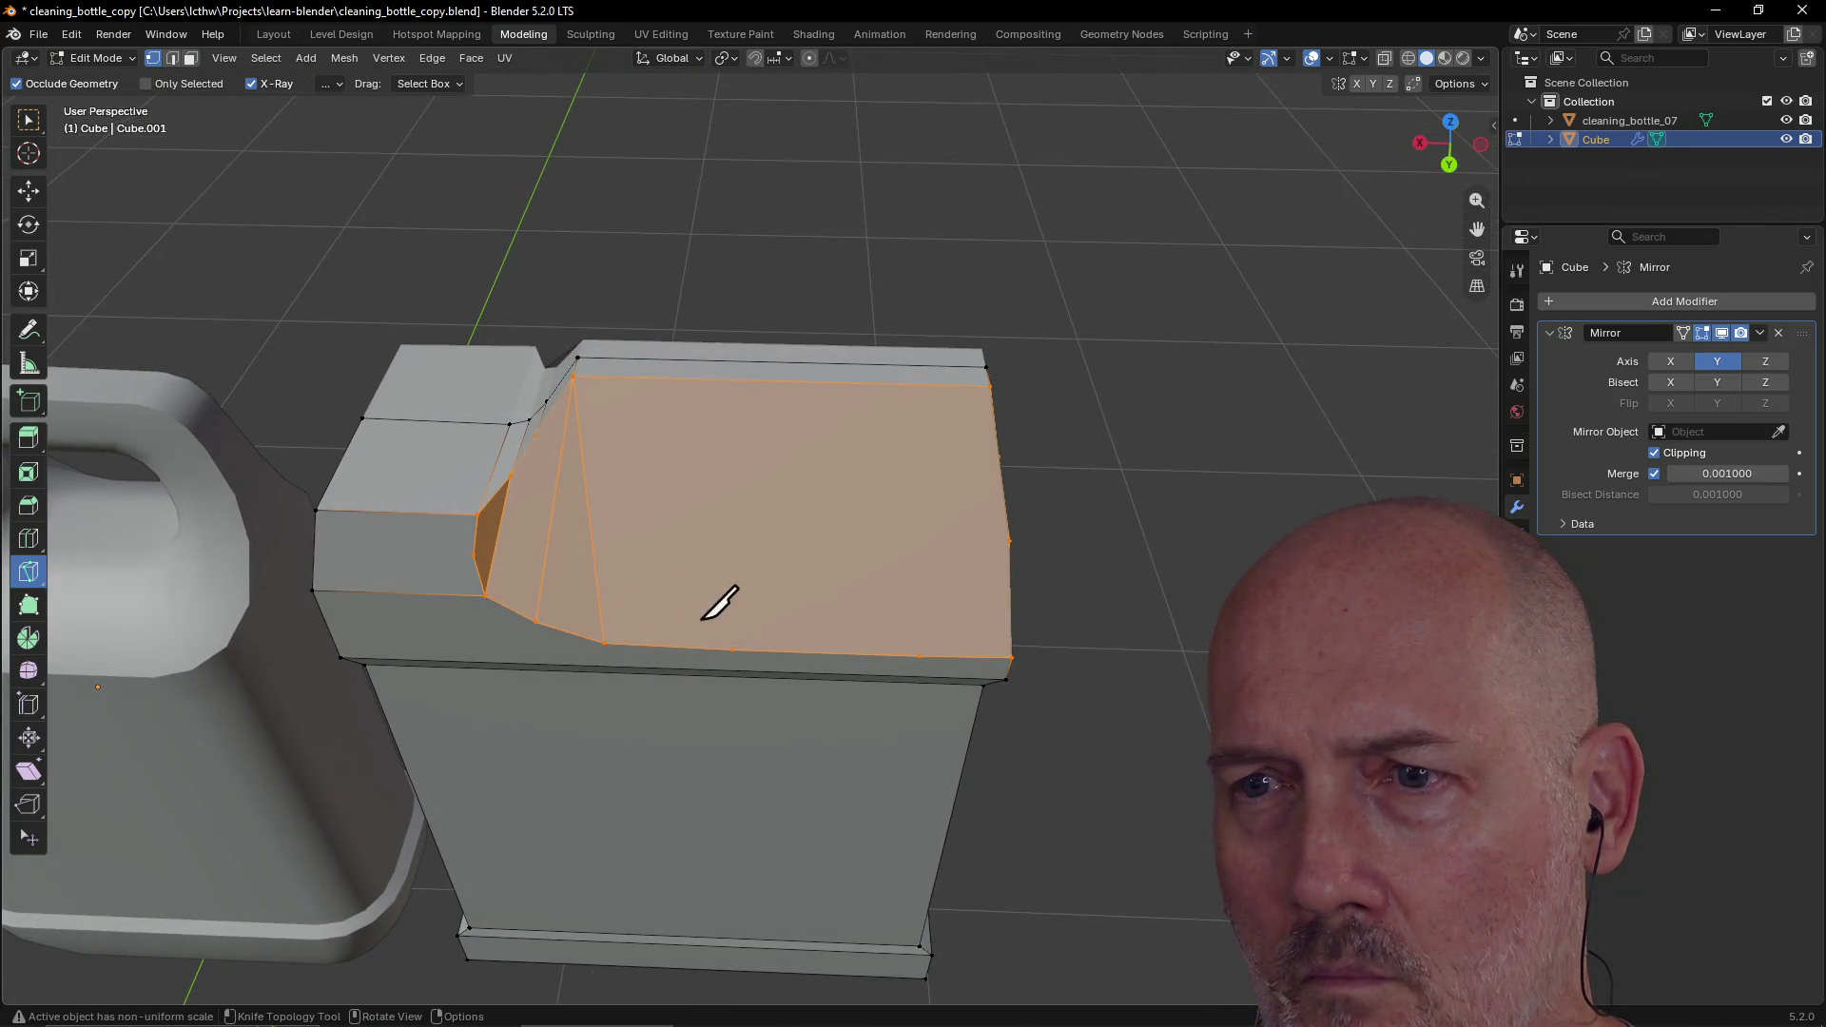
mouse_move(1010, 556)
middle_mouse_down()
mouse_move(795, 497)
mouse_move(948, 523)
middle_mouse_up()
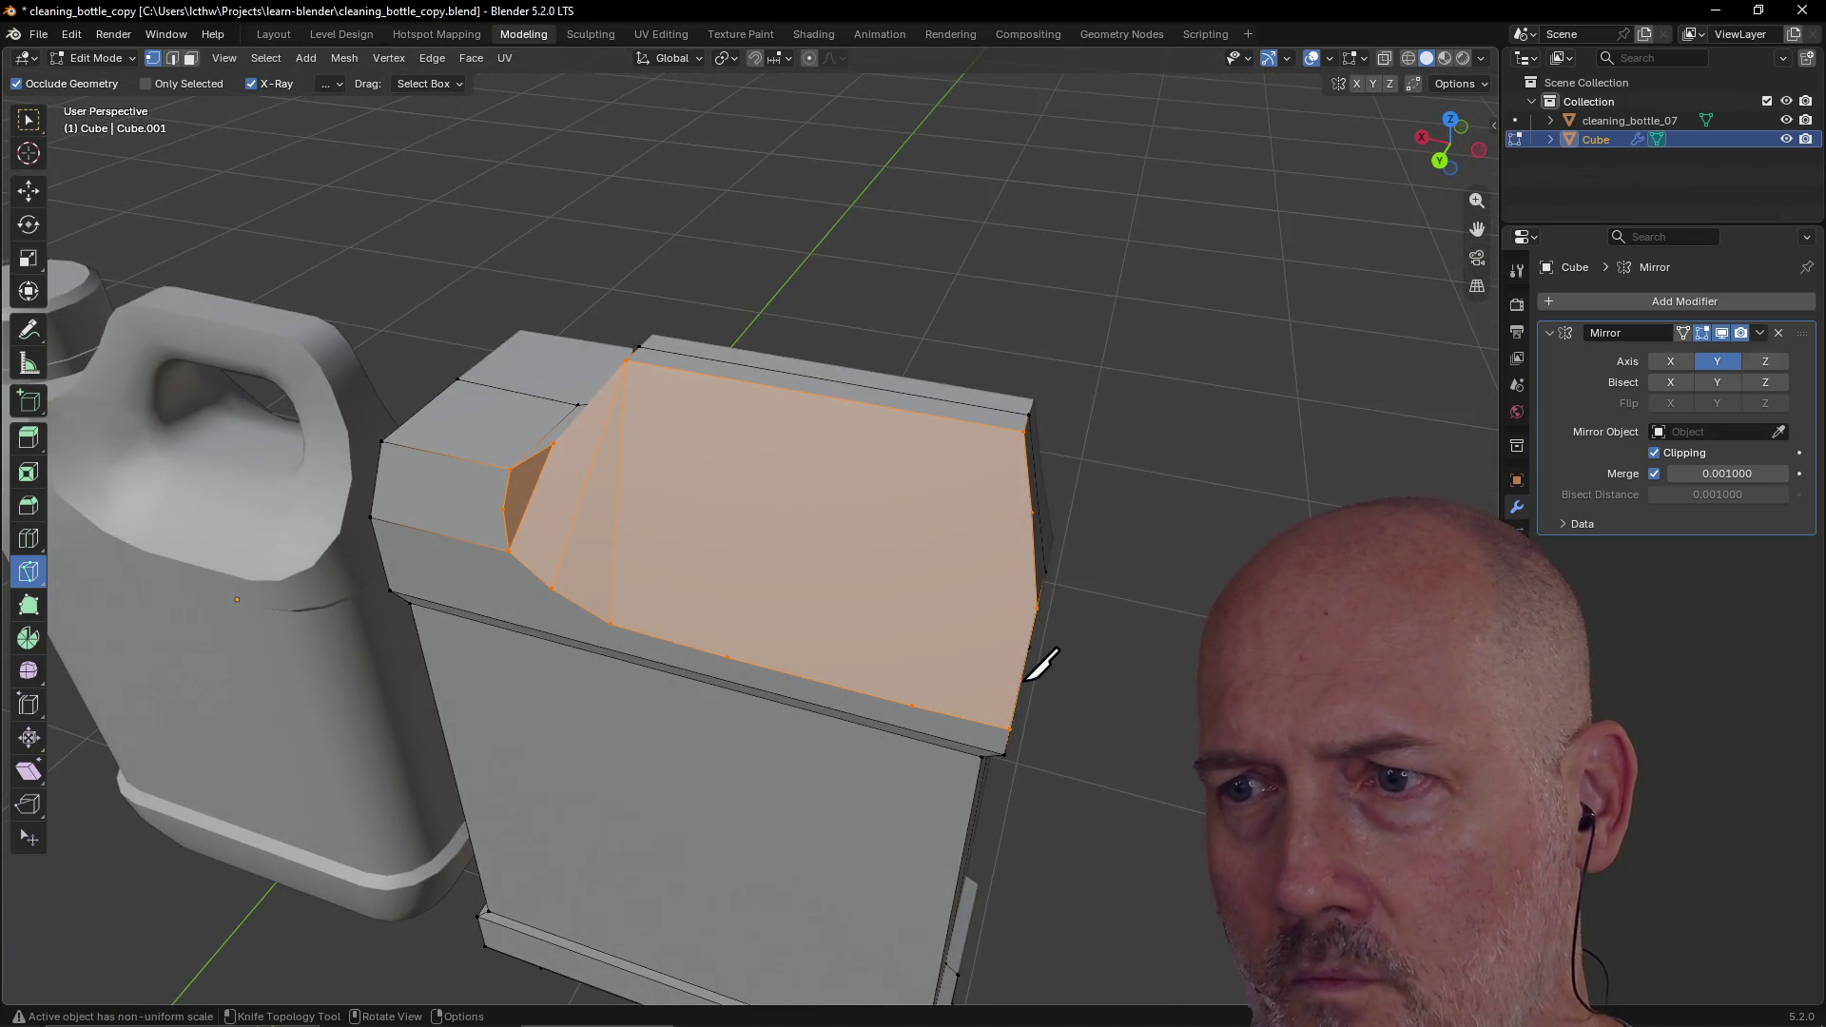
mouse_move(1038, 669)
middle_mouse_down()
mouse_move(1011, 641)
mouse_move(1039, 740)
middle_mouse_up()
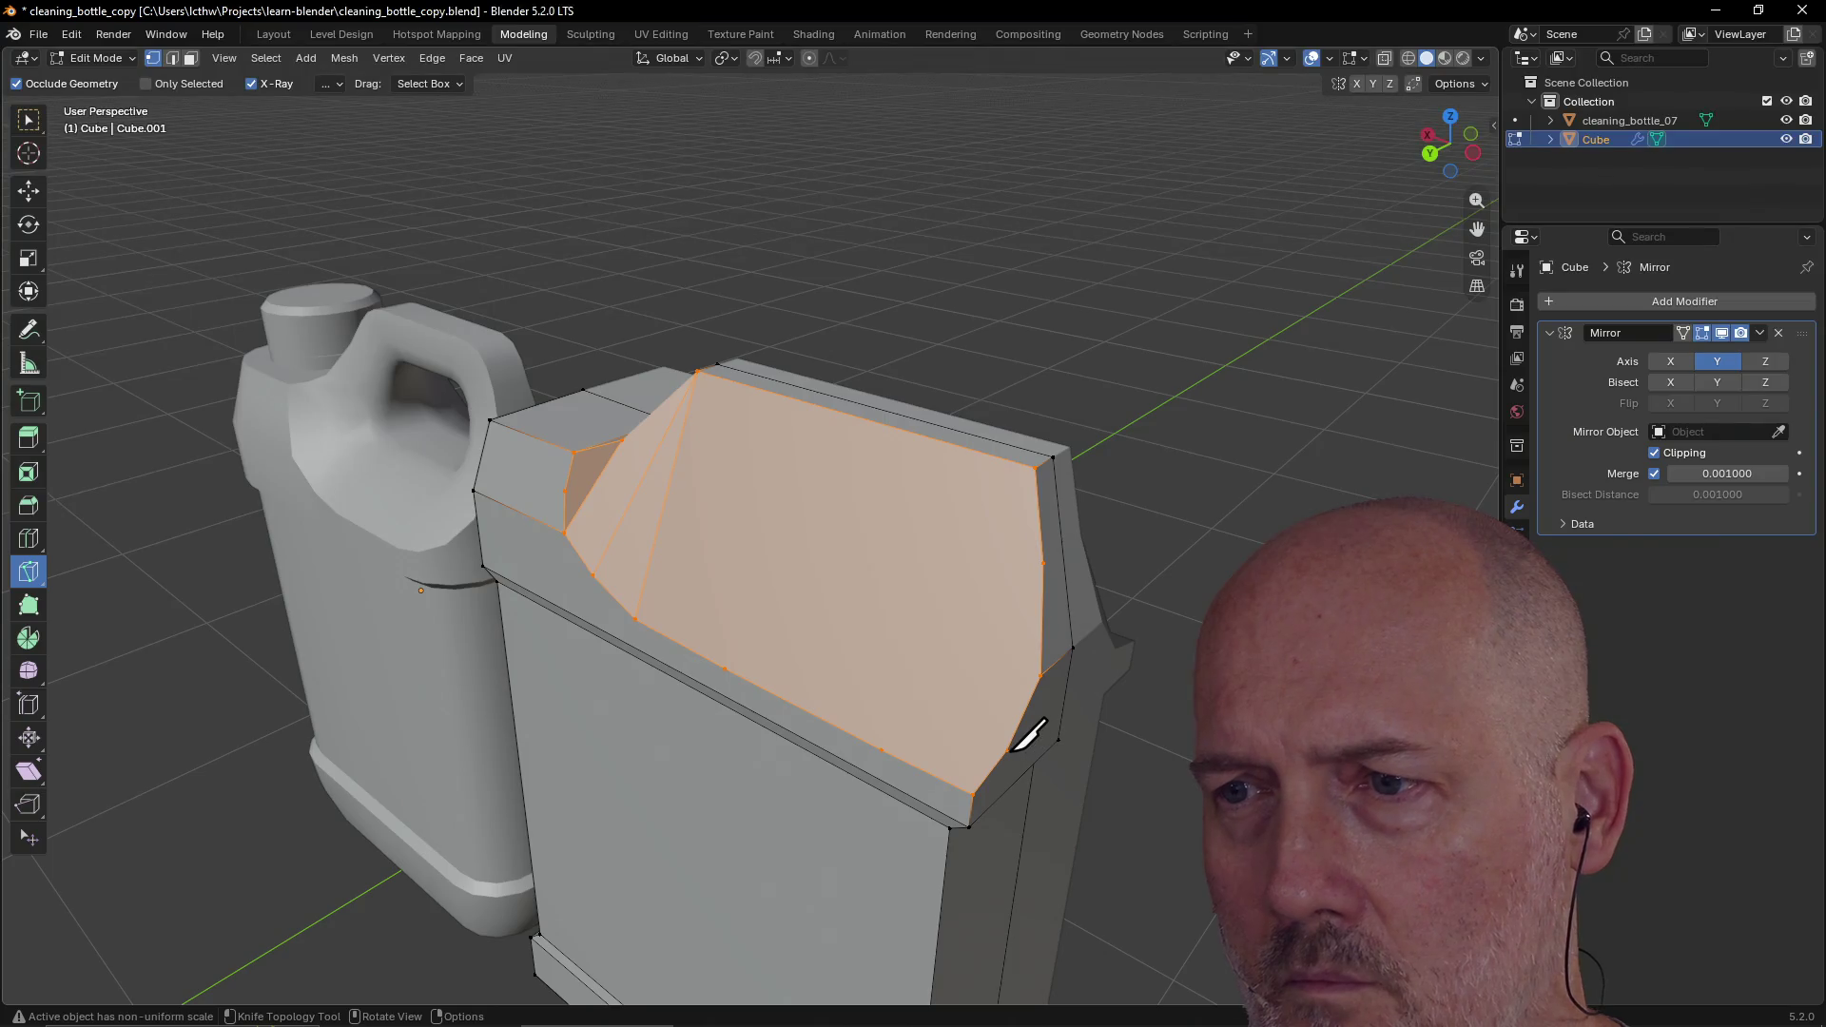
left_click(1006, 750)
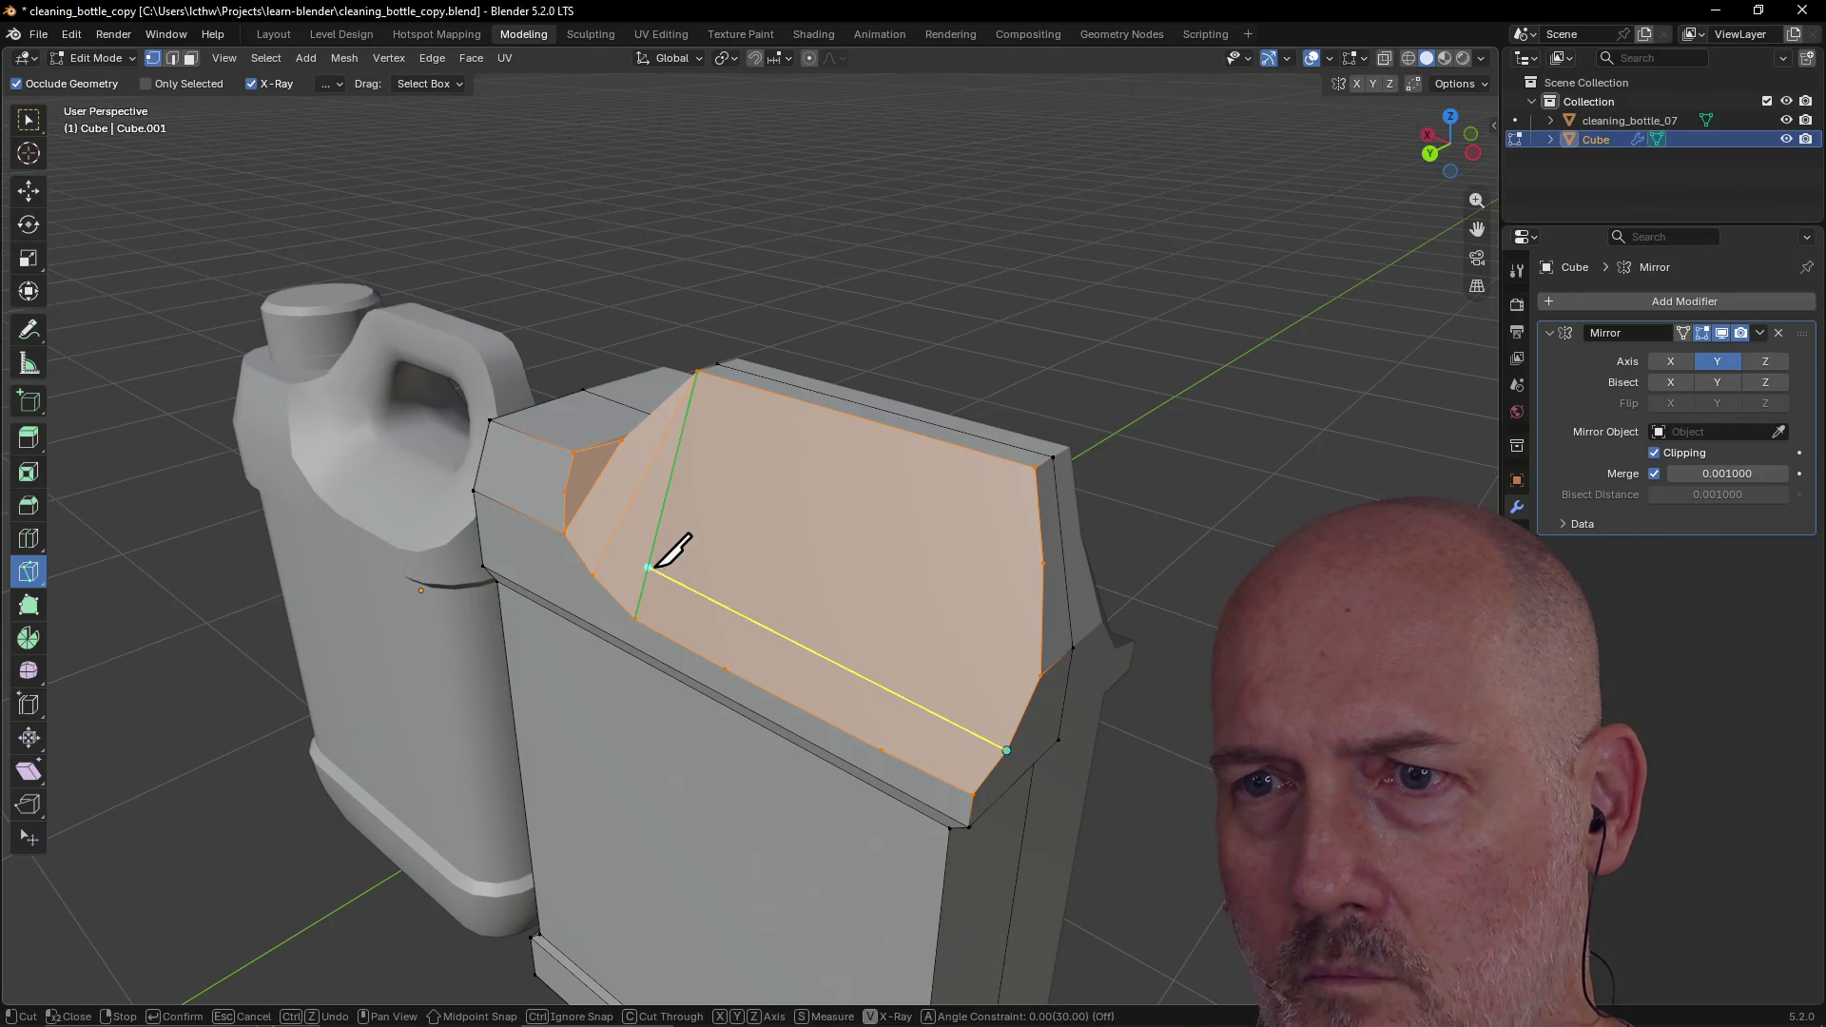
left_click(647, 573)
key("Return")
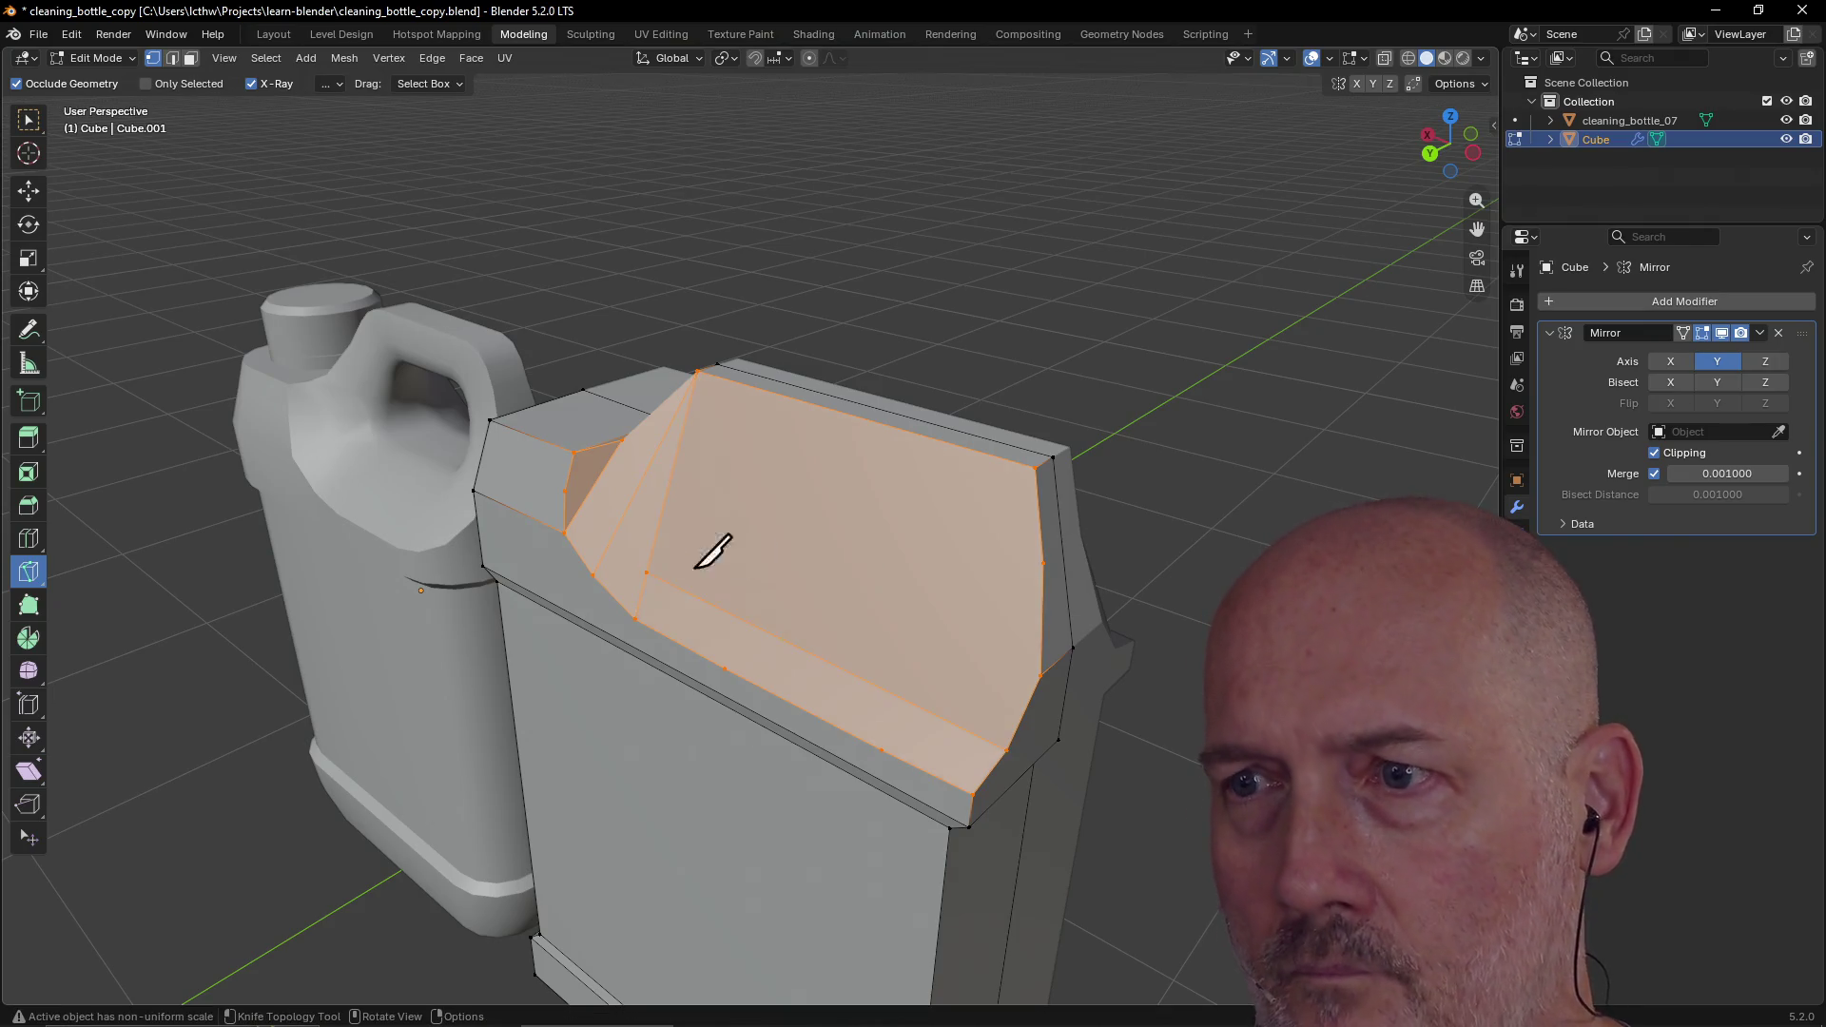
left_click(1042, 674)
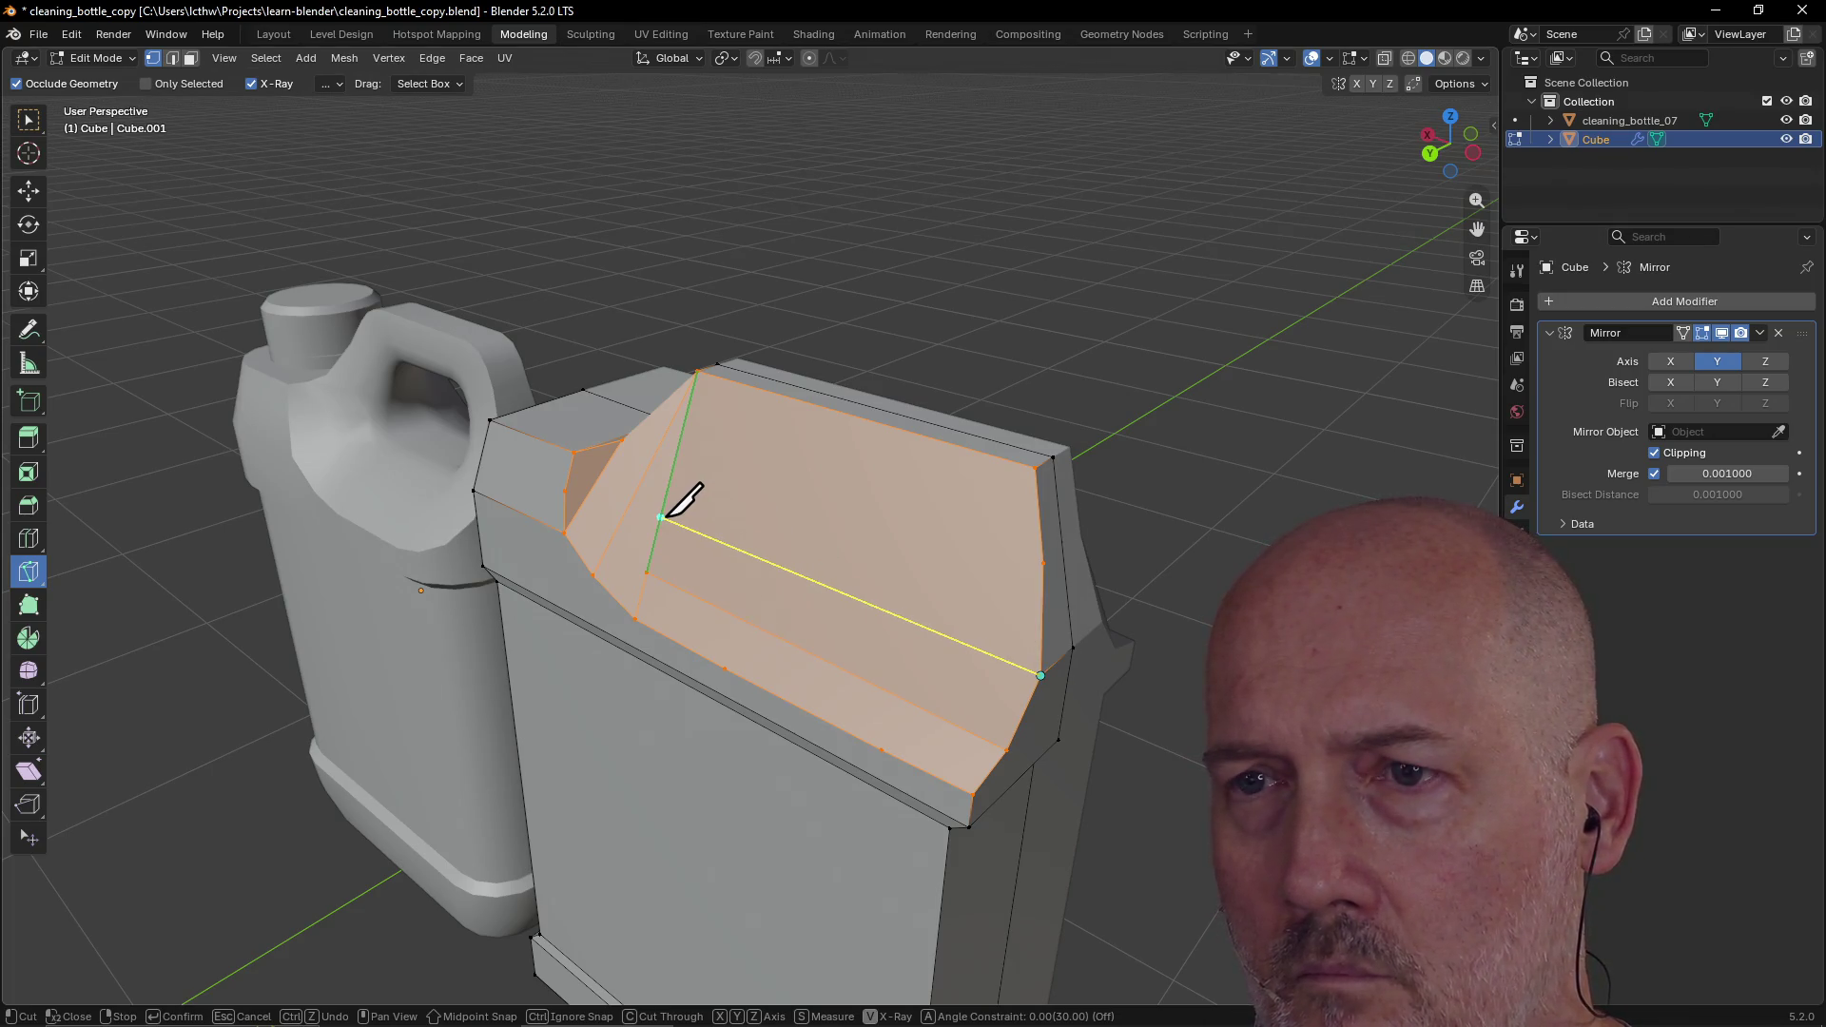
left_click(662, 517)
key("Return")
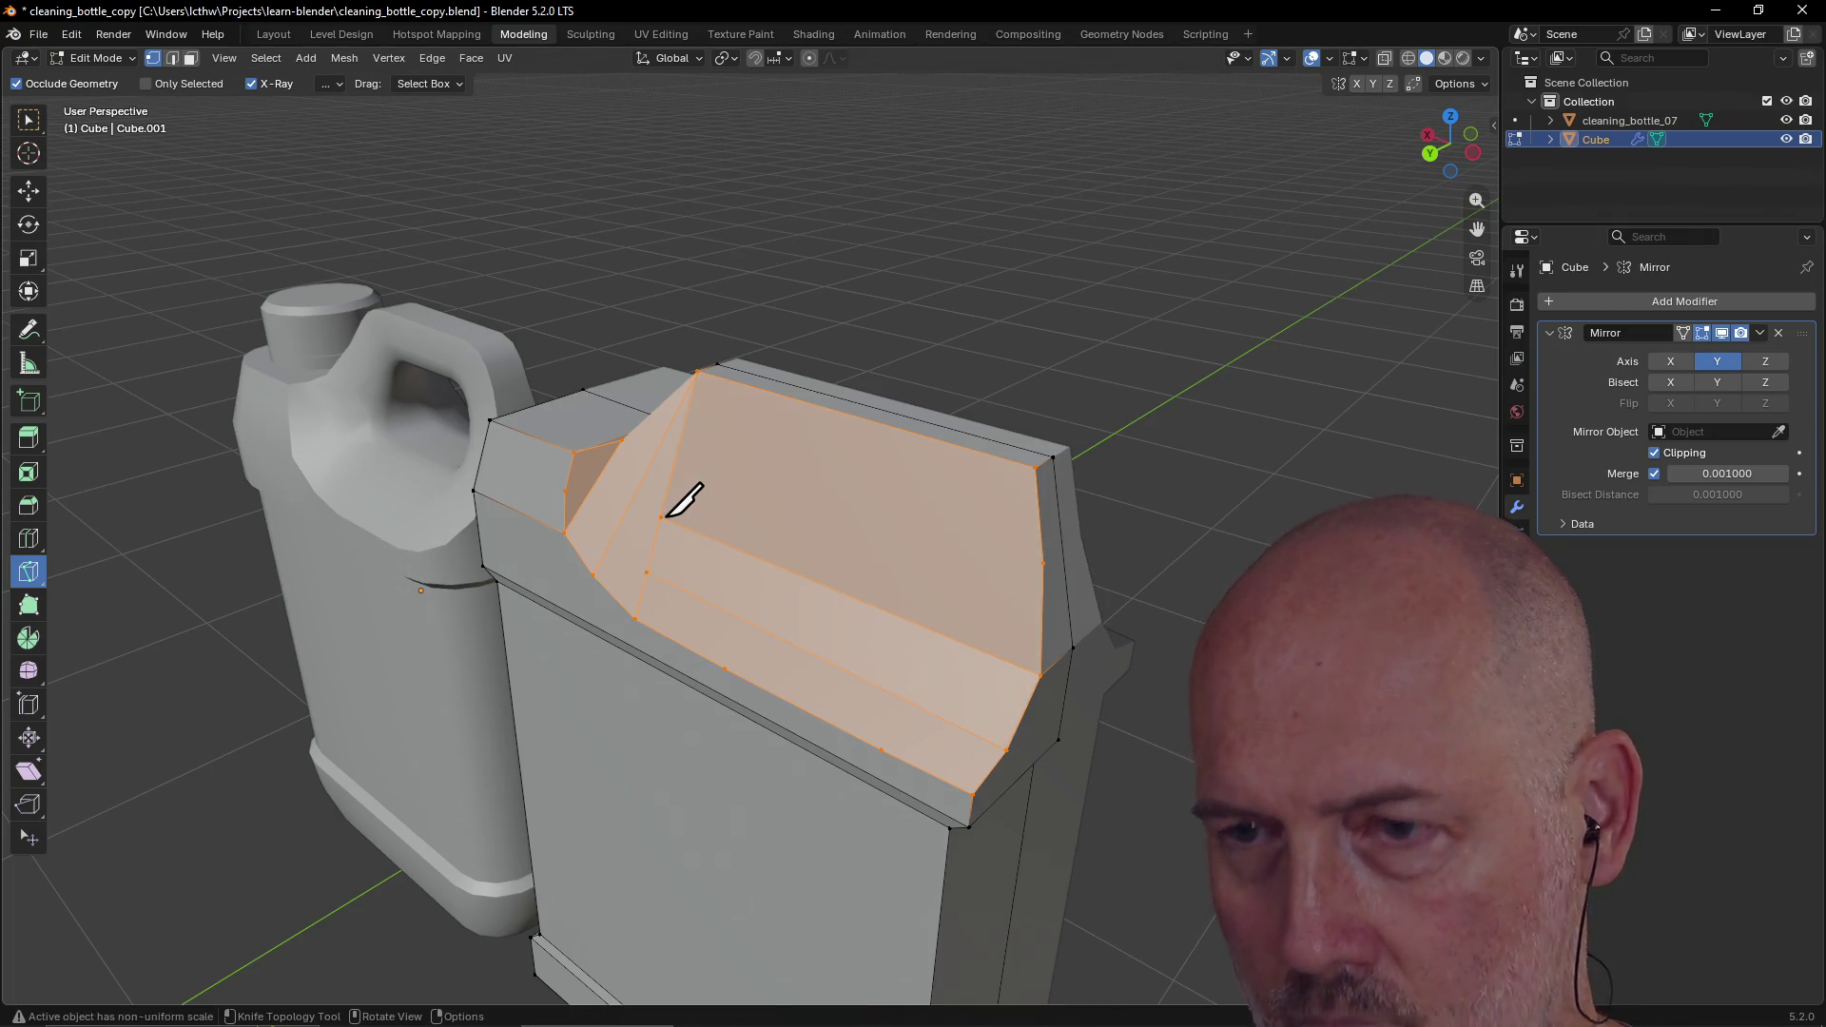
left_click(1045, 562)
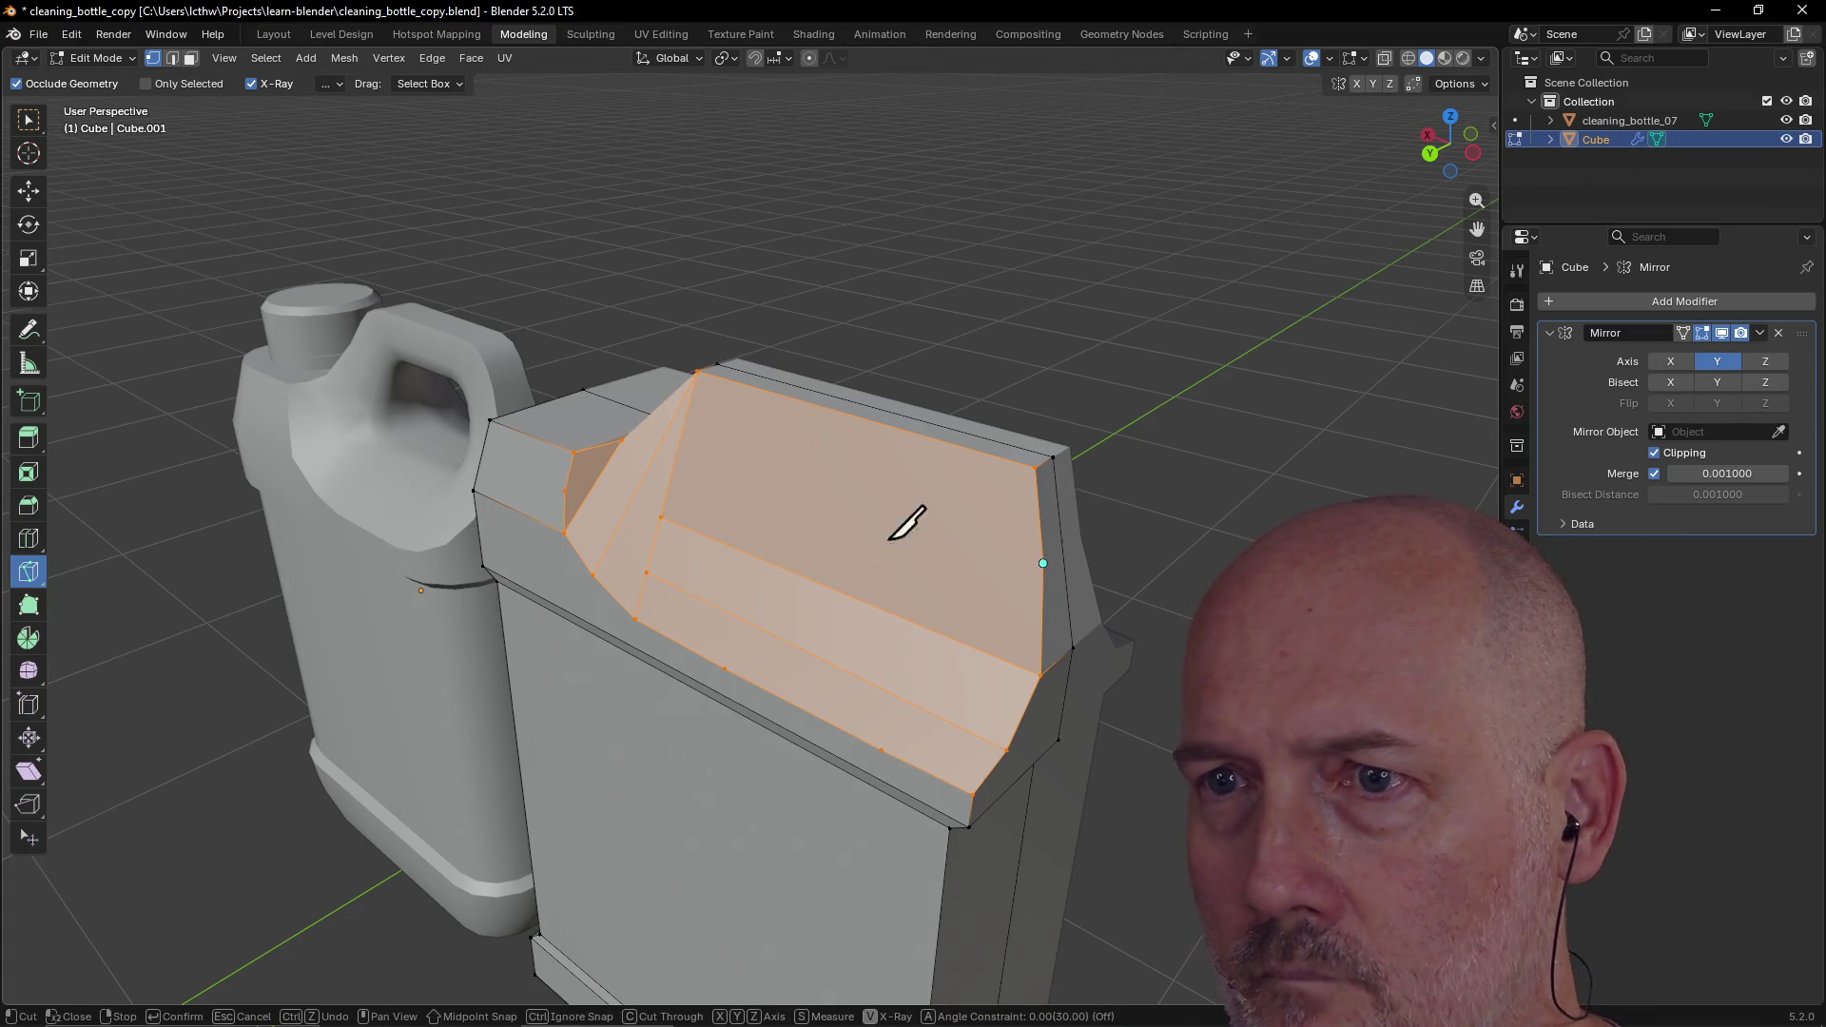
left_click(677, 452)
key("Return")
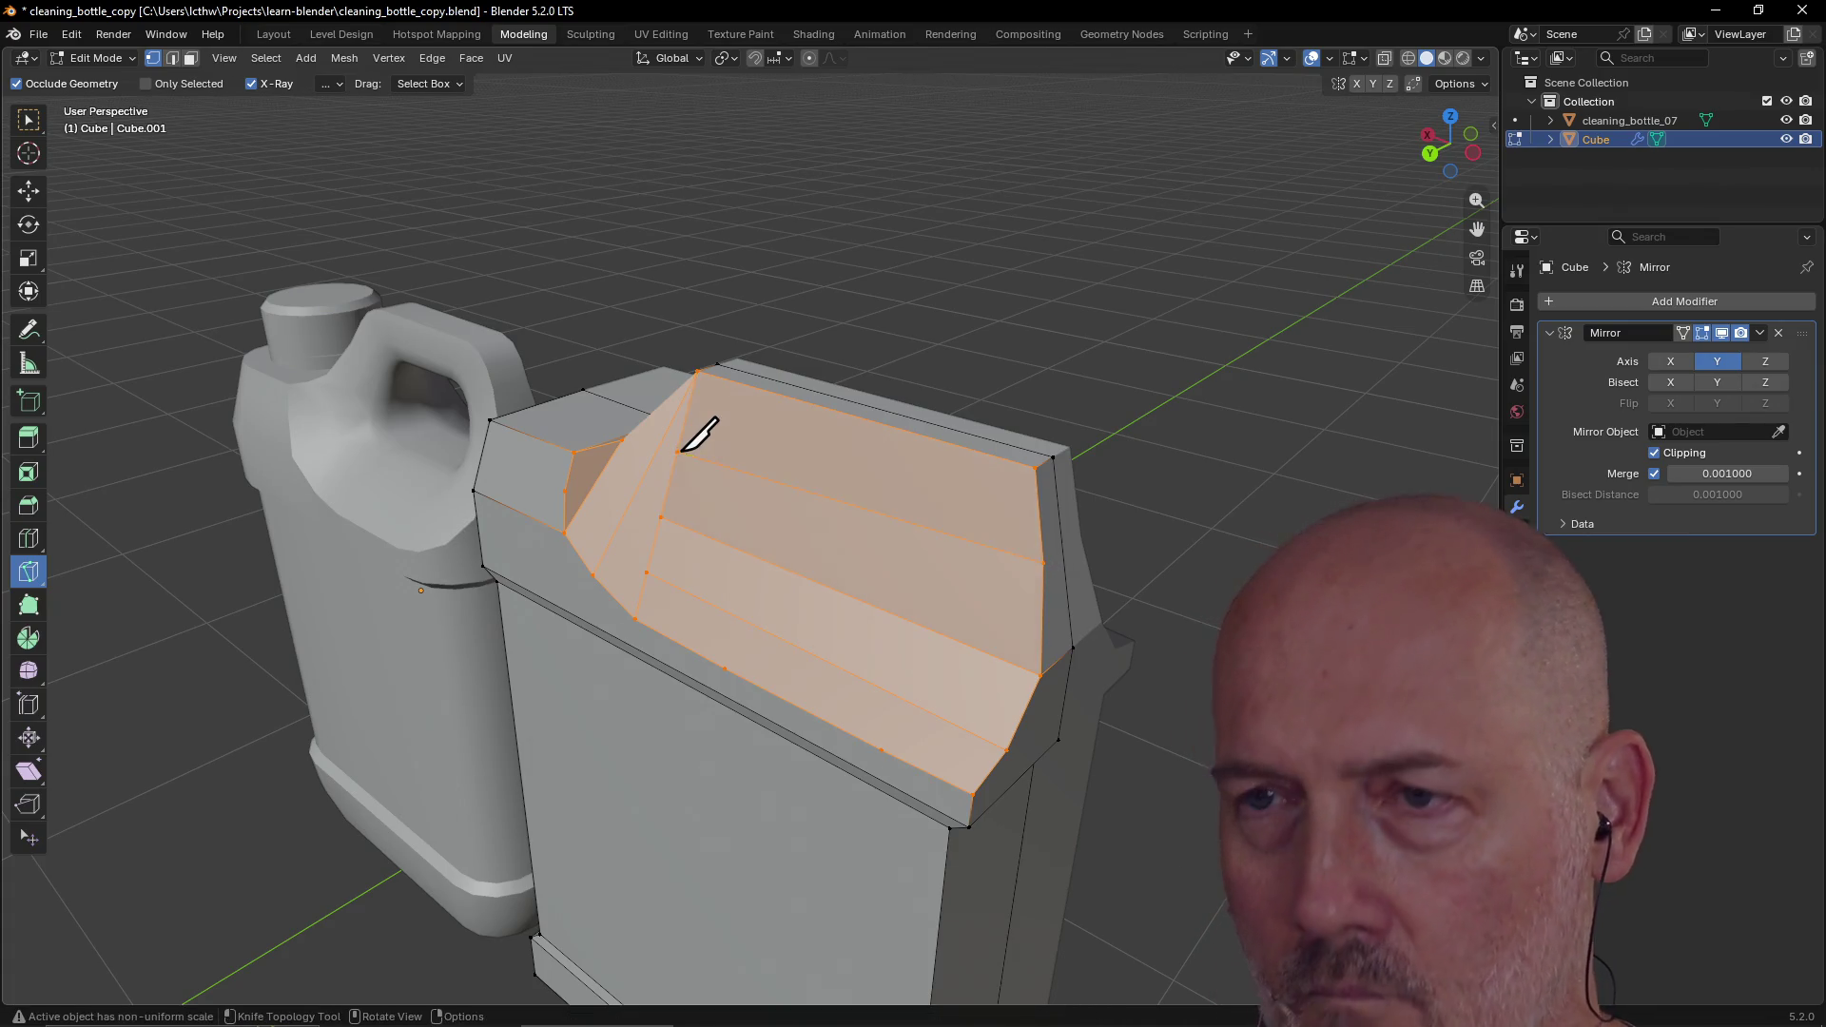
mouse_move(824, 275)
middle_mouse_down()
mouse_move(938, 327)
mouse_move(1028, 306)
mouse_move(888, 225)
mouse_move(758, 251)
mouse_move(669, 412)
mouse_move(575, 424)
mouse_move(746, 396)
mouse_move(913, 317)
middle_mouse_up()
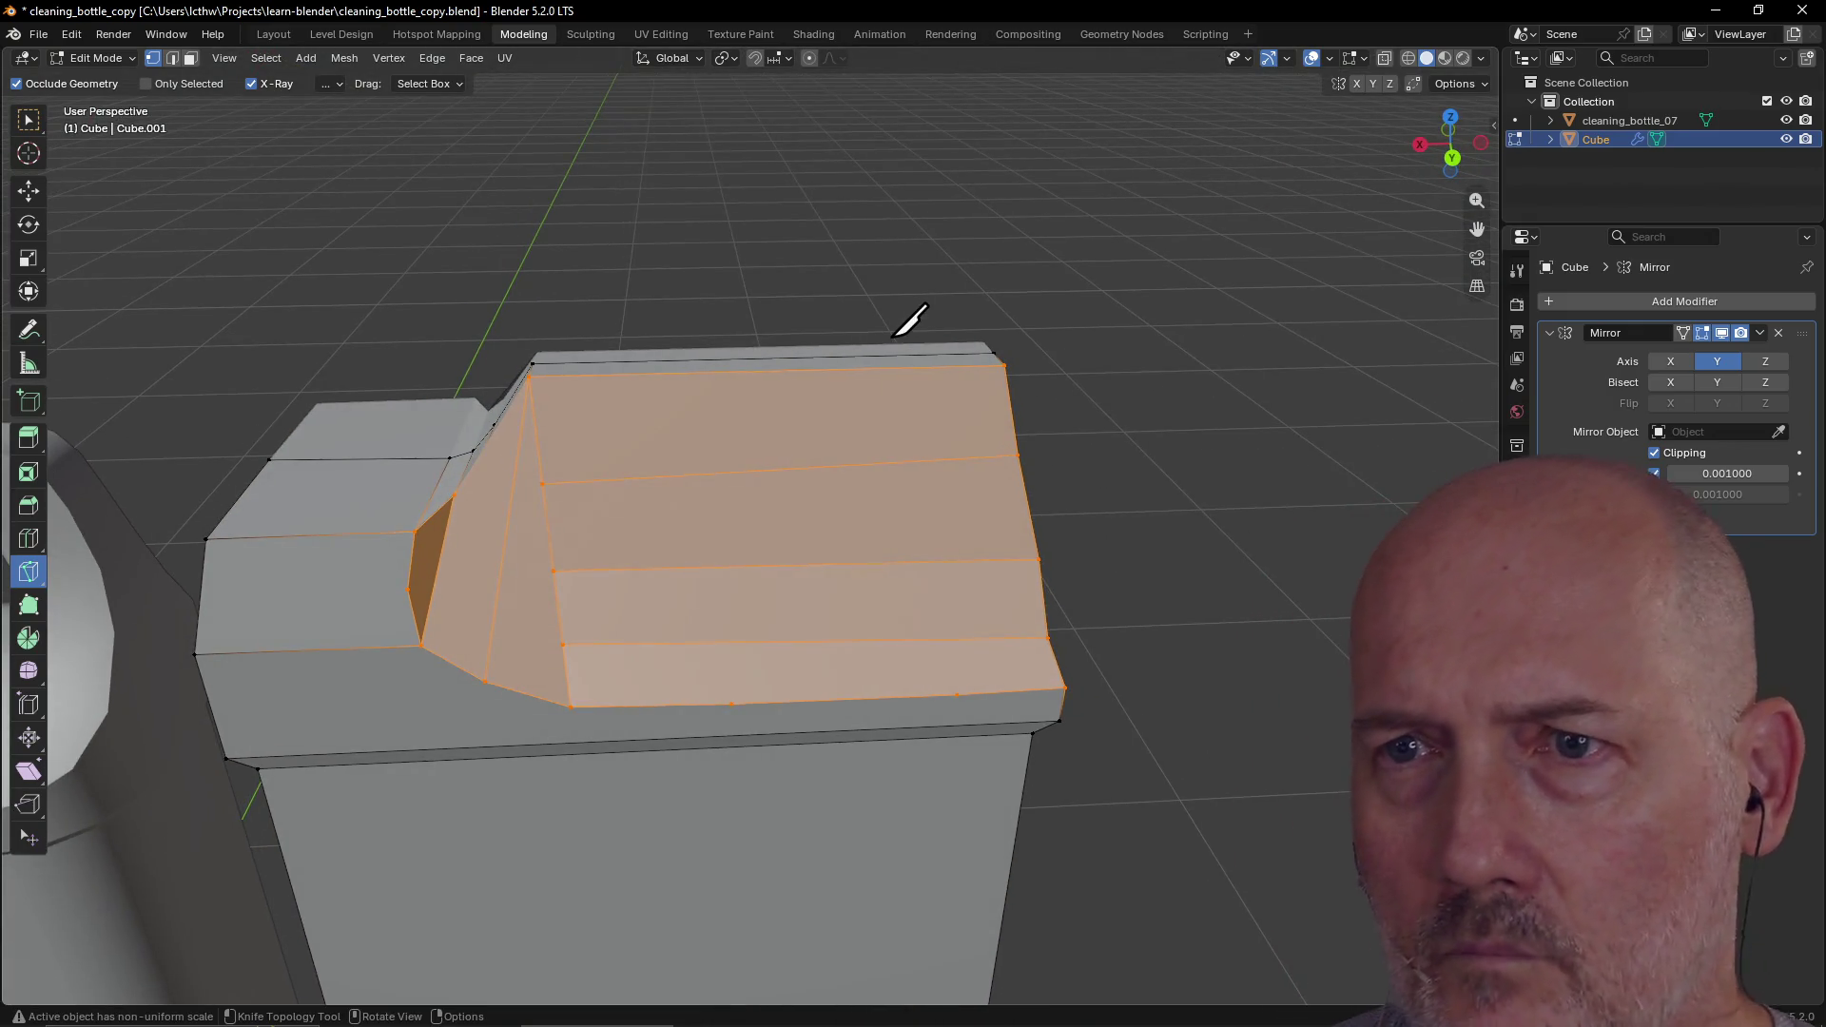
mouse_move(634, 401)
middle_mouse_down()
mouse_move(604, 432)
mouse_move(612, 460)
mouse_move(685, 473)
mouse_move(644, 459)
mouse_move(636, 480)
mouse_move(567, 477)
mouse_move(494, 428)
mouse_move(623, 455)
middle_mouse_up()
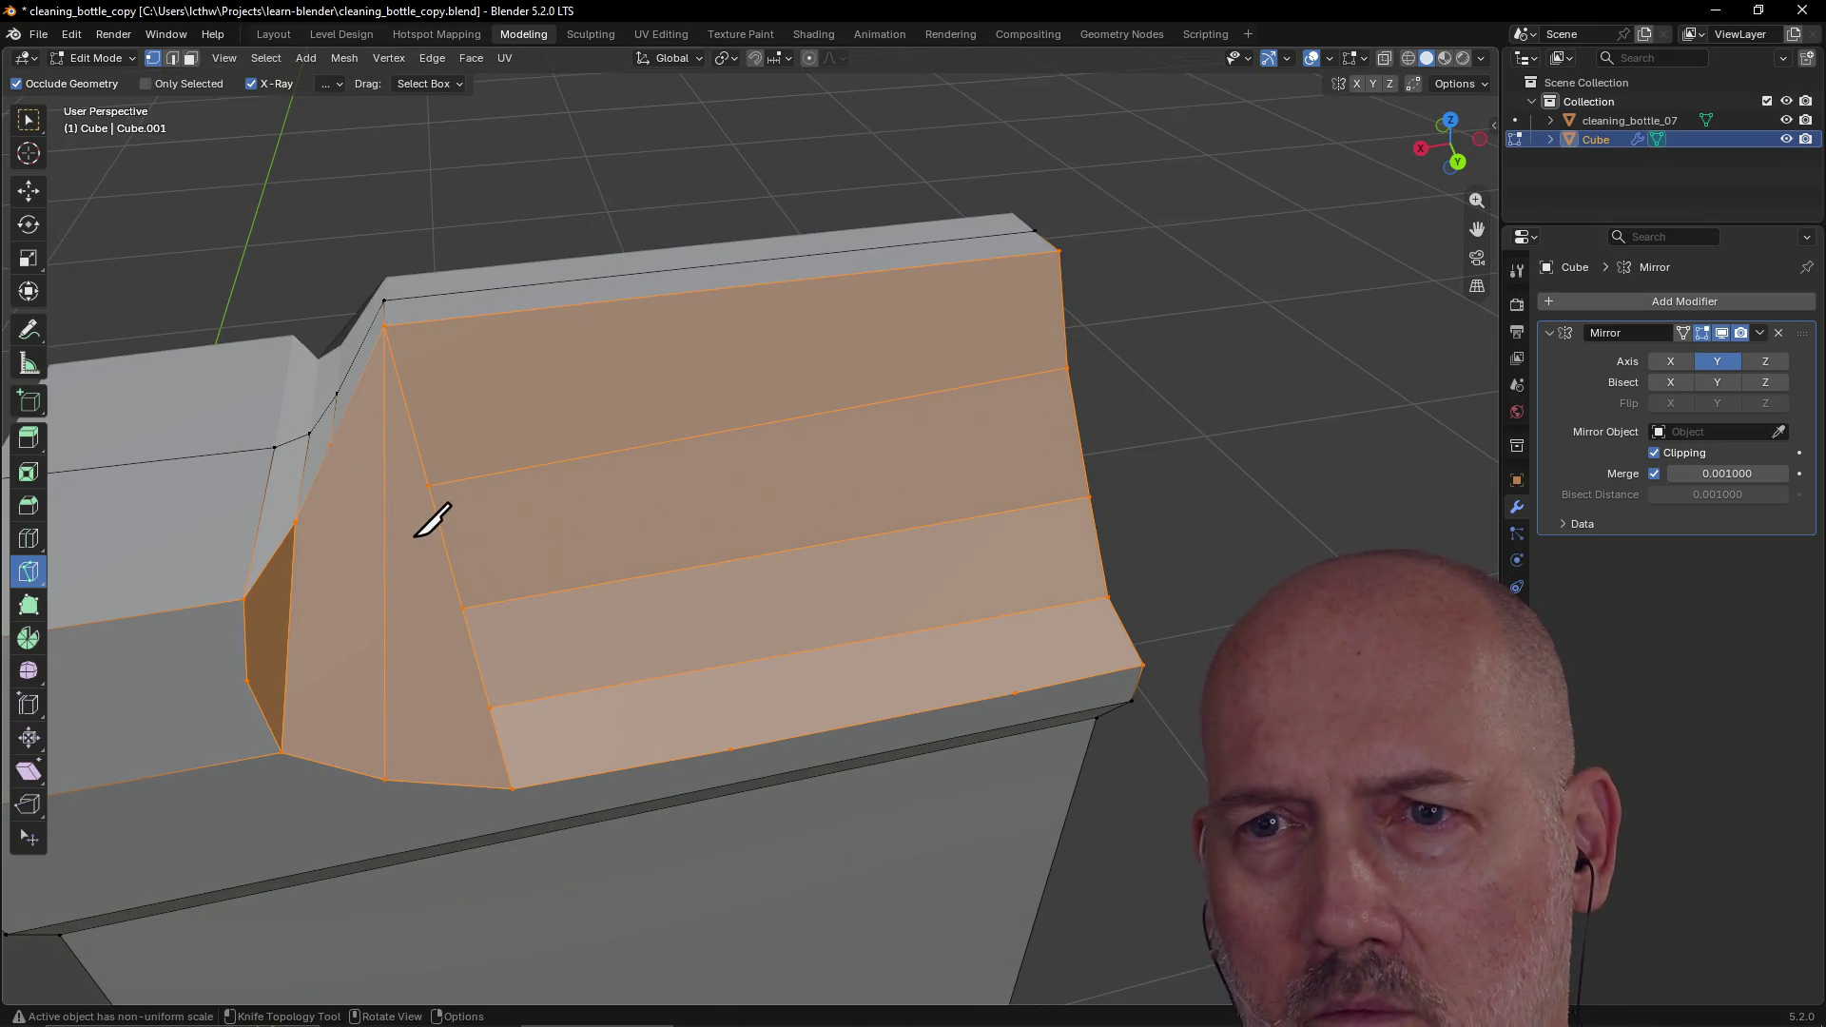
scroll(428, 522, "down", 2)
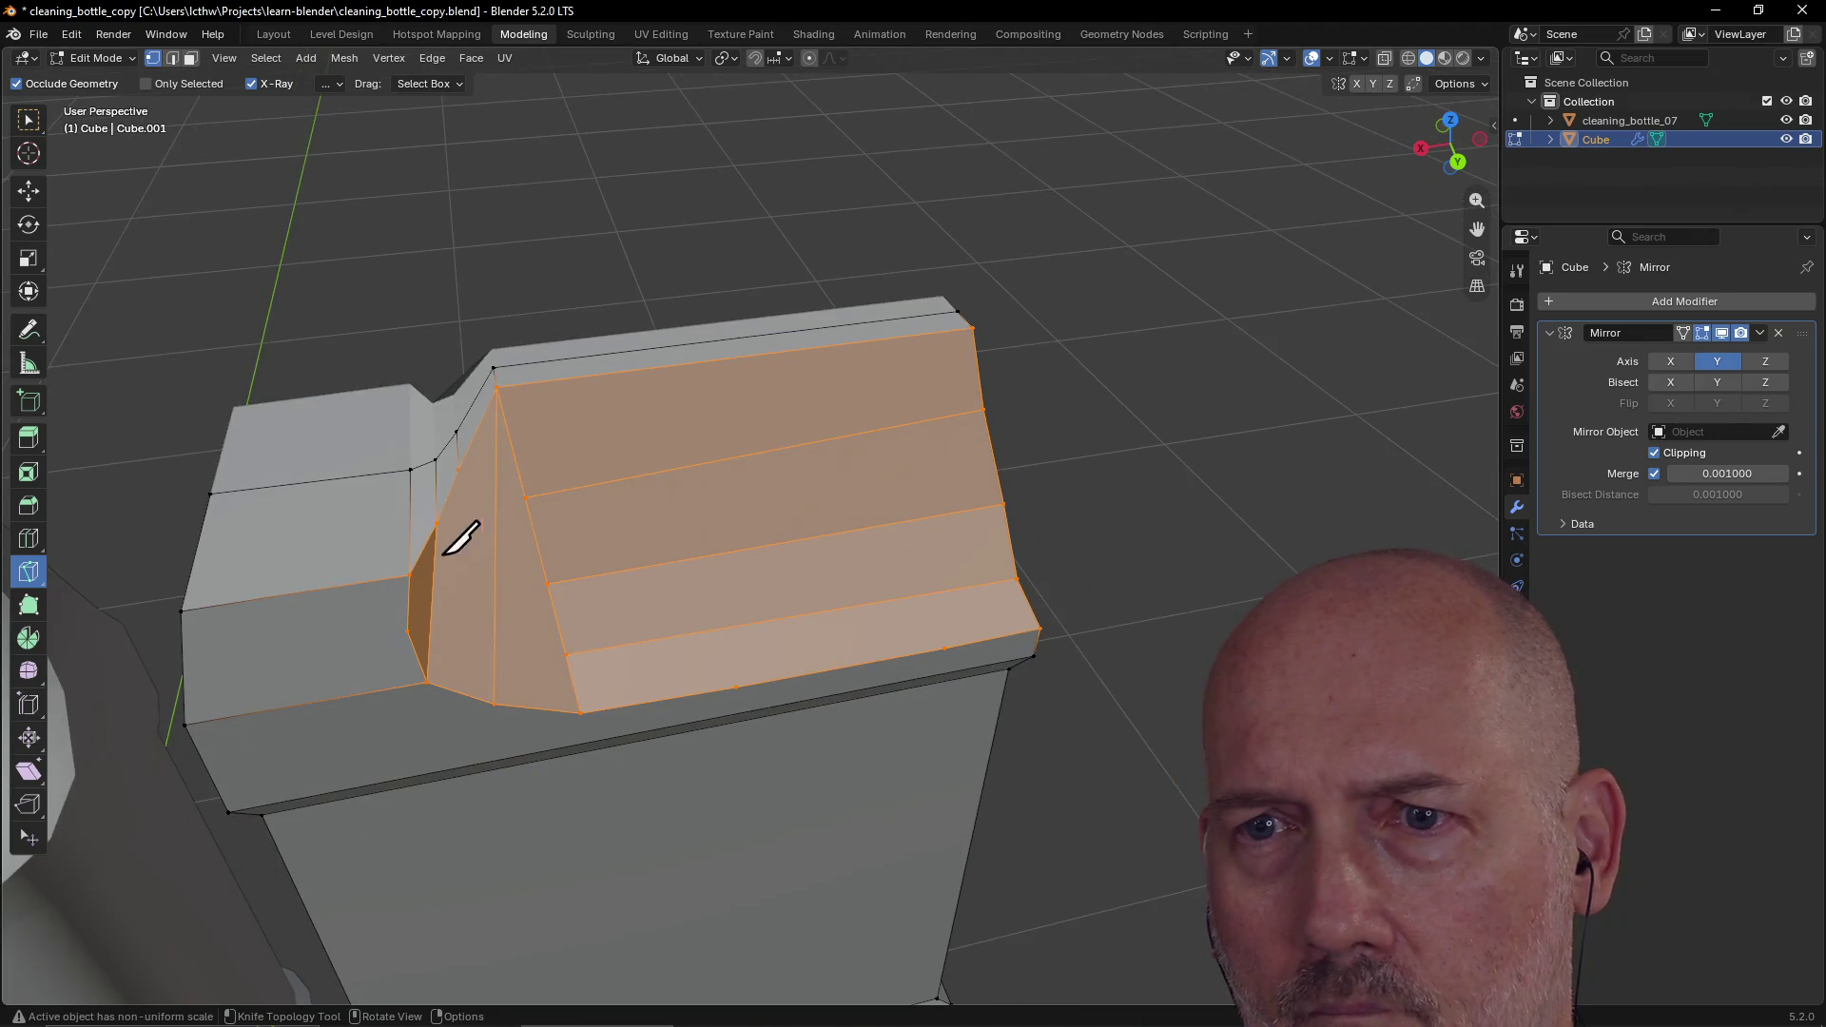
scroll(461, 538, "up", 2)
middle_click_drag(456, 542, 526, 526)
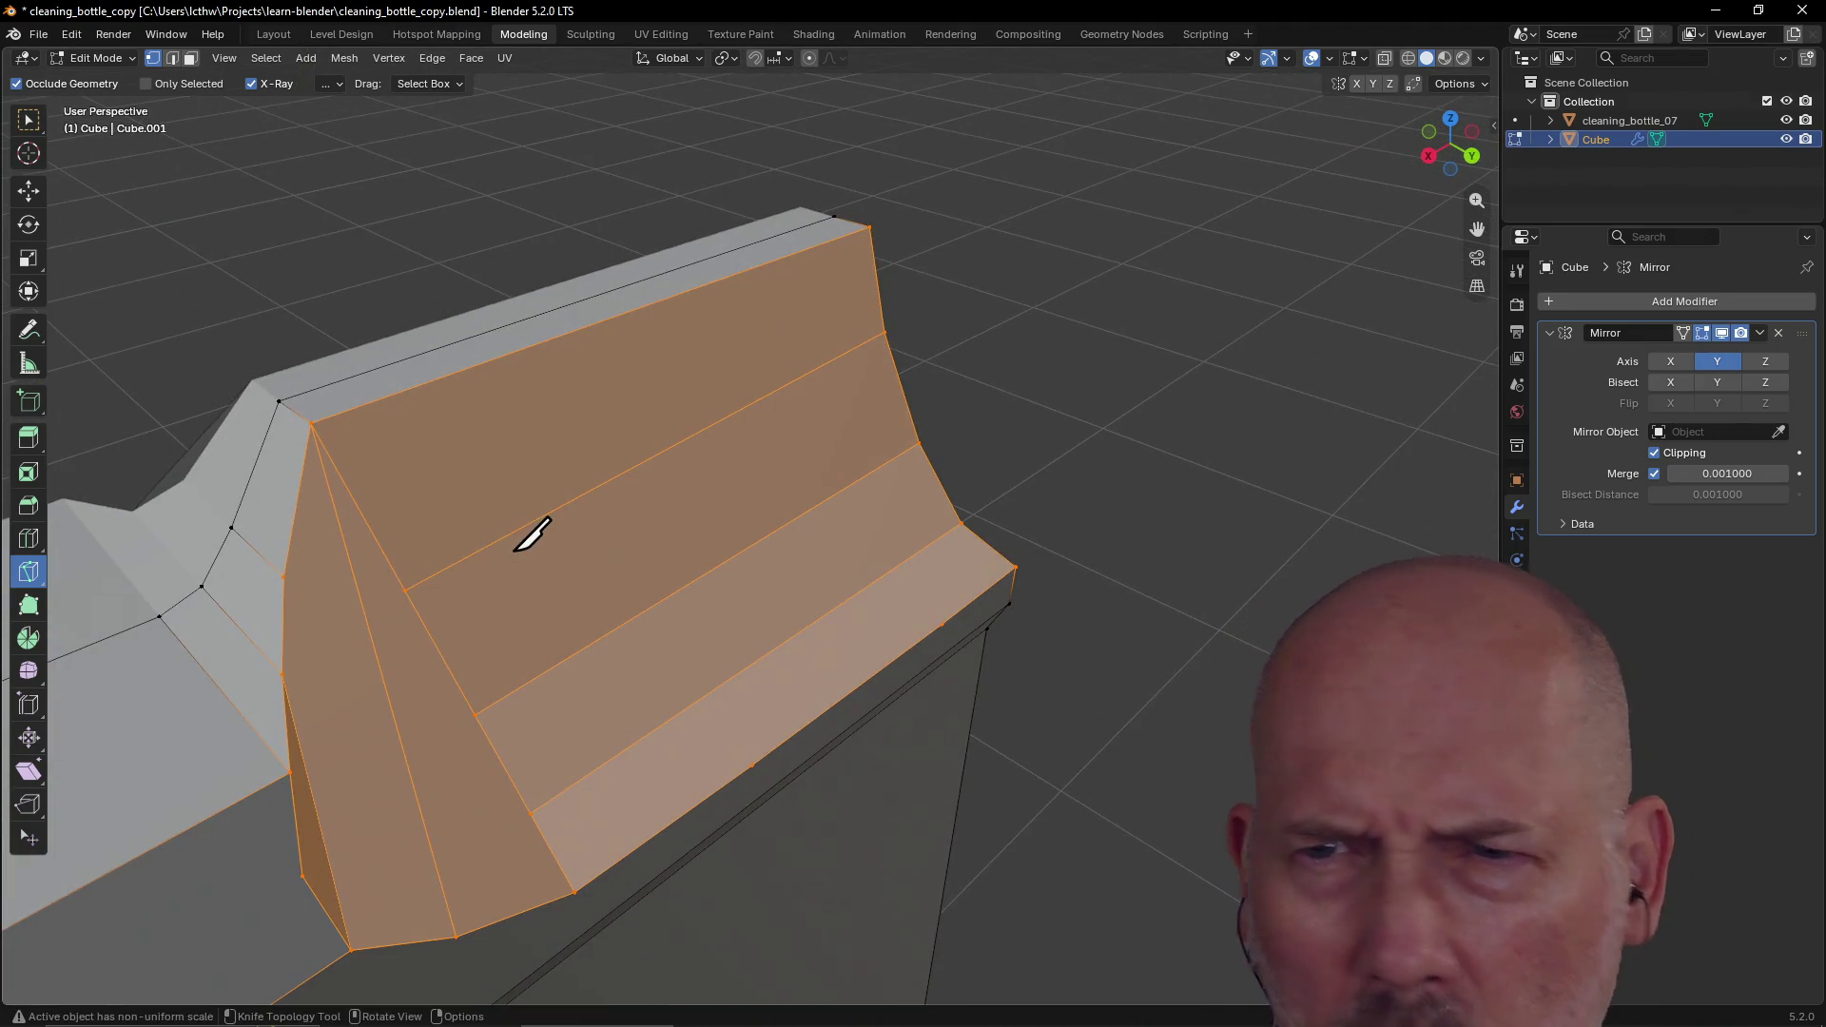
Step: In box select and edge mode, edge-slide the shoulder side's diagonal edge to a new position
left_click(28, 121)
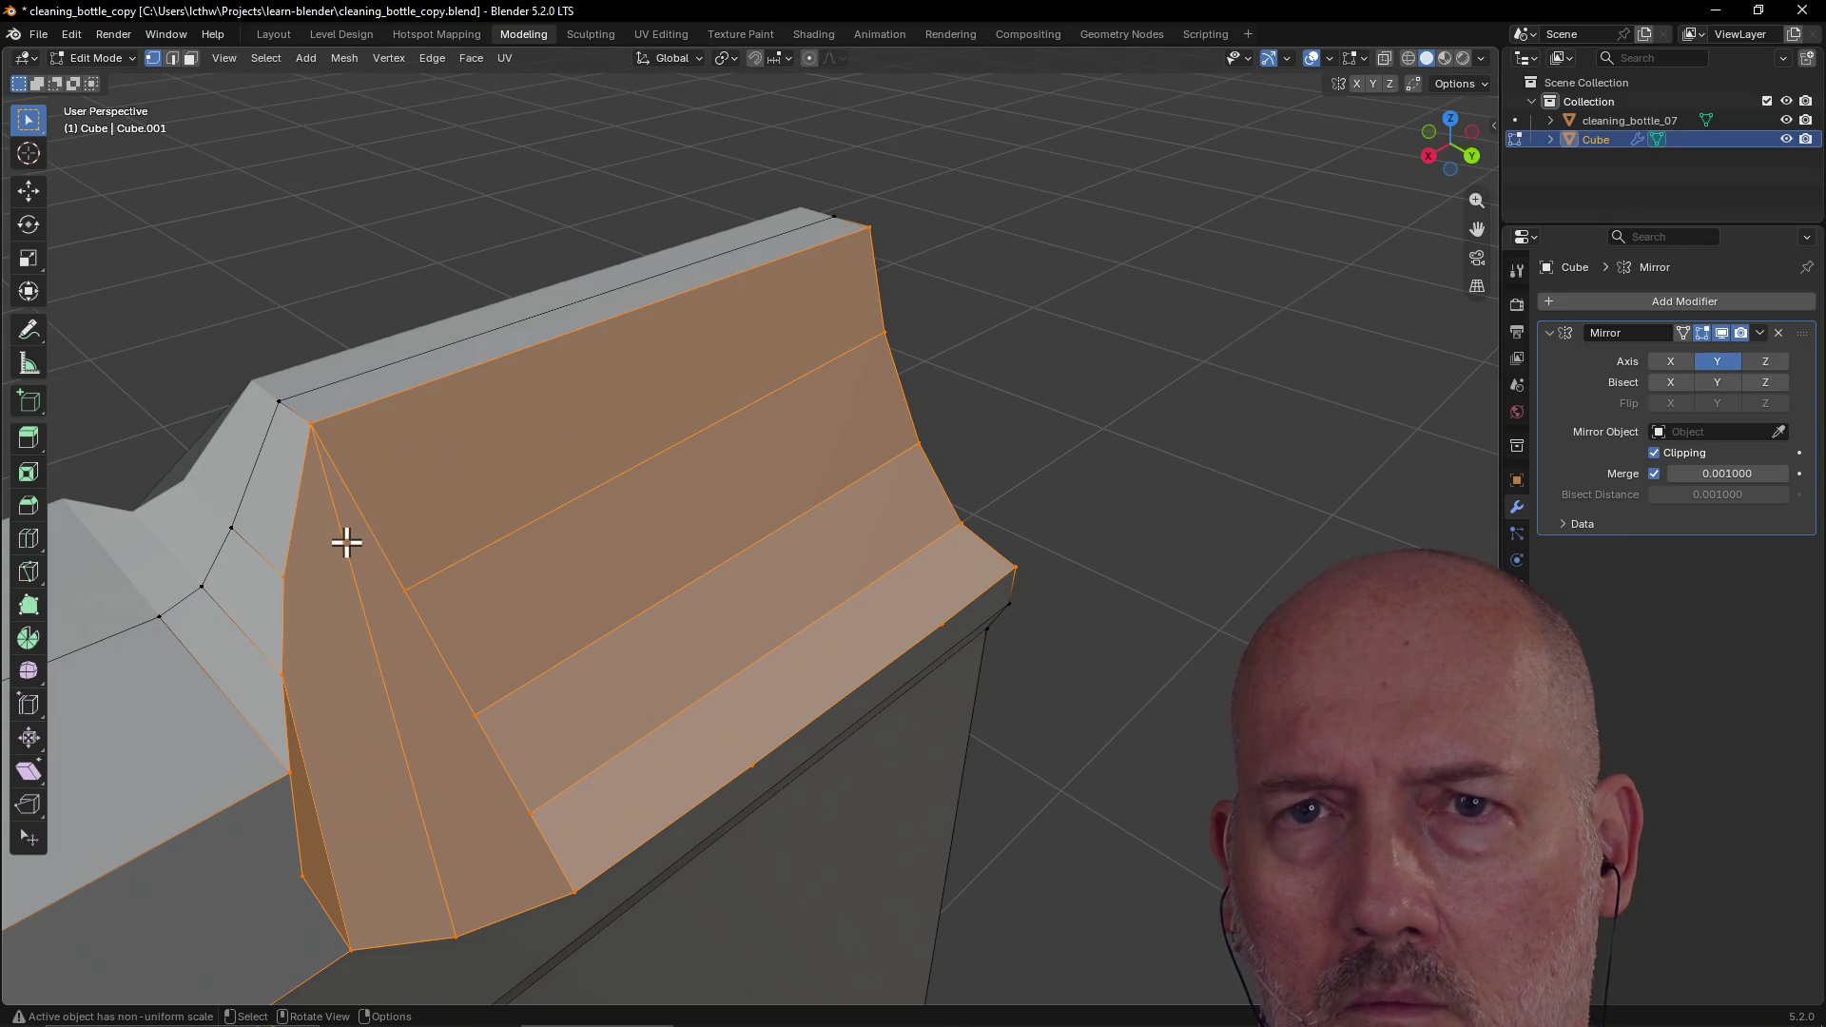
left_click(172, 58)
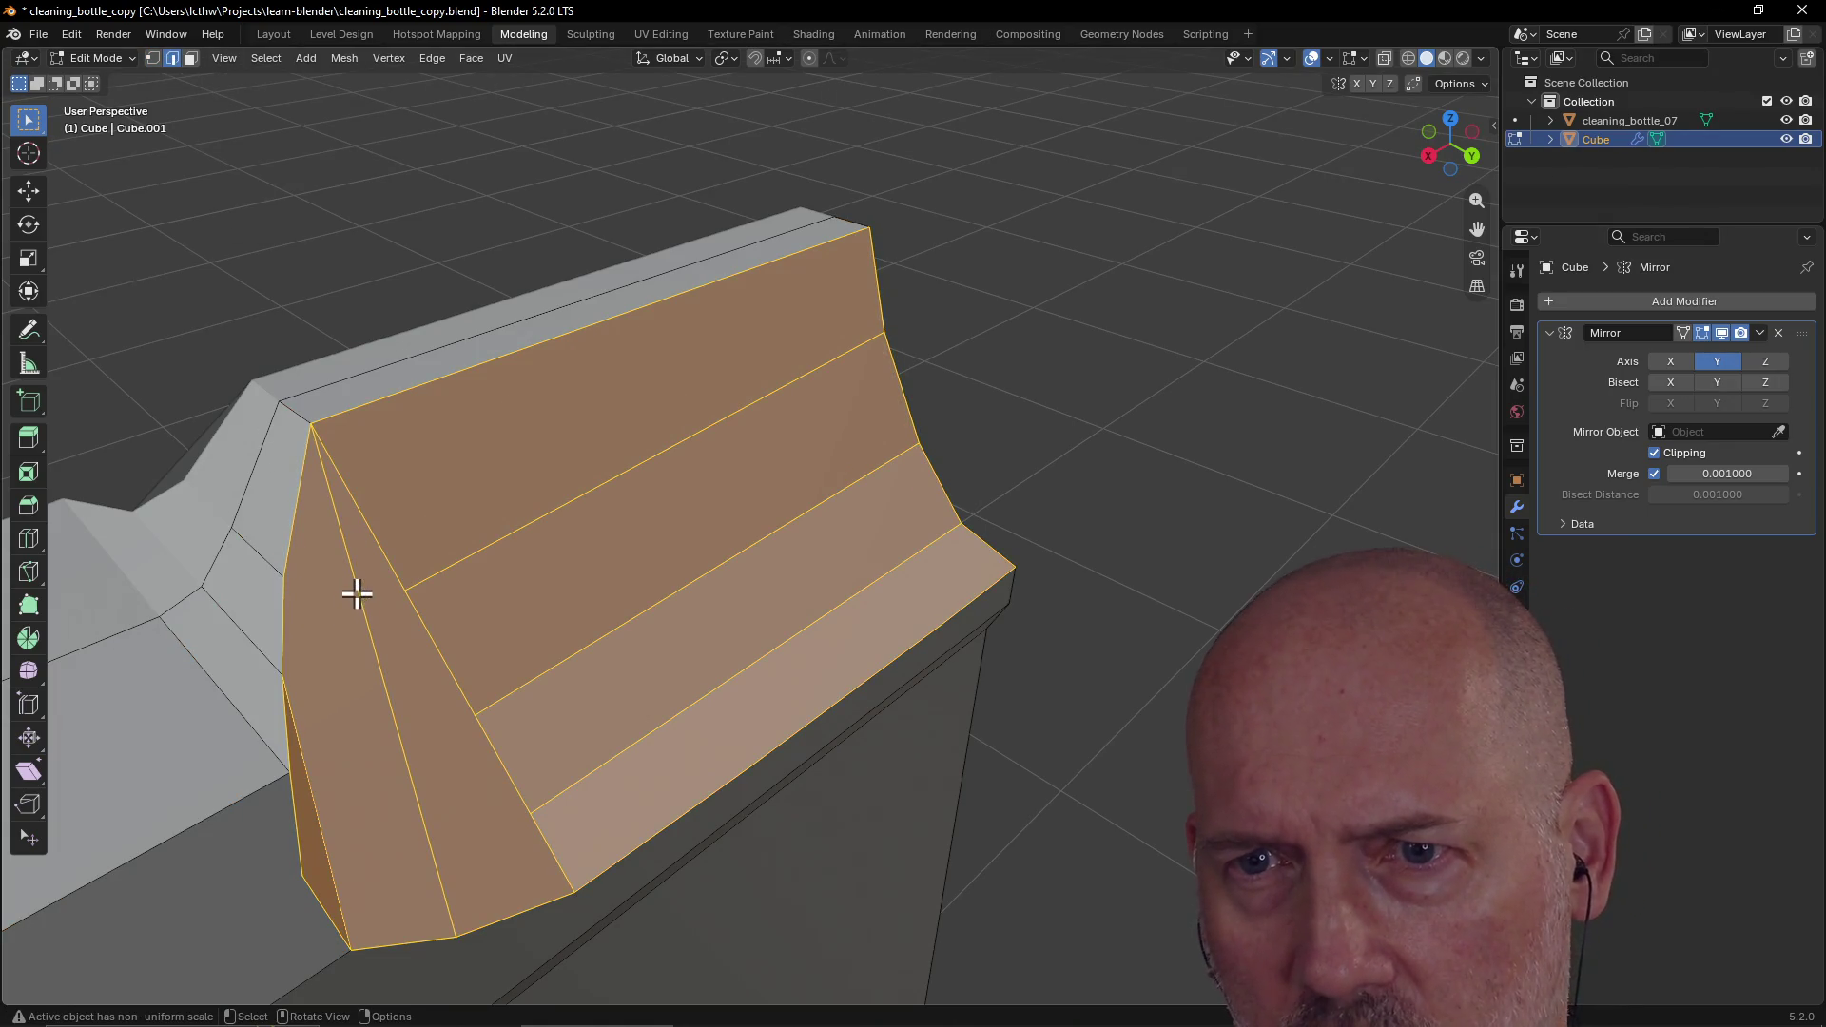
left_click(357, 593)
middle_click_drag(359, 583, 299, 600)
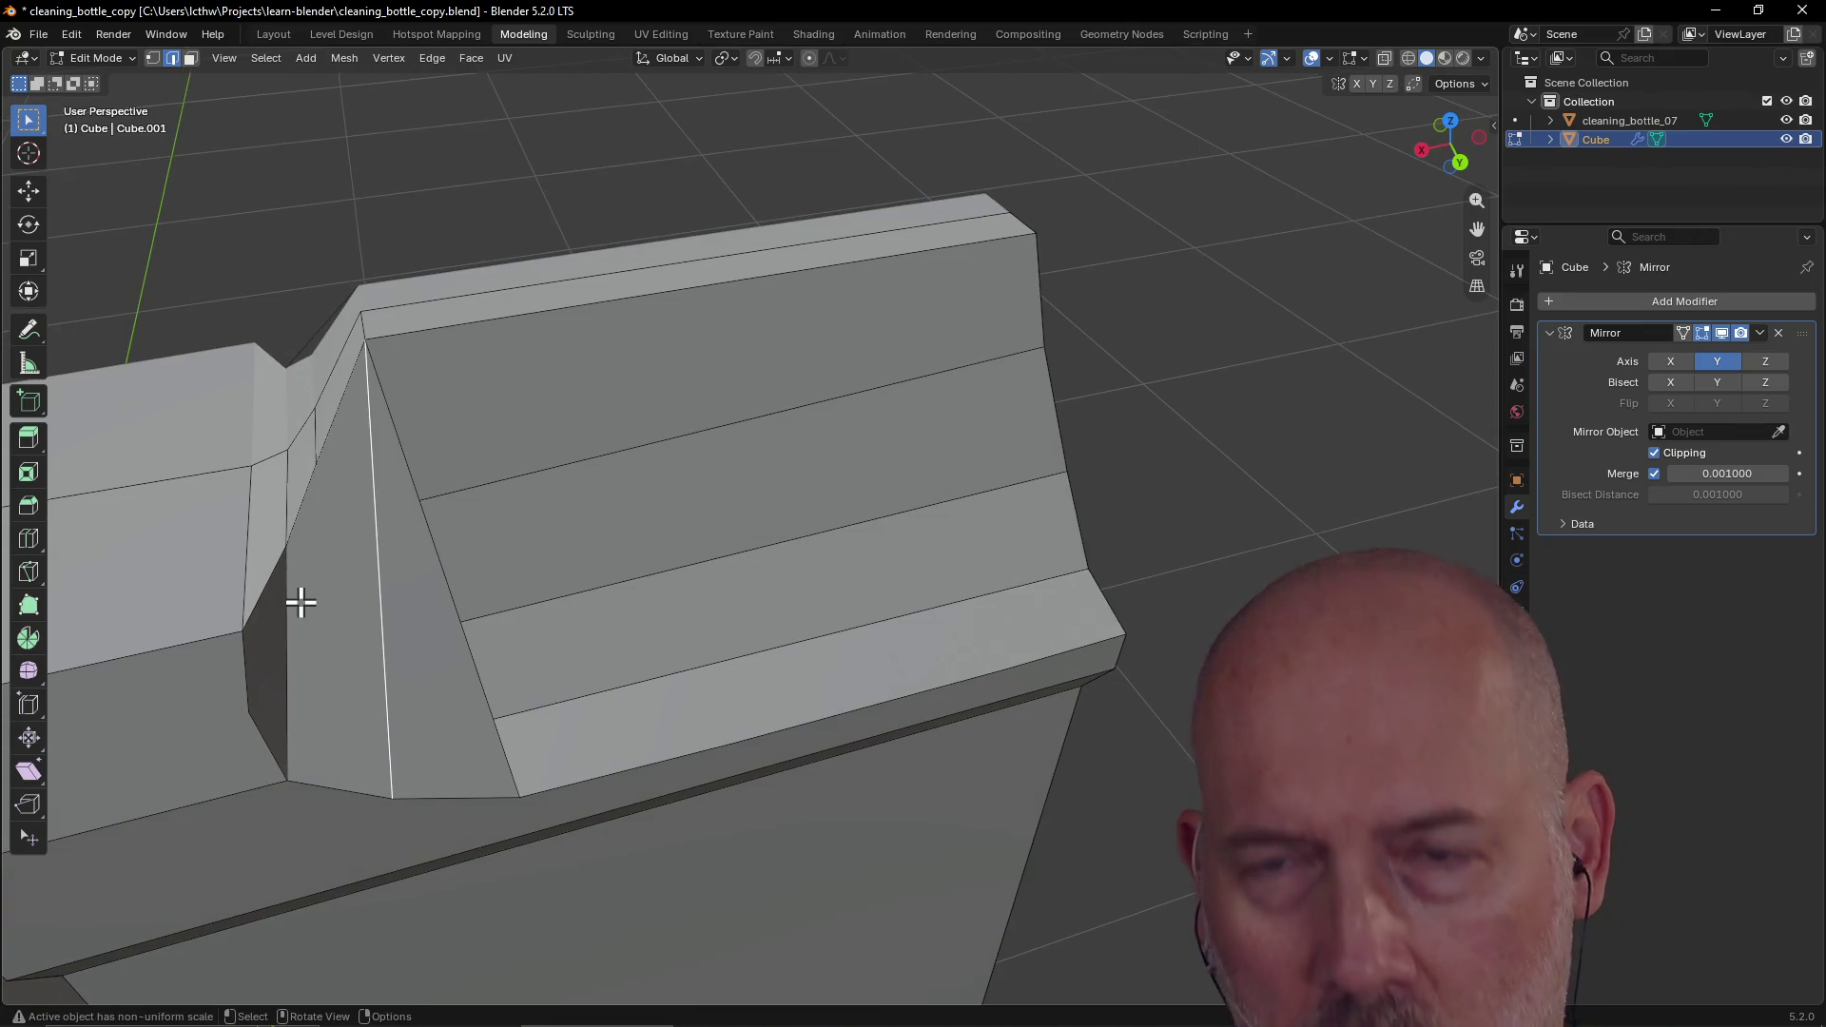
key("g")
key("g")
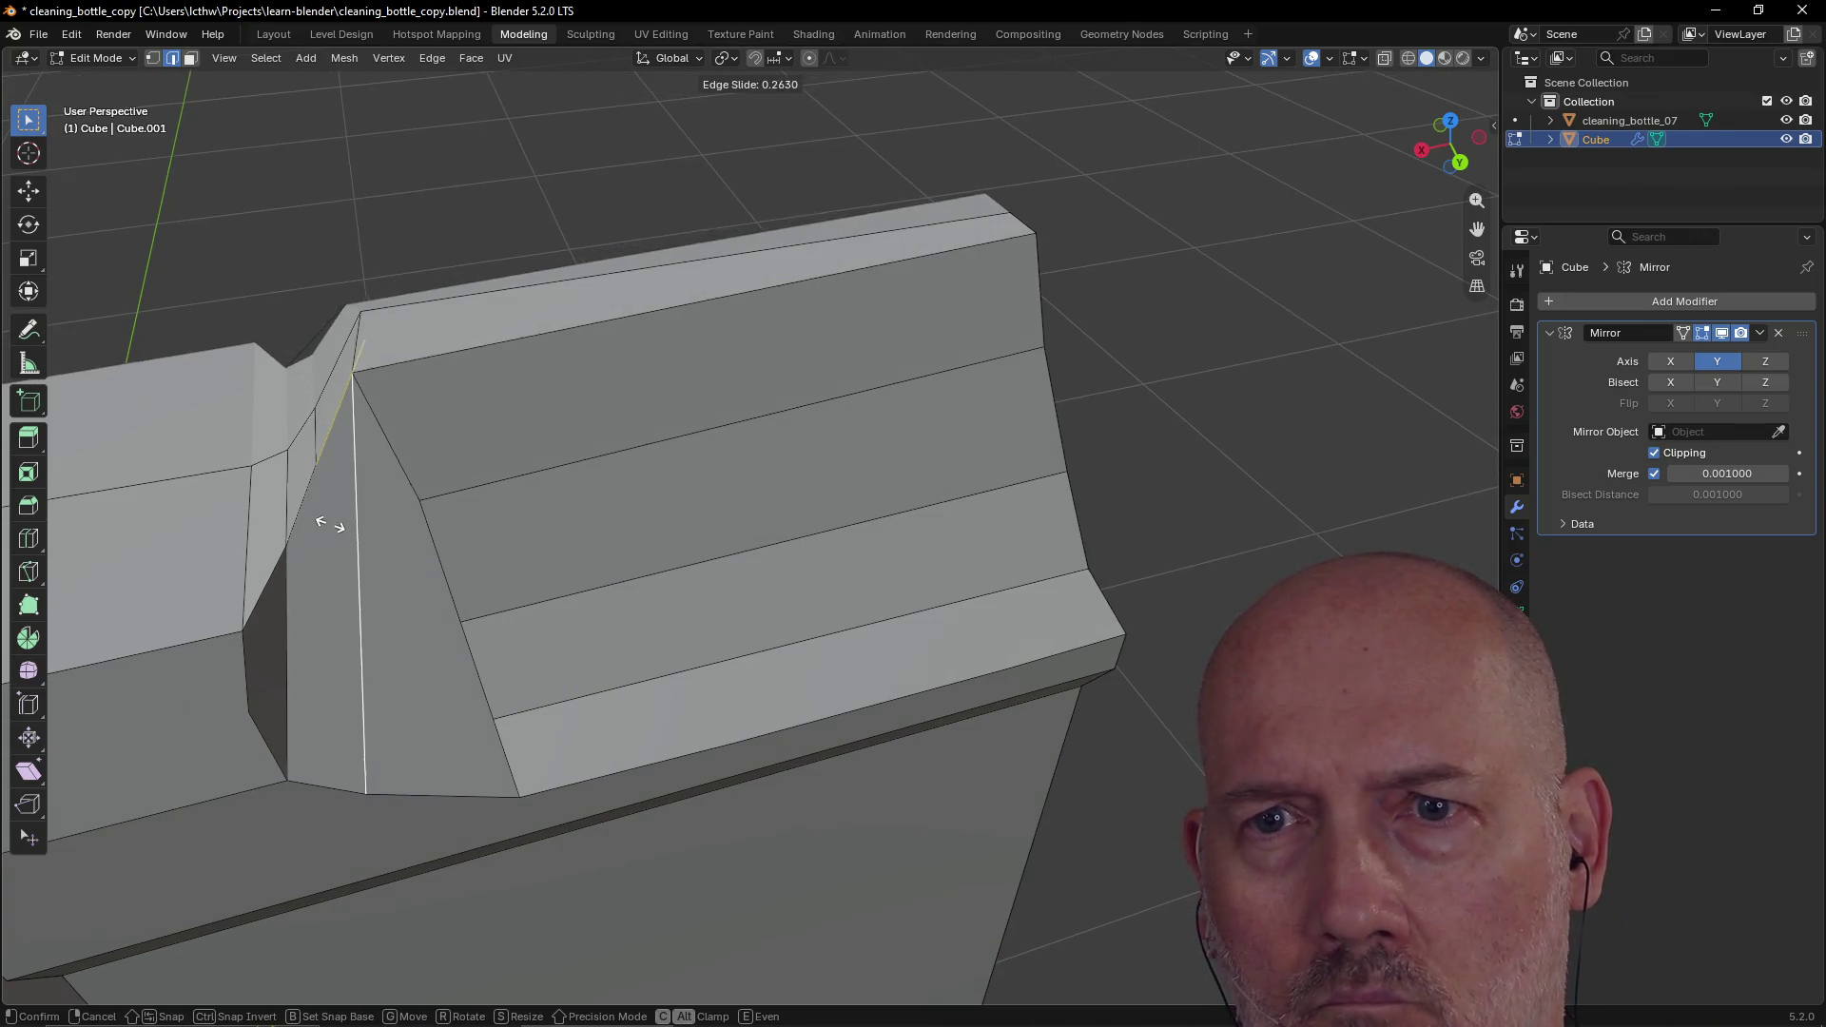
left_click(331, 510)
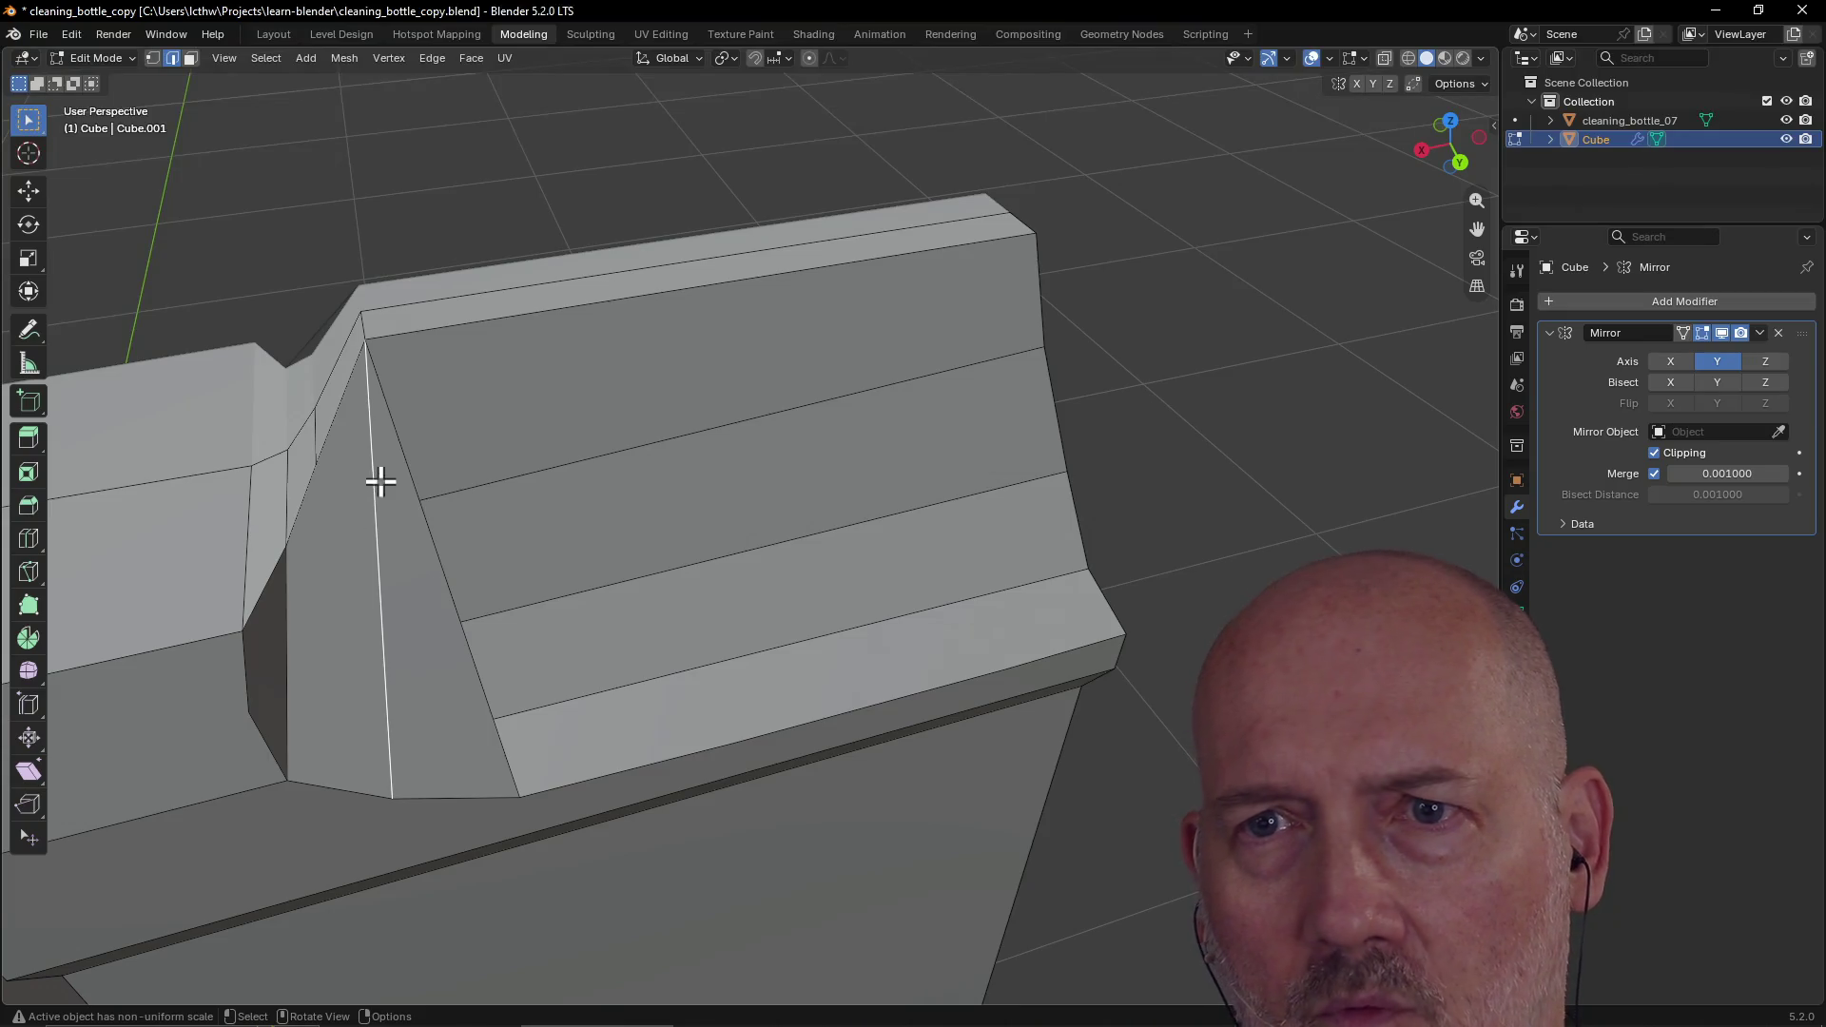
Step: Vertex-slide the diagonal edge's top vertex along the ridge
mouse_move(377, 405)
middle_mouse_down()
mouse_move(327, 391)
mouse_move(472, 399)
mouse_move(405, 371)
middle_mouse_up()
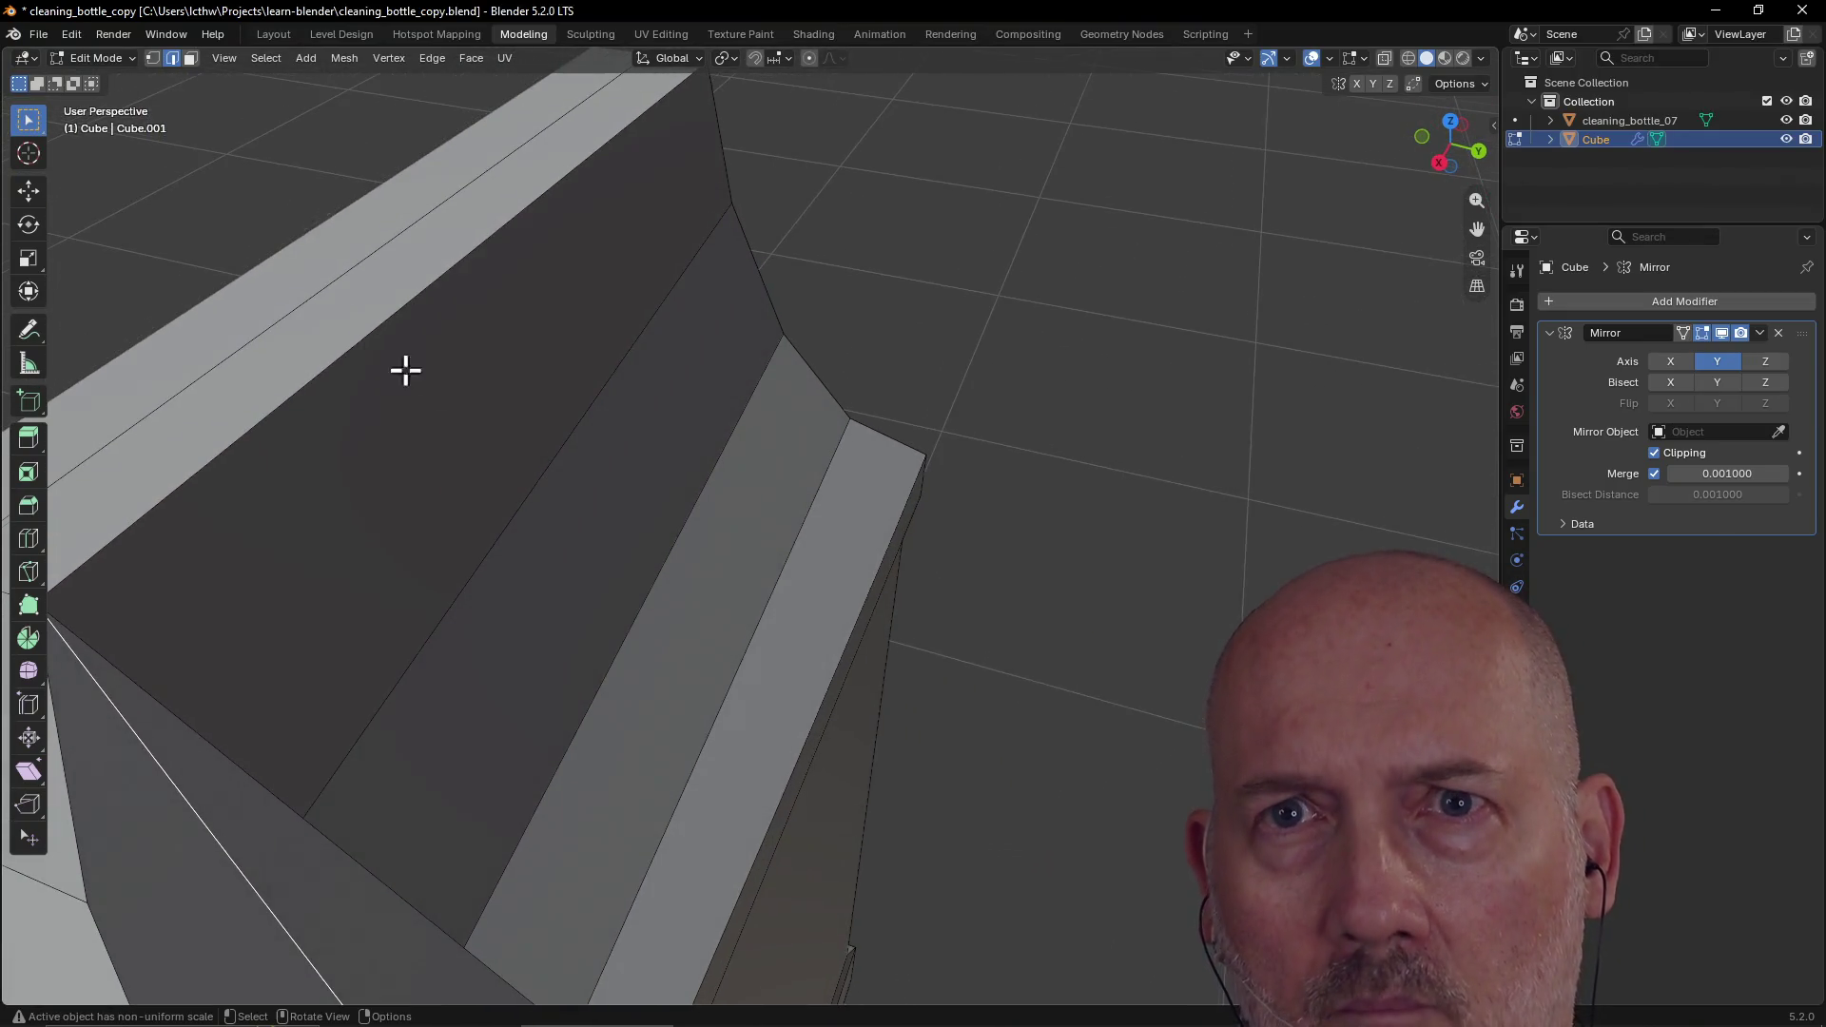
mouse_move(184, 102)
middle_mouse_down()
mouse_move(162, 110)
mouse_move(346, 232)
mouse_move(240, 218)
mouse_move(262, 226)
middle_mouse_up()
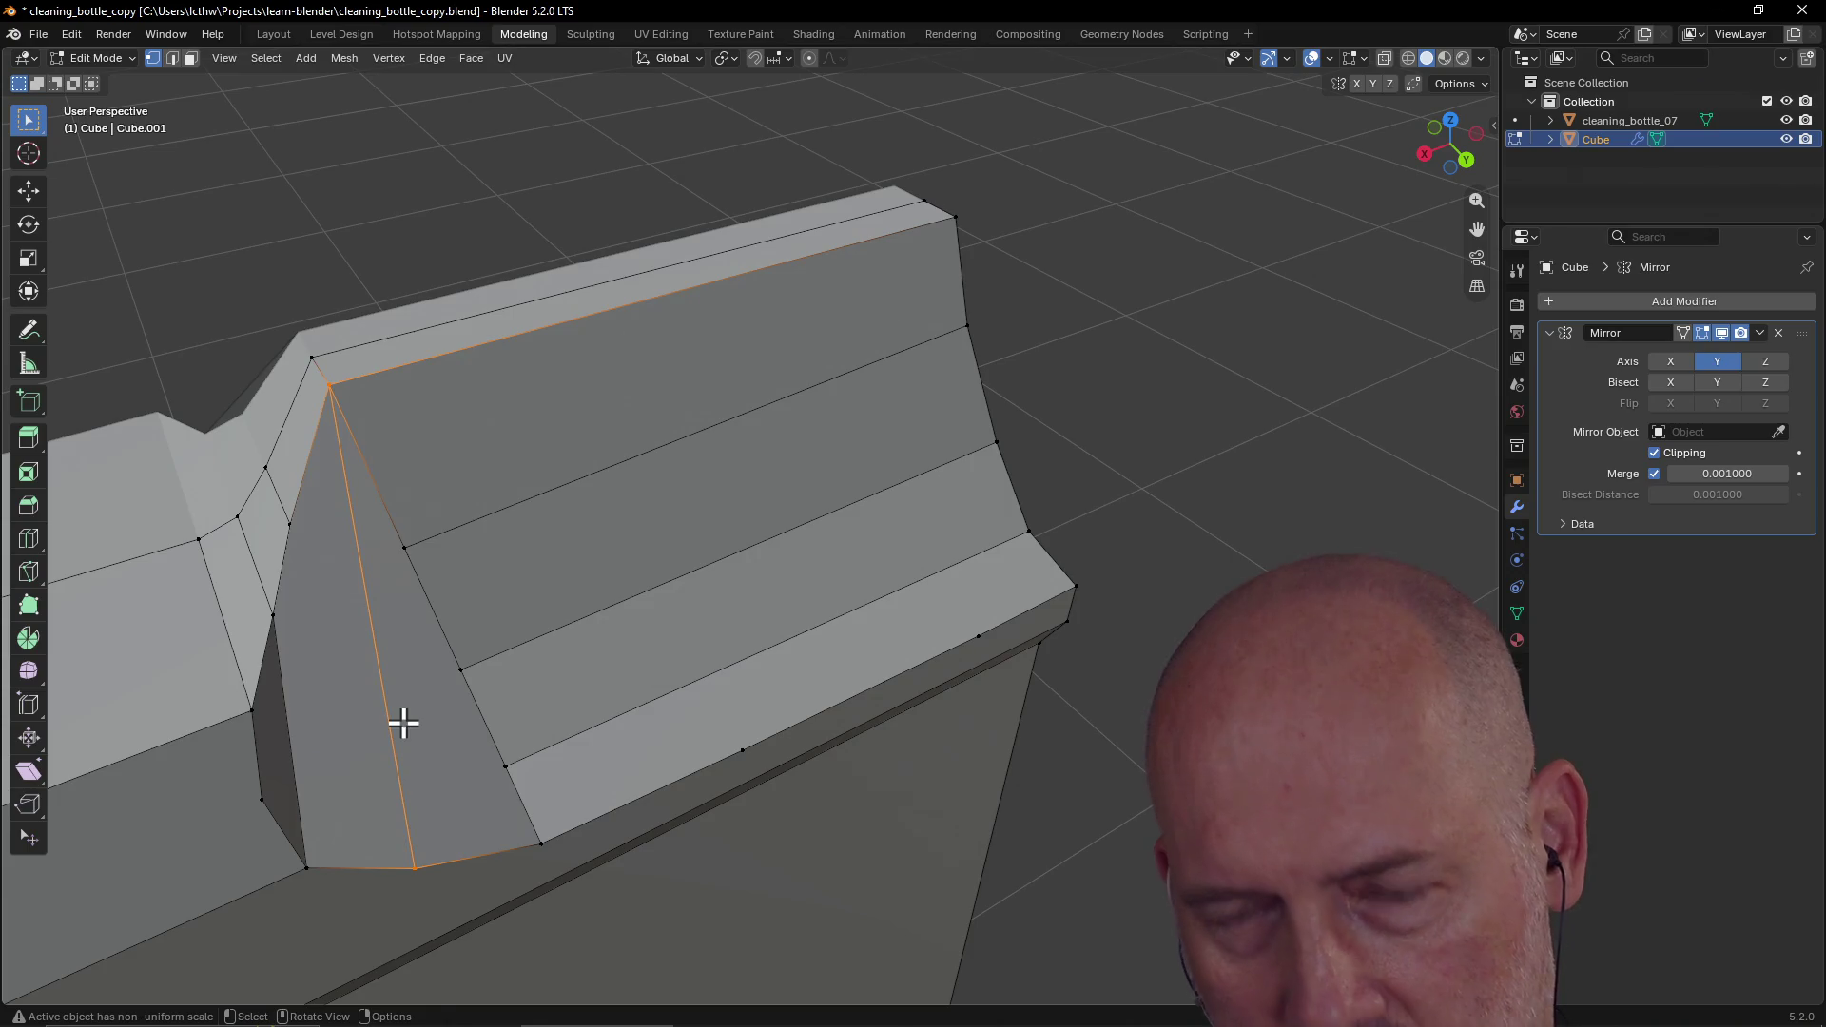
left_click(435, 856, "shift")
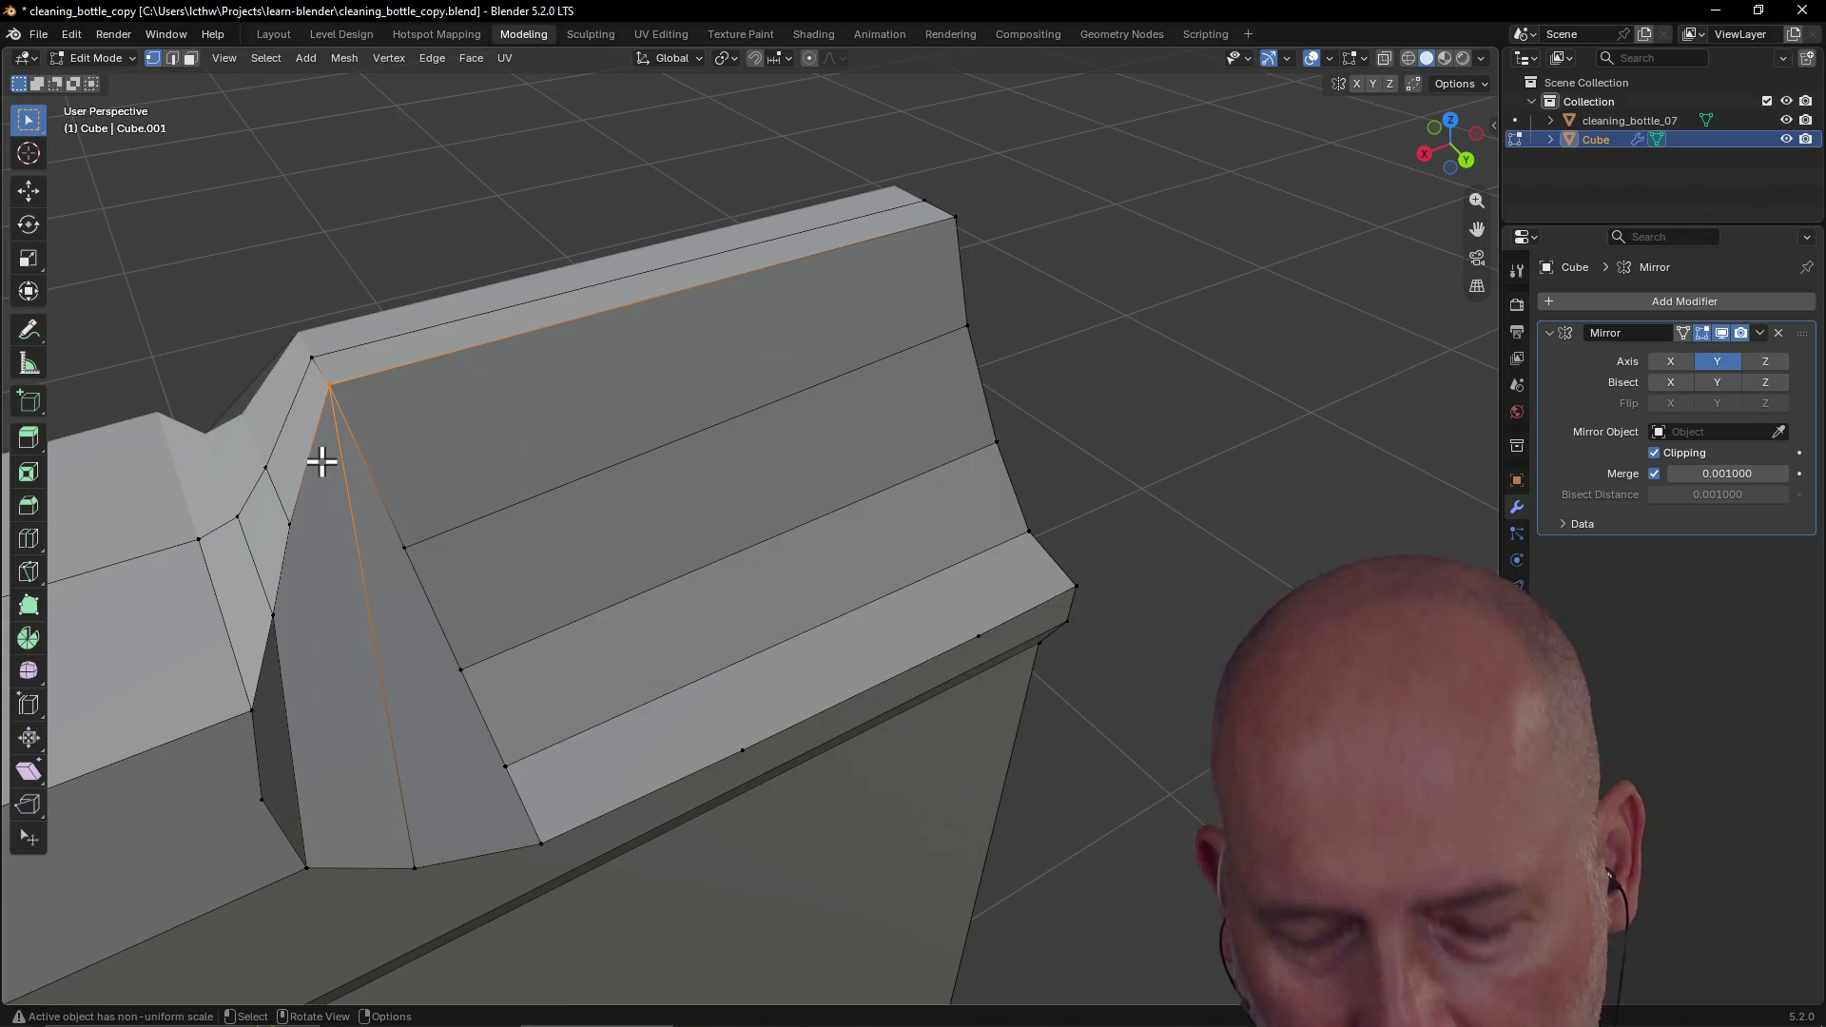
key("shift+v")
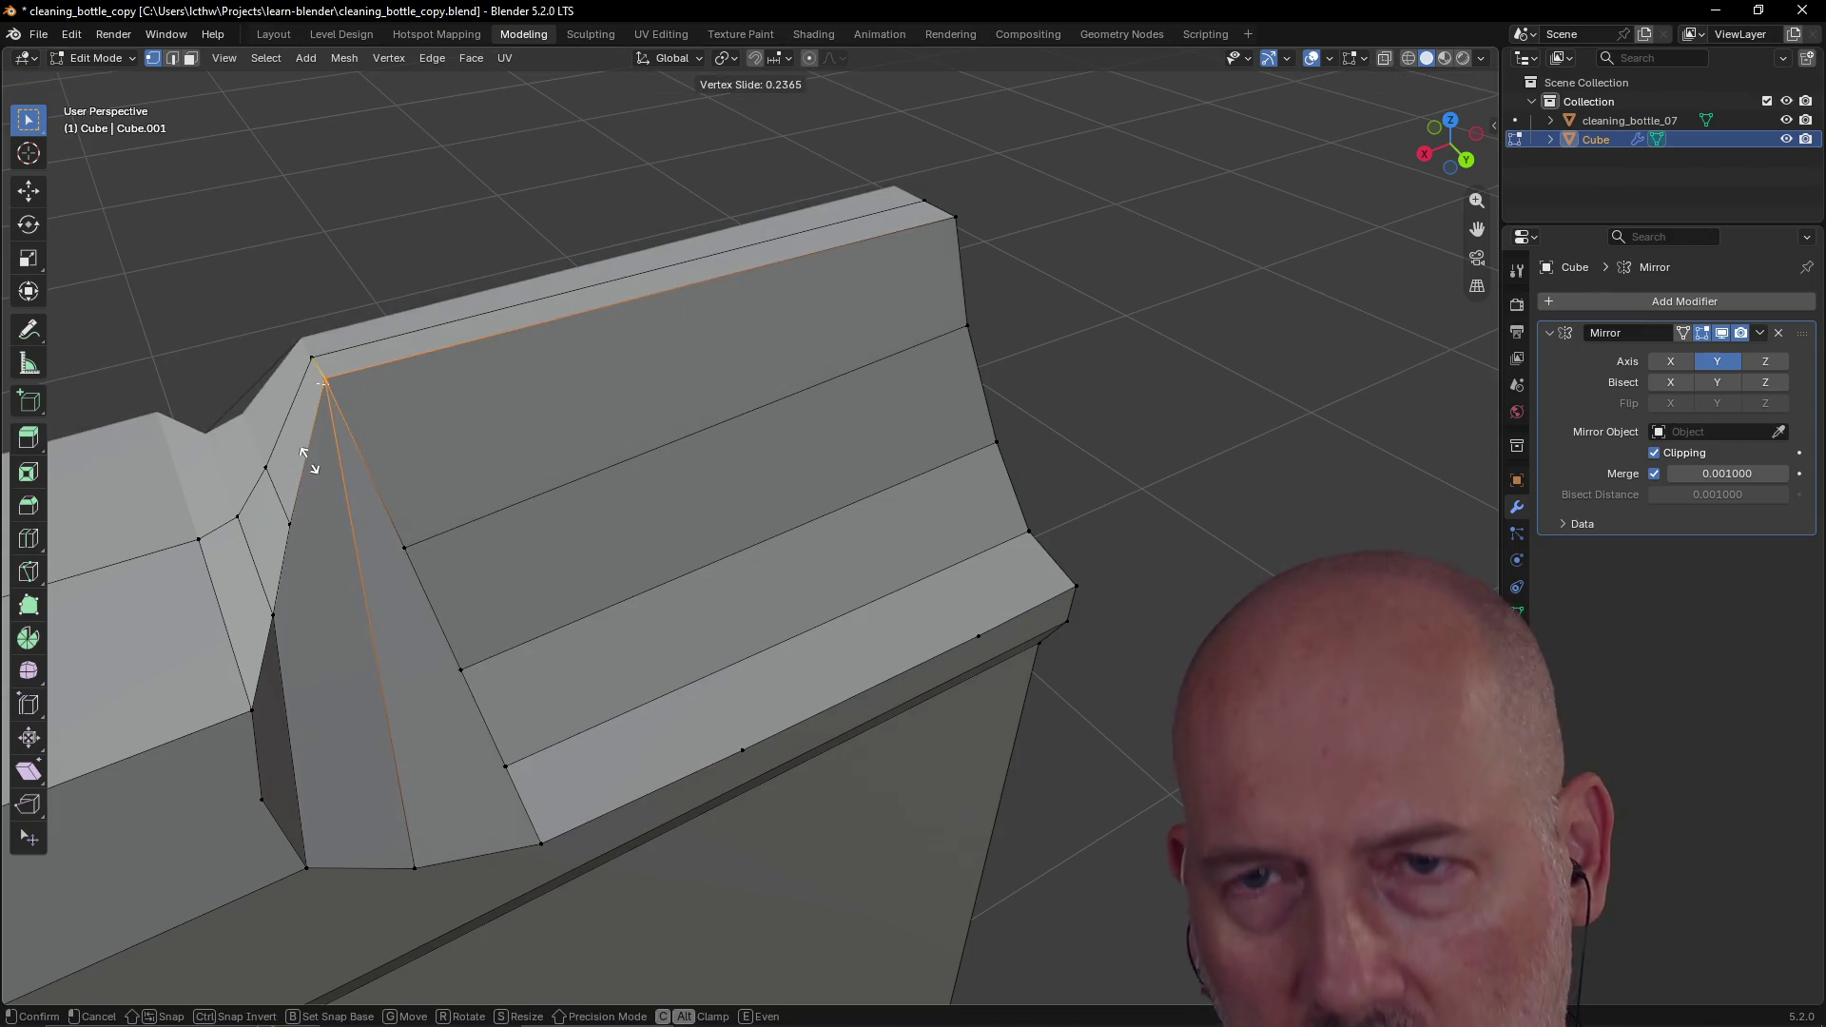
left_click(310, 460)
scroll(351, 435, "up", 3)
mouse_move(343, 432)
middle_mouse_down()
mouse_move(412, 437)
mouse_move(289, 530)
mouse_move(150, 591)
mouse_move(400, 611)
mouse_move(323, 640)
mouse_move(138, 618)
middle_mouse_up()
scroll(399, 614, "up", 2)
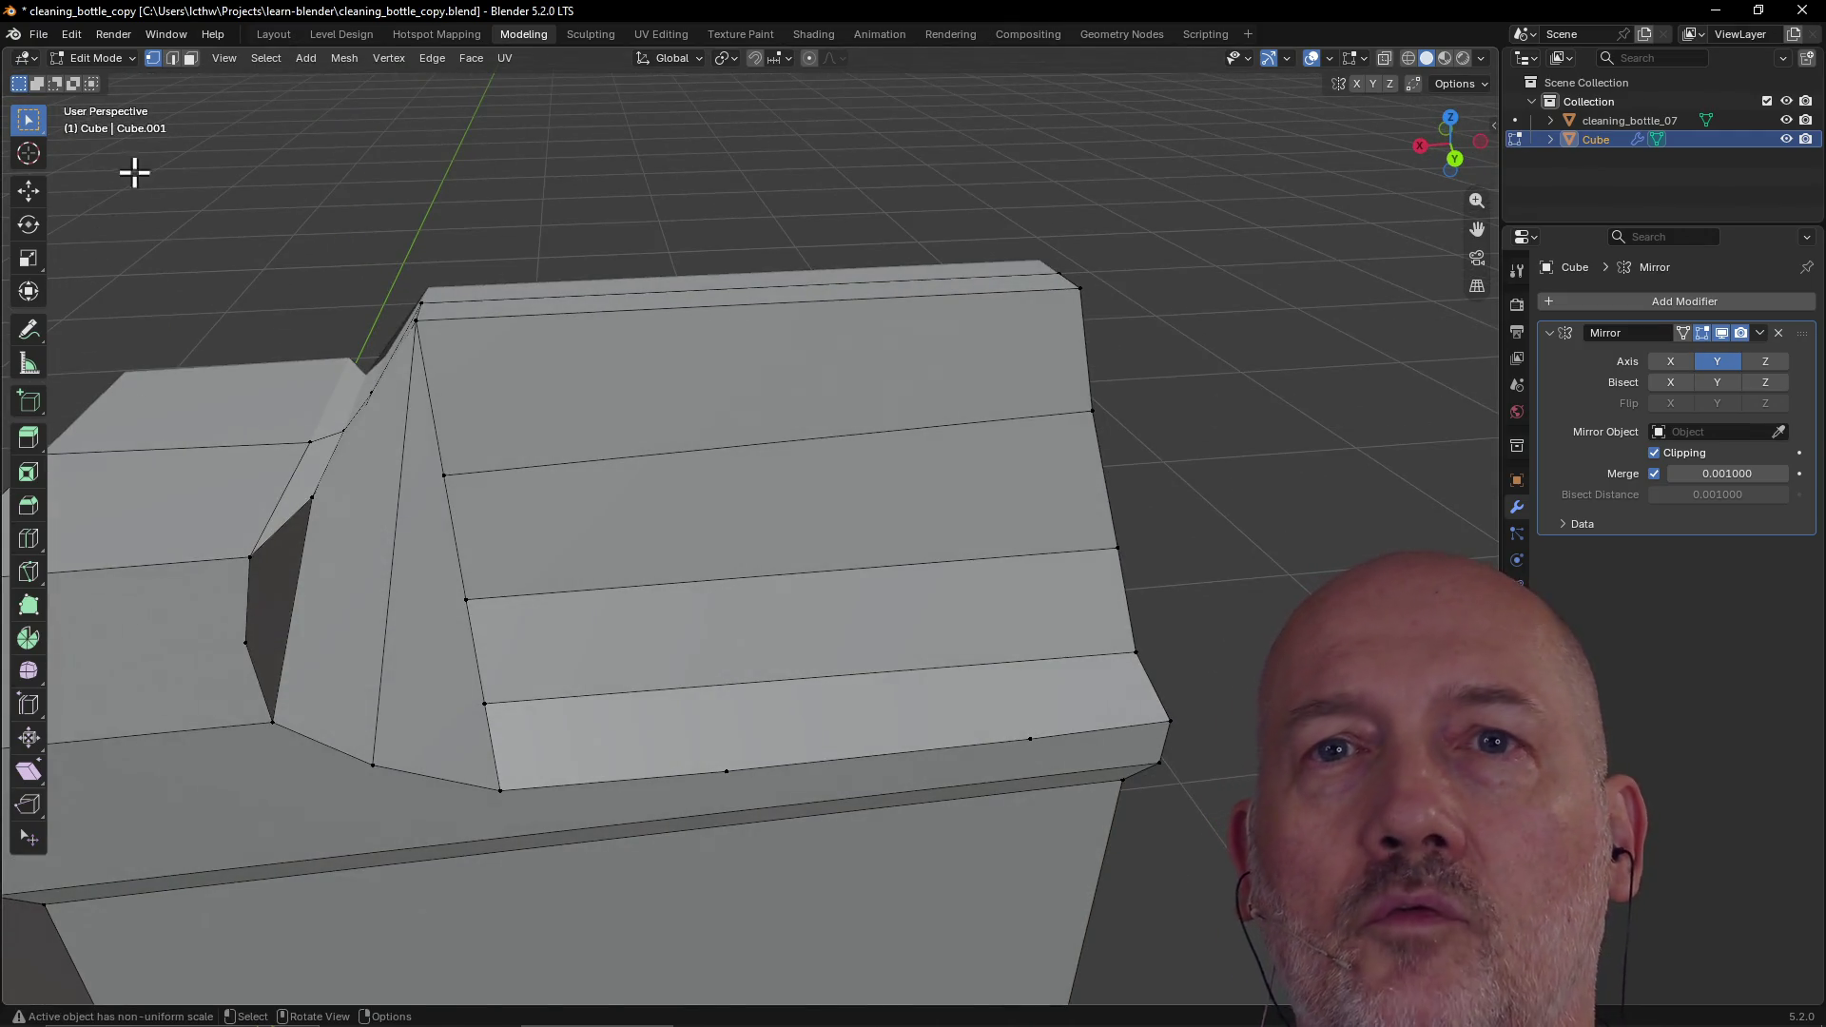
left_click(38, 35)
Step: Revert to the last saved file, restoring the Cube's shoulder as one uncut face
left_click(68, 113)
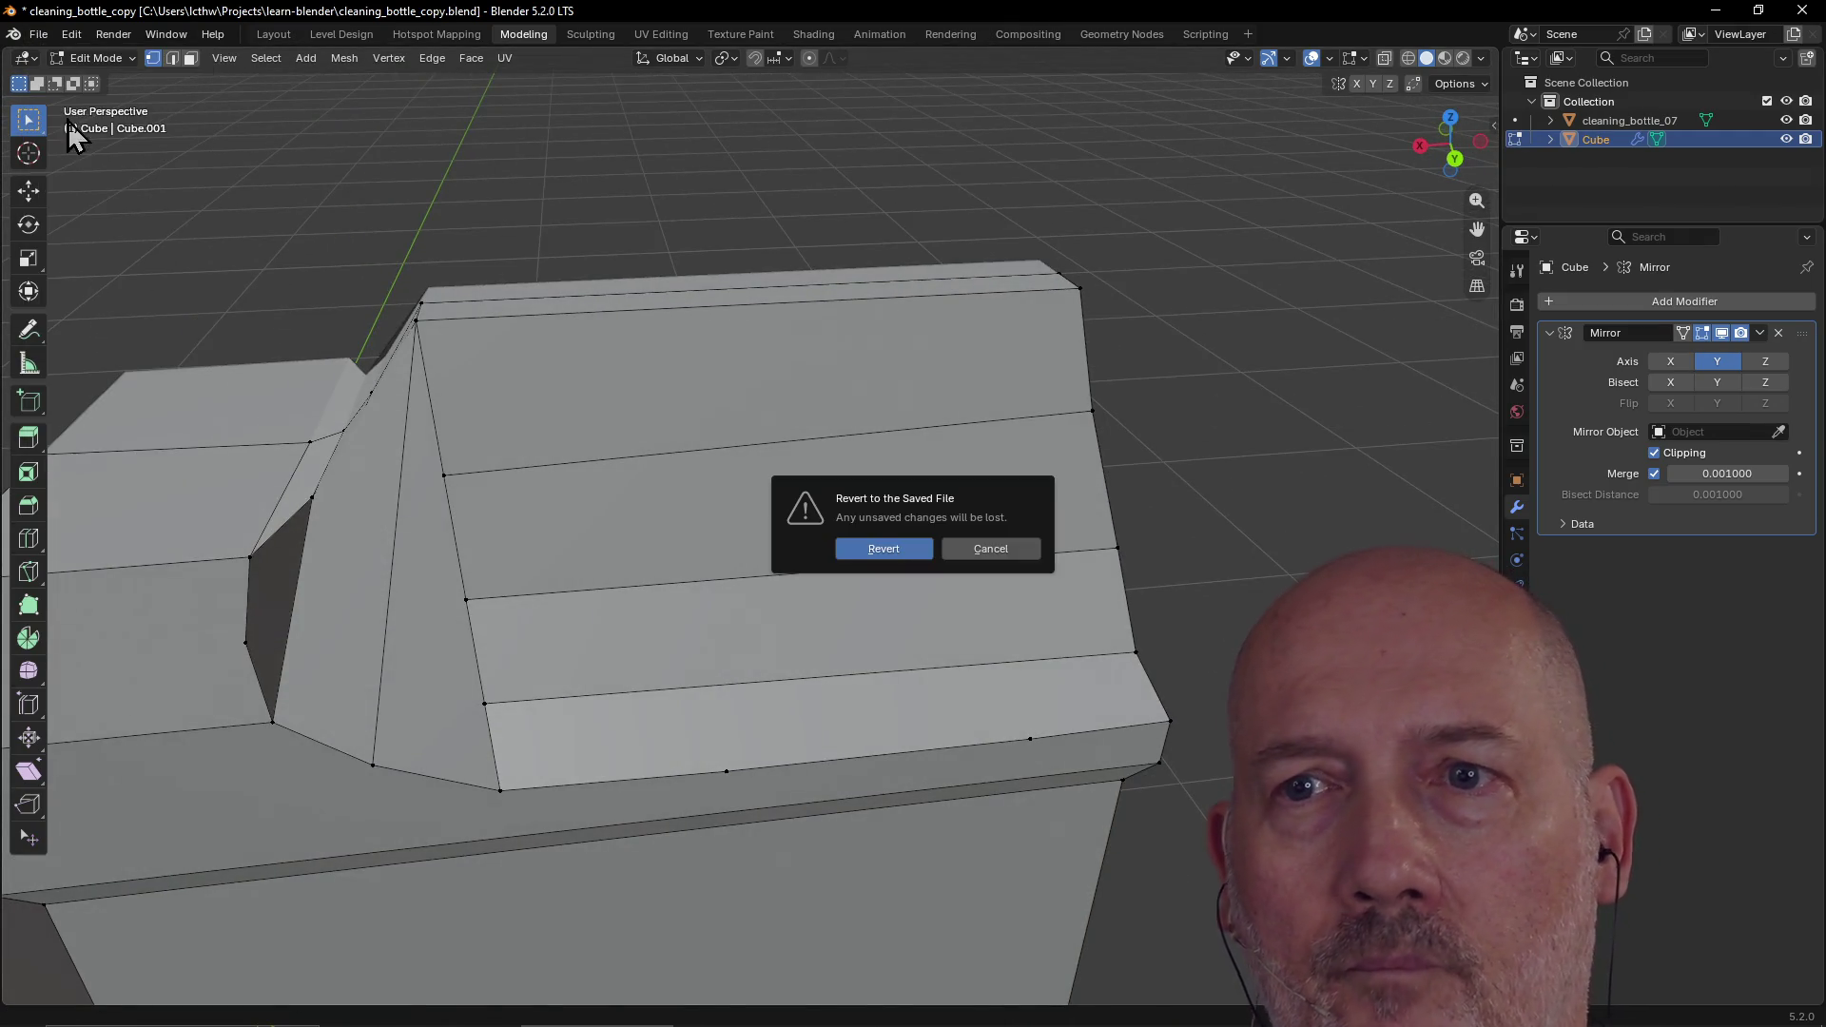
left_click(906, 556)
mouse_move(787, 500)
middle_mouse_down()
mouse_move(868, 497)
mouse_move(584, 534)
mouse_move(622, 514)
middle_mouse_up()
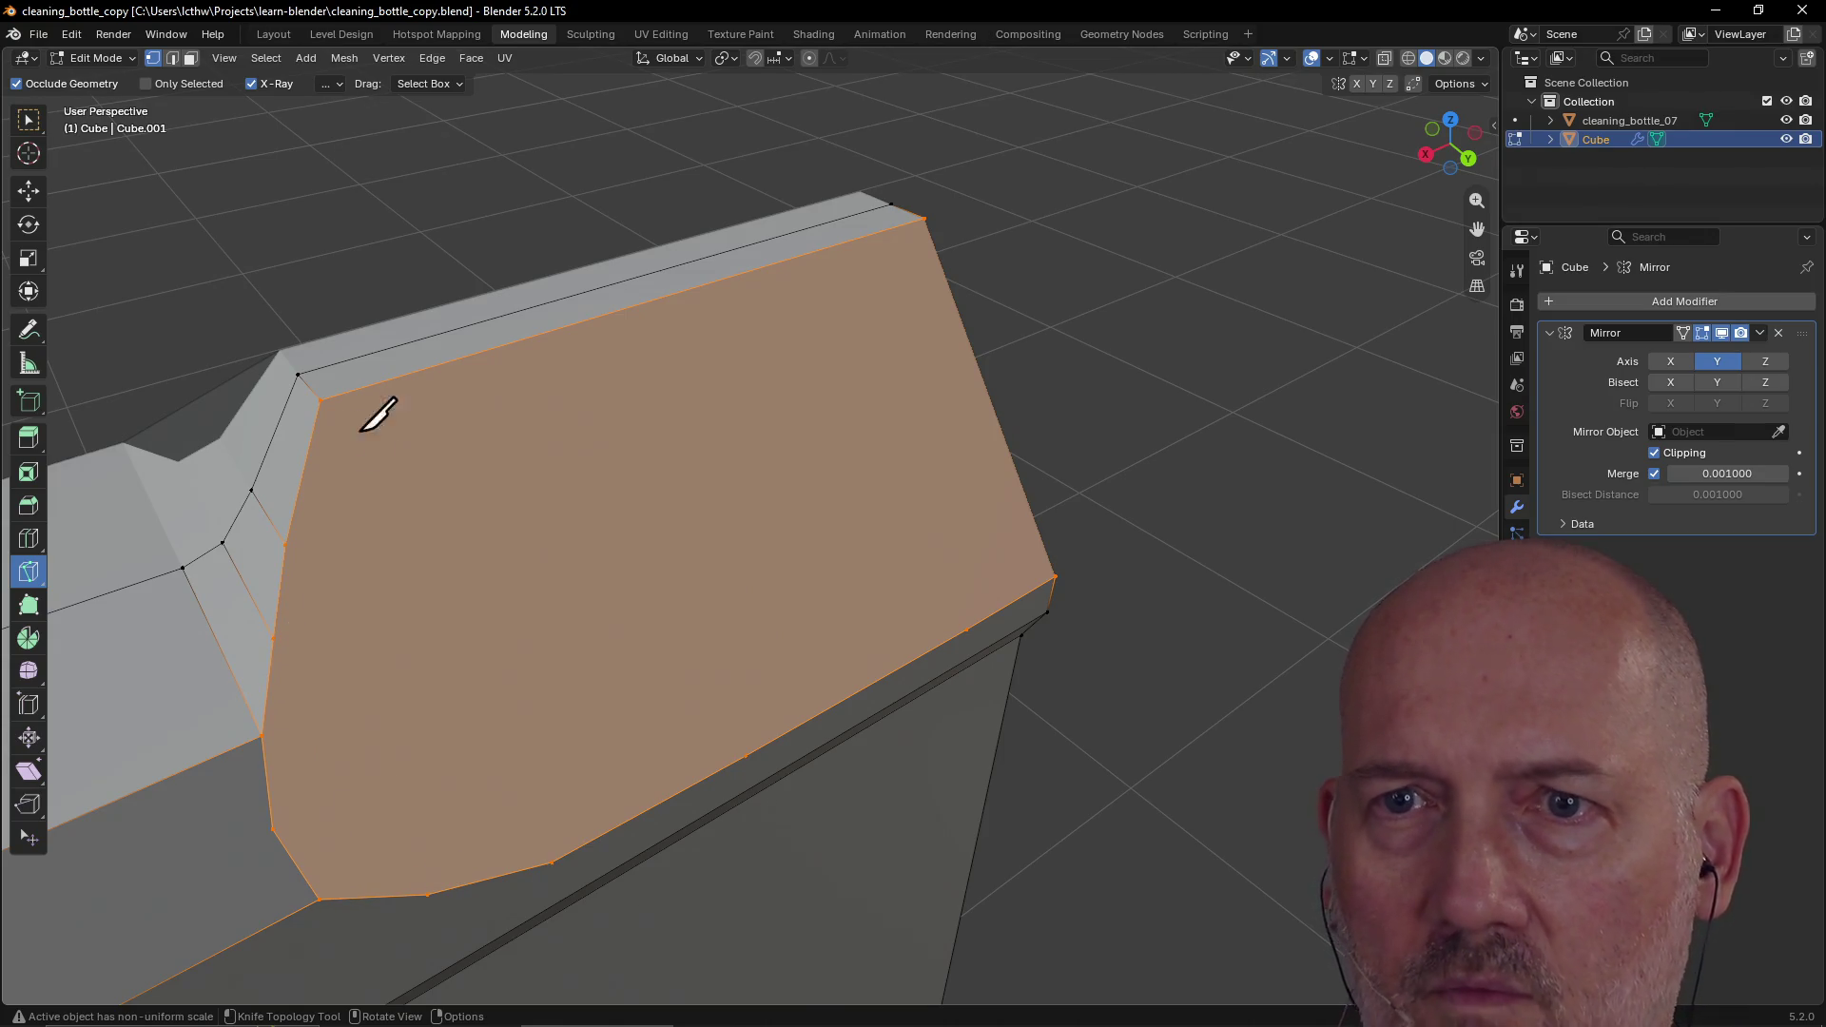
Step: Knife-cut three slanted edges from the shoulder's top and left edges down to its bottom vertices
left_click(321, 400)
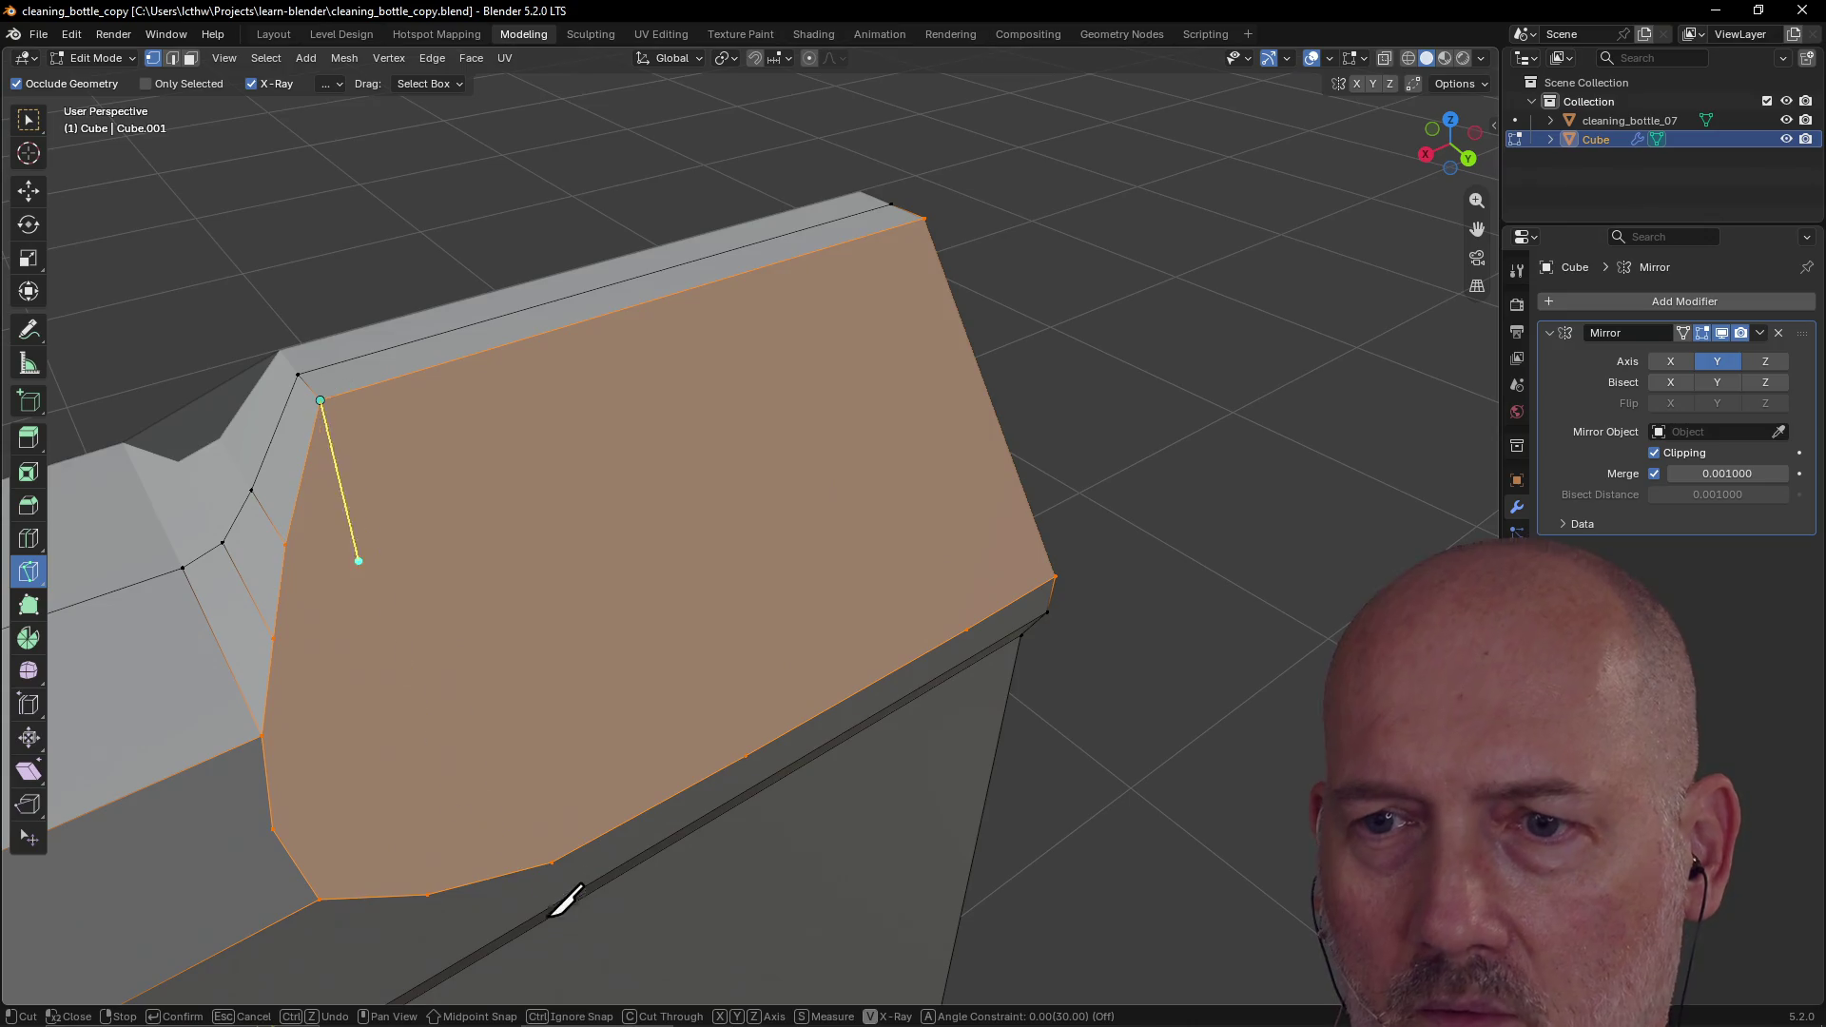
left_click(553, 861)
key("Return")
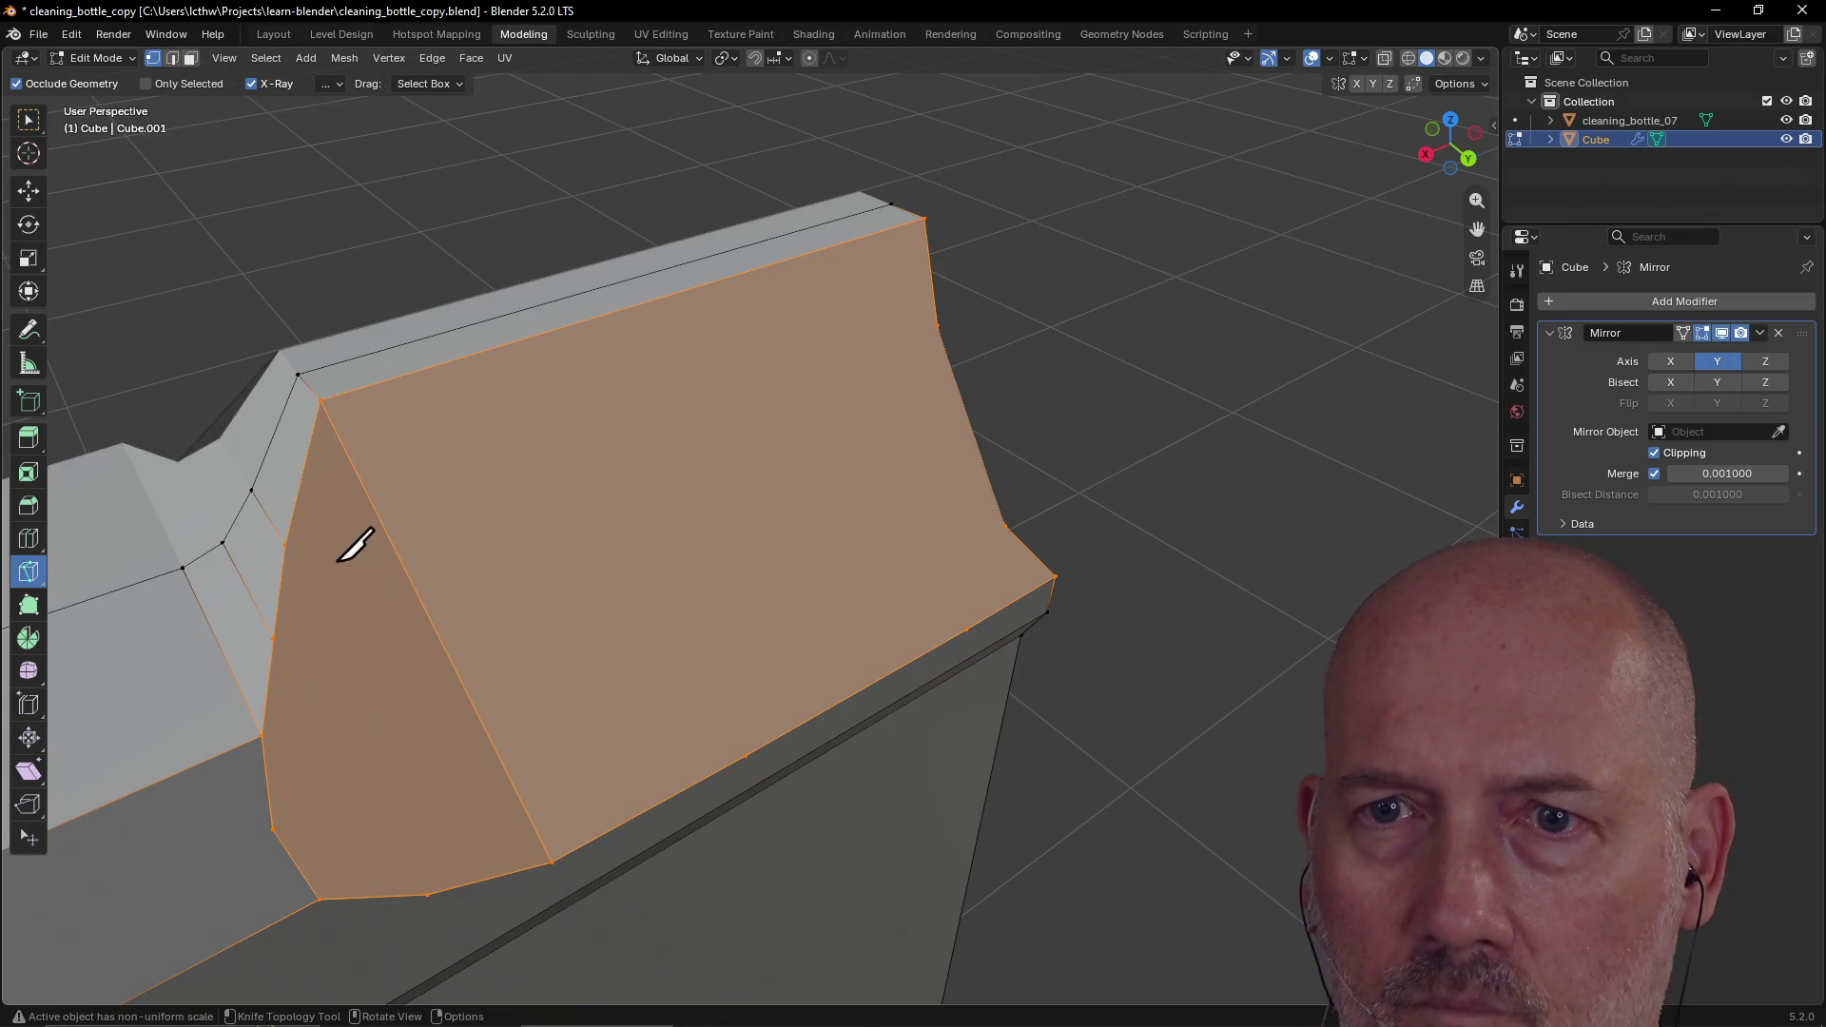
left_click(285, 544)
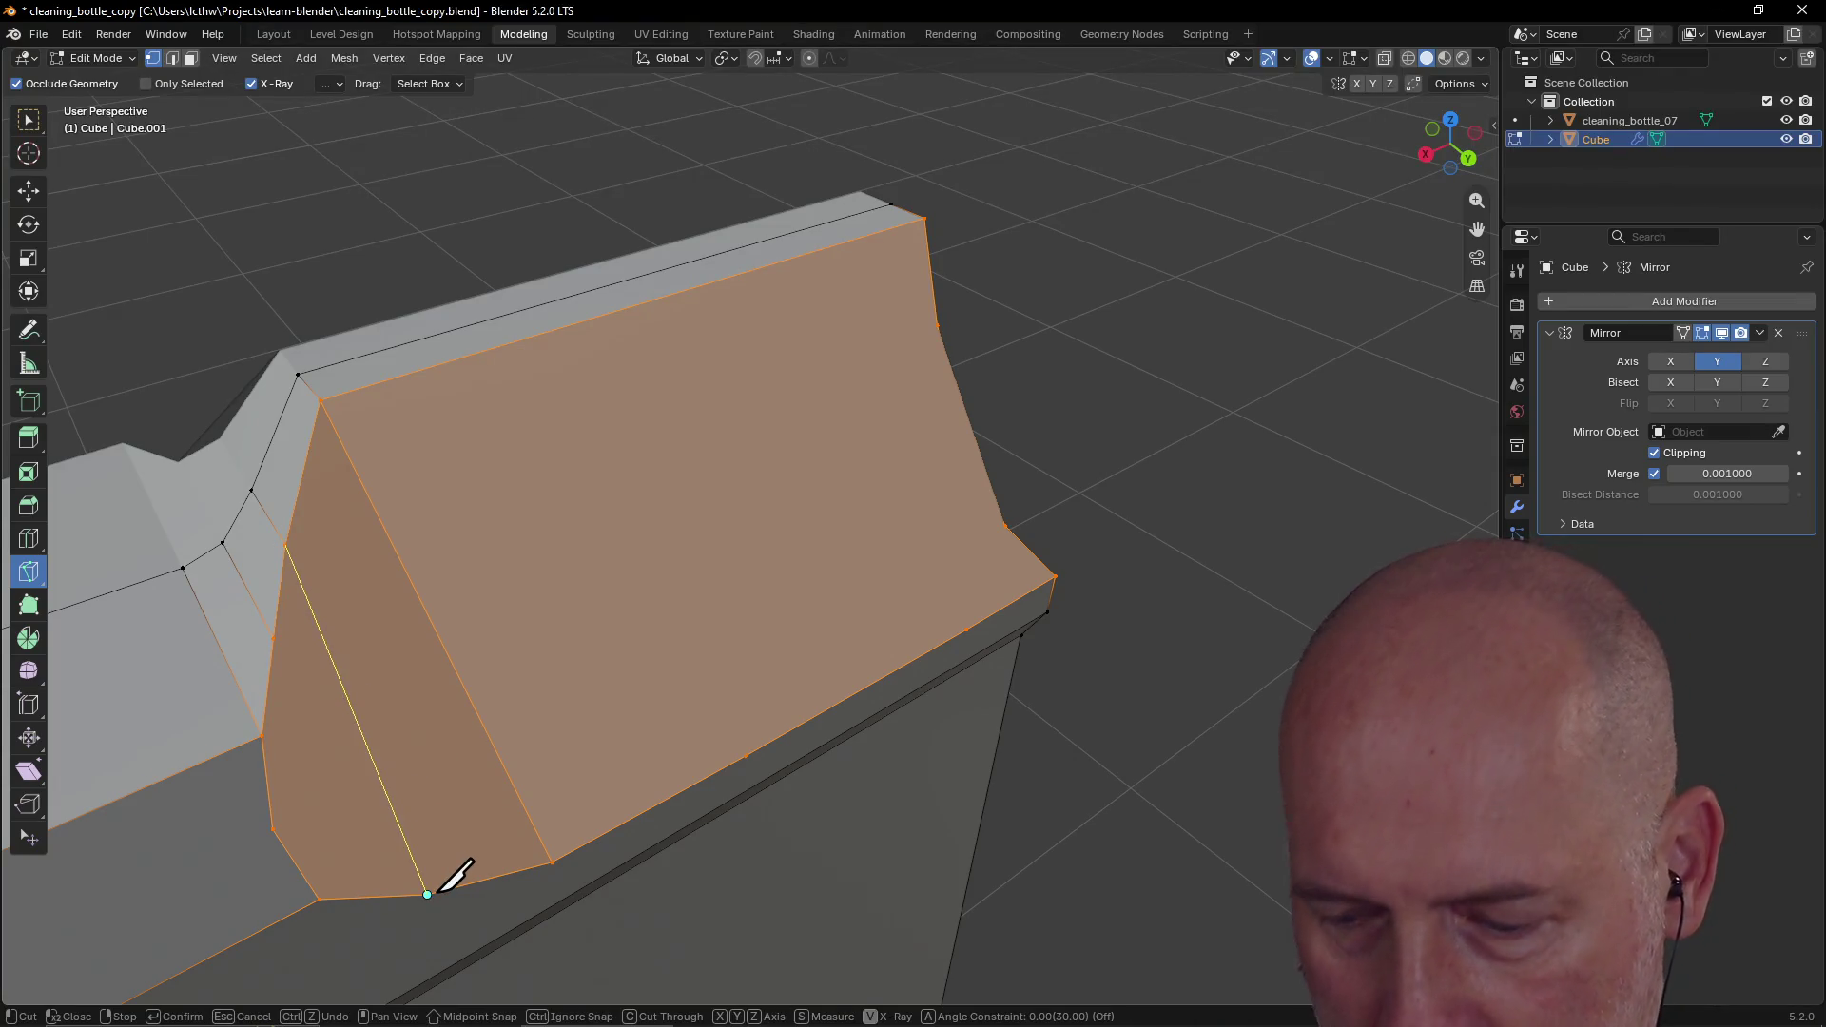
left_click(428, 895)
key("Return")
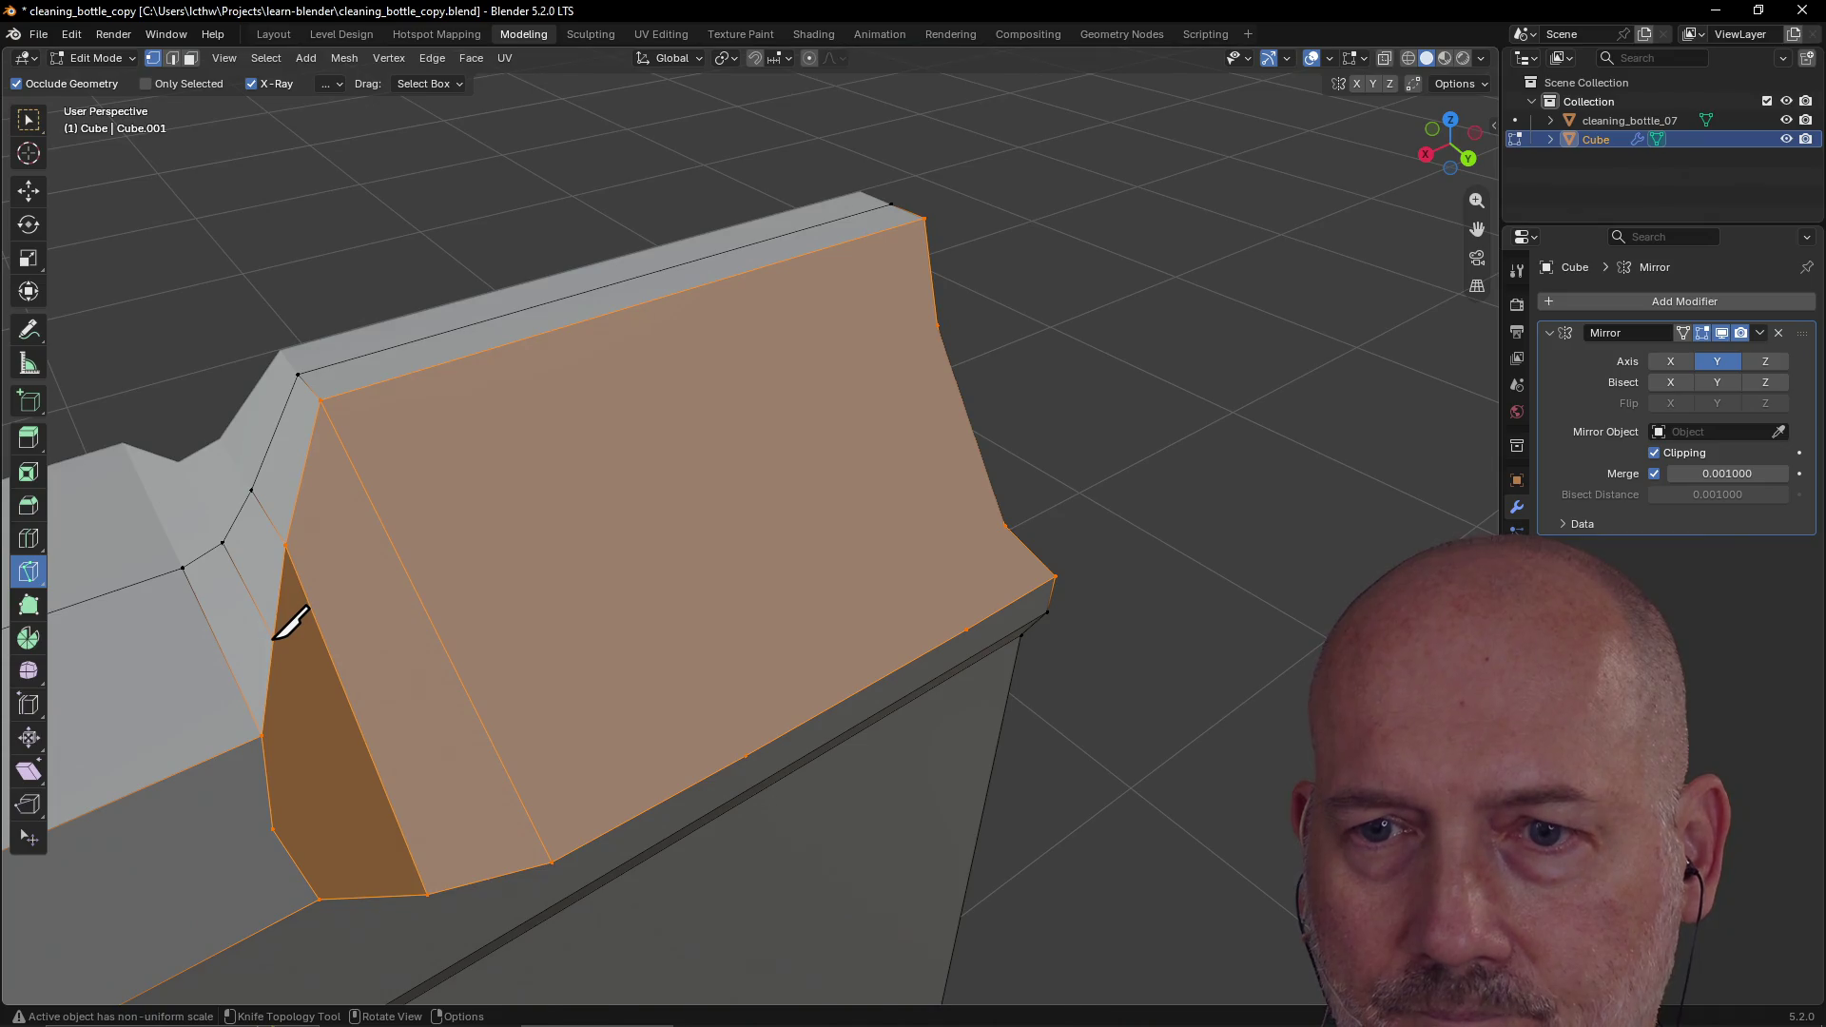
left_click(274, 638)
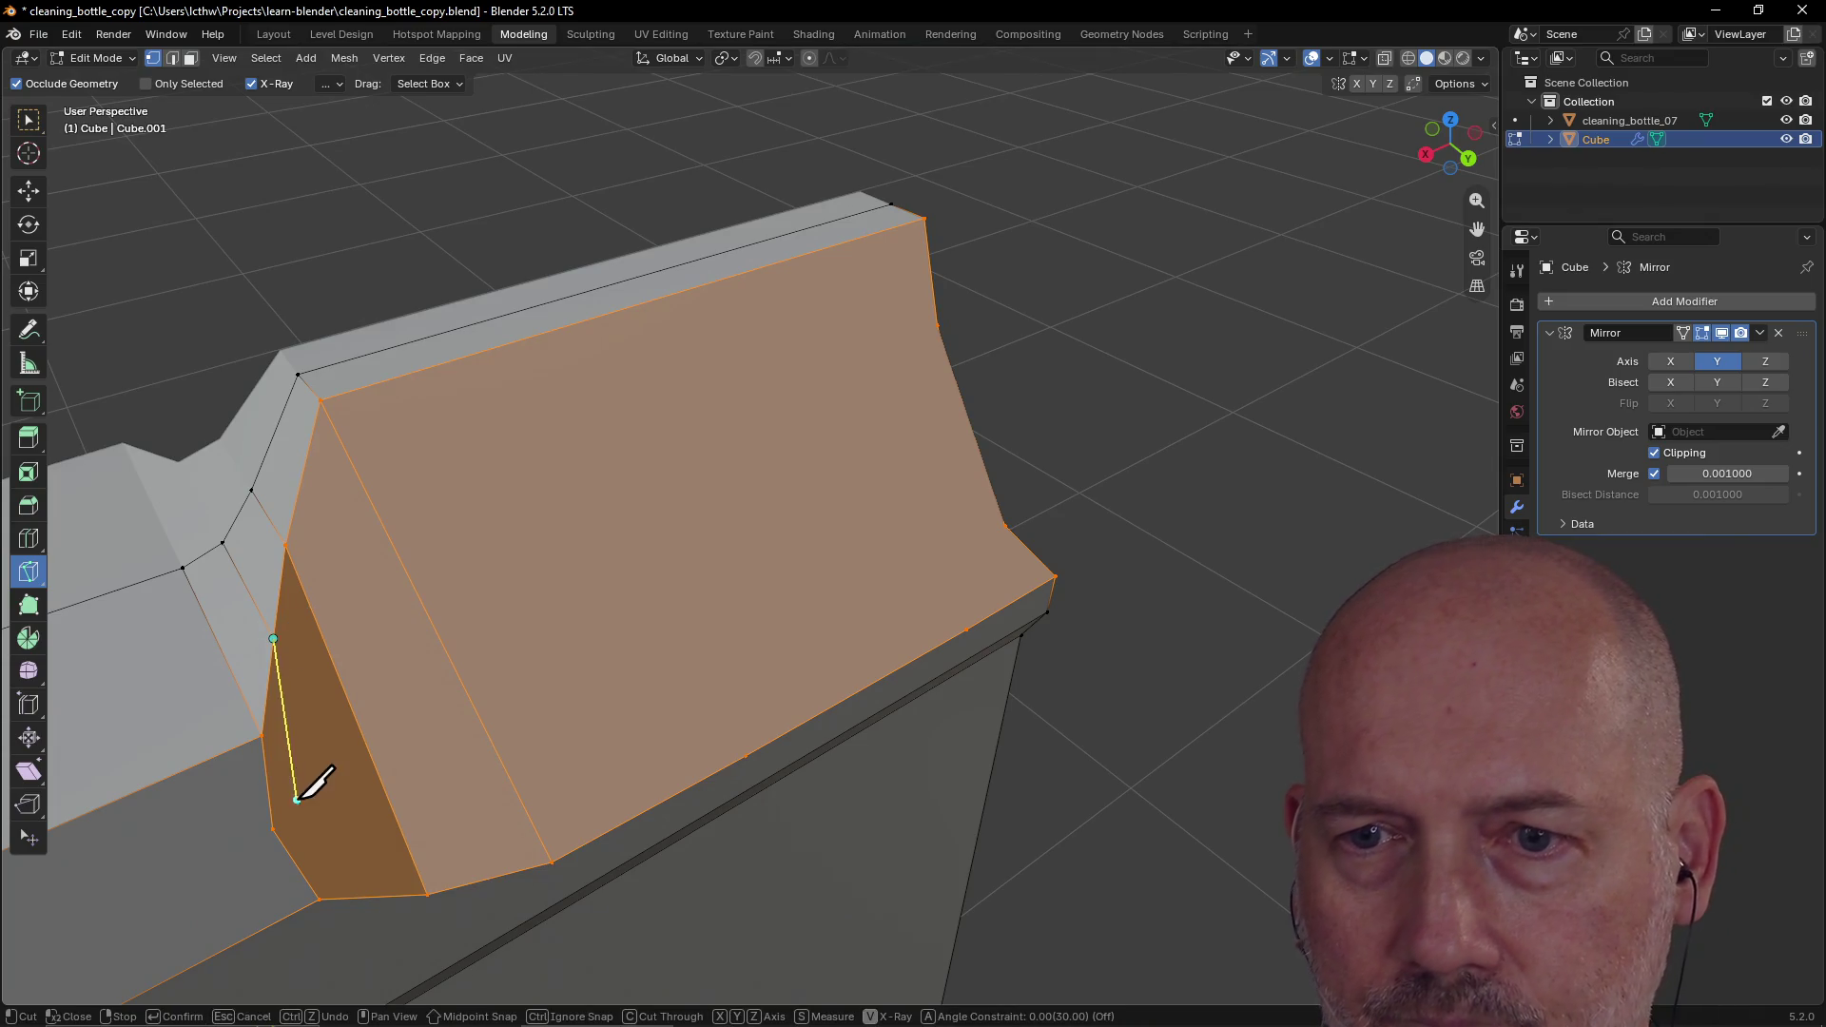
left_click(320, 897)
key("Return")
Step: Knife-cut a horizontal edge across the shoulder from its right edge to the left side
mouse_move(547, 479)
middle_mouse_down()
mouse_move(396, 437)
mouse_move(477, 396)
mouse_move(652, 477)
mouse_move(787, 574)
mouse_move(897, 559)
mouse_move(1032, 498)
mouse_move(823, 544)
mouse_move(502, 443)
middle_mouse_up()
scroll(945, 529, "down", 5)
scroll(502, 436, "up", 2)
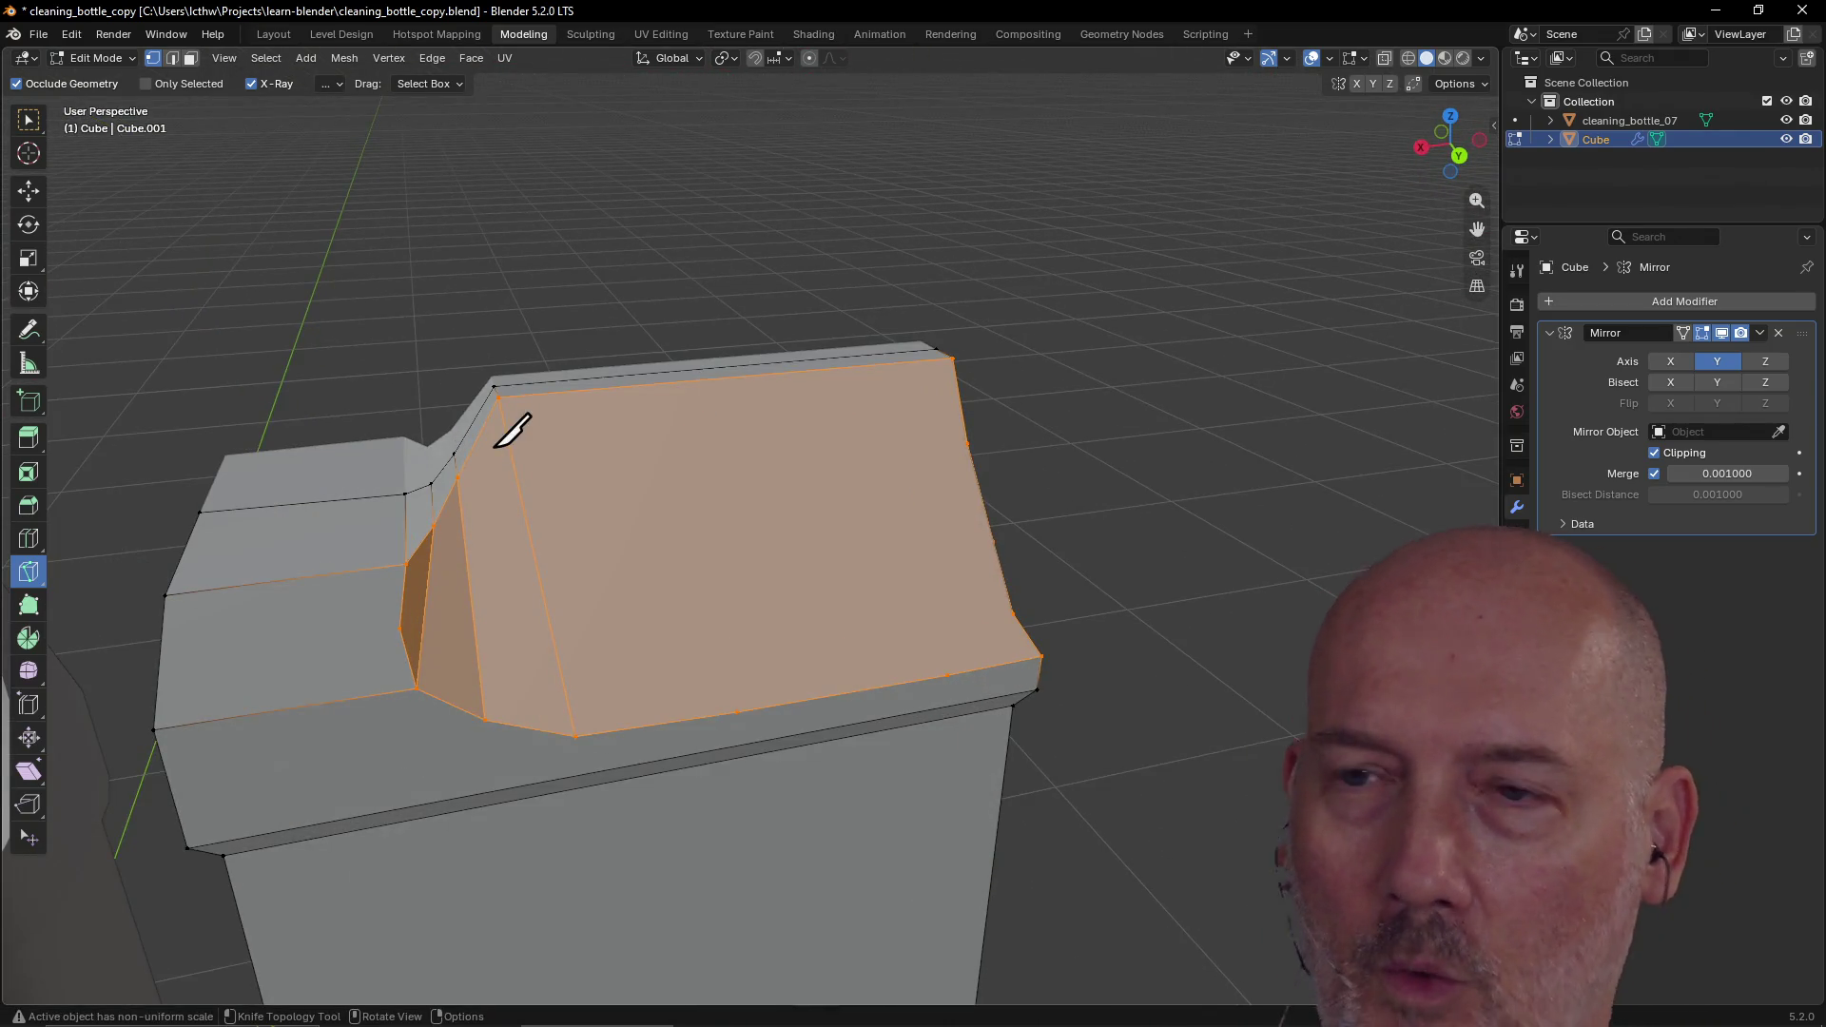
scroll(502, 438, "up", 1)
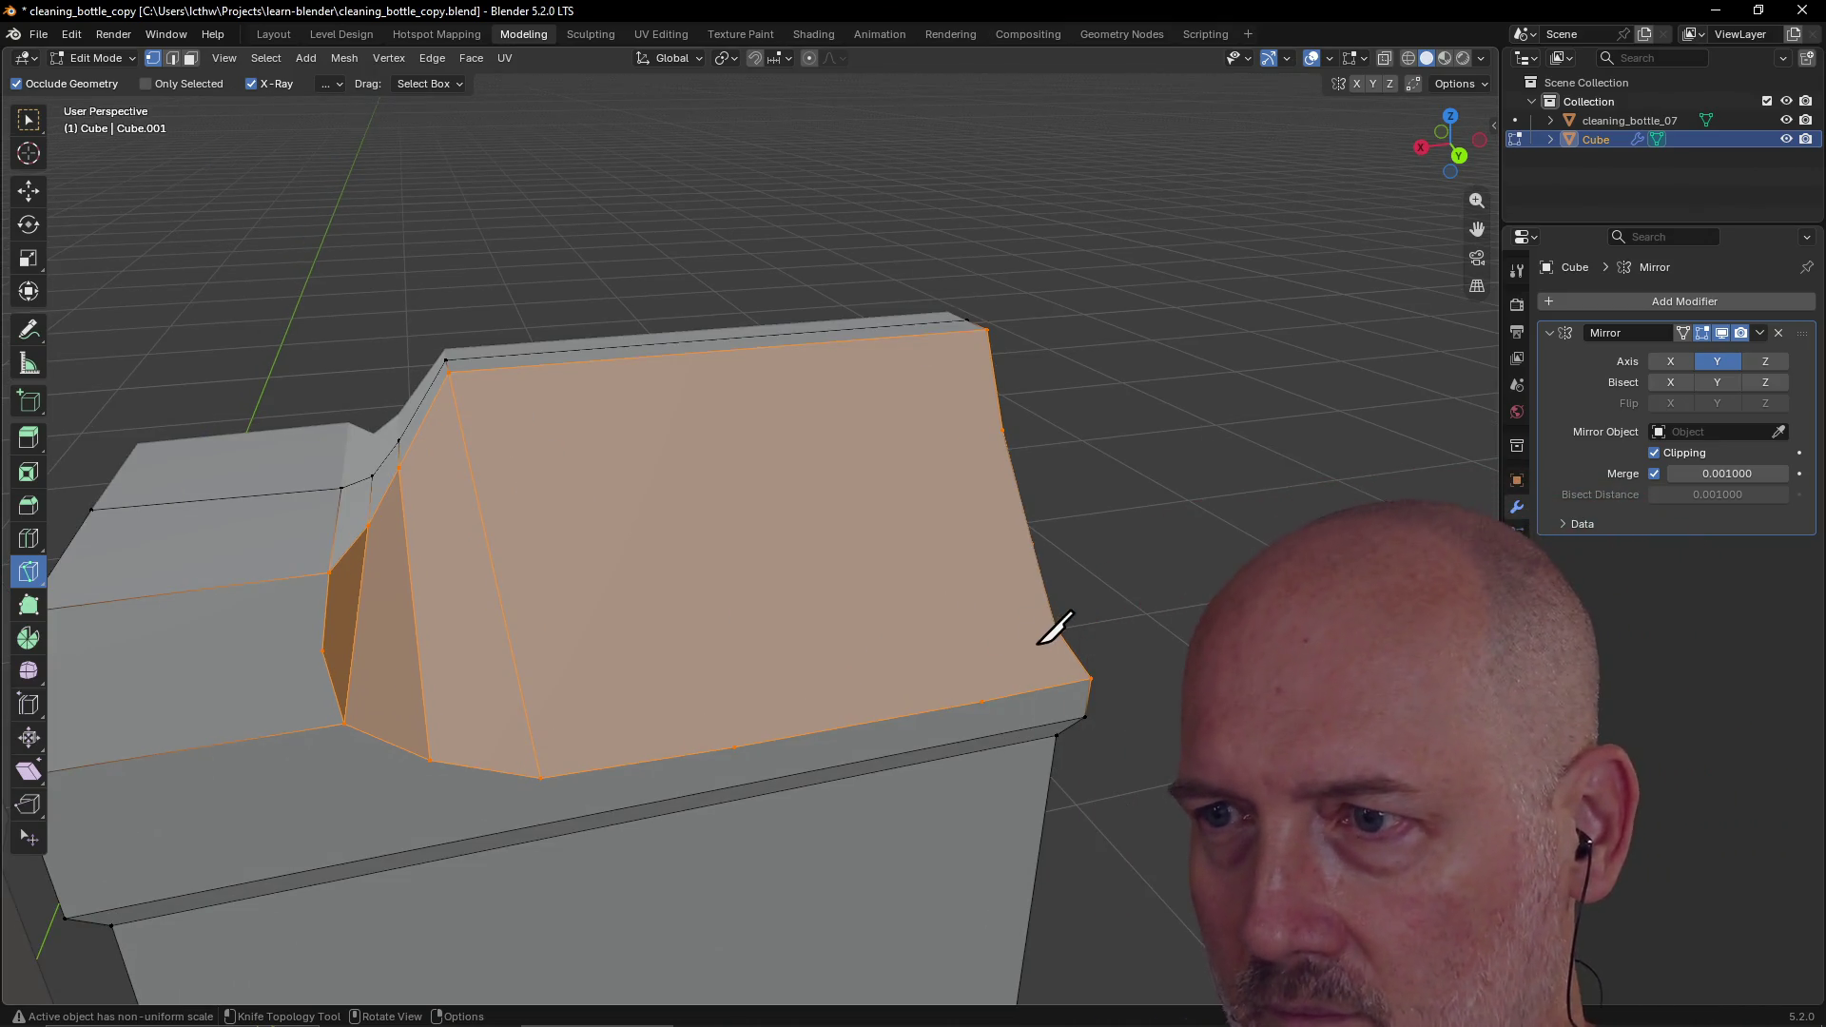
left_click(1057, 628)
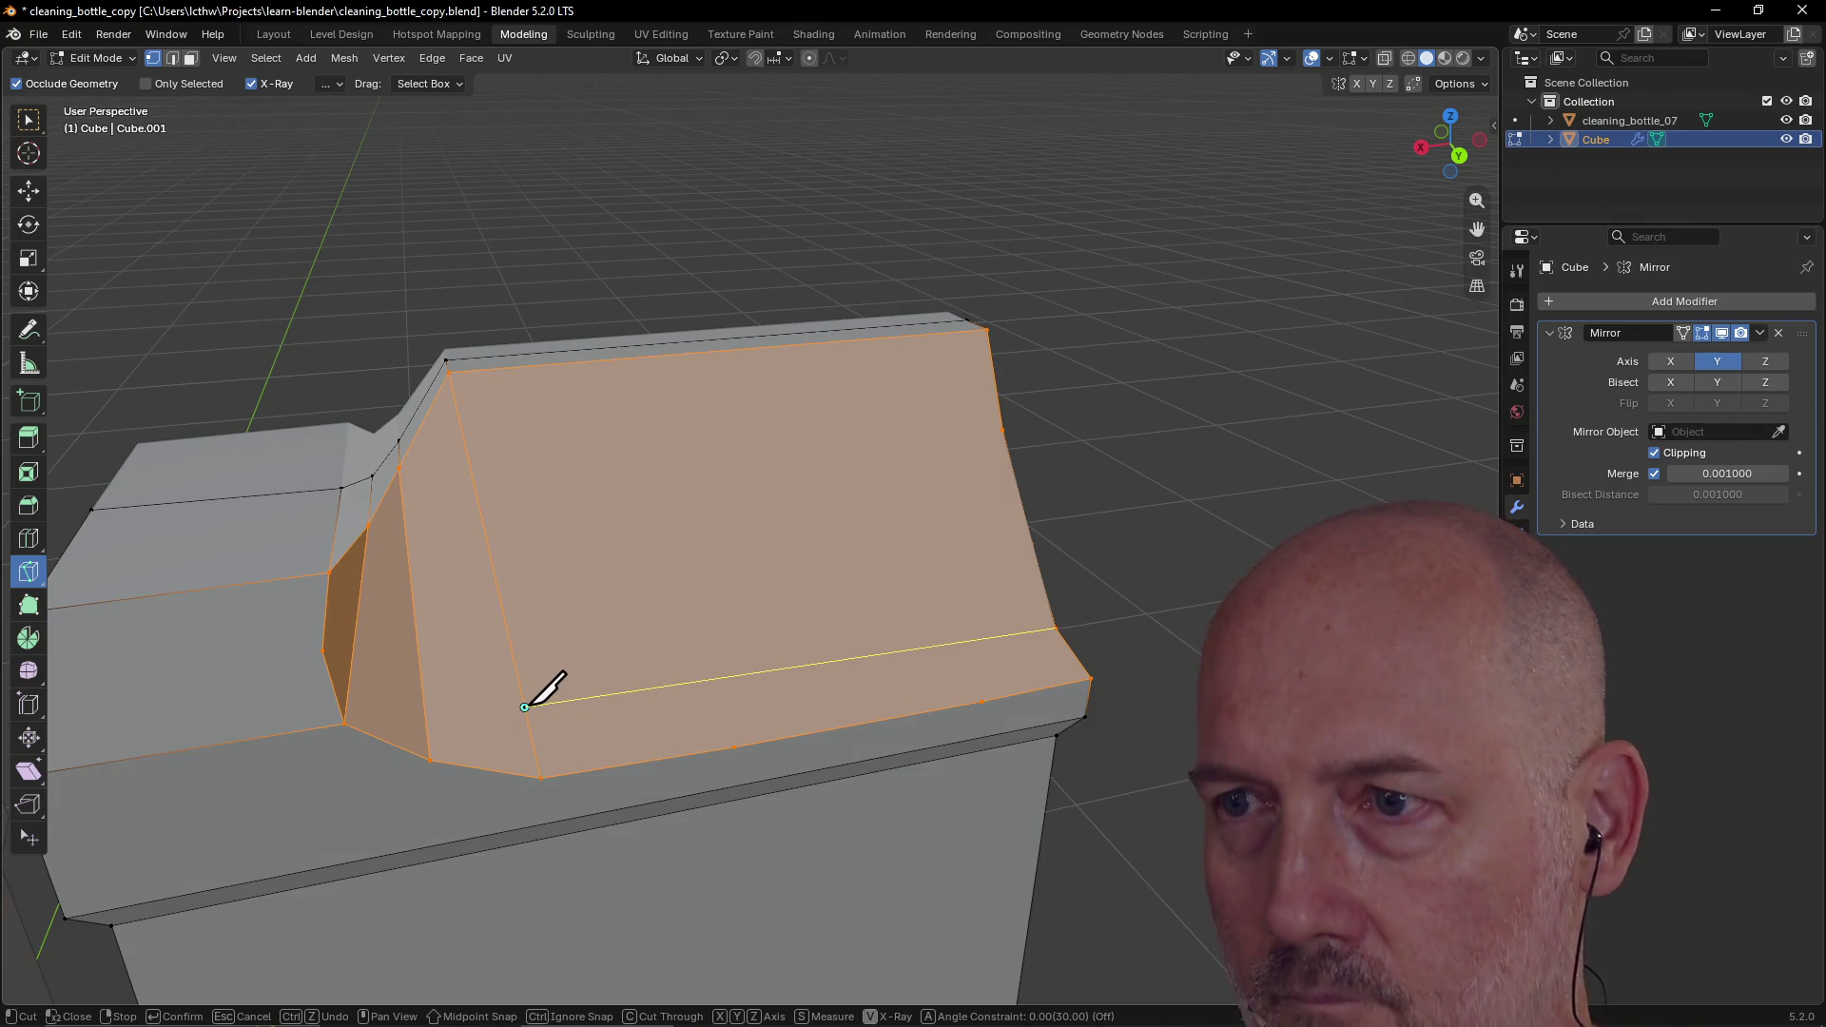
left_click(525, 706)
key("Return")
Step: Add two more knife cuts across the shoulder from its right edge to its left edge
middle_click_drag(804, 616, 769, 635)
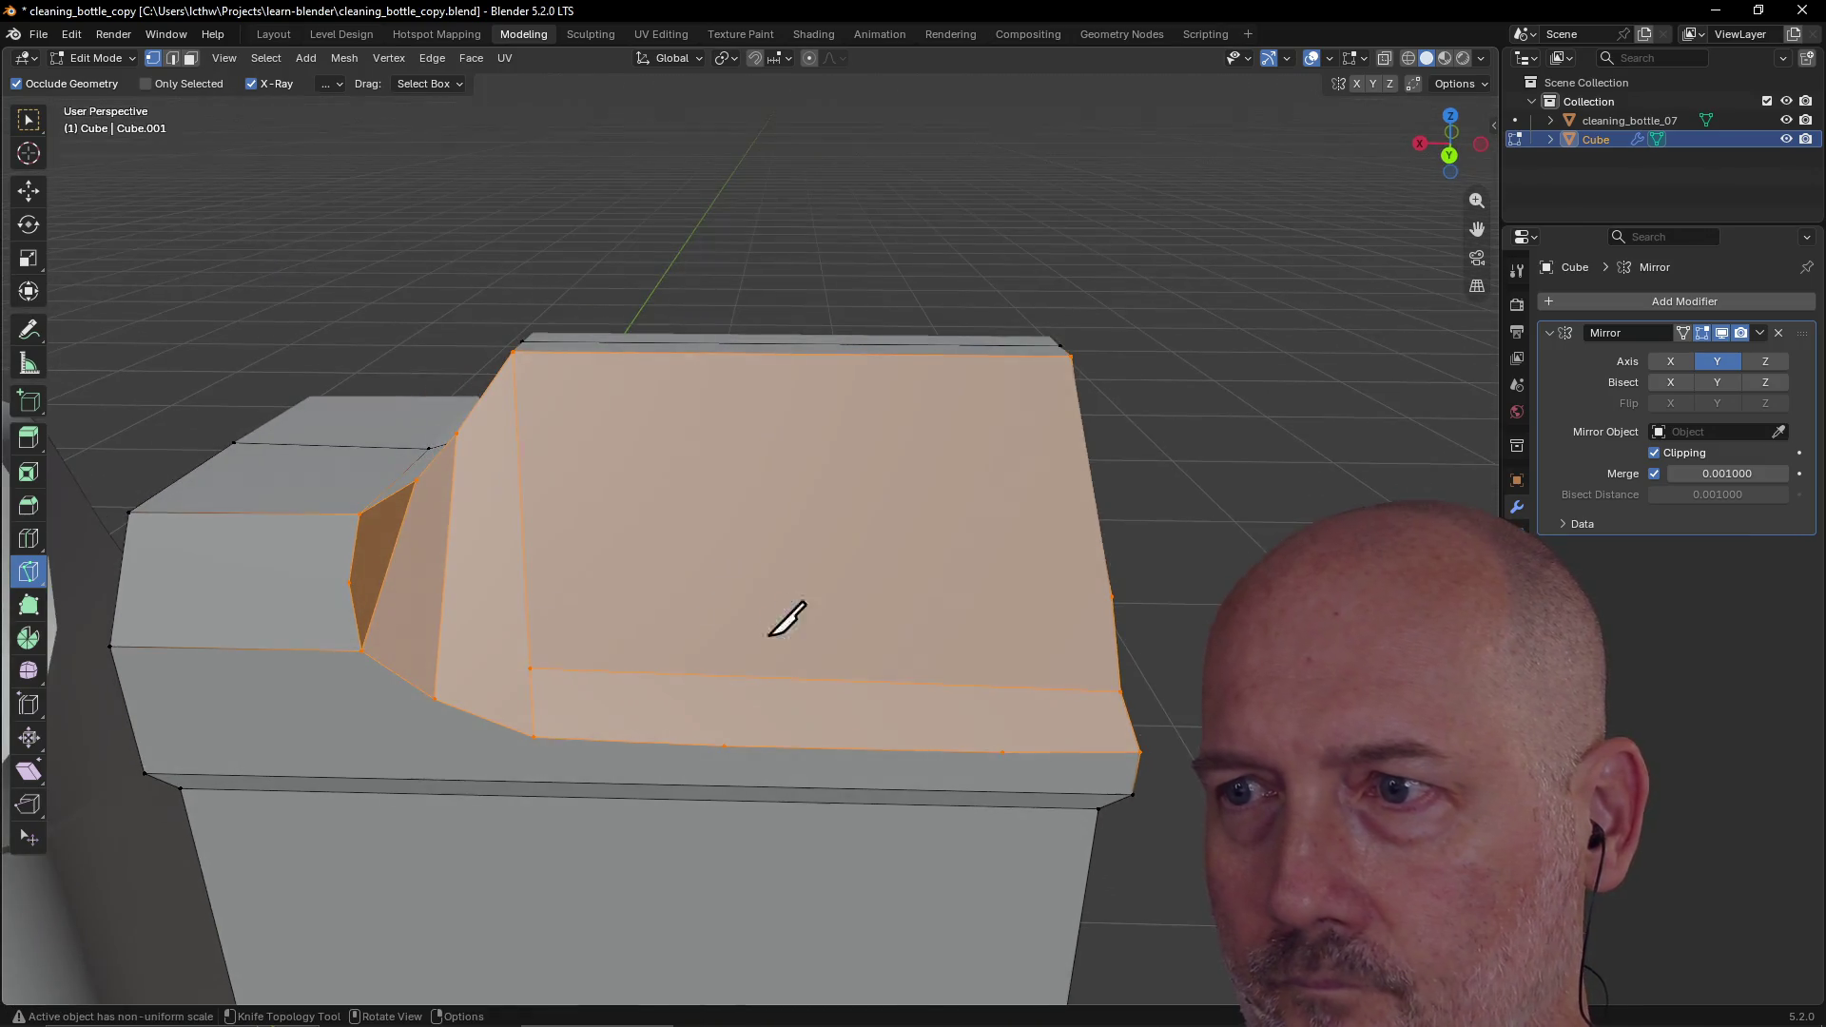
left_click(1113, 597)
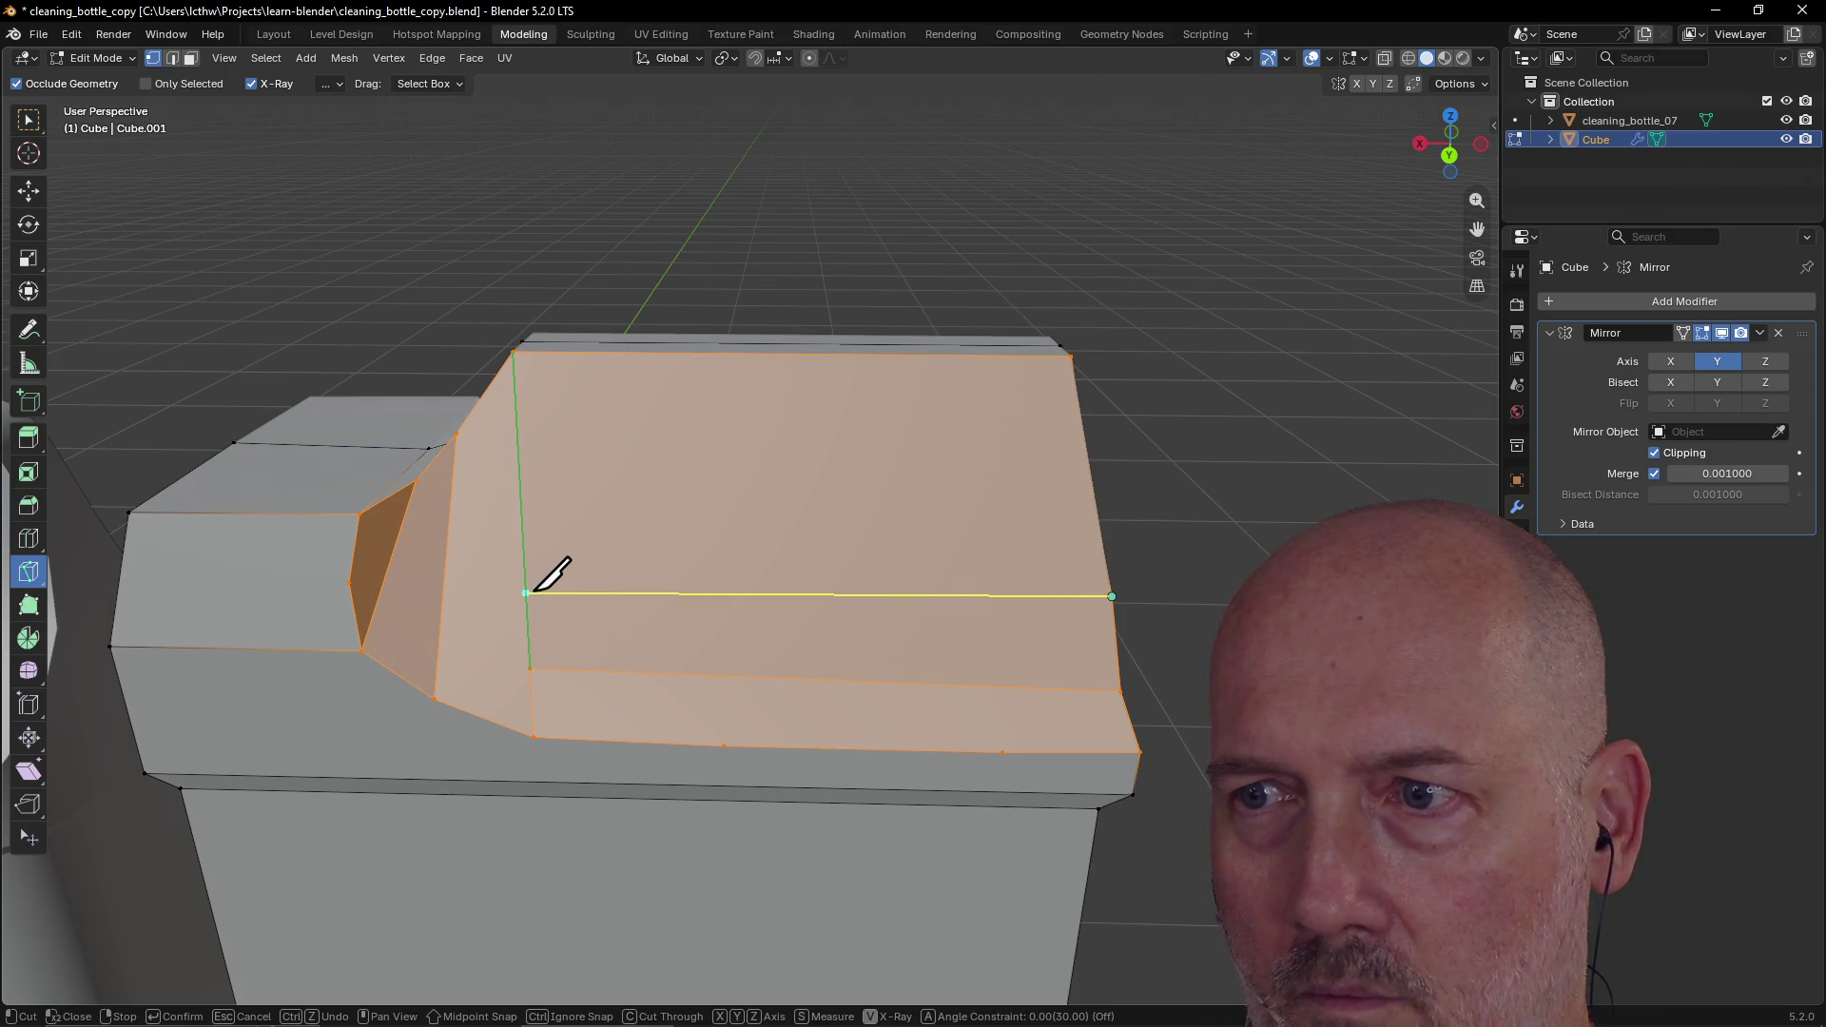
left_click(527, 588)
key("Return")
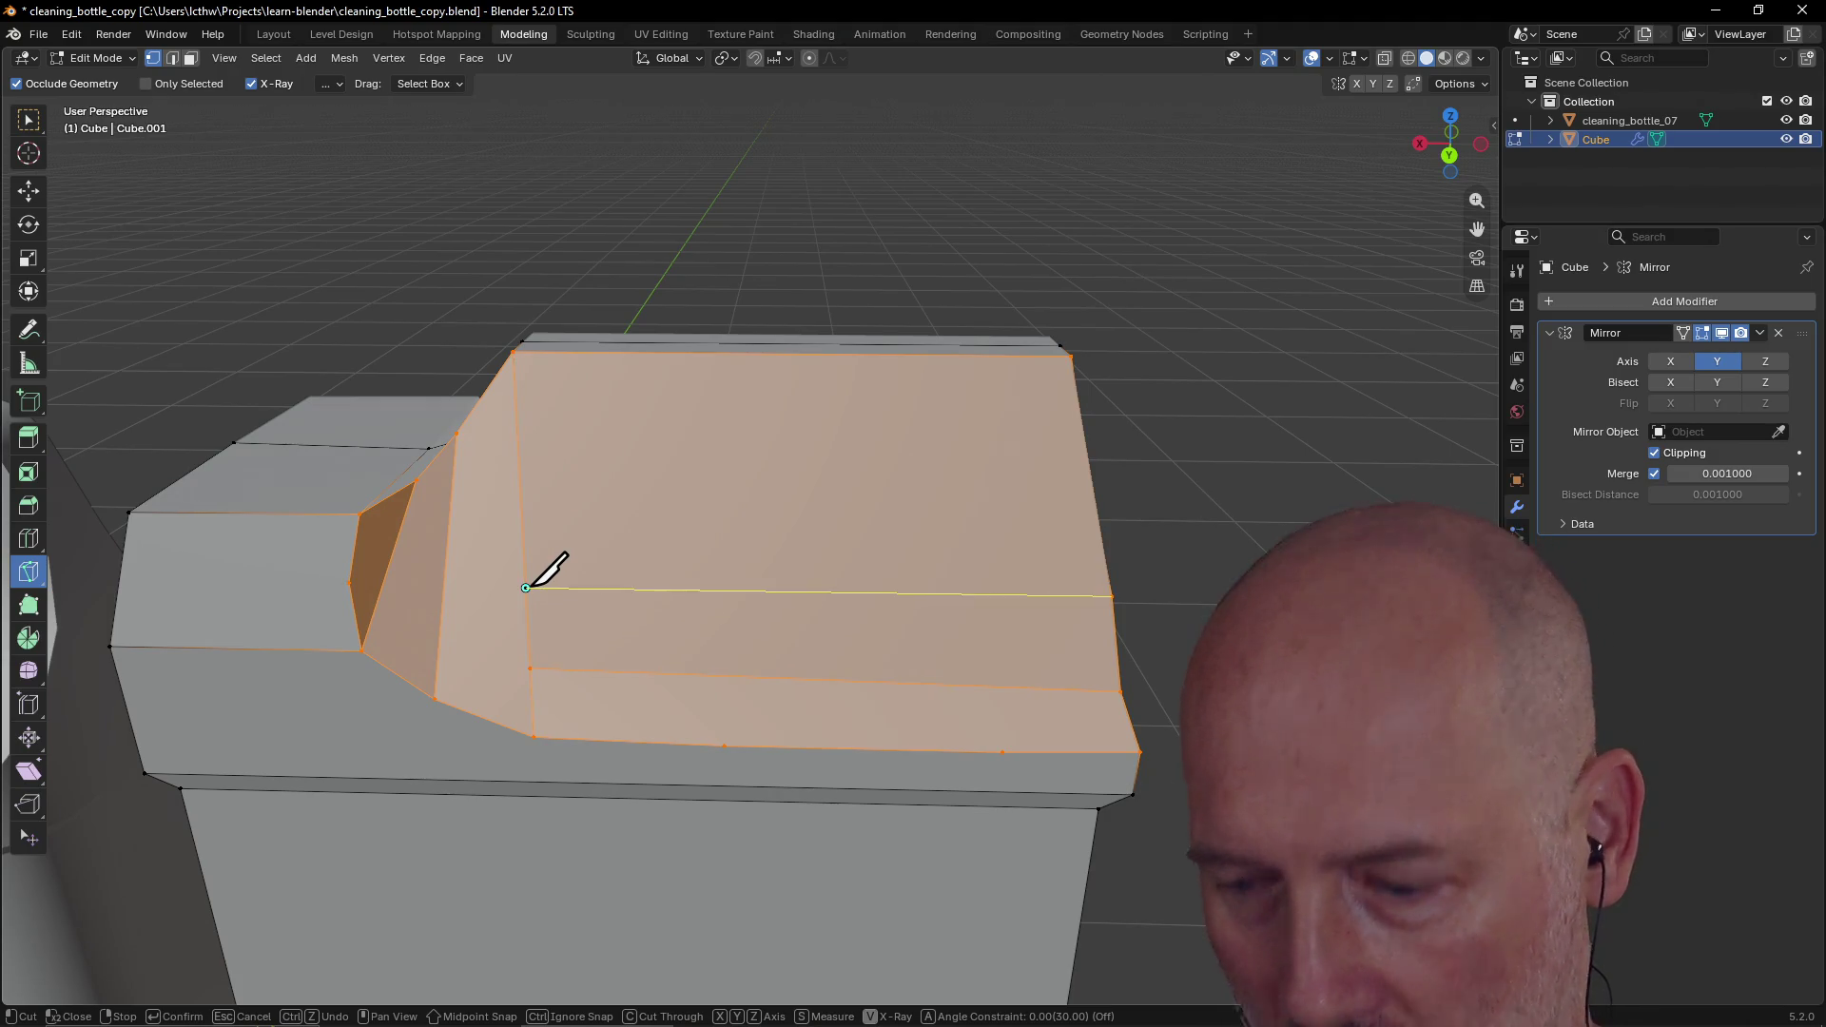
middle_click_drag(990, 517, 861, 502)
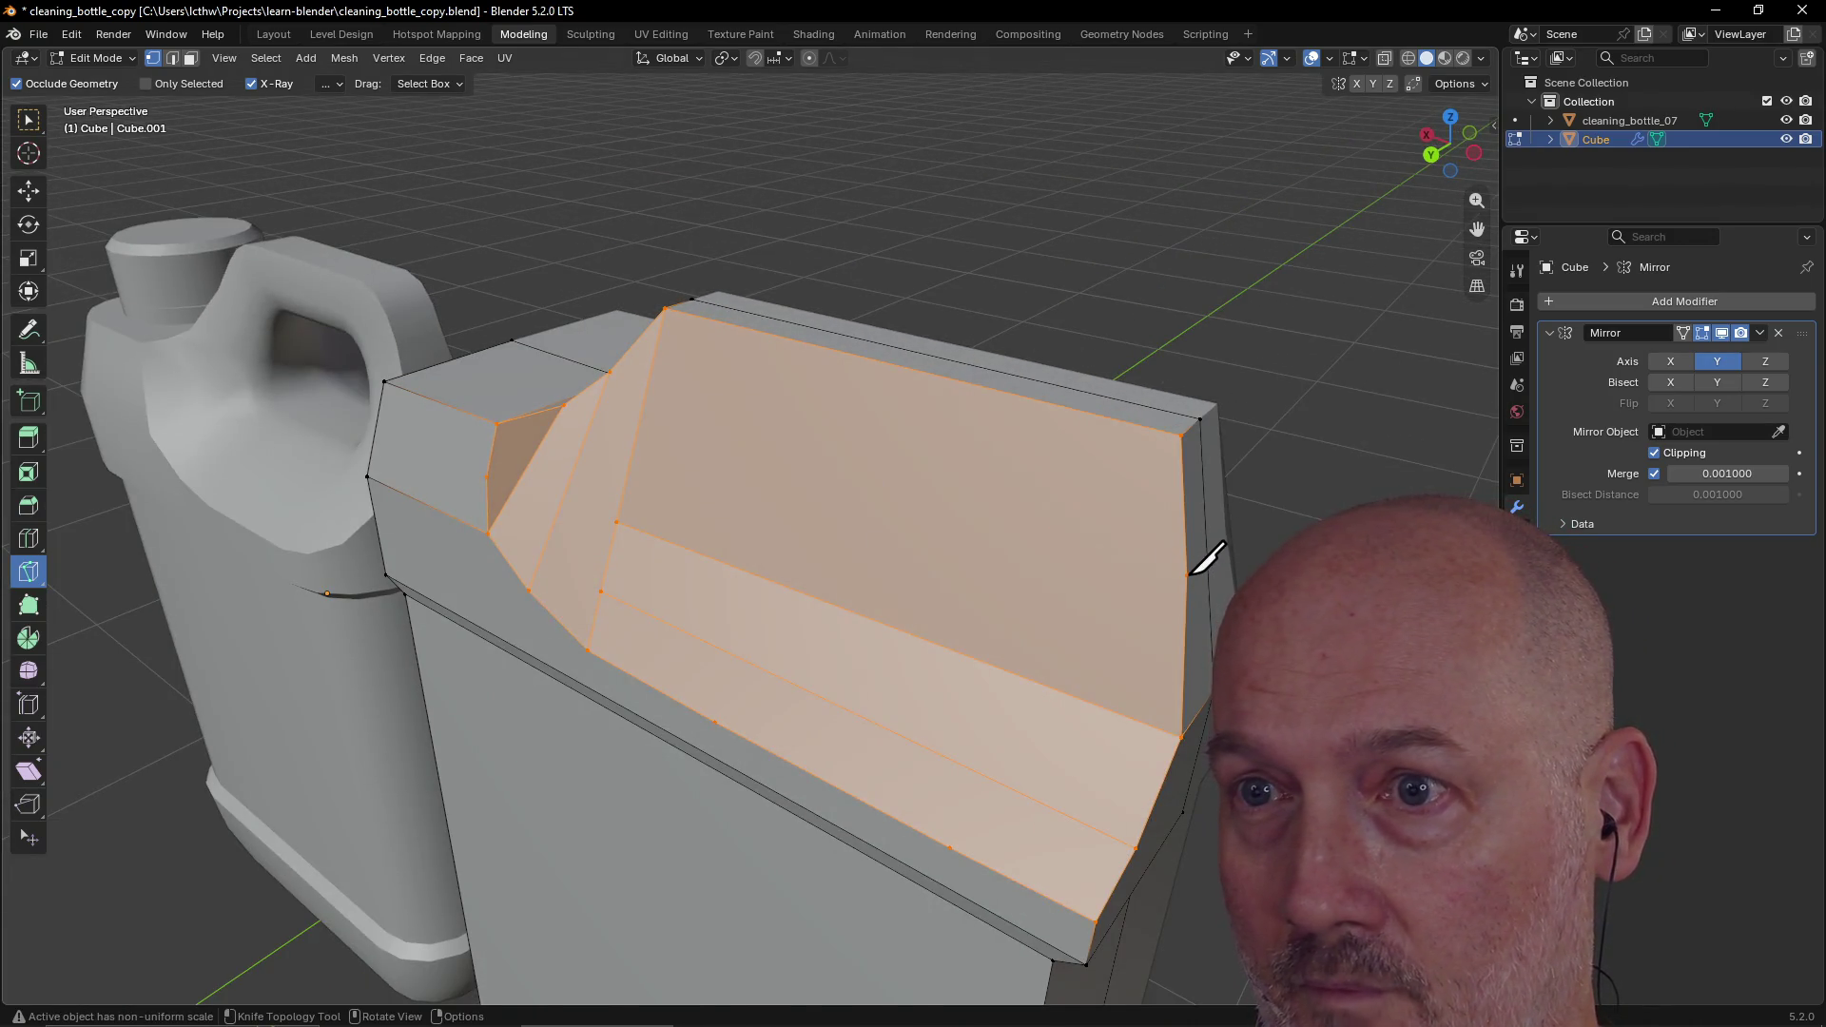
left_click(1188, 575)
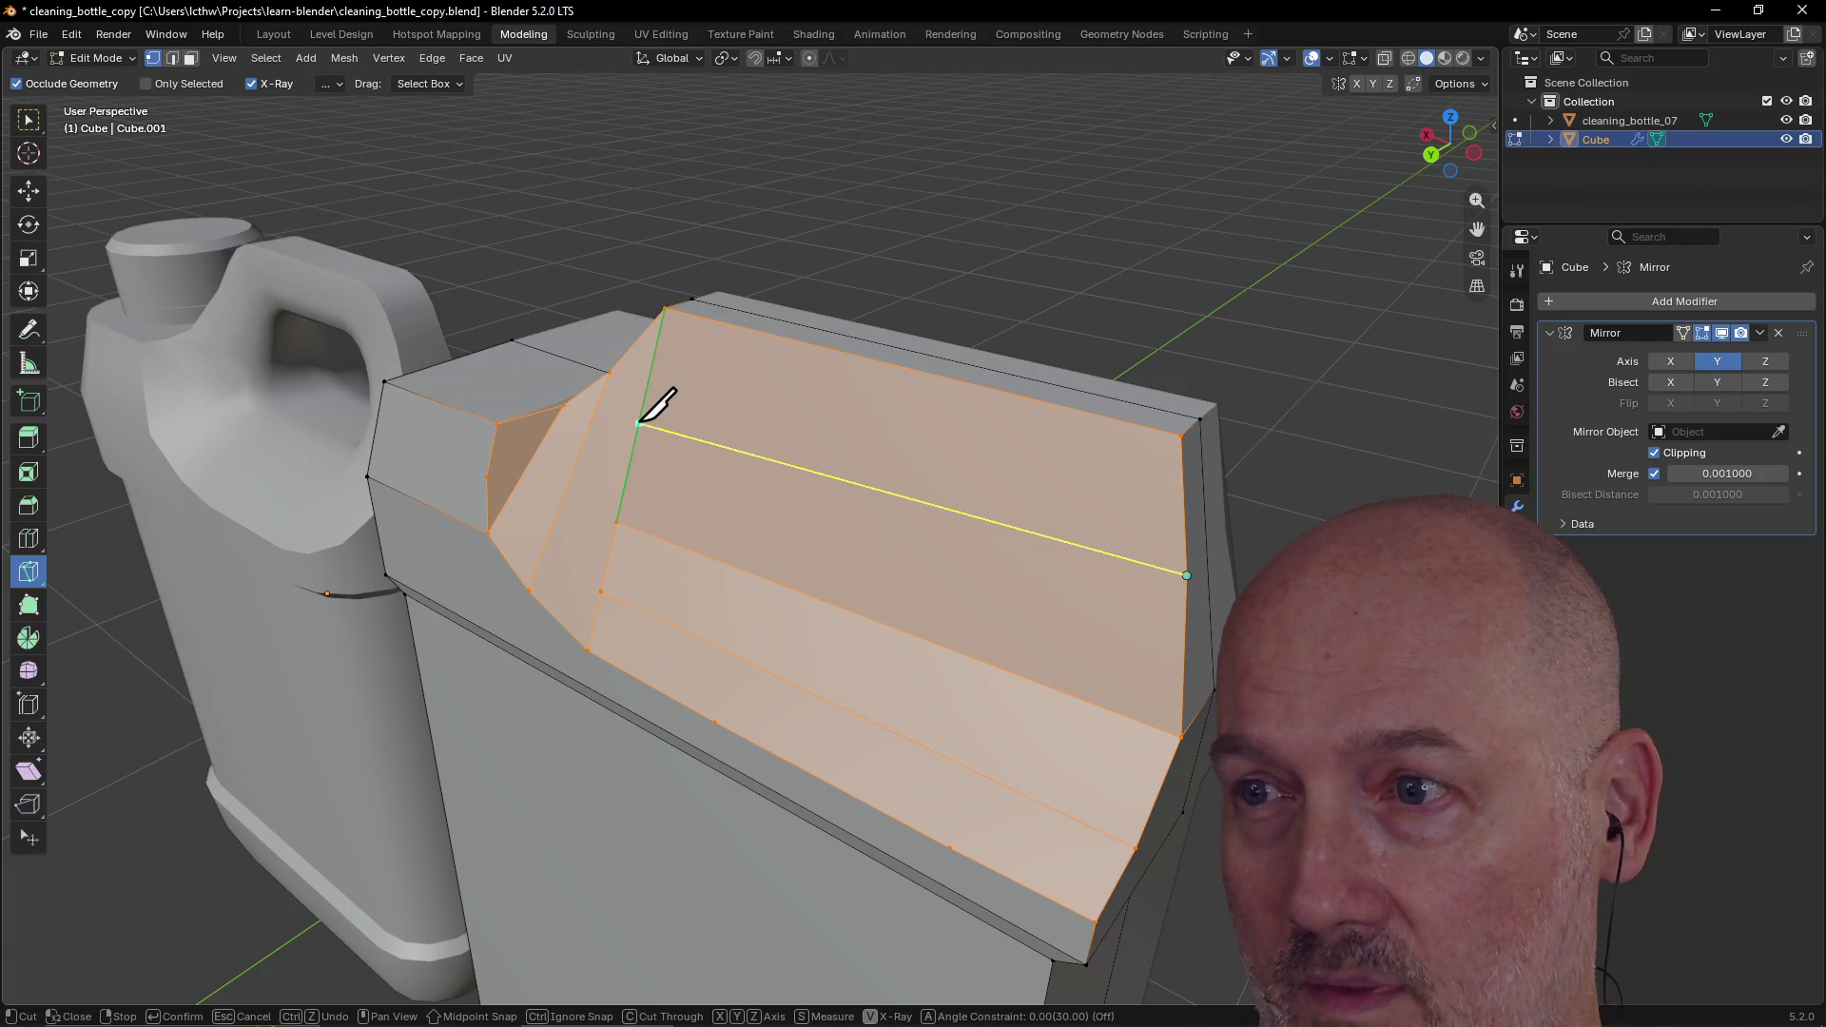
left_click(643, 411)
key("Return")
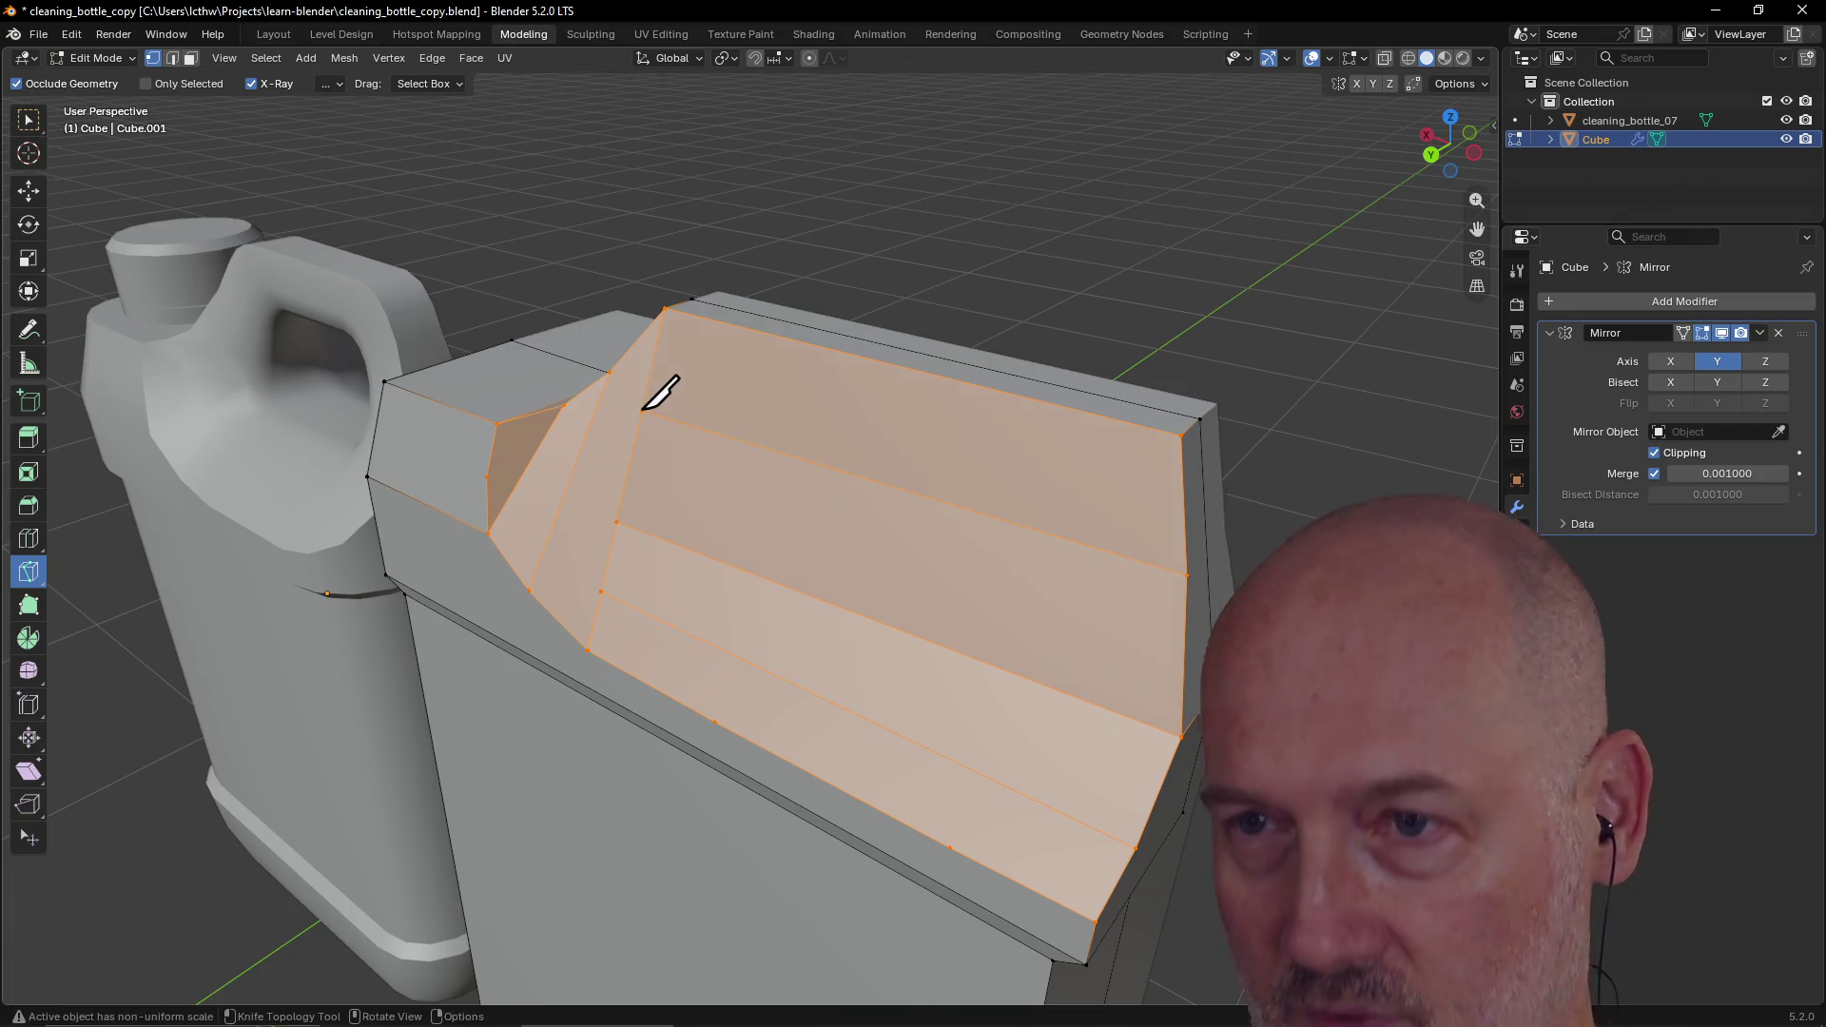
mouse_move(898, 224)
middle_mouse_down()
mouse_move(640, 179)
mouse_move(873, 168)
mouse_move(933, 323)
mouse_move(746, 379)
mouse_move(714, 285)
mouse_move(865, 183)
mouse_move(860, 346)
mouse_move(620, 255)
mouse_move(612, 396)
mouse_move(803, 408)
mouse_move(666, 411)
mouse_move(693, 506)
mouse_move(837, 575)
mouse_move(746, 598)
mouse_move(579, 580)
mouse_move(640, 558)
mouse_move(365, 496)
middle_mouse_up()
scroll(612, 399, "down", 3)
scroll(614, 399, "up", 3)
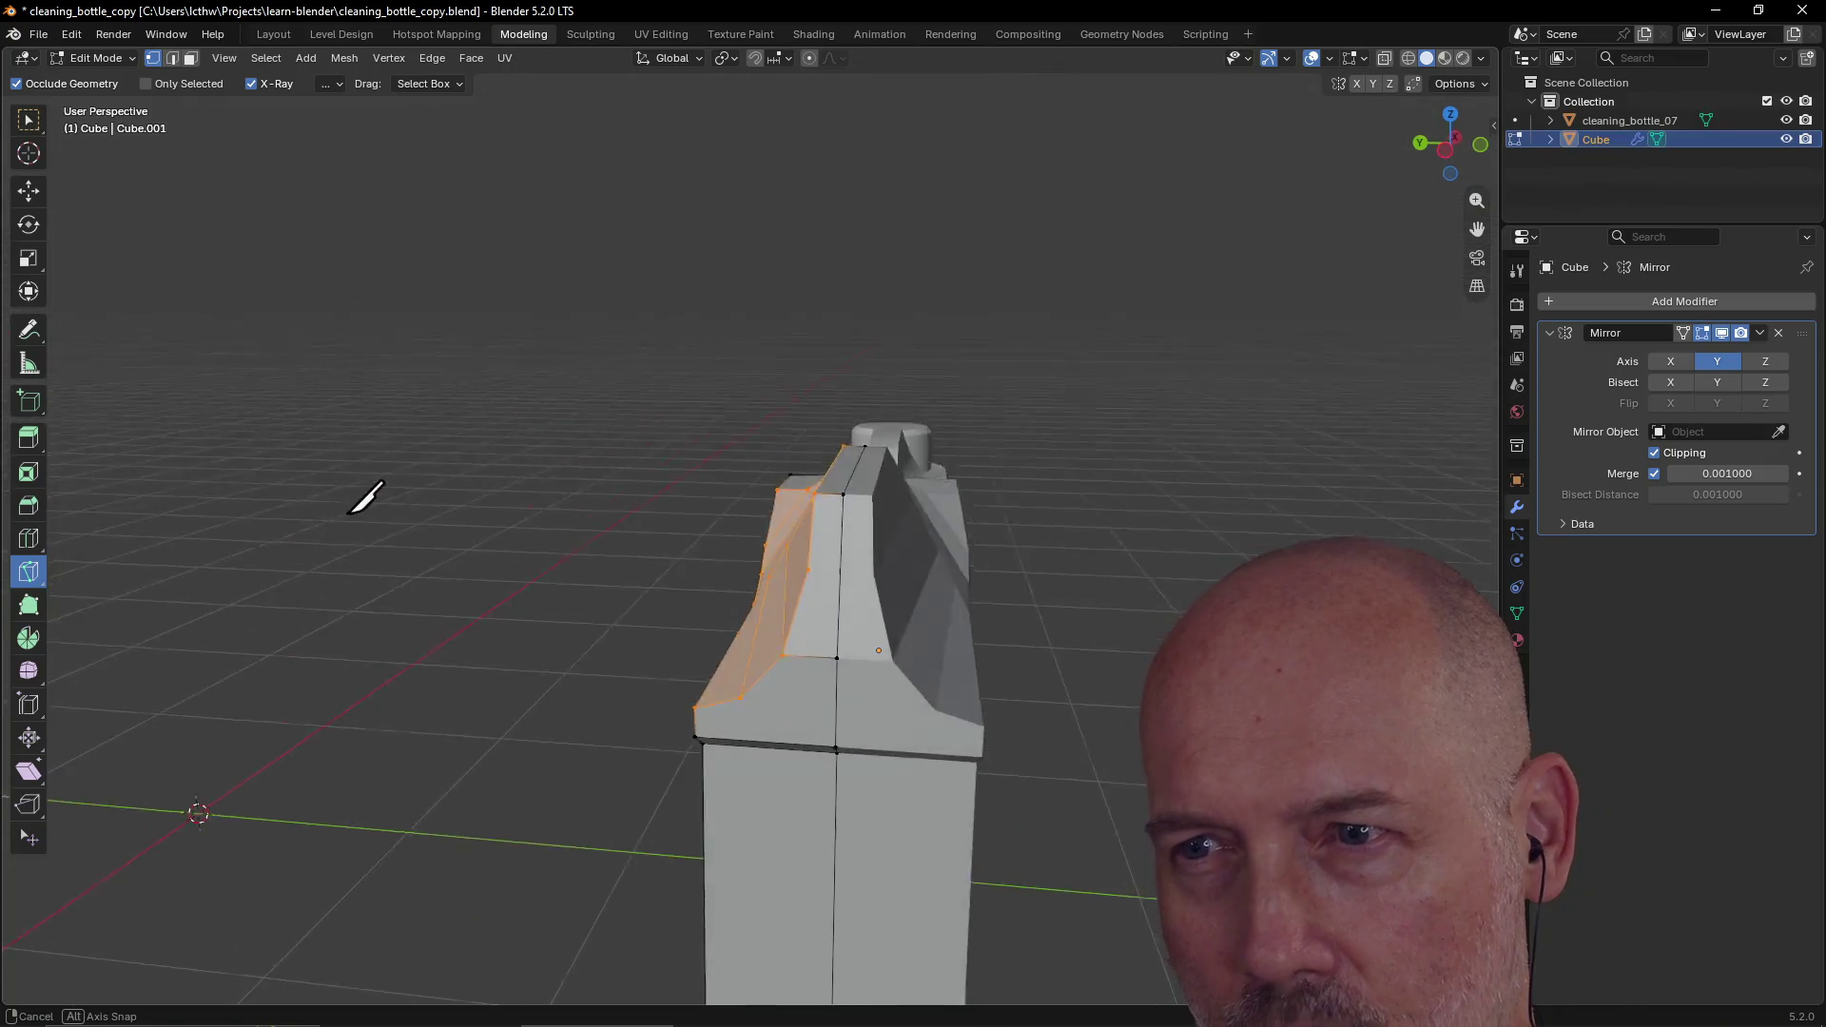
scroll(461, 497, "down", 8)
mouse_move(482, 510)
middle_mouse_down()
mouse_move(640, 571)
mouse_move(620, 550)
mouse_move(644, 580)
middle_mouse_up()
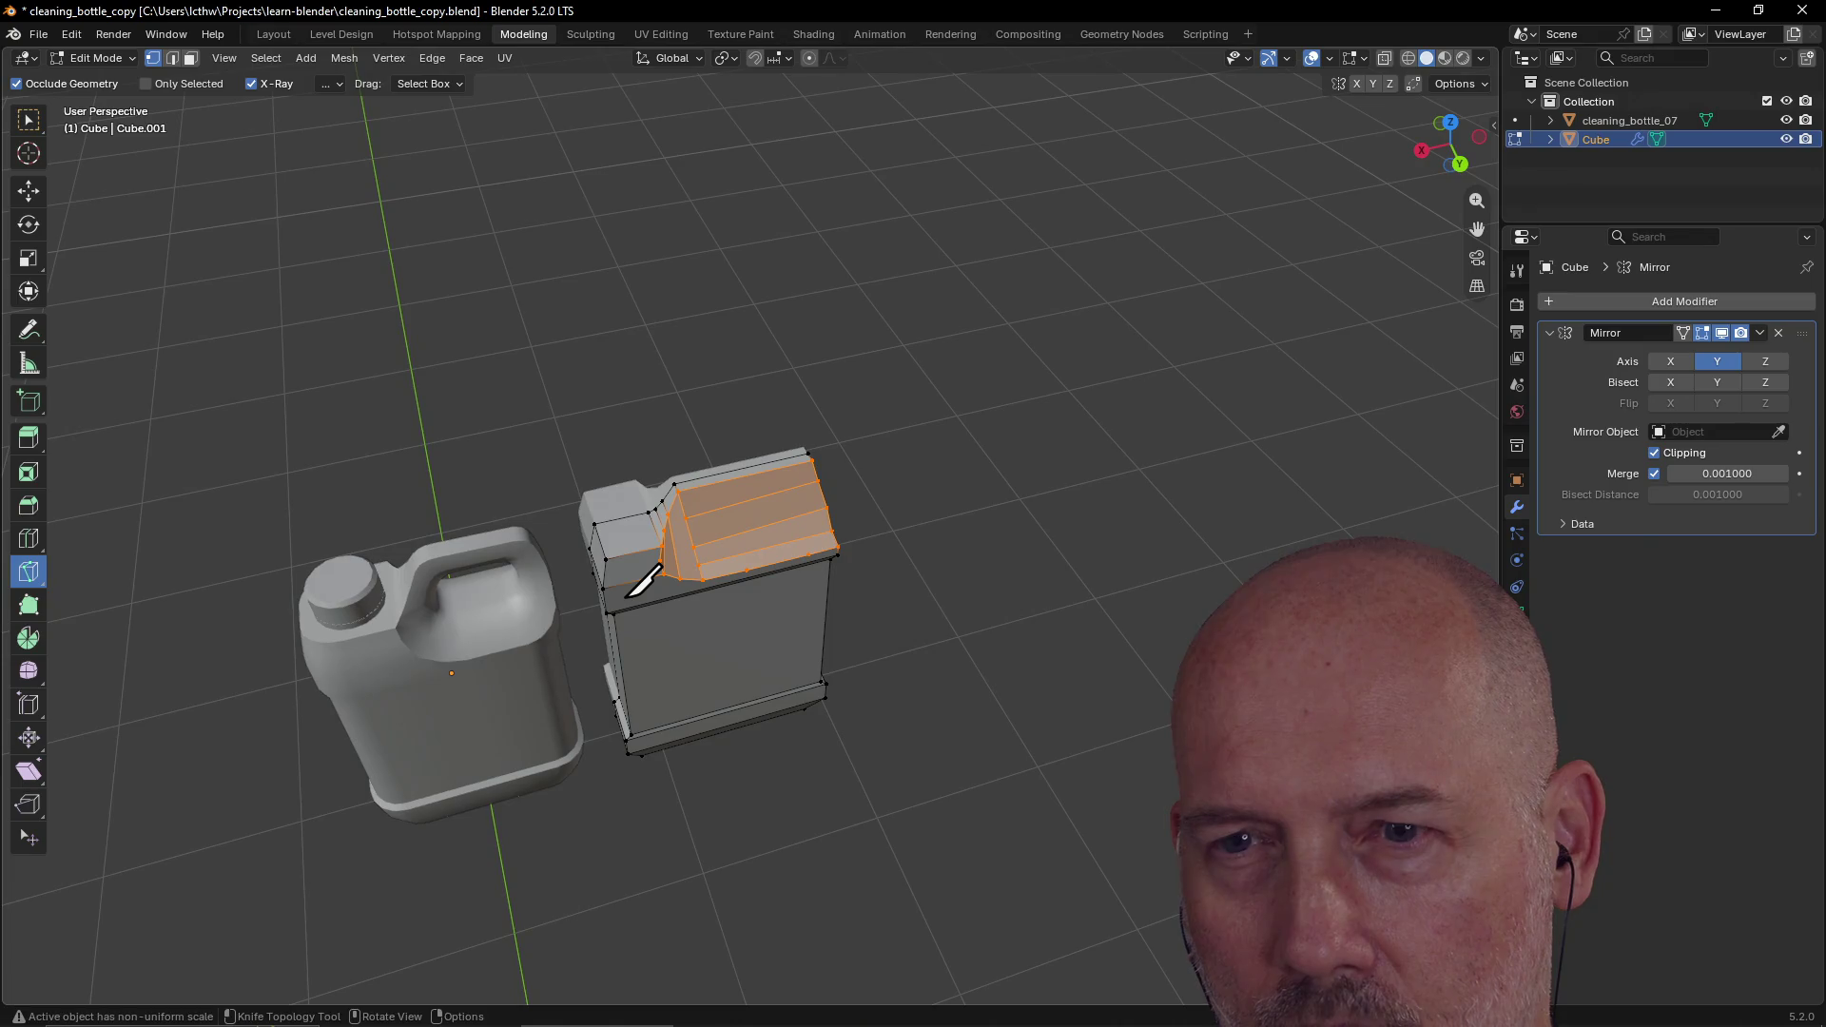
middle_click_drag(683, 663, 640, 526)
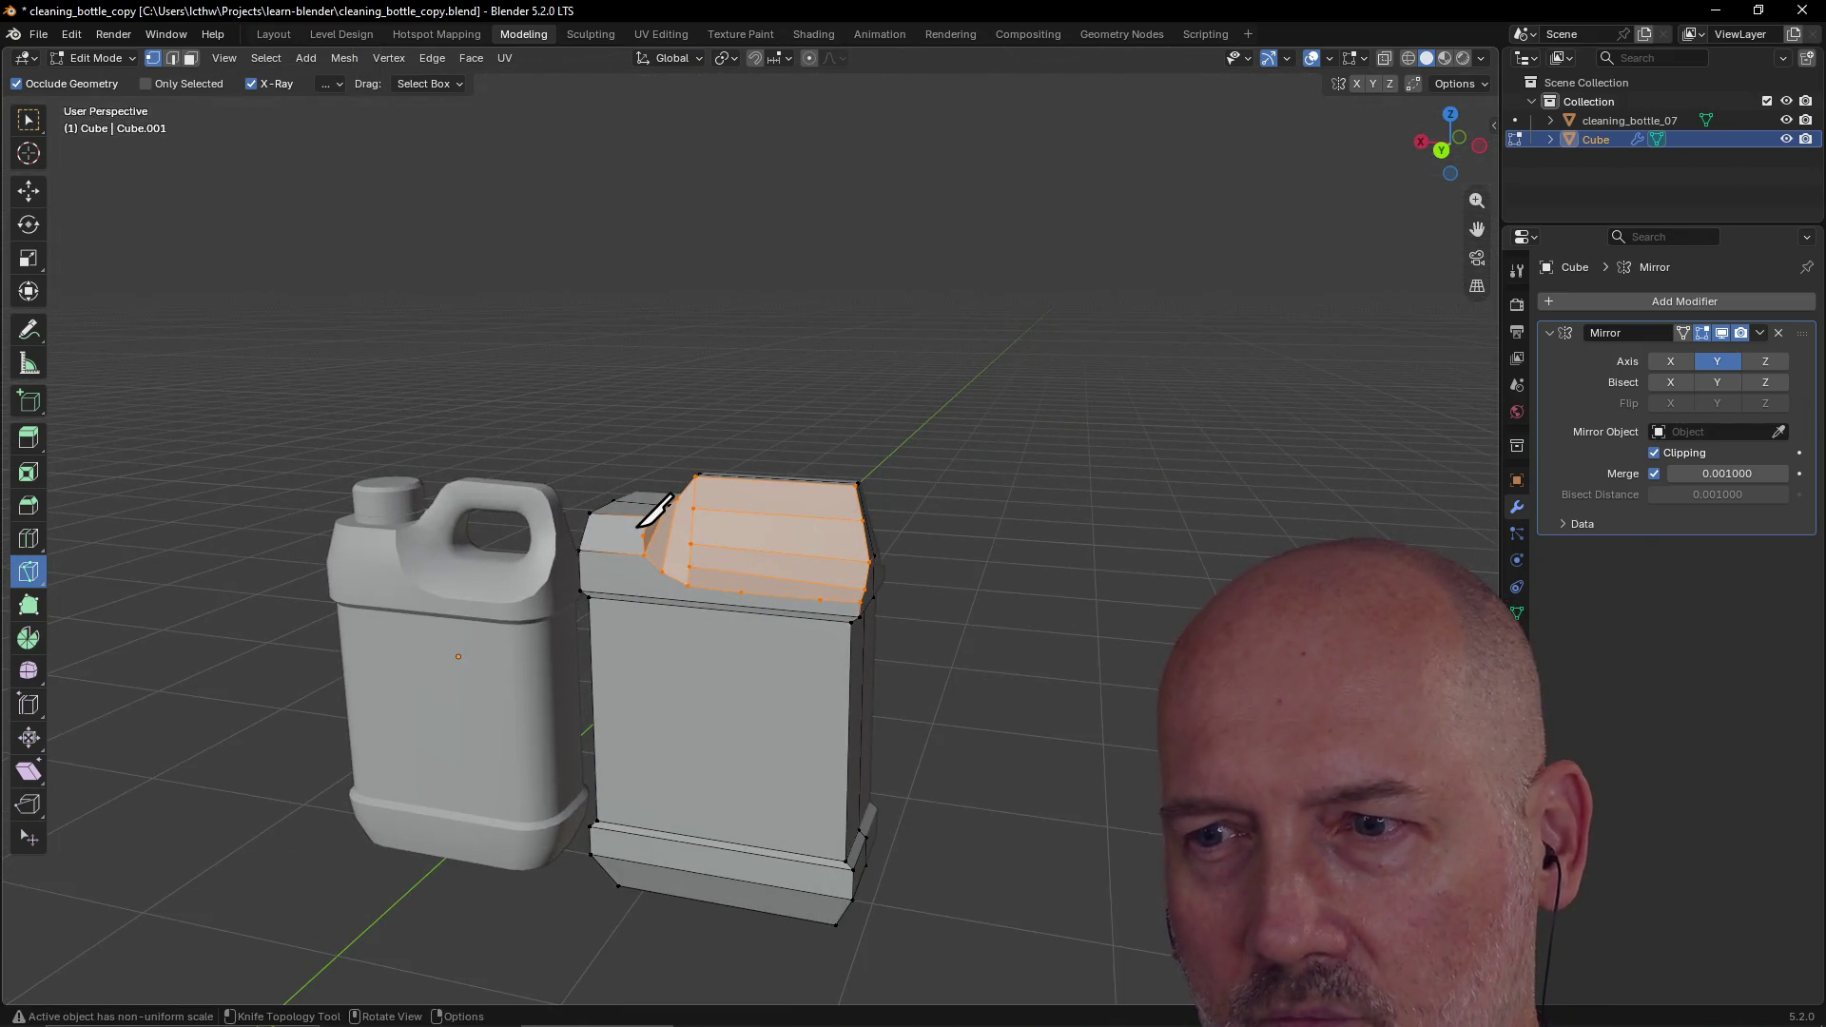
left_click(273, 34)
mouse_move(582, 274)
middle_mouse_down()
mouse_move(523, 175)
mouse_move(611, 110)
mouse_move(706, 152)
mouse_move(700, 177)
mouse_move(599, 166)
mouse_move(616, 128)
mouse_move(659, 116)
mouse_move(600, 110)
mouse_move(688, 105)
mouse_move(658, 116)
middle_mouse_up()
scroll(717, 332, "up", 2)
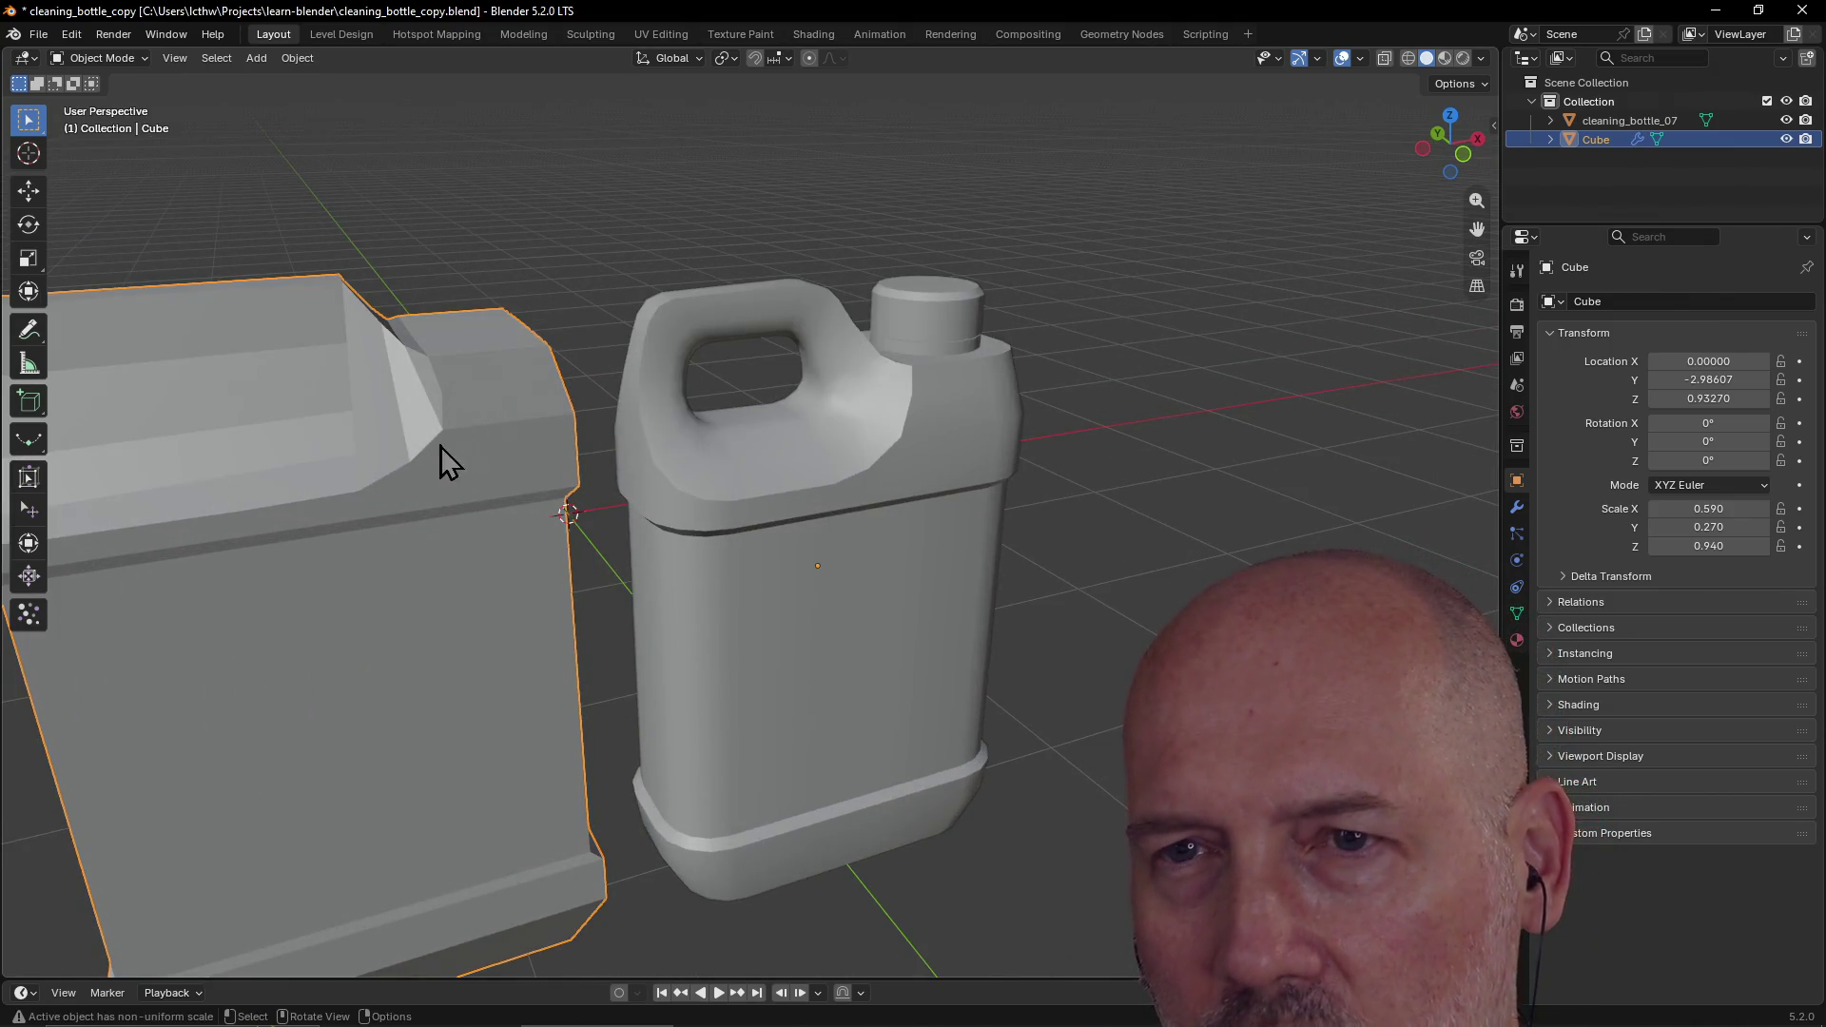
scroll(487, 418, "down", 3)
left_click(523, 34)
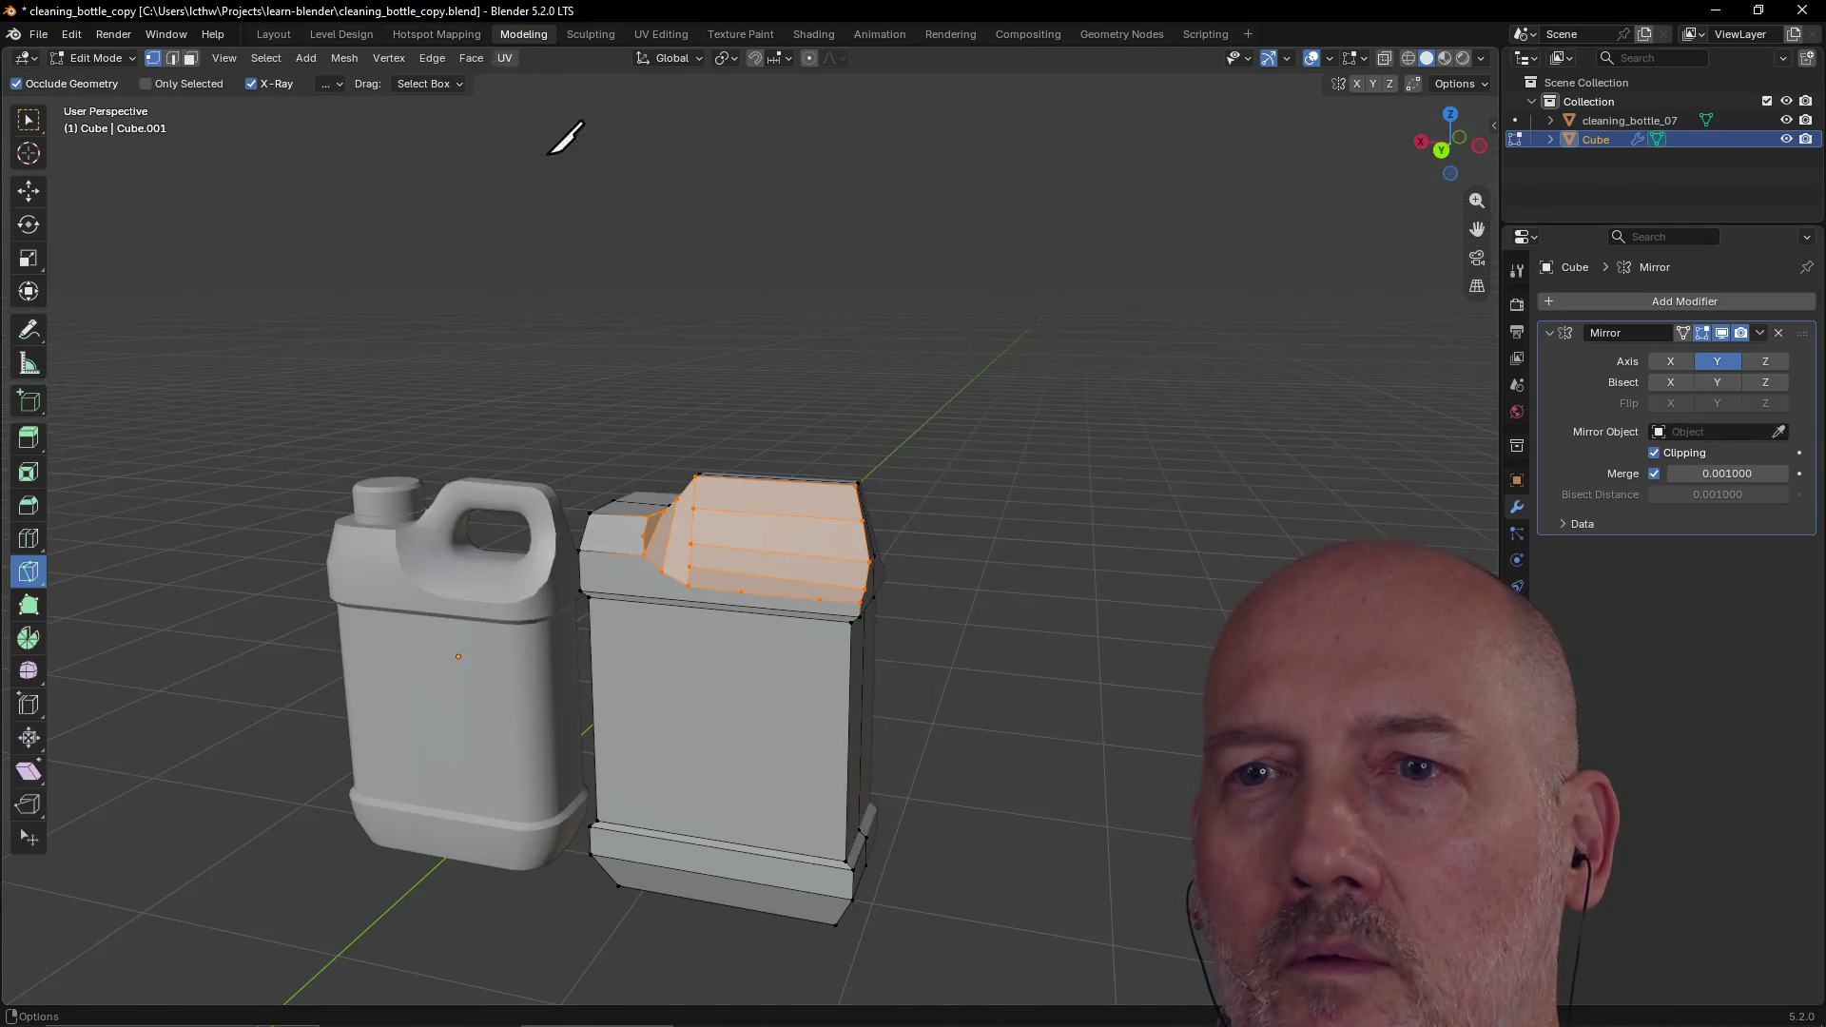
Step: Move the vertex at the cap slant's lower corner along global X
scroll(619, 528, "up", 3)
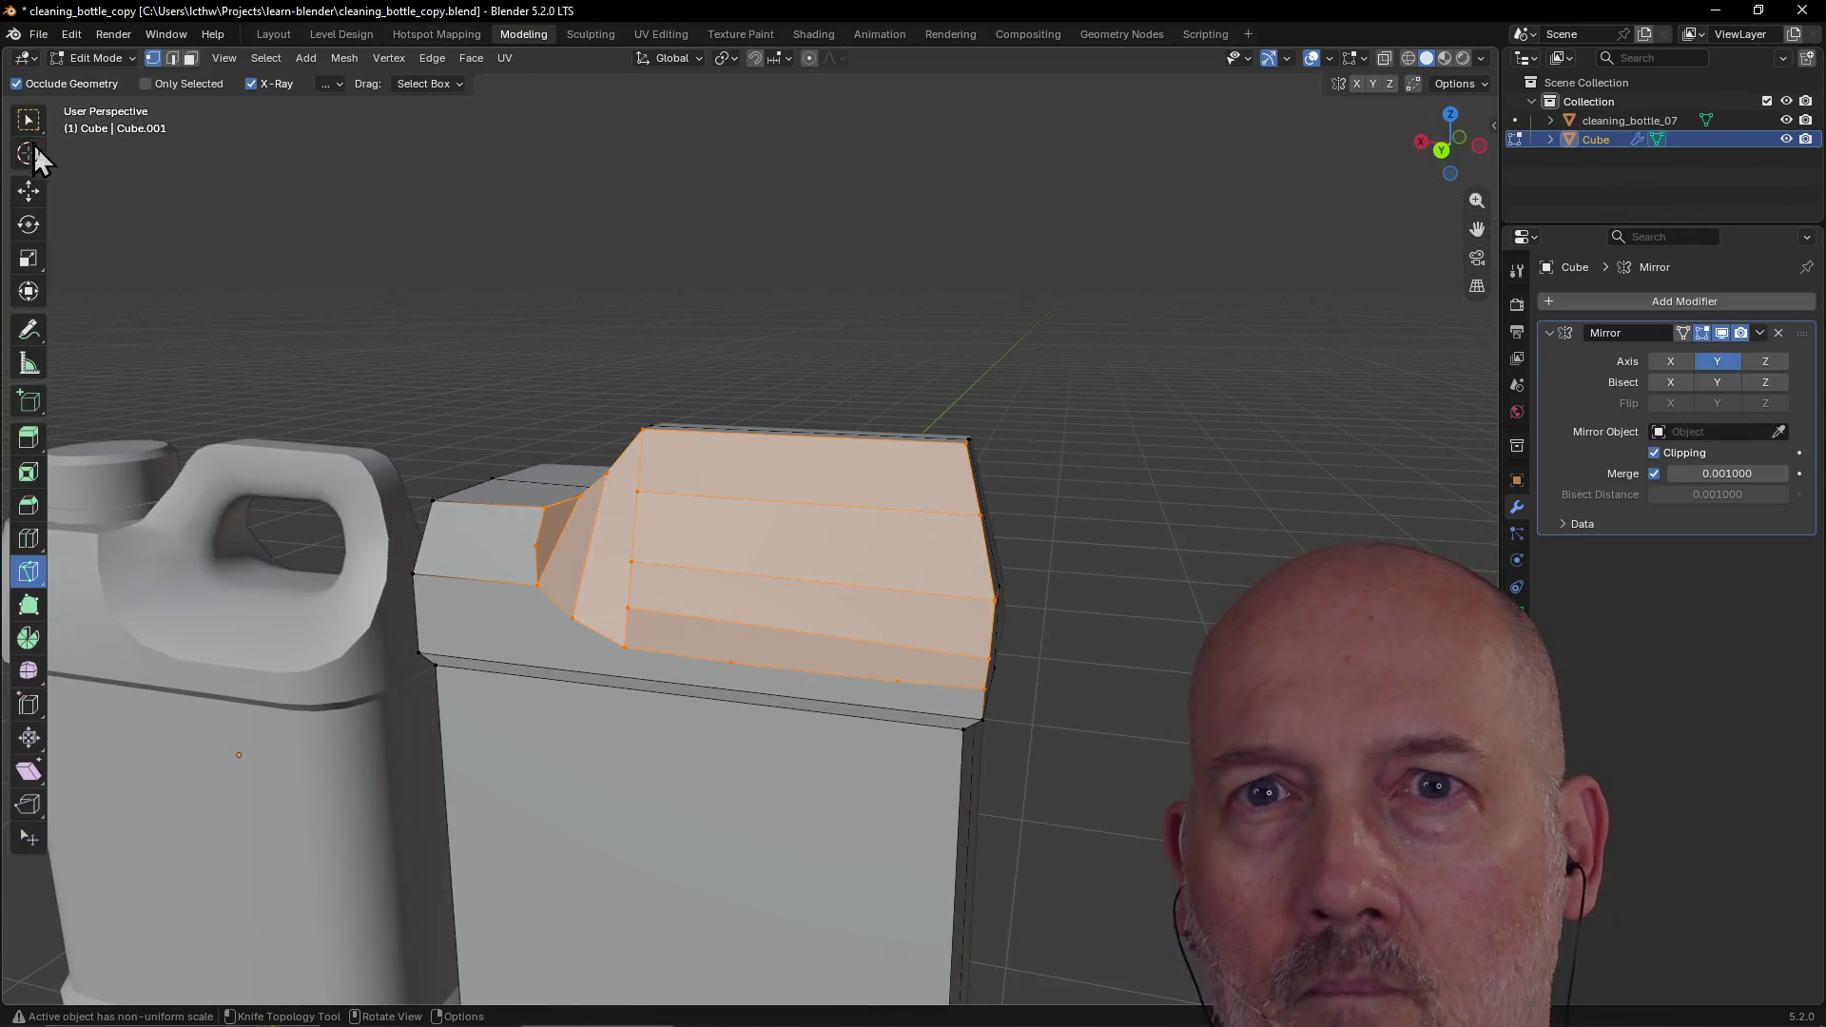
left_click(28, 121)
left_click(542, 596)
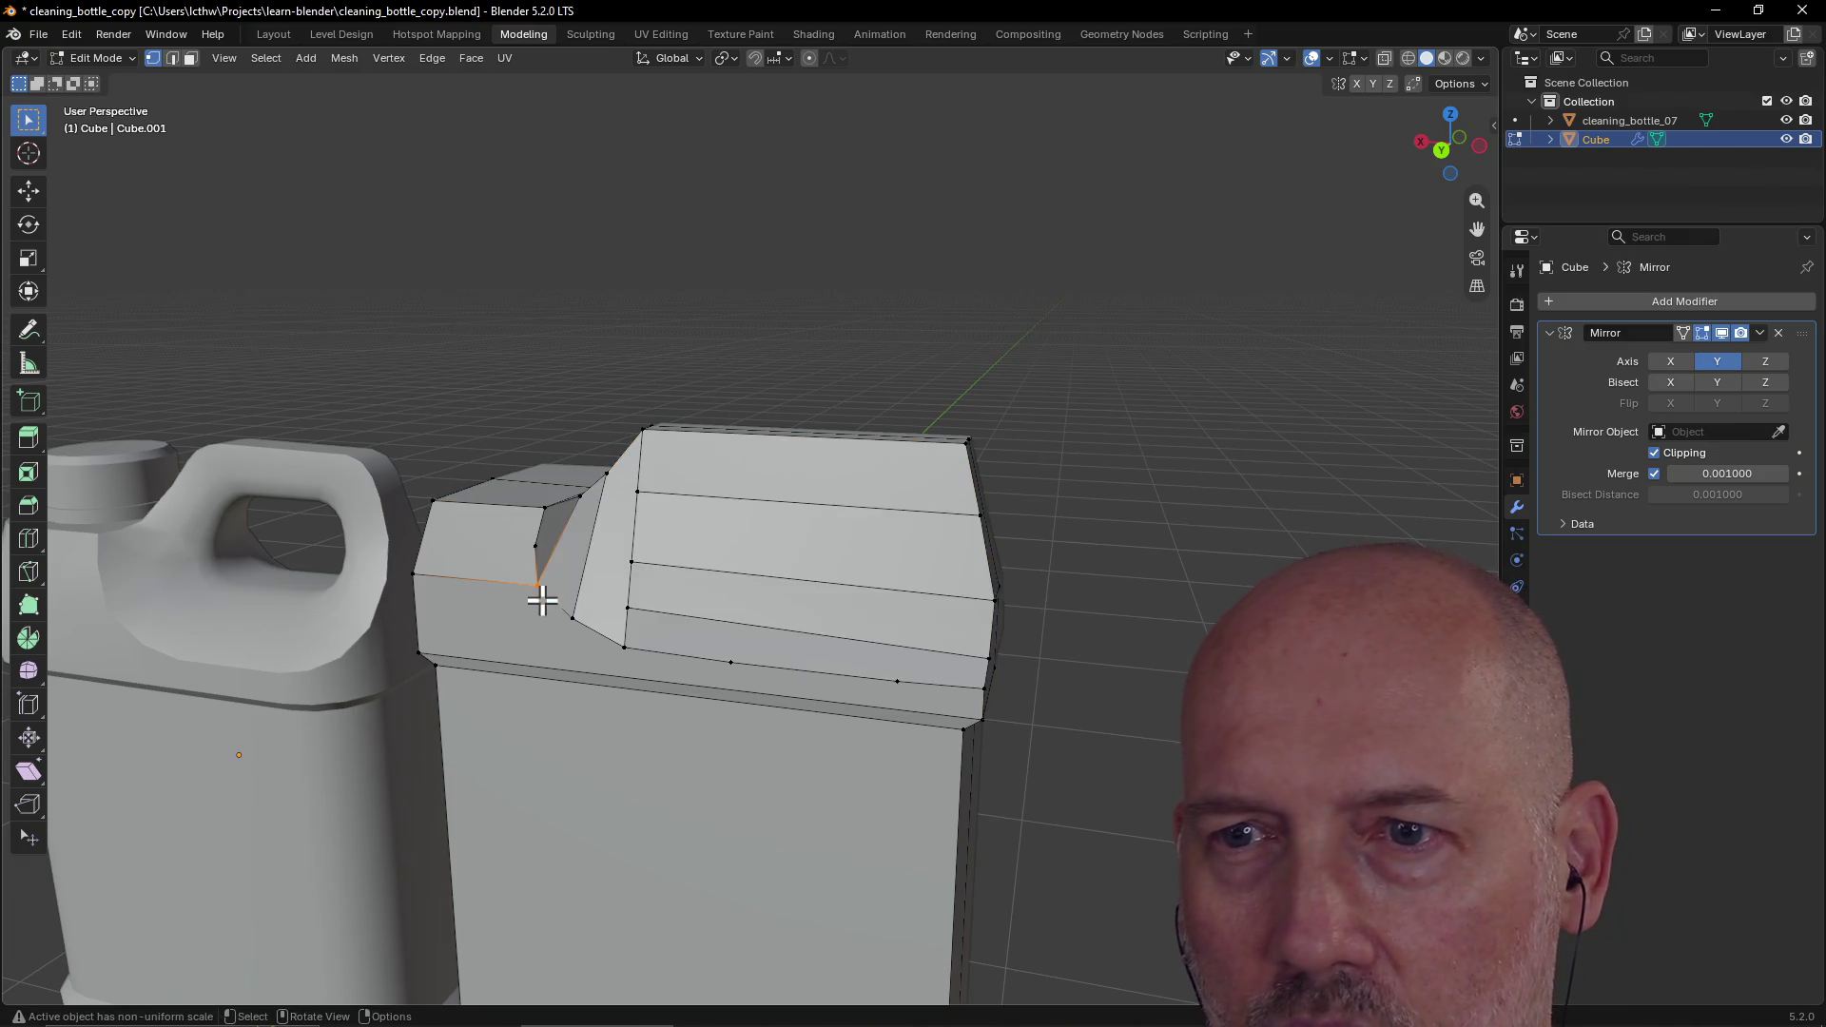
scroll(583, 599, "down", 5)
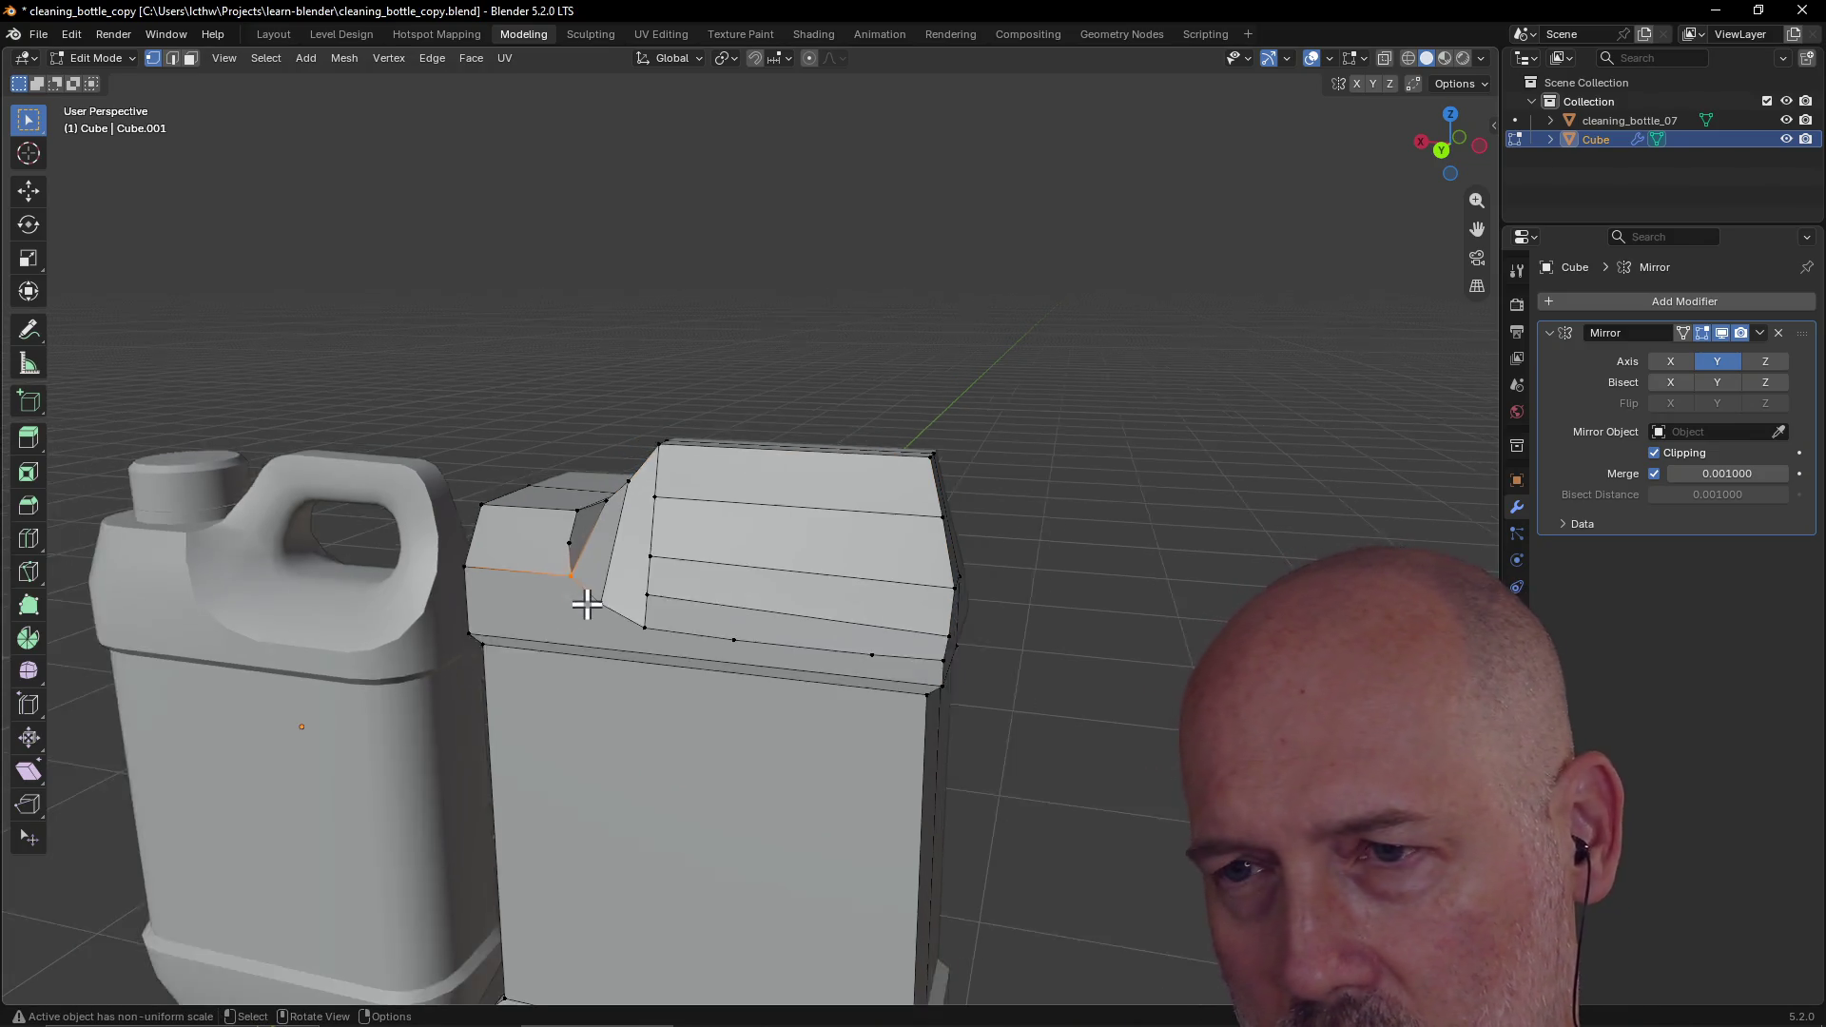
key("g")
key("x")
left_click(591, 607)
Step: Move the next shoulder vertex along global X as well
scroll(591, 605, "up", 5)
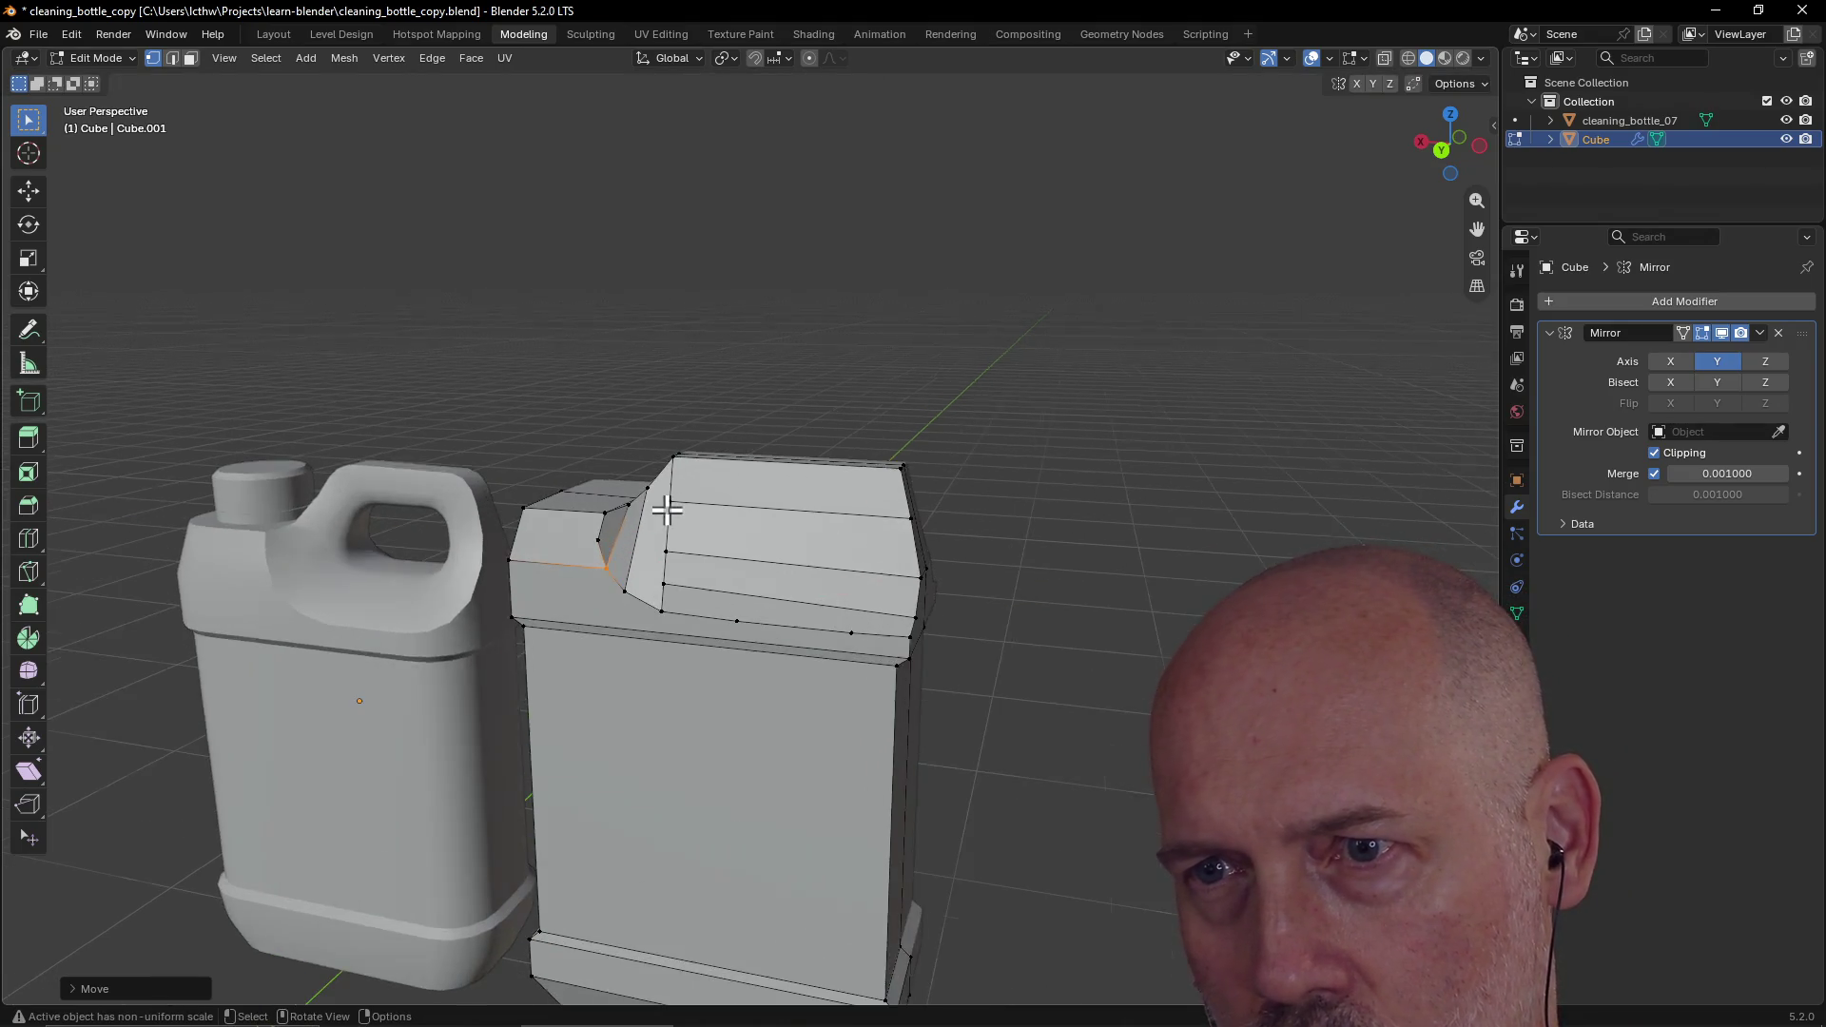
middle_click_drag(726, 495, 726, 494)
left_click(586, 550)
key("g")
key("x")
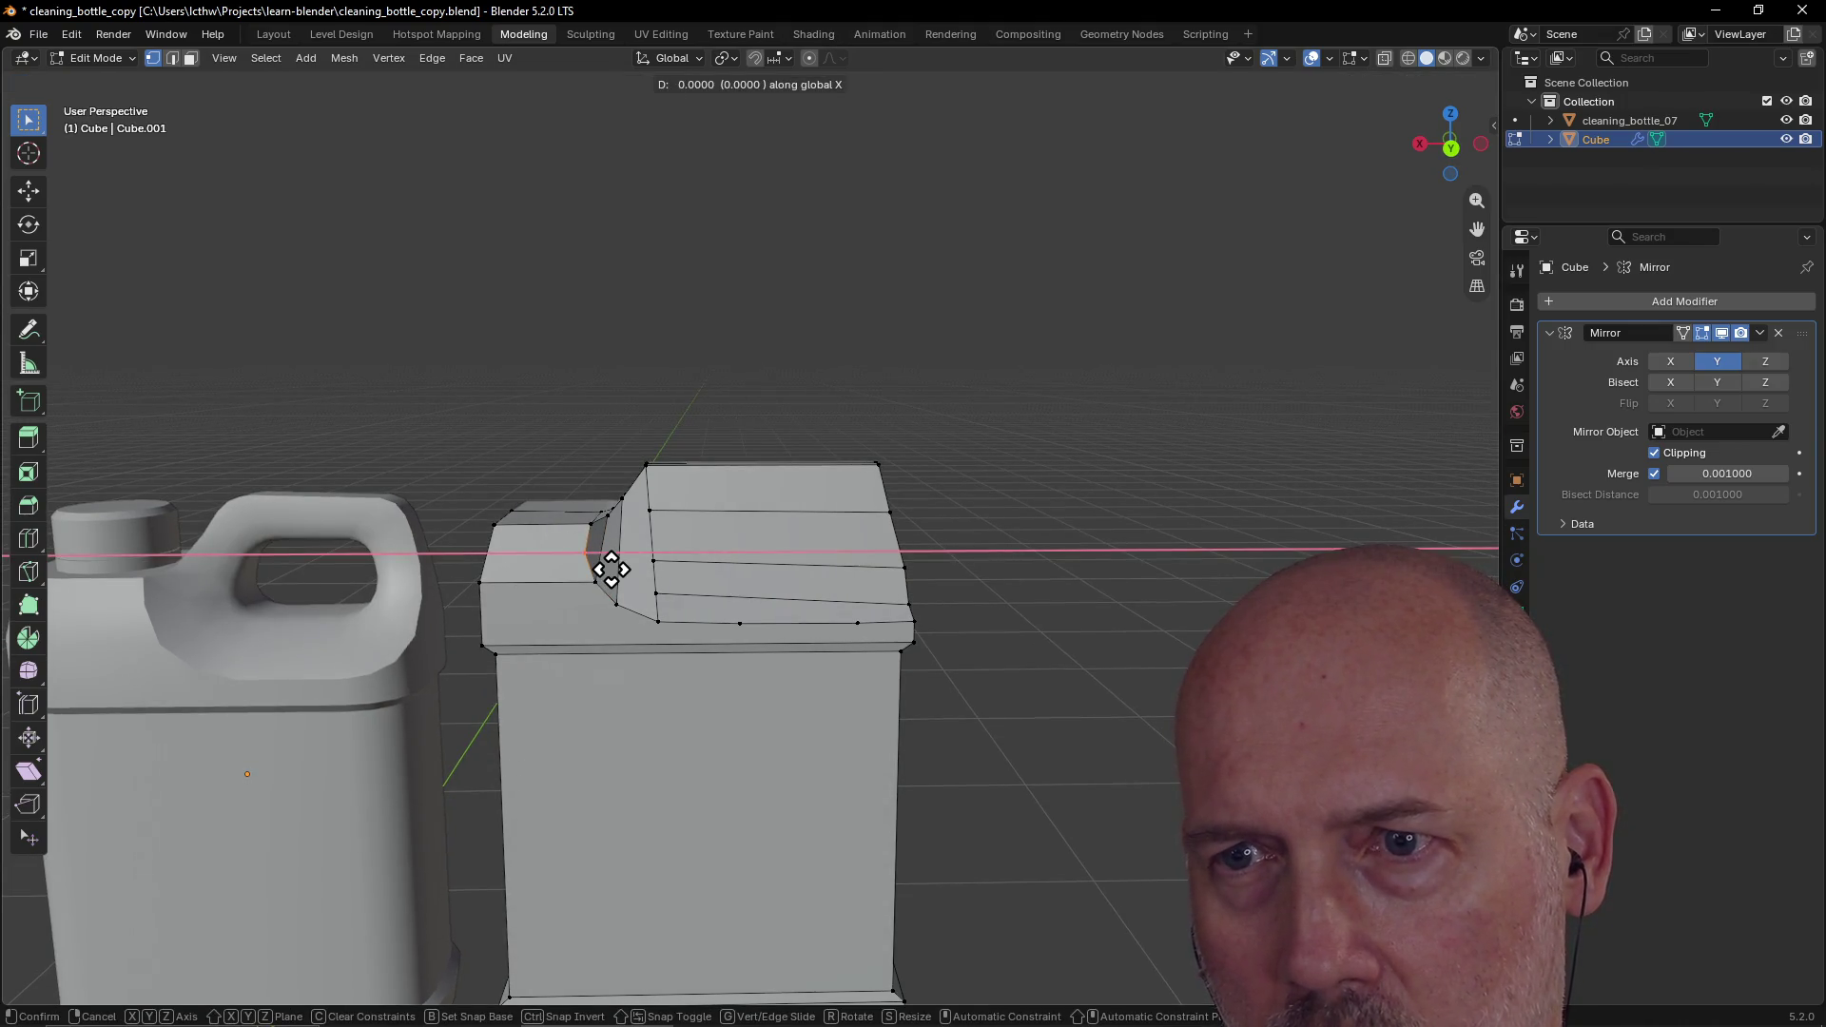
left_click(613, 594)
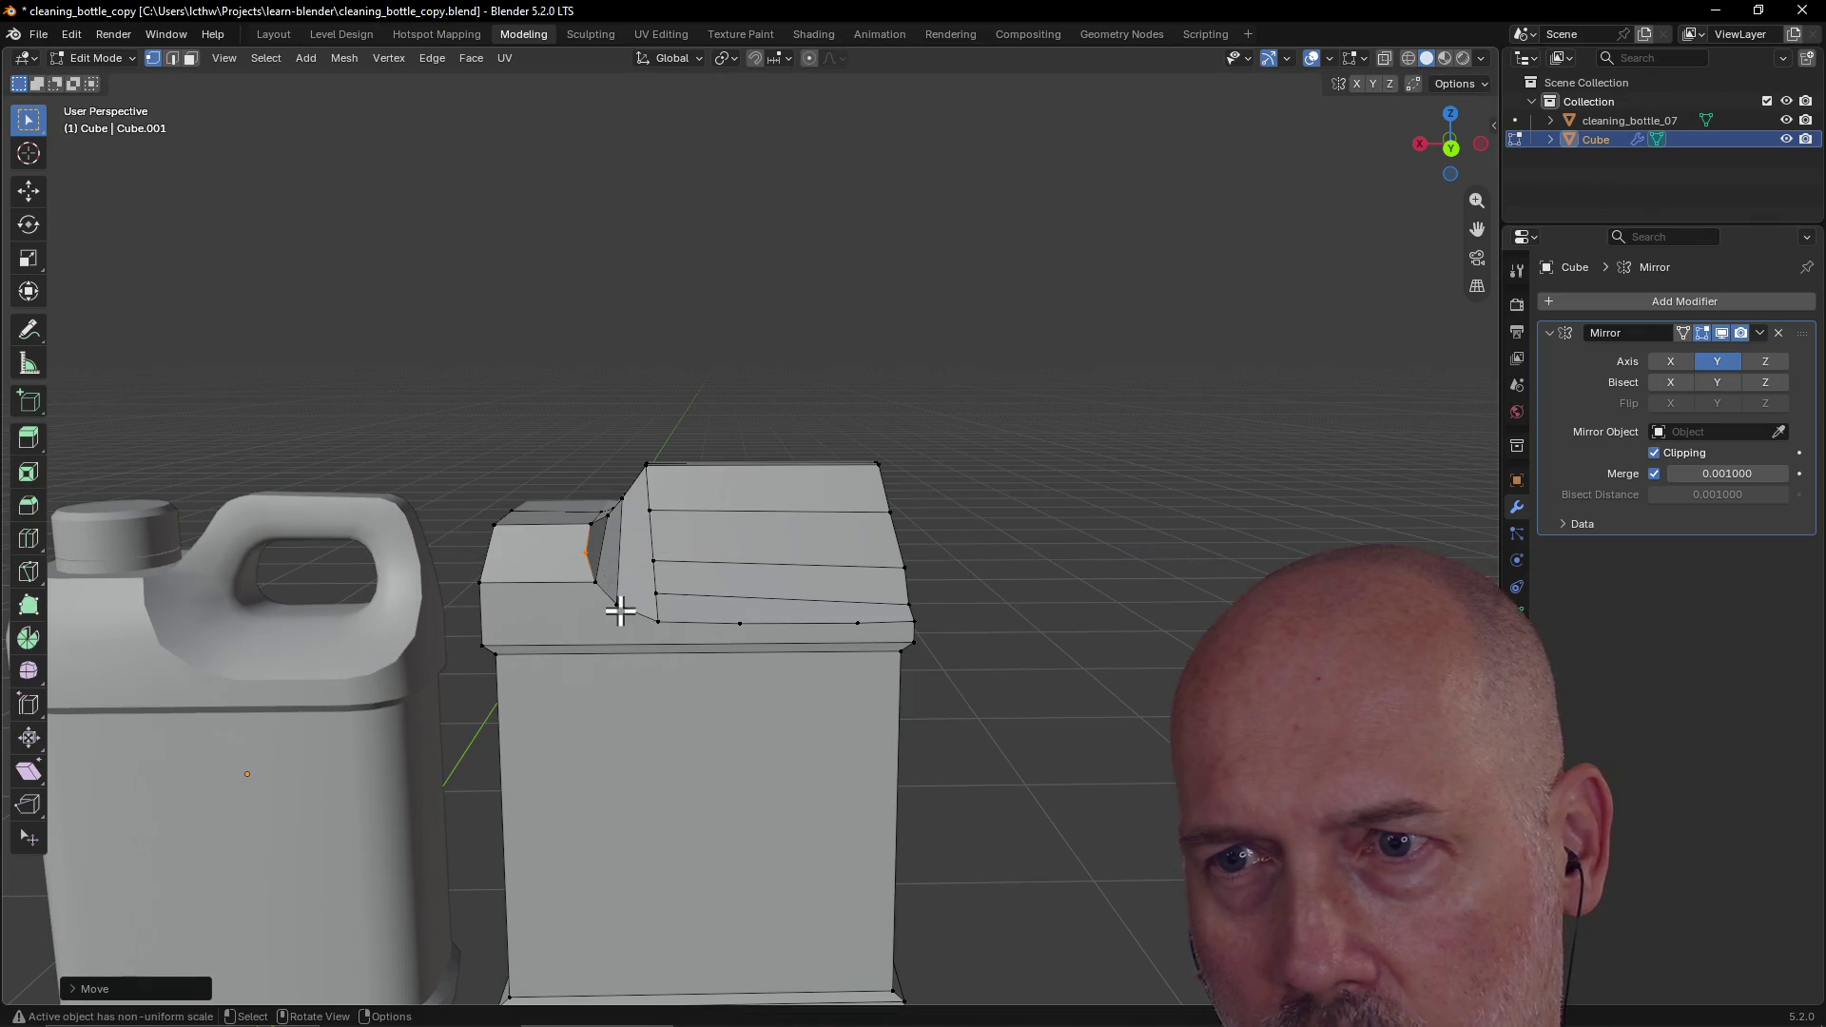
mouse_move(1040, 542)
middle_mouse_down()
mouse_move(632, 559)
mouse_move(640, 542)
mouse_move(938, 569)
mouse_move(1056, 558)
mouse_move(974, 570)
mouse_move(1068, 558)
mouse_move(859, 636)
mouse_move(1009, 538)
middle_mouse_up()
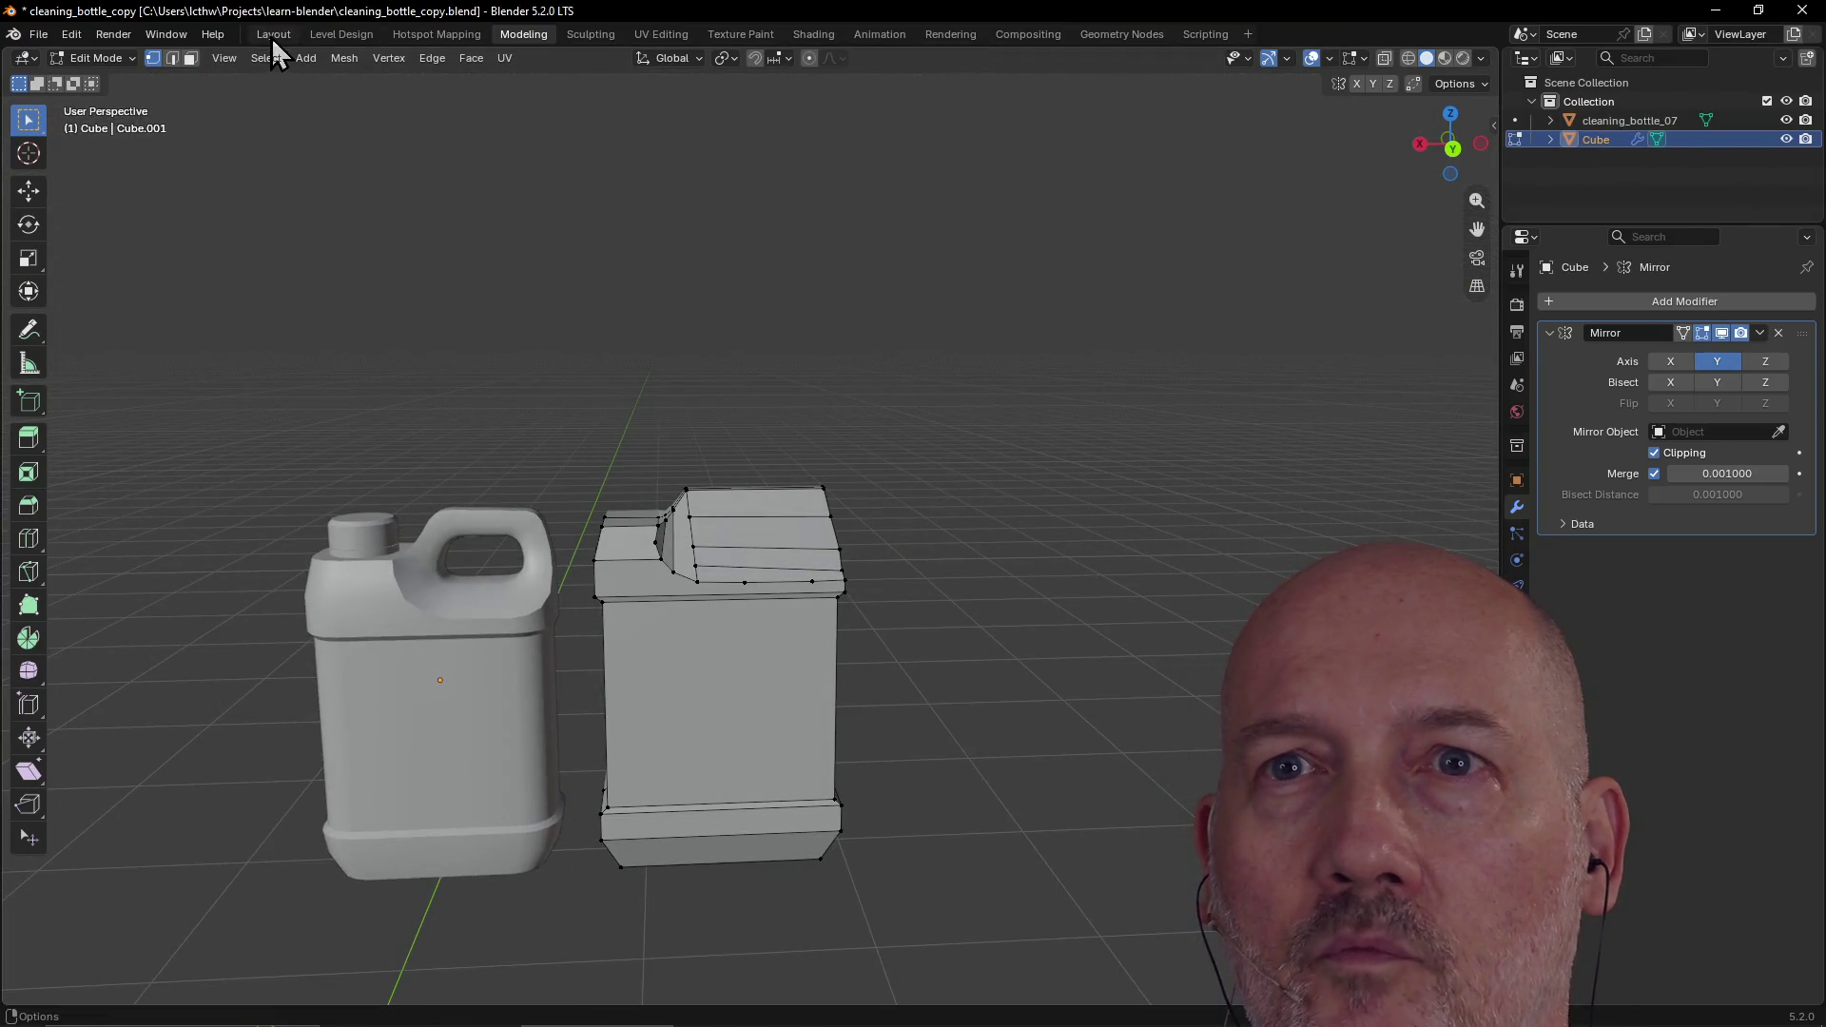
Step: Switch to the Layout workspace and orbit around the Cube blockout and reference bottle to compare them
left_click(271, 36)
mouse_move(602, 369)
middle_mouse_down()
mouse_move(664, 370)
mouse_move(607, 409)
mouse_move(608, 365)
mouse_move(586, 363)
mouse_move(532, 430)
mouse_move(597, 419)
mouse_move(569, 495)
mouse_move(662, 448)
mouse_move(635, 476)
mouse_move(601, 471)
mouse_move(612, 484)
mouse_move(665, 428)
mouse_move(550, 391)
mouse_move(362, 441)
mouse_move(653, 366)
mouse_move(501, 444)
mouse_move(961, 380)
mouse_move(844, 396)
mouse_move(738, 381)
mouse_move(971, 482)
mouse_move(1211, 485)
mouse_move(1126, 440)
mouse_move(1195, 469)
mouse_move(991, 461)
mouse_move(1146, 478)
middle_mouse_up()
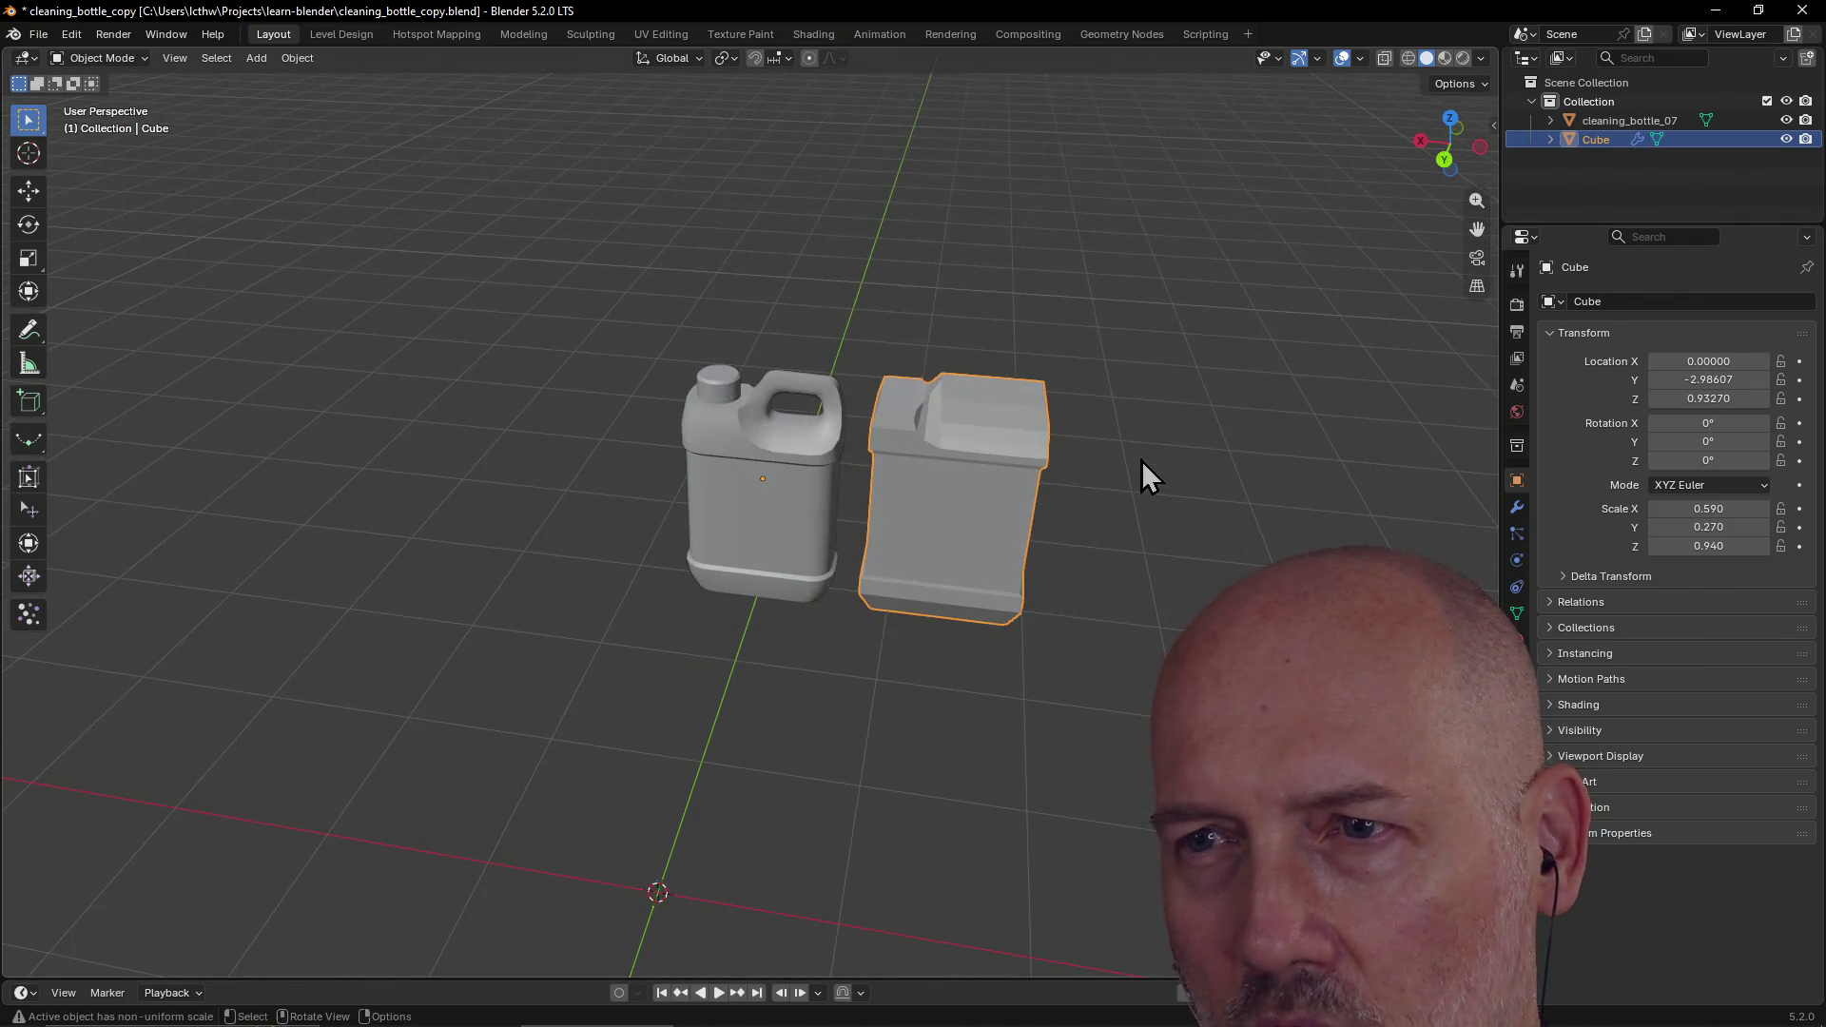
middle_click_drag(782, 469, 889, 493)
scroll(892, 492, "up", 4)
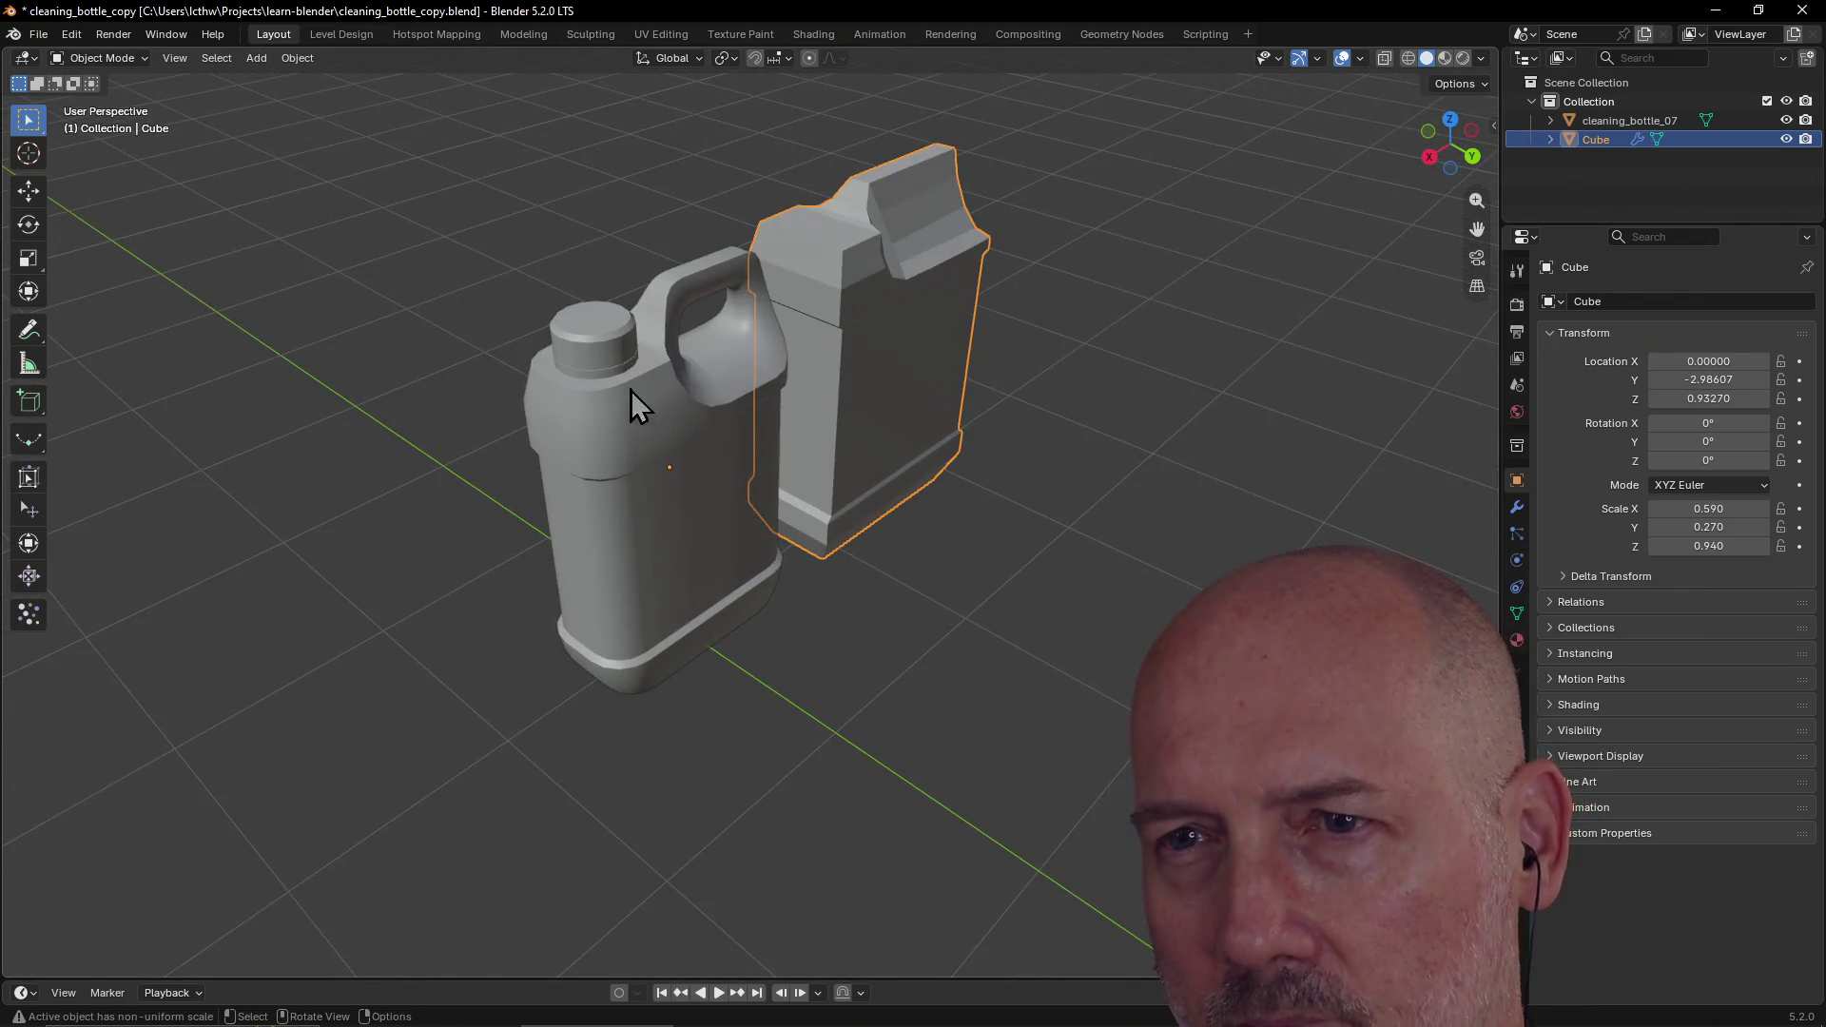
mouse_move(824, 511)
middle_mouse_down()
mouse_move(714, 497)
mouse_move(950, 498)
middle_mouse_up()
scroll(939, 514, "up", 3)
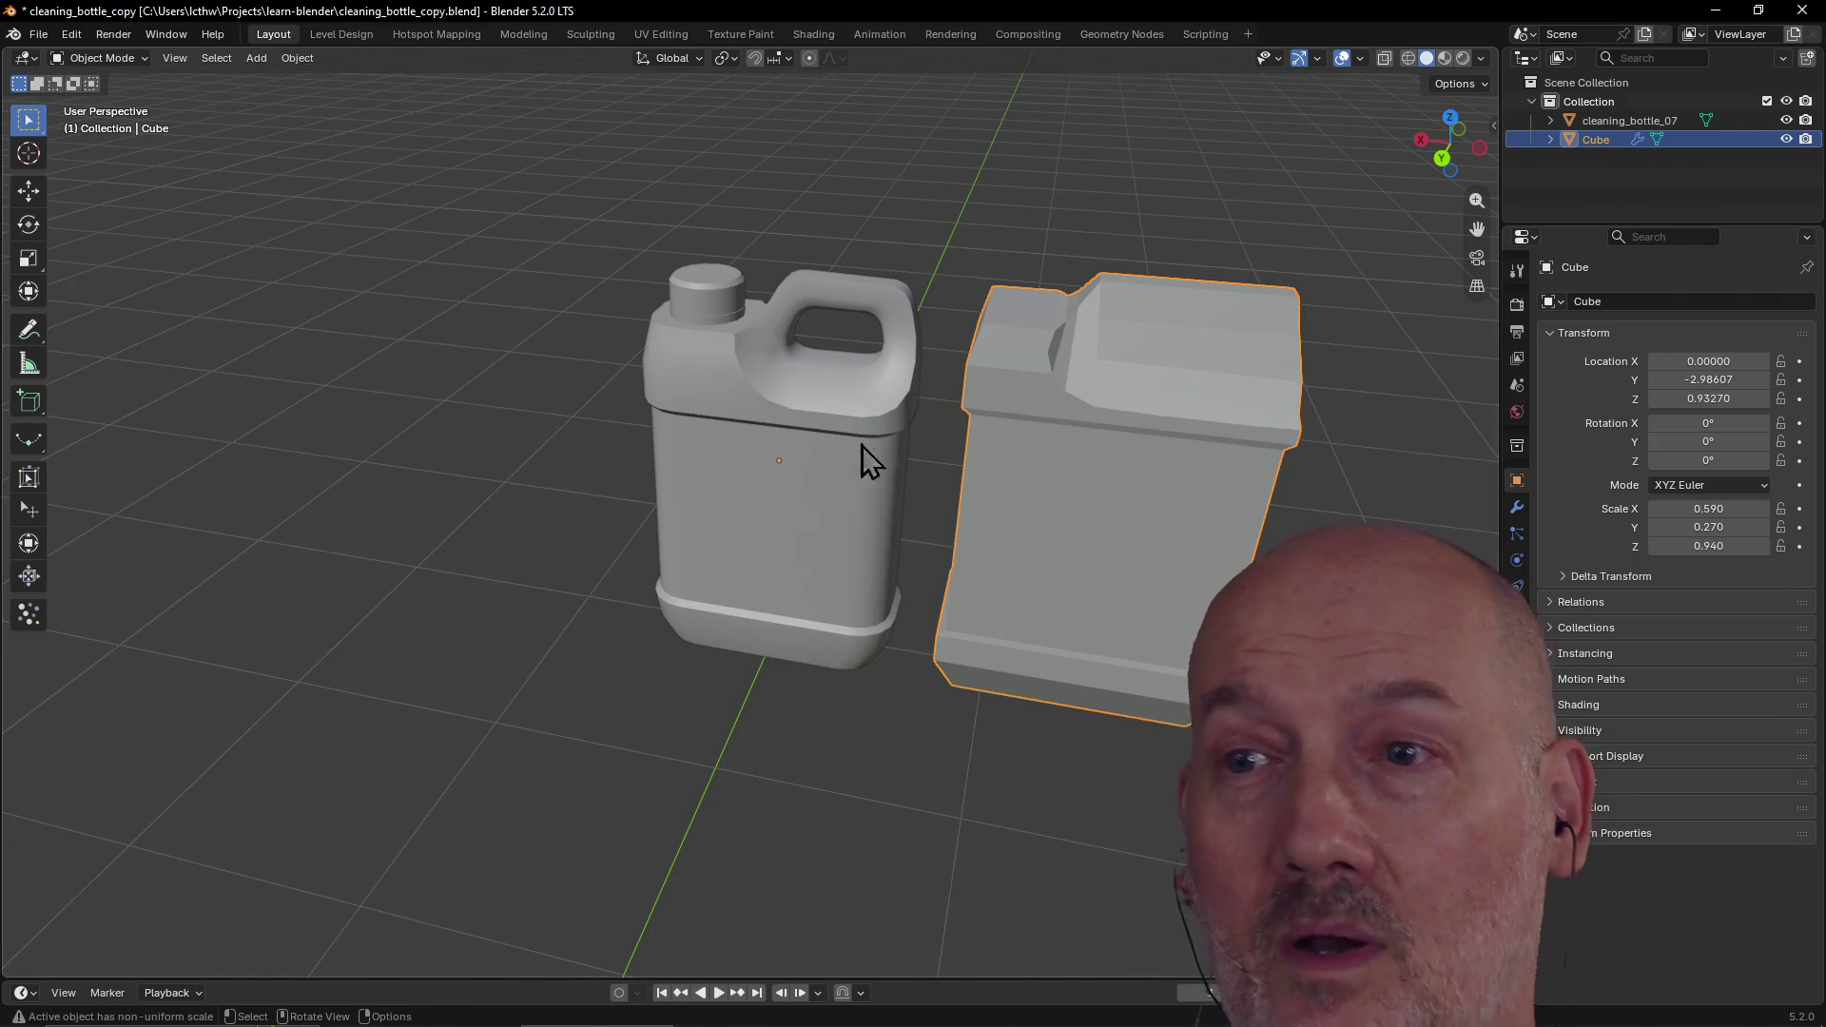
scroll(860, 351, "down", 5)
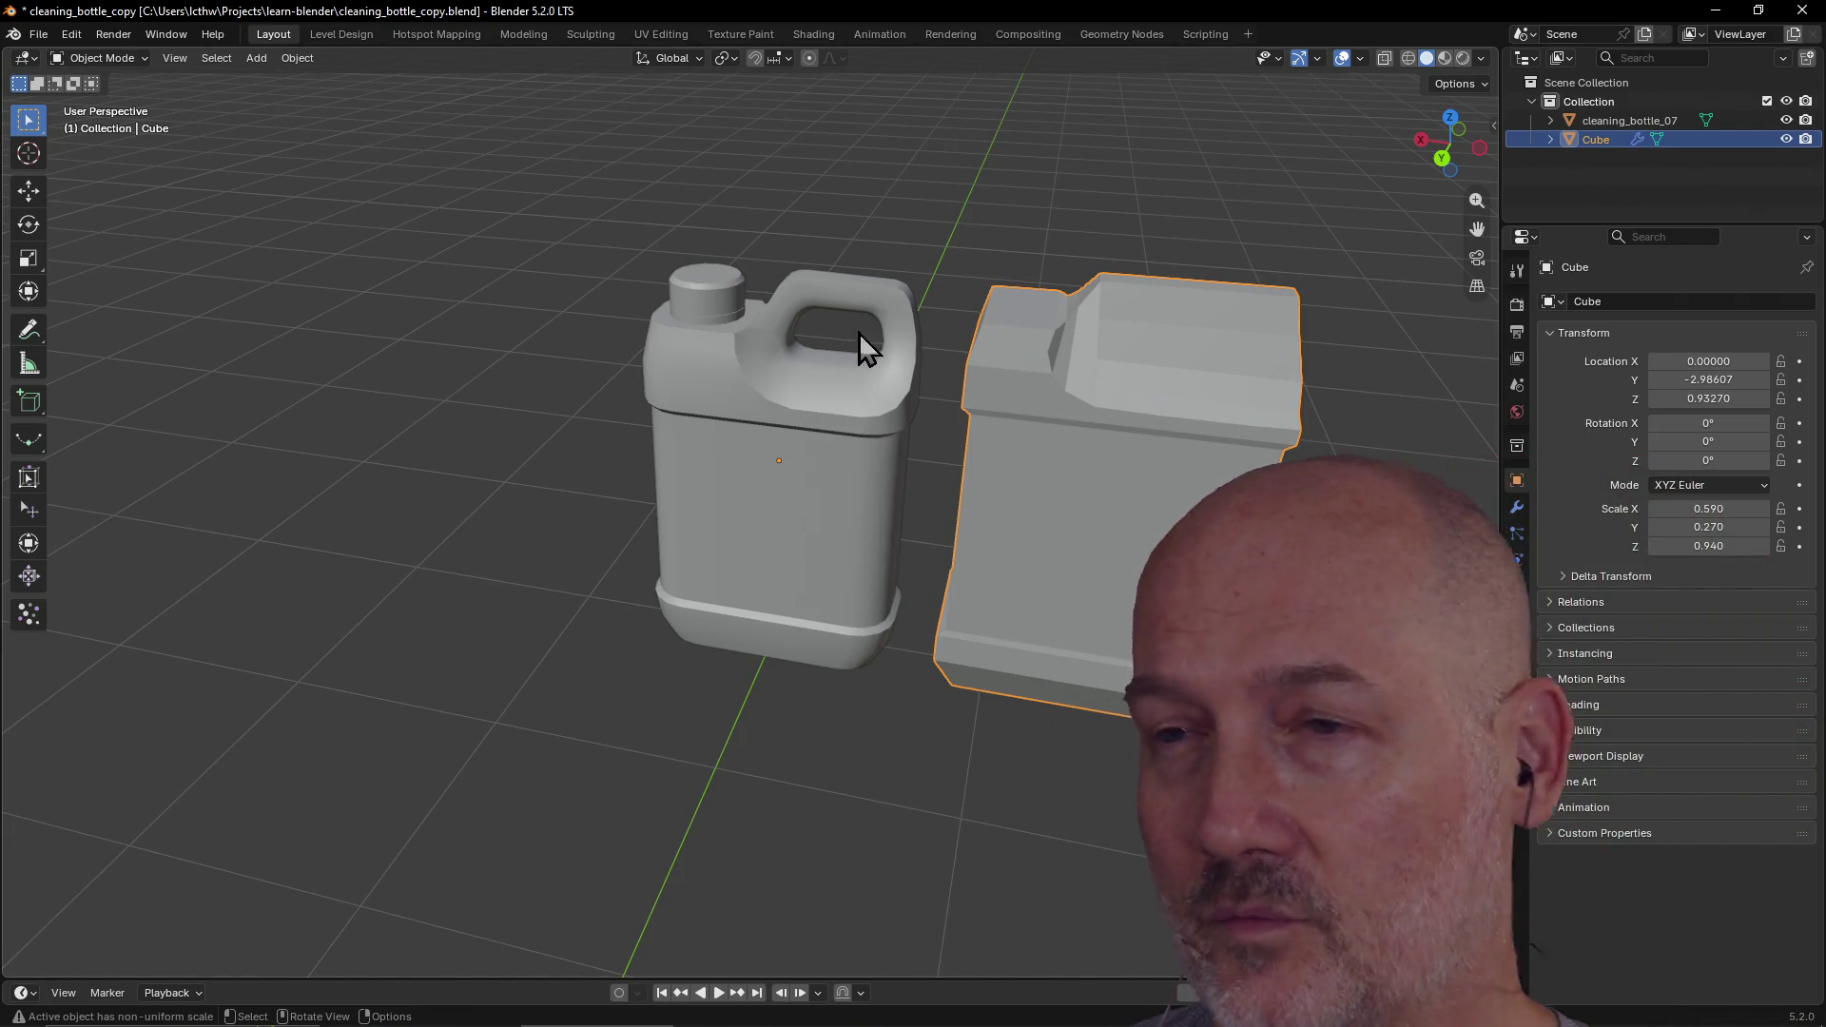
mouse_move(816, 285)
middle_mouse_down()
mouse_move(930, 367)
mouse_move(1048, 412)
mouse_move(901, 380)
mouse_move(1067, 507)
mouse_move(967, 530)
mouse_move(904, 575)
mouse_move(919, 523)
middle_mouse_up()
mouse_move(790, 702)
middle_mouse_down()
mouse_move(781, 728)
mouse_move(1039, 436)
mouse_move(1136, 441)
middle_mouse_up()
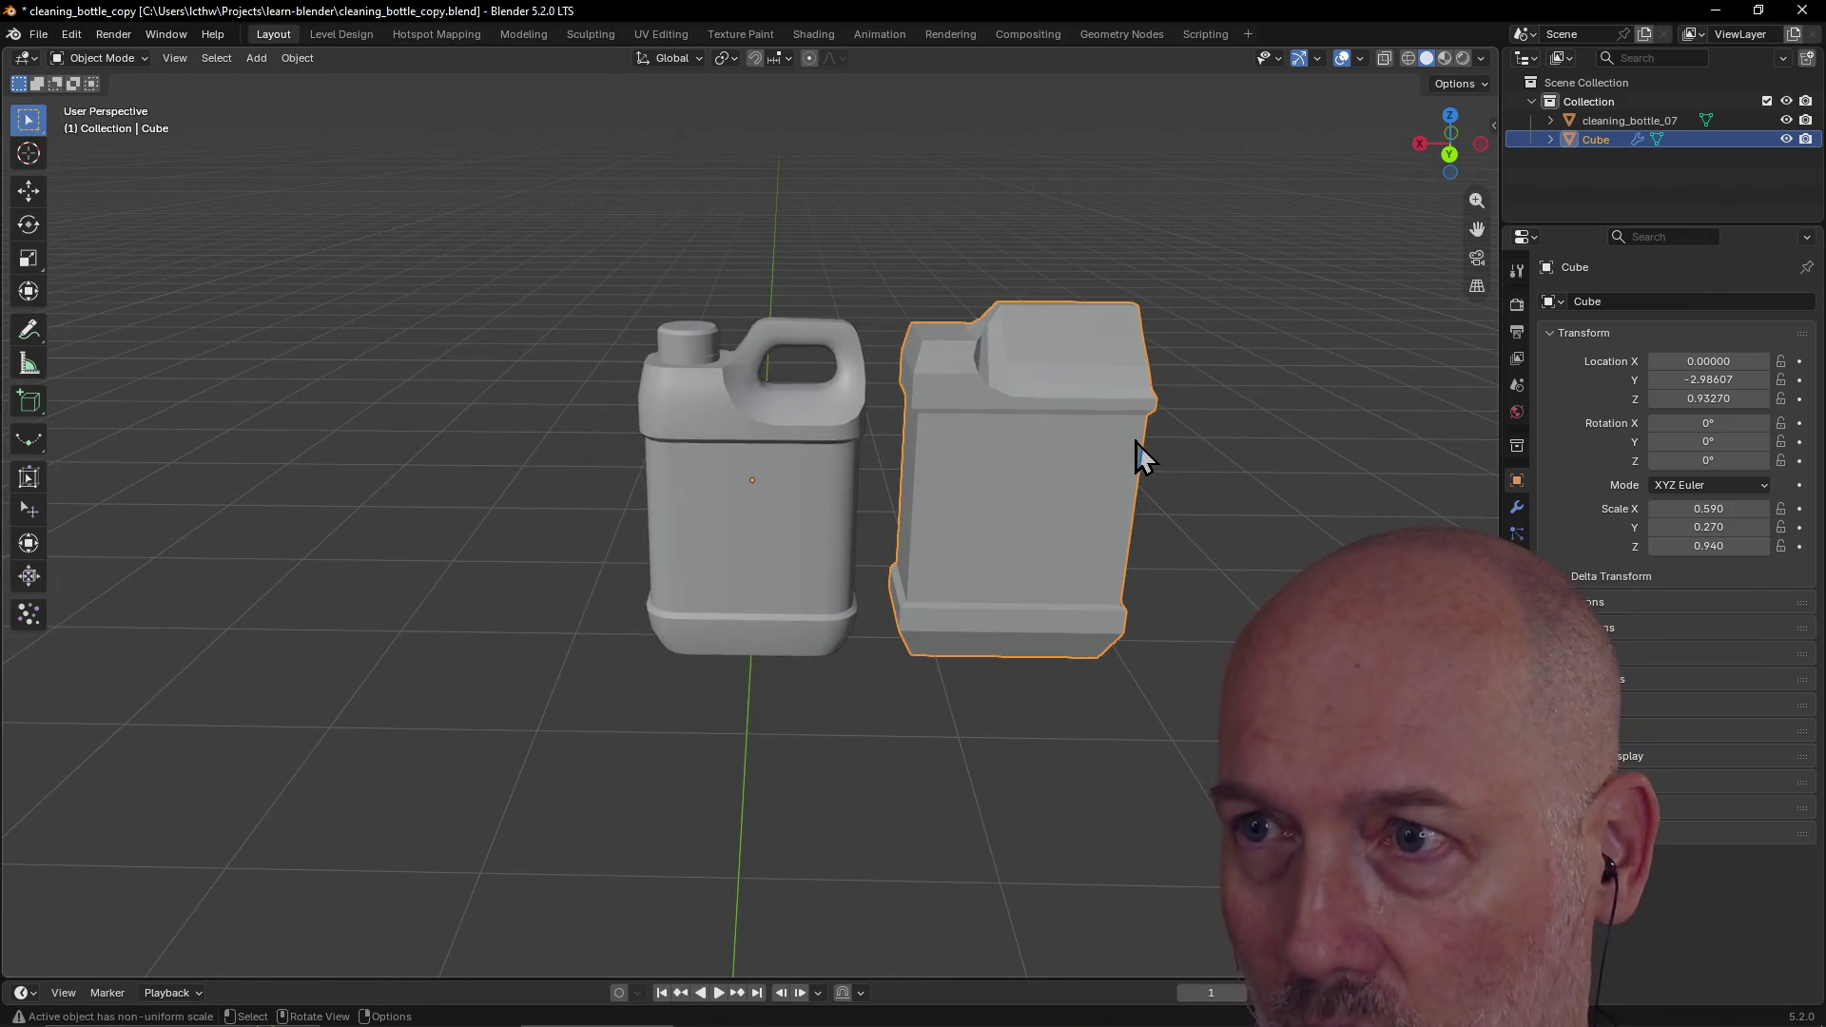
Step: Save cleaning_bottle_copy.blend with Ctrl+S
key("ctrl+s")
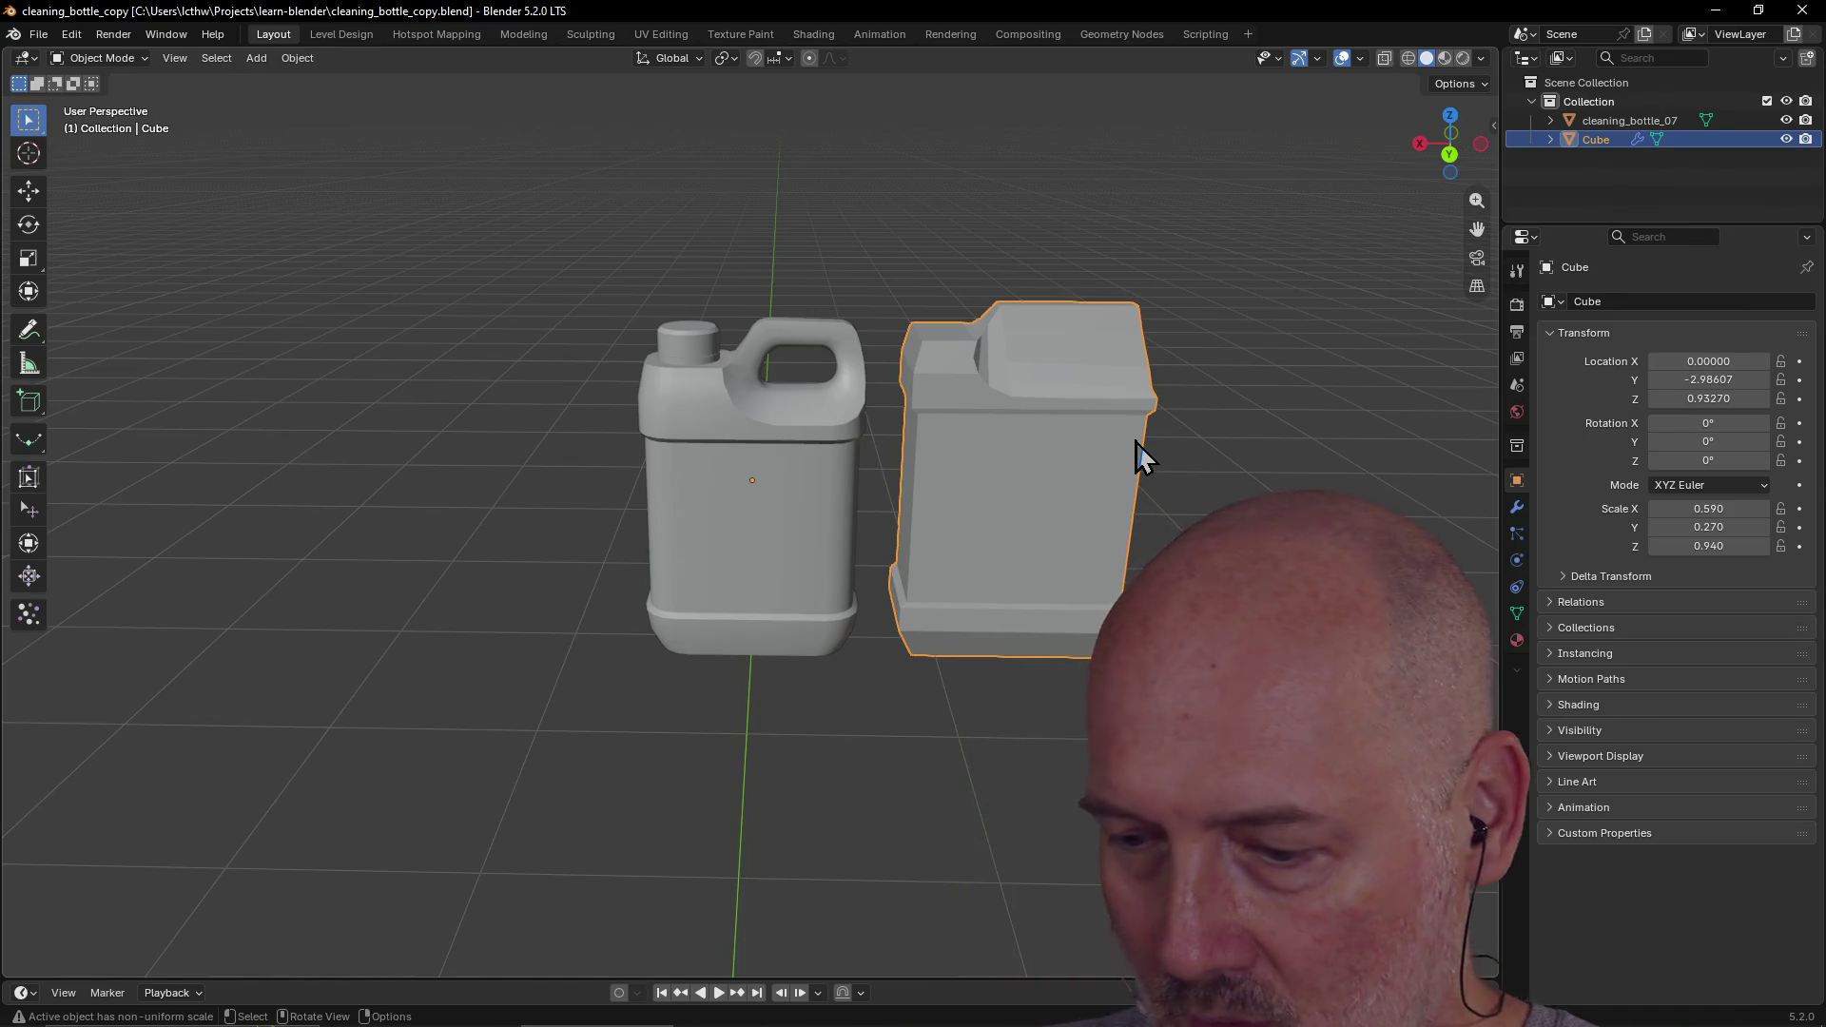
Step: Draw annotation strokes circling the reference bottle's handle and marking the blockout's top
scroll(1089, 483, "down", 1)
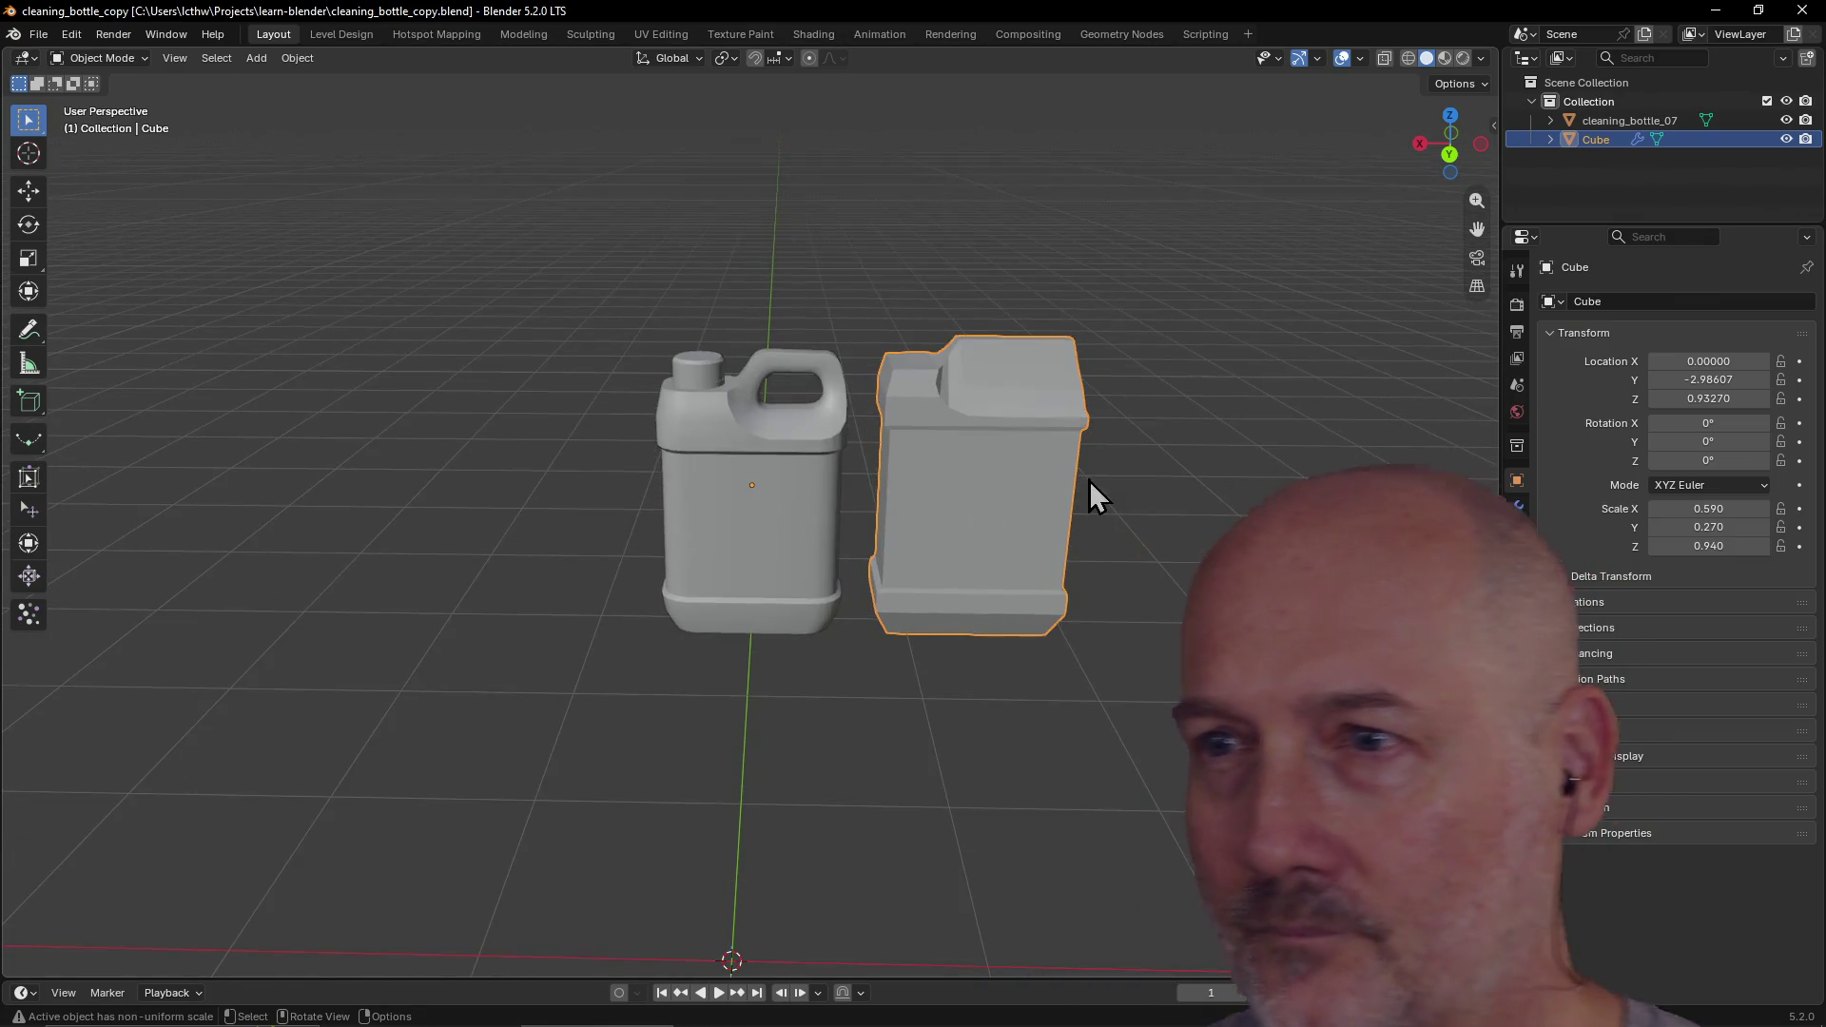
scroll(1089, 484, "up", 4)
scroll(1089, 483, "down", 2)
mouse_move(1090, 479)
middle_mouse_down()
mouse_move(1060, 485)
mouse_move(1041, 463)
middle_mouse_up()
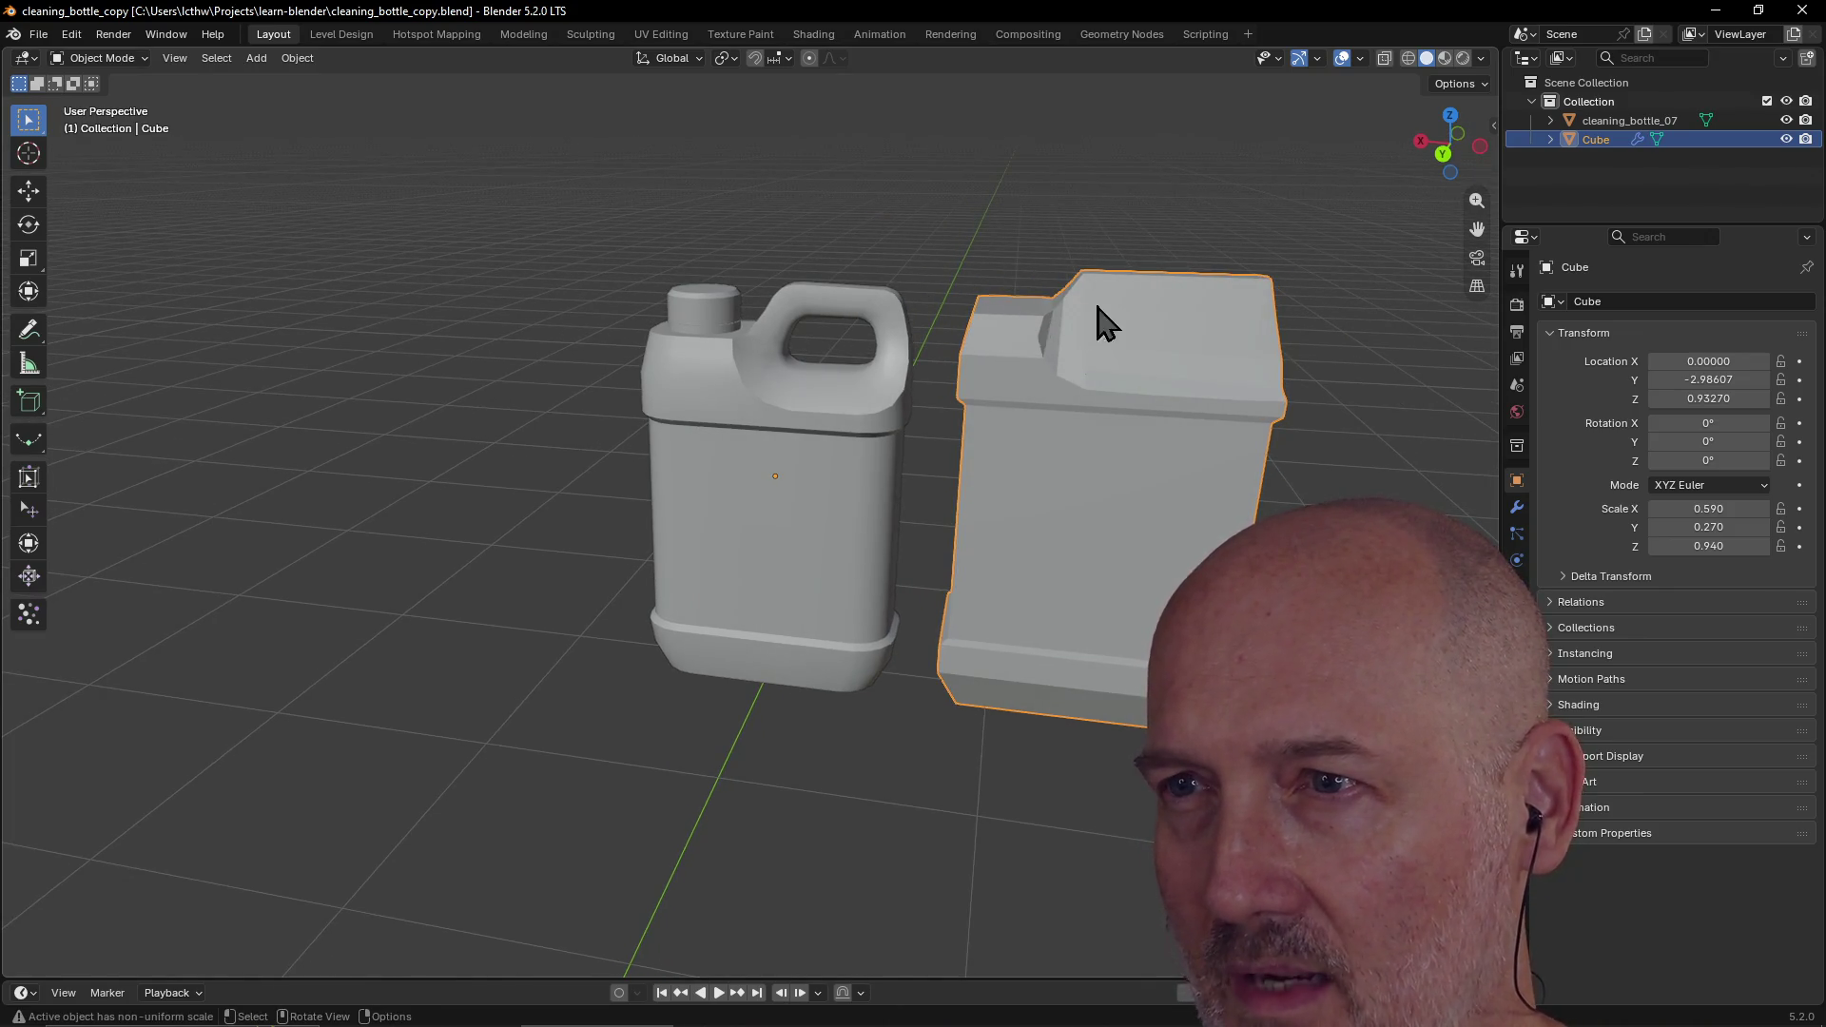
middle_click_drag(1020, 356, 1066, 328)
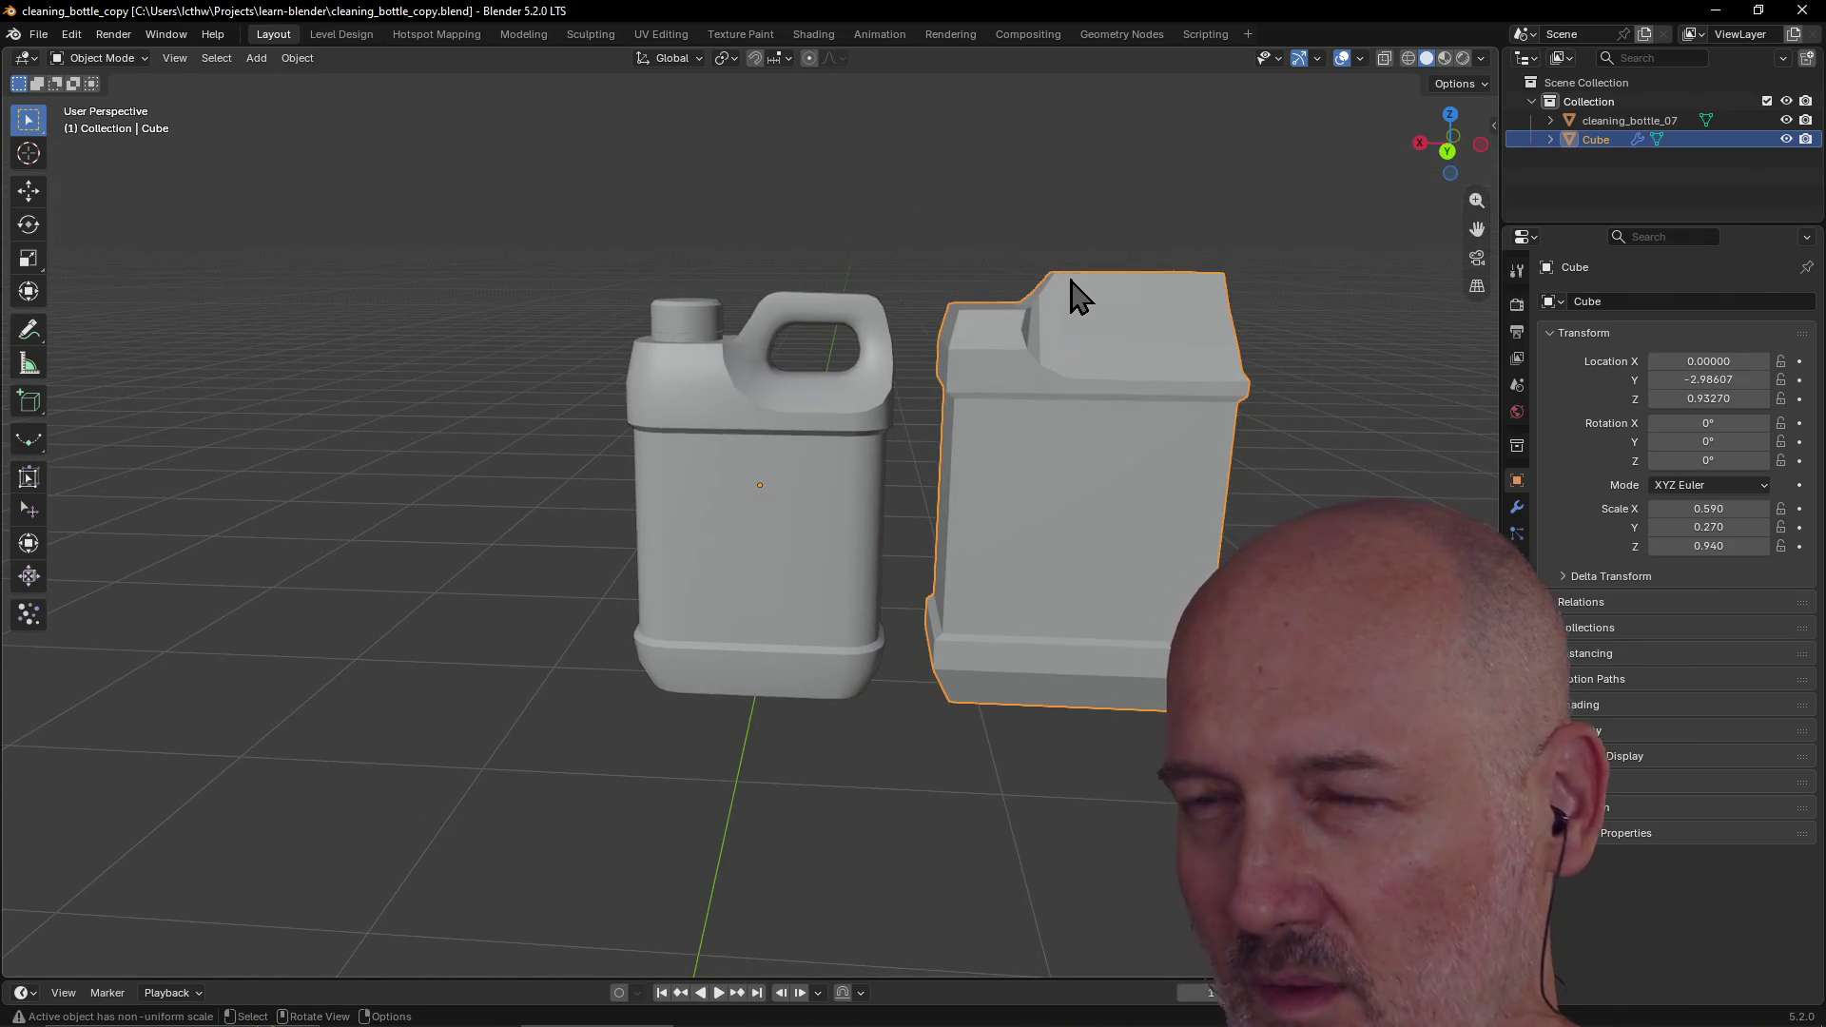
scroll(991, 283, "down", 1)
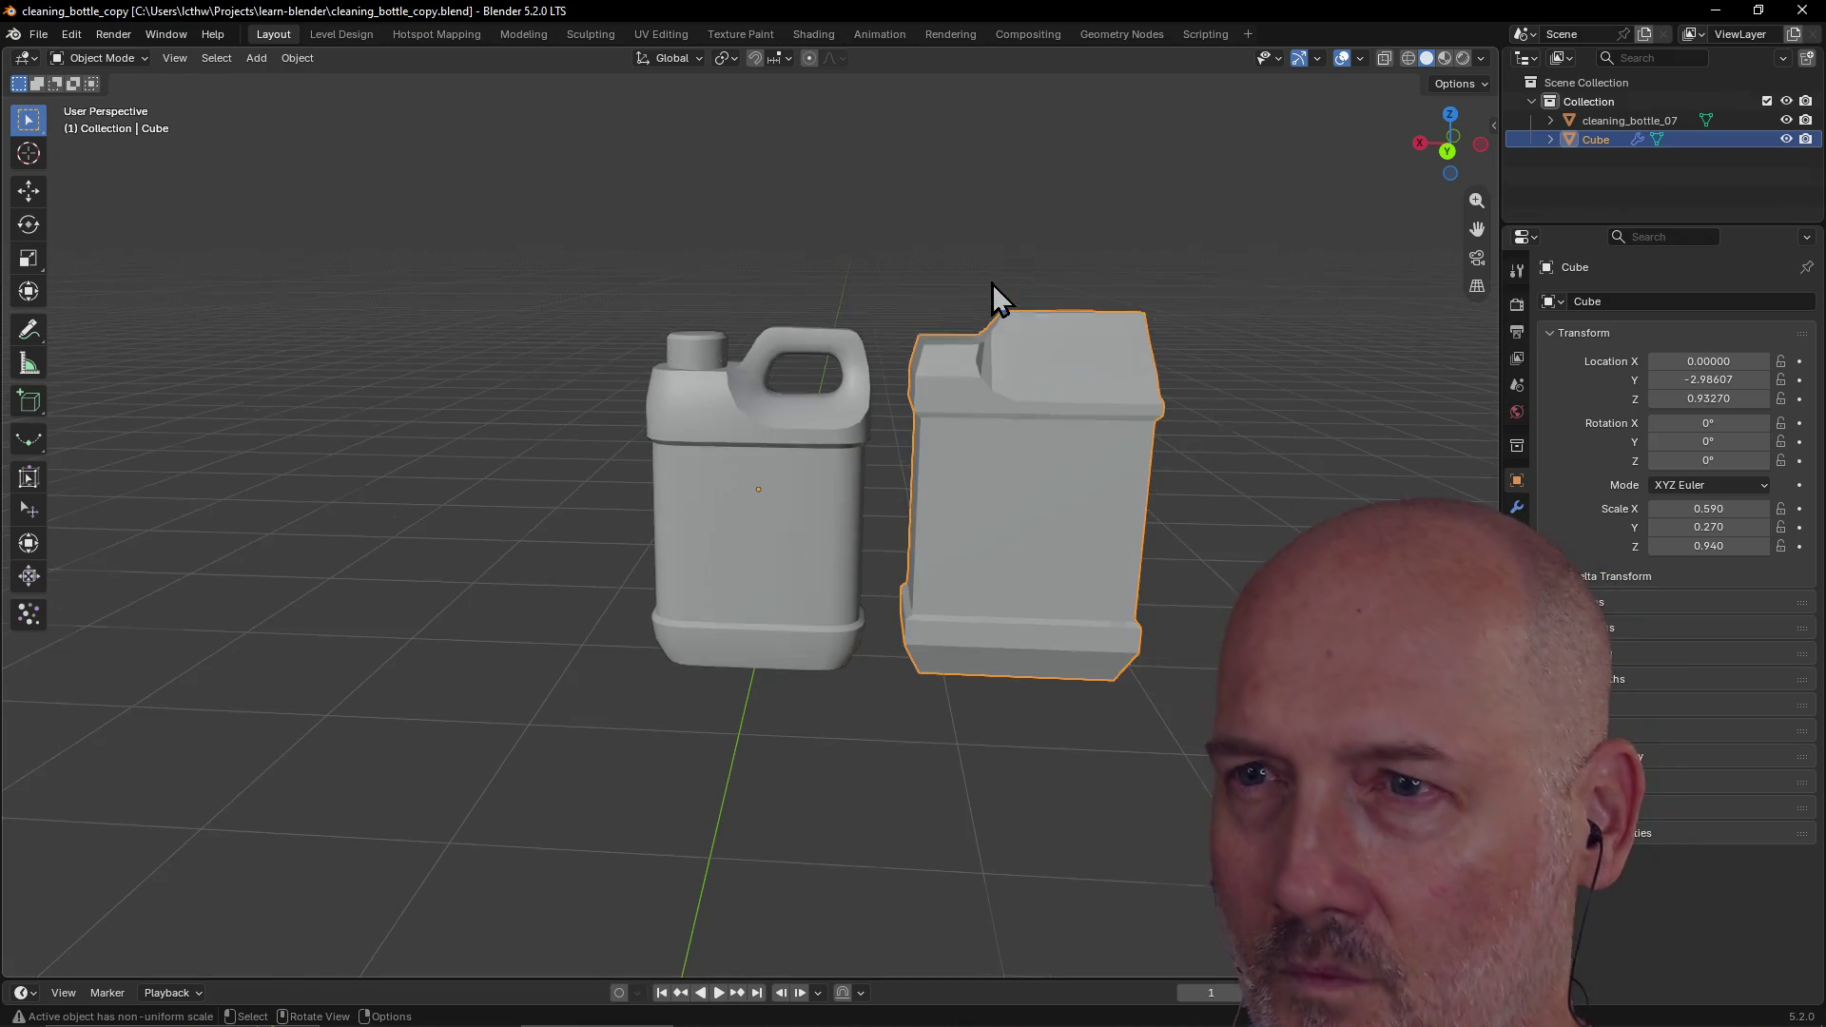
scroll(991, 284, "up", 1)
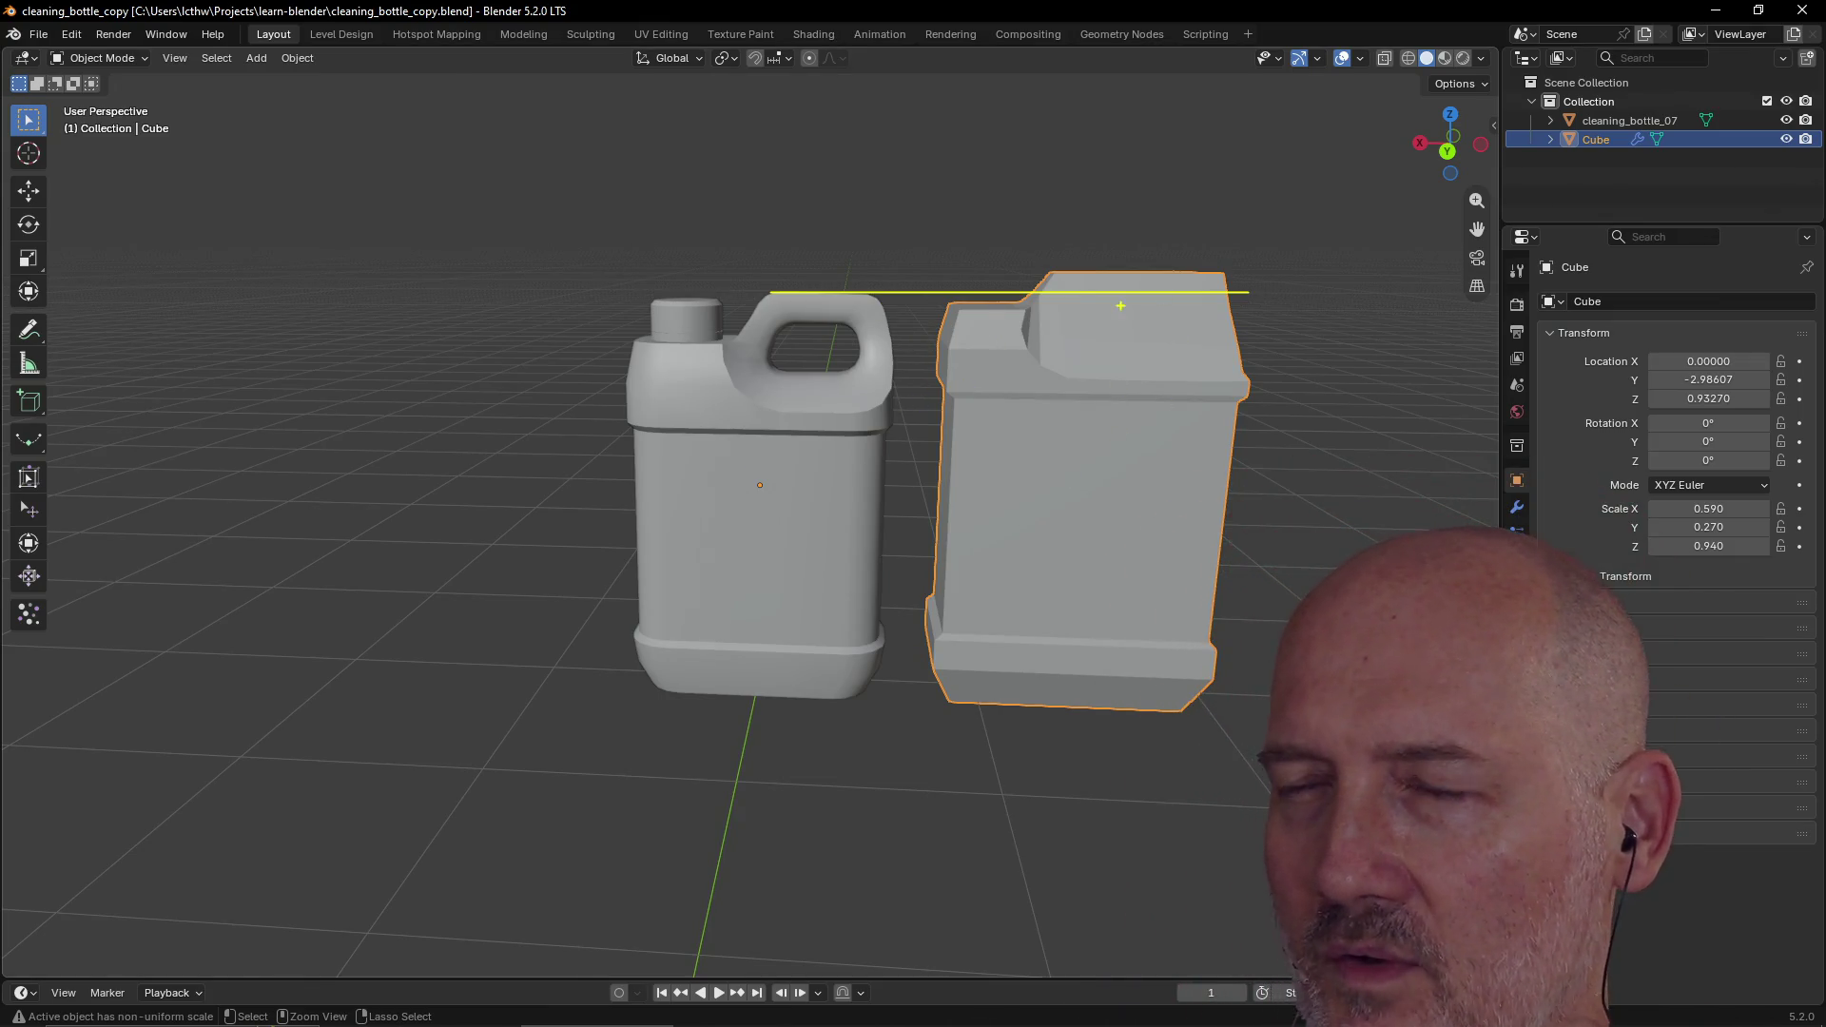
mouse_move(738, 280)
left_mouse_down()
mouse_move(683, 316)
mouse_move(756, 321)
left_mouse_up()
mouse_move(1099, 312)
left_mouse_down()
mouse_move(1119, 293)
mouse_move(1146, 331)
left_mouse_up()
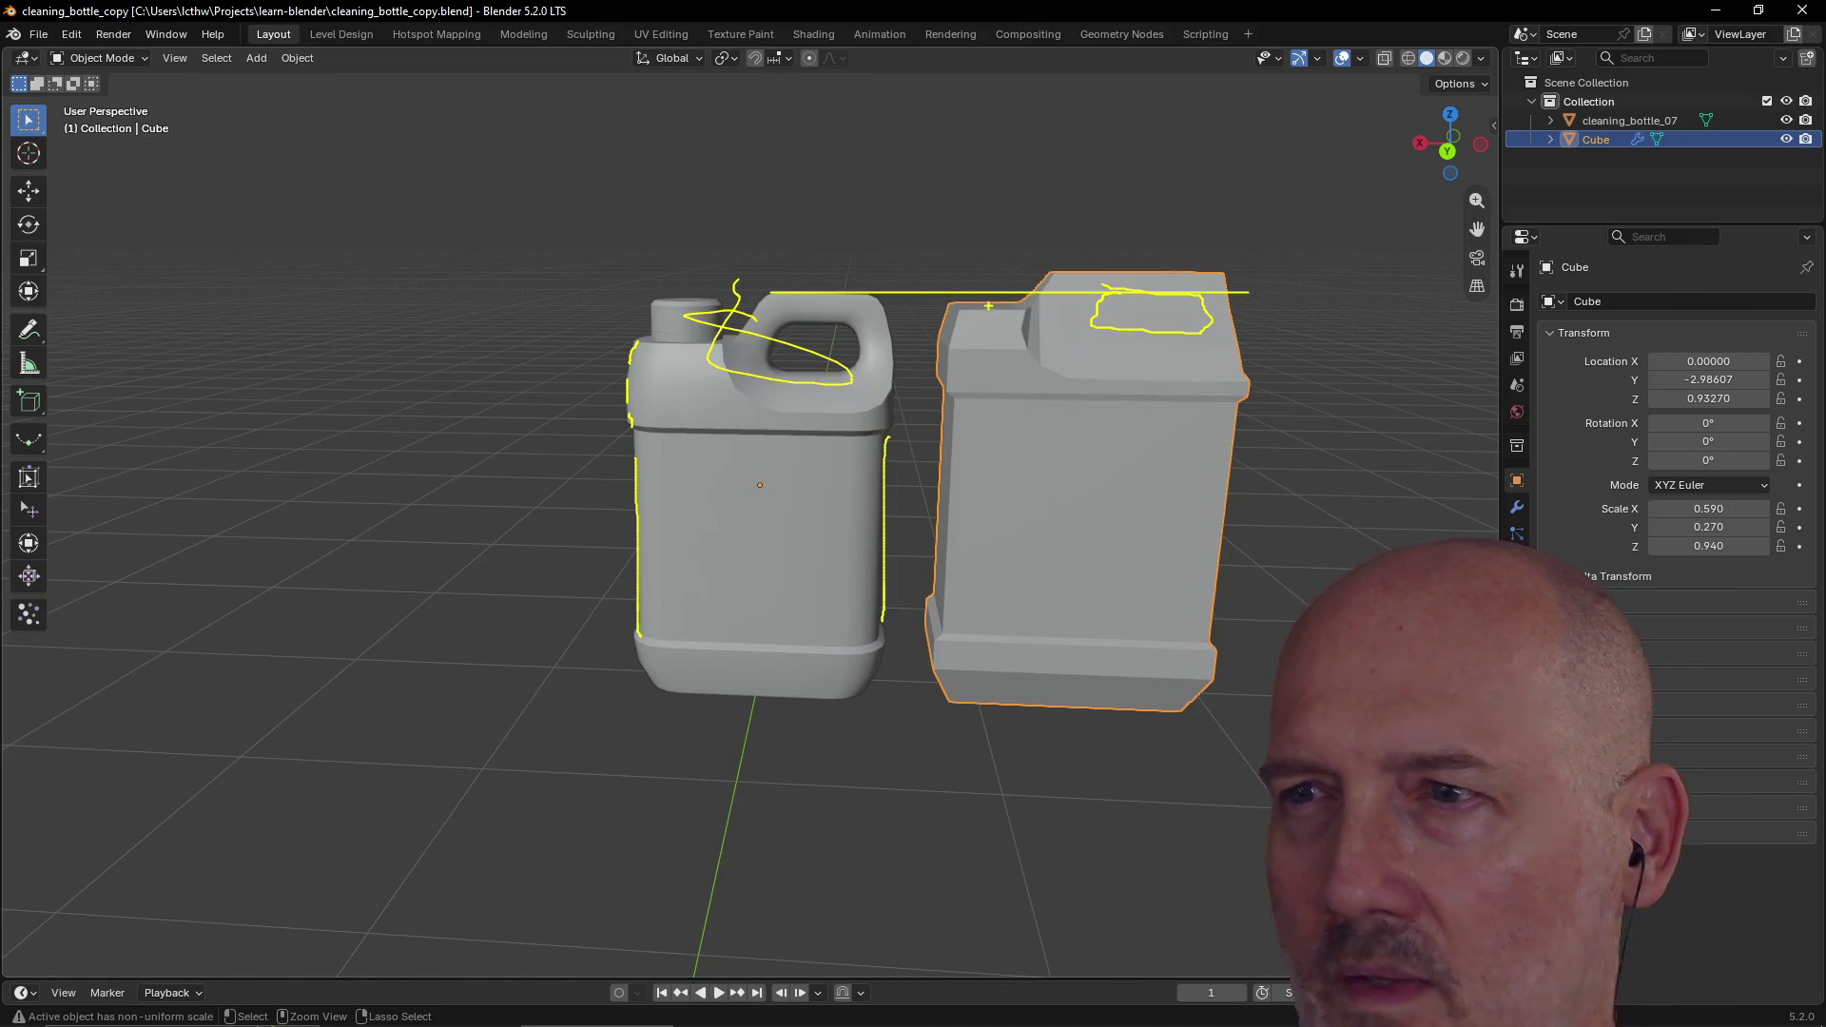
key("Escape")
Step: Return to Edit Mode and select the two faces at the cap's upper-left front in face mode
left_click(523, 34)
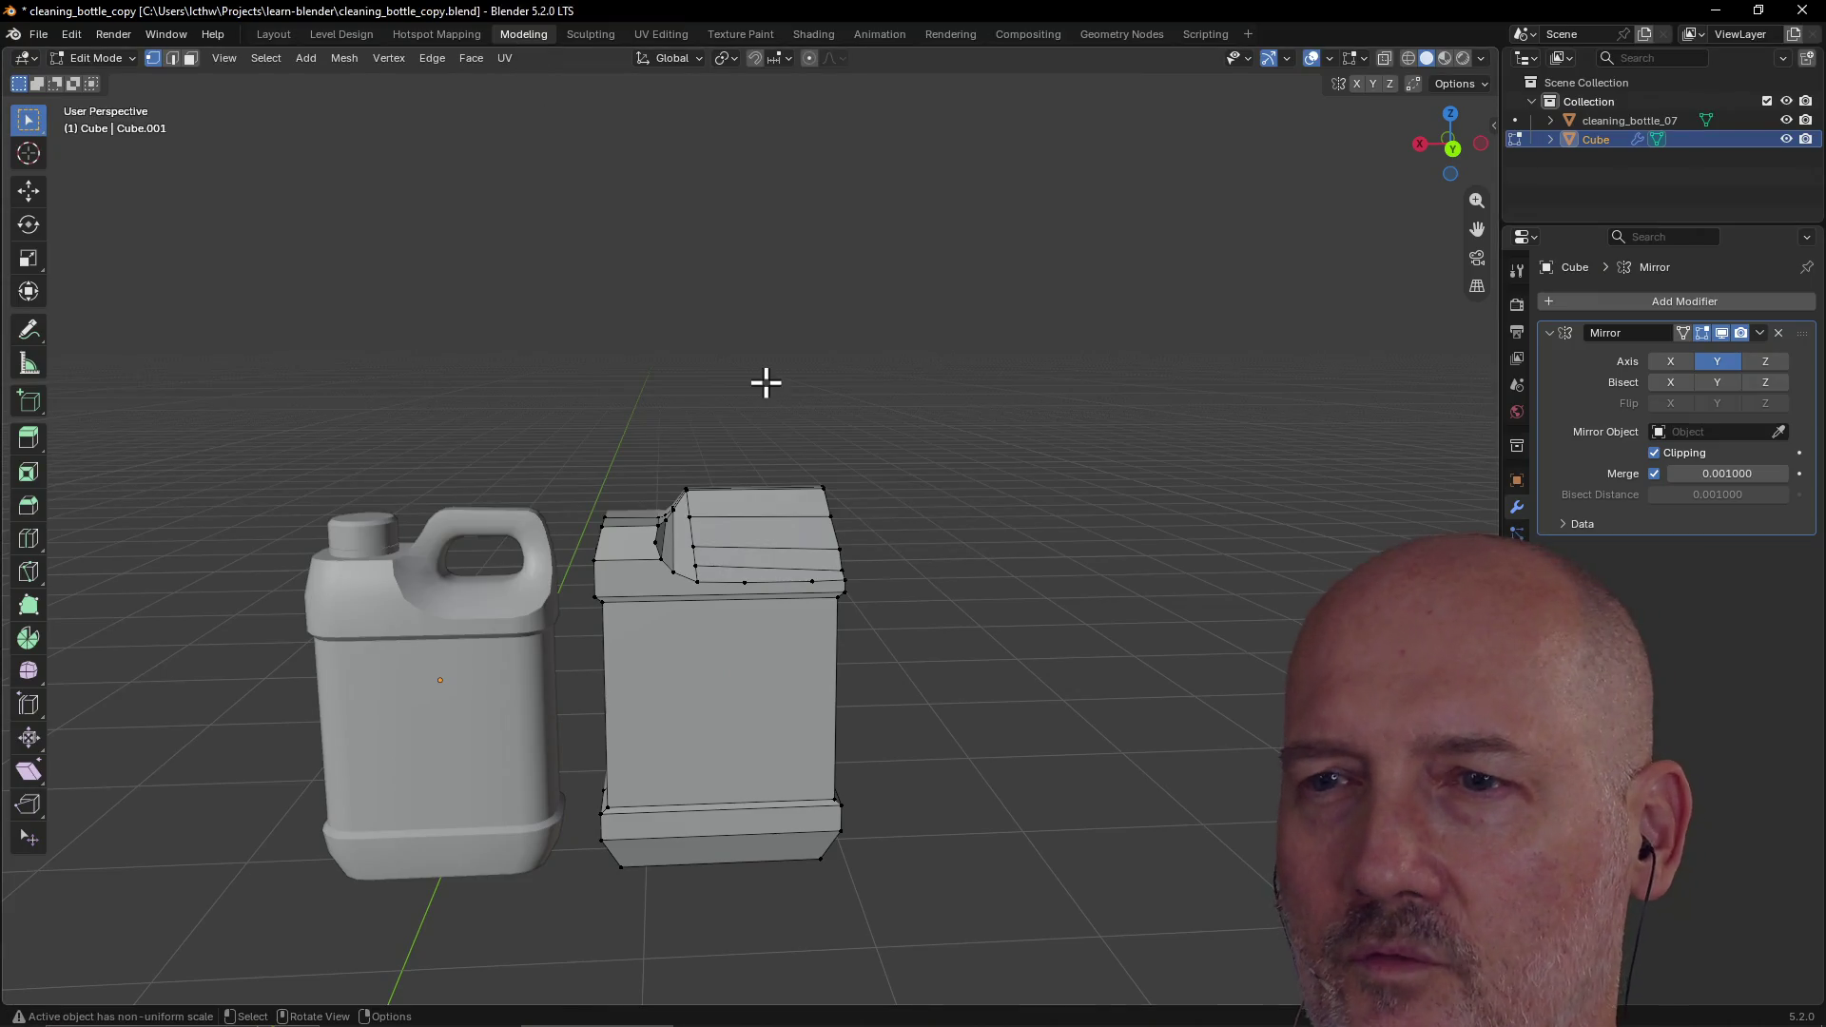
scroll(766, 381, "up", 2)
mouse_move(761, 390)
middle_mouse_down()
mouse_move(831, 387)
mouse_move(742, 387)
mouse_move(746, 404)
mouse_move(760, 389)
middle_mouse_up()
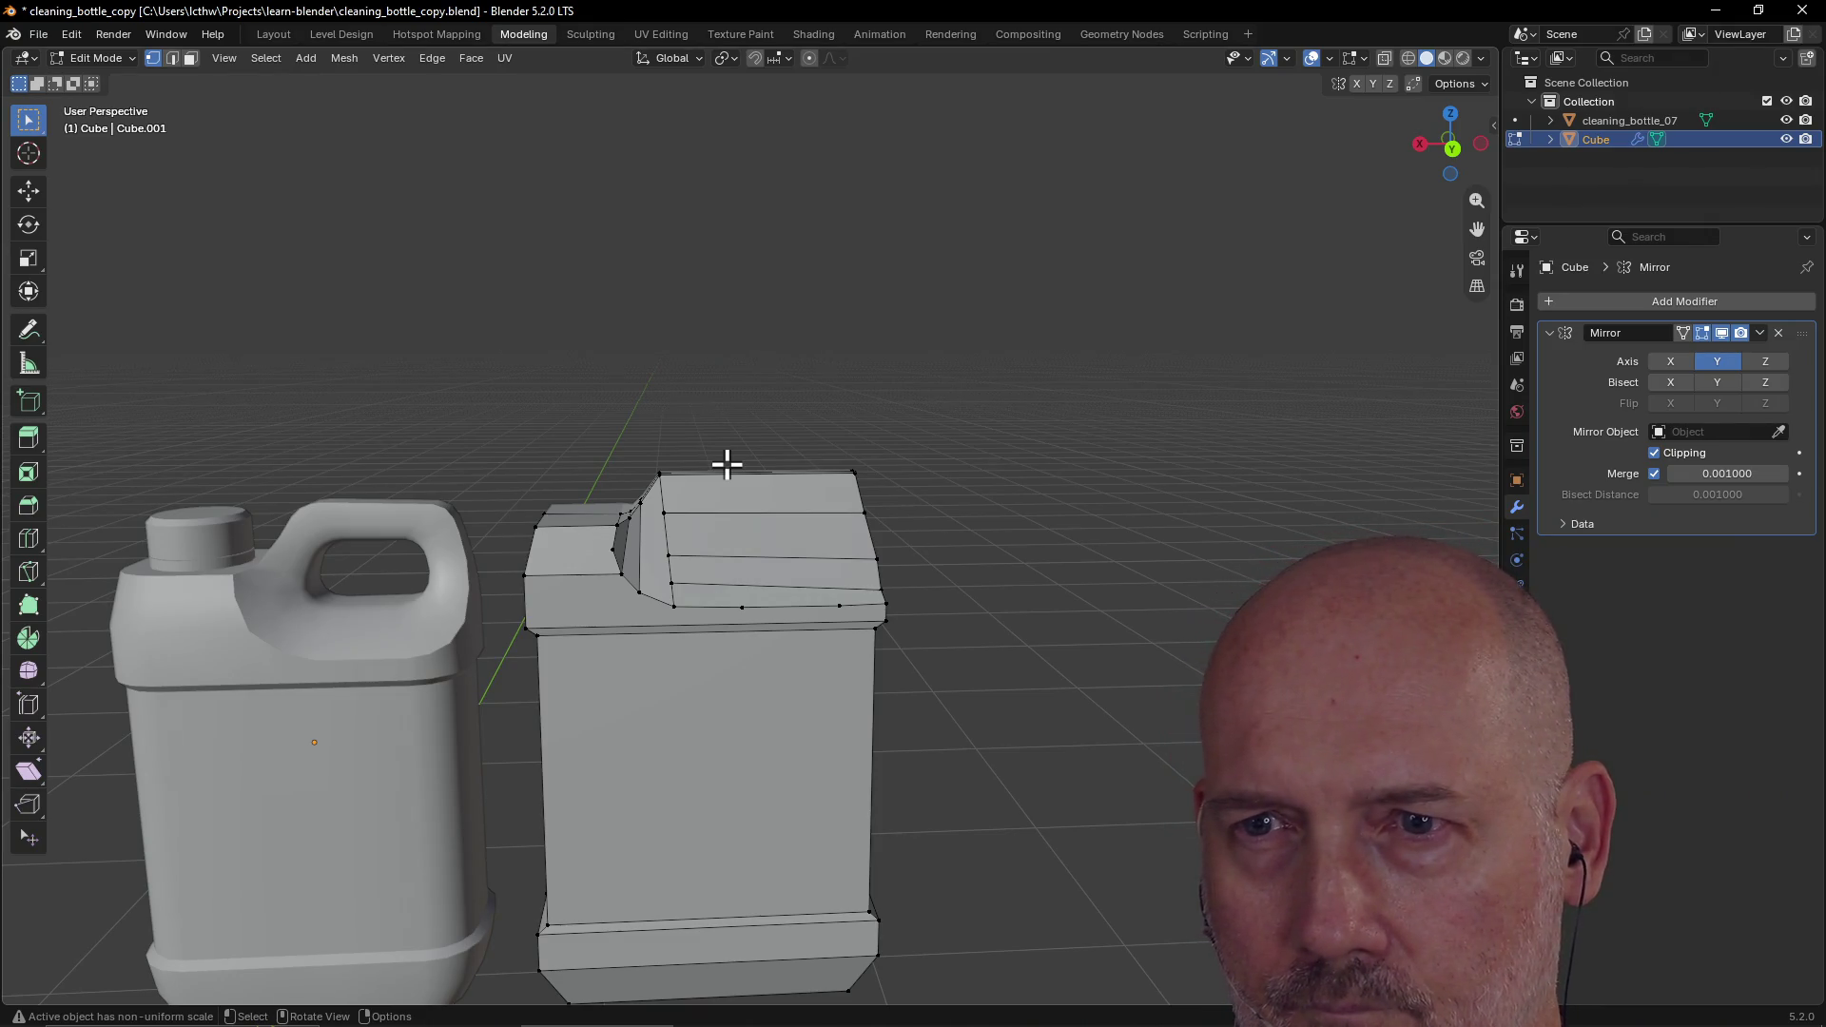
left_click(190, 58)
mouse_move(522, 383)
middle_mouse_down()
mouse_move(552, 432)
mouse_move(562, 522)
mouse_move(534, 498)
mouse_move(557, 559)
mouse_move(562, 485)
mouse_move(599, 551)
mouse_move(653, 575)
mouse_move(641, 591)
middle_mouse_up()
left_click(562, 523)
left_click(633, 579, "shift")
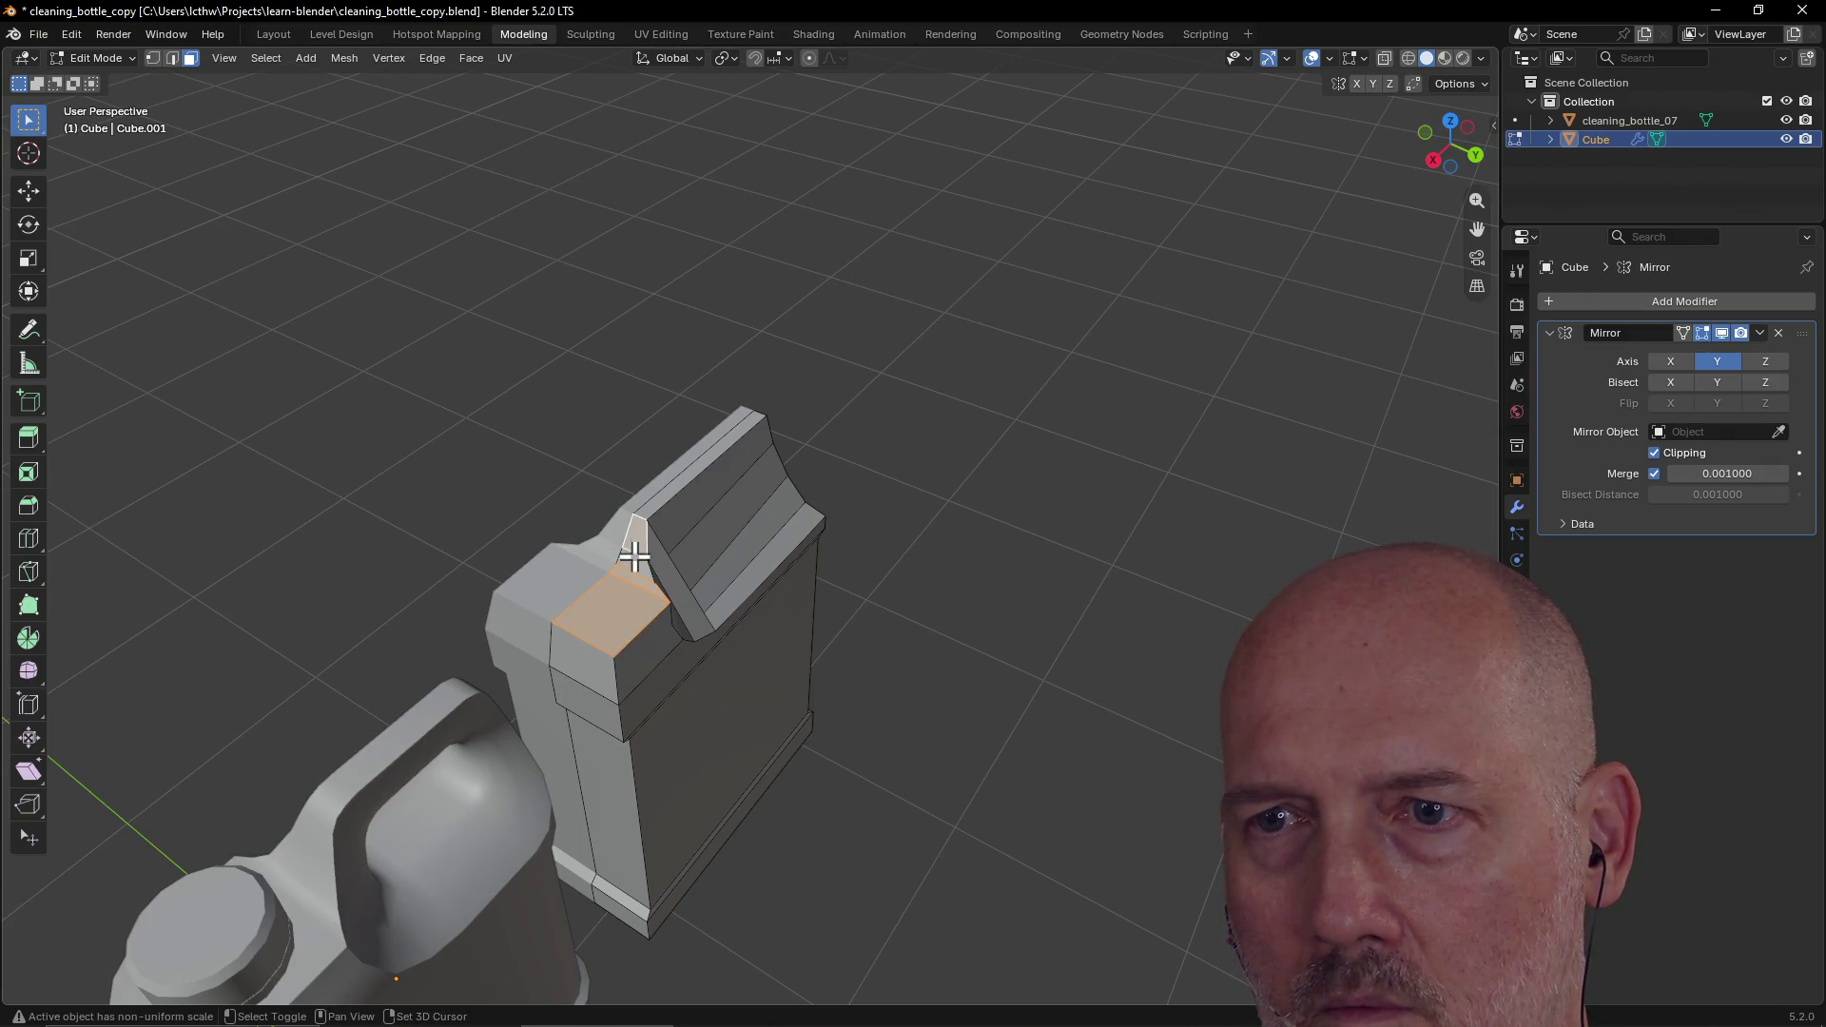
mouse_move(840, 412)
middle_mouse_down()
mouse_move(562, 351)
mouse_move(783, 387)
mouse_move(722, 351)
middle_mouse_up()
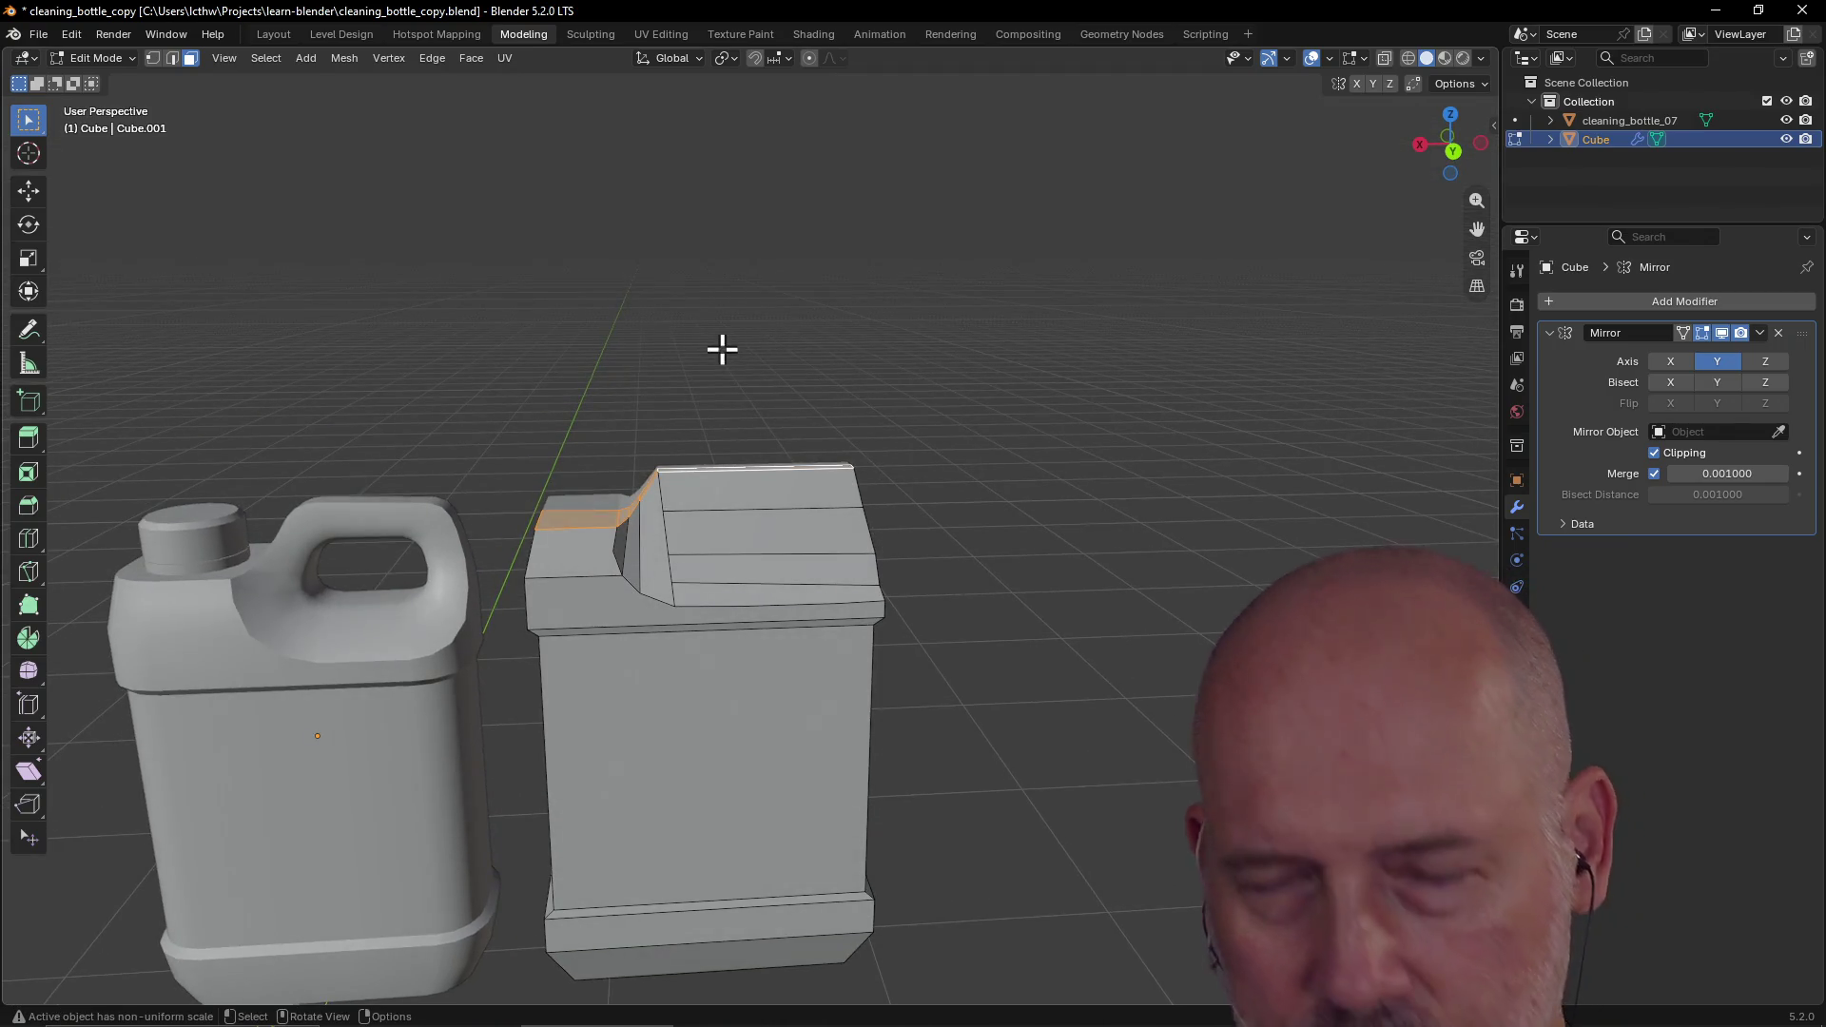
Step: Lower the selected cap faces along Z, then undo that move
key("g")
key("z")
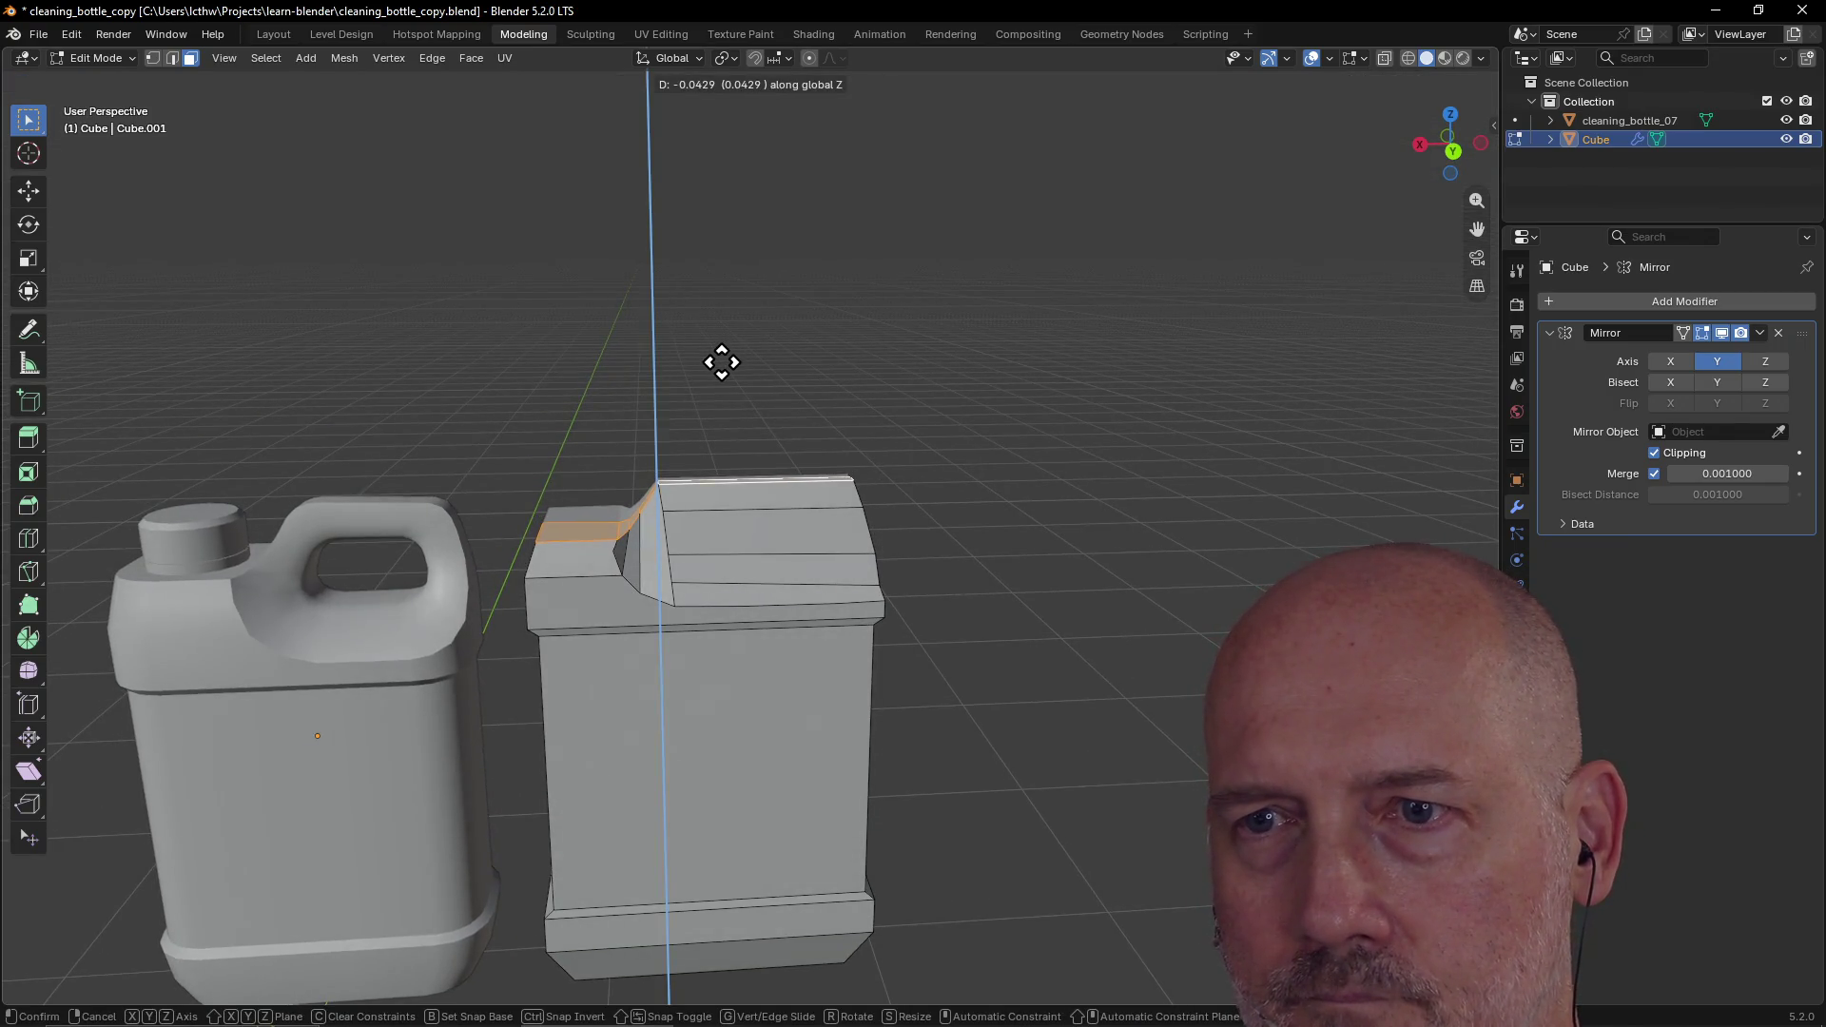
left_click(722, 362)
mouse_move(722, 371)
middle_mouse_down()
mouse_move(728, 445)
mouse_move(751, 440)
mouse_move(644, 436)
middle_mouse_up()
key("ctrl+z")
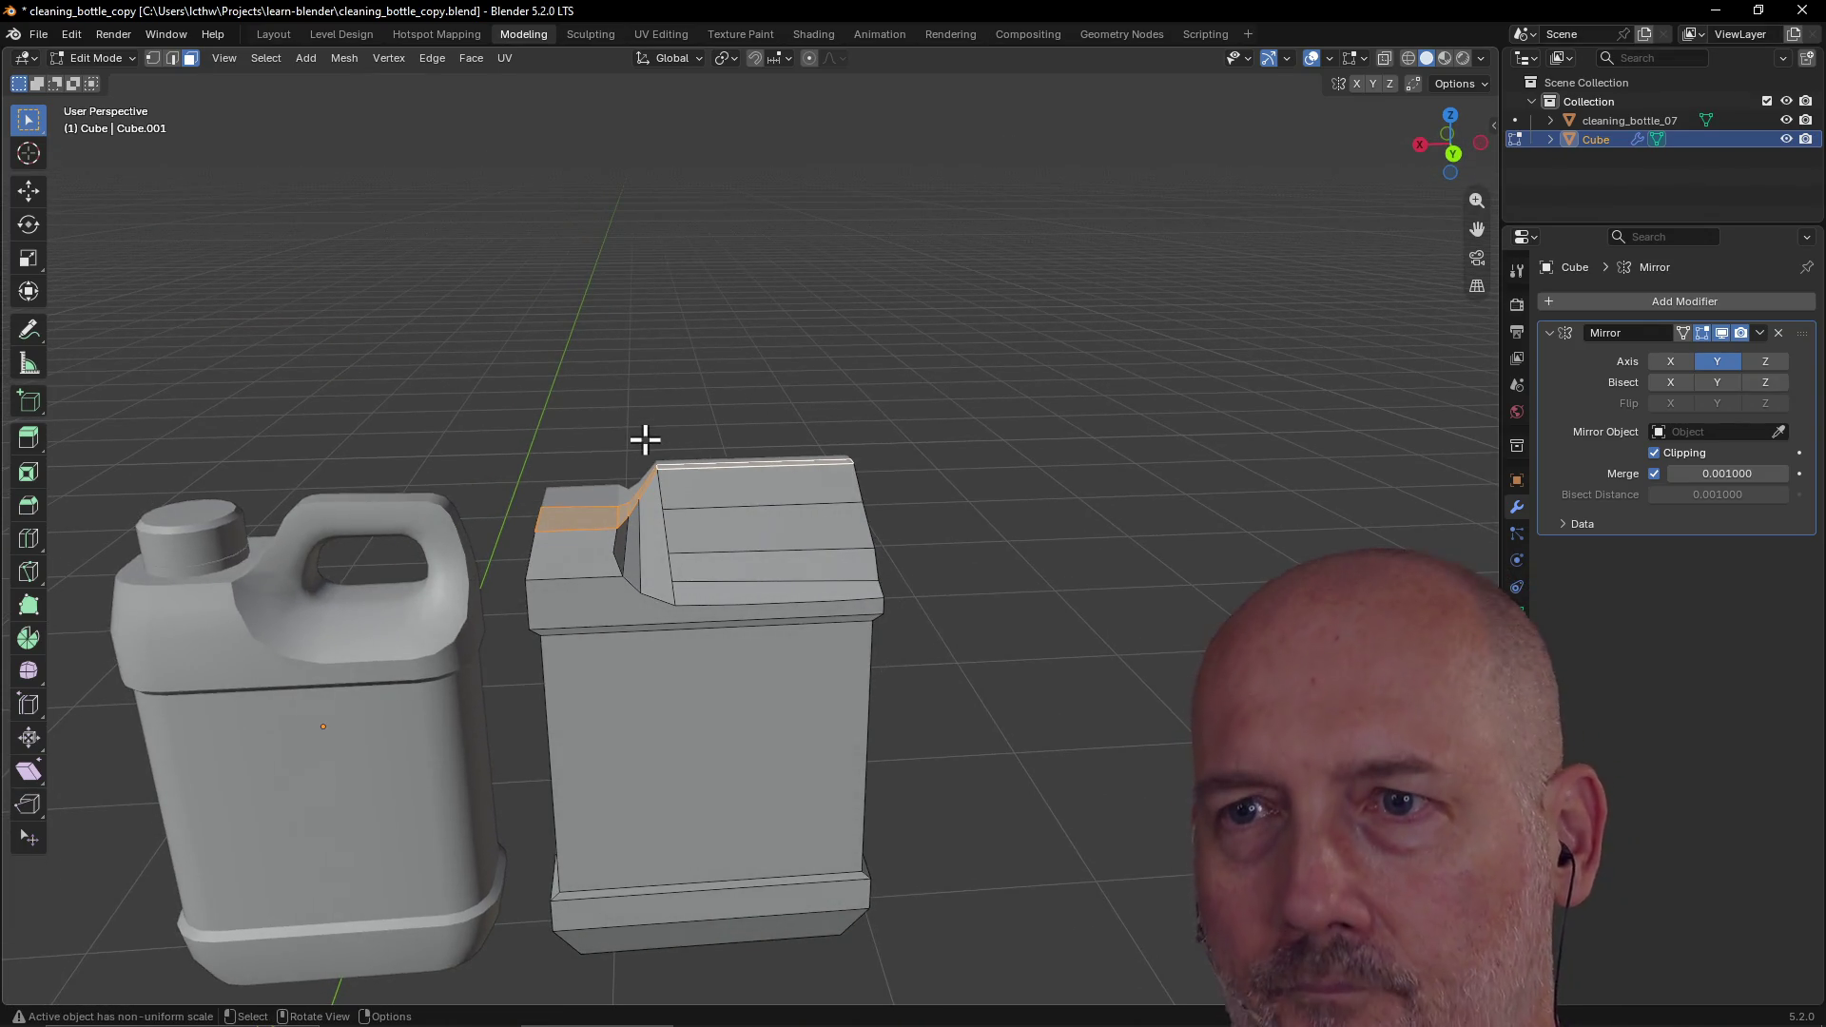
key("grave")
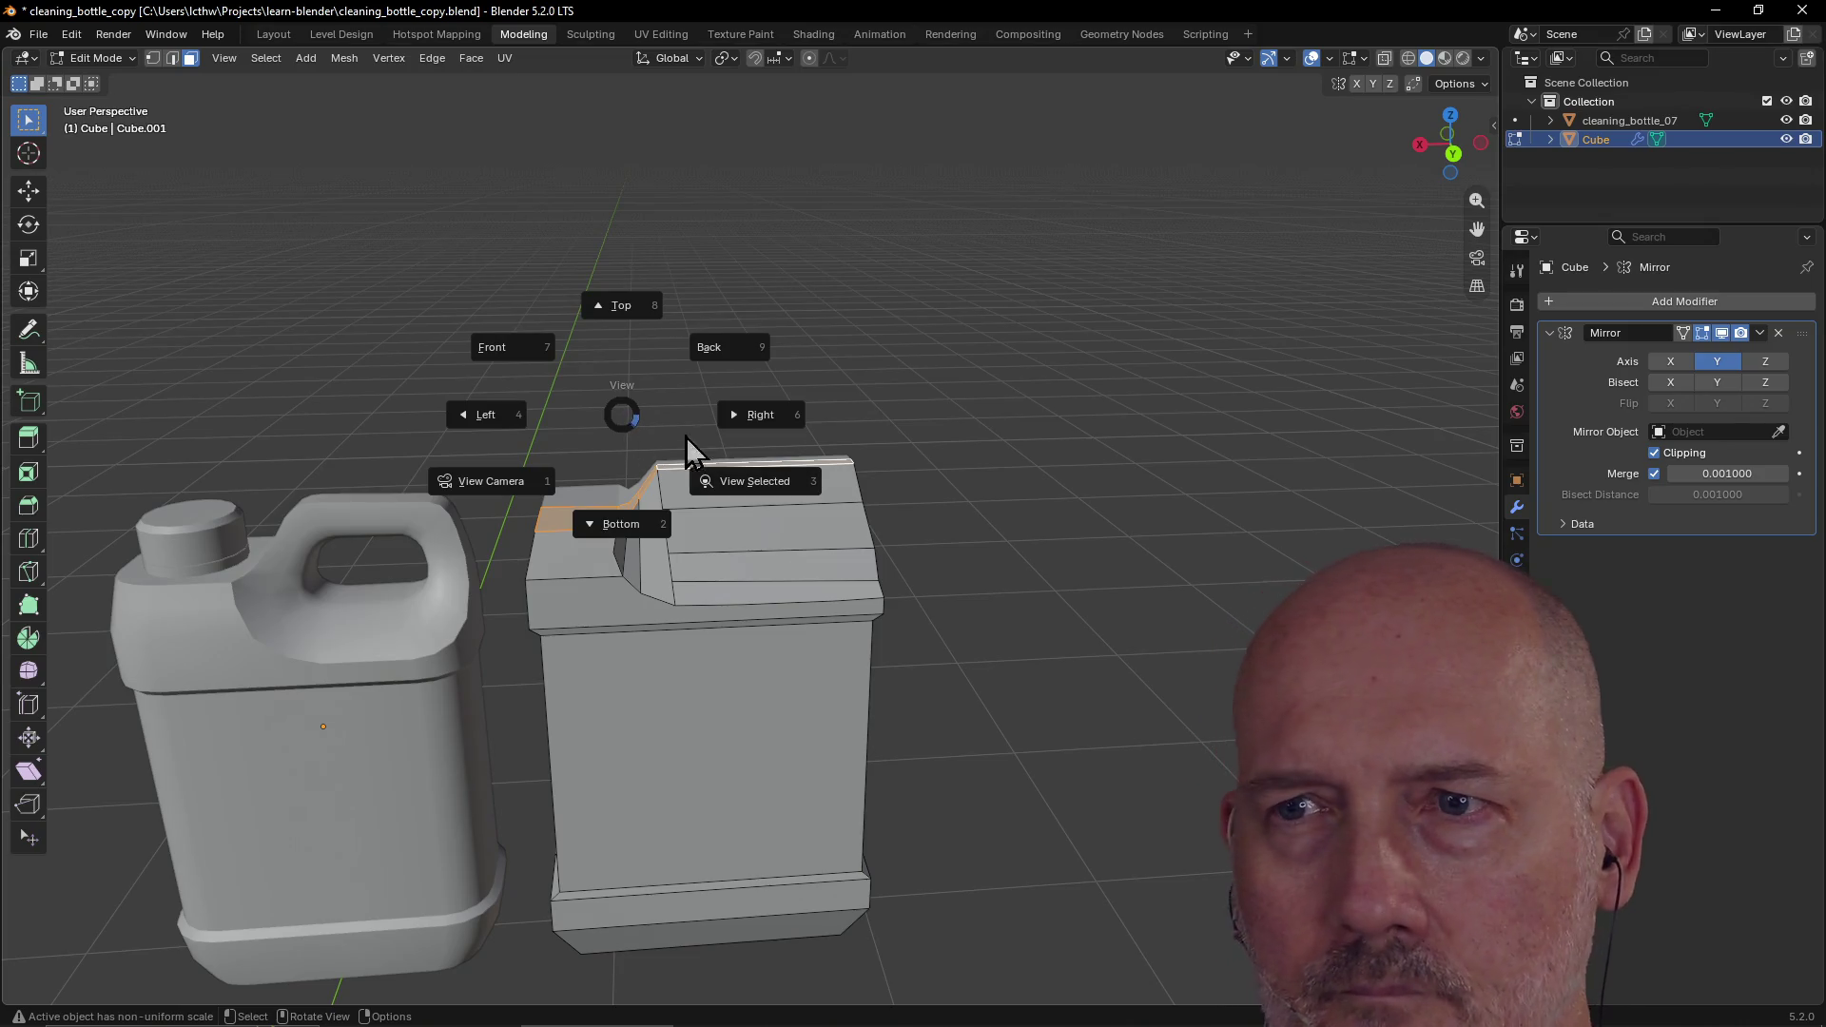
left_click(758, 412)
key("grave")
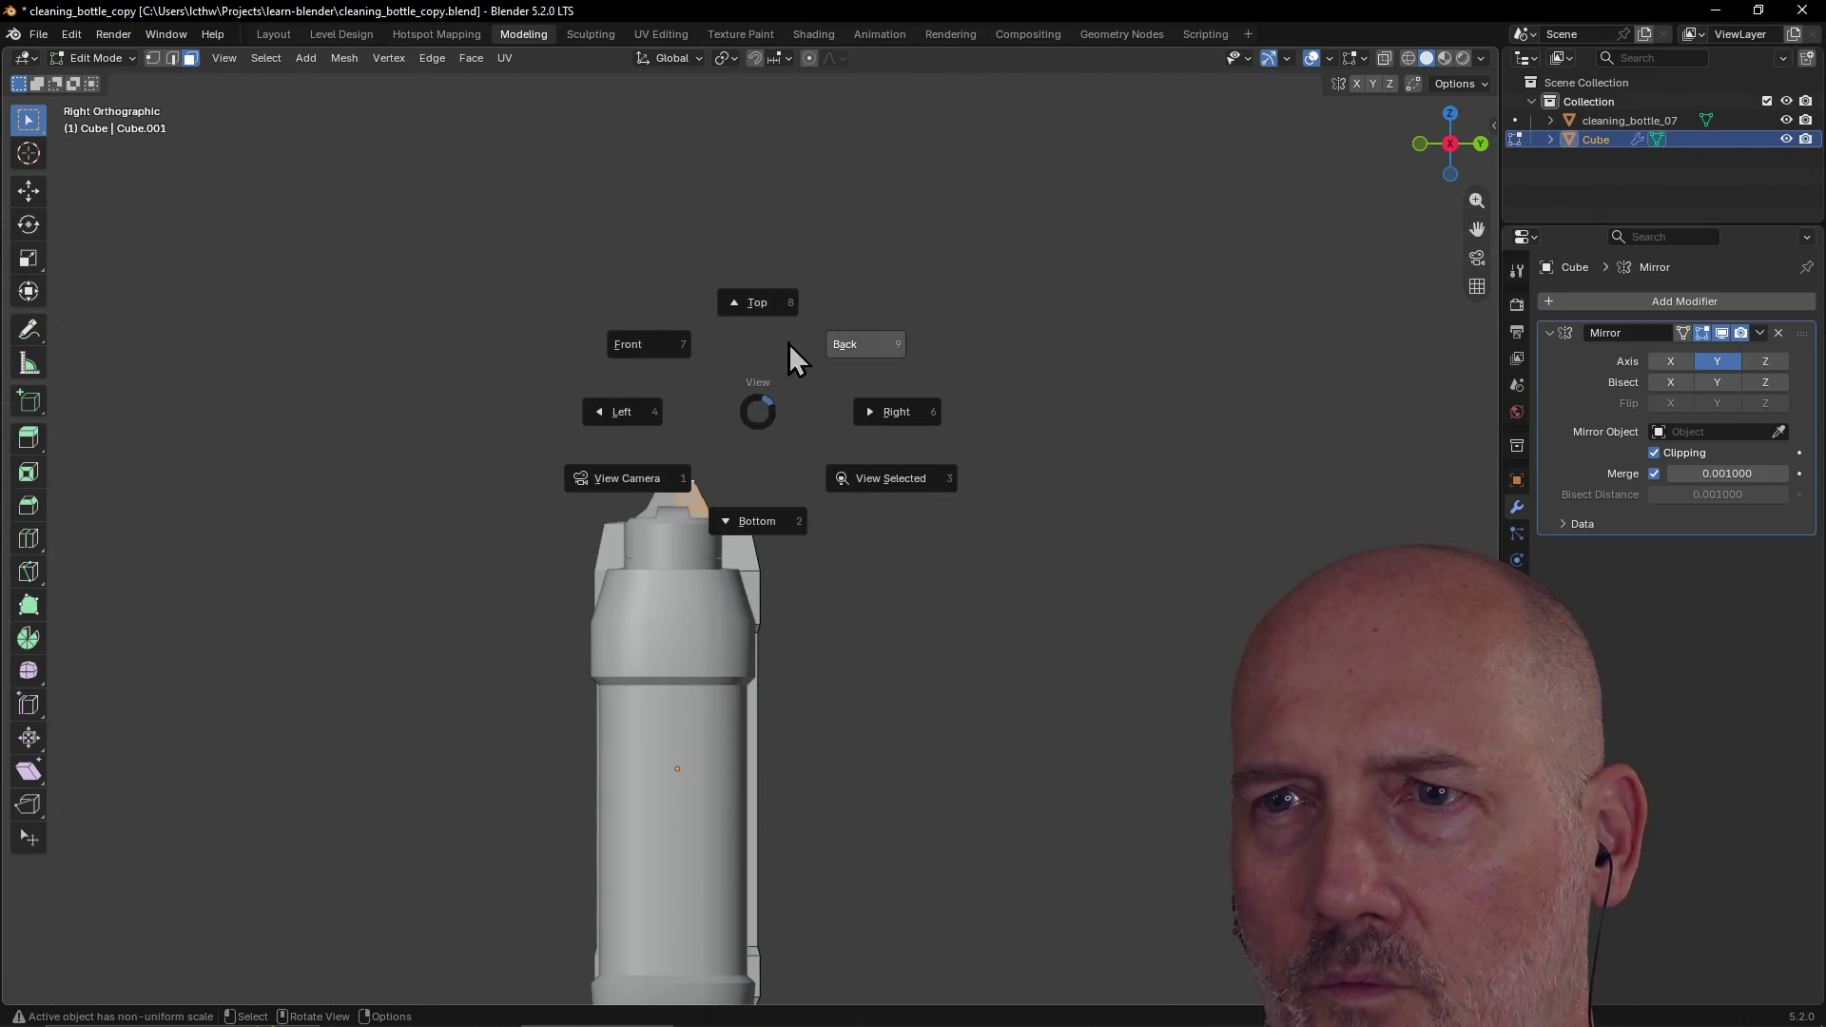
left_click(860, 344)
key("g")
key("z")
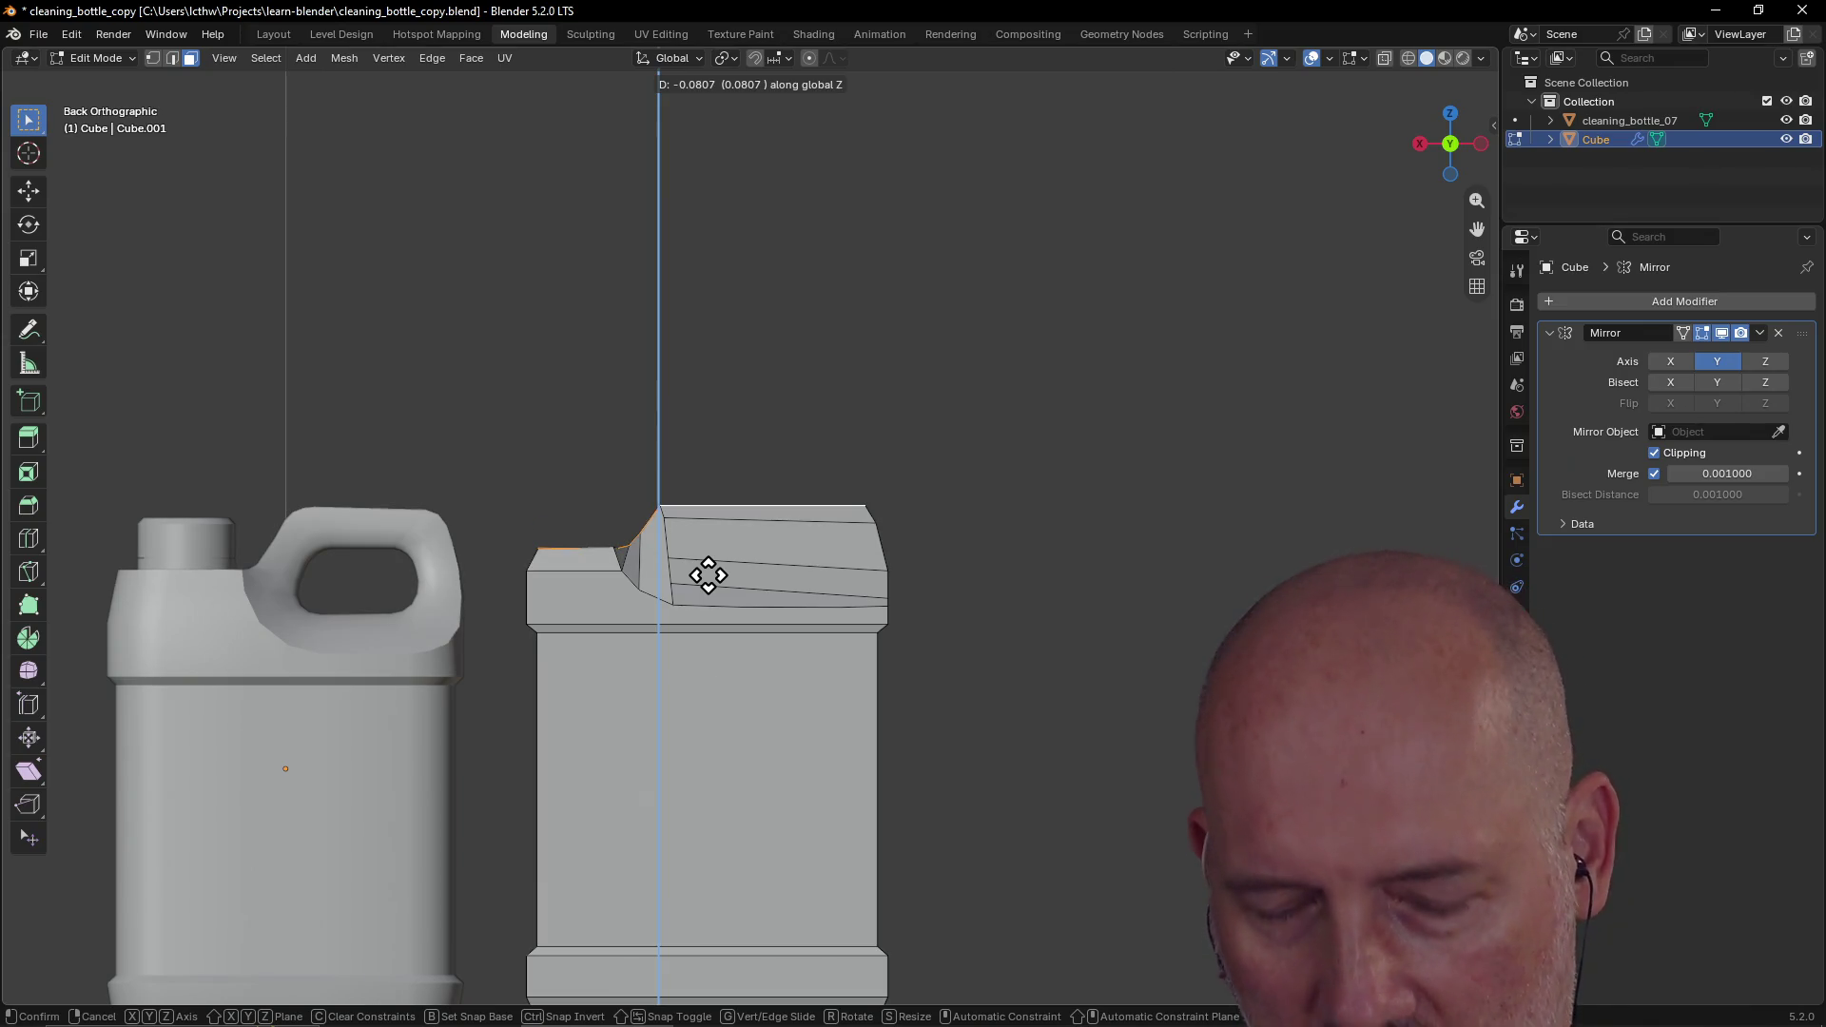
key("ctrl")
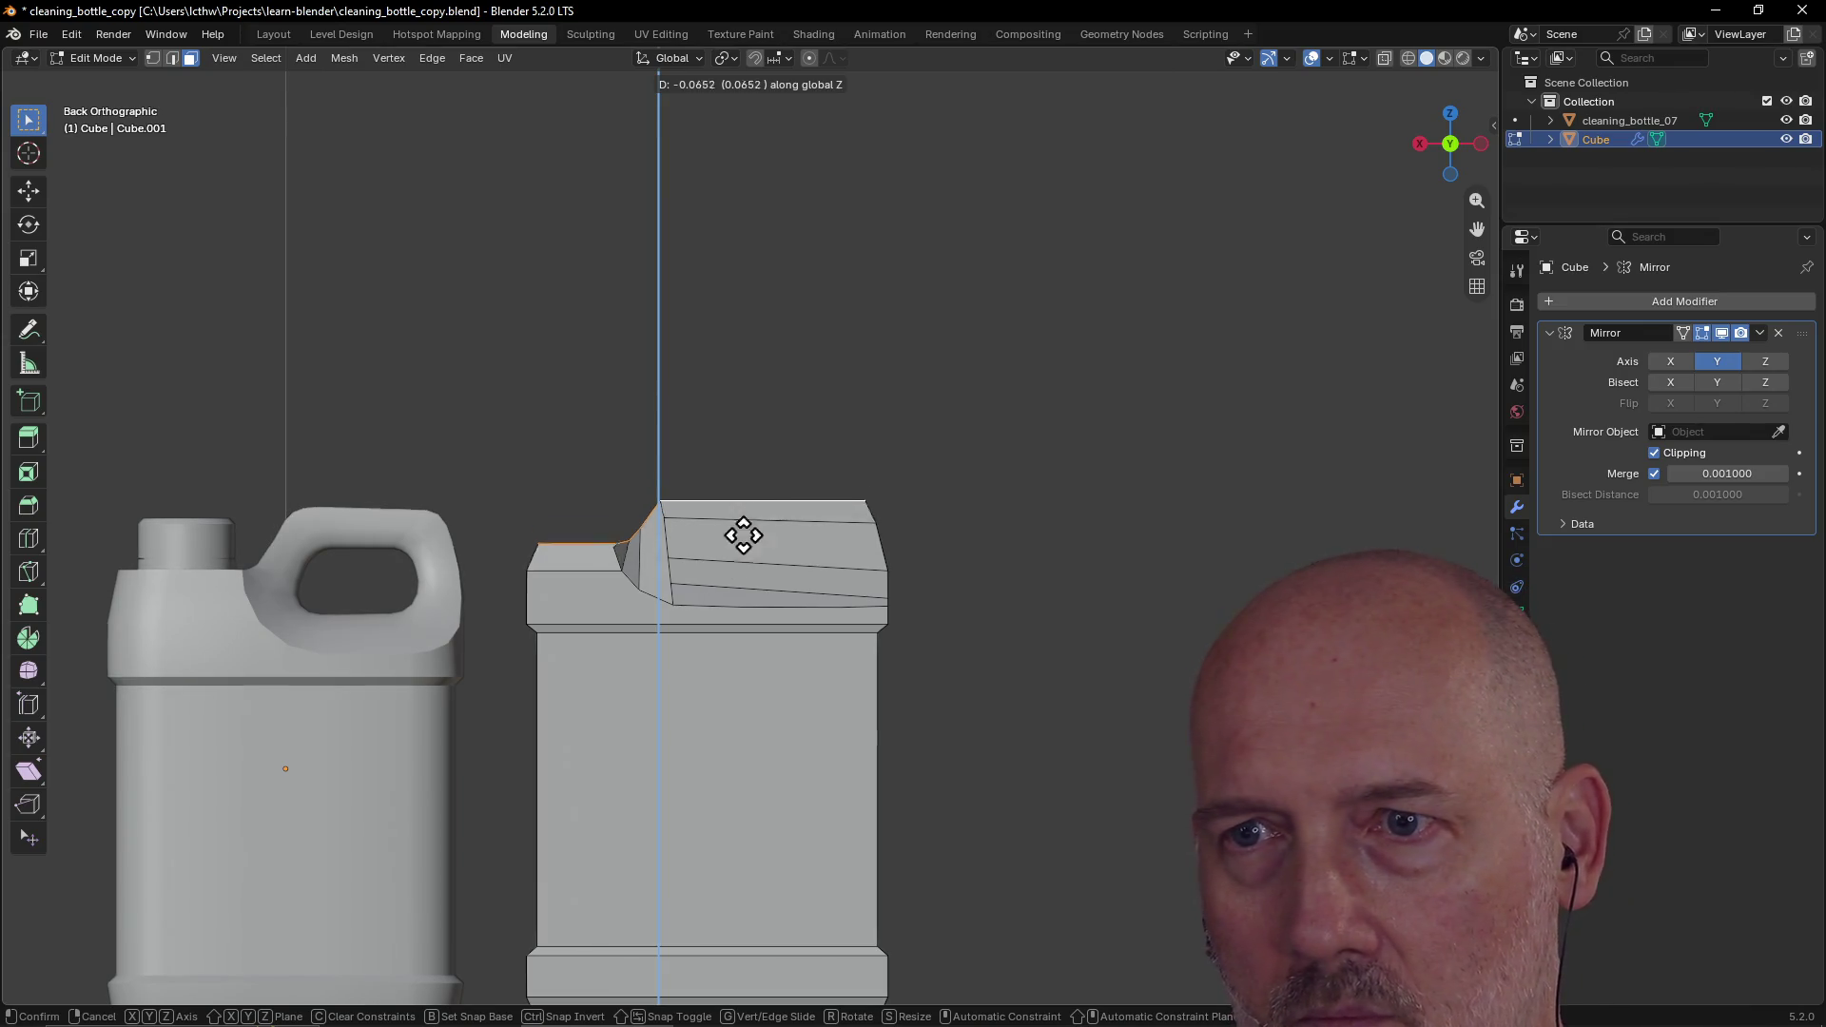
right_click(737, 528)
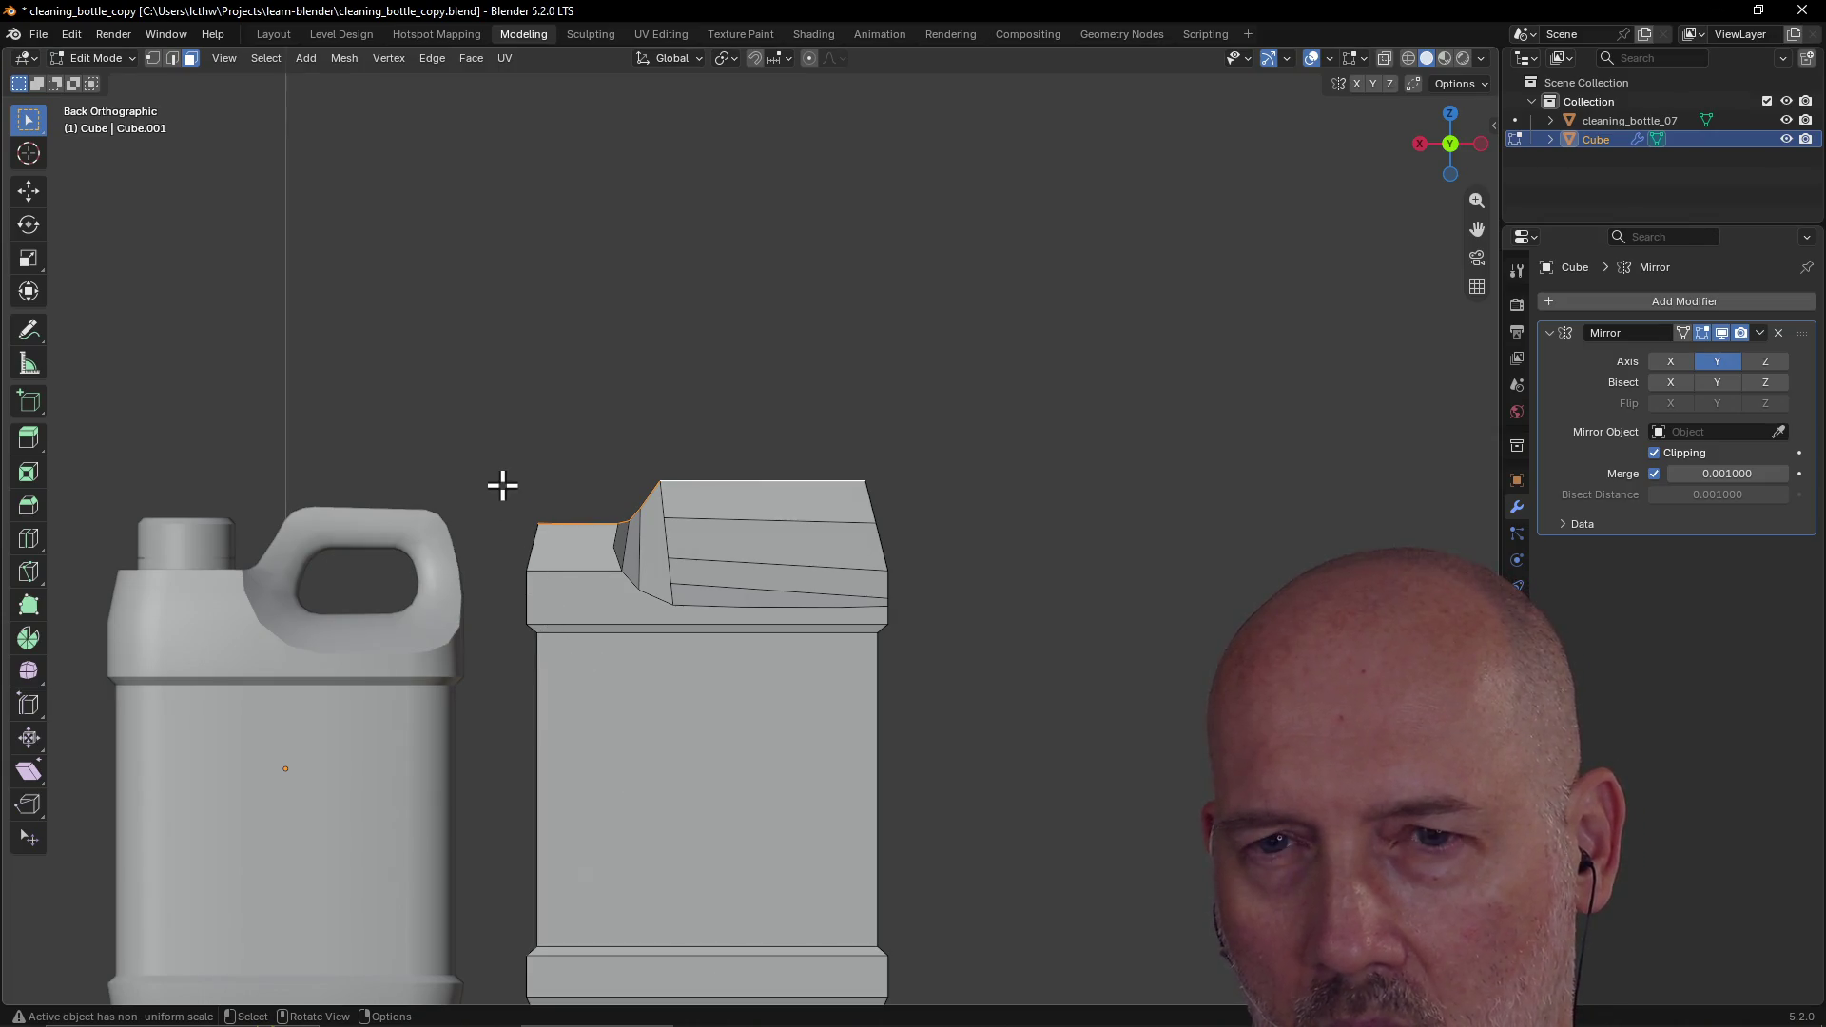
scroll(503, 486, "down", 4)
mouse_move(503, 482)
middle_mouse_down()
mouse_move(476, 583)
mouse_move(533, 571)
mouse_move(598, 508)
mouse_move(583, 456)
middle_mouse_up()
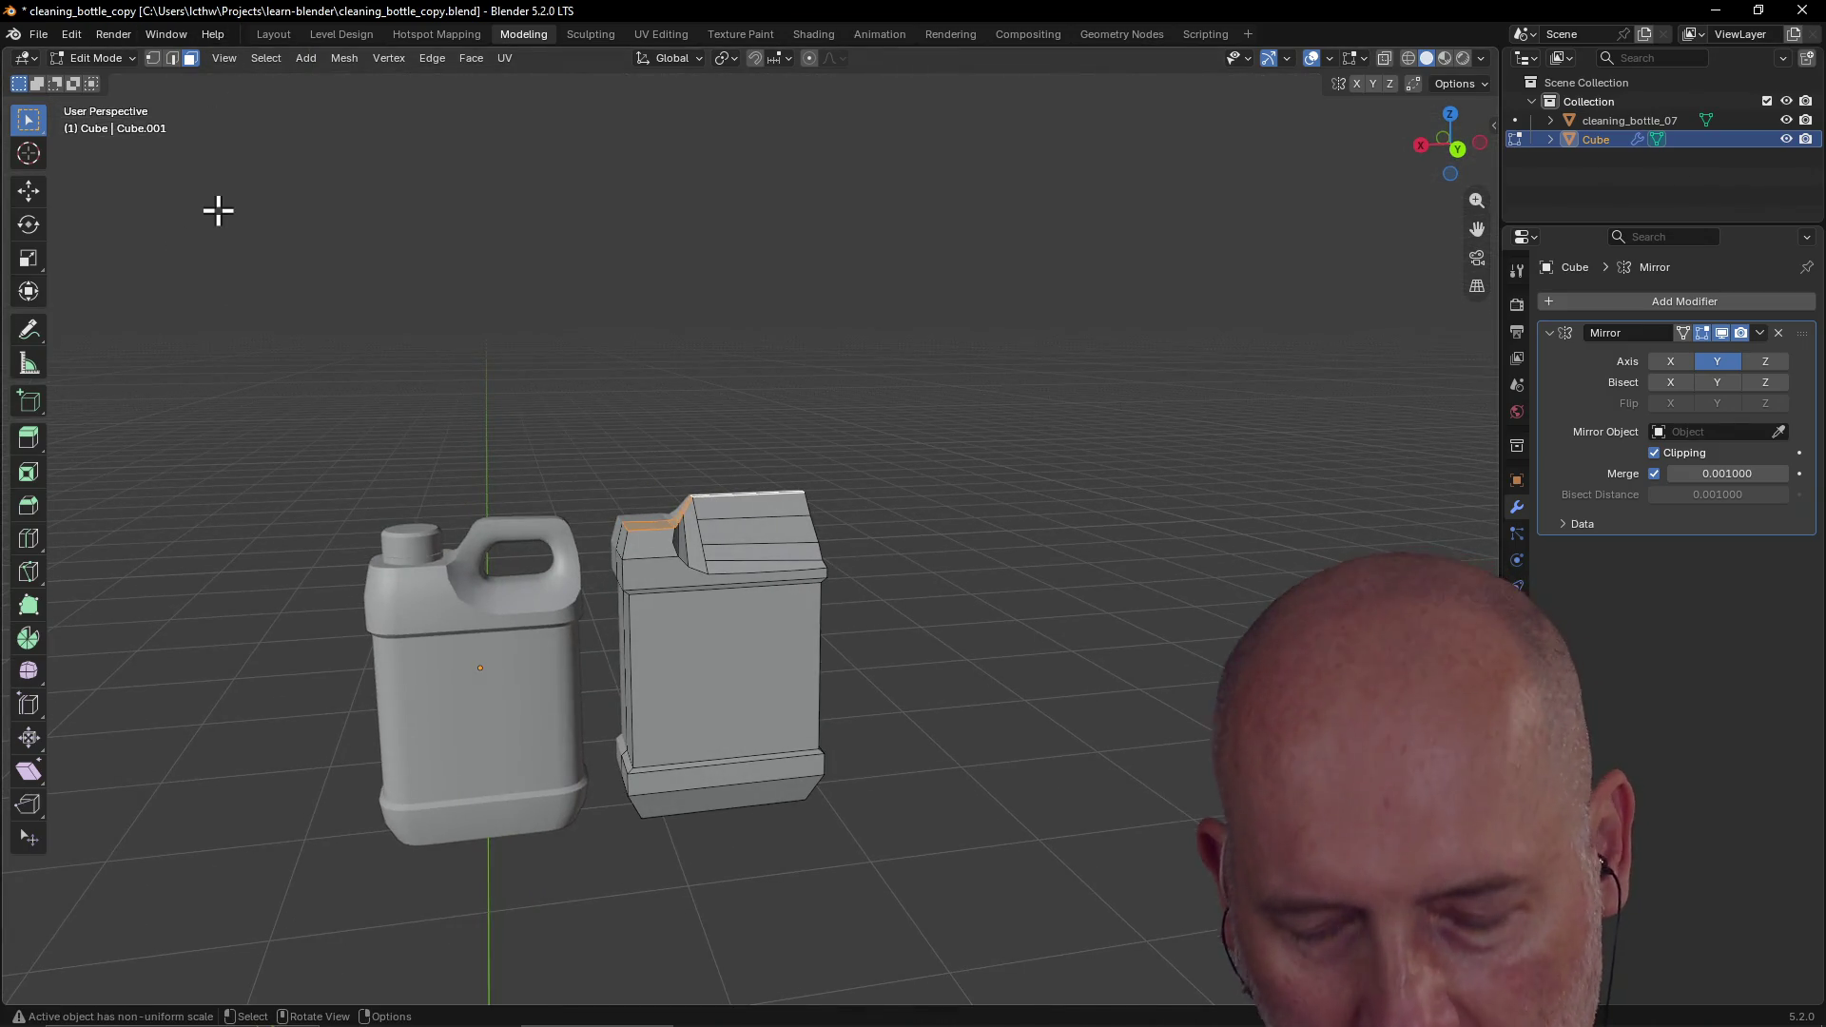
Step: Circle-select the jug's upper left, front and top faces
key("c")
mouse_move(714, 432)
middle_mouse_down()
mouse_move(641, 465)
mouse_move(699, 455)
mouse_move(685, 481)
middle_mouse_up()
scroll(699, 454, "up", 2)
mouse_move(685, 482)
left_mouse_down()
mouse_move(599, 522)
mouse_move(583, 510)
mouse_move(771, 505)
mouse_move(783, 558)
left_mouse_up()
mouse_move(783, 558)
middle_mouse_down()
mouse_move(718, 485)
mouse_move(738, 490)
middle_mouse_up()
left_click_drag(620, 555, 620, 603)
mouse_move(733, 546)
middle_mouse_down()
mouse_move(531, 539)
mouse_move(652, 546)
middle_mouse_up()
mouse_move(783, 530)
left_mouse_down()
mouse_move(820, 561)
mouse_move(767, 558)
left_mouse_up()
mouse_move(767, 558)
middle_mouse_down()
mouse_move(933, 505)
mouse_move(994, 512)
mouse_move(962, 522)
mouse_move(979, 530)
mouse_move(1031, 523)
middle_mouse_up()
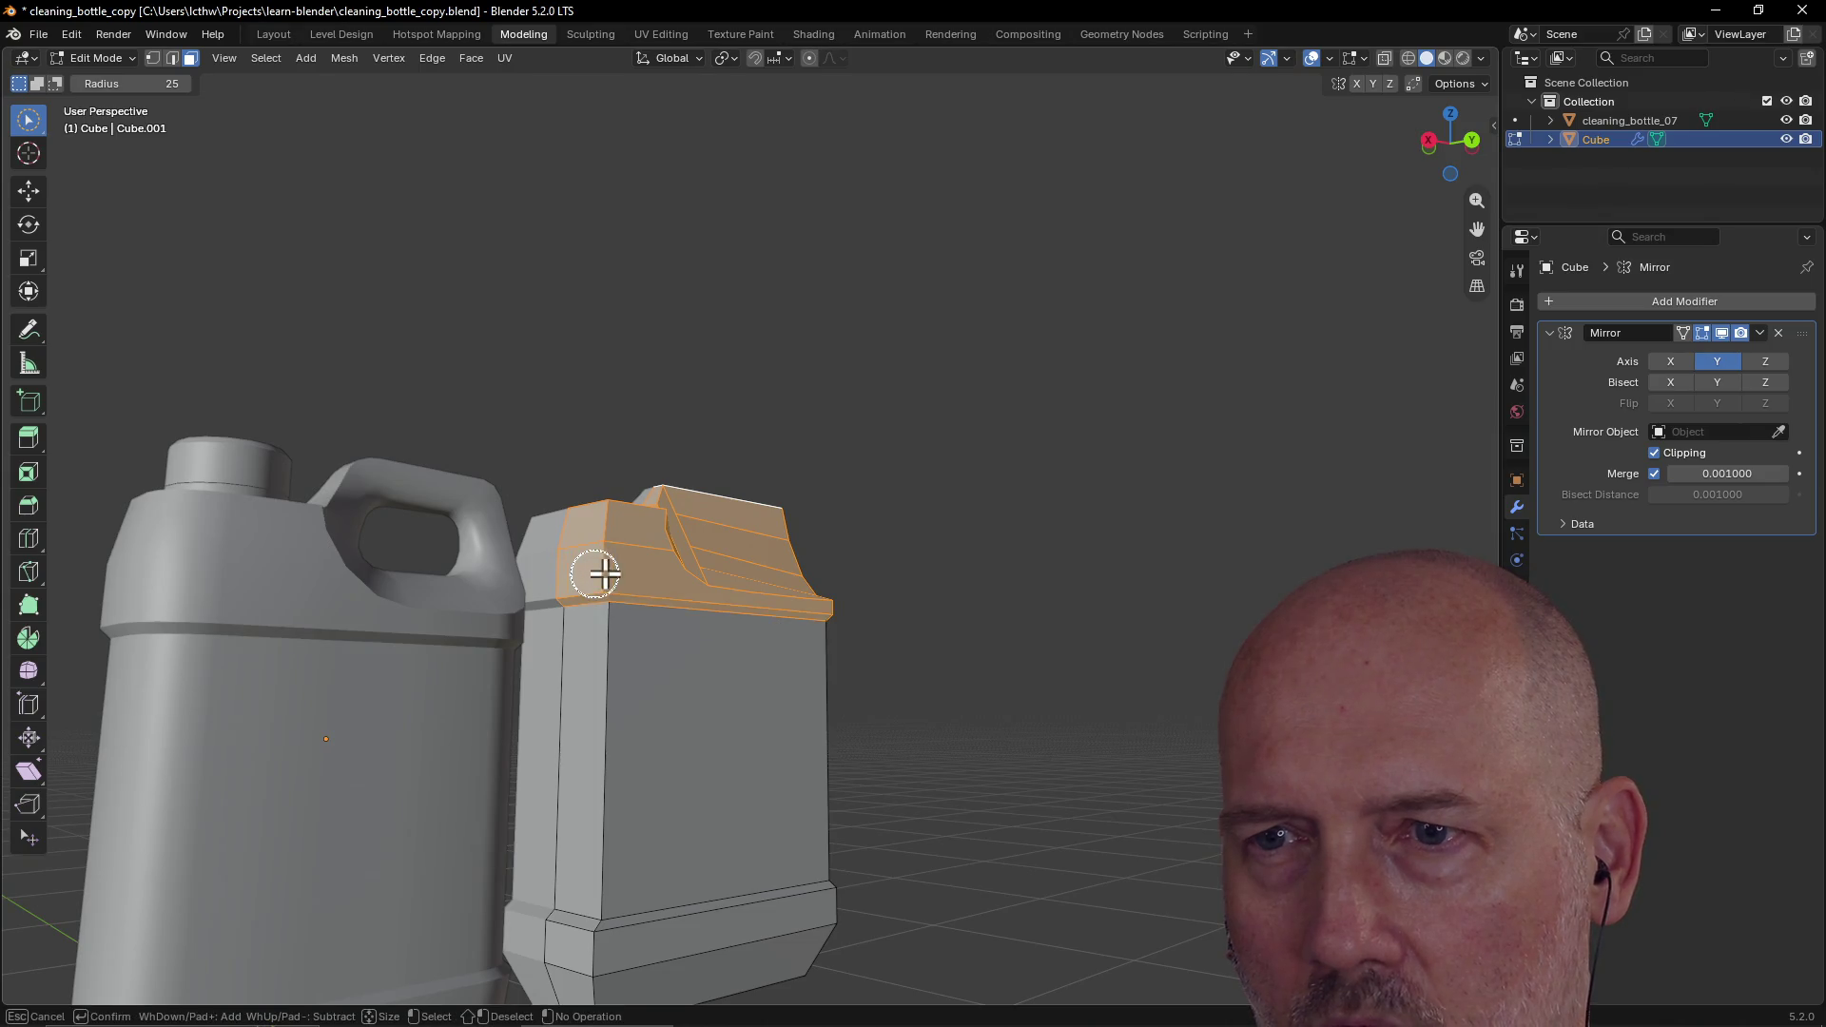
mouse_move(704, 552)
middle_mouse_down()
mouse_move(571, 530)
mouse_move(786, 542)
middle_mouse_up()
left_click_drag(847, 587, 771, 535)
middle_click_drag(772, 534, 804, 547)
Step: In Back view, lower the selected upper section 0.0894 along global Z
key("grave")
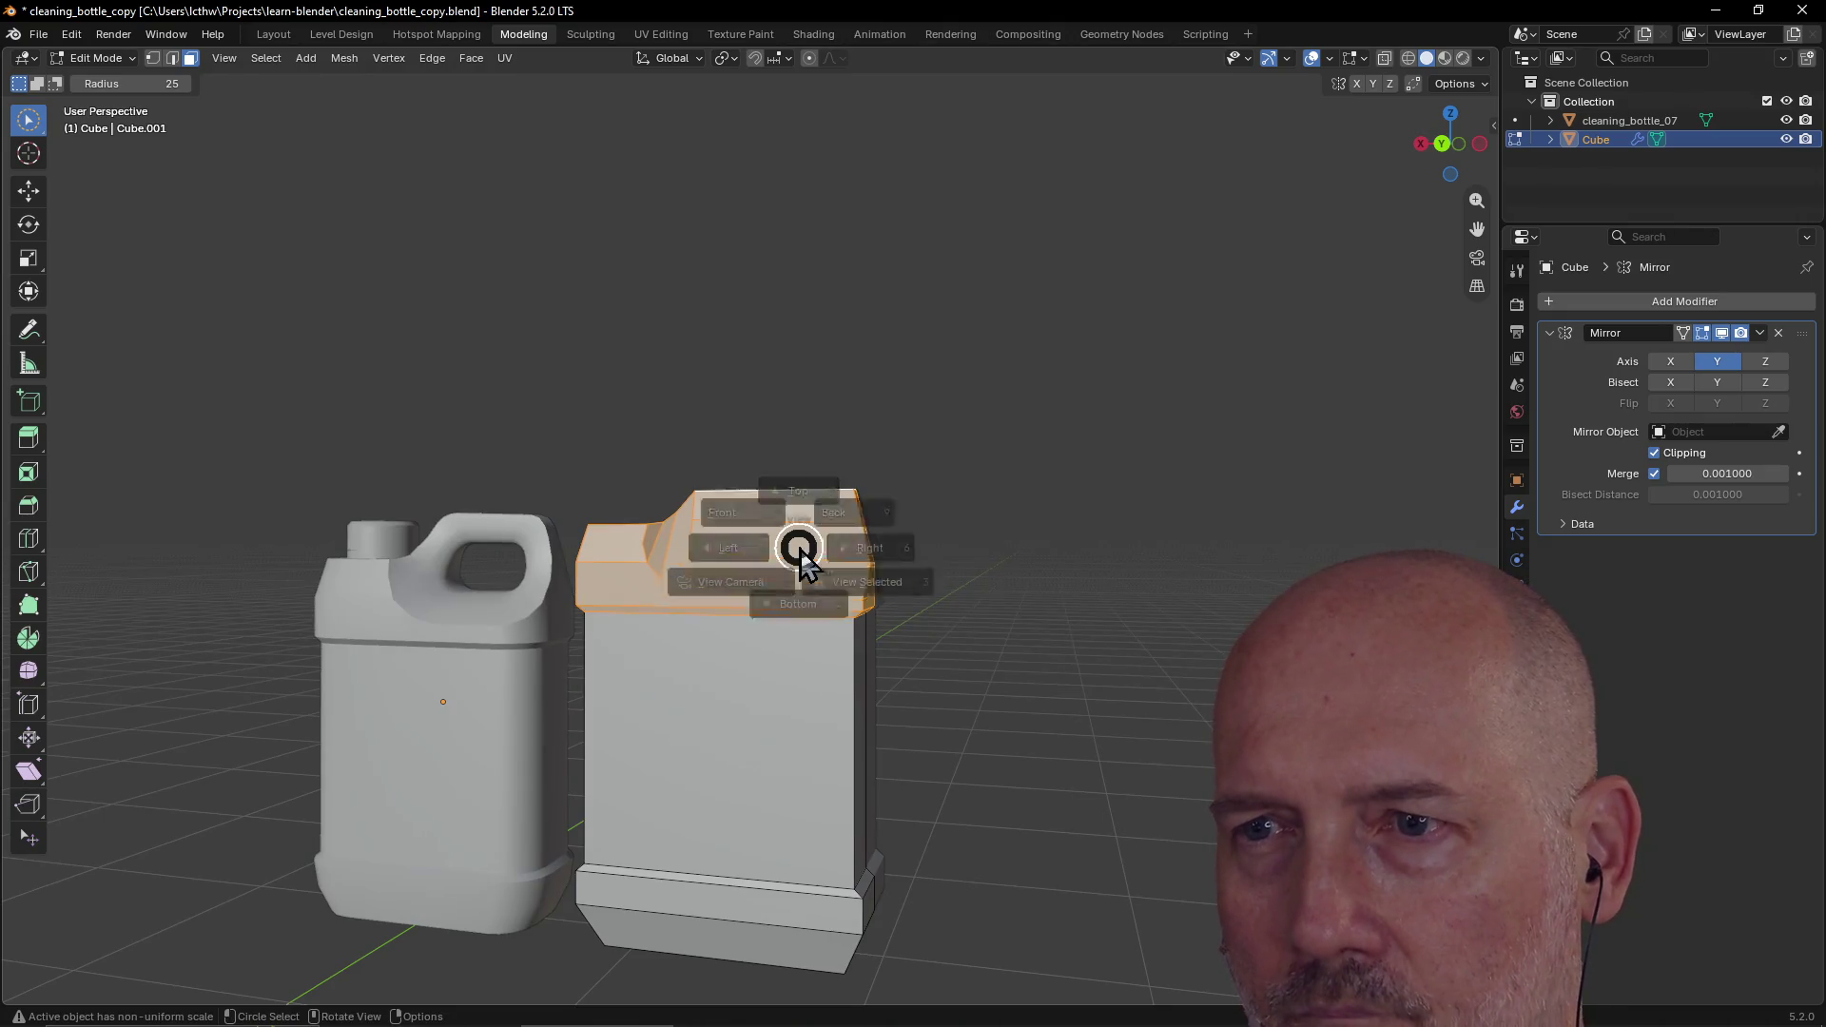
left_click(904, 482)
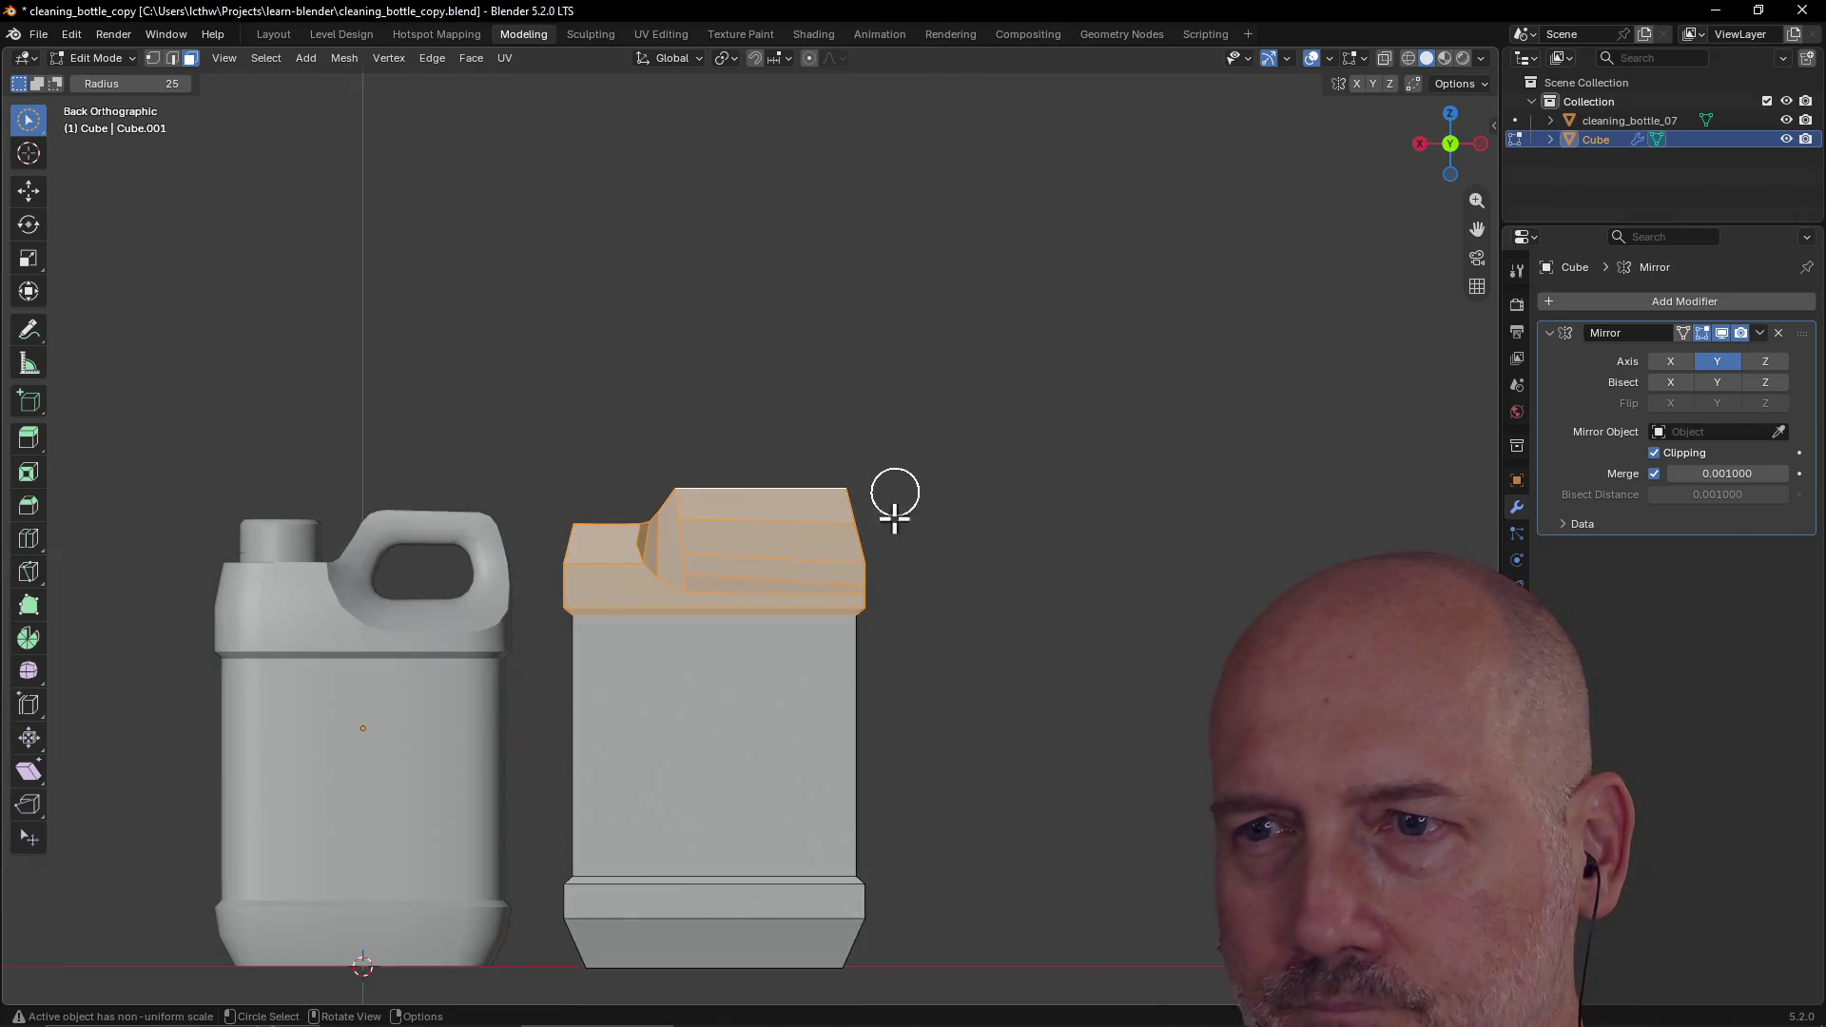
key("g")
key("z")
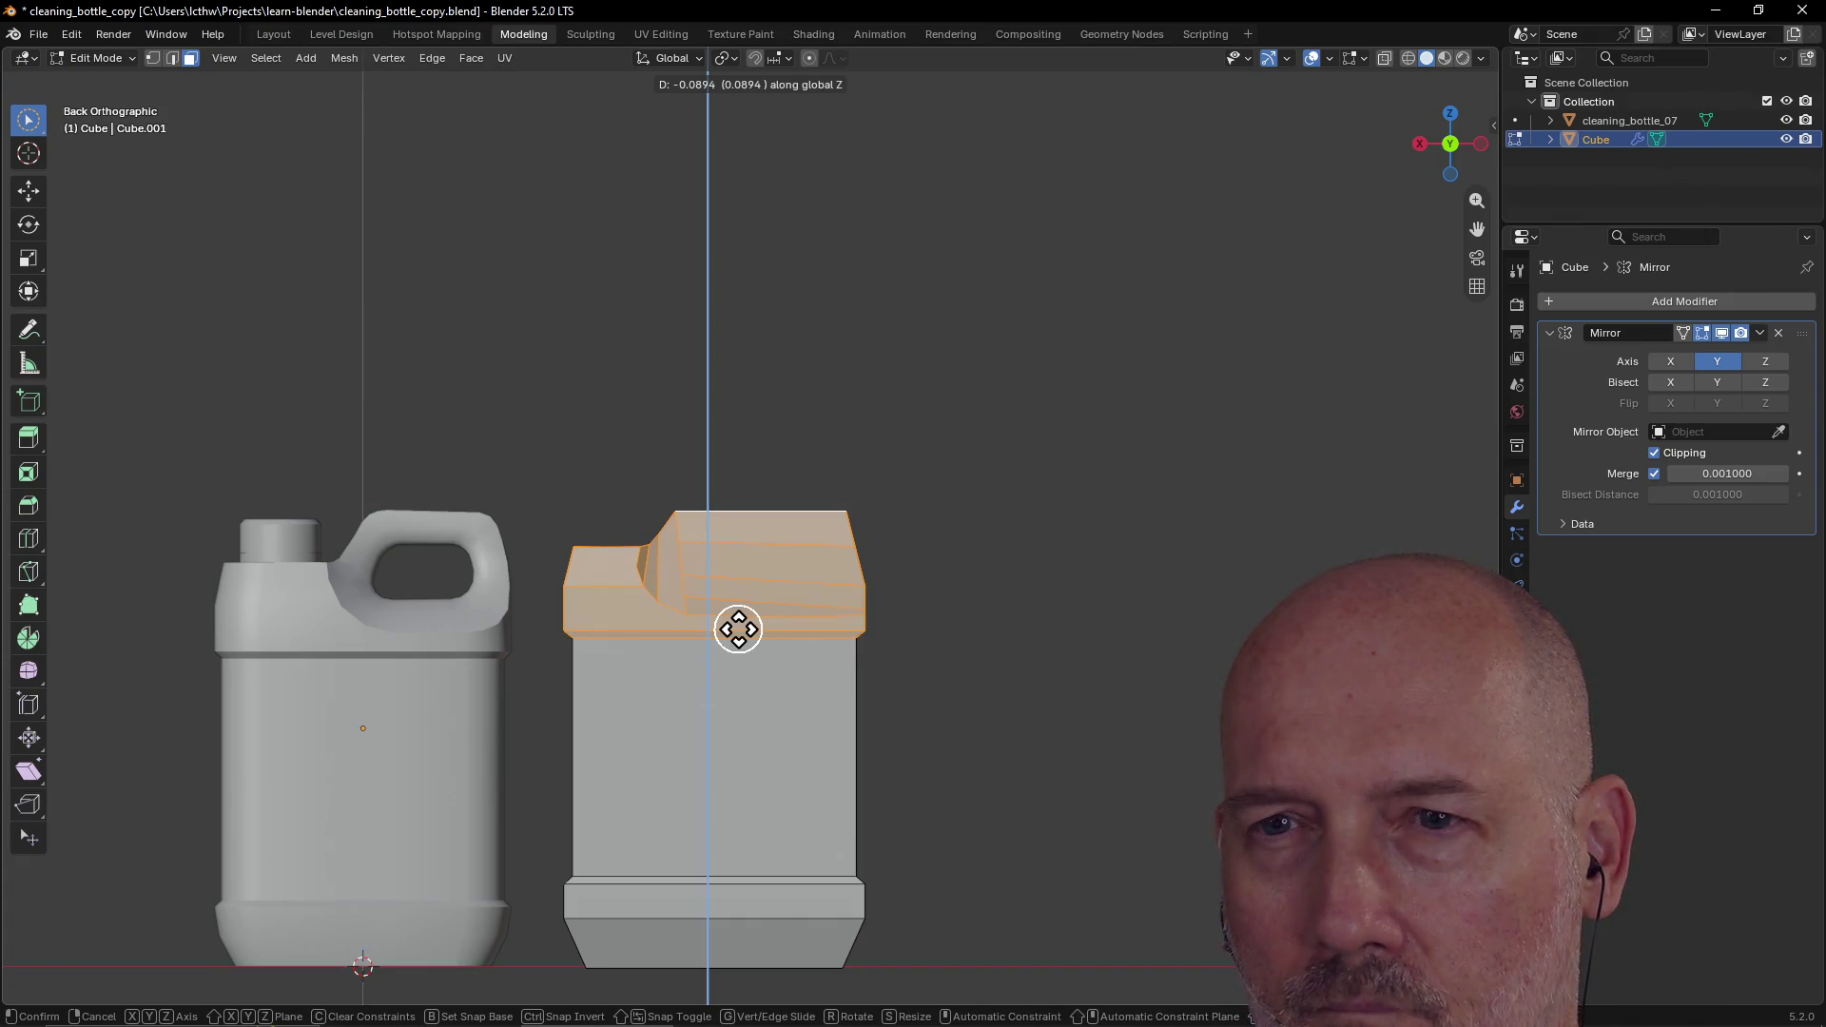
left_click(739, 629)
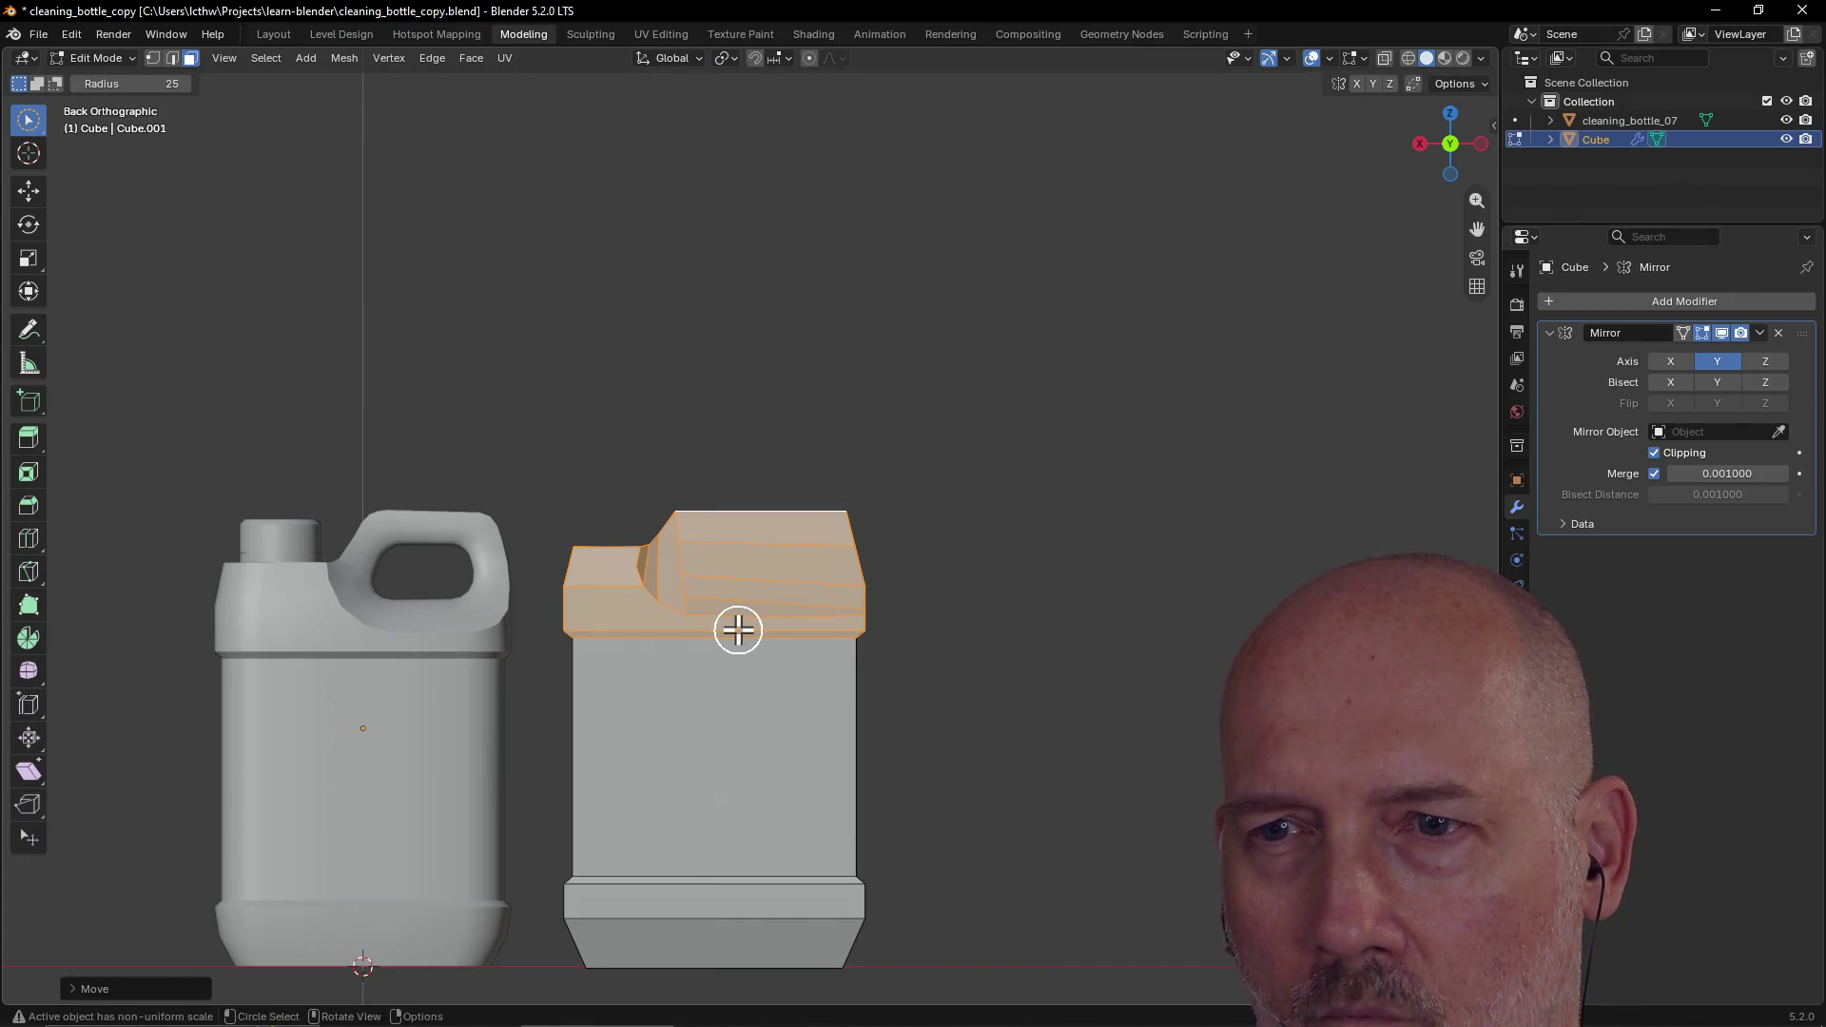
left_click(658, 678)
middle_click_drag(657, 677, 758, 653)
scroll(758, 653, "up", 3)
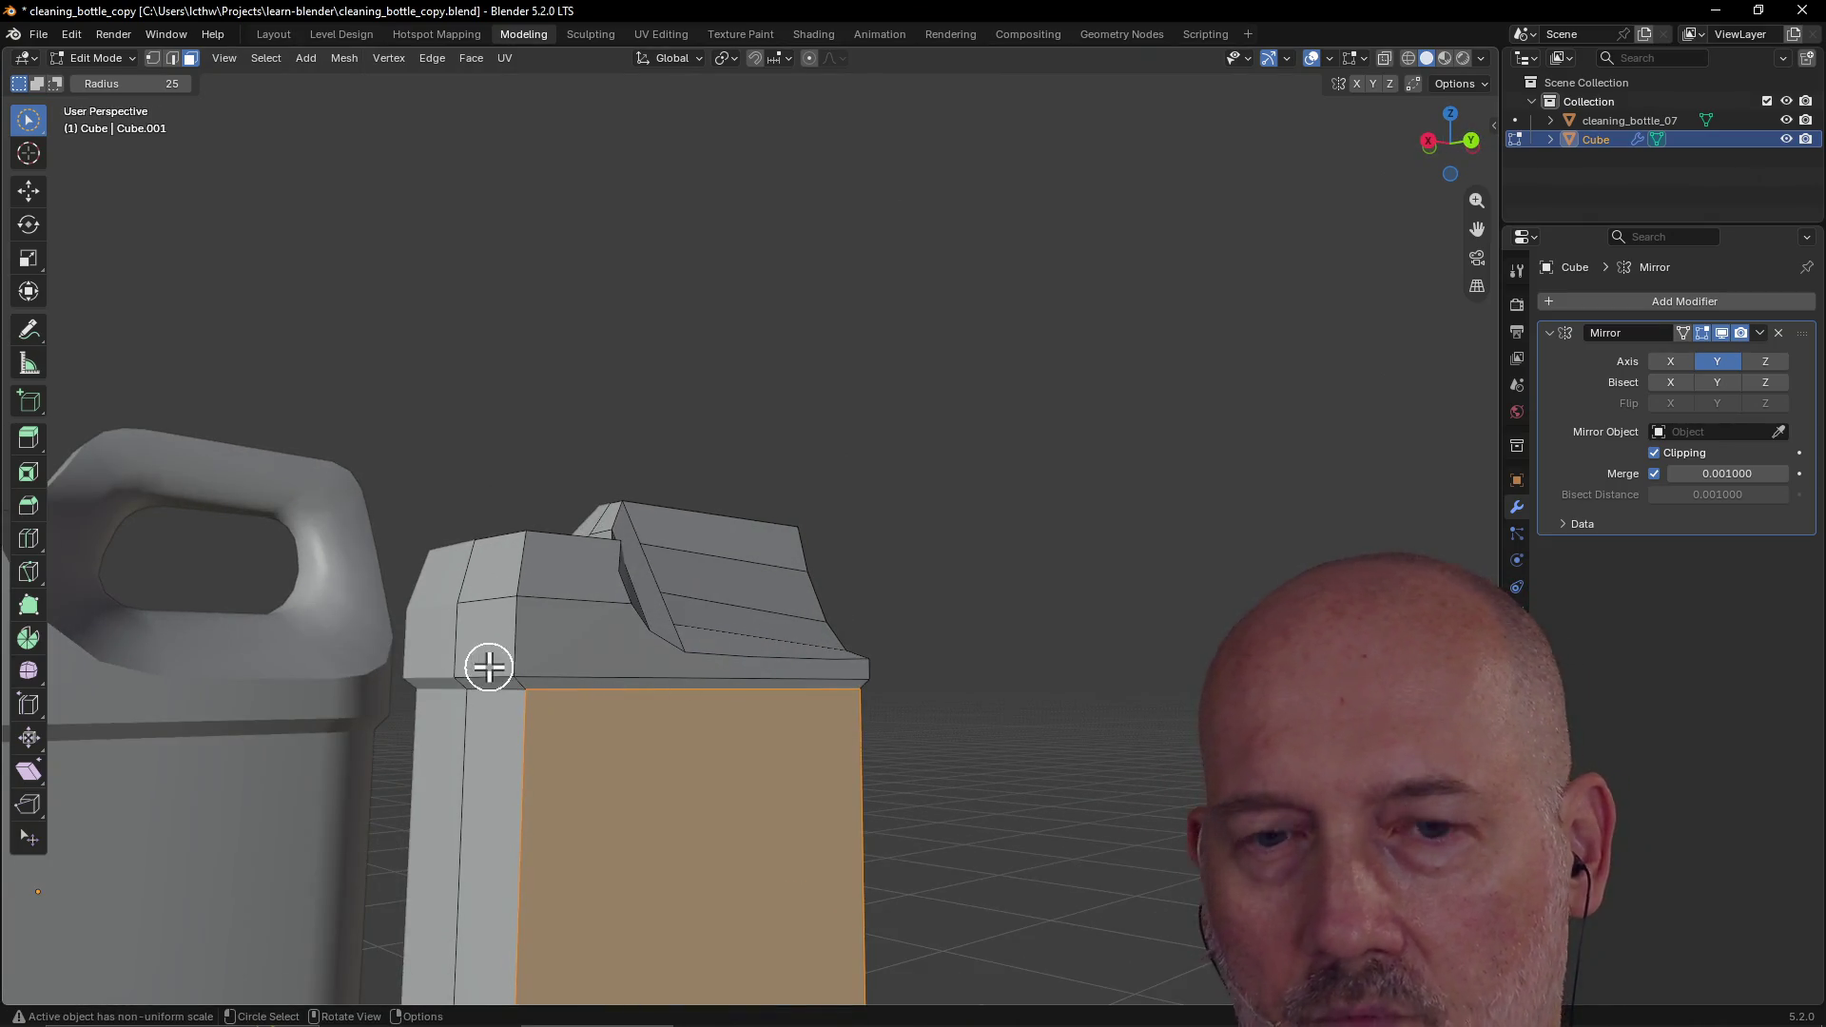
Step: Select the rim edge loop and lower it along Z in Back view
key("w")
key("w")
key("w")
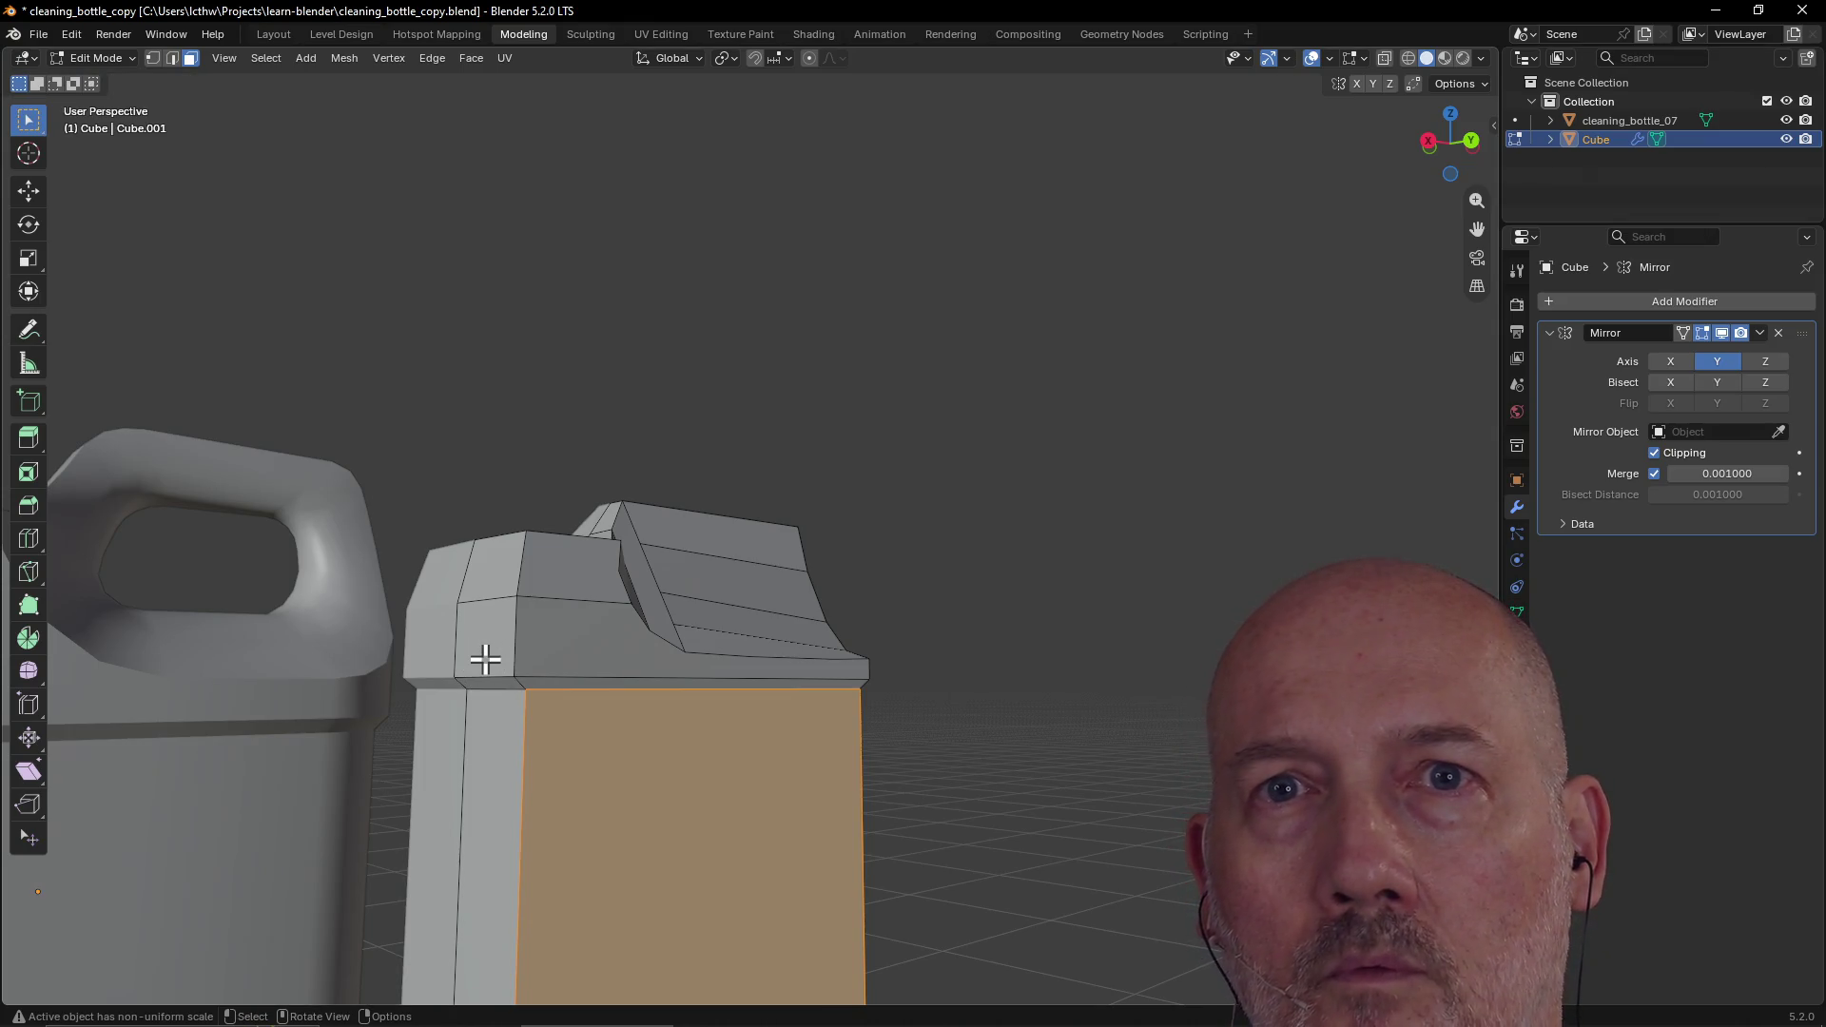
left_click(486, 681)
left_click(542, 685, "alt")
mouse_move(543, 685)
middle_mouse_down()
mouse_move(575, 677)
mouse_move(411, 690)
mouse_move(629, 716)
middle_mouse_up()
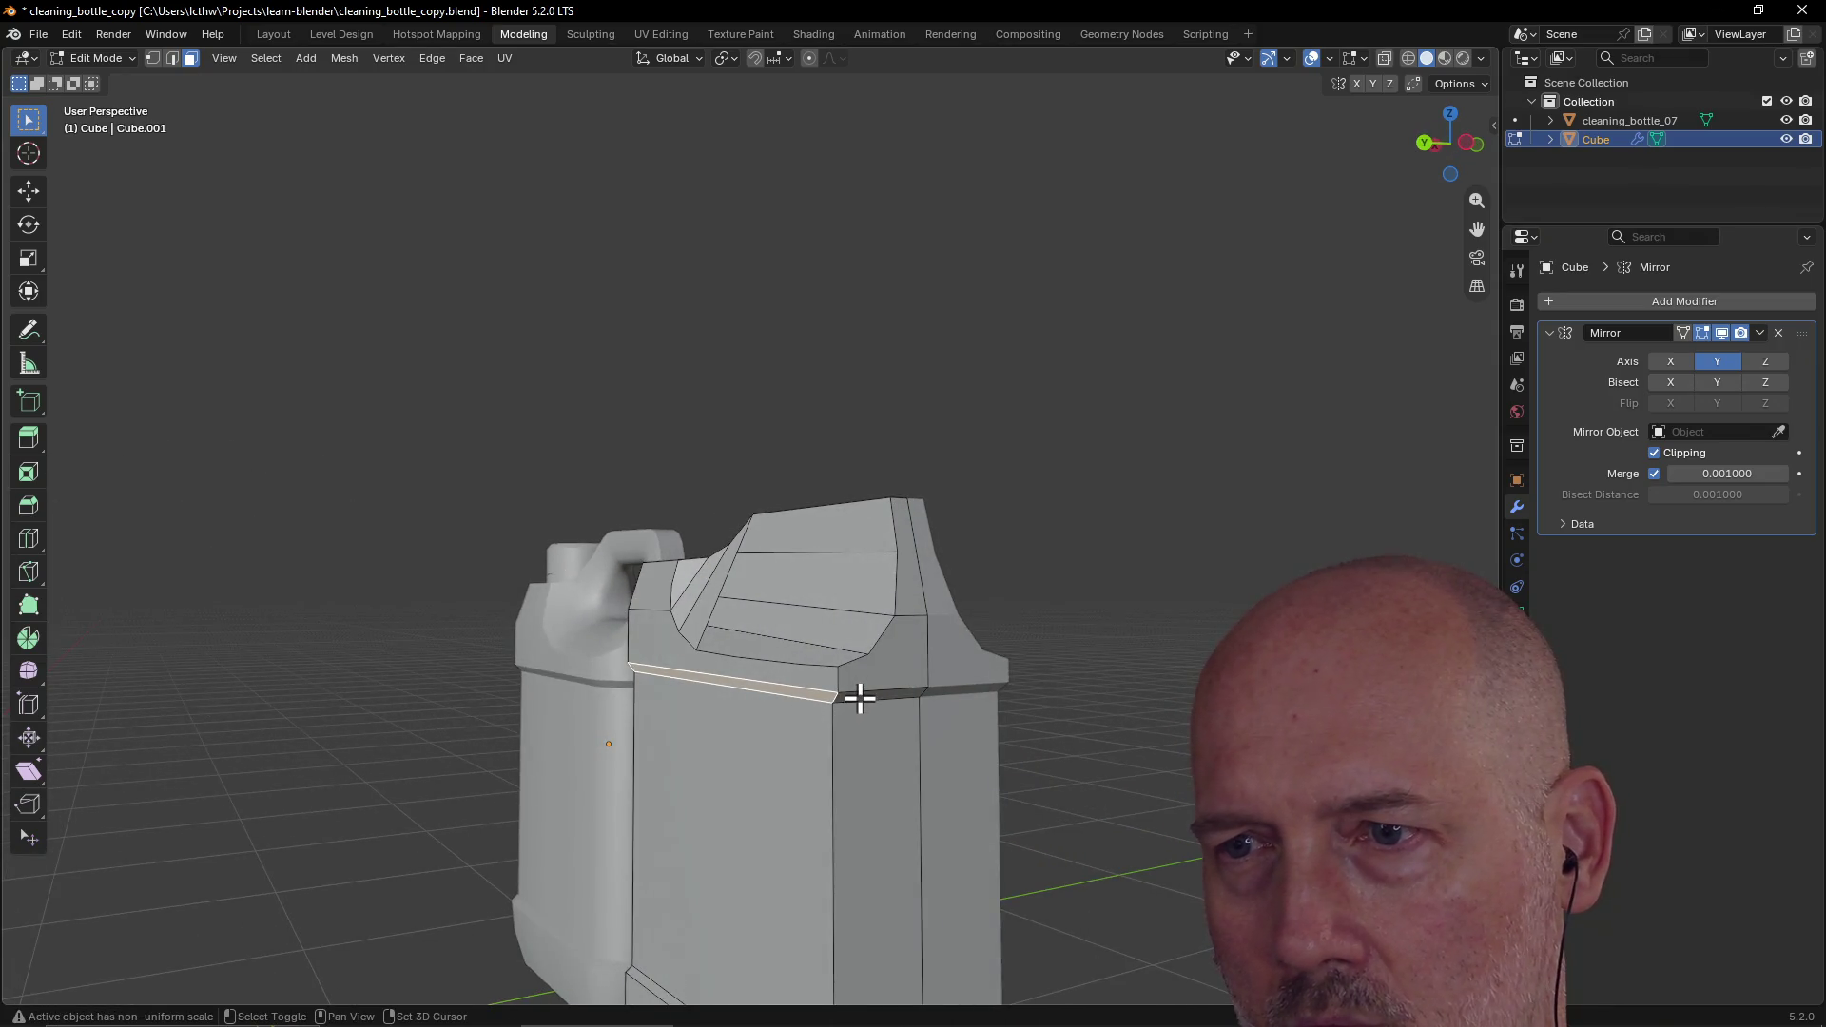
mouse_move(860, 698)
middle_mouse_down()
mouse_move(758, 704)
mouse_move(917, 694)
mouse_move(1056, 713)
mouse_move(725, 730)
middle_mouse_up()
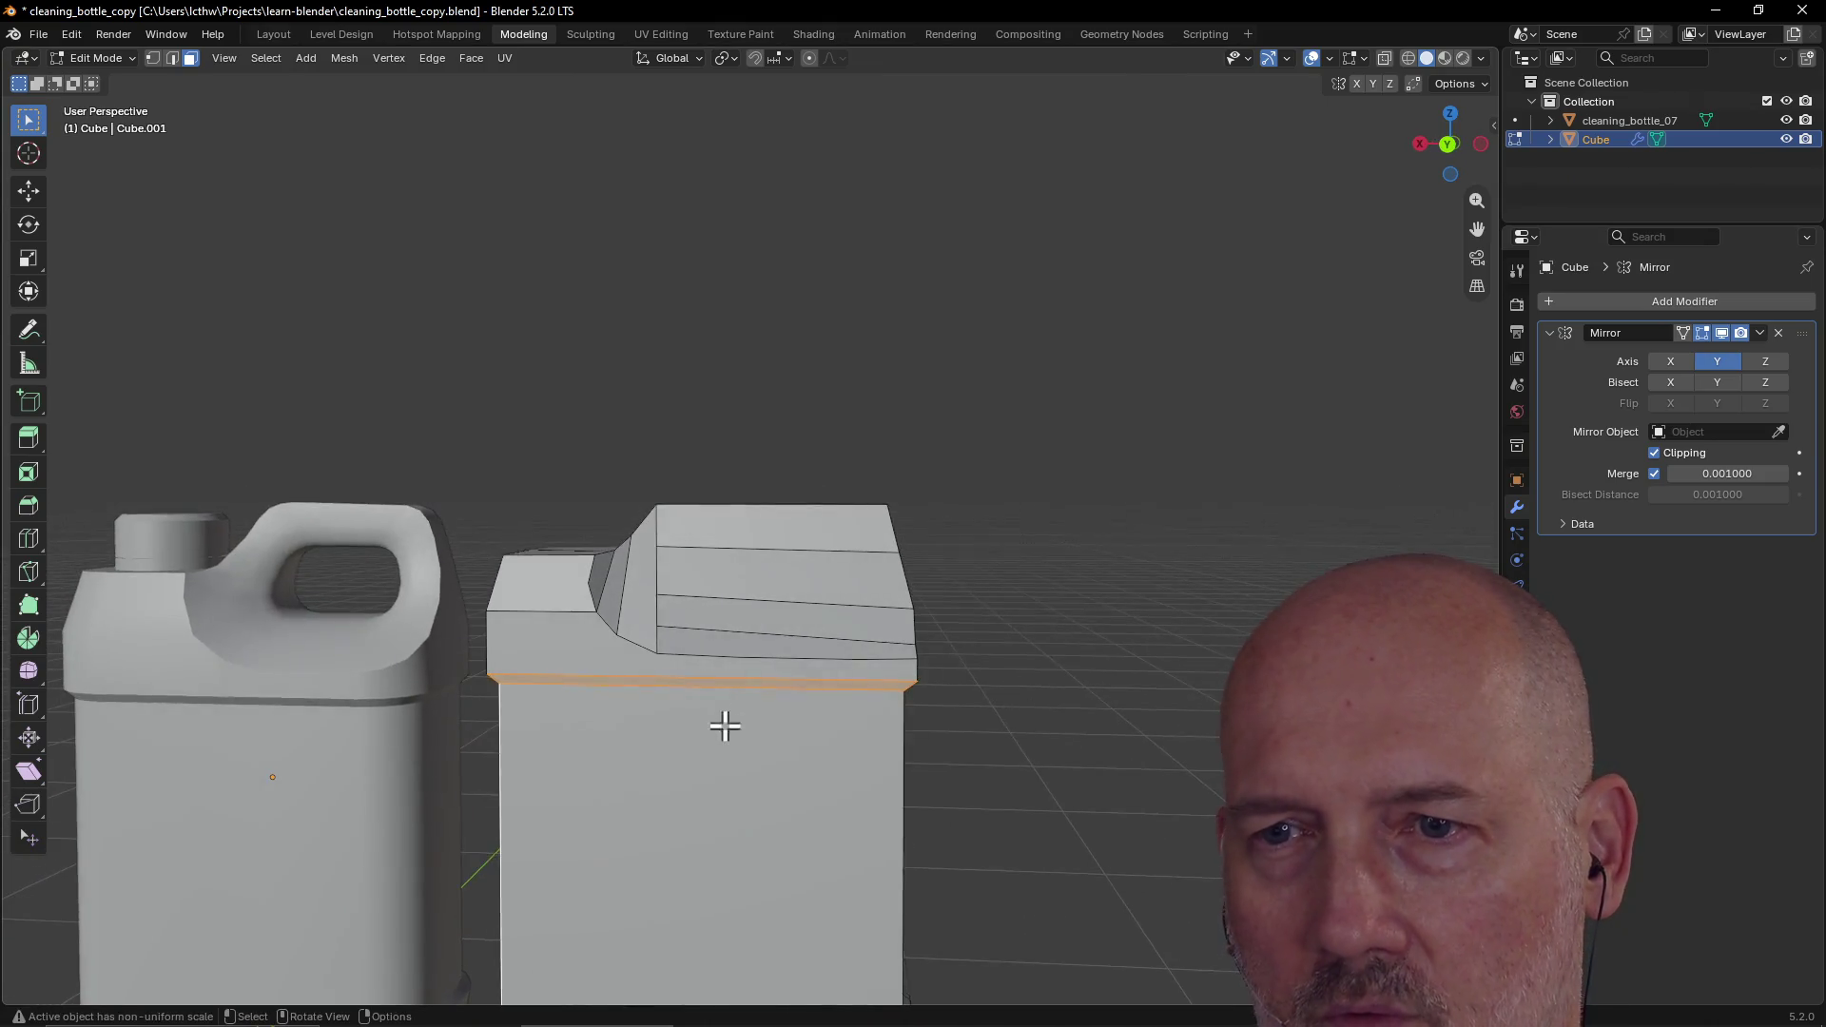
scroll(725, 731, "down", 3)
key("grave")
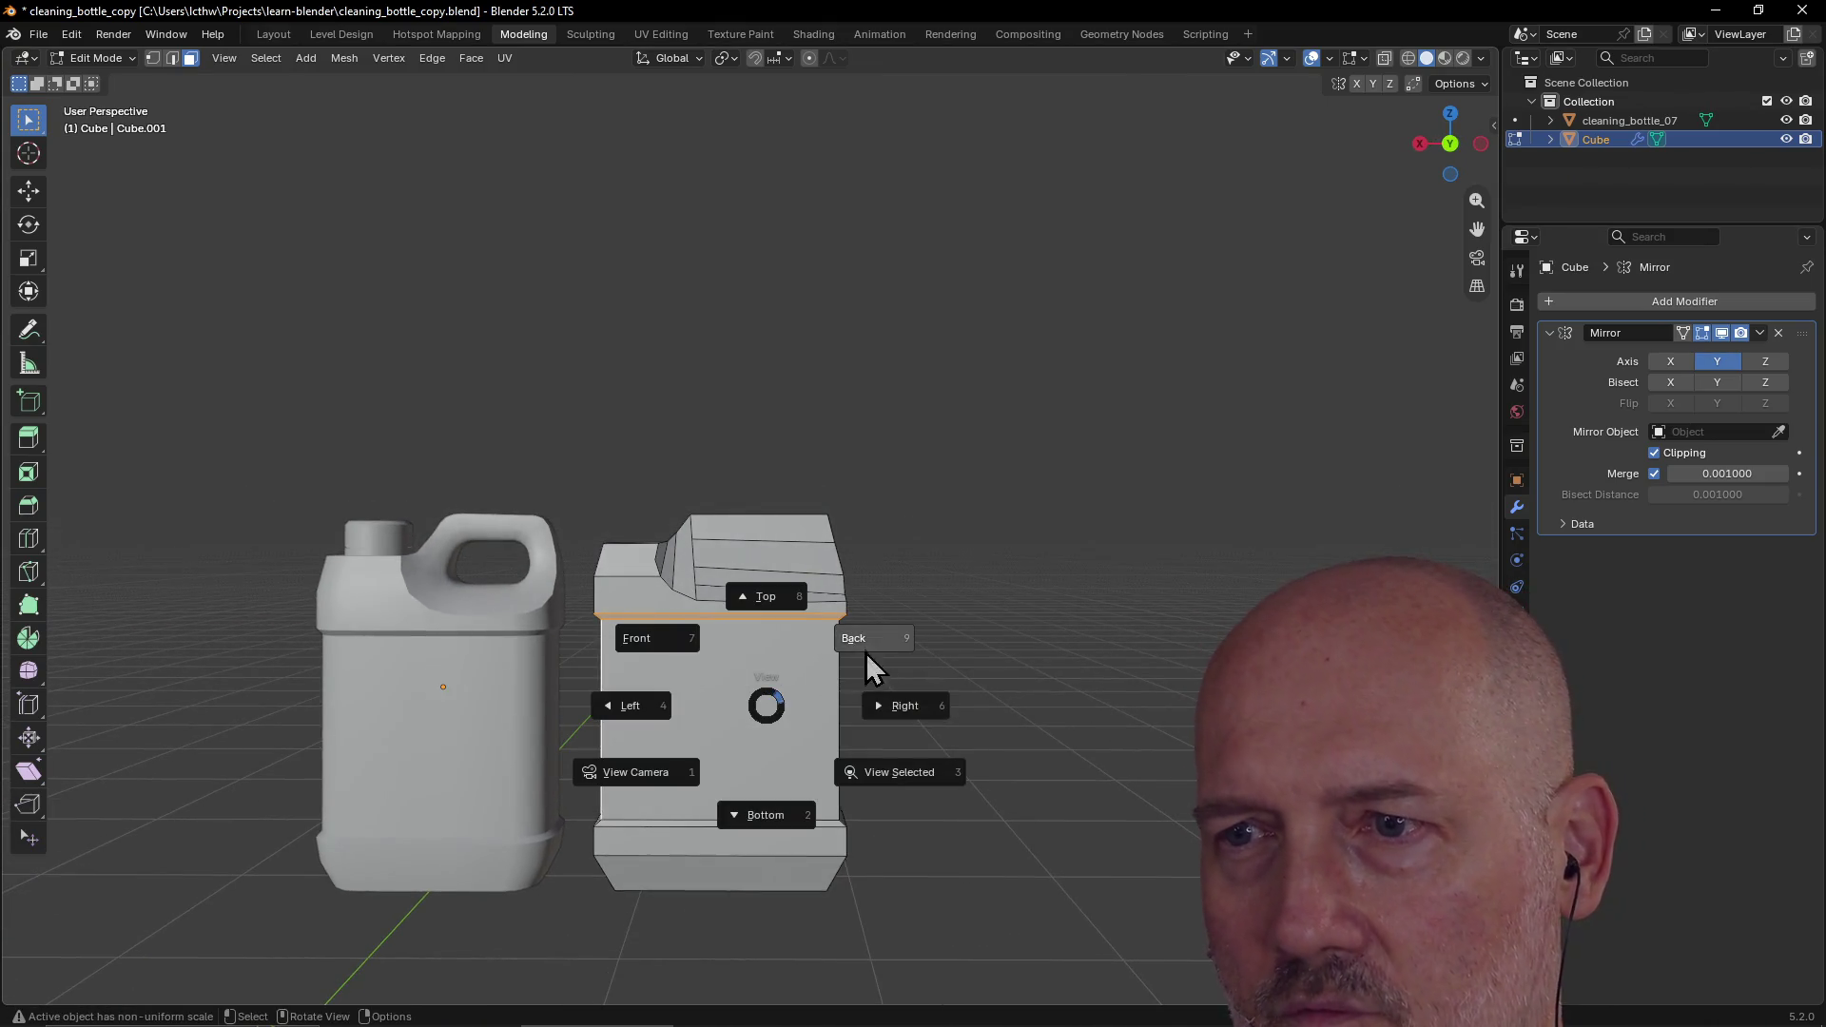
left_click(880, 638)
key("g")
key("z")
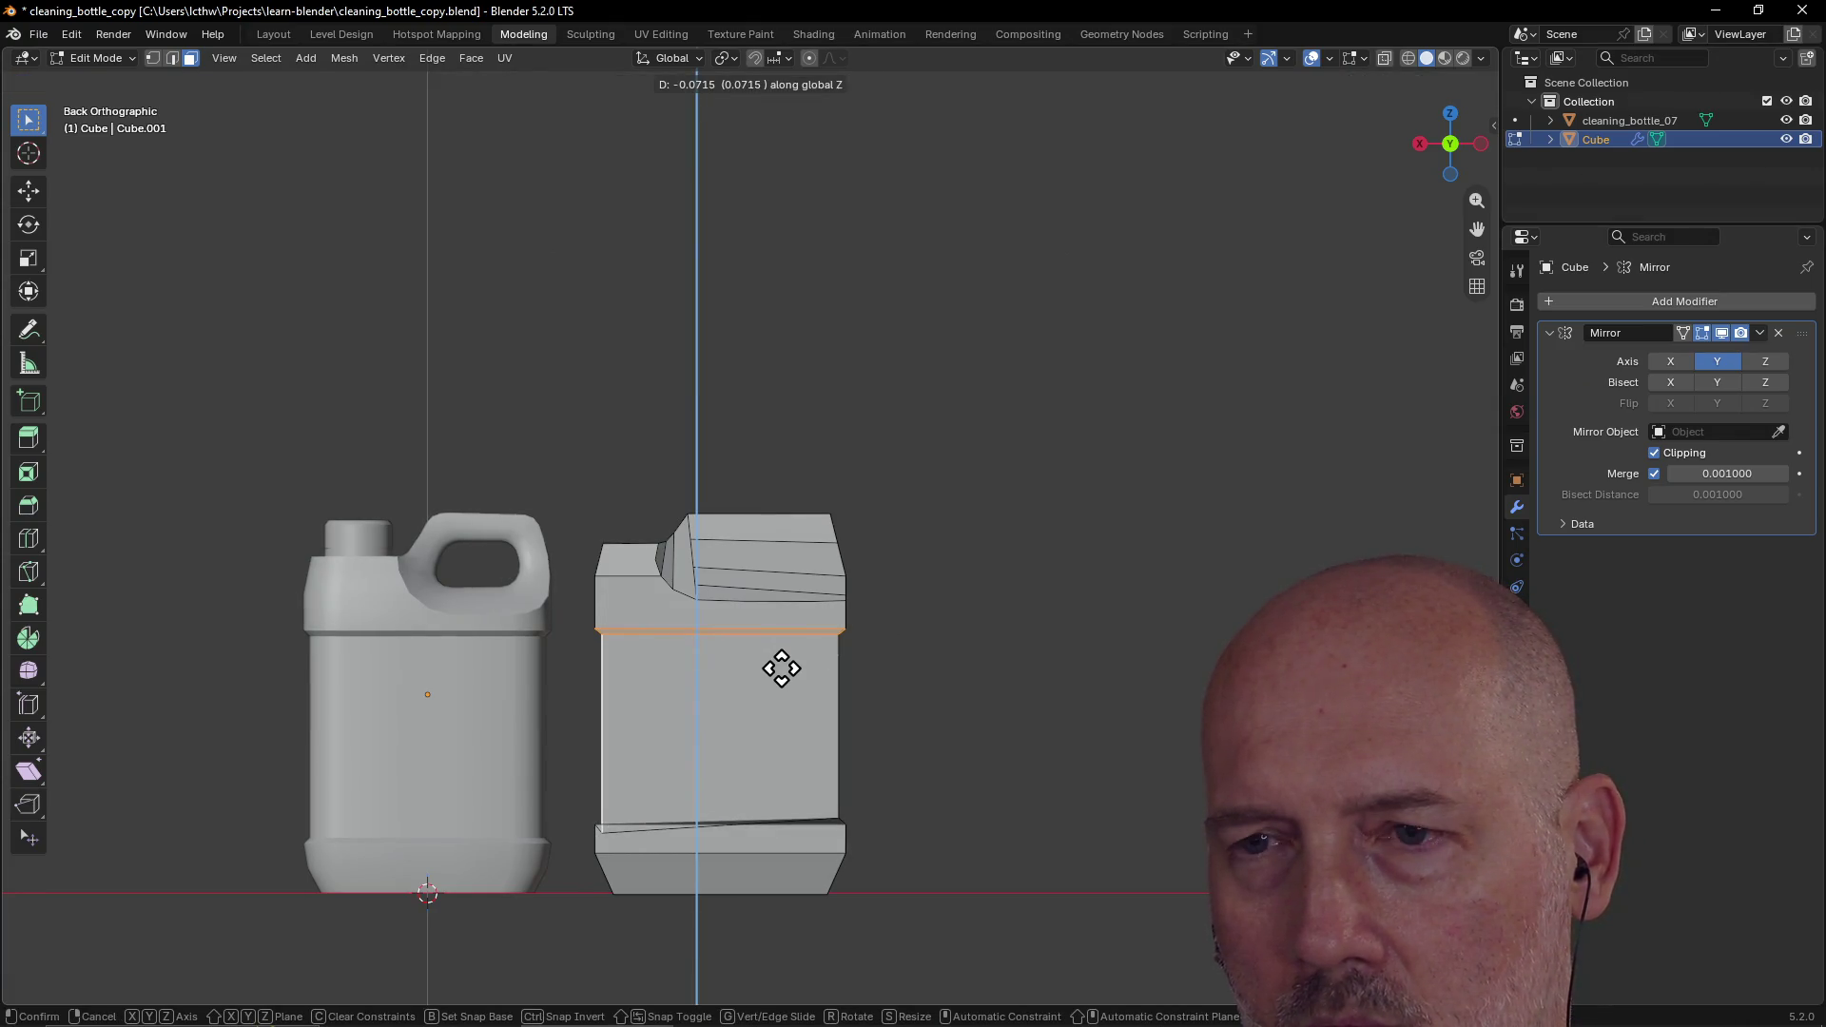
left_click(782, 655)
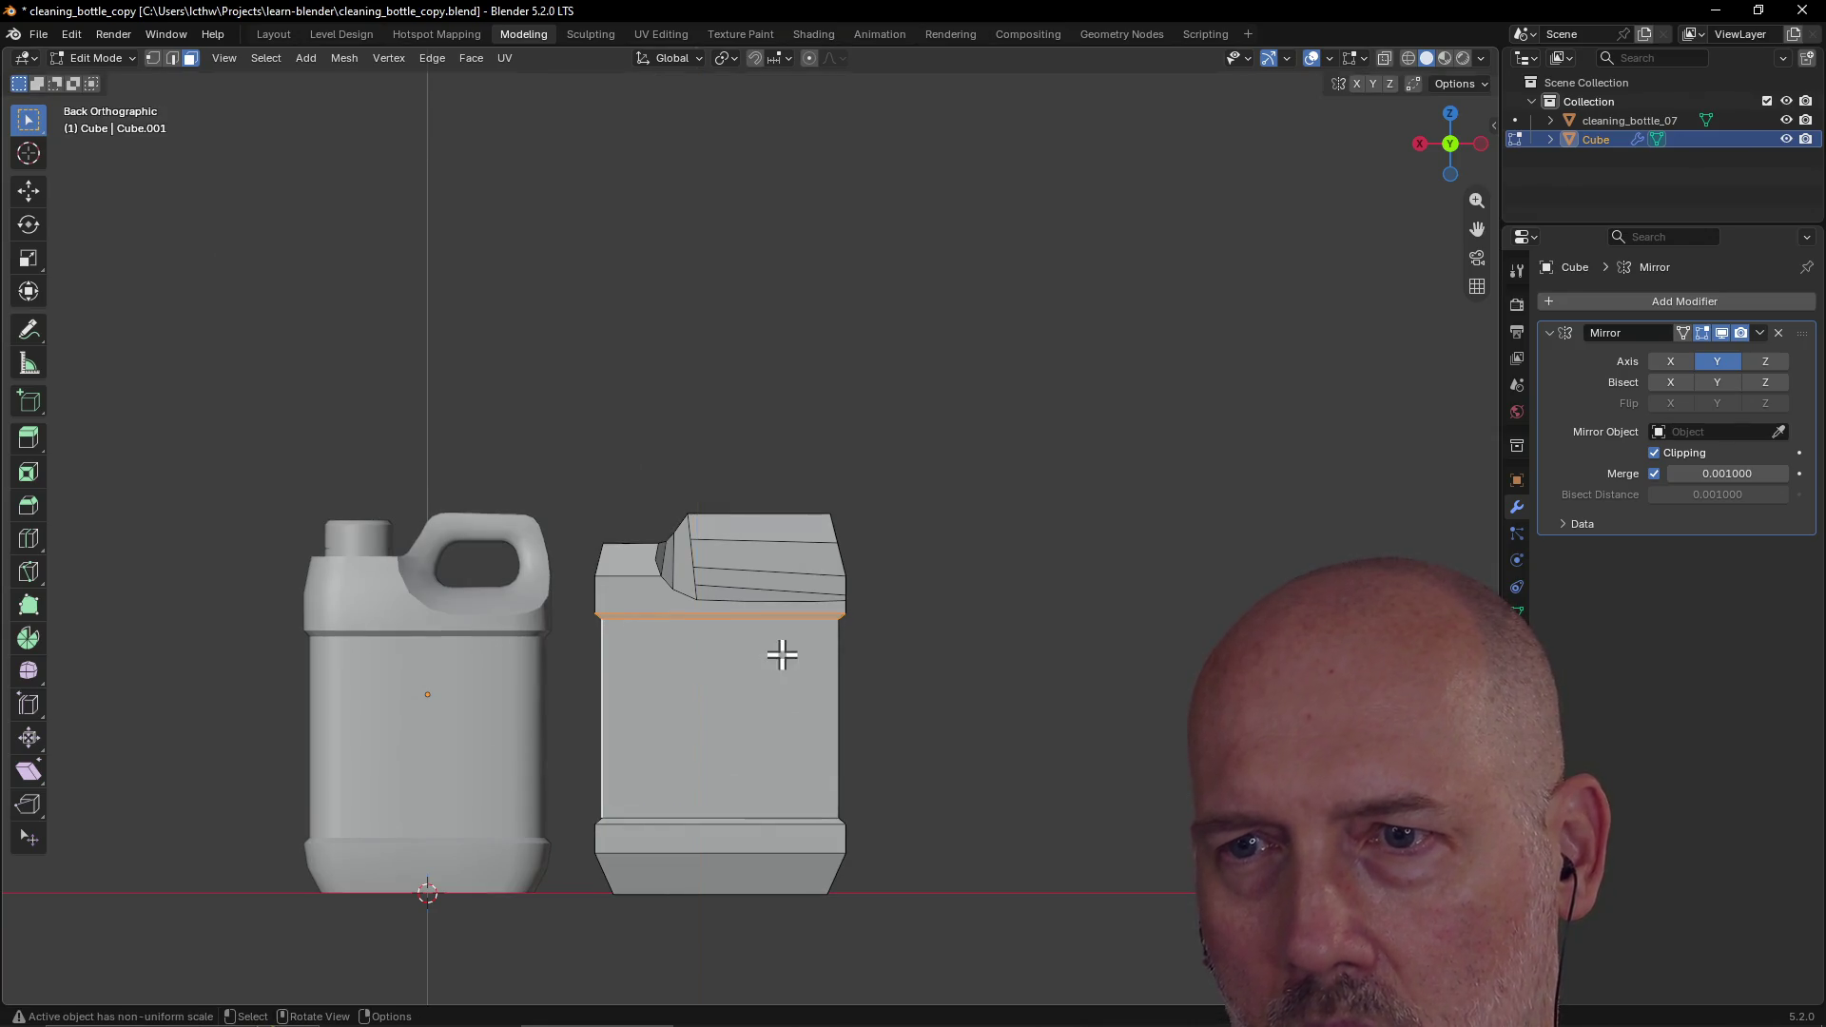
Step: Select the top front edge just below the jug's shoulder
left_click(695, 720)
middle_click_drag(693, 717, 779, 710)
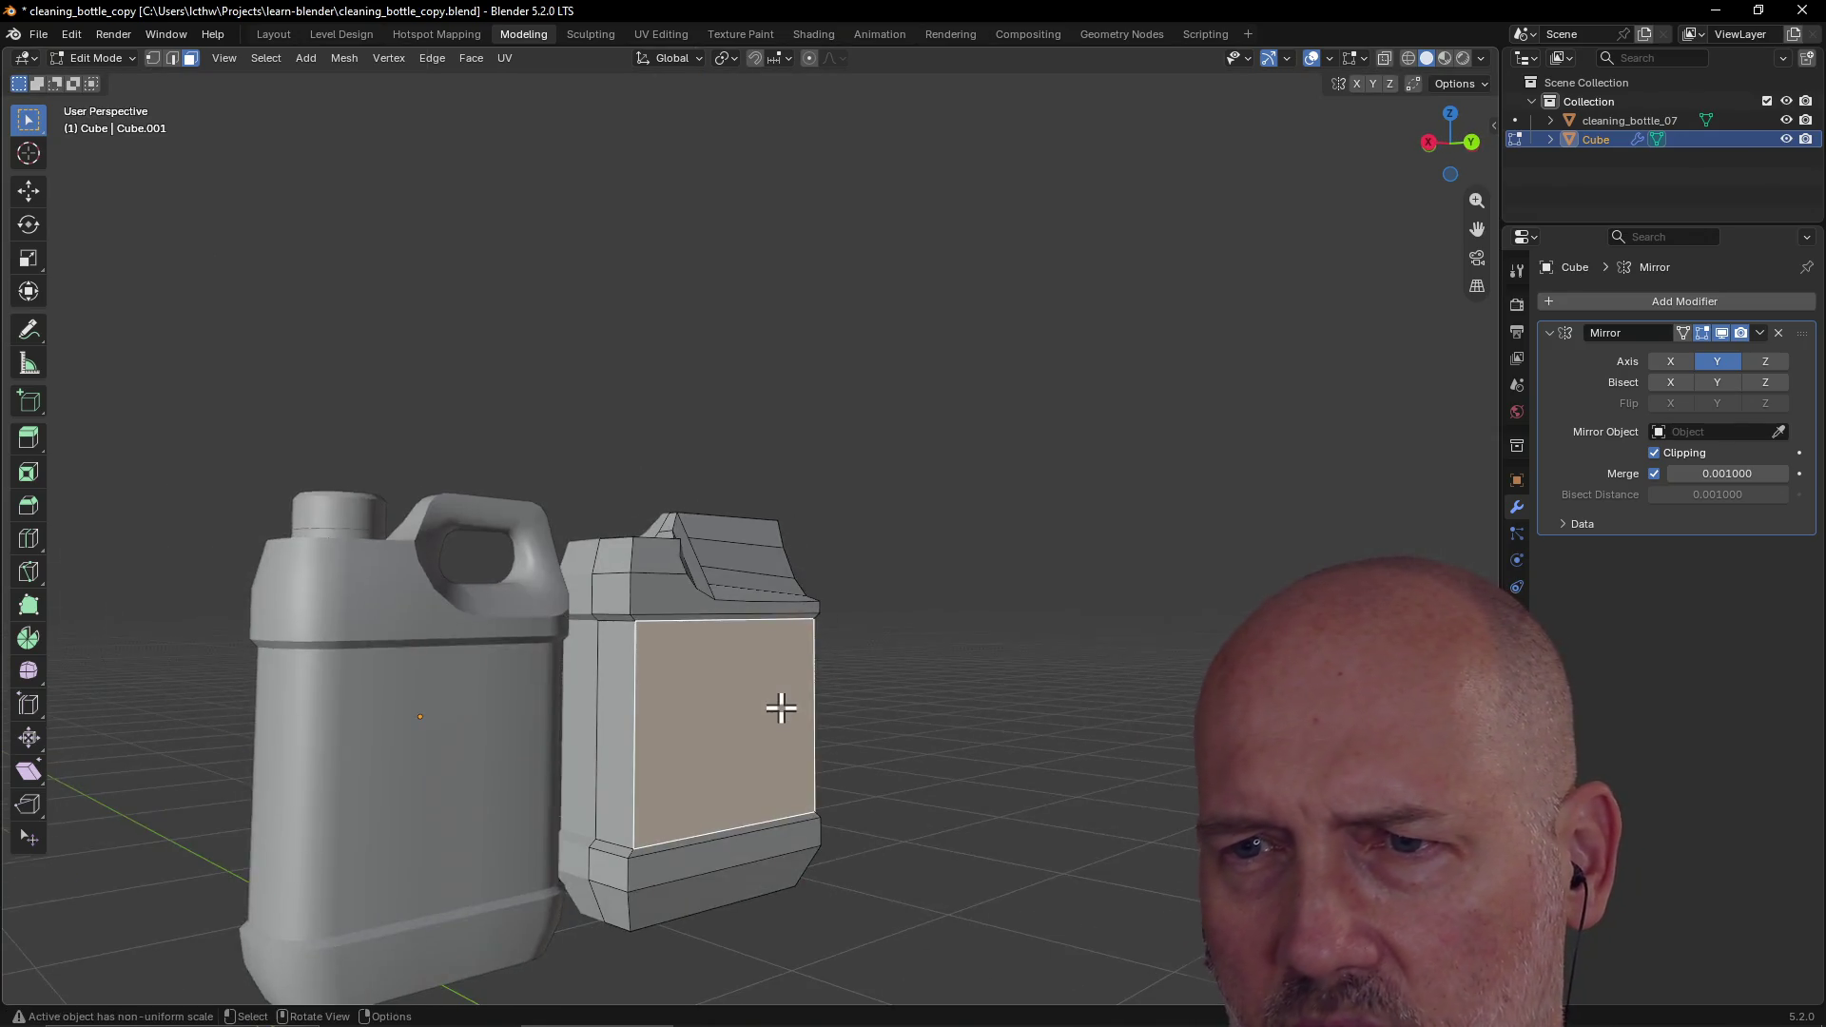
scroll(779, 709, "up", 4)
left_click(619, 663)
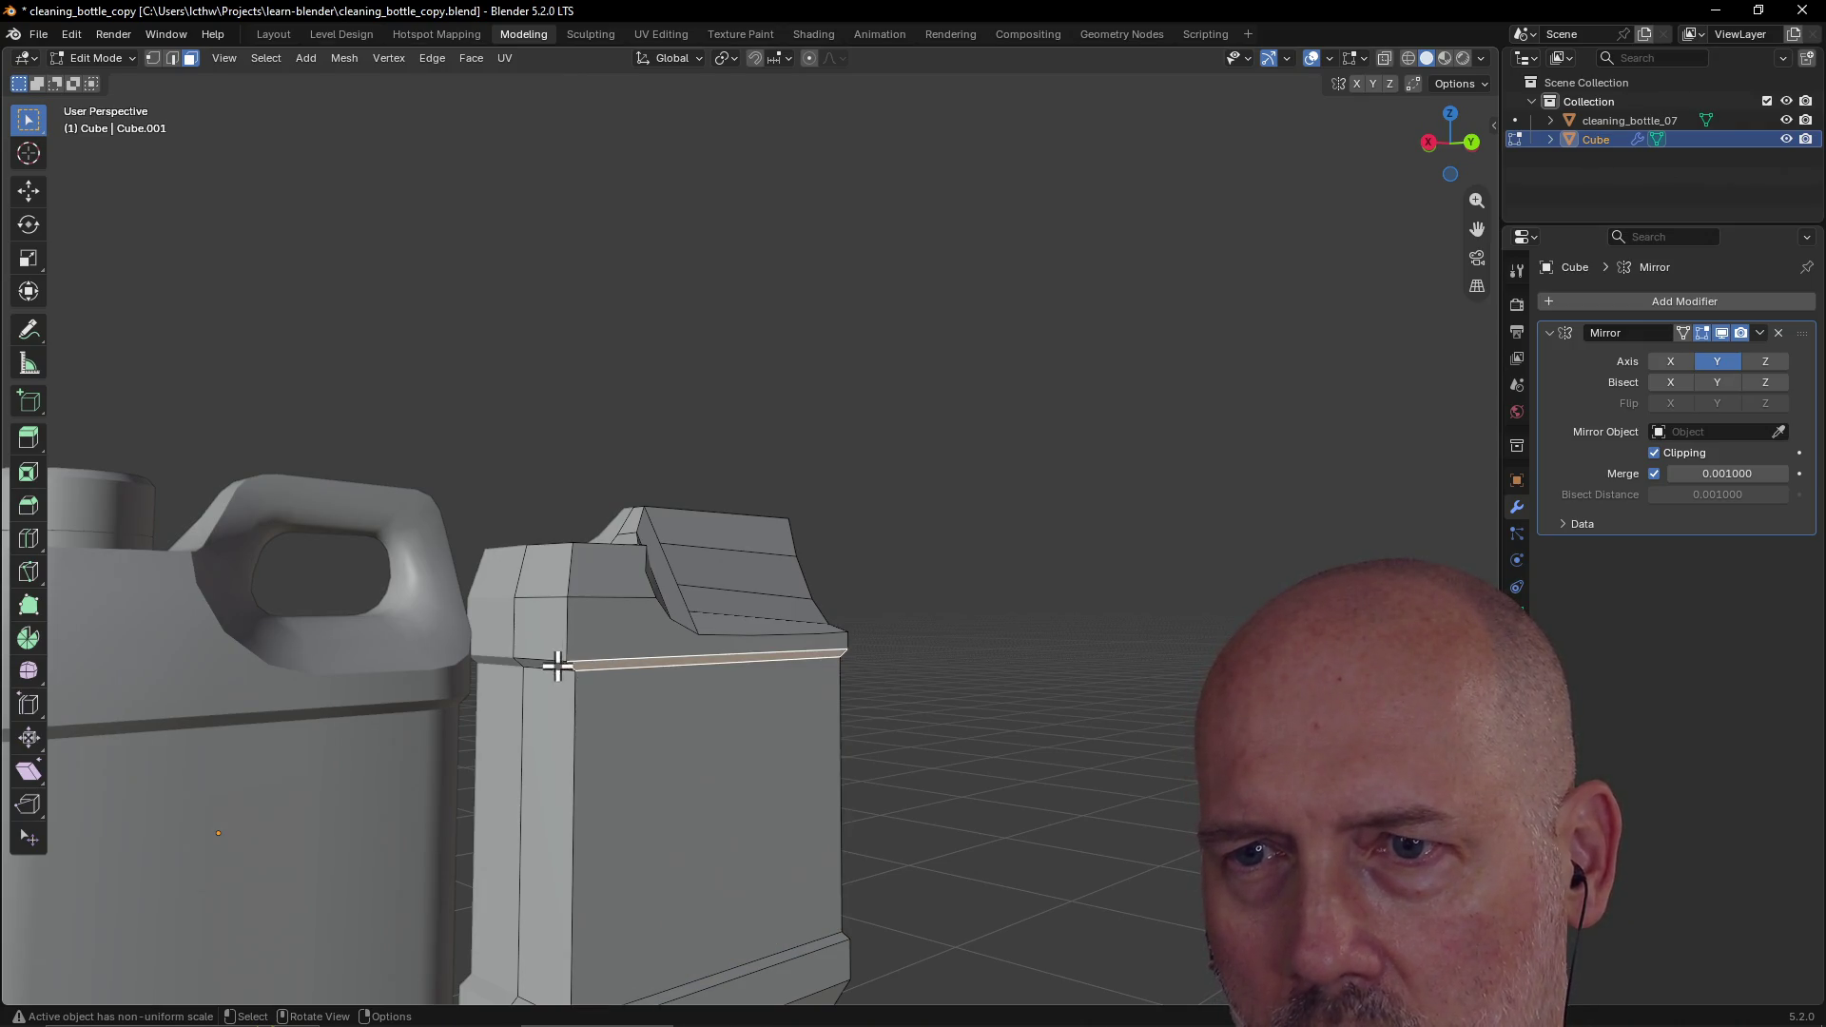
mouse_move(726, 640)
middle_mouse_down()
mouse_move(436, 644)
mouse_move(788, 669)
middle_mouse_up()
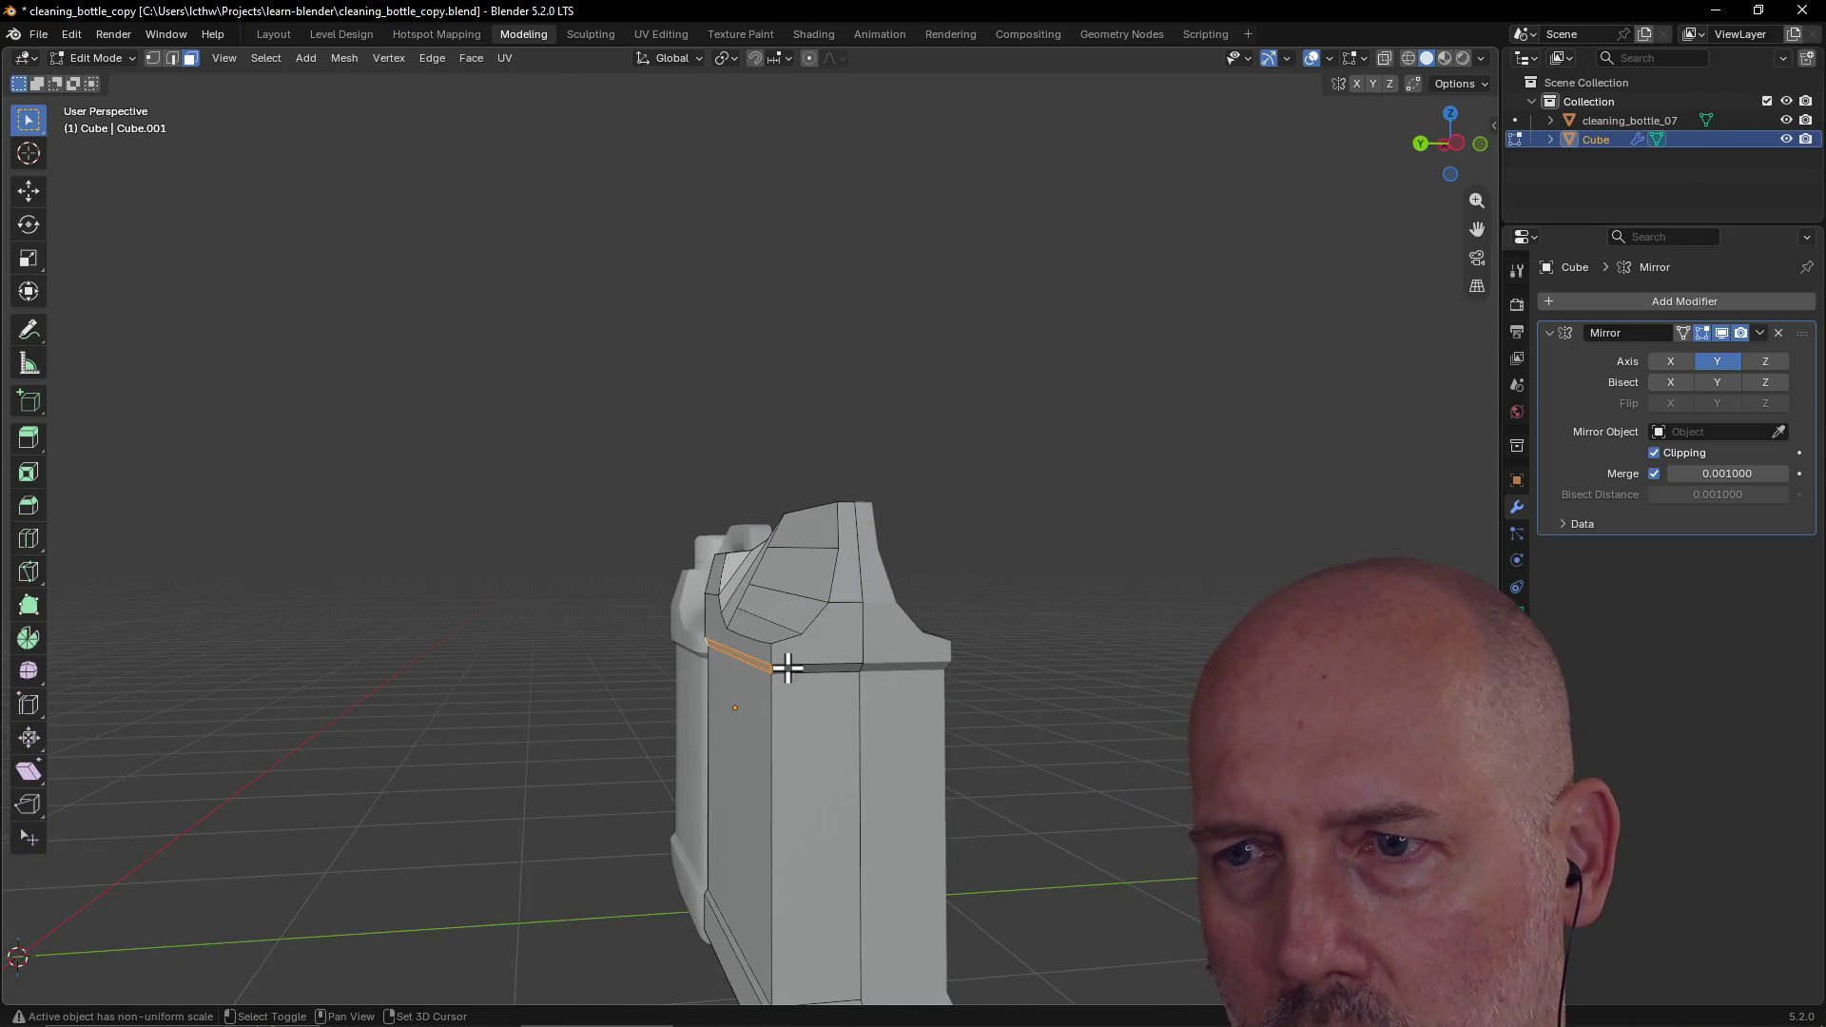
left_click(786, 663, "shift")
left_click(790, 674, "shift")
left_click(798, 666, "shift")
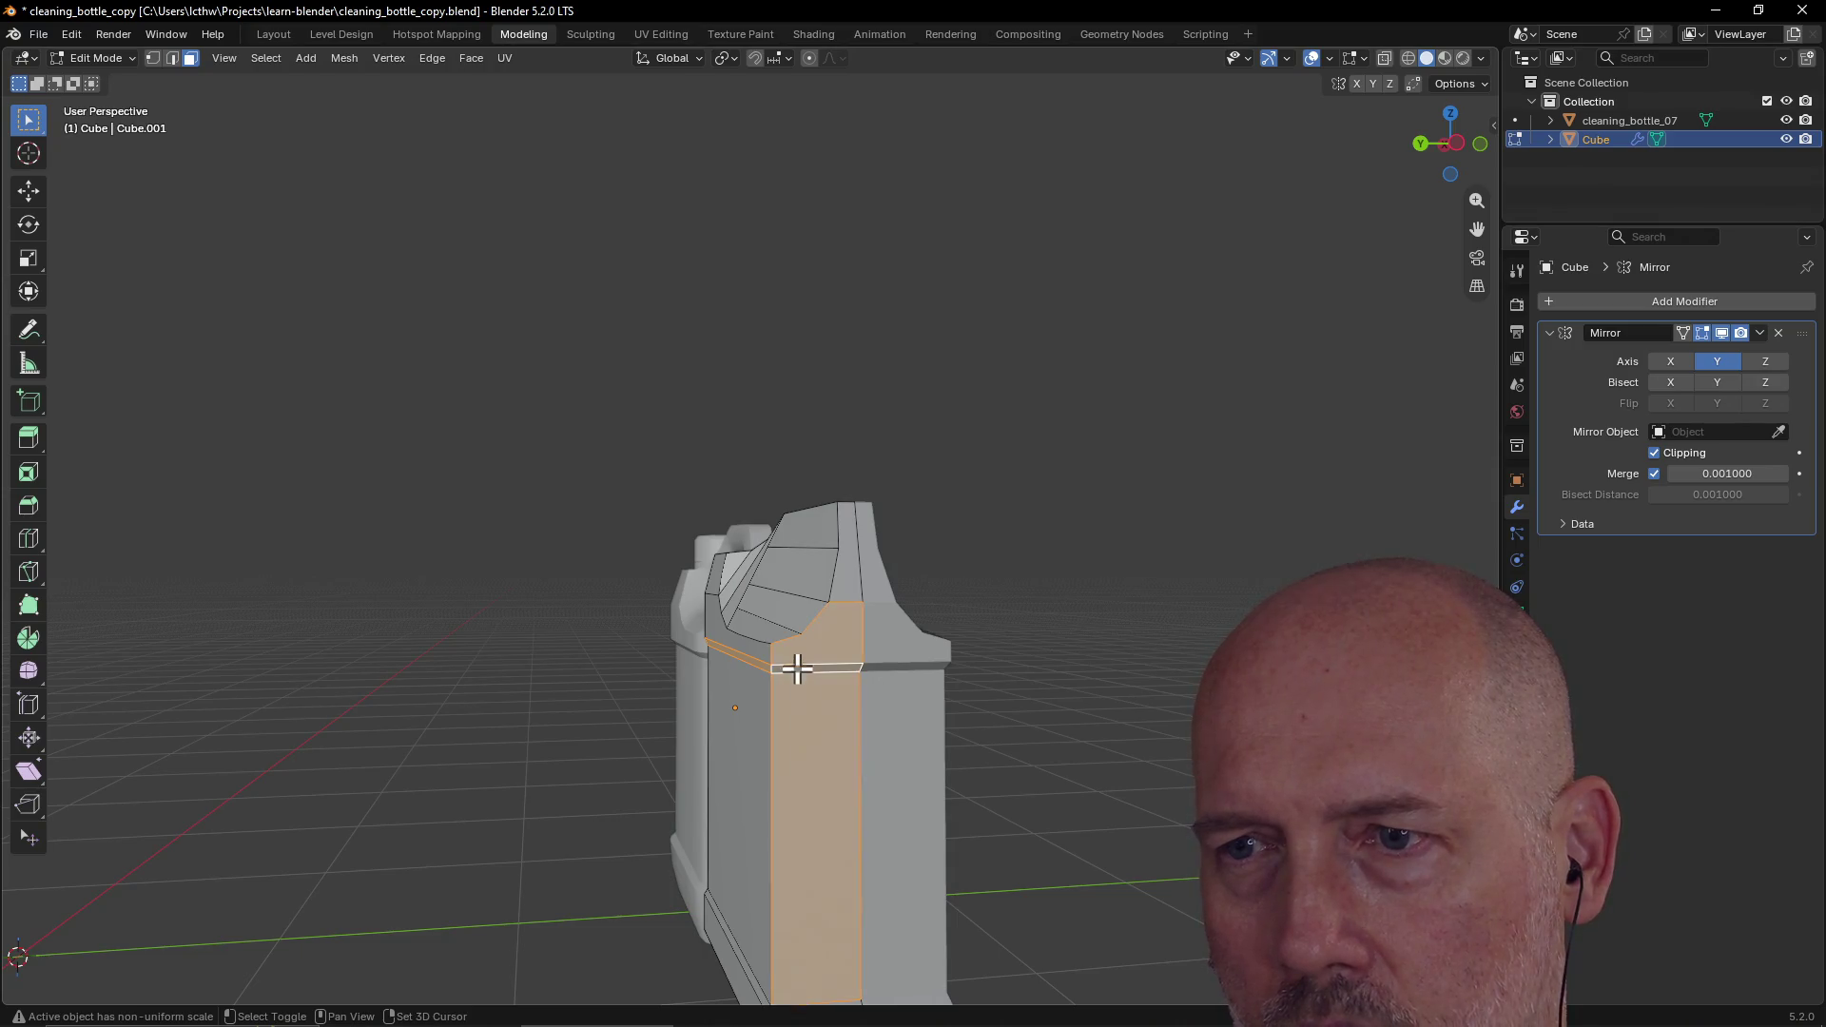
left_click(809, 735, "ctrl")
left_click(834, 636, "ctrl")
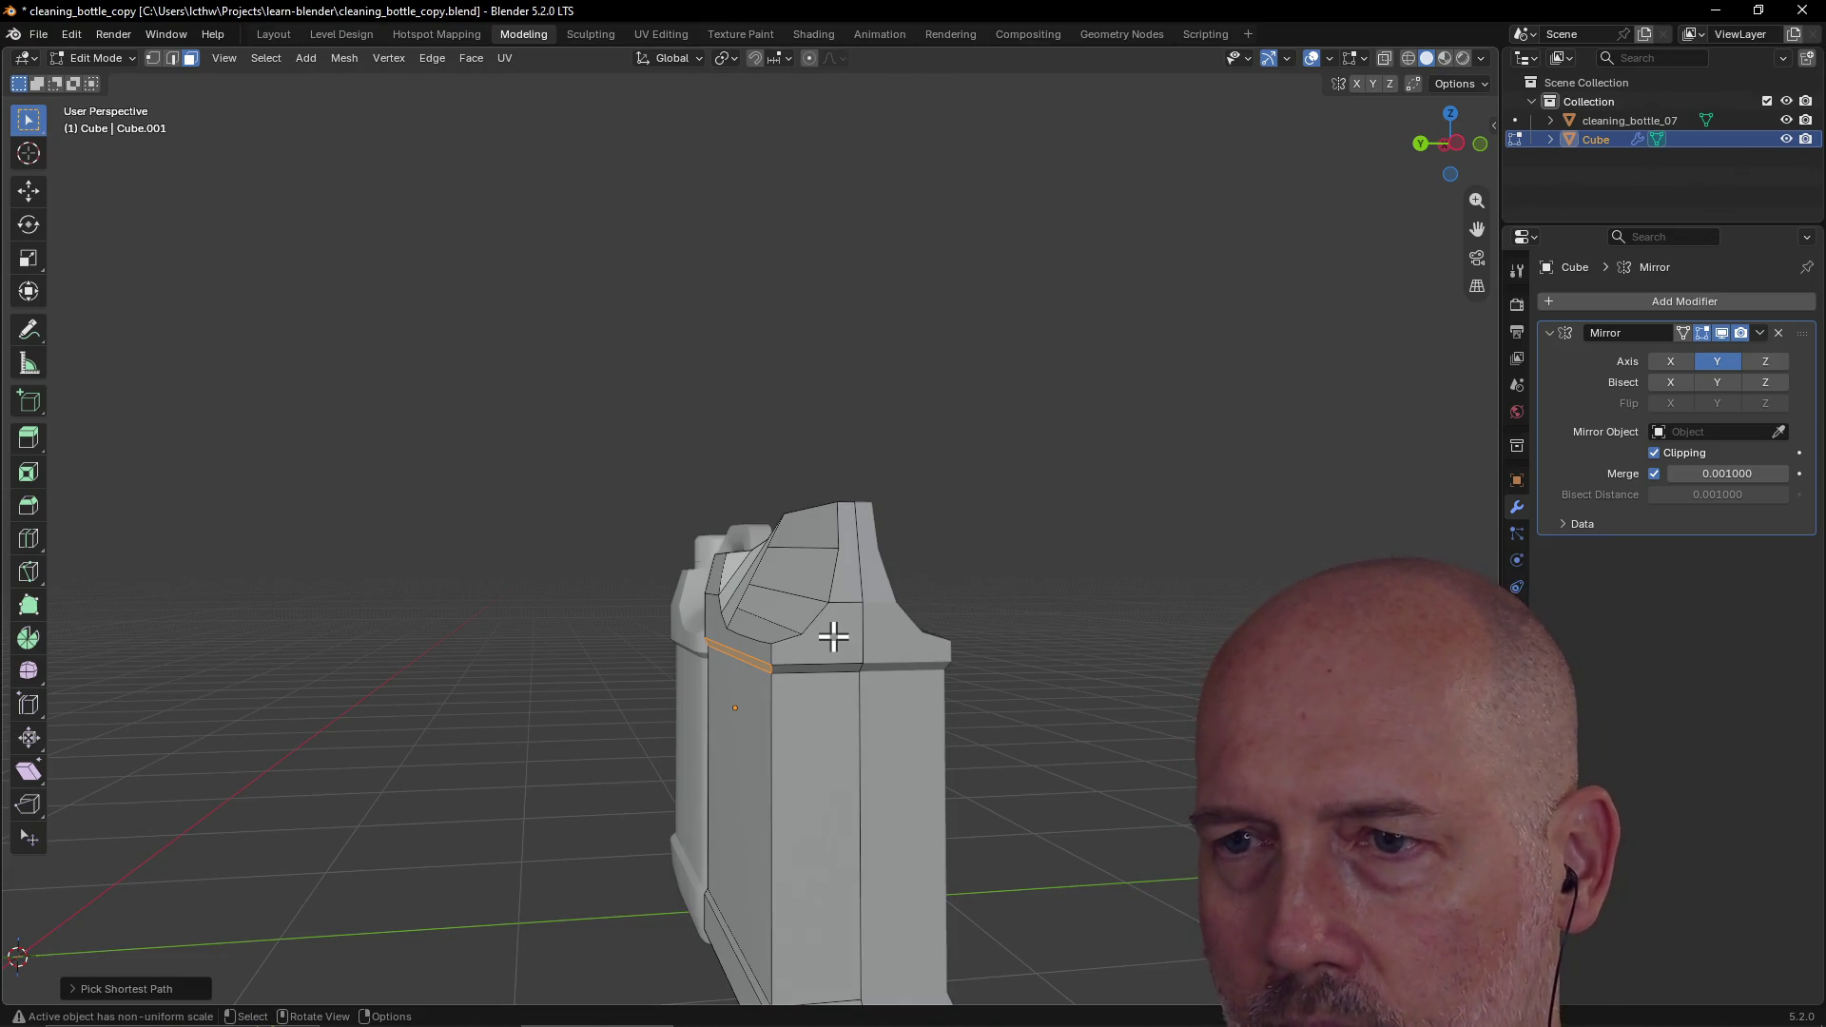
left_click(818, 667, "ctrl")
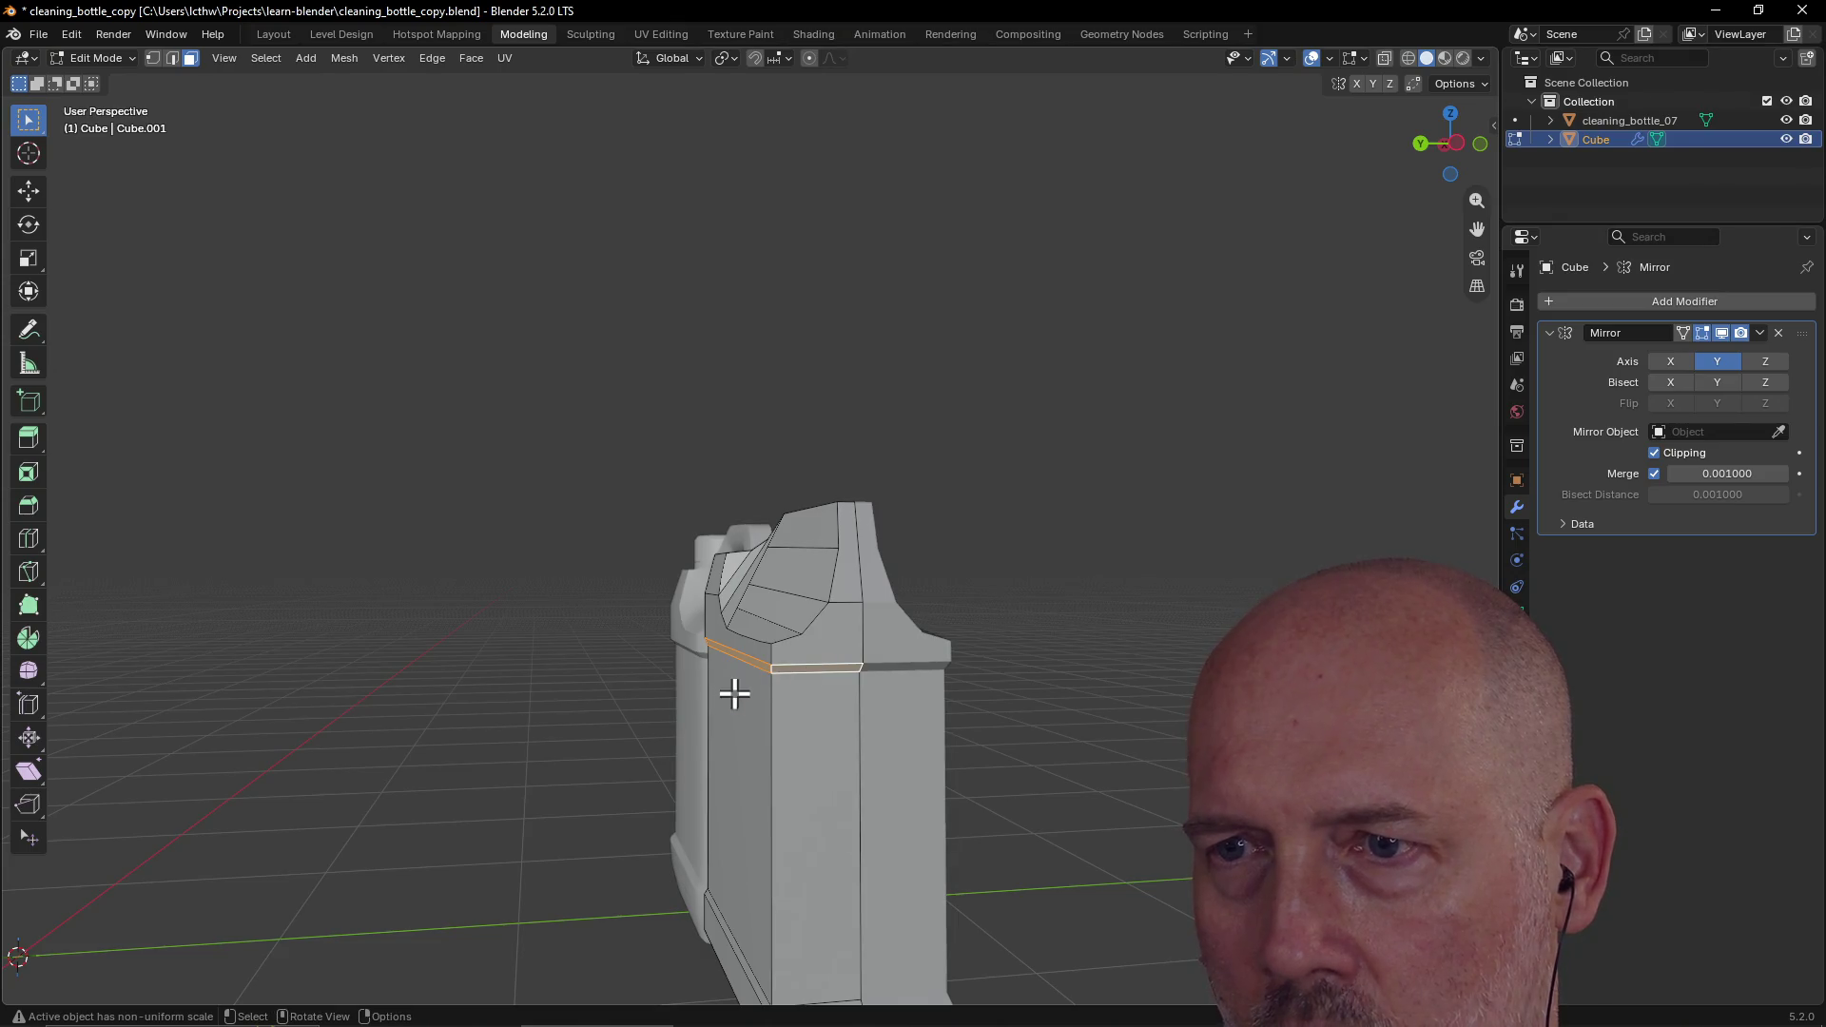
Step: Lower the top front edge along Z in Back view, then nudge it down slightly again
middle_click_drag(729, 693, 936, 713)
key("grave")
left_click(1035, 650)
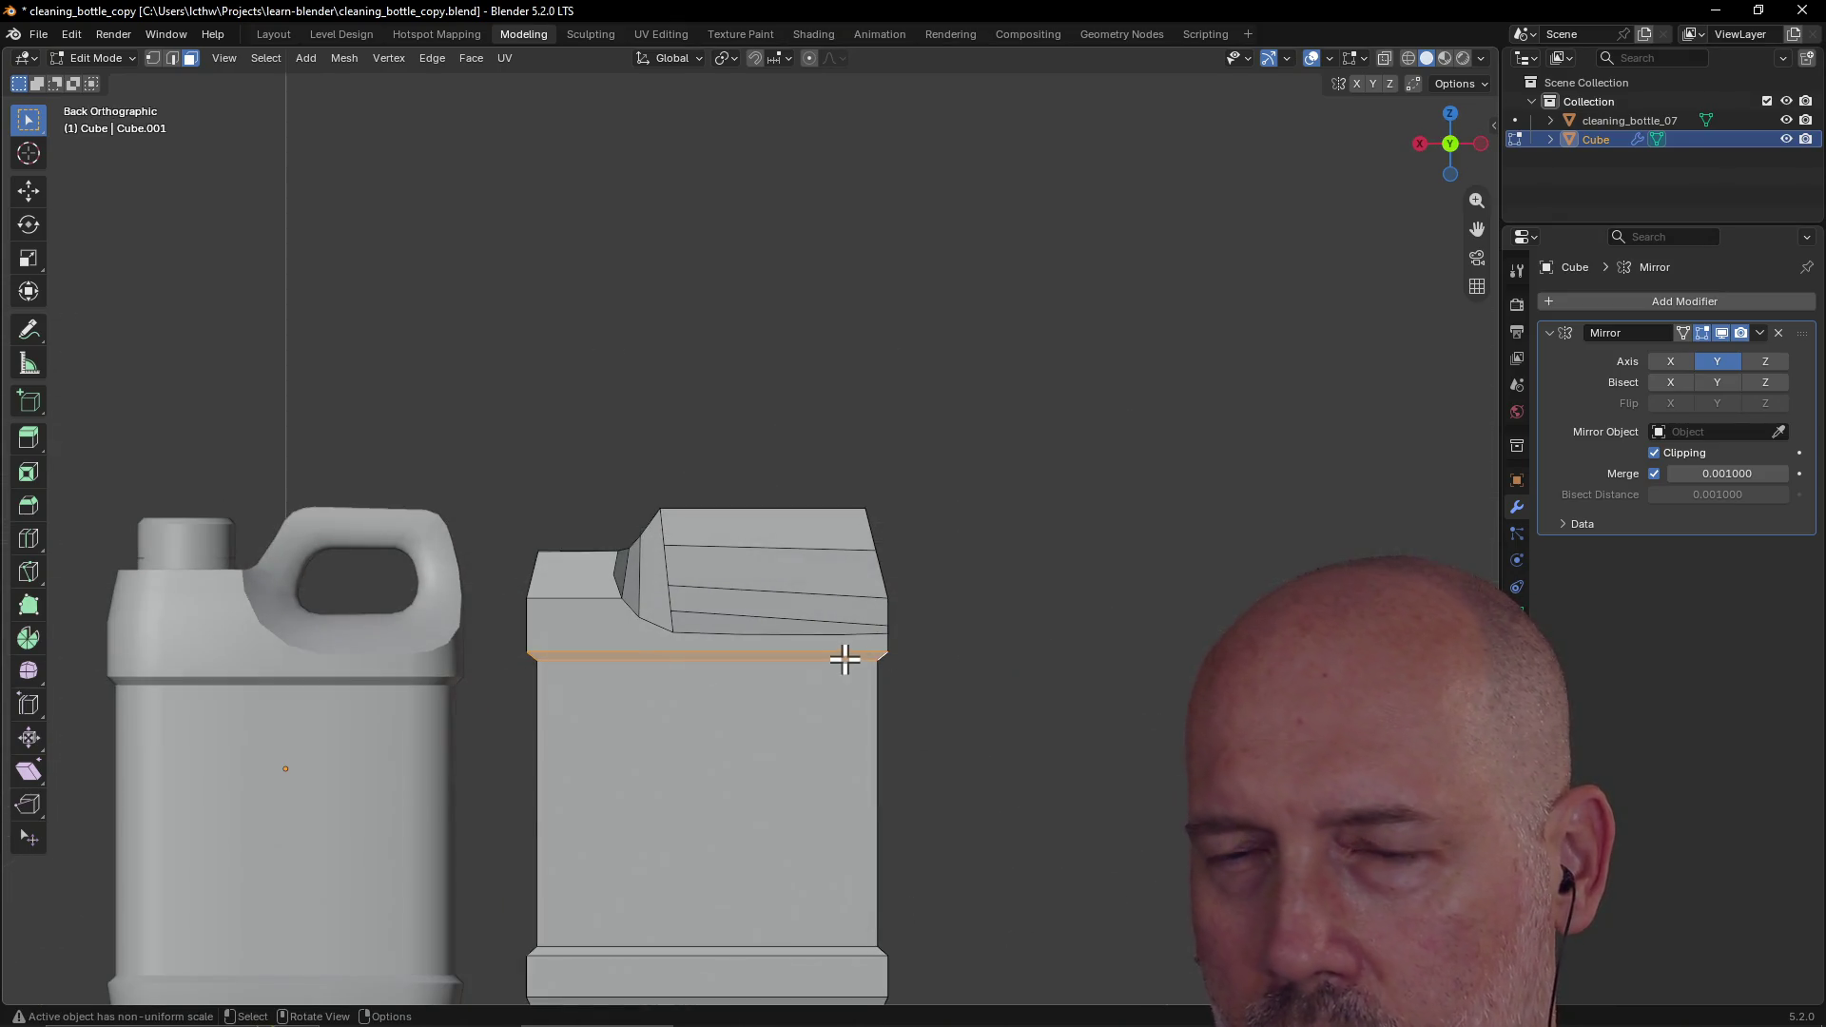
key("g")
key("z")
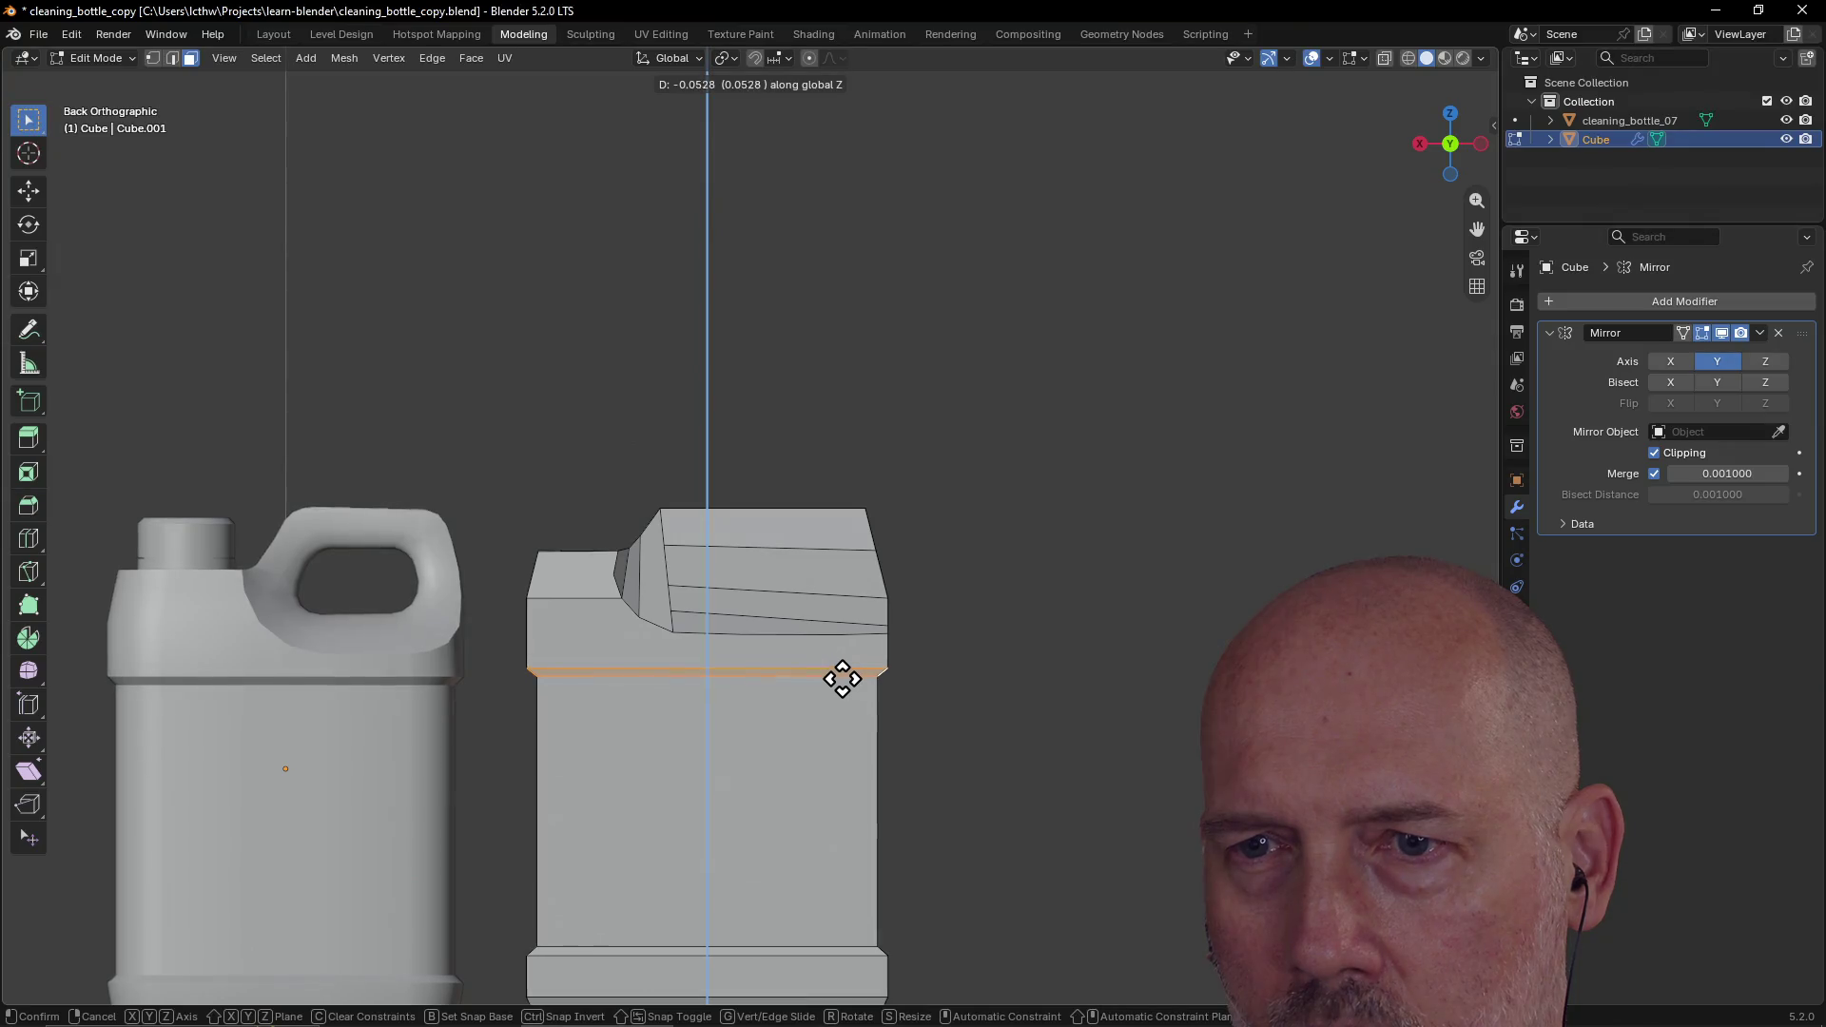
left_click(843, 682)
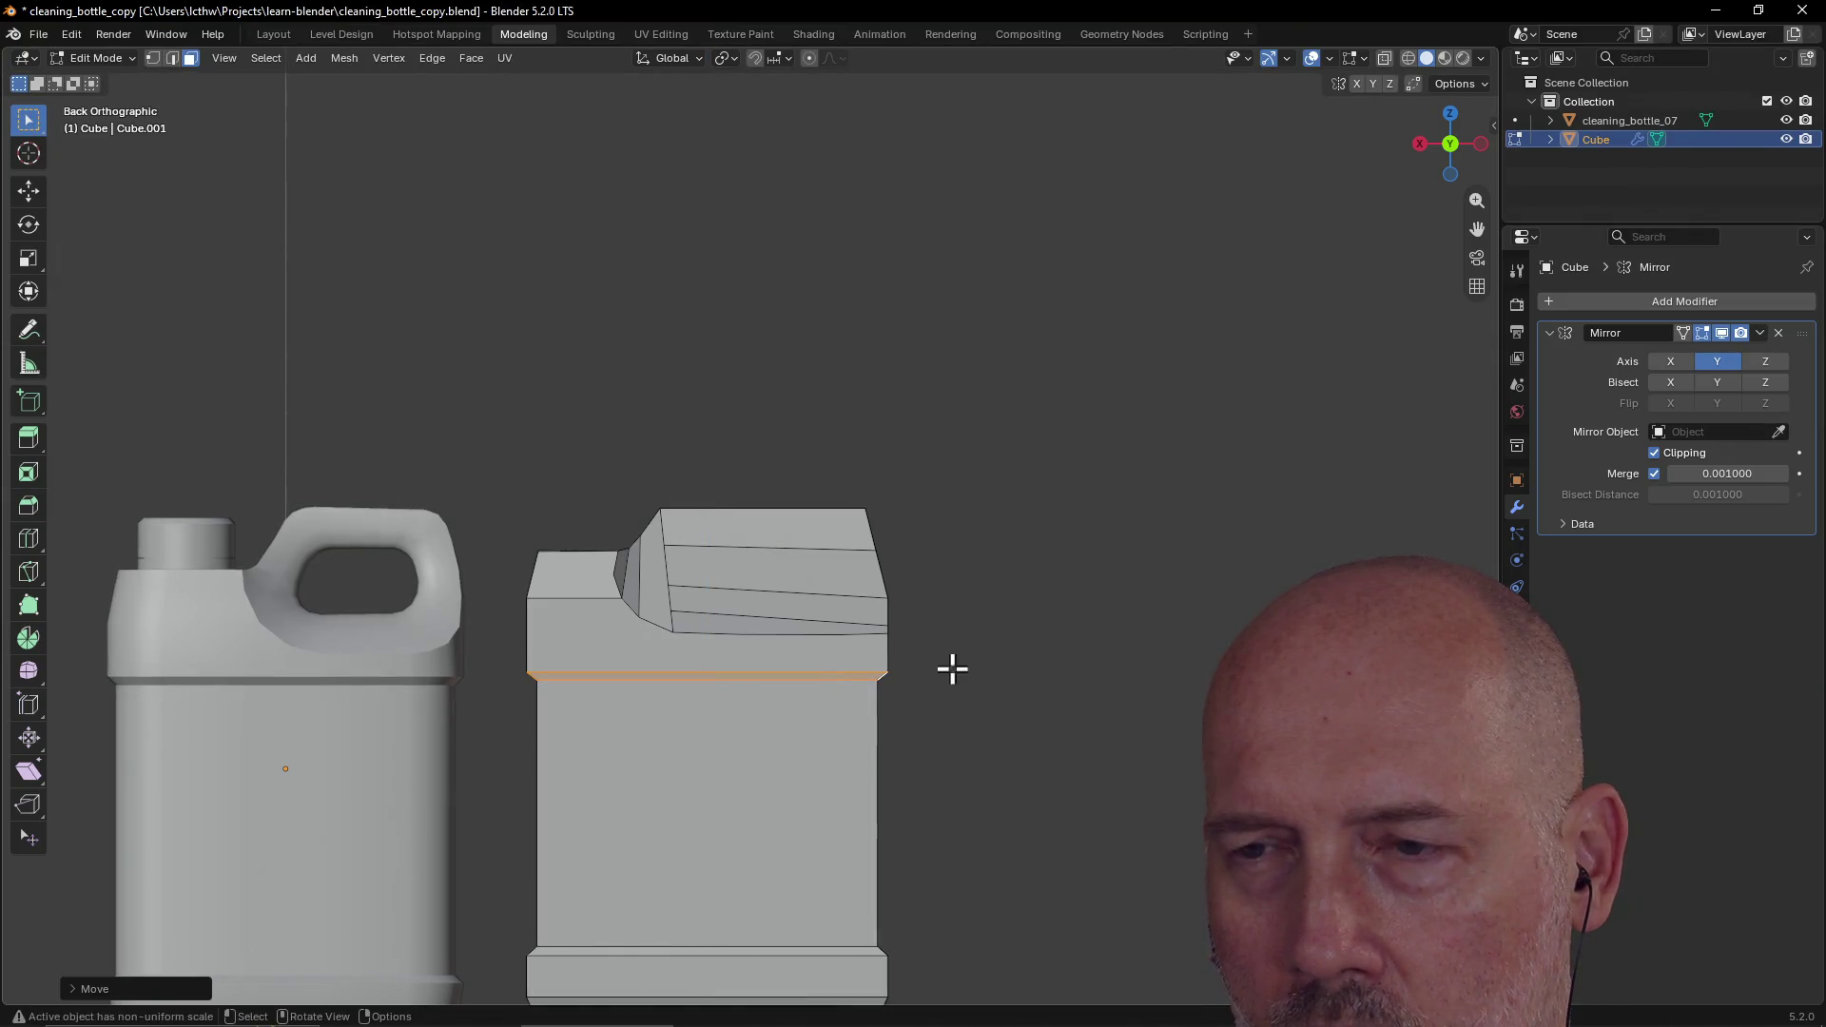
scroll(1000, 659, "down", 3)
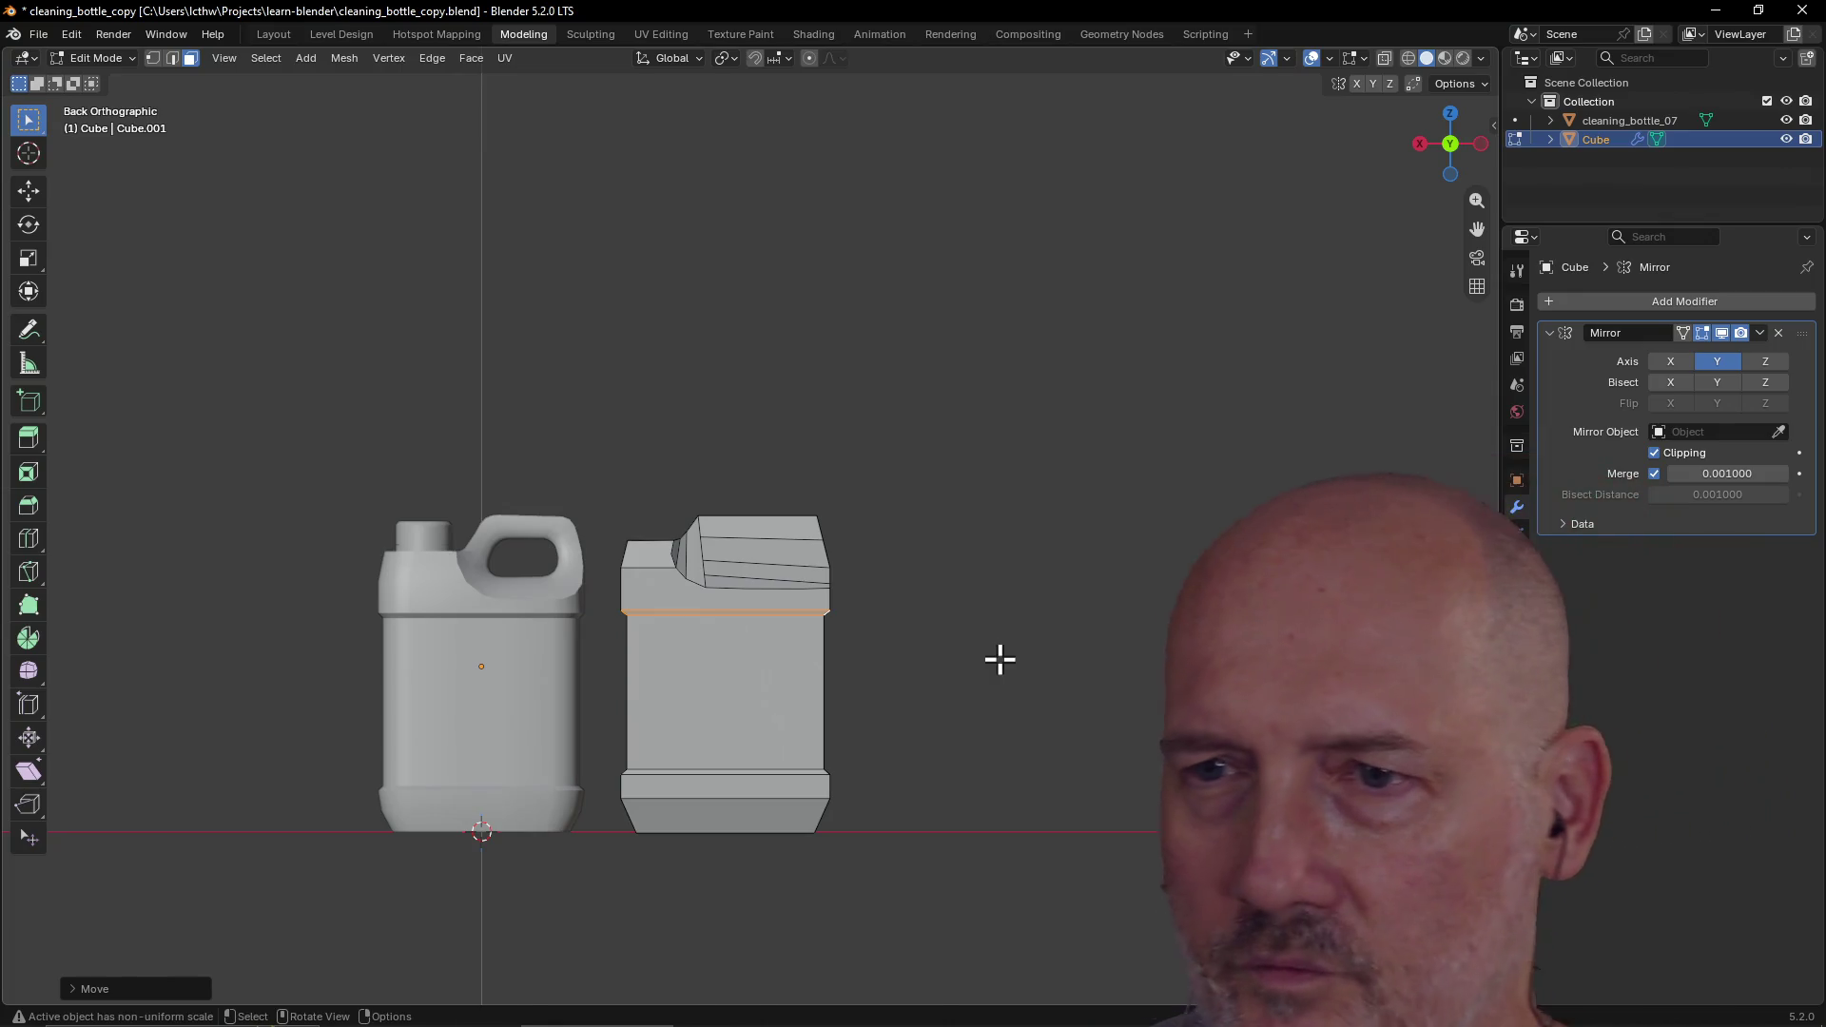
key("g")
key("z")
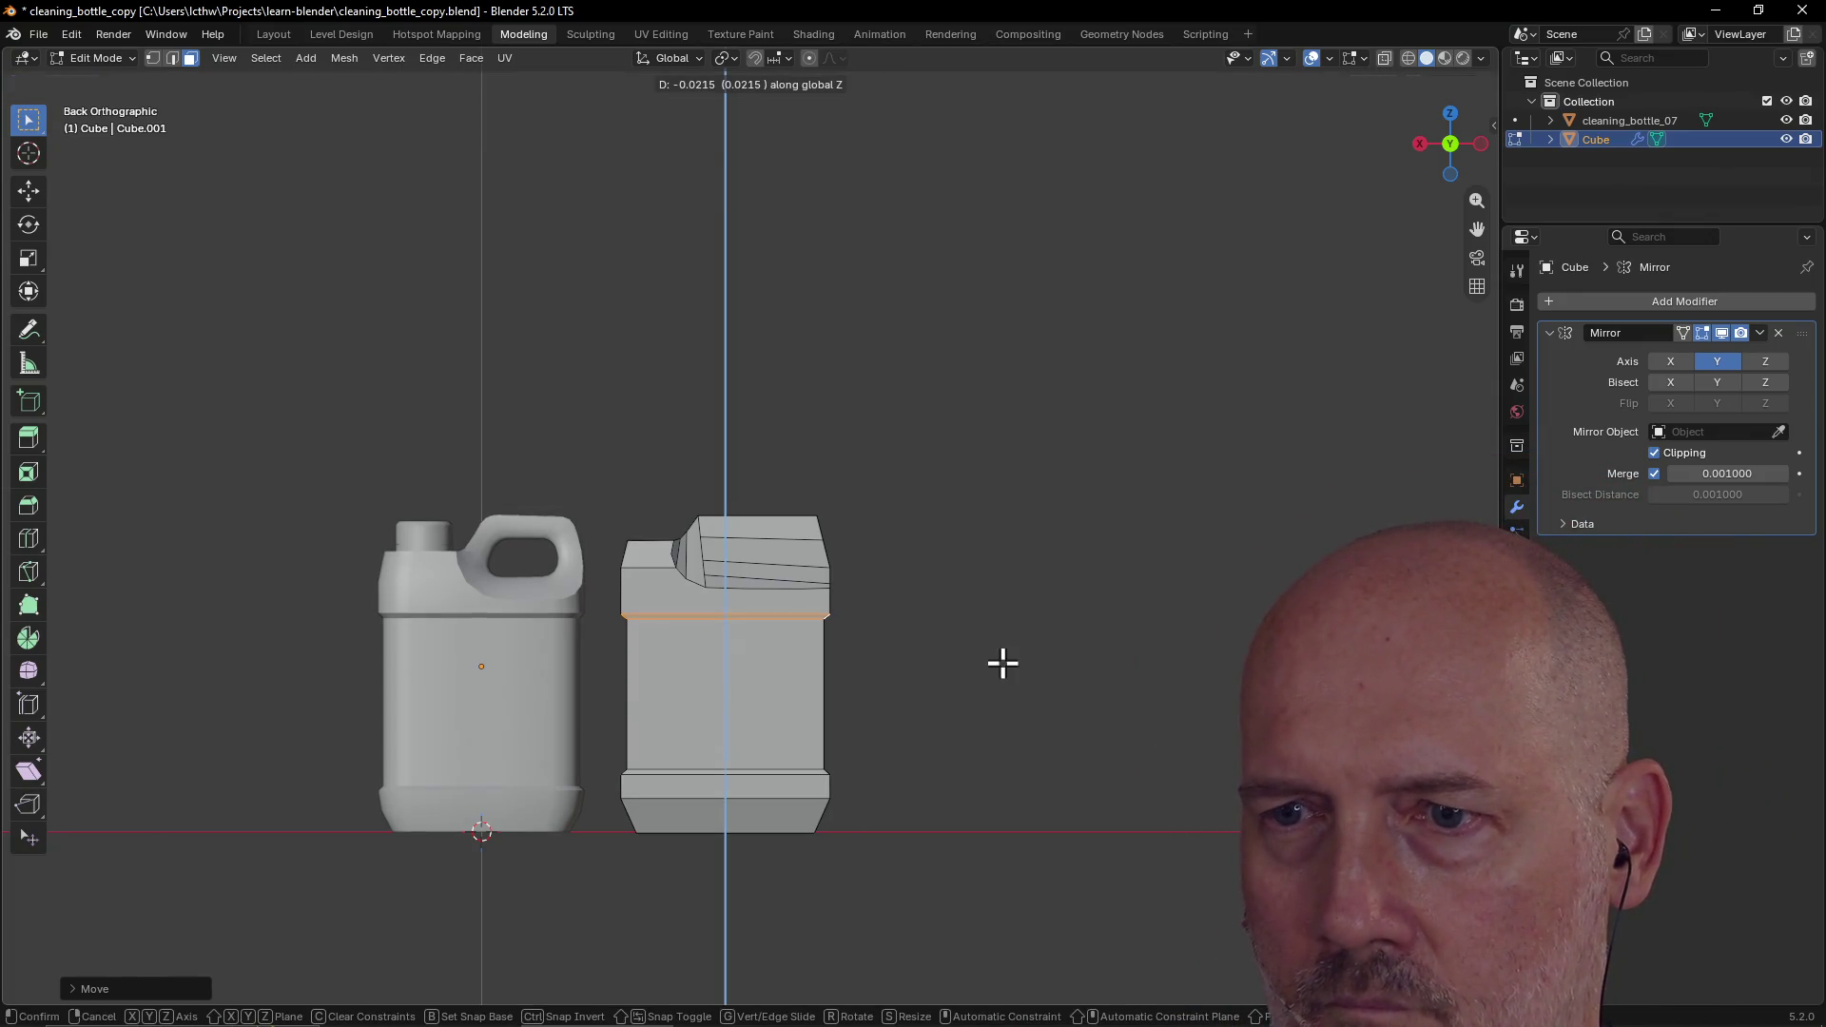
left_click(1003, 664)
mouse_move(746, 766)
middle_mouse_down()
mouse_move(712, 859)
mouse_move(632, 844)
mouse_move(666, 866)
middle_mouse_up()
left_click(711, 888)
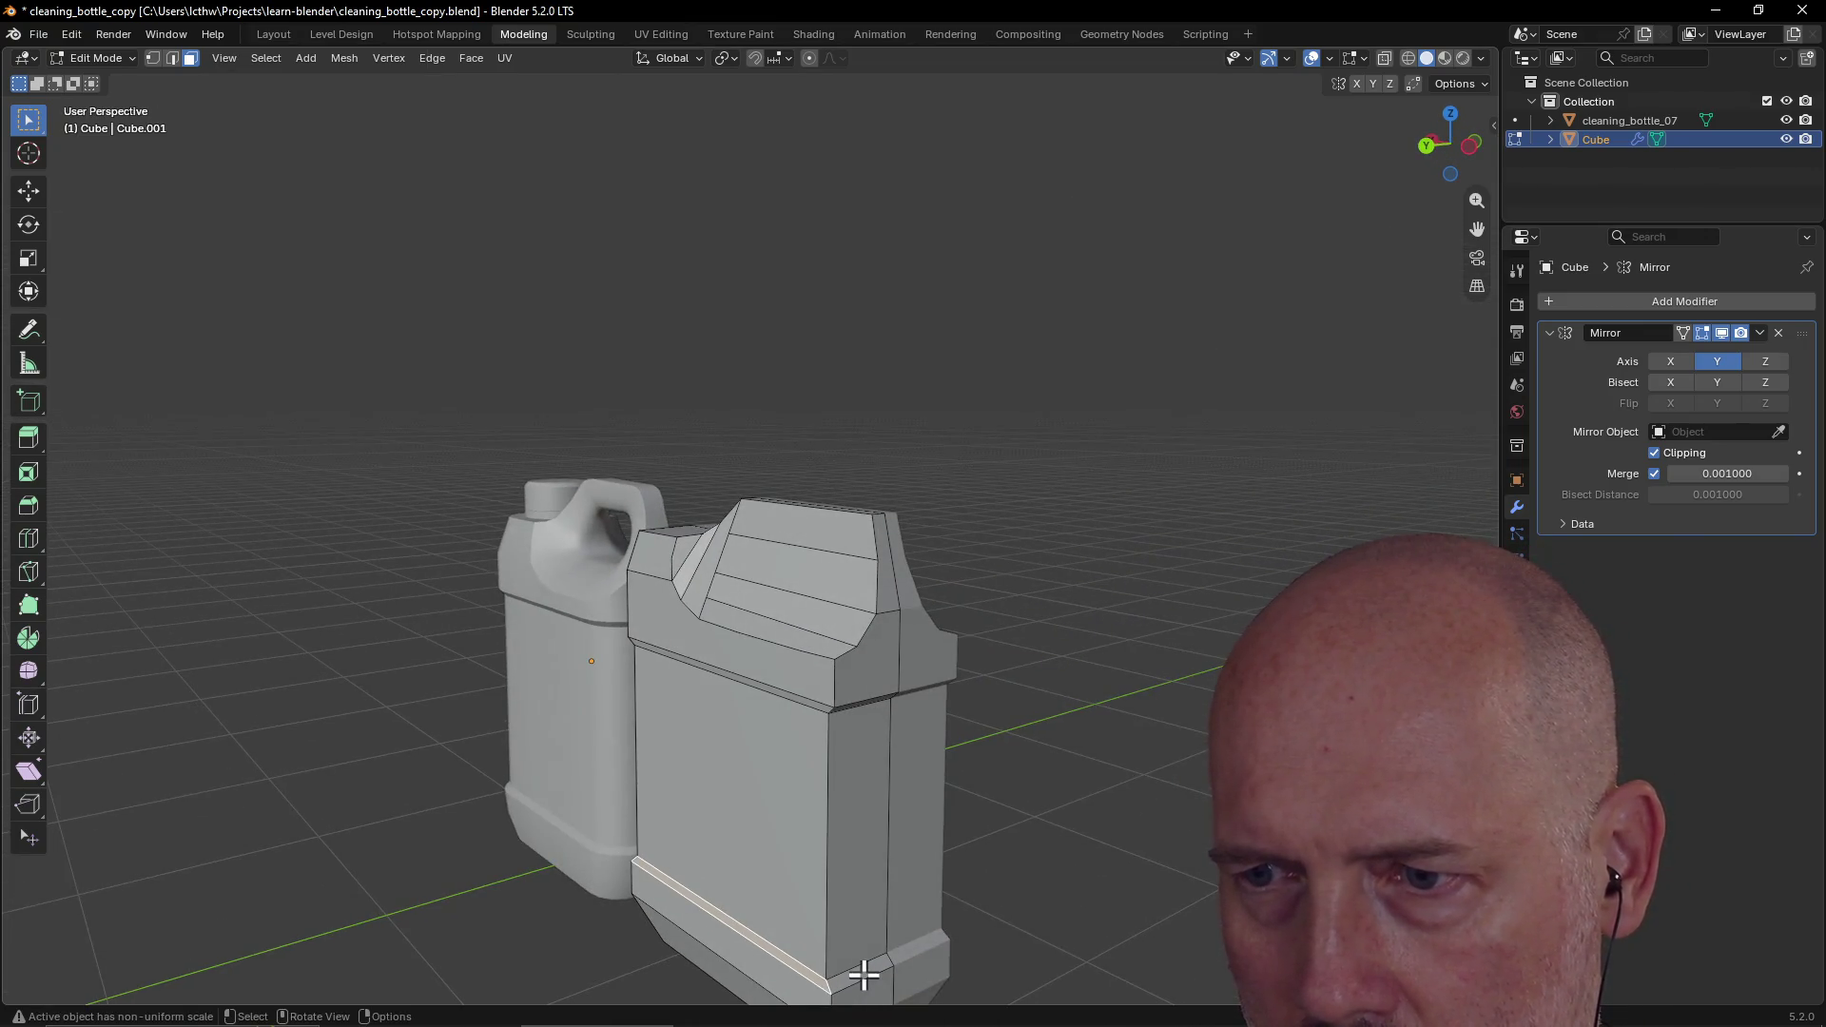
Step: In Back view, lower the jug's bottom edge loop along Z
mouse_move(869, 967)
middle_mouse_down()
mouse_move(901, 938)
mouse_move(885, 938)
middle_mouse_up()
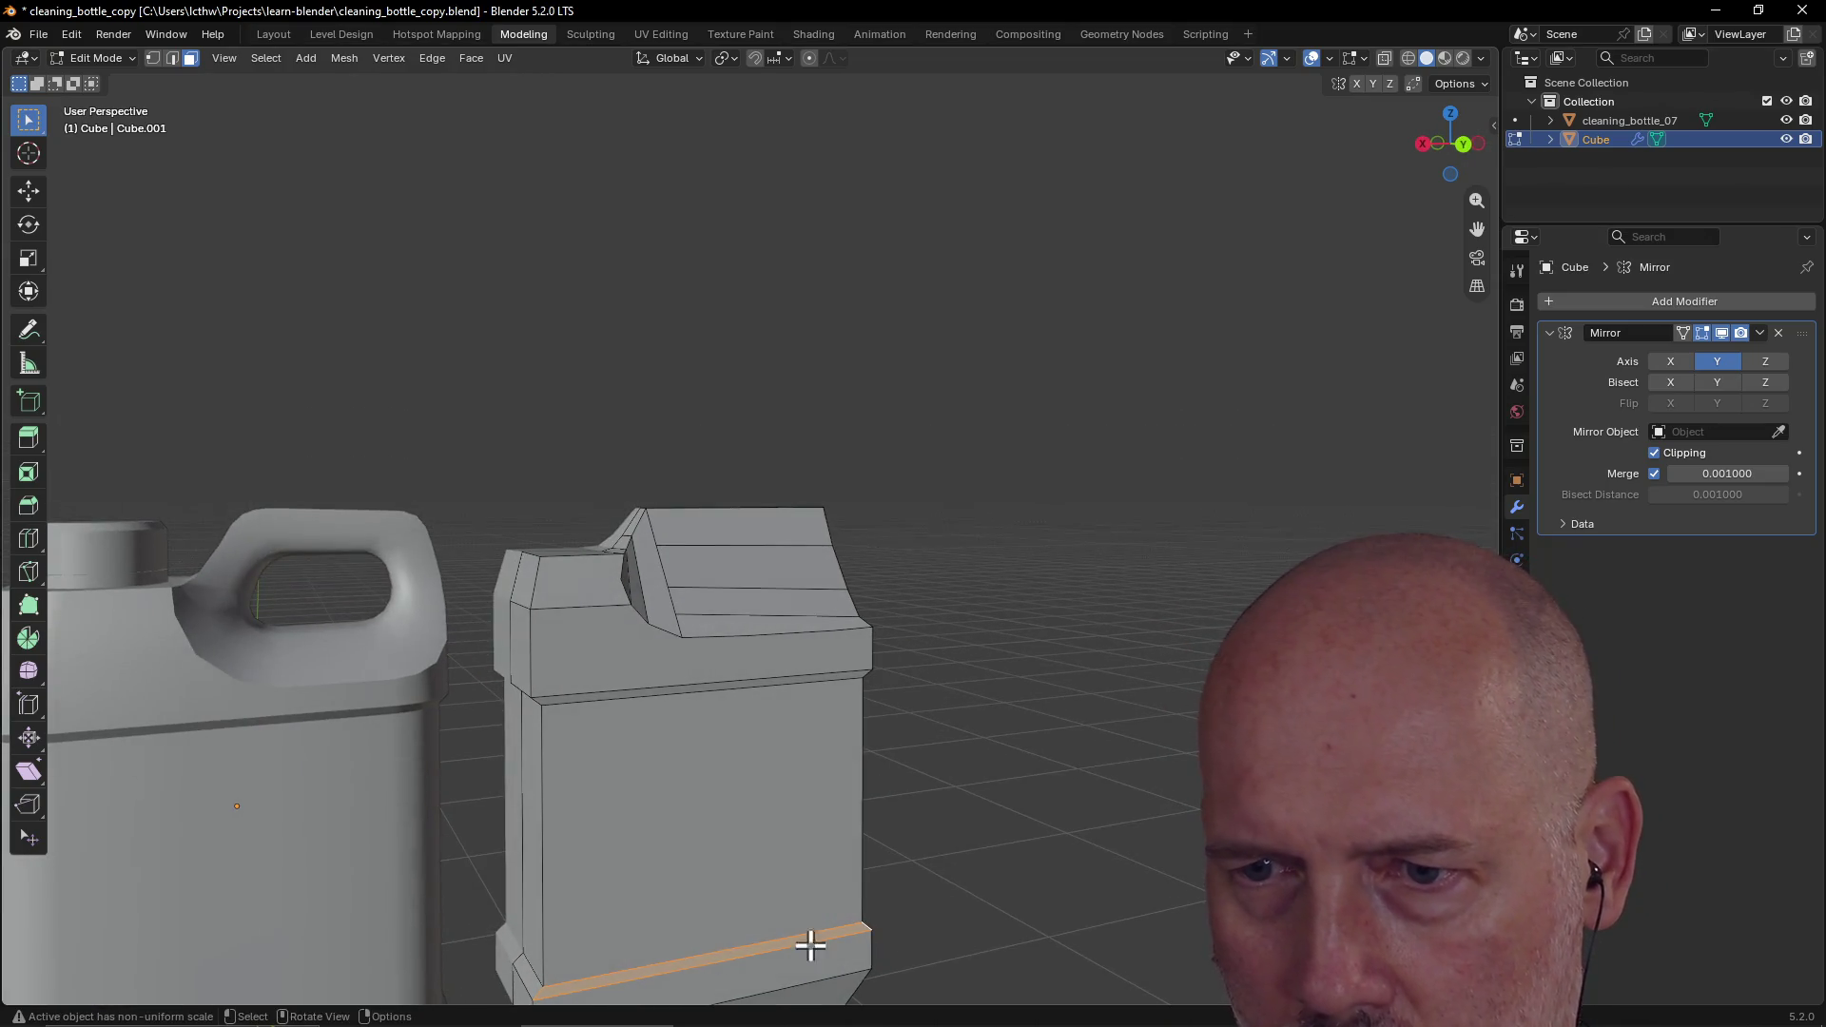
scroll(759, 876, "down", 3)
middle_click_drag(758, 876, 685, 819)
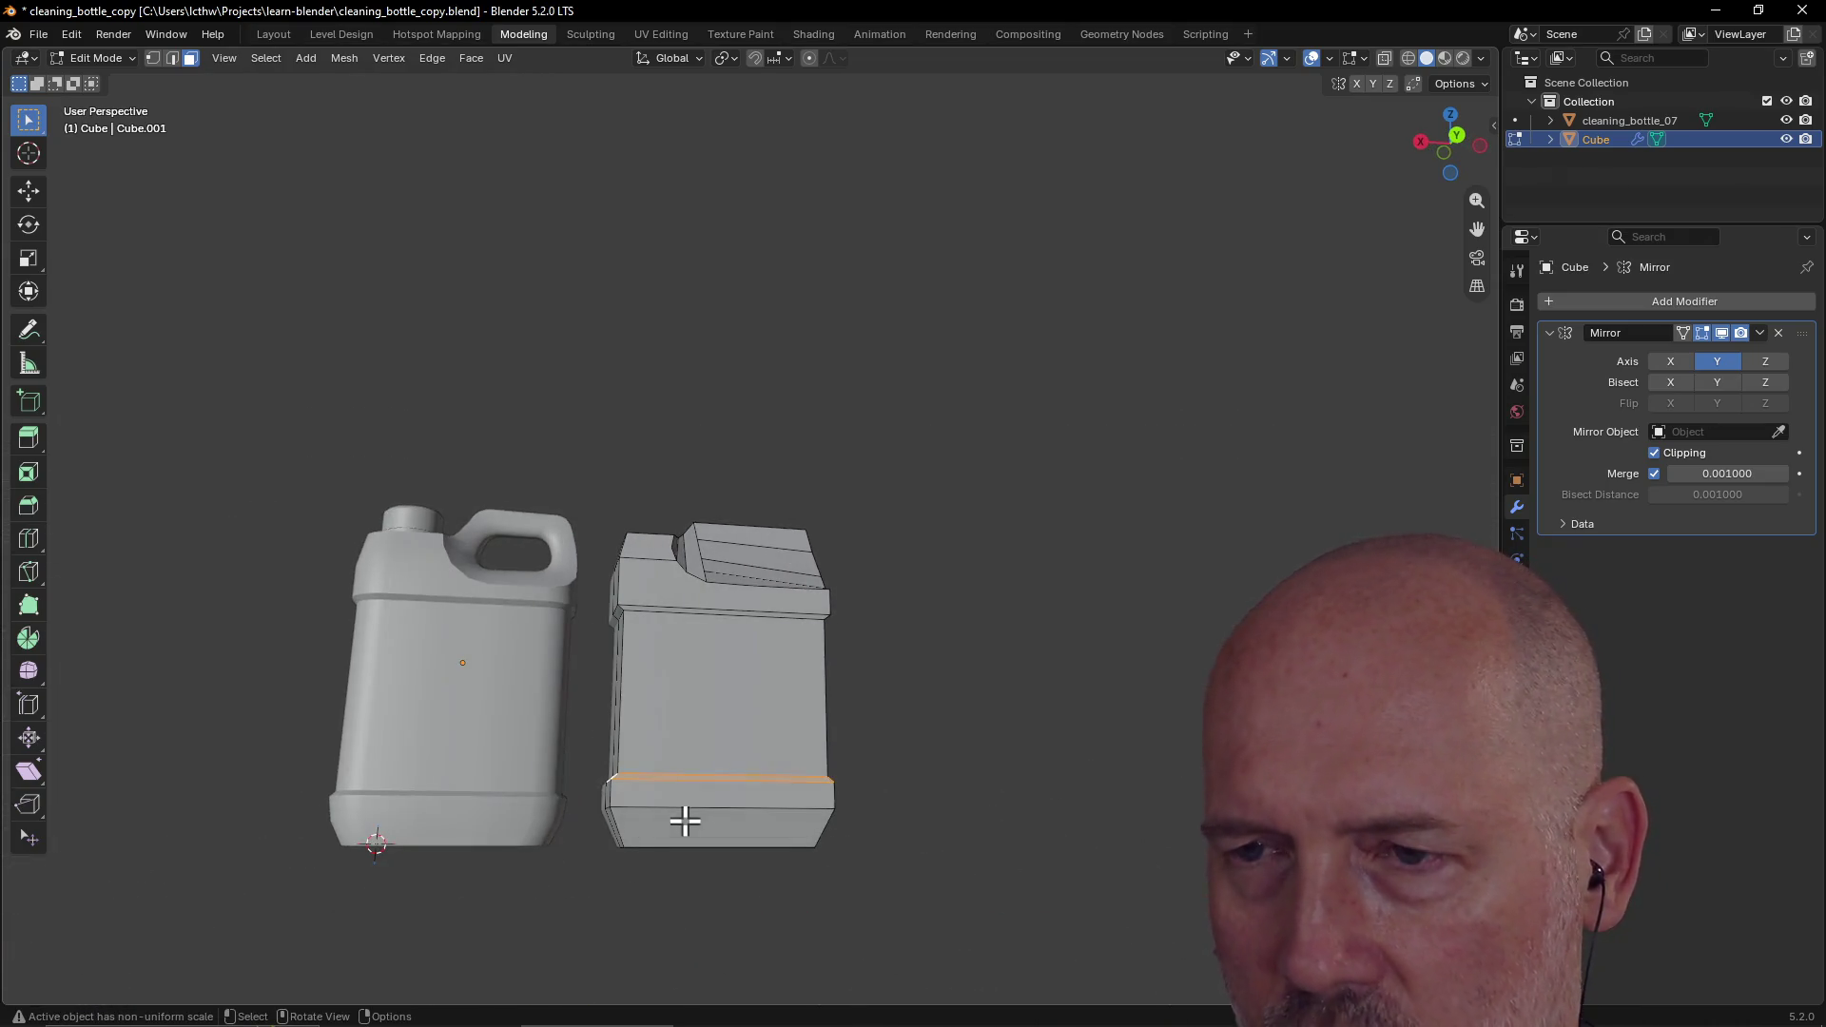
key("grave")
left_click(783, 756)
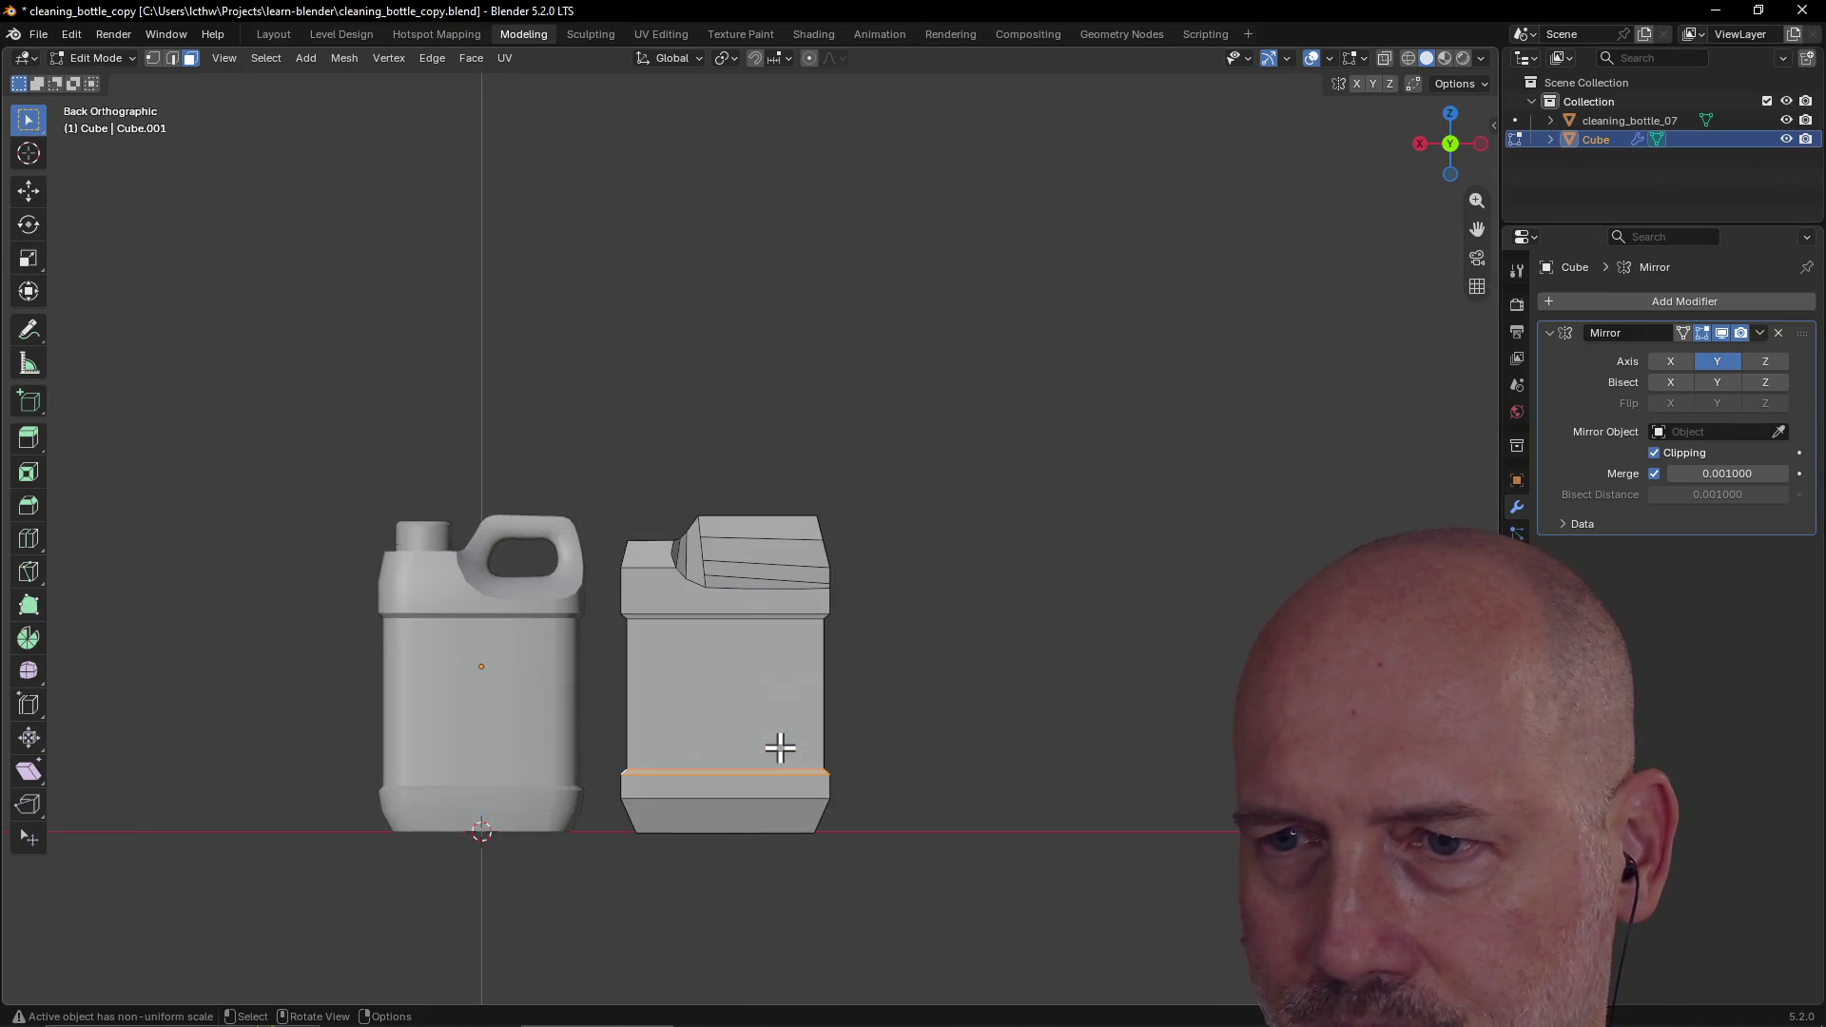
scroll(777, 744, "up", 2)
scroll(775, 743, "down", 2)
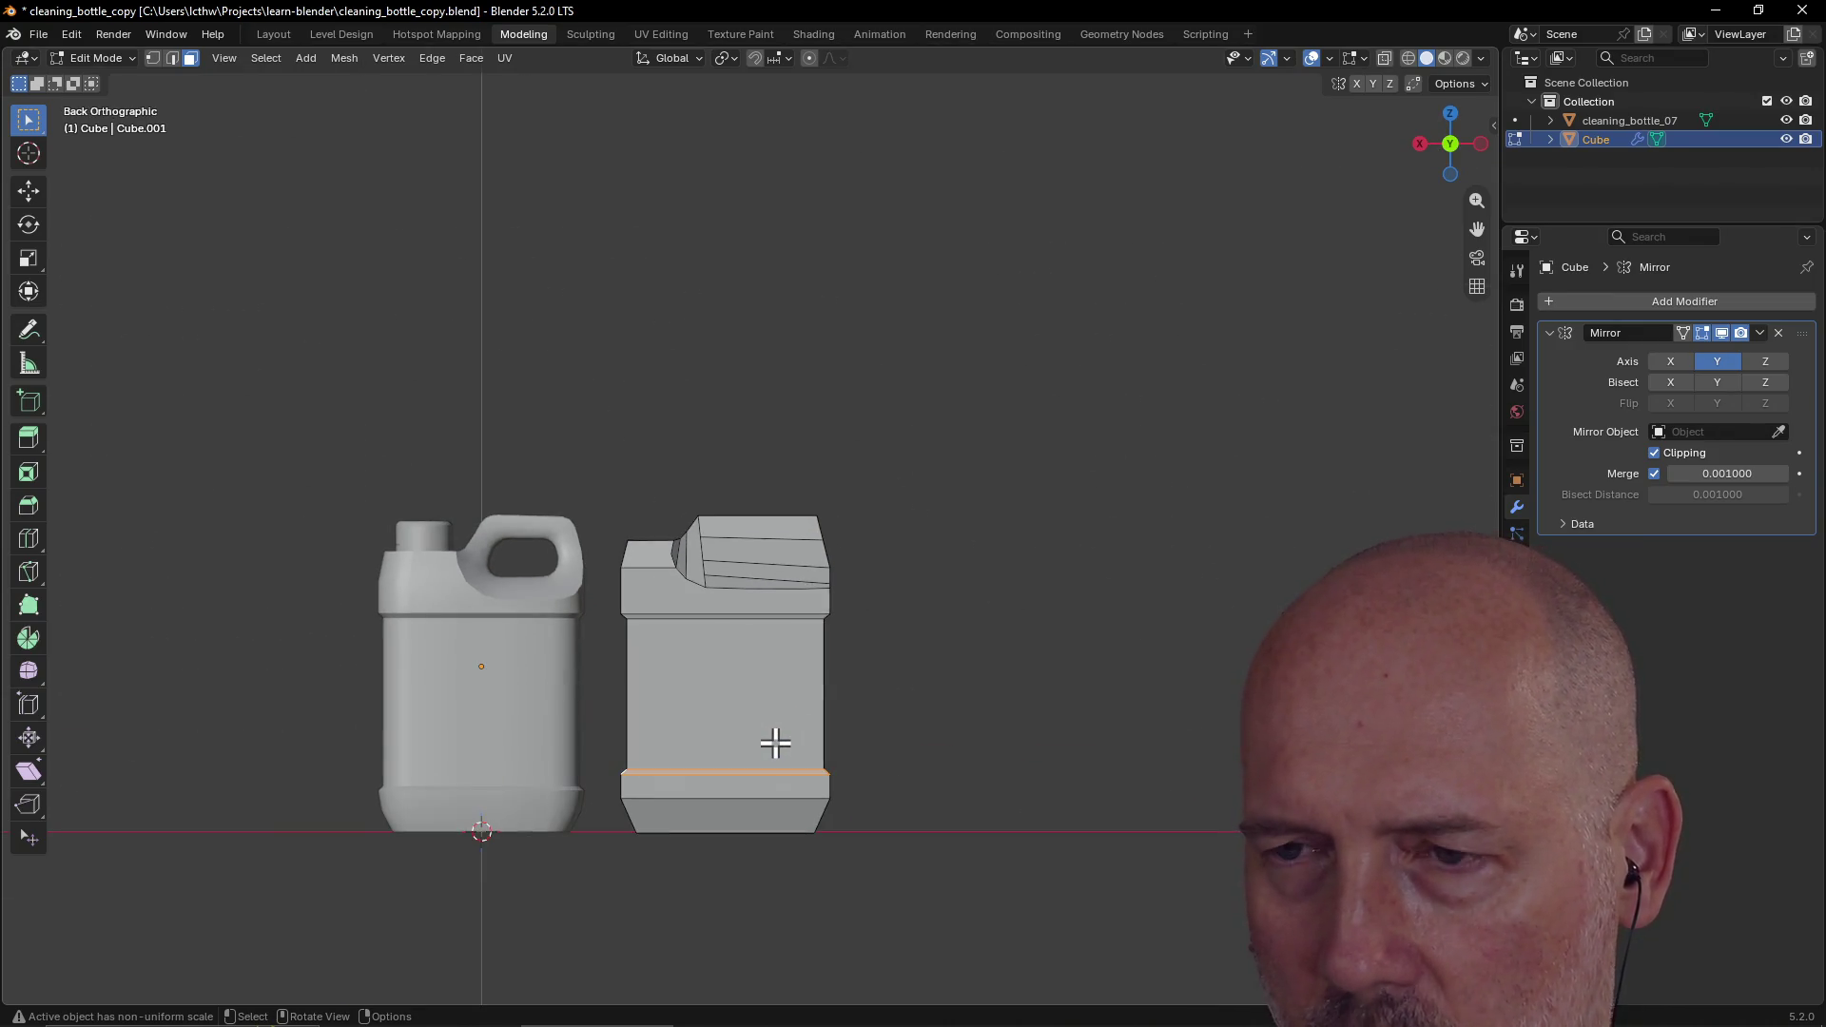
key("g")
key("z")
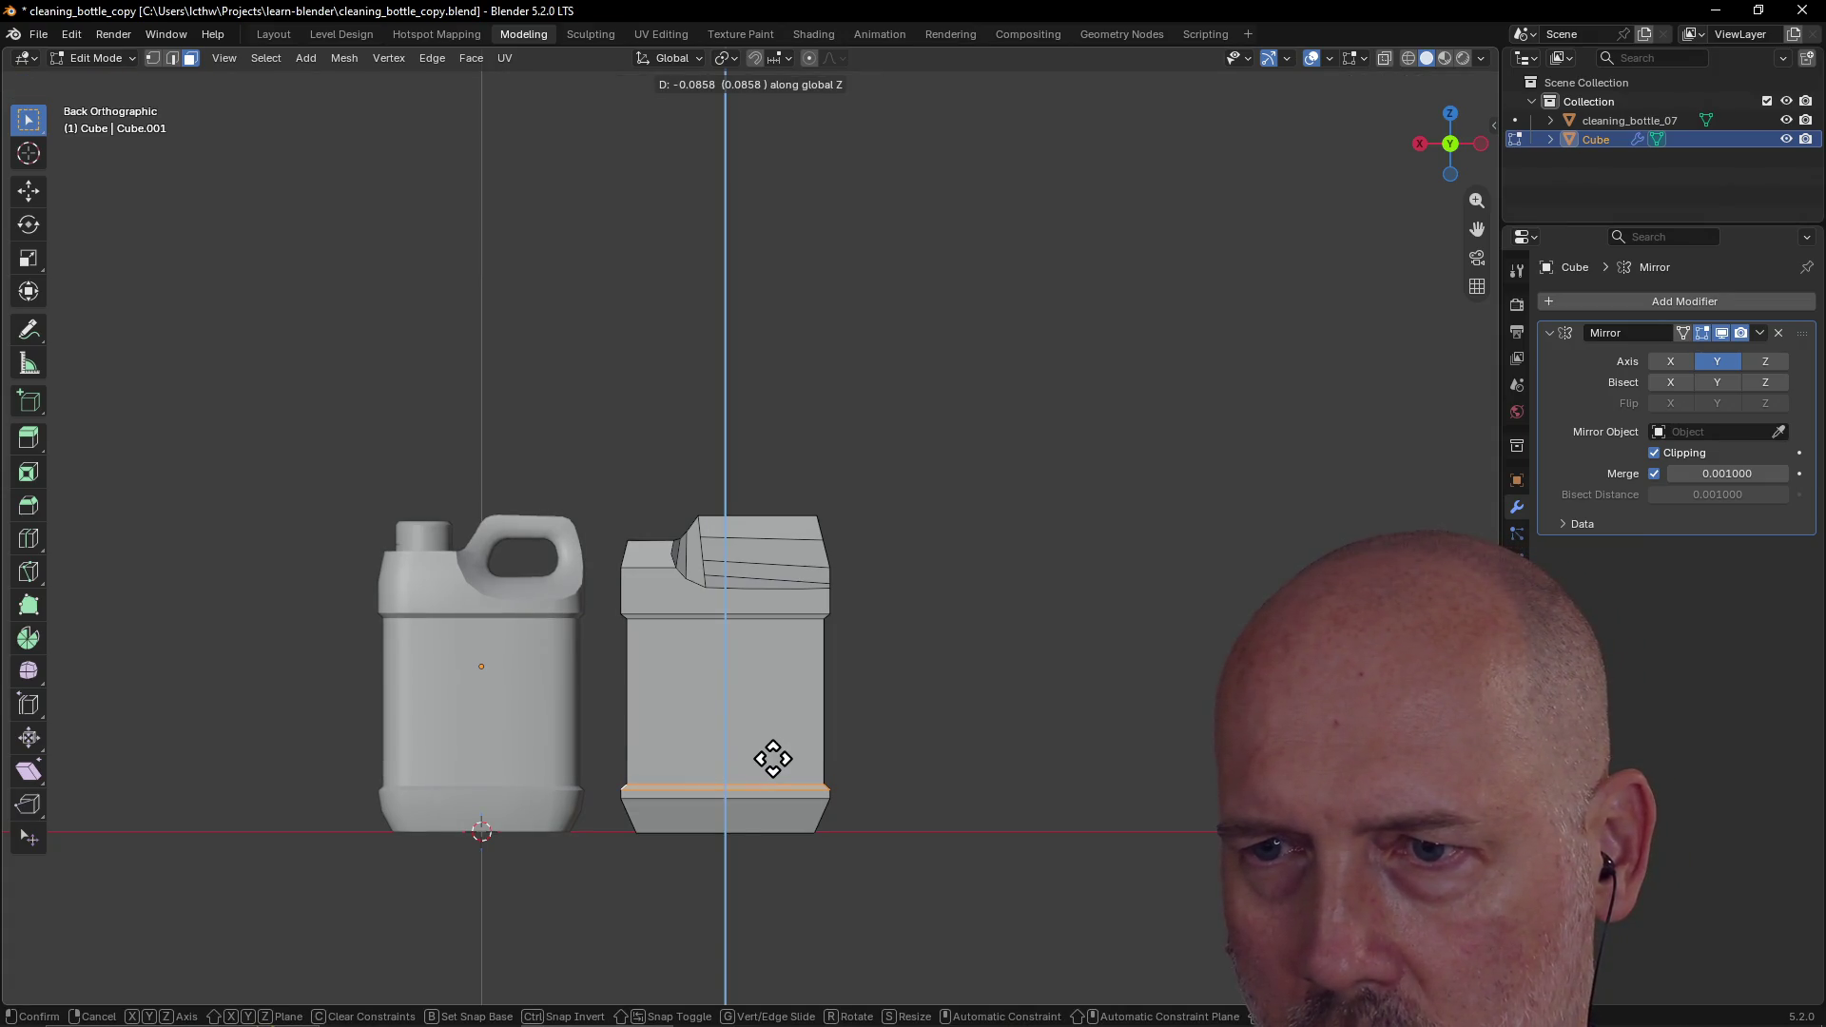
left_click(772, 759)
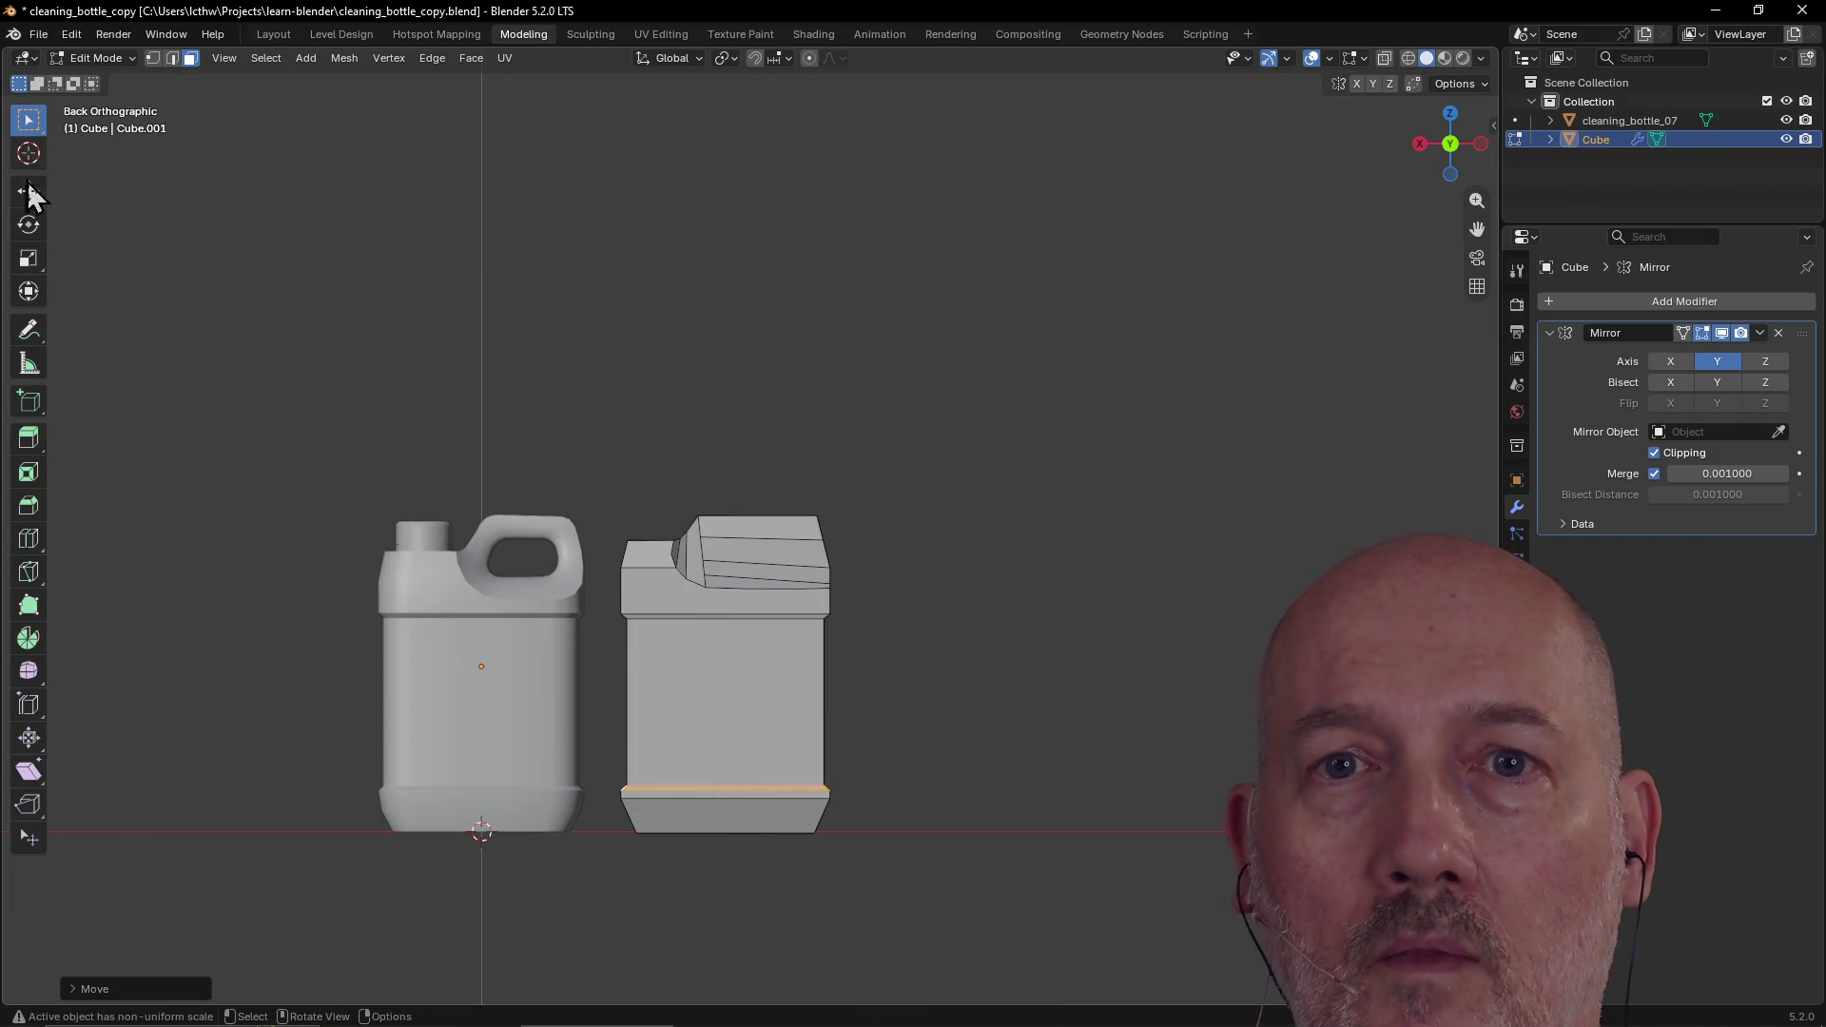
Step: In edge mode, drop the lower loop near the base 0.0644 along Z
left_click(174, 61)
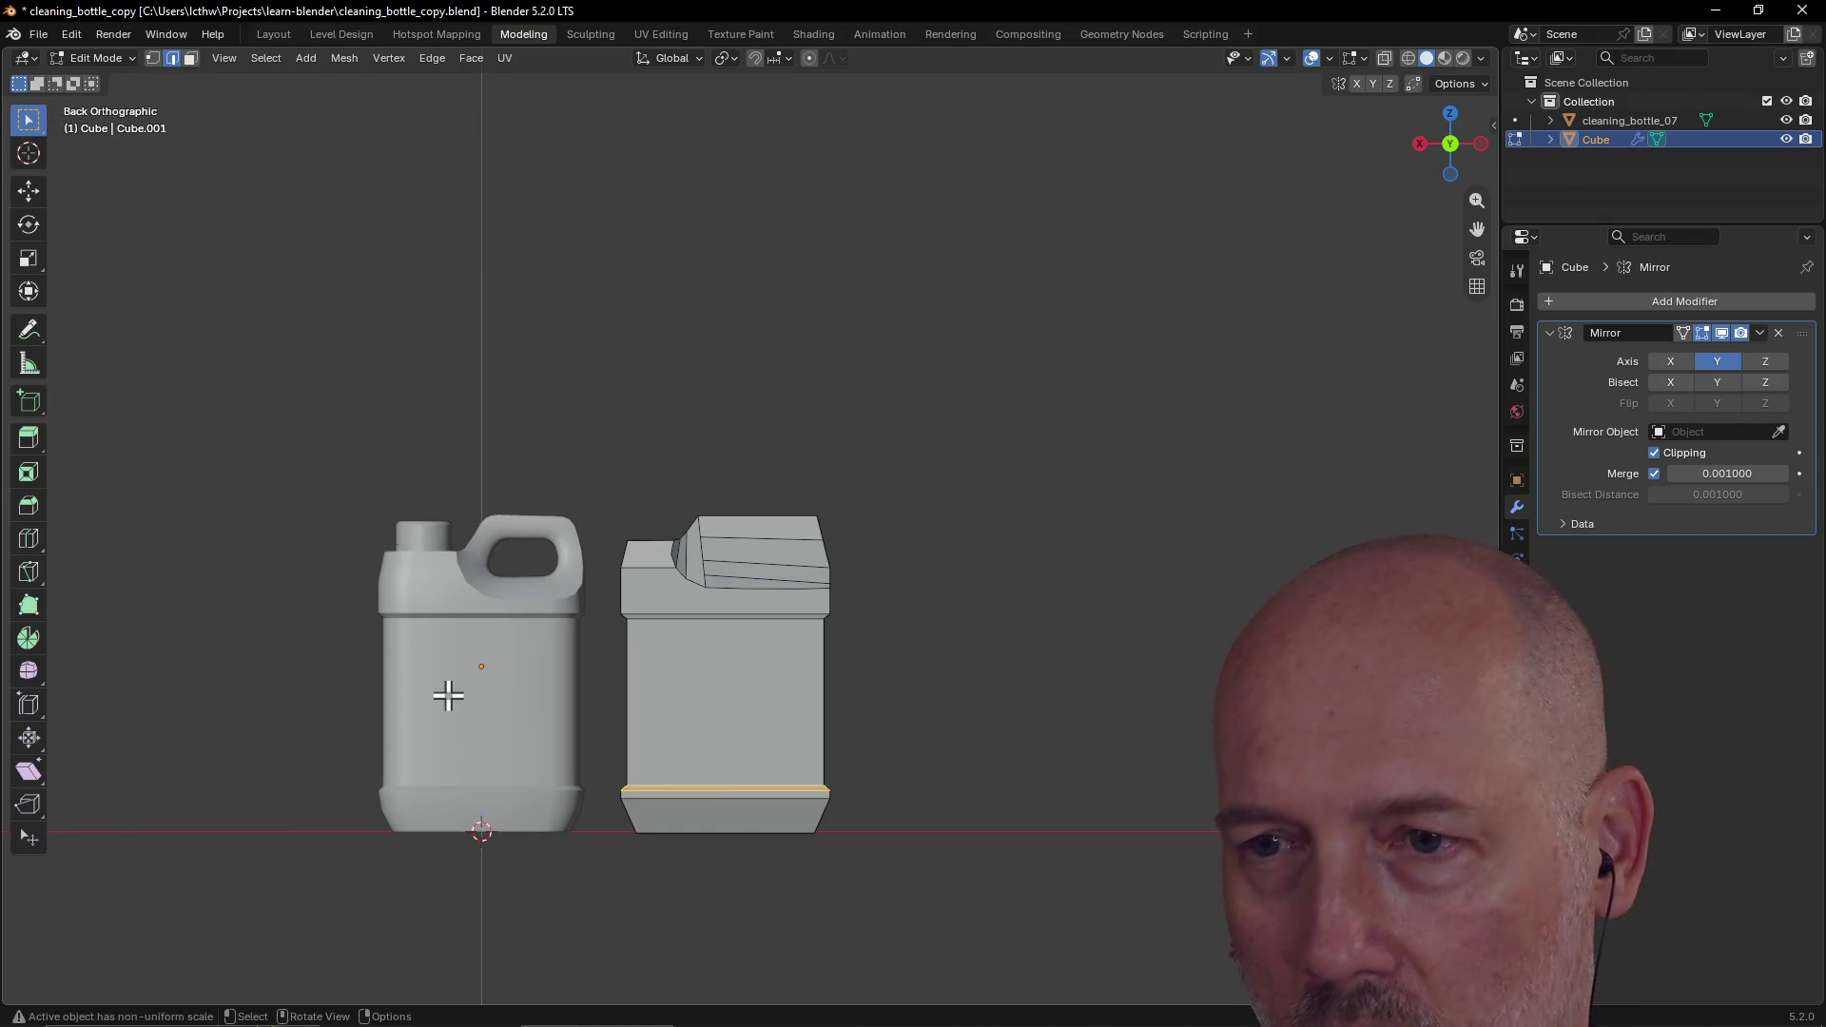
left_click(693, 797, "alt")
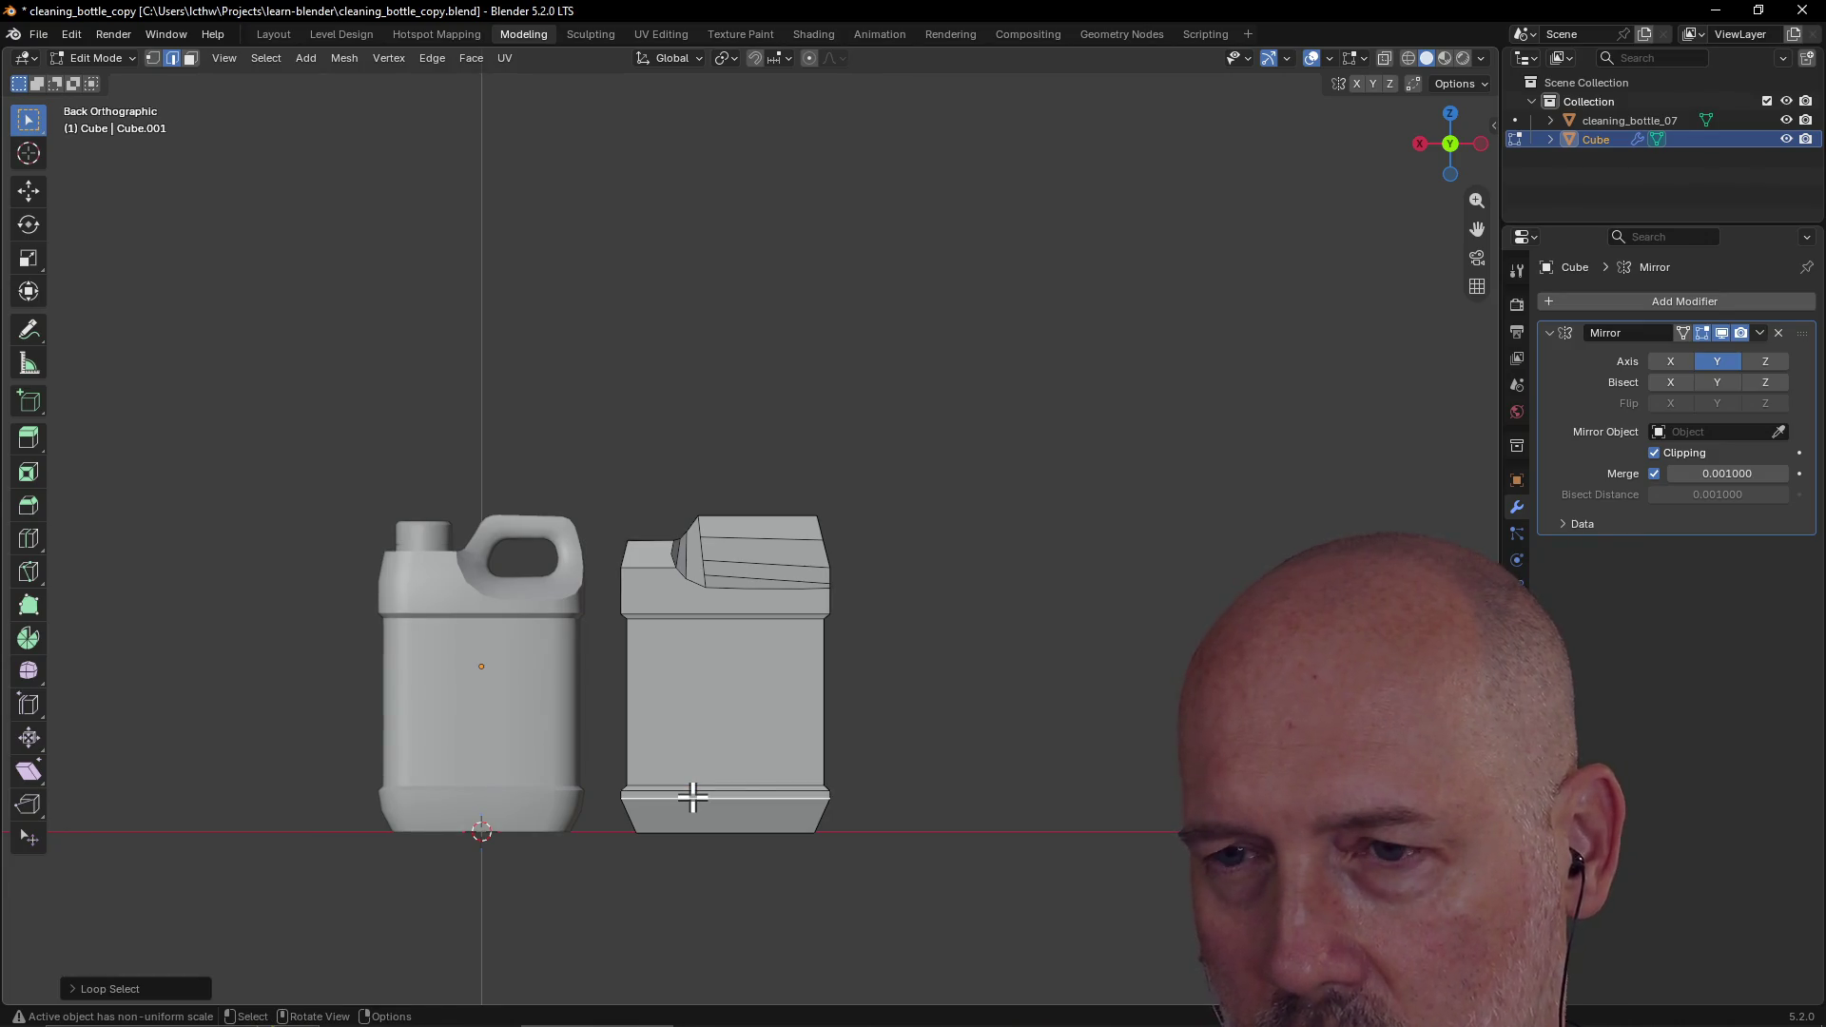
key("g")
key("z")
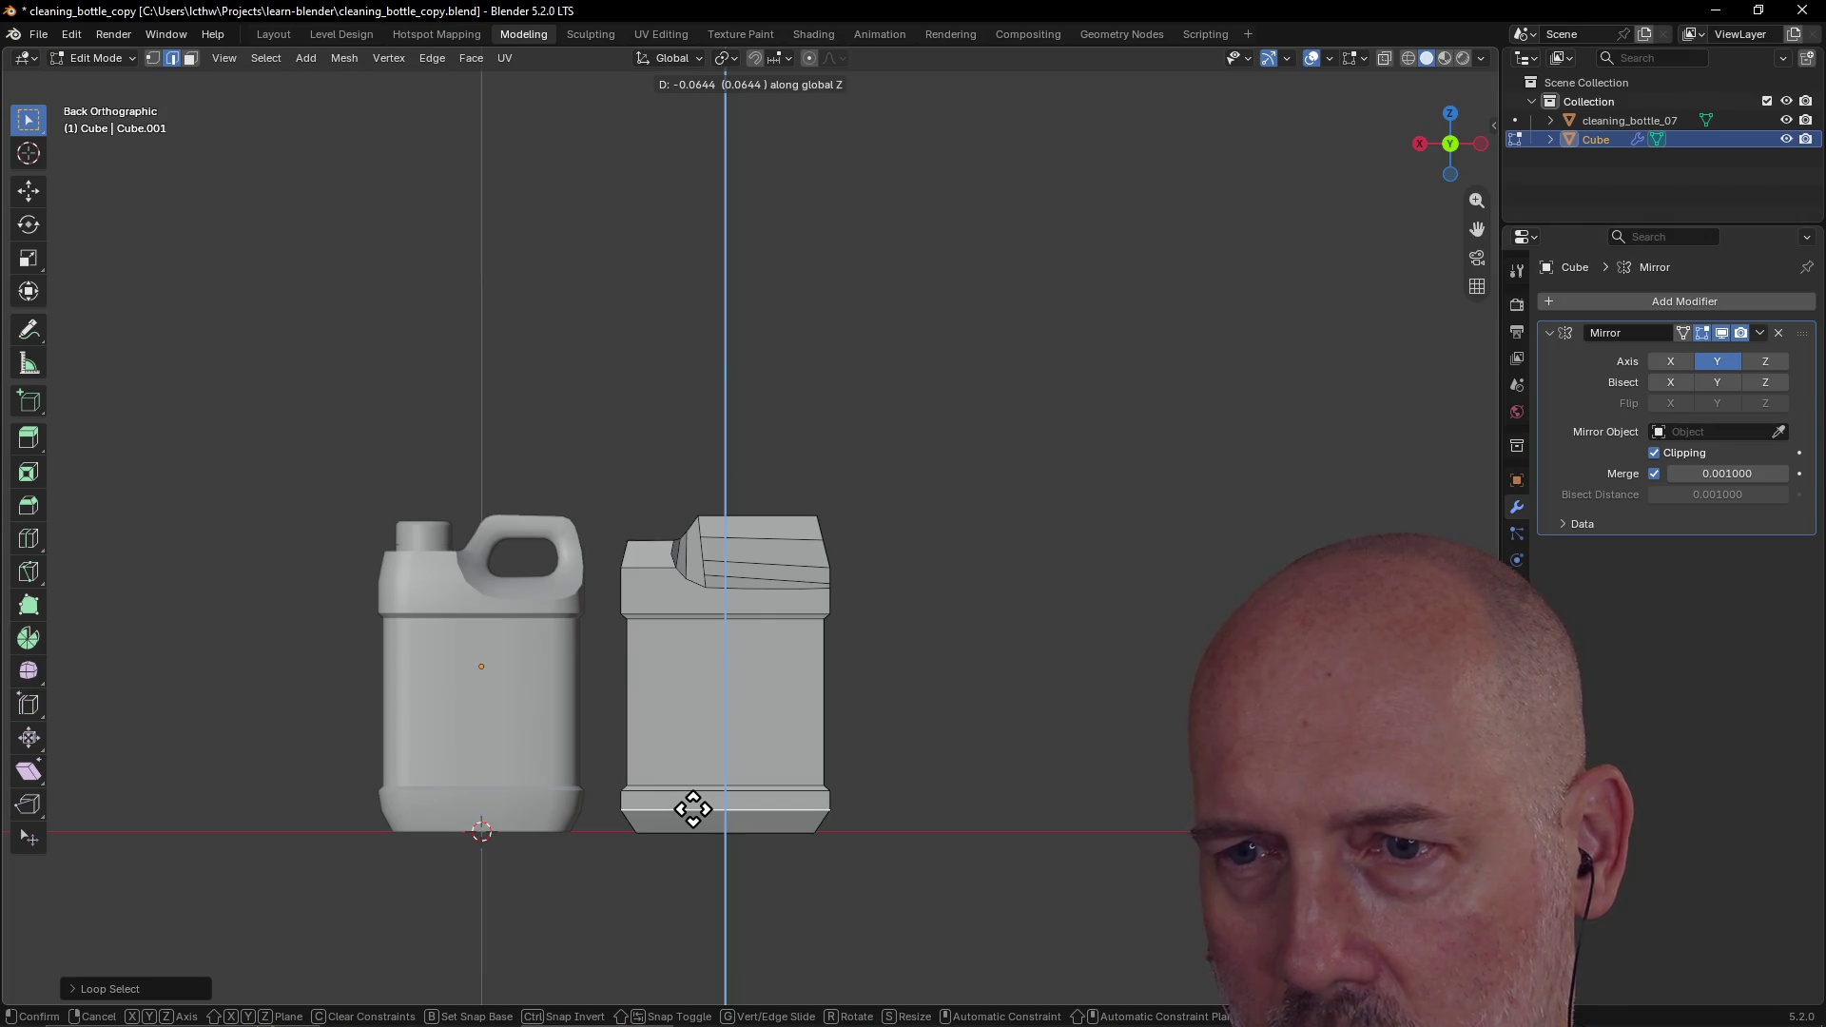
left_click(692, 810)
mouse_move(958, 750)
middle_mouse_down()
mouse_move(739, 885)
mouse_move(933, 659)
mouse_move(1117, 596)
middle_mouse_up()
mouse_move(652, 685)
middle_mouse_down()
mouse_move(856, 595)
mouse_move(681, 544)
mouse_move(653, 603)
mouse_move(831, 619)
mouse_move(734, 600)
mouse_move(733, 583)
mouse_move(750, 611)
mouse_move(732, 586)
middle_mouse_up()
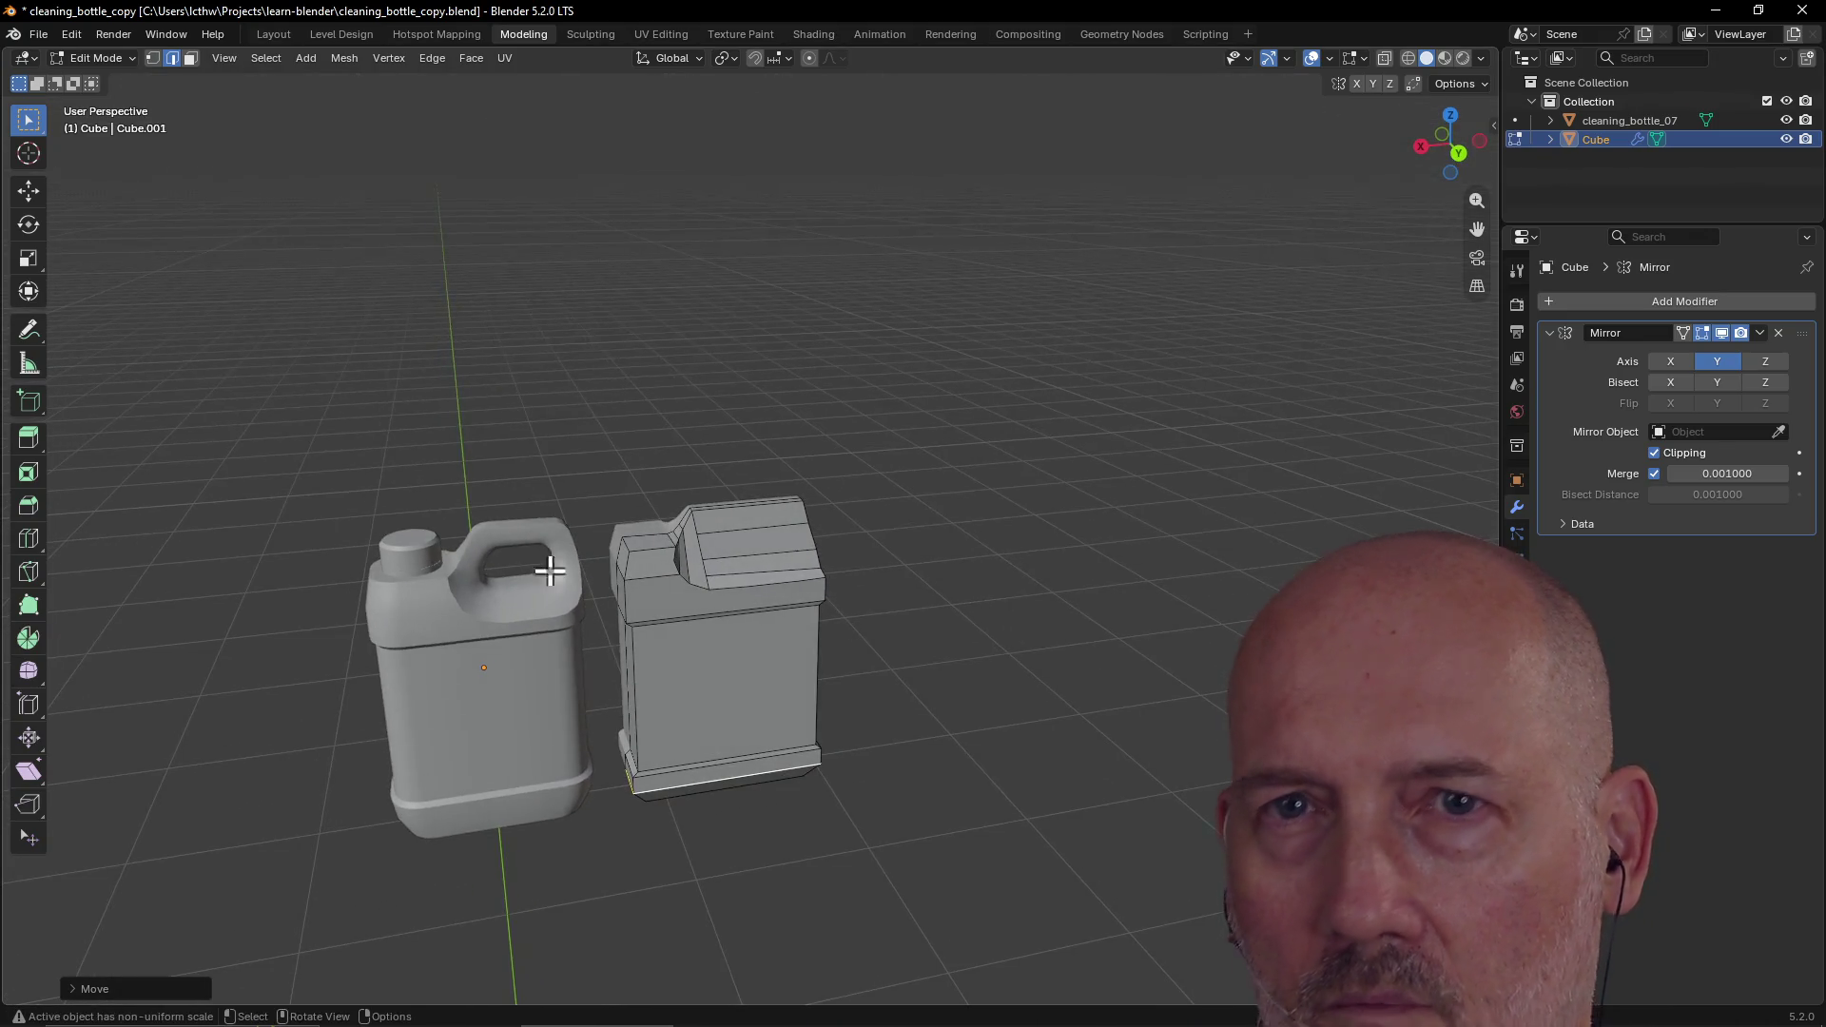
Step: In face mode and Back view, nudge the jug's top faces slightly along Z
left_click(190, 58)
middle_click_drag(704, 535, 711, 491)
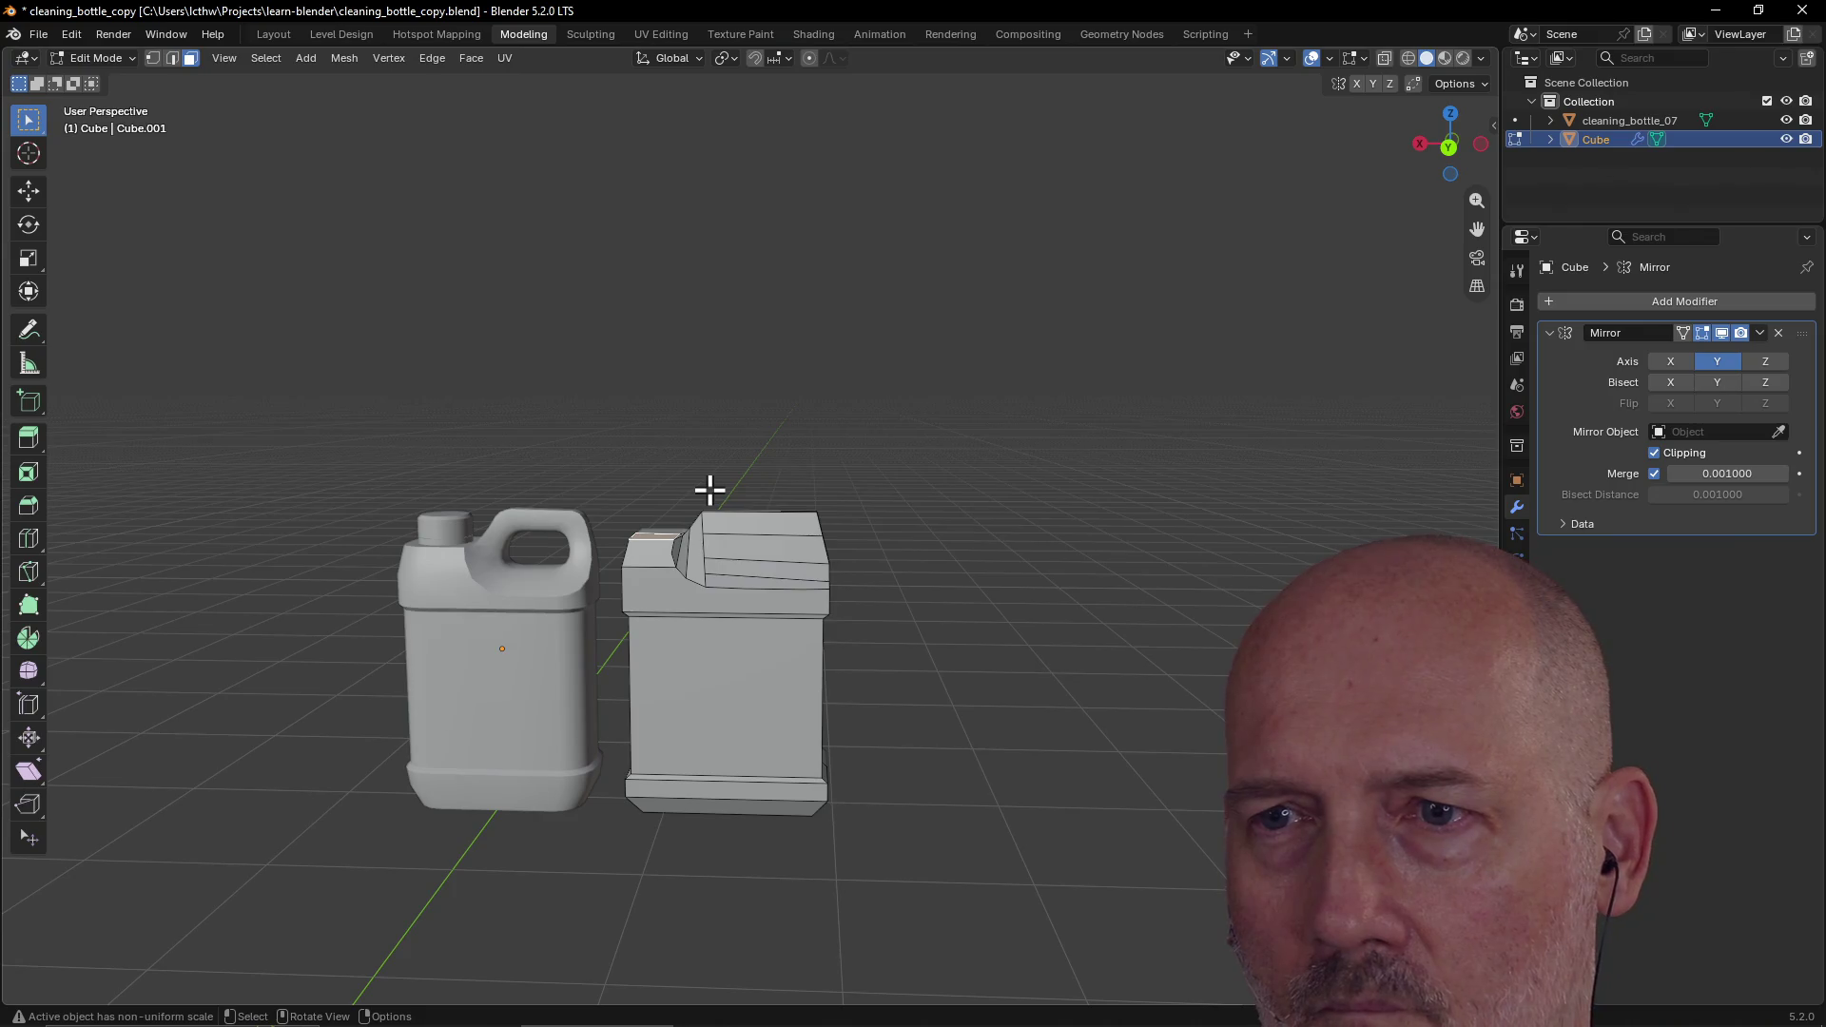
key("grave")
left_click(804, 416)
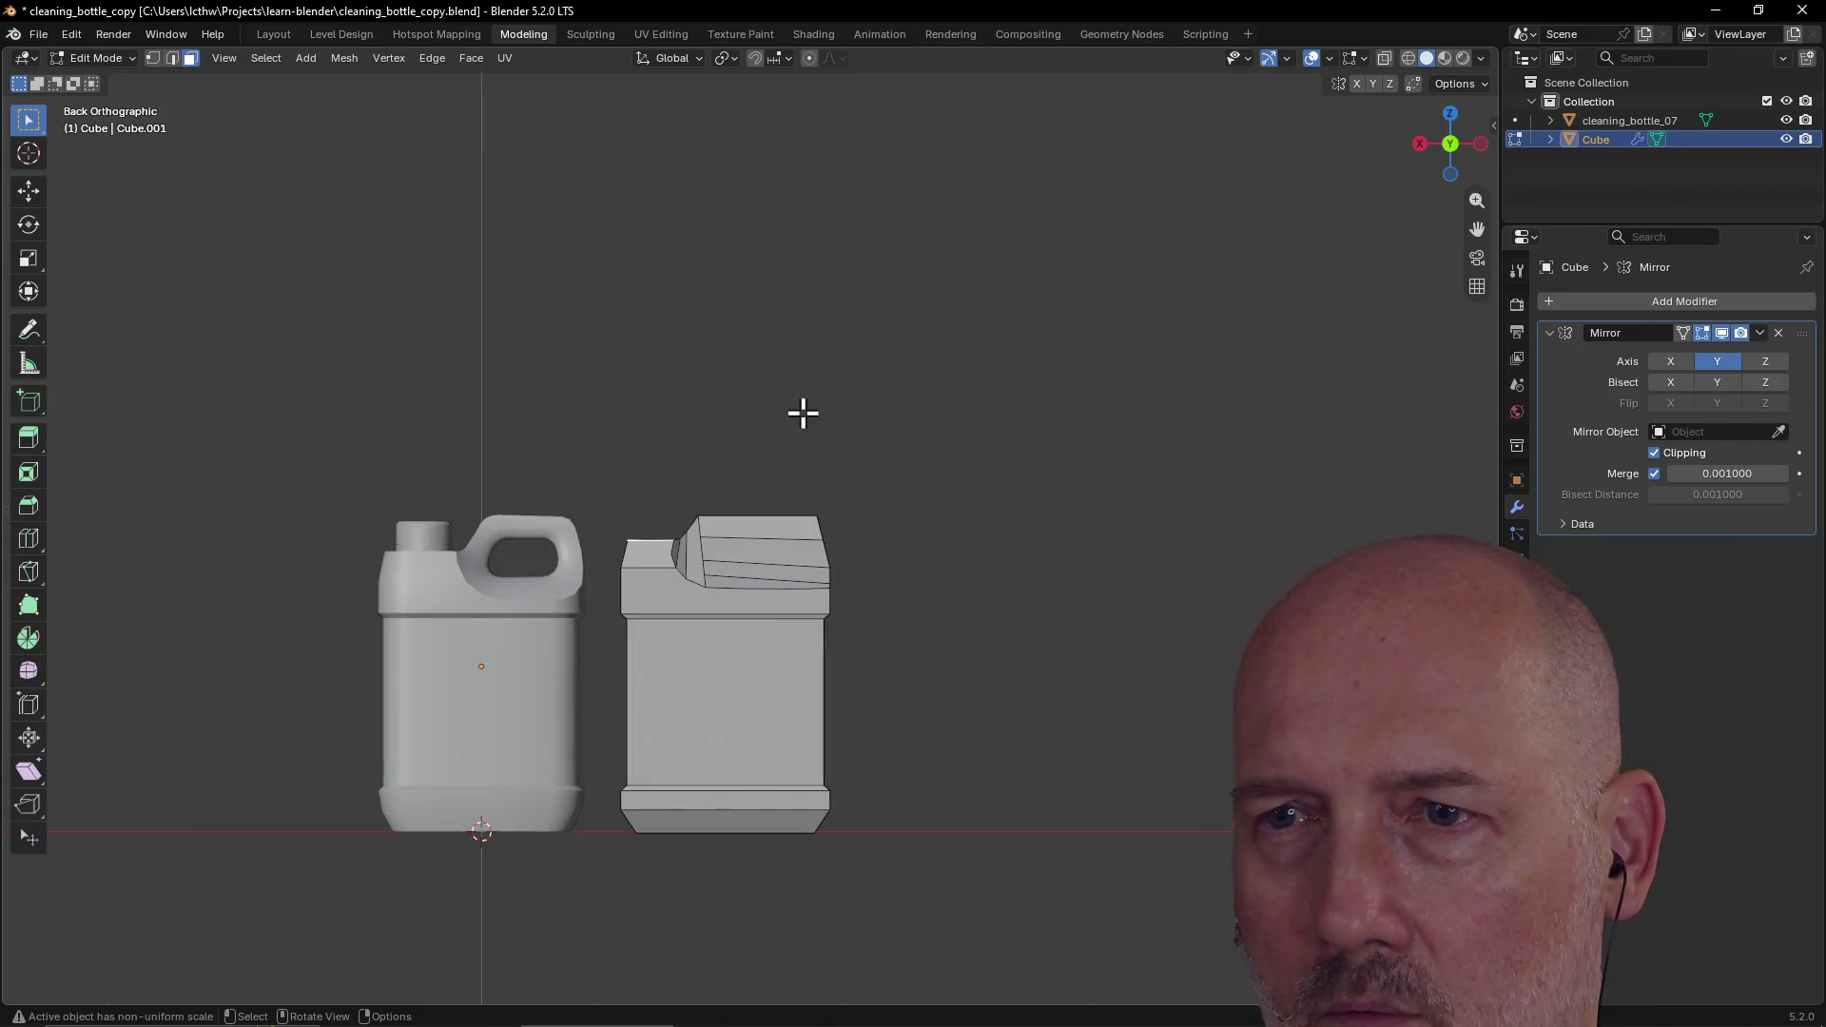
key("g")
key("z")
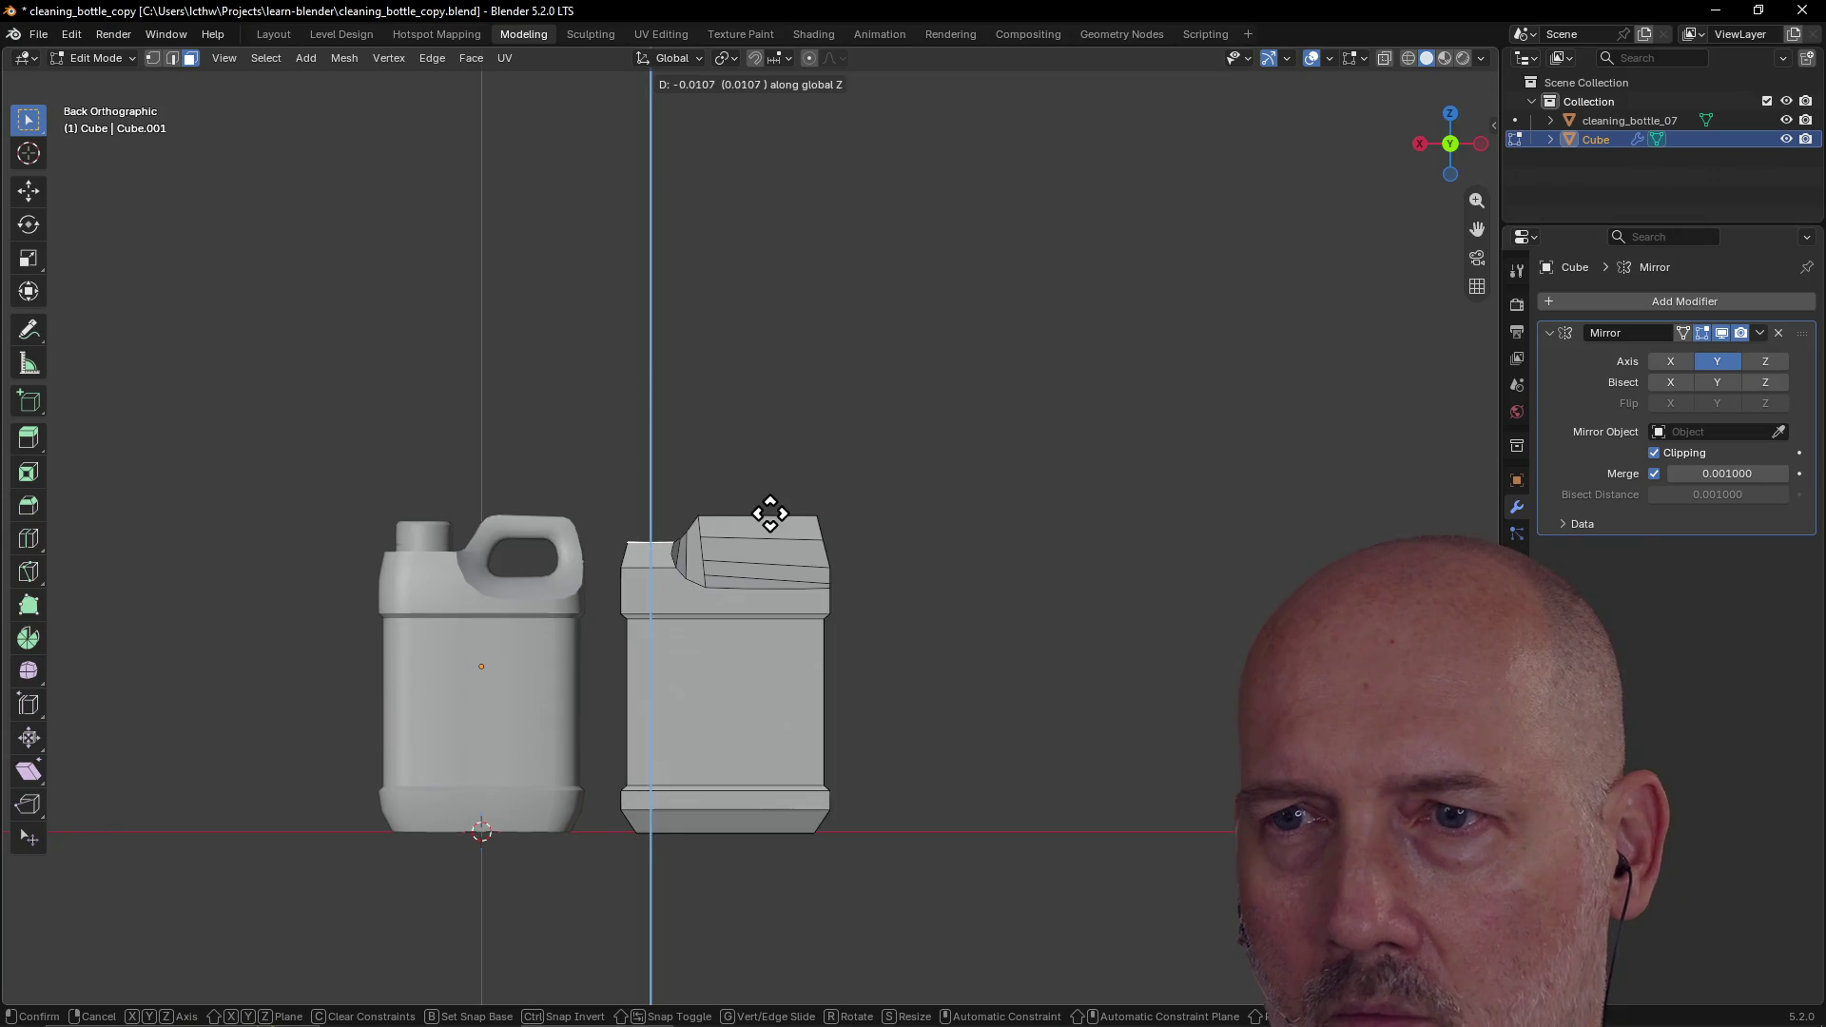
left_click(769, 519)
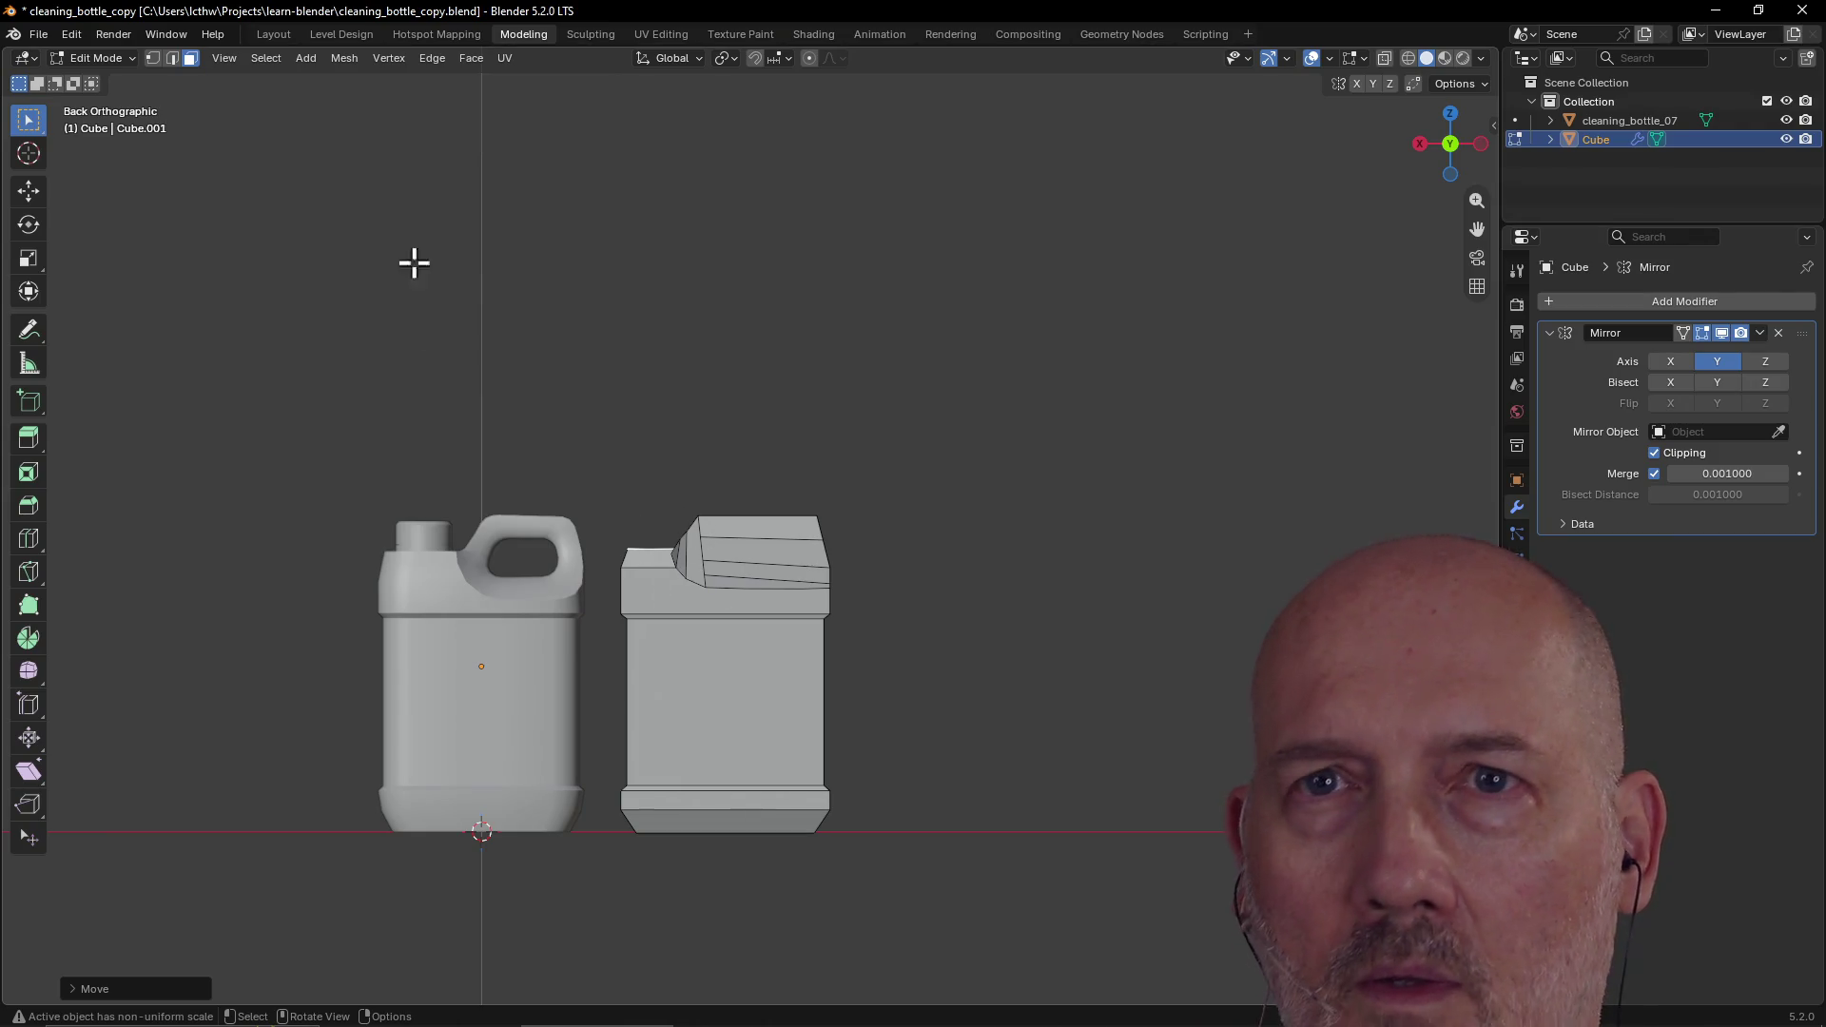
Step: Move the shoulder edge loop along Z, then clear the selection
left_click(172, 58)
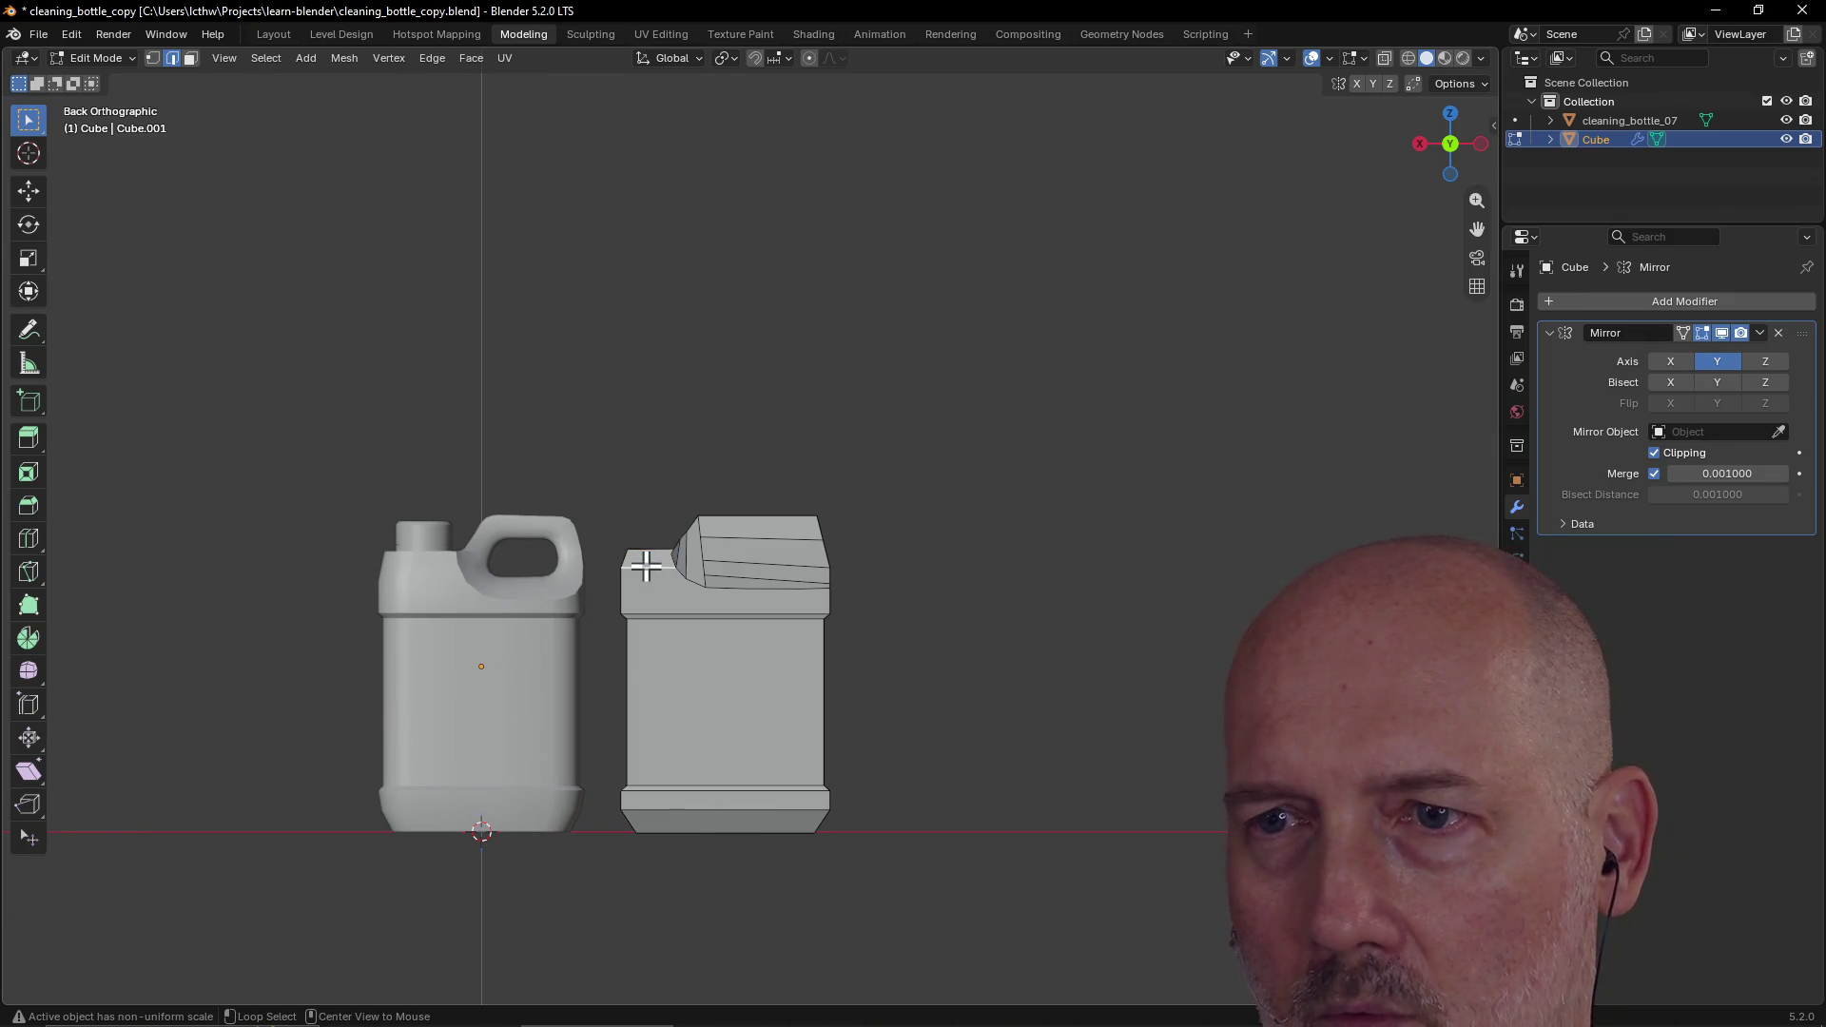
left_click(646, 566, "alt")
mouse_move(646, 566)
middle_mouse_down()
mouse_move(766, 608)
mouse_move(724, 633)
mouse_move(758, 648)
mouse_move(783, 624)
mouse_move(653, 595)
middle_mouse_up()
key("g")
key("z")
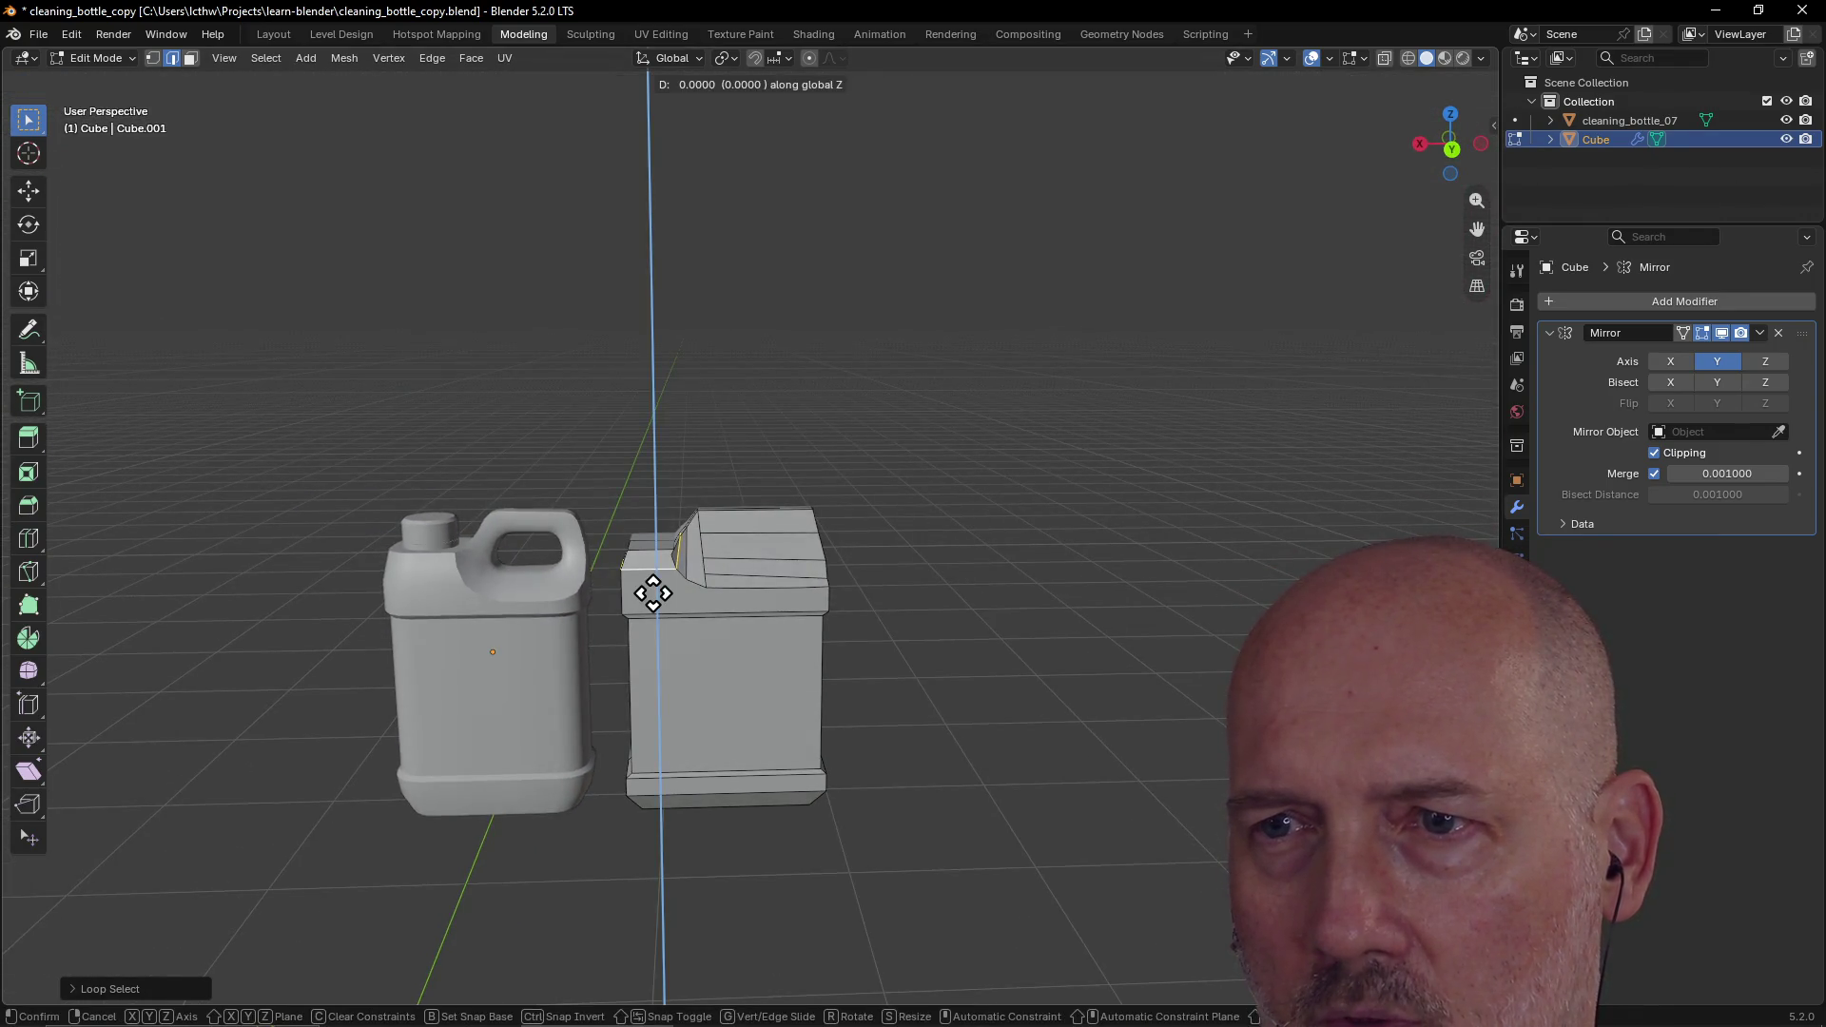
left_click(653, 597)
scroll(751, 516, "up", 3)
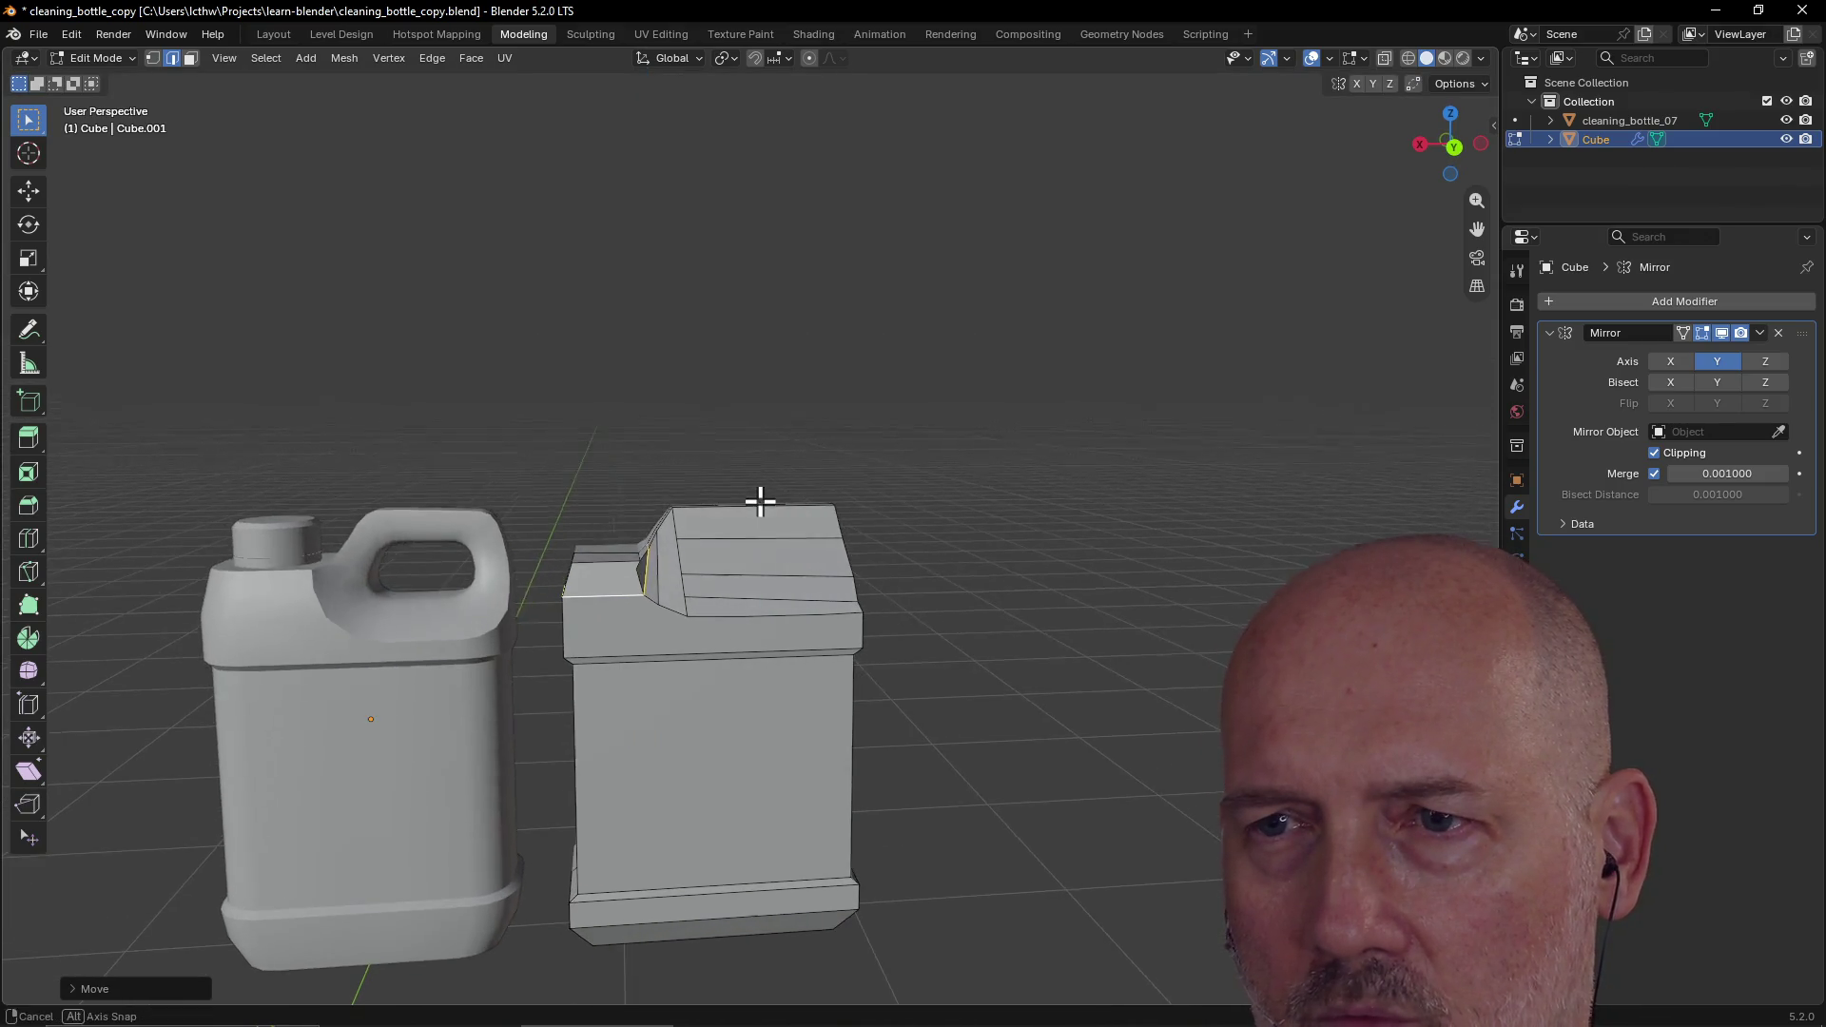
key("grave")
left_click(867, 435)
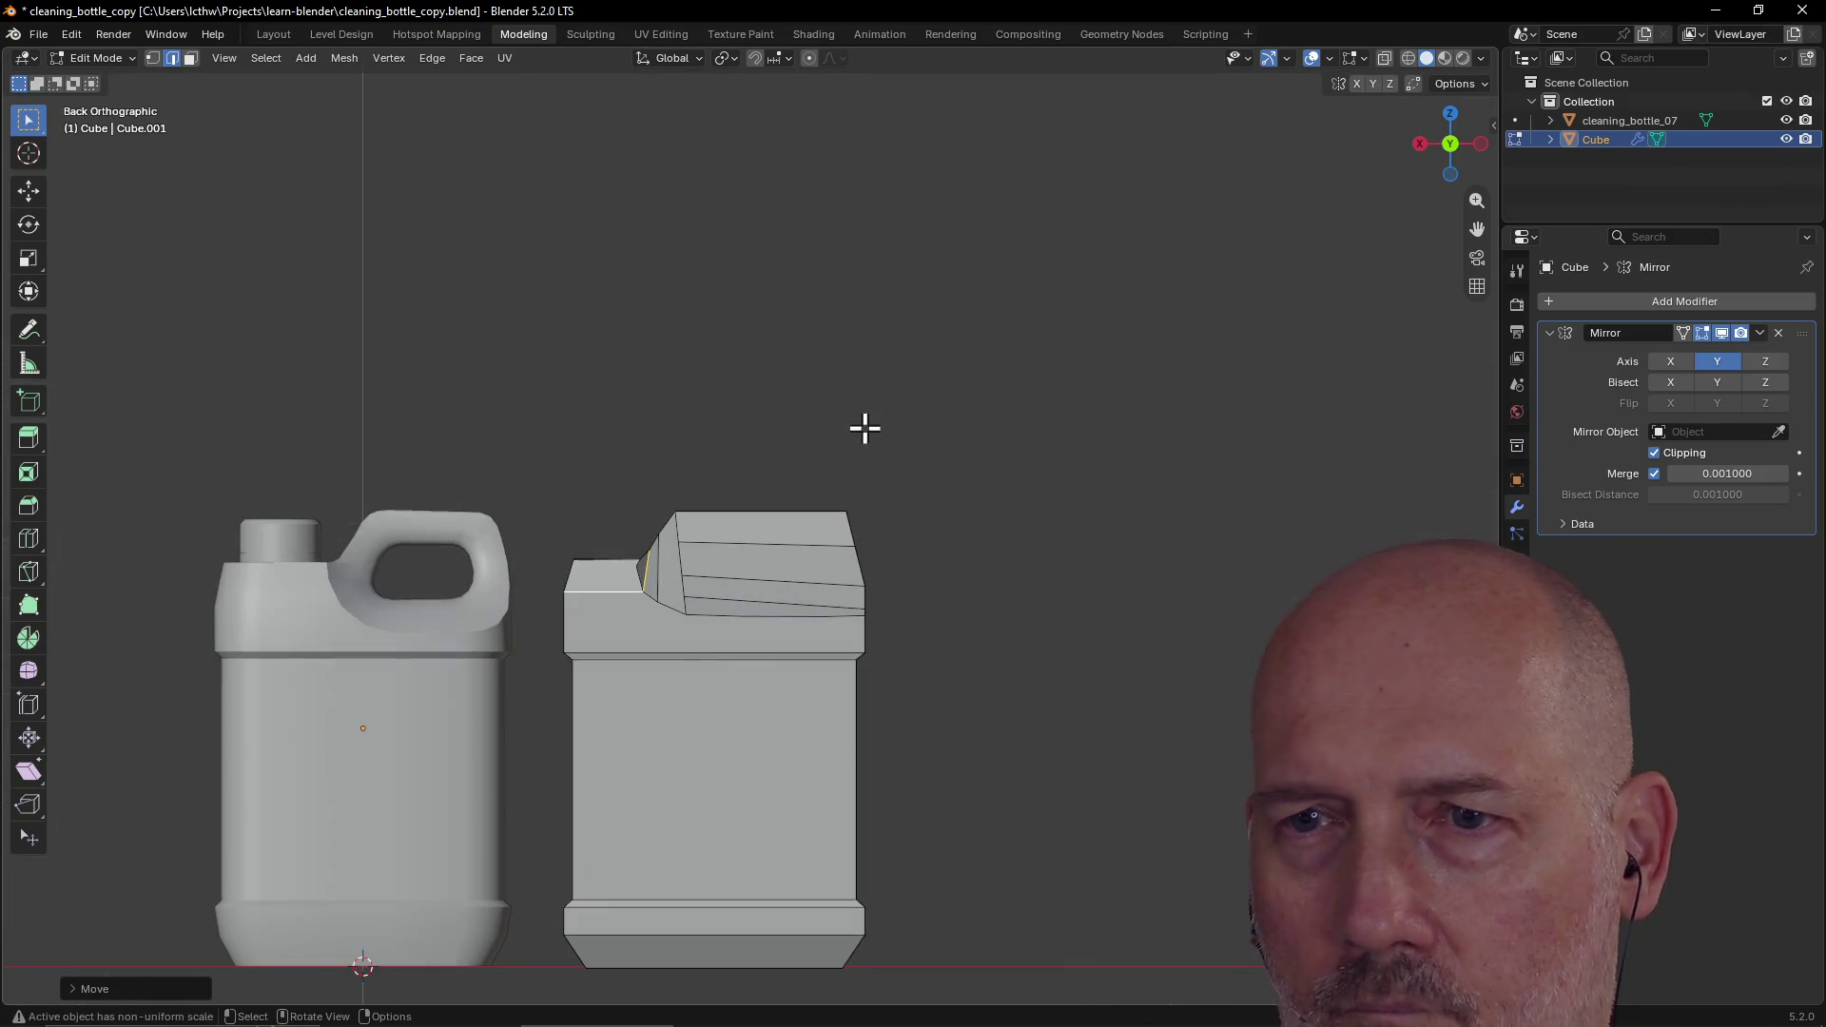
left_click(865, 429)
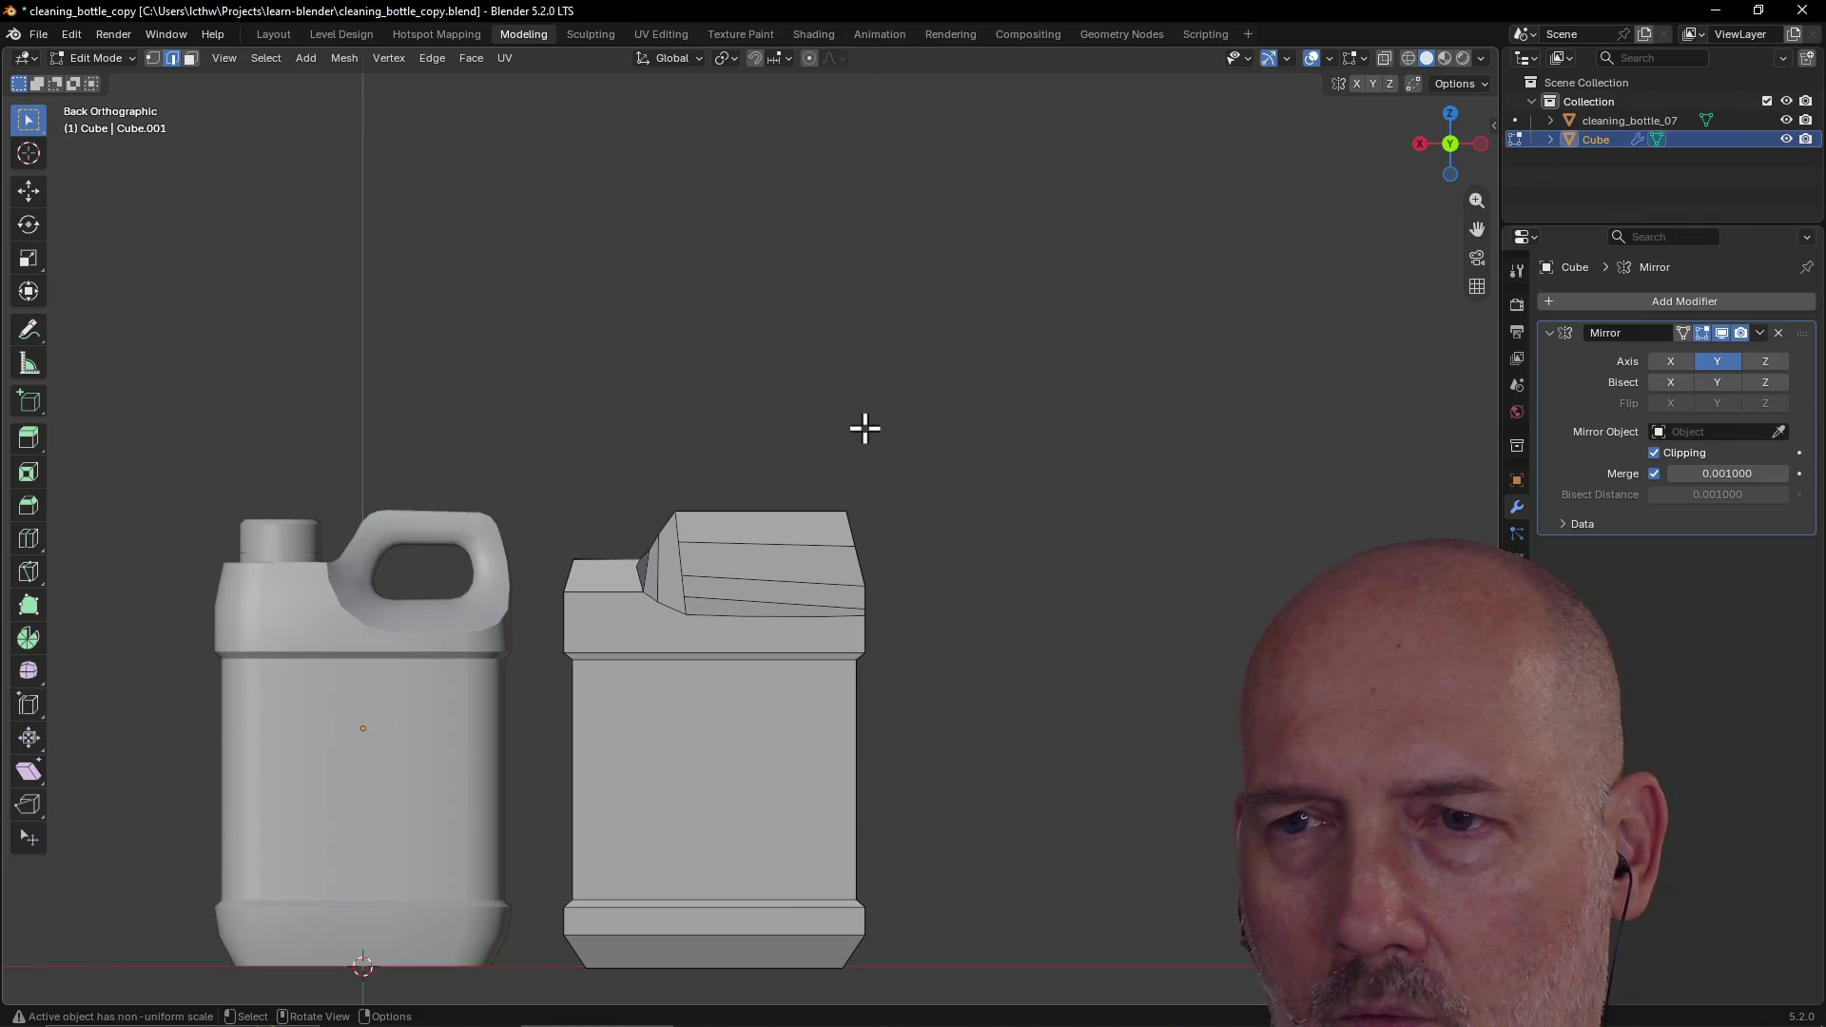
mouse_move(751, 430)
middle_mouse_down()
mouse_move(889, 538)
mouse_move(742, 554)
mouse_move(788, 641)
mouse_move(889, 591)
mouse_move(712, 543)
mouse_move(777, 513)
mouse_move(754, 514)
middle_mouse_up()
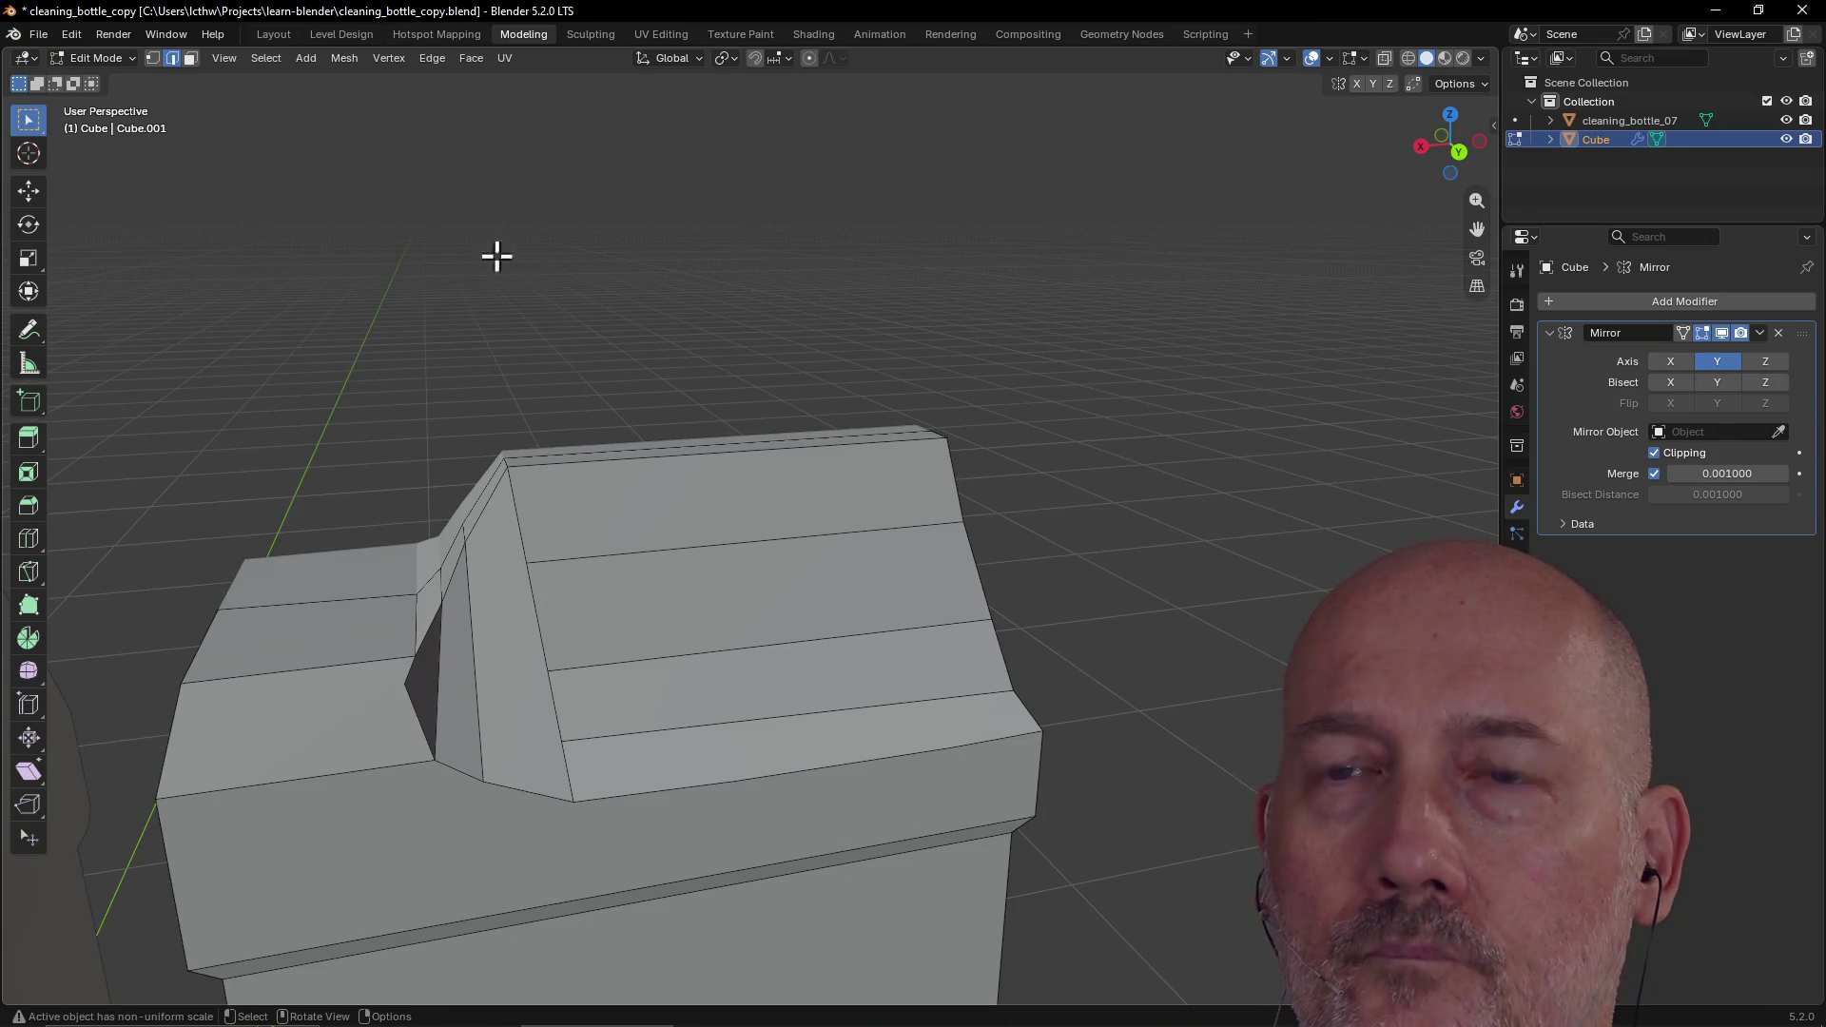
Step: Shift the vertex beside the cap slant sideways along X
scroll(506, 170, "down", 4)
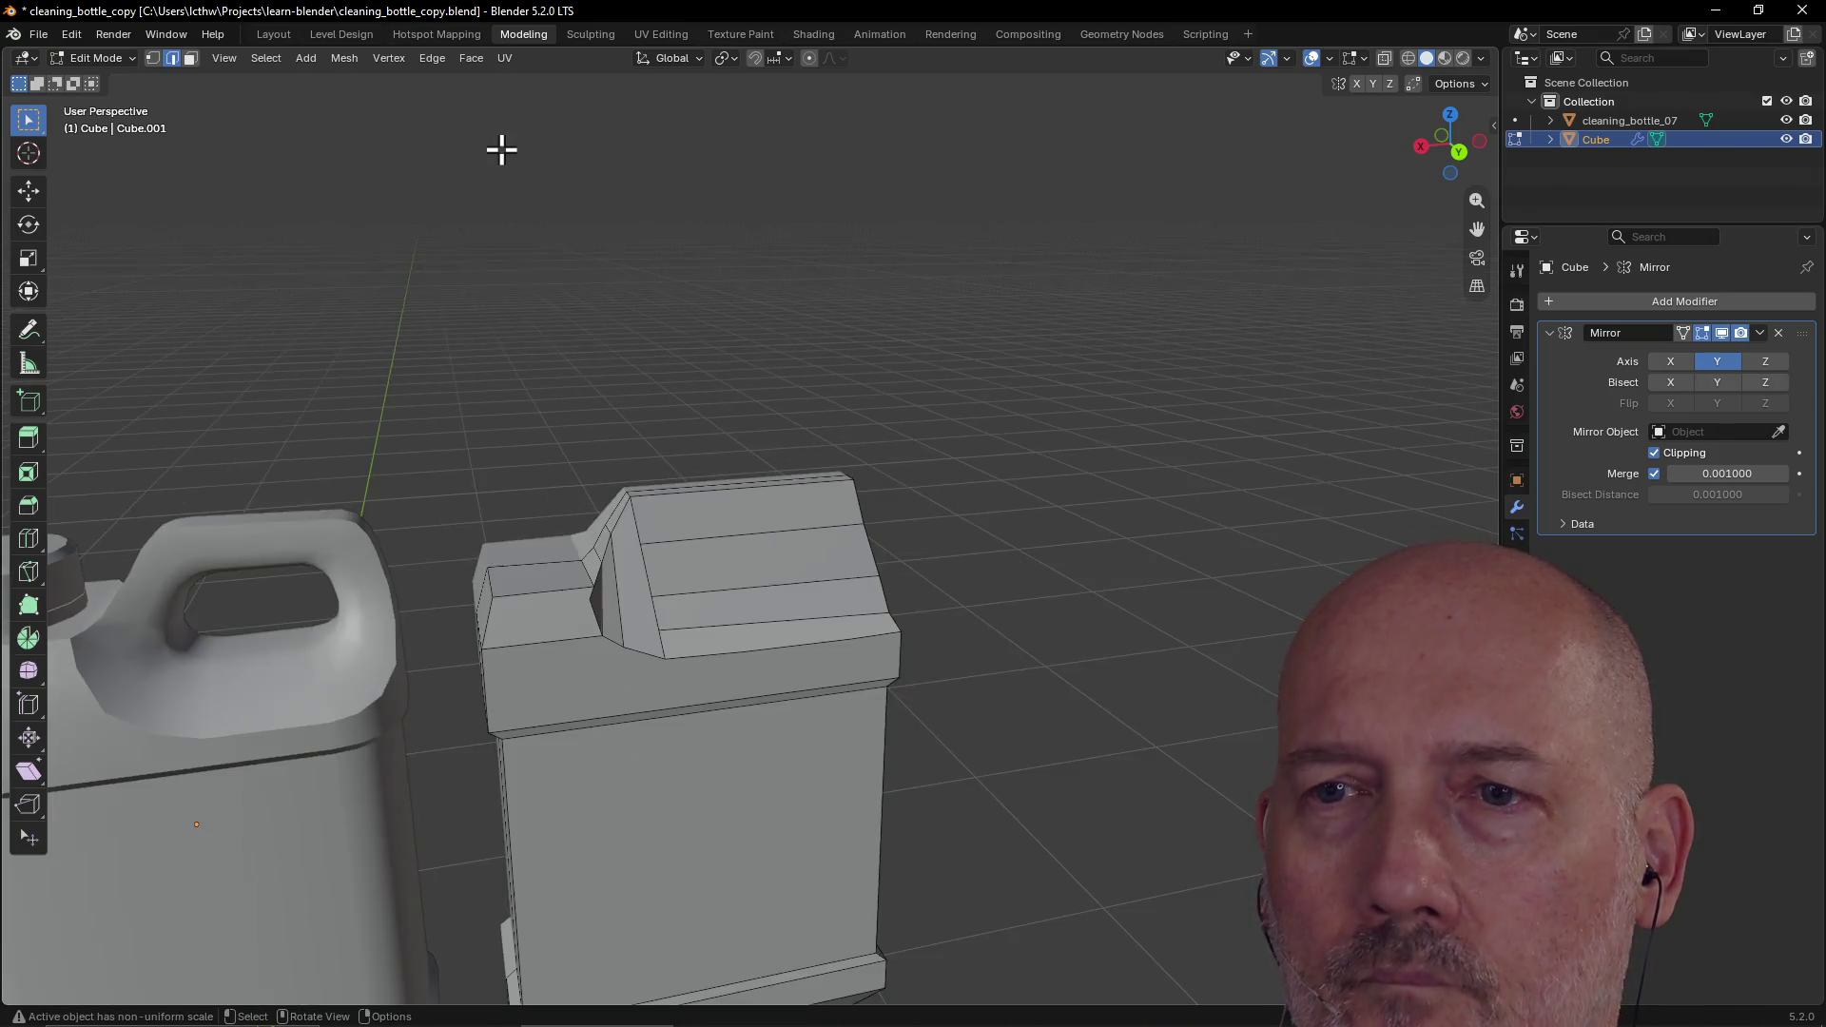
left_click(592, 610)
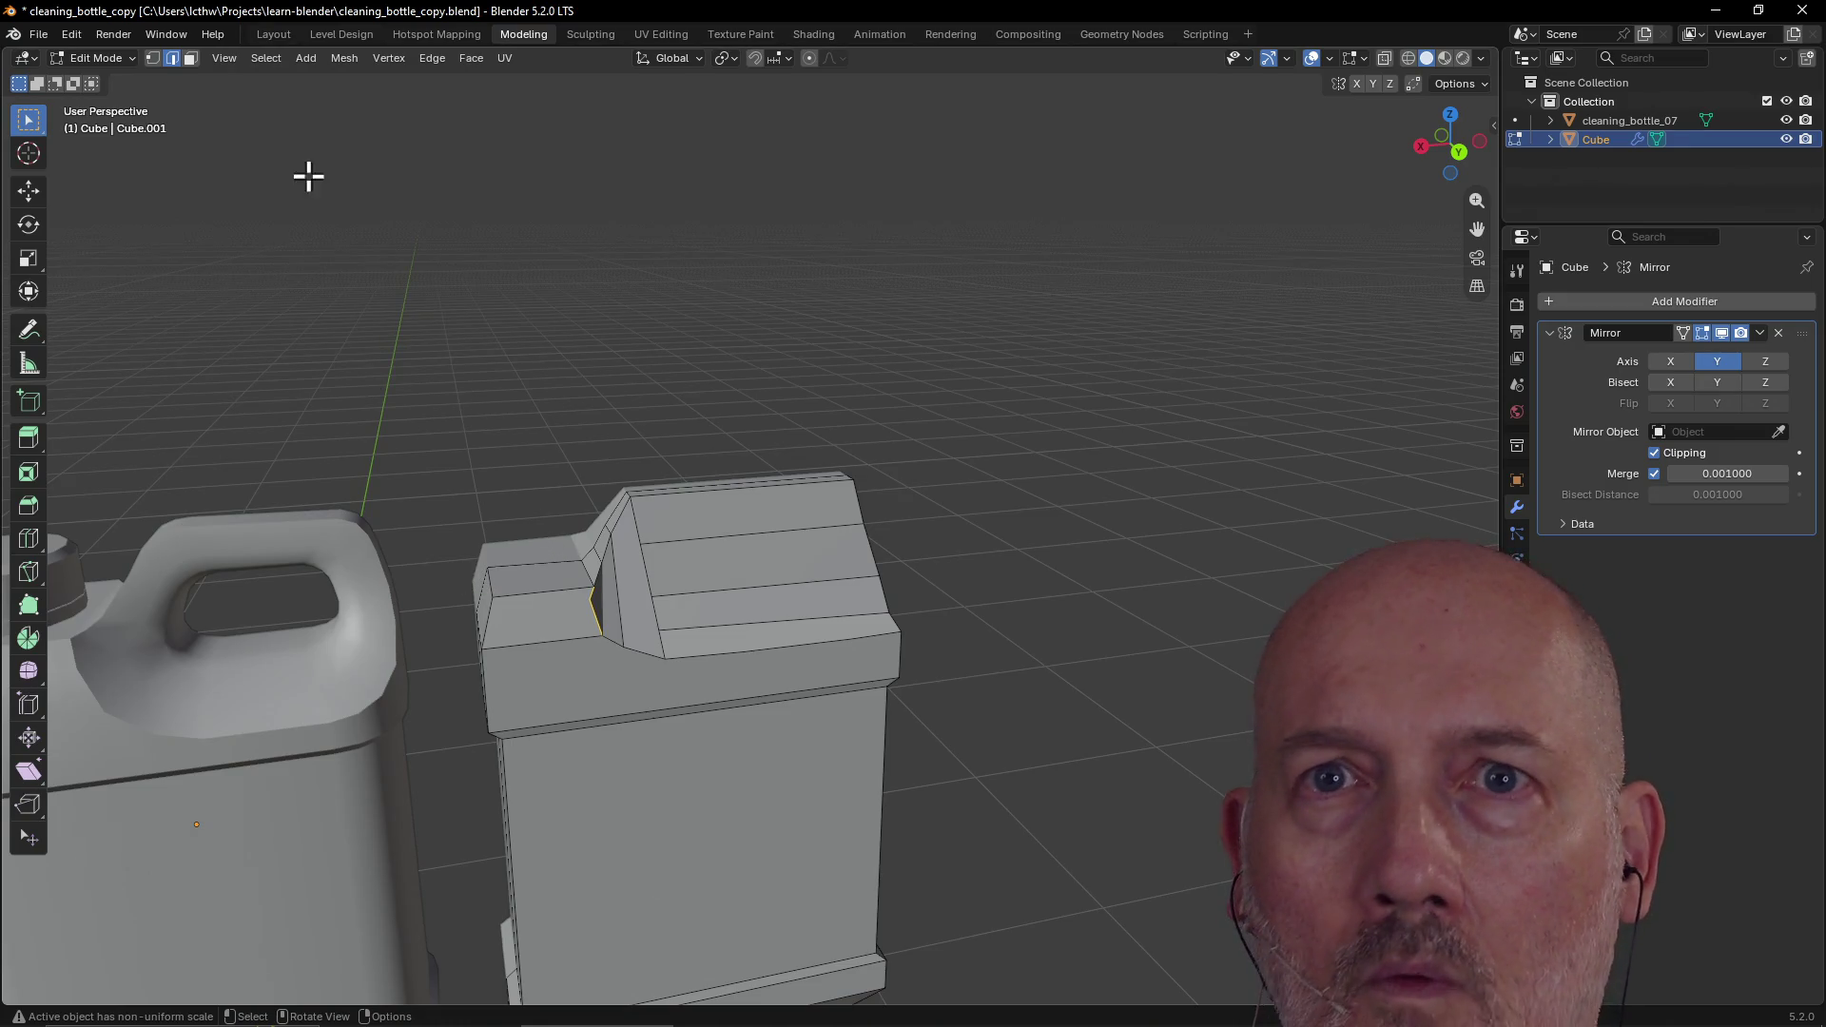
left_click(152, 59)
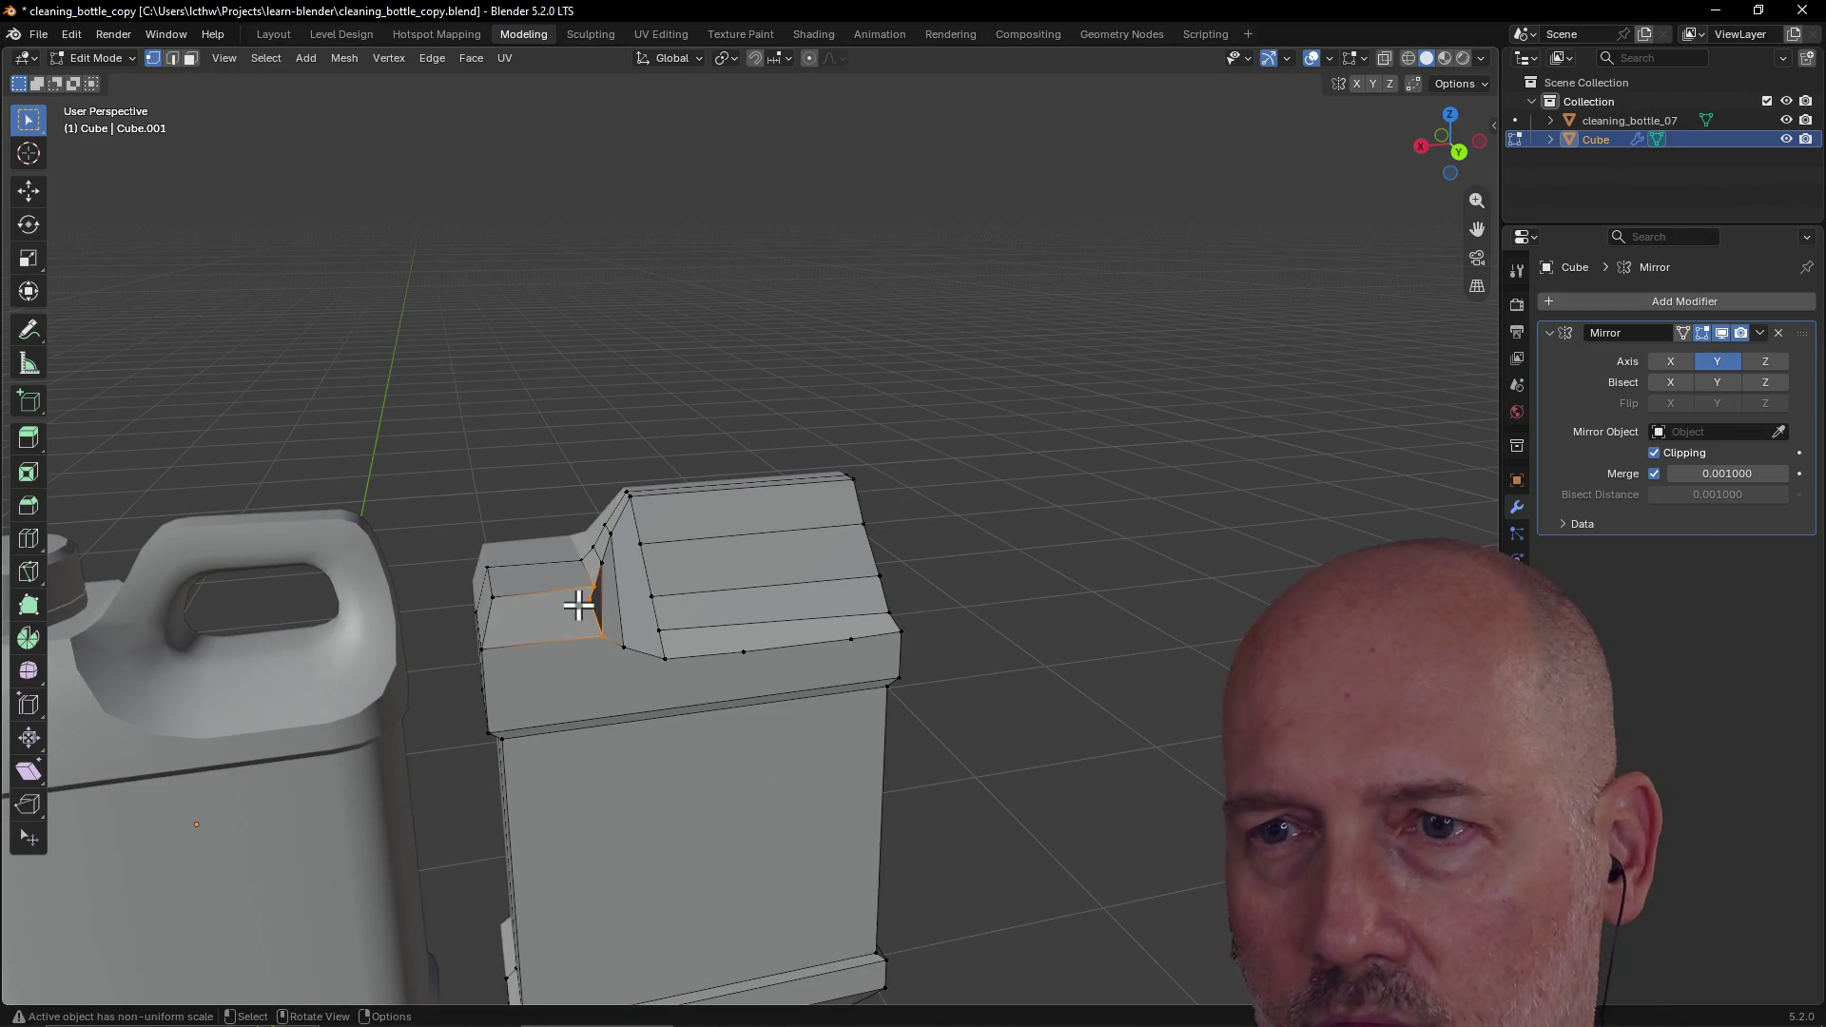
mouse_move(630, 675)
middle_mouse_down()
mouse_move(551, 653)
mouse_move(526, 665)
mouse_move(546, 660)
middle_mouse_up()
key("g")
key("x")
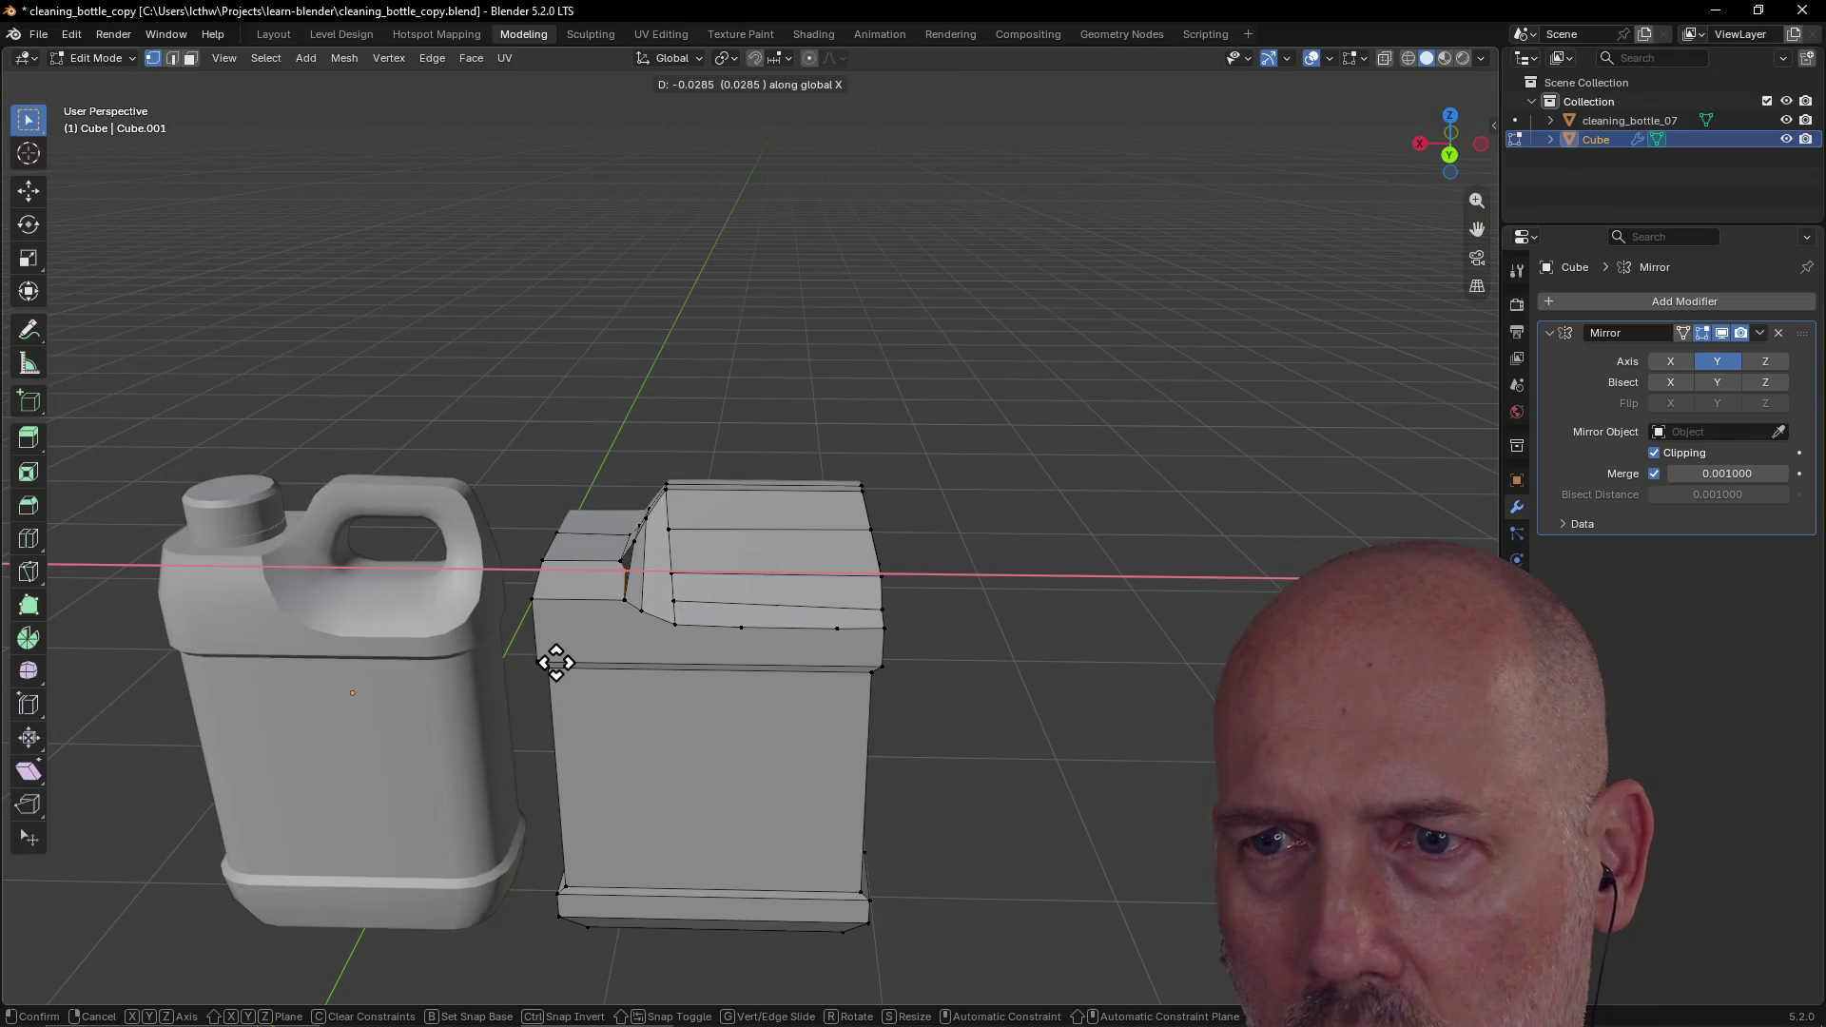
left_click(547, 661)
Step: Reposition the vertex at the cap slant's base
scroll(681, 530, "up", 3)
mouse_move(681, 530)
middle_mouse_down()
mouse_move(640, 517)
mouse_move(675, 519)
middle_mouse_up()
scroll(675, 519, "up", 2)
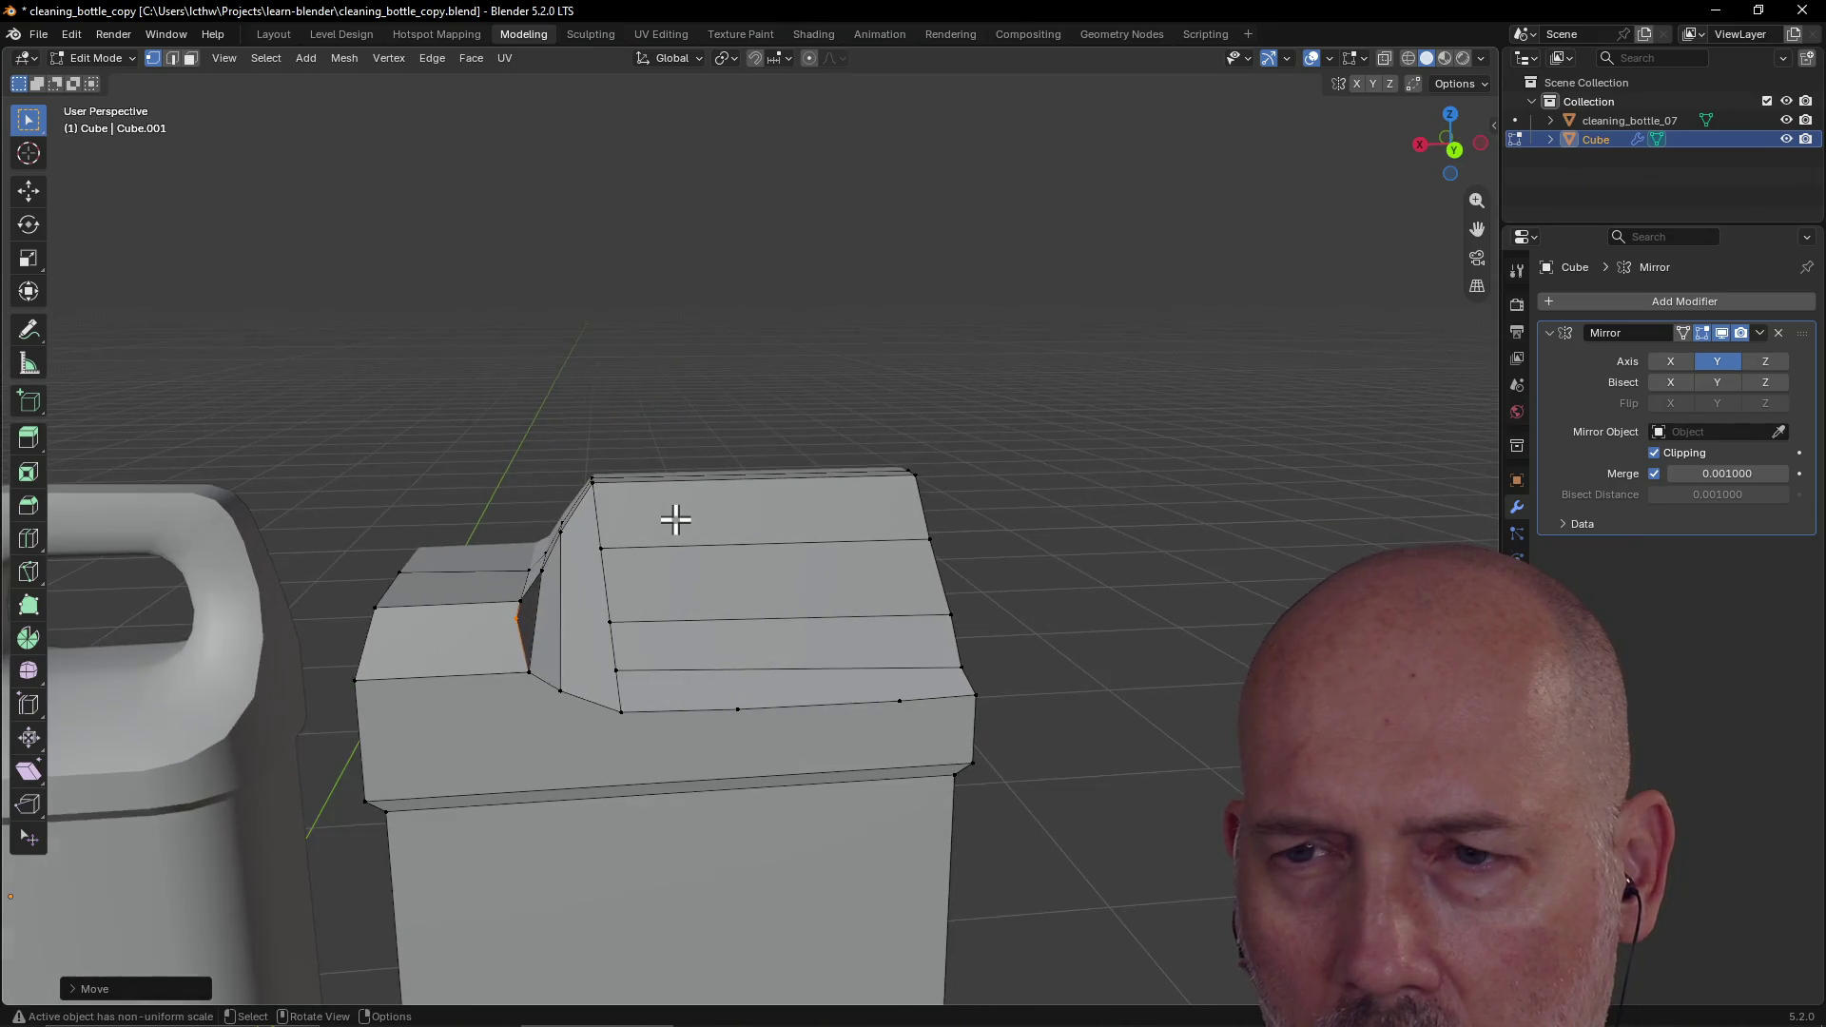
left_click(530, 672)
key("g")
left_click(542, 689)
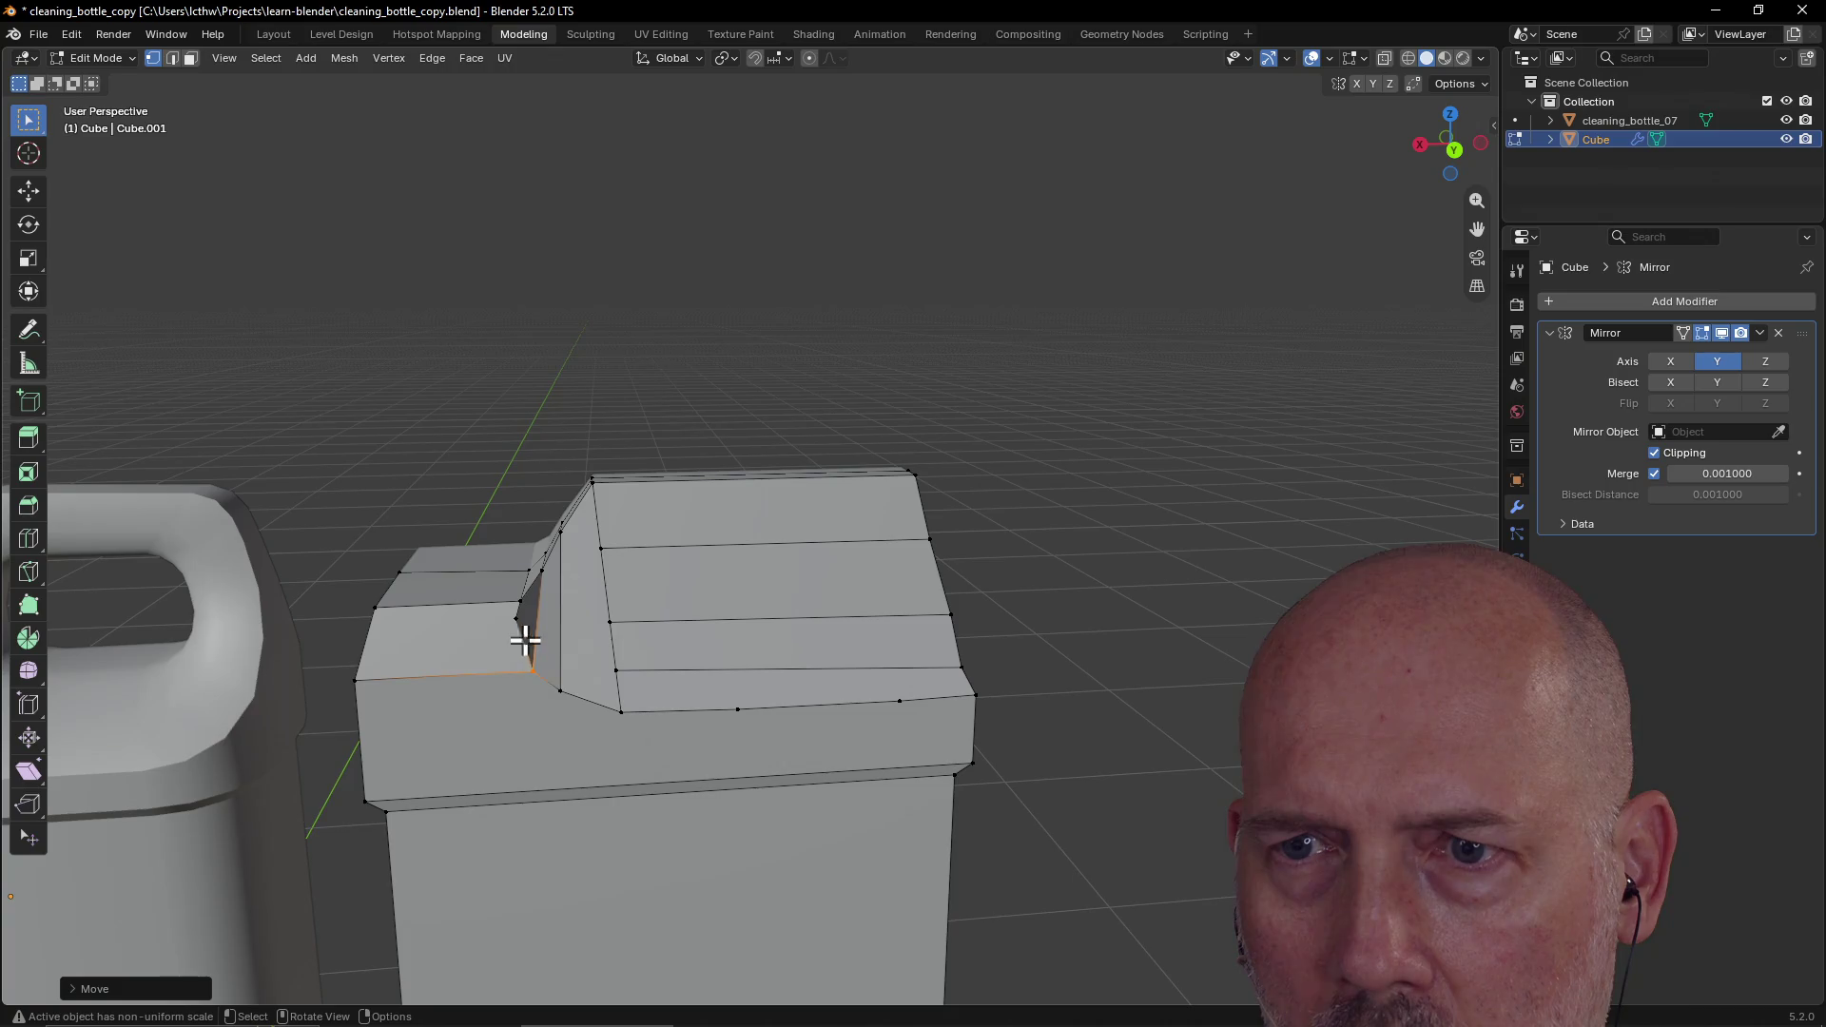
Step: Delete faces along the slant's bottom edge and shift two vertices along X
left_click(514, 614)
key("x")
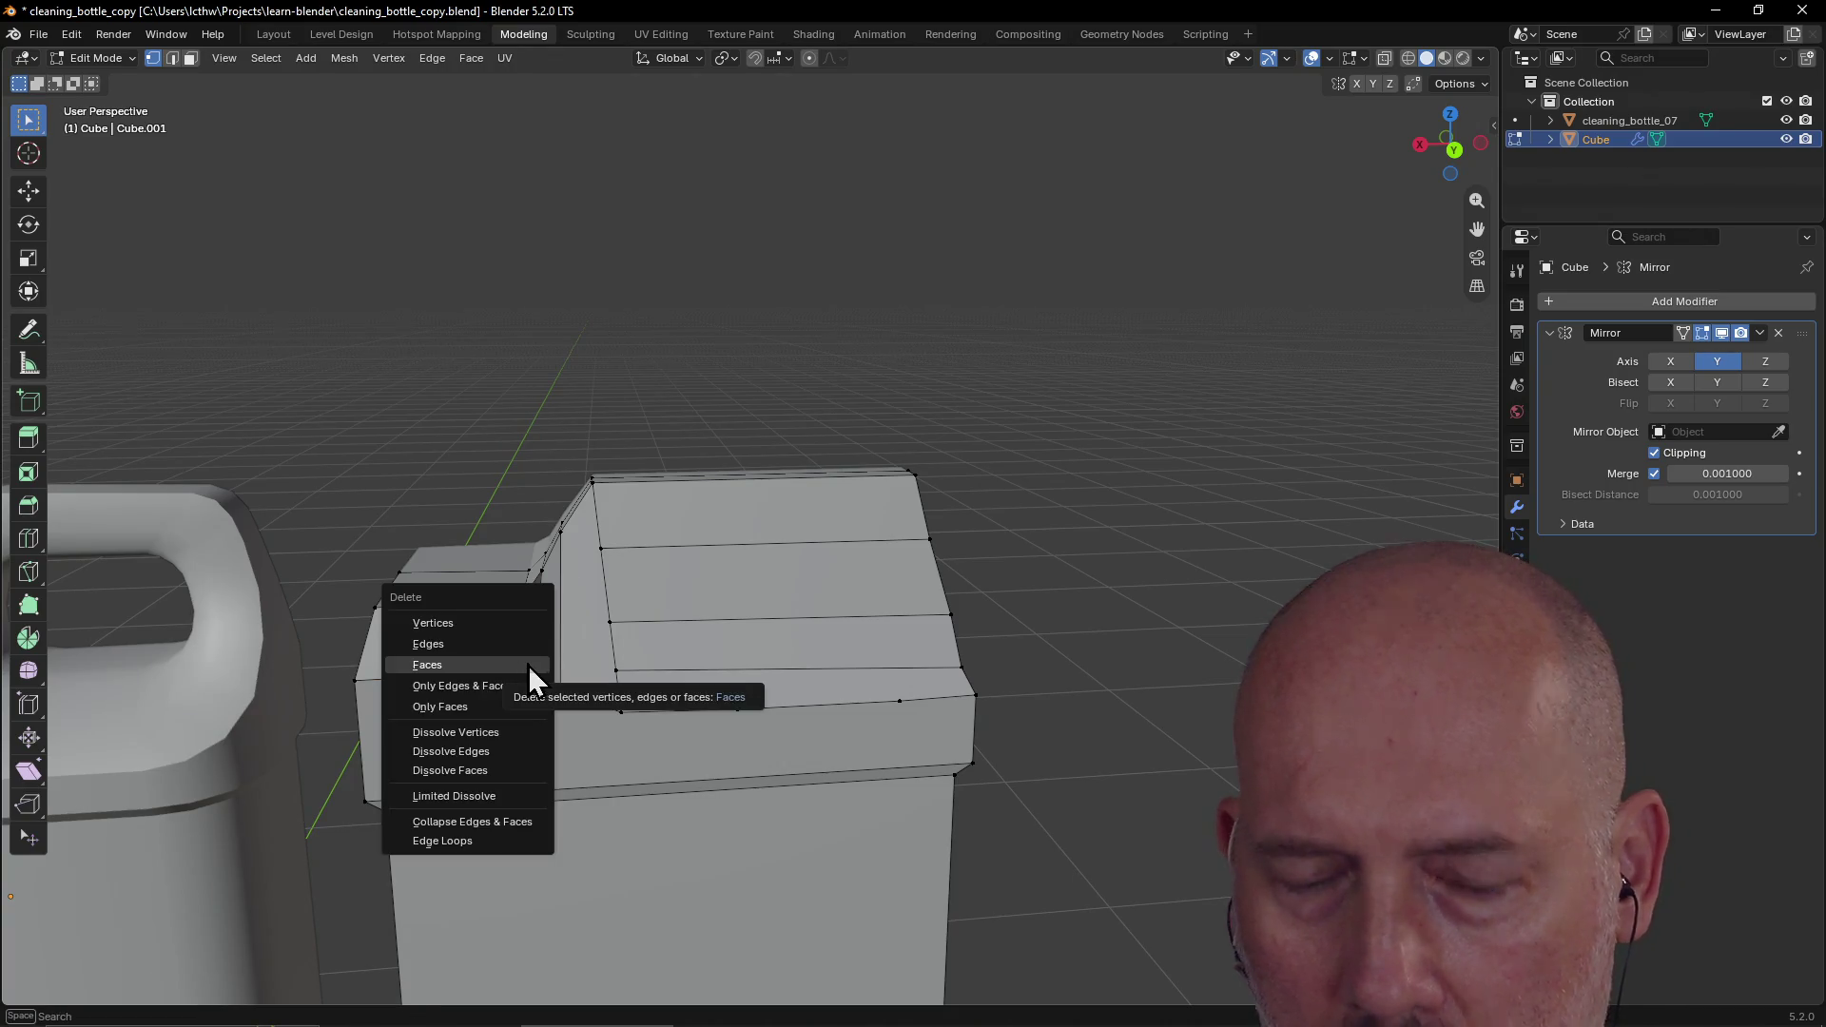
left_click(519, 664)
key("g")
key("x")
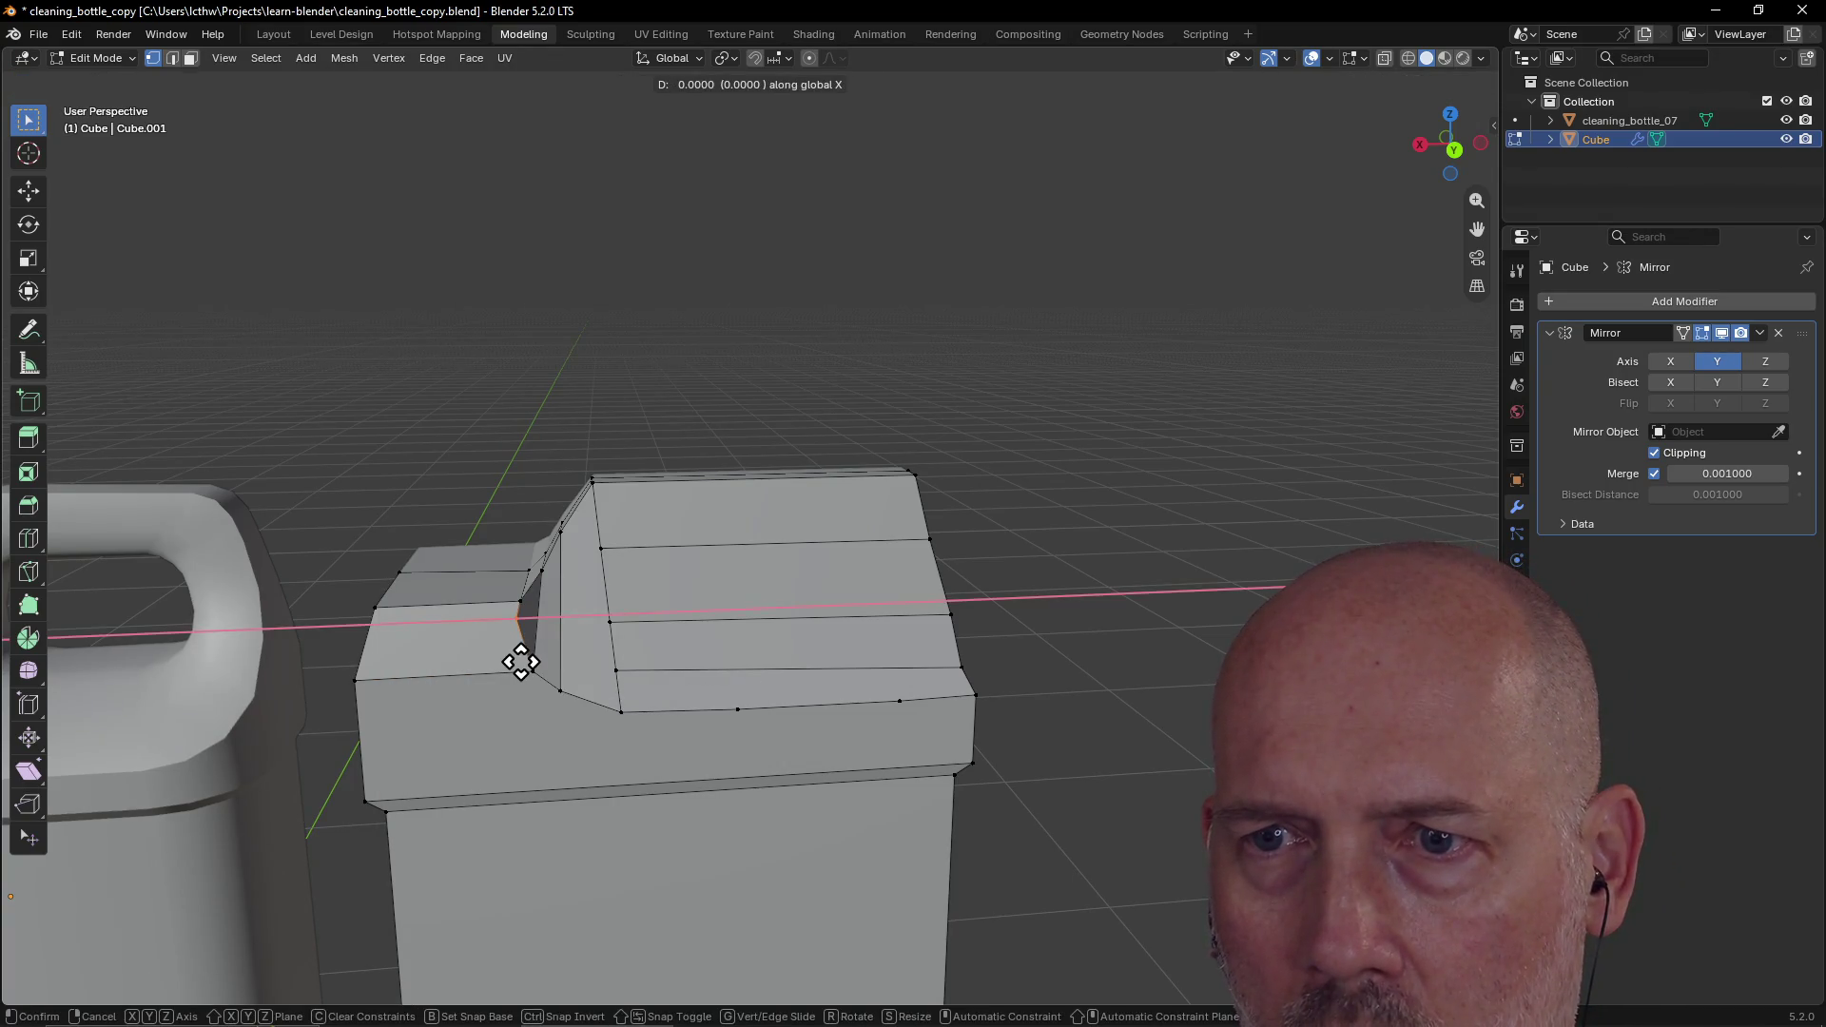
left_click(519, 663)
left_click(522, 673)
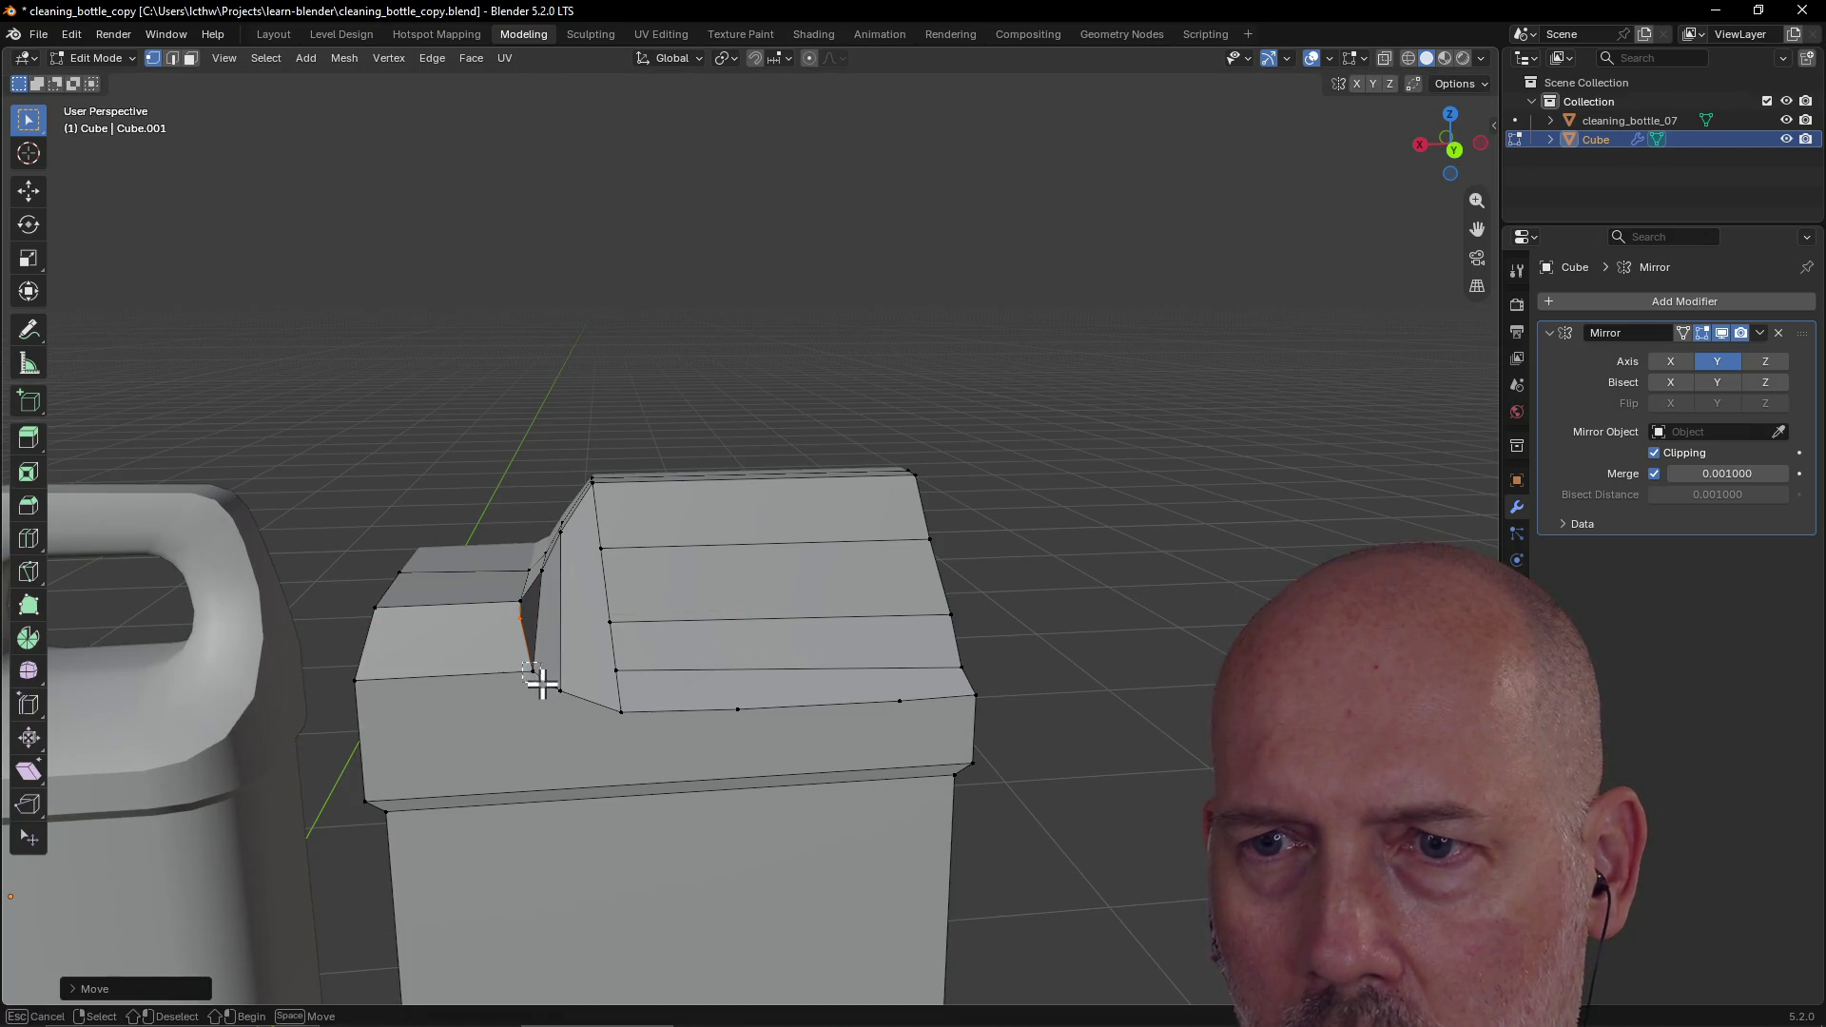
key("g")
key("x")
left_click(549, 698)
Step: Dissolve the selected faces and the stray geometry on the shoulder
mouse_move(549, 697)
middle_mouse_down()
mouse_move(660, 790)
mouse_move(738, 701)
mouse_move(647, 701)
mouse_move(453, 653)
mouse_move(661, 644)
mouse_move(510, 691)
mouse_move(437, 619)
mouse_move(453, 600)
mouse_move(494, 603)
mouse_move(448, 612)
middle_mouse_up()
scroll(627, 637, "up", 3)
scroll(433, 607, "up", 2)
key("grave")
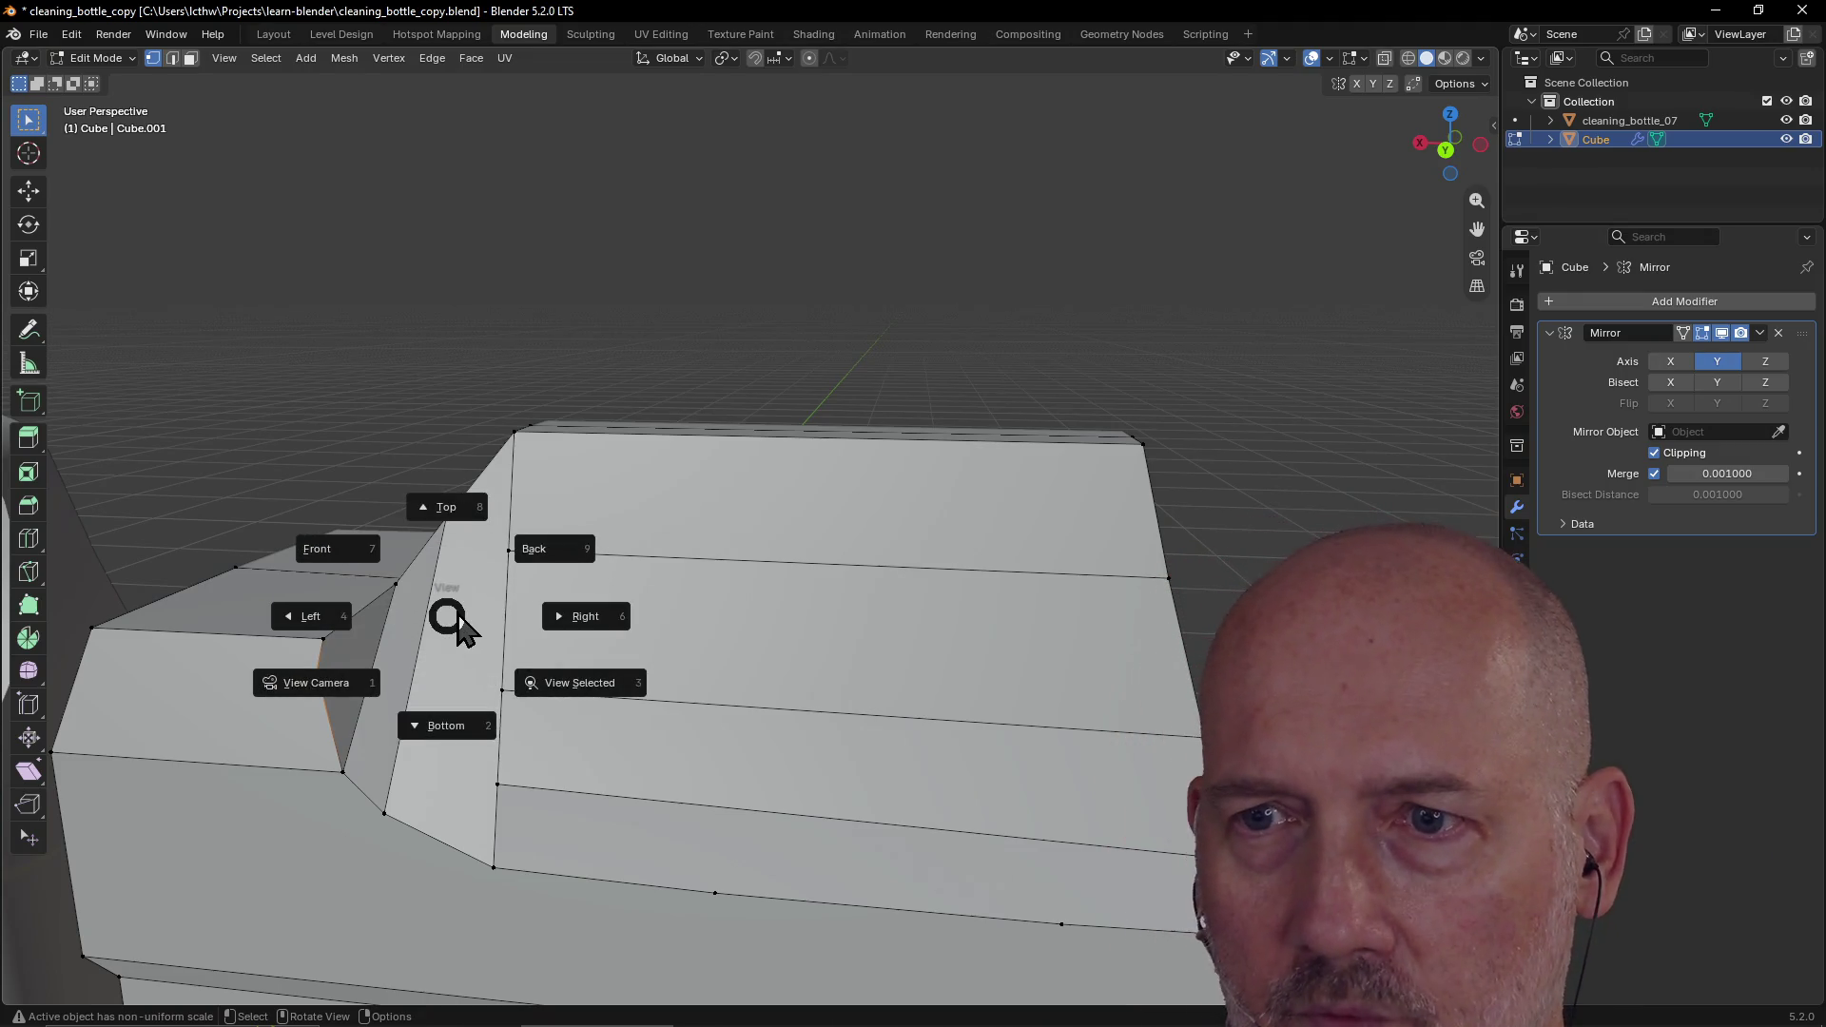
key("Escape")
key("x")
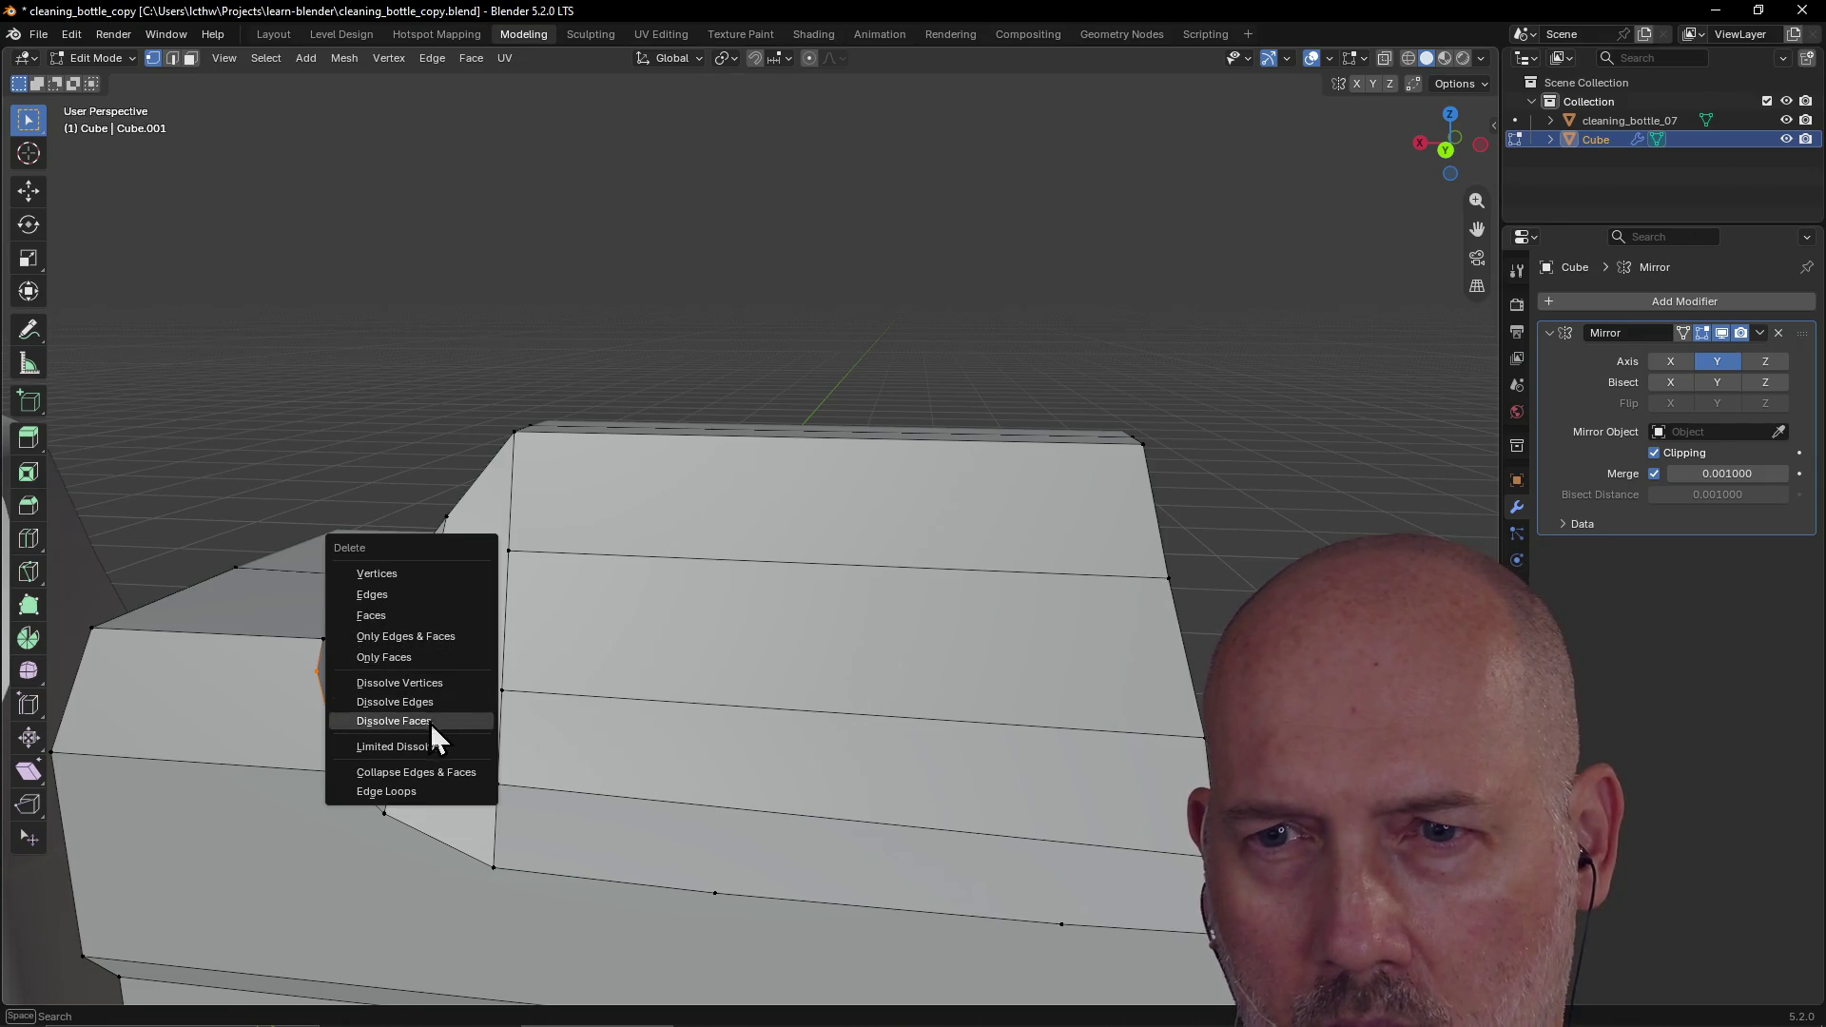
left_click(430, 722)
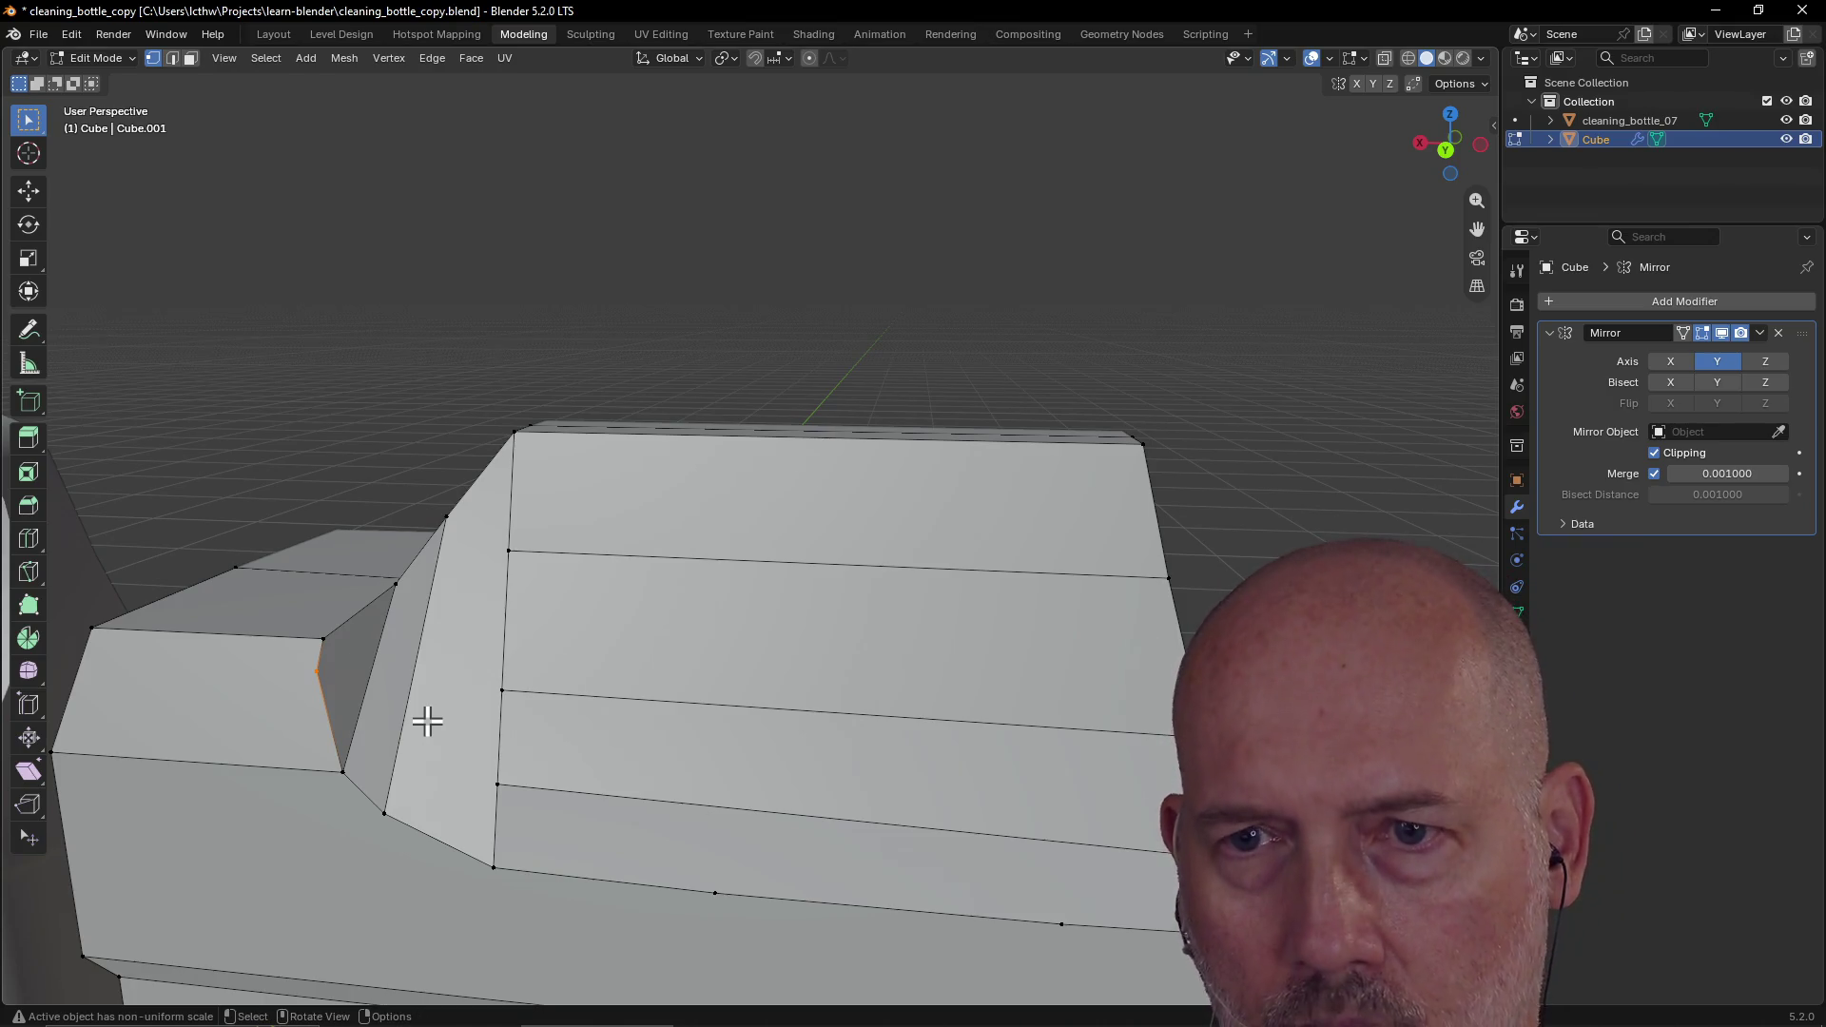
key("x")
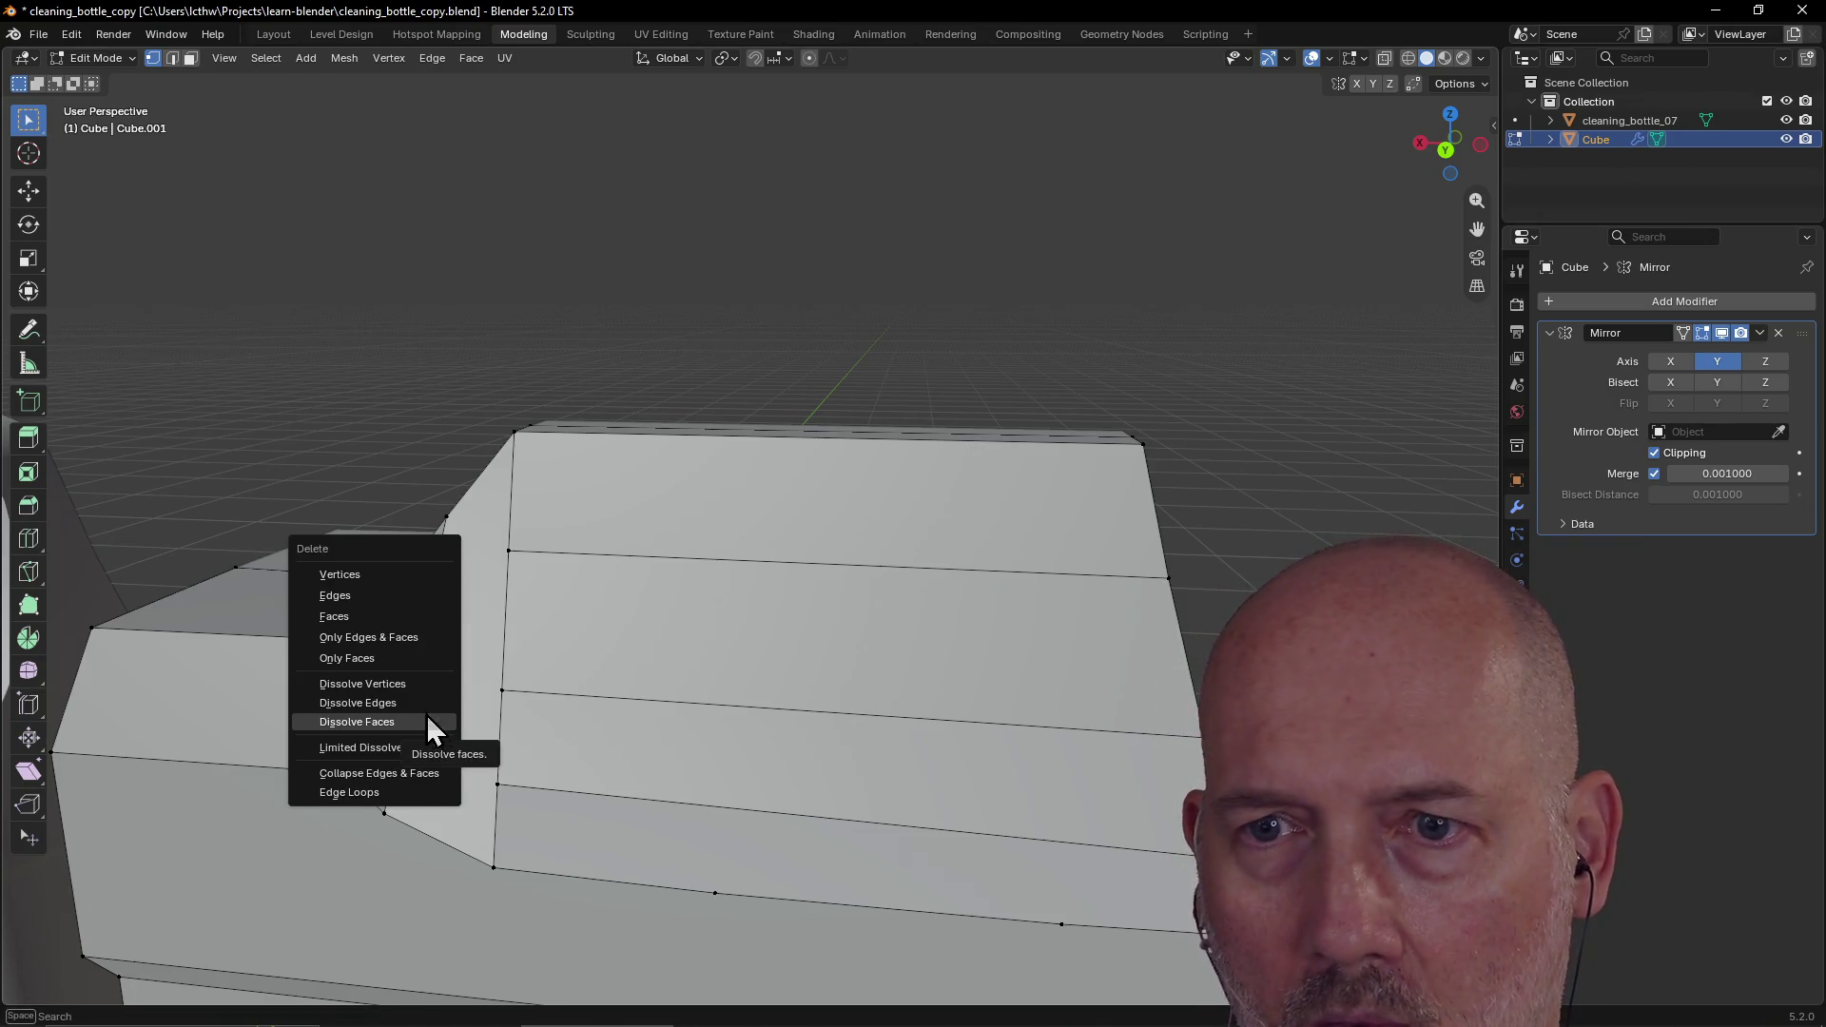
left_click(424, 684)
Step: Raise the notch corner vertex slightly along Z
scroll(424, 685, "down", 3)
mouse_move(371, 722)
middle_mouse_down()
mouse_move(440, 696)
mouse_move(342, 787)
mouse_move(301, 730)
mouse_move(395, 726)
middle_mouse_up()
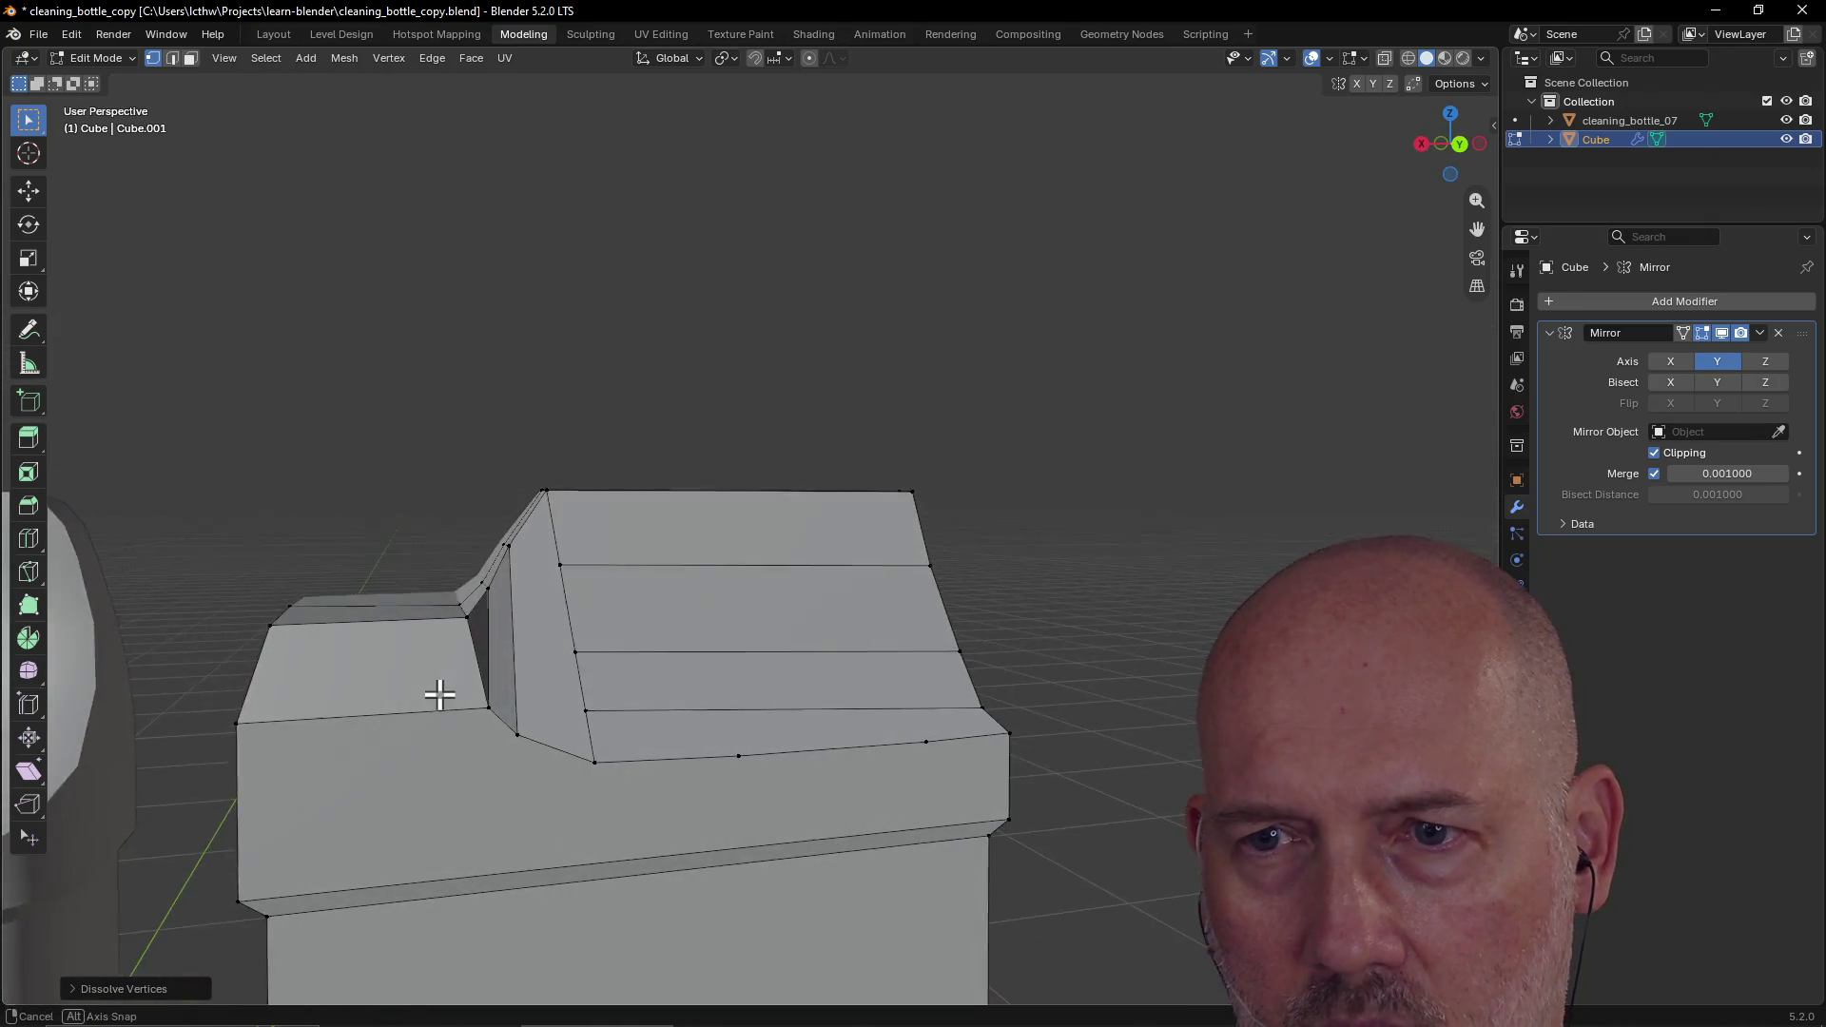
scroll(440, 696, "down", 3)
scroll(370, 714, "up", 2)
scroll(396, 726, "up", 3)
left_click(501, 689)
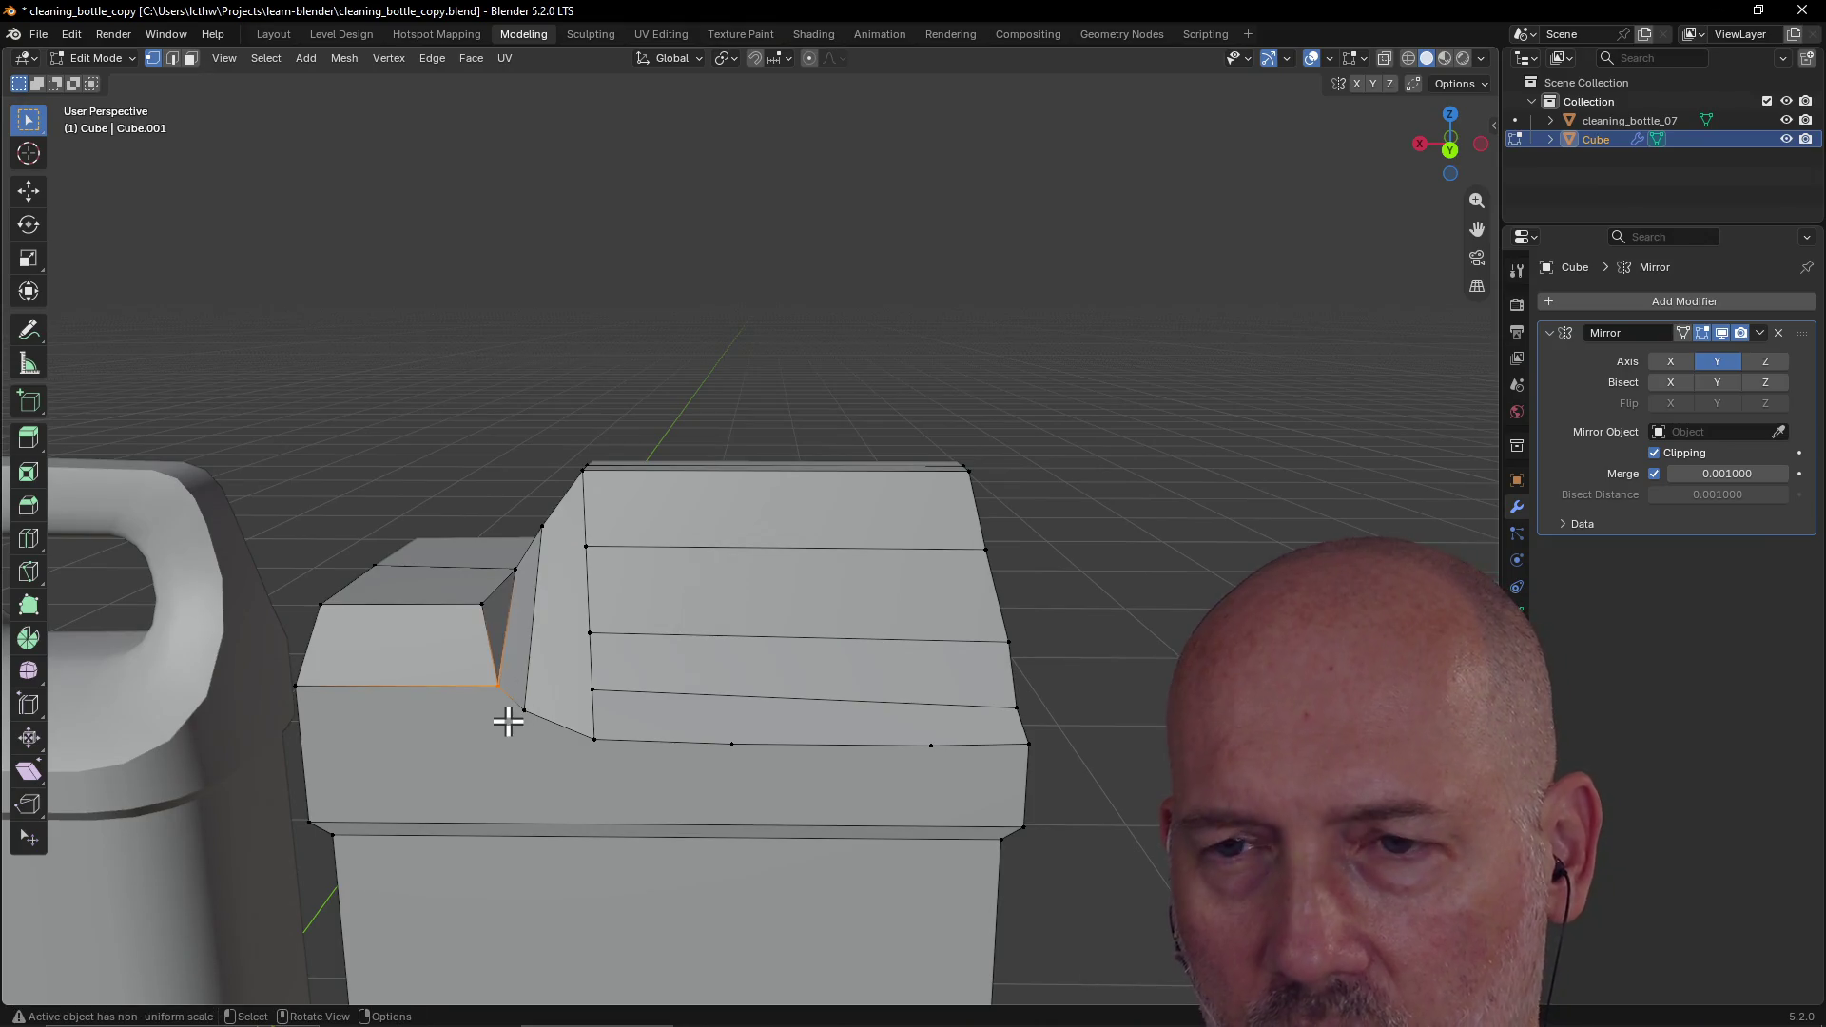
key("g")
key("z")
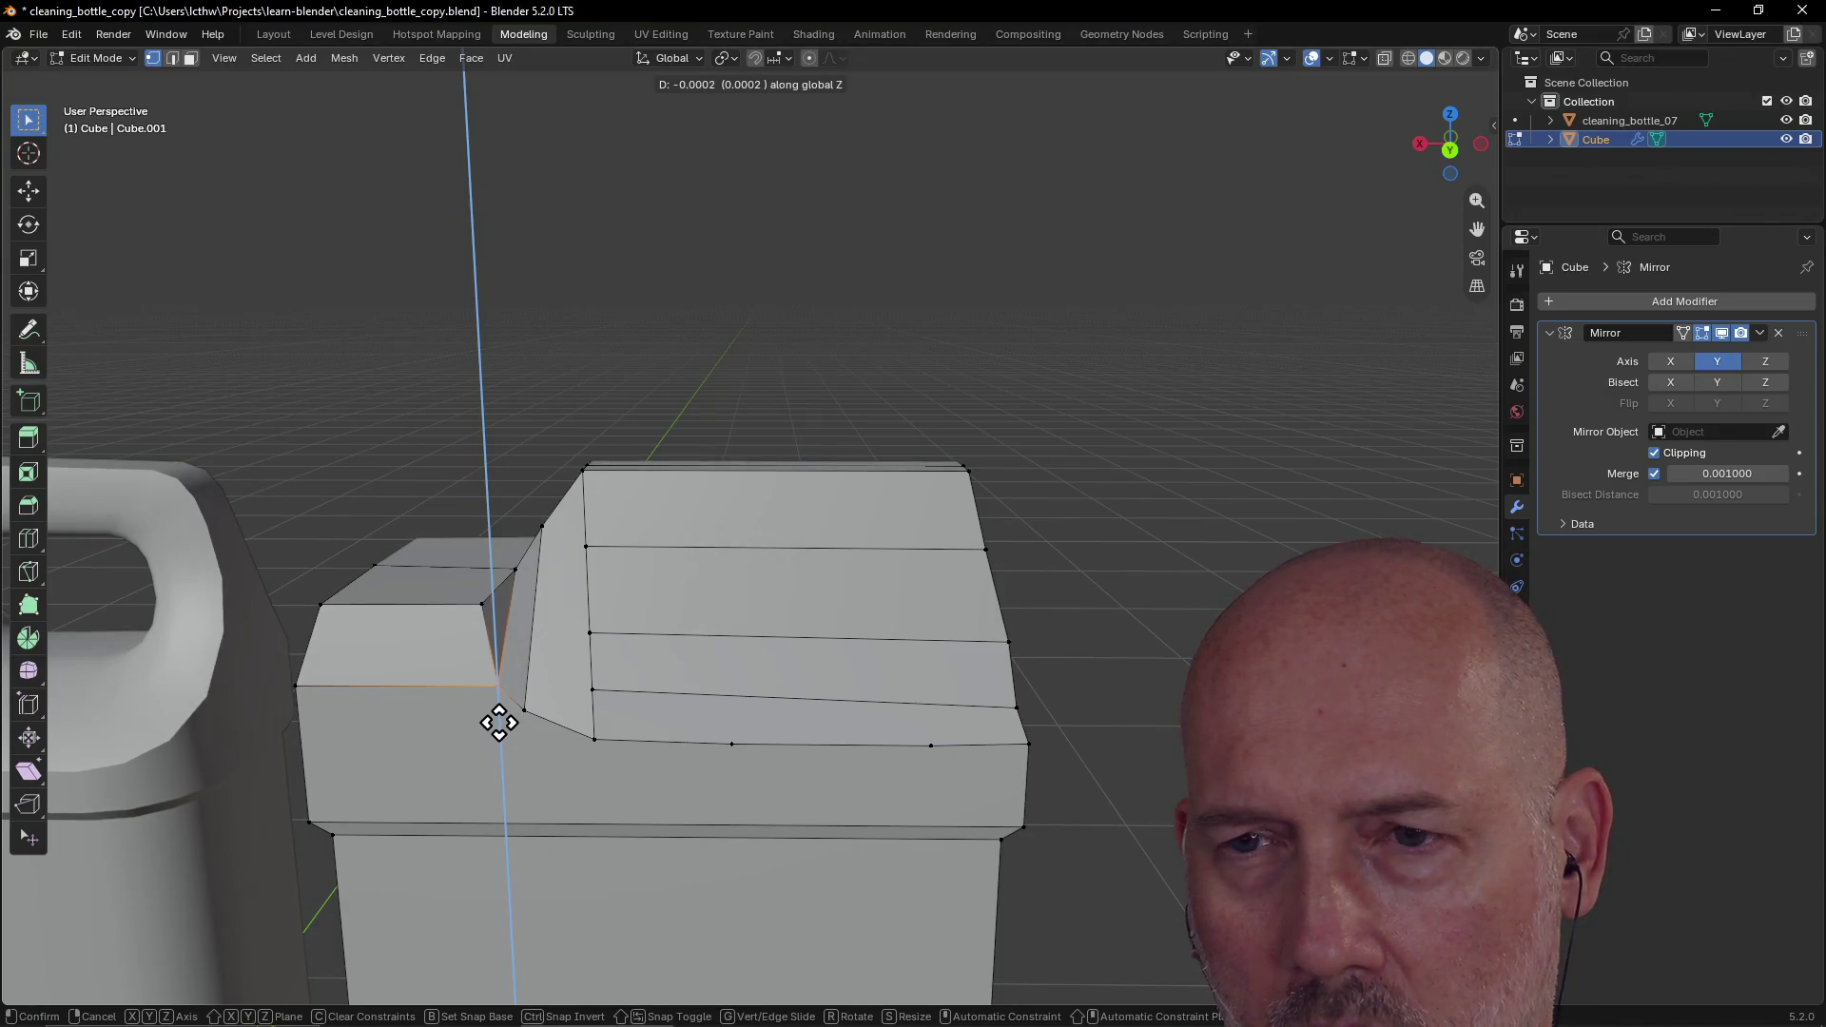
left_click(500, 723)
Step: Save the file after inspecting the models
scroll(469, 678, "down", 2)
mouse_move(501, 666)
middle_mouse_down()
mouse_move(599, 619)
mouse_move(166, 620)
mouse_move(269, 632)
mouse_move(193, 628)
mouse_move(244, 627)
mouse_move(225, 627)
middle_mouse_up()
mouse_move(266, 631)
middle_mouse_down()
mouse_move(567, 717)
mouse_move(606, 660)
mouse_move(399, 640)
mouse_move(253, 656)
mouse_move(203, 627)
mouse_move(400, 653)
middle_mouse_up()
scroll(399, 652, "down", 4)
scroll(399, 652, "up", 6)
scroll(402, 655, "down", 2)
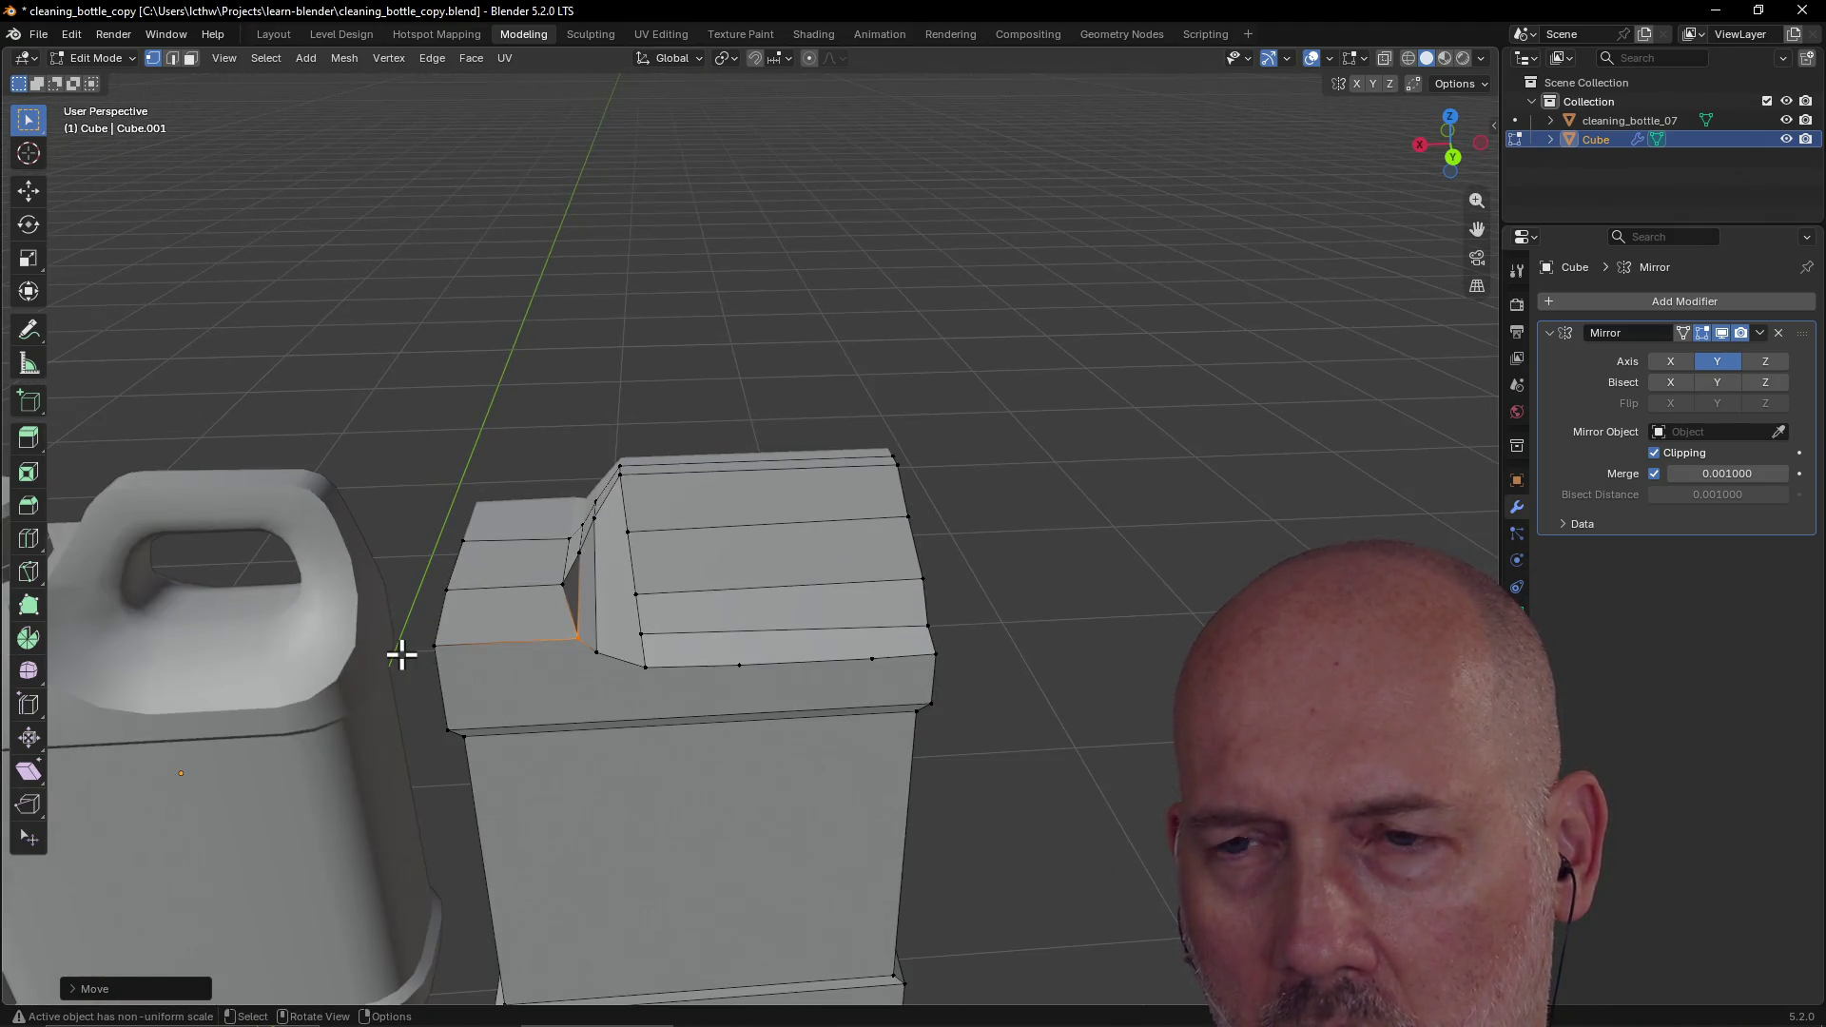
key("ctrl+s")
Step: Dissolve vertices on the slanted band's two bottom edges to remove the extra edge
scroll(901, 717, "up", 3)
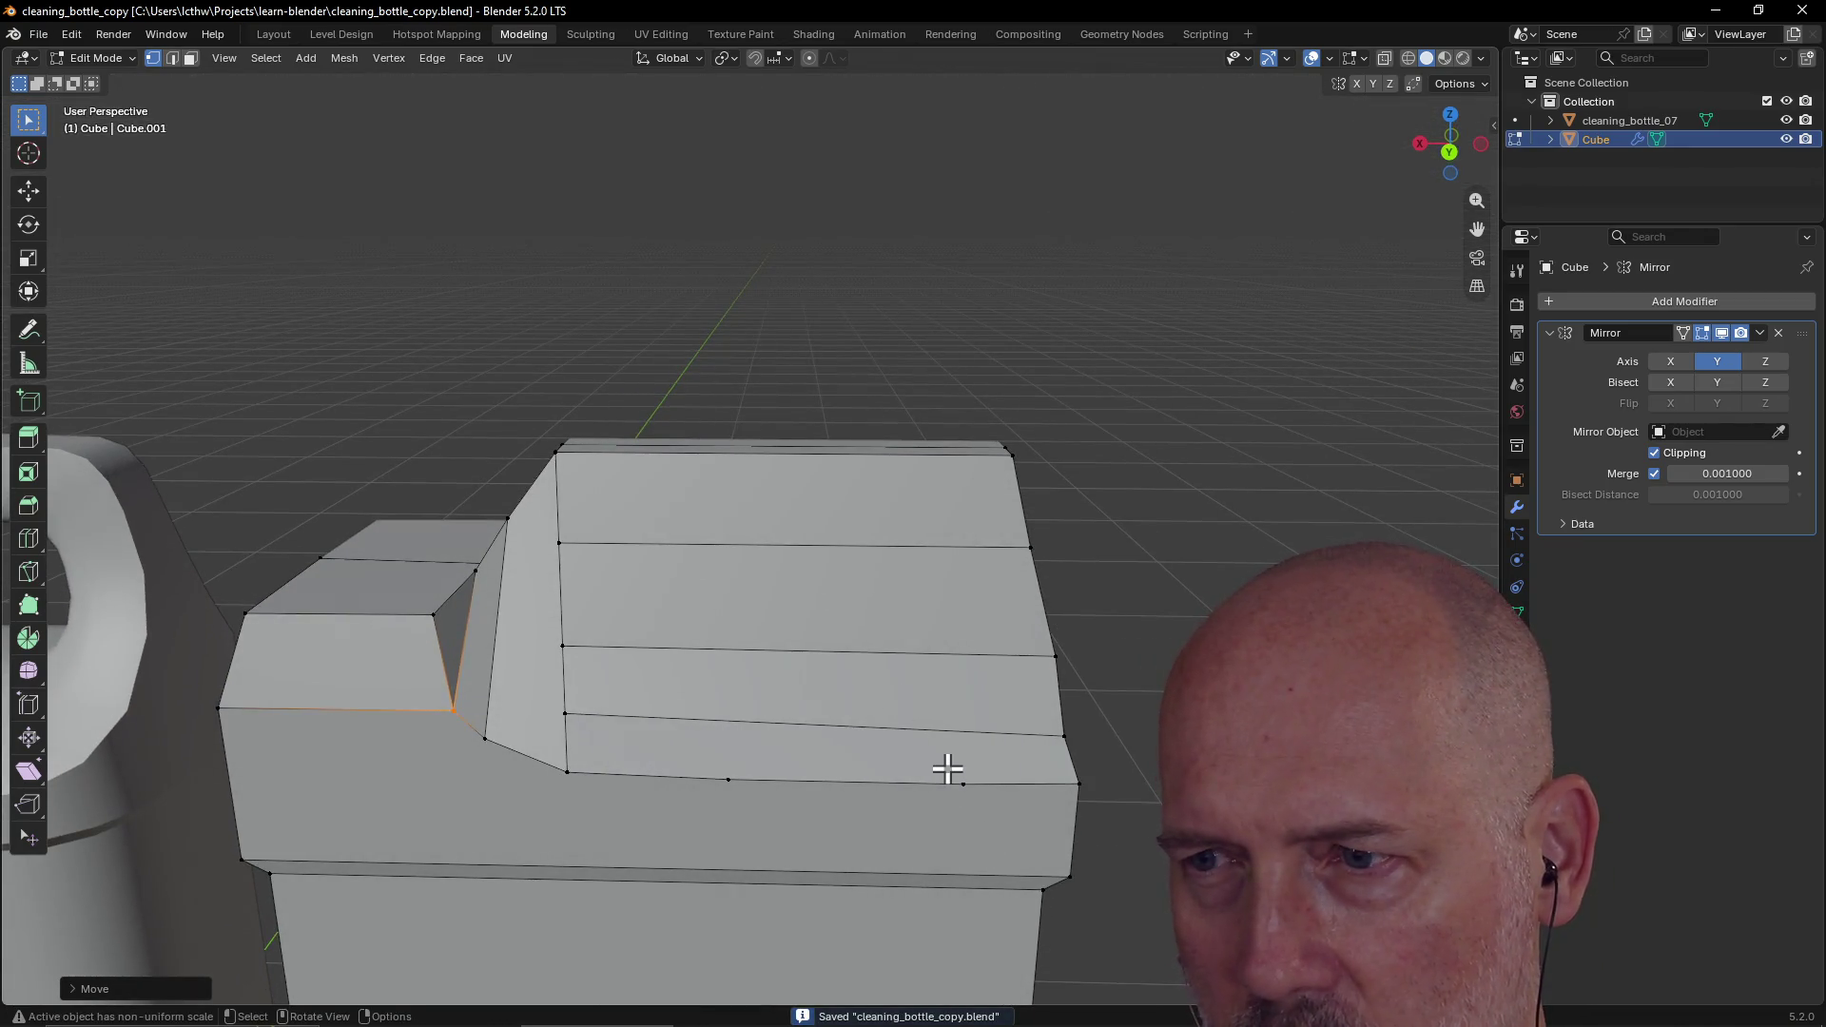
left_click(792, 764)
left_click(697, 761, "shift")
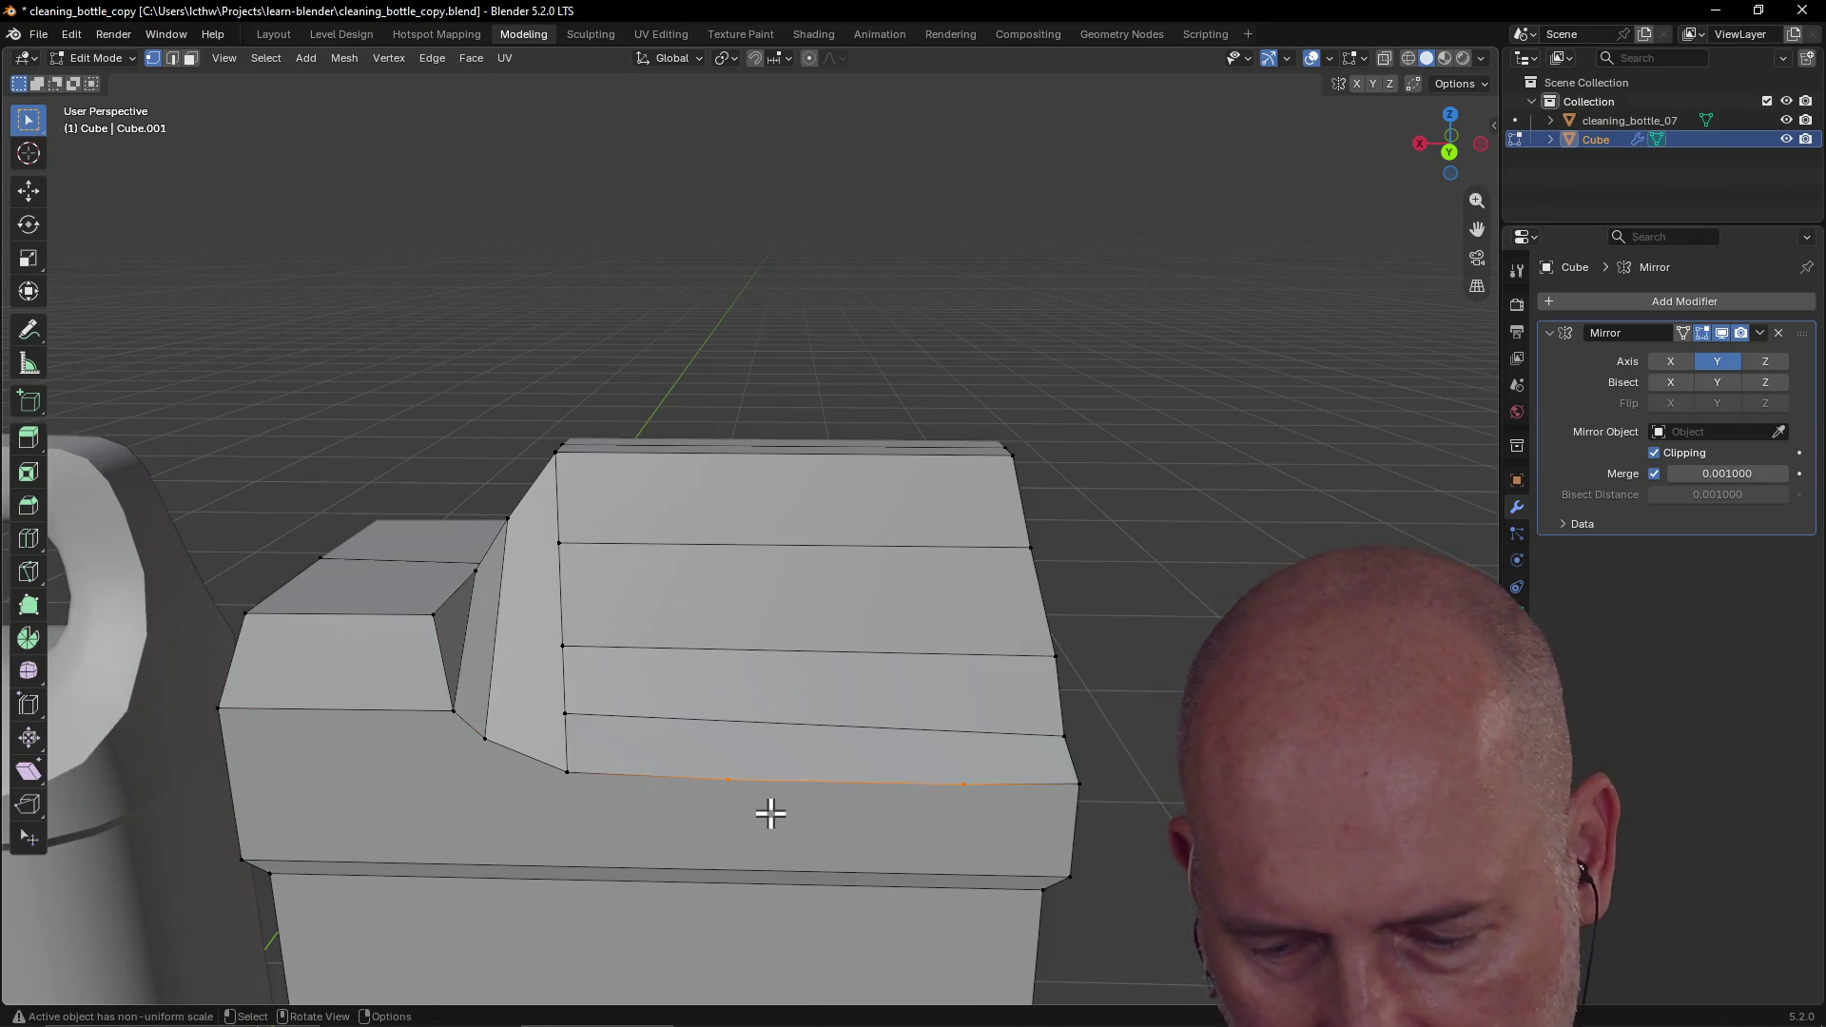
key("x")
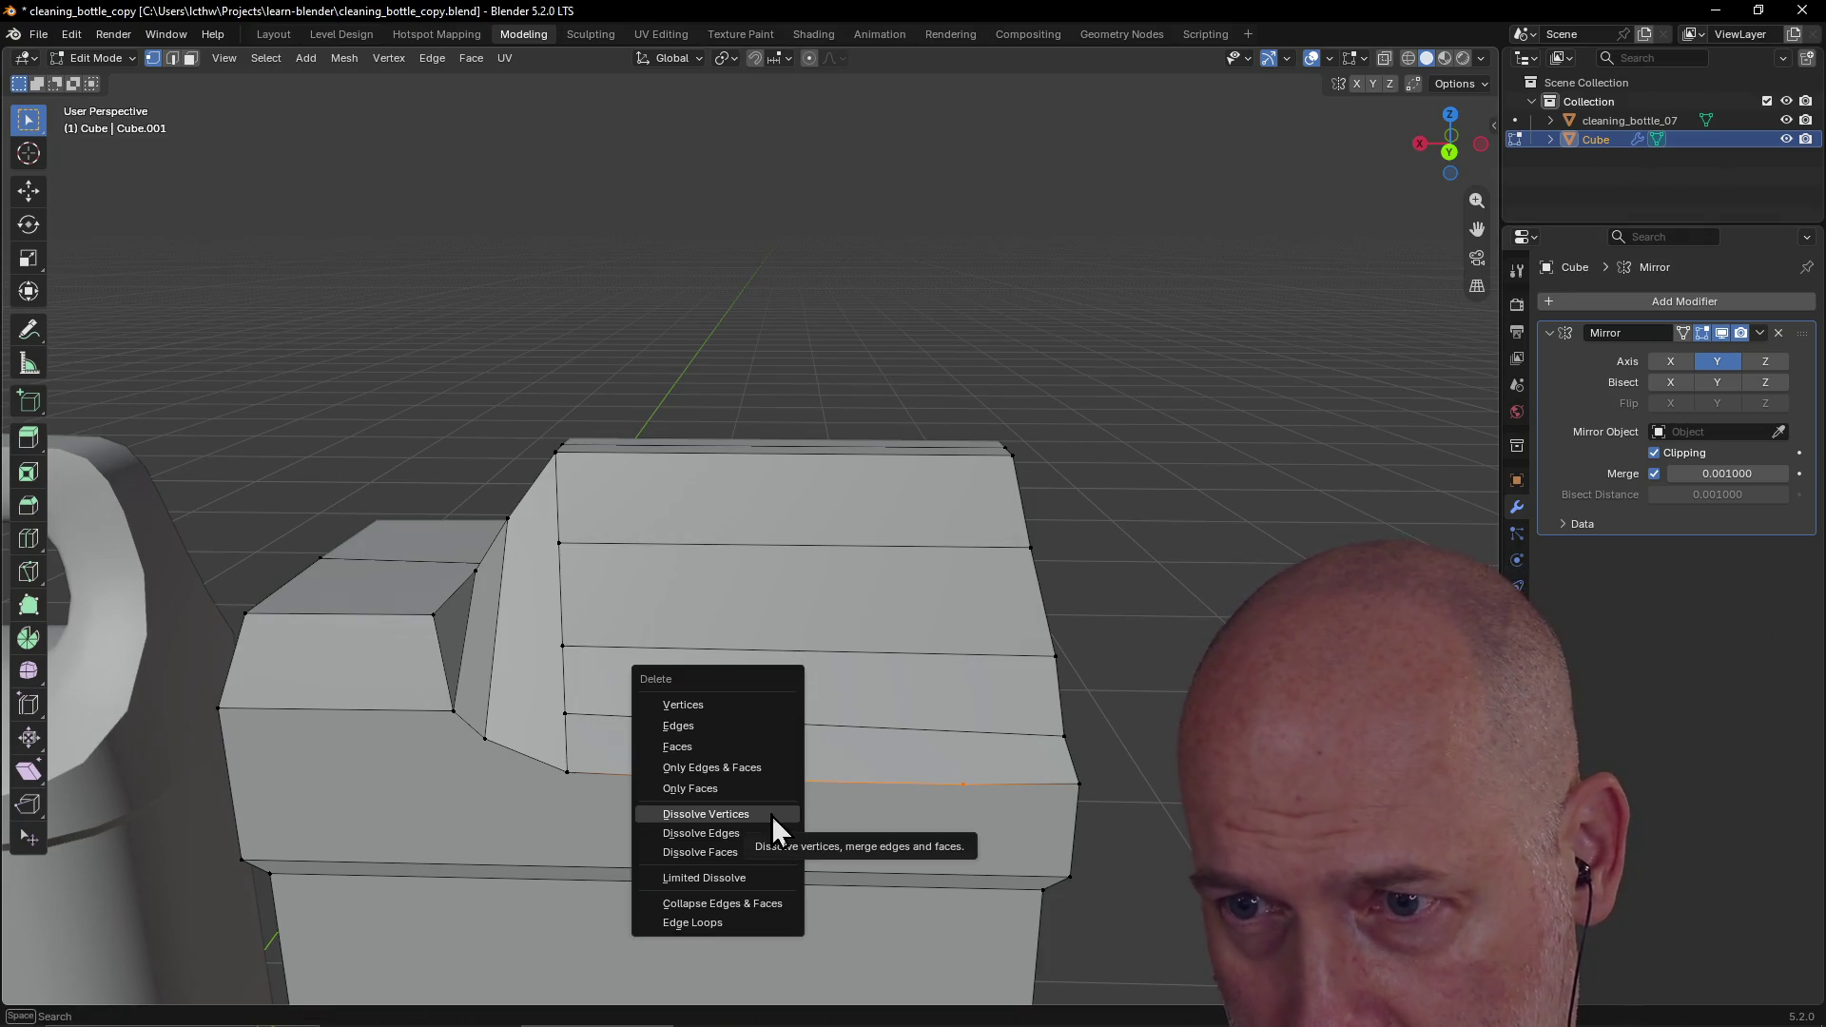
left_click(772, 814)
mouse_move(1068, 762)
middle_mouse_down()
mouse_move(1093, 733)
mouse_move(887, 730)
mouse_move(886, 700)
mouse_move(933, 689)
mouse_move(1007, 694)
mouse_move(909, 710)
mouse_move(968, 722)
mouse_move(990, 718)
mouse_move(894, 717)
mouse_move(970, 738)
mouse_move(868, 738)
mouse_move(905, 758)
mouse_move(1032, 803)
mouse_move(660, 612)
mouse_move(685, 603)
mouse_move(562, 665)
mouse_move(491, 620)
middle_mouse_up()
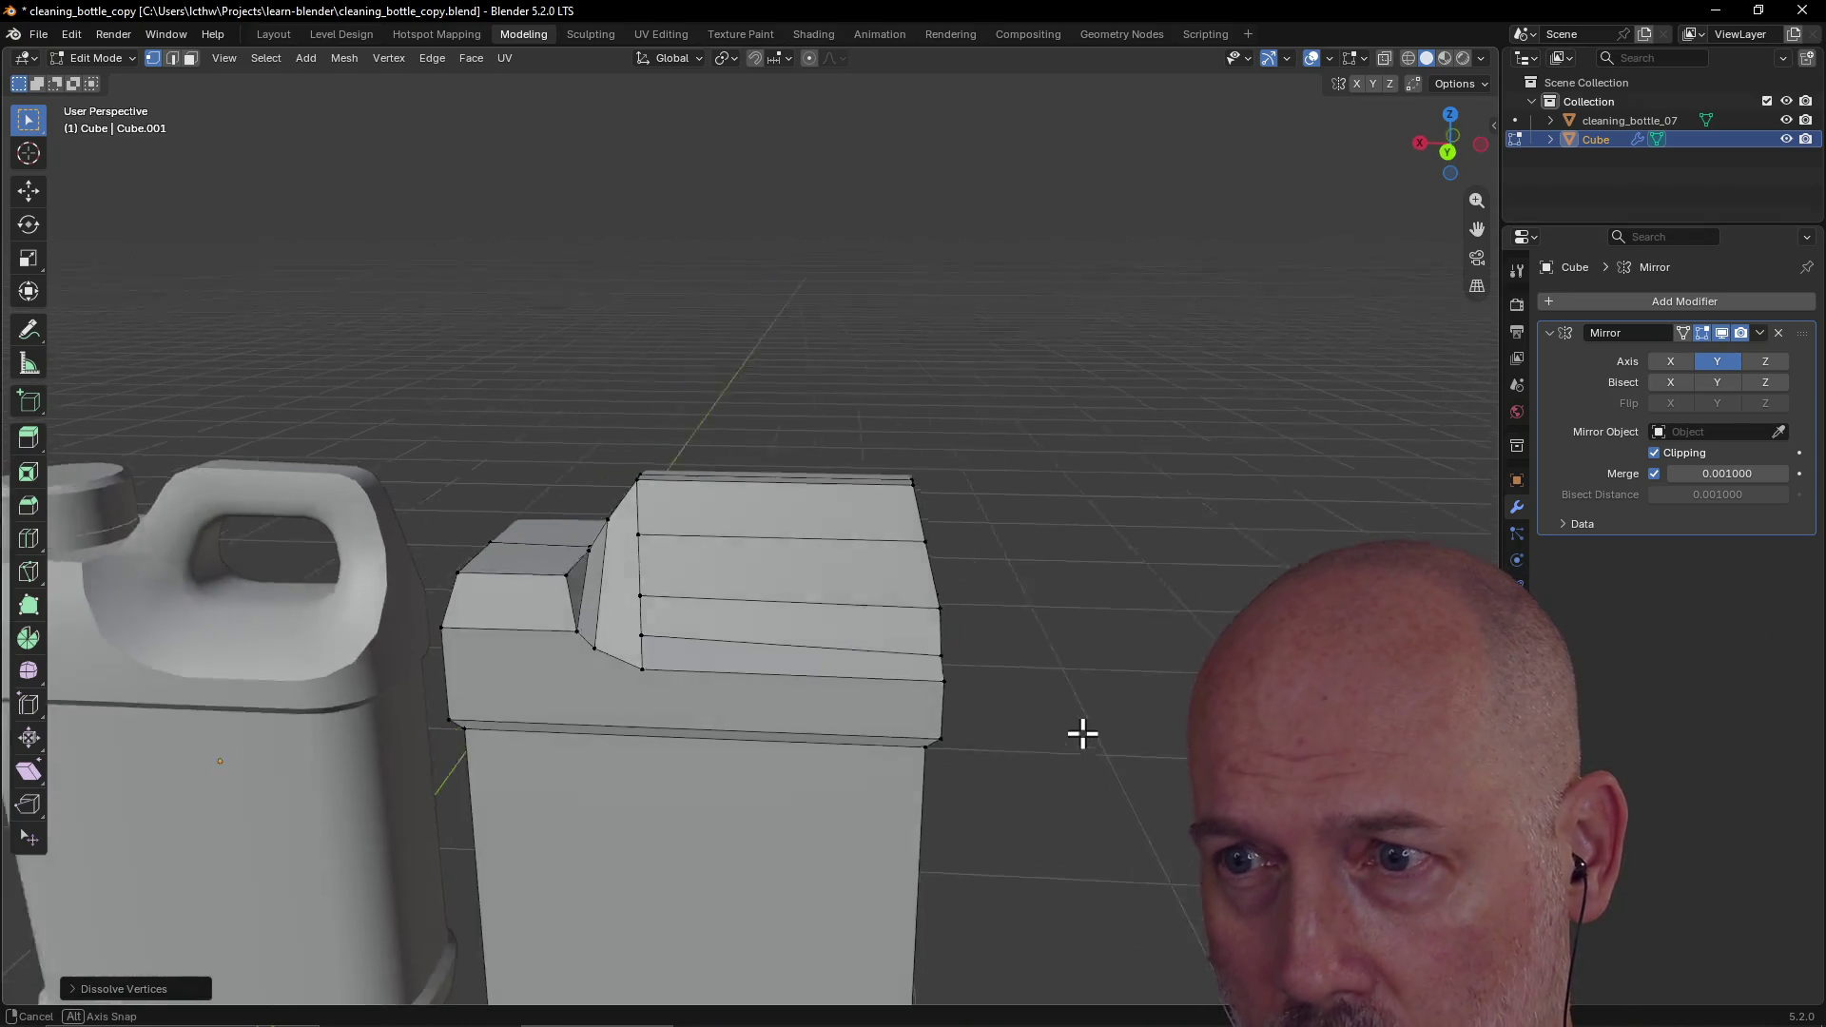
left_click(618, 671)
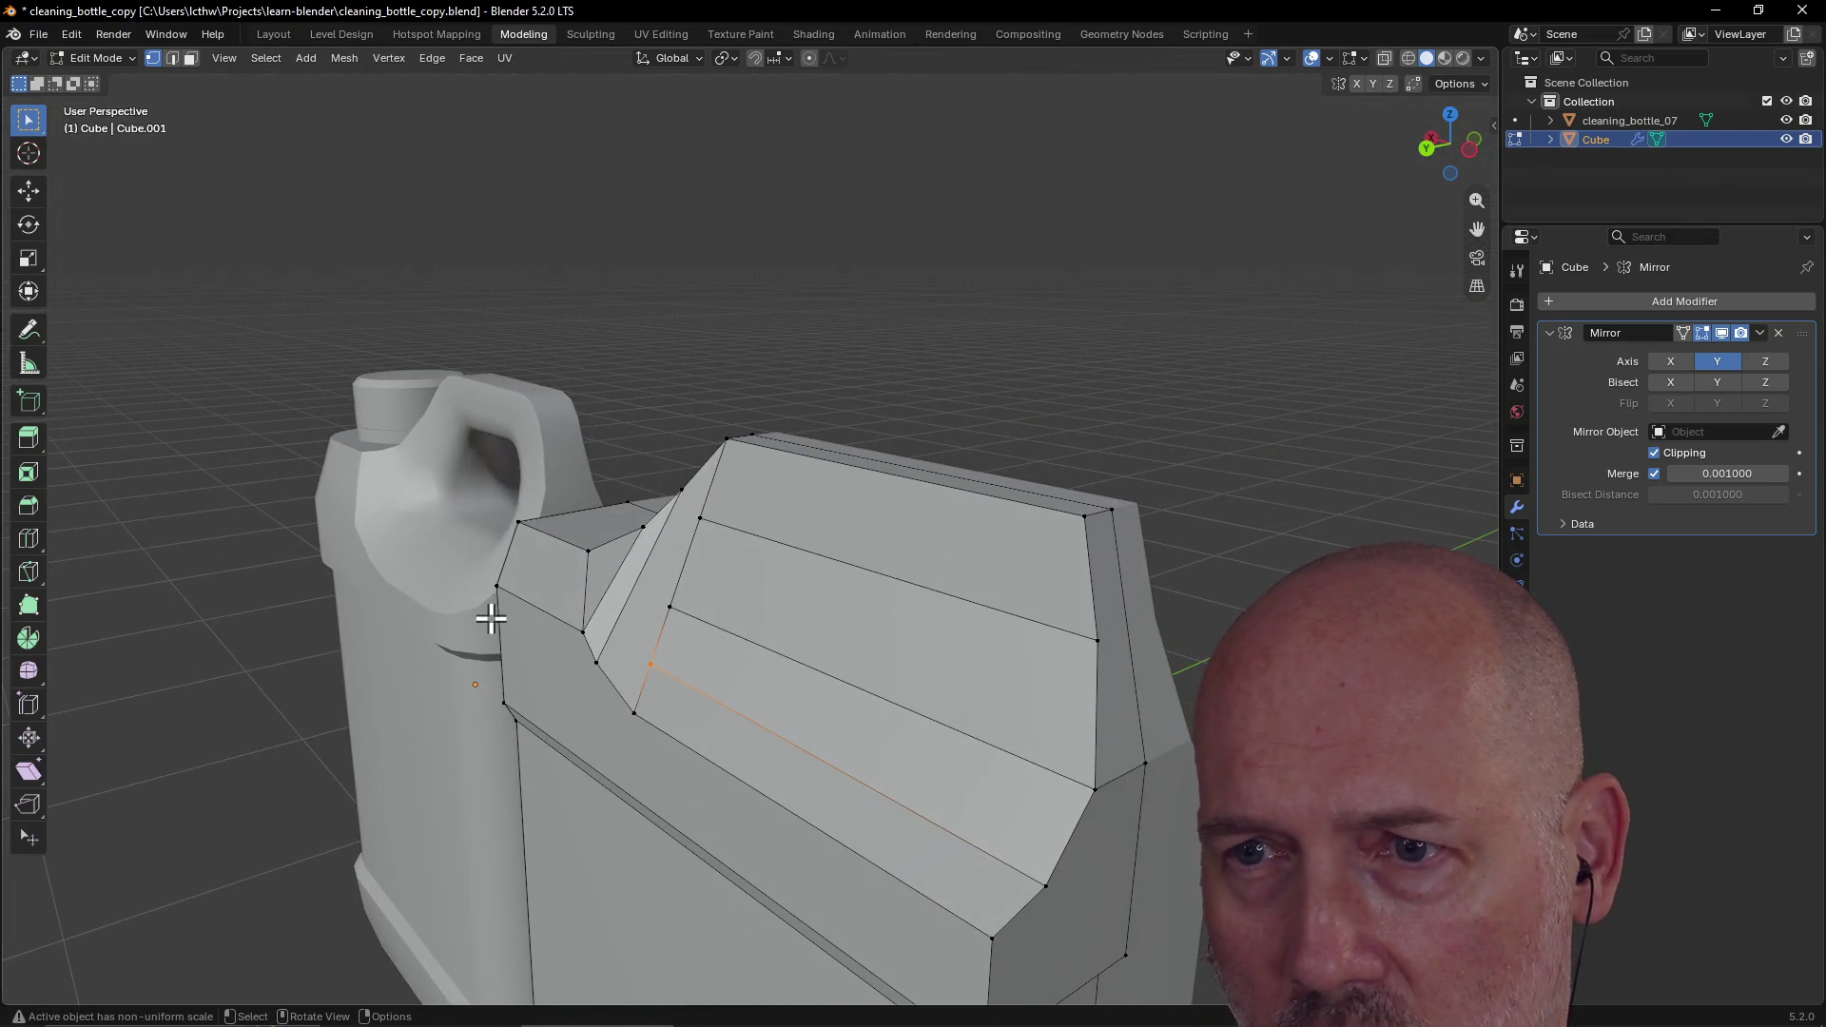
Step: From the Left view, shift two shoulder vertices along Y (-0.02 and -0.015)
key("grave")
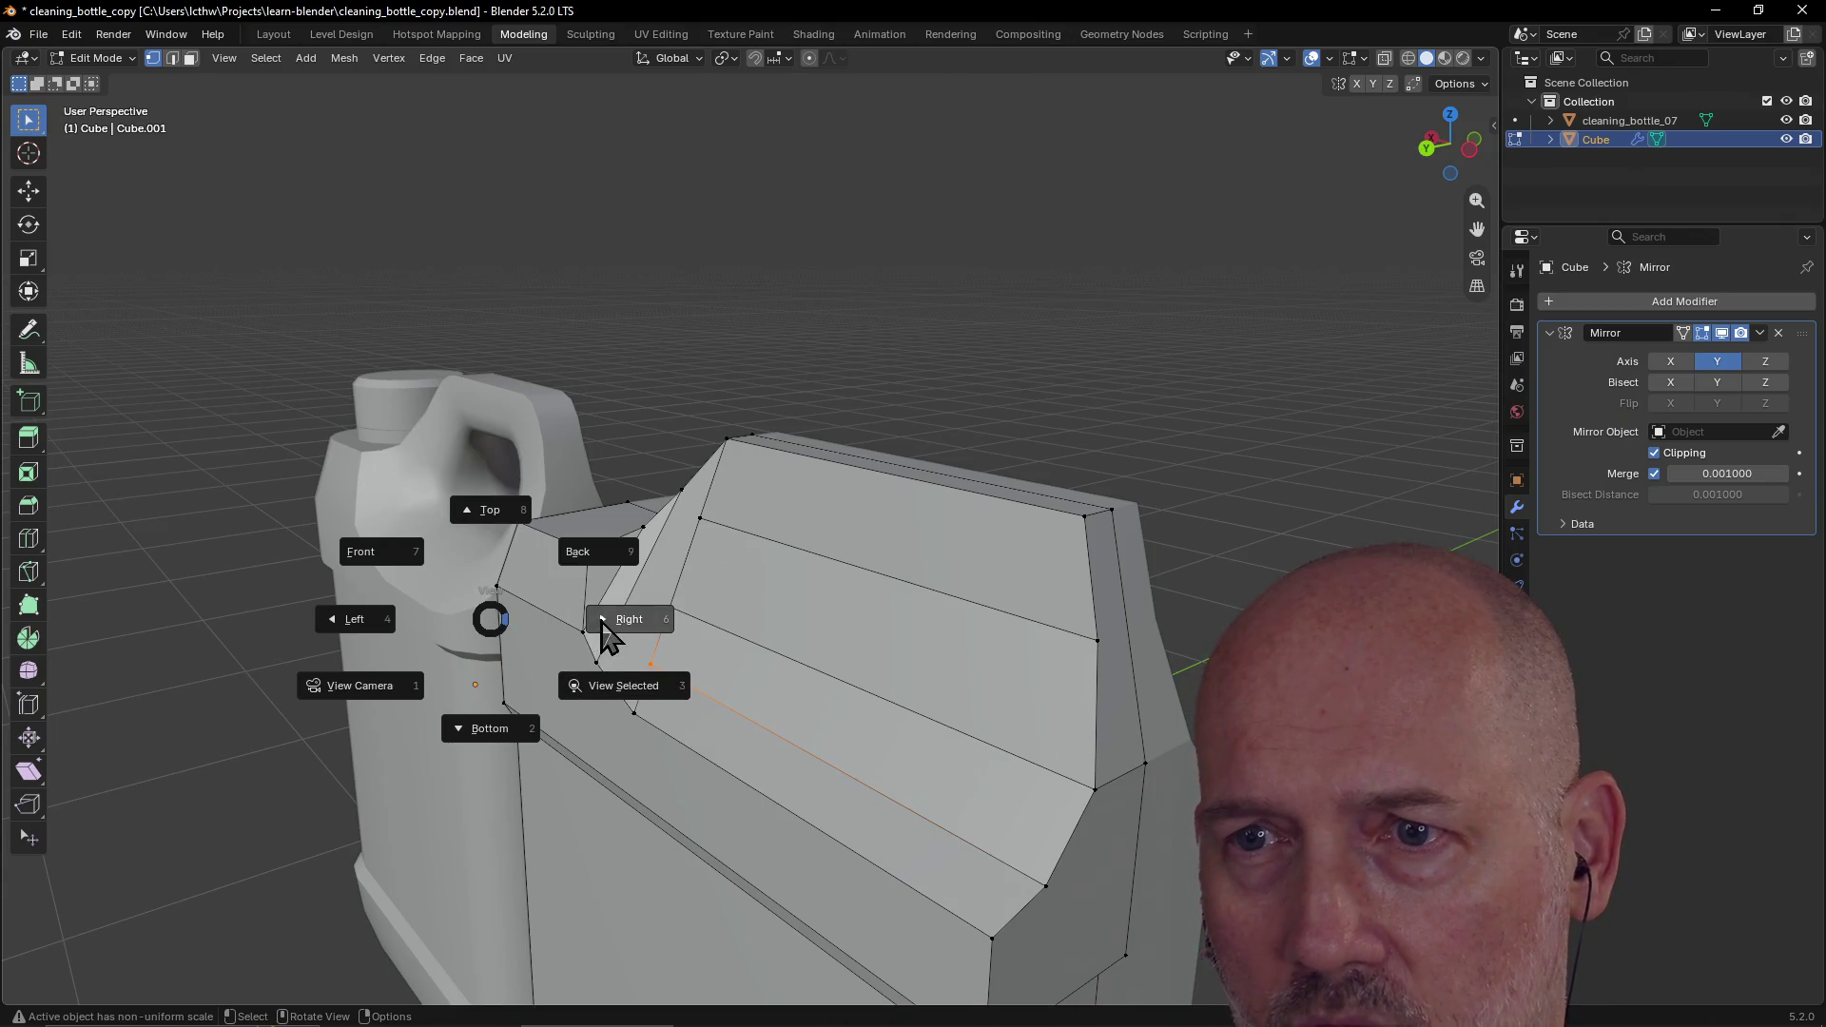
left_click(611, 621)
key("grave")
left_click(486, 610)
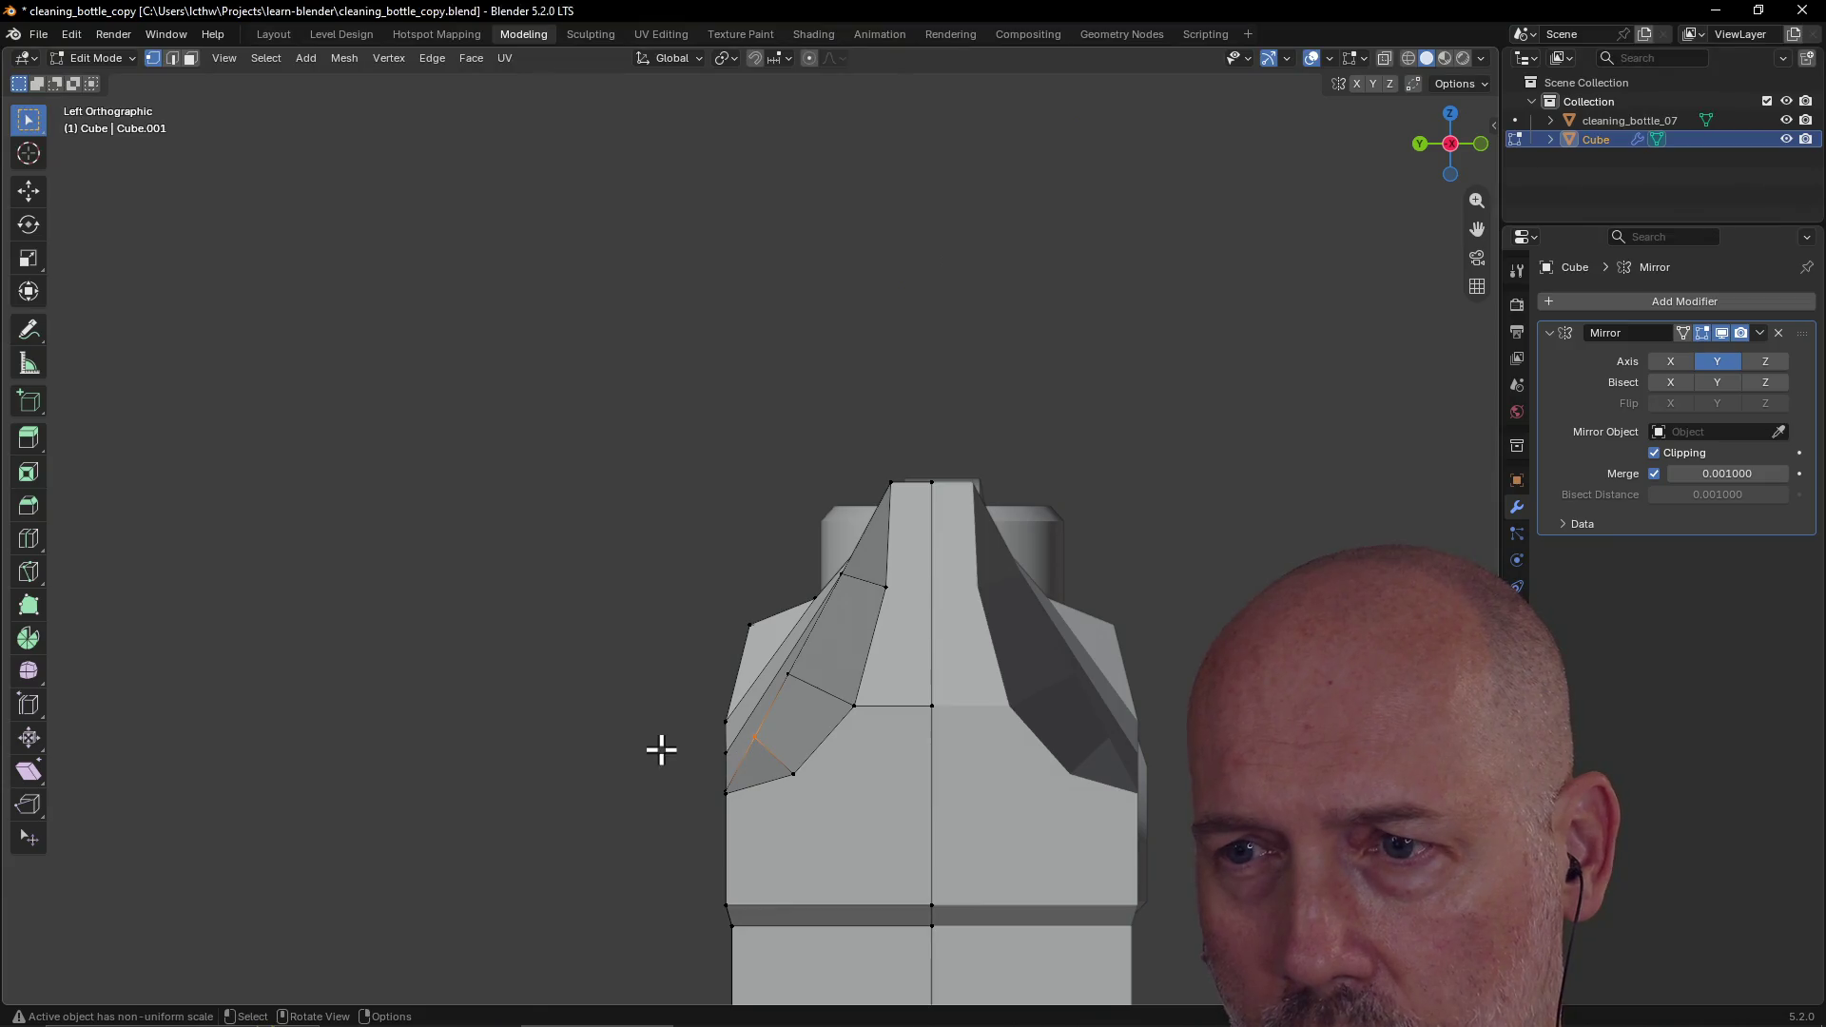
key("g")
key("y")
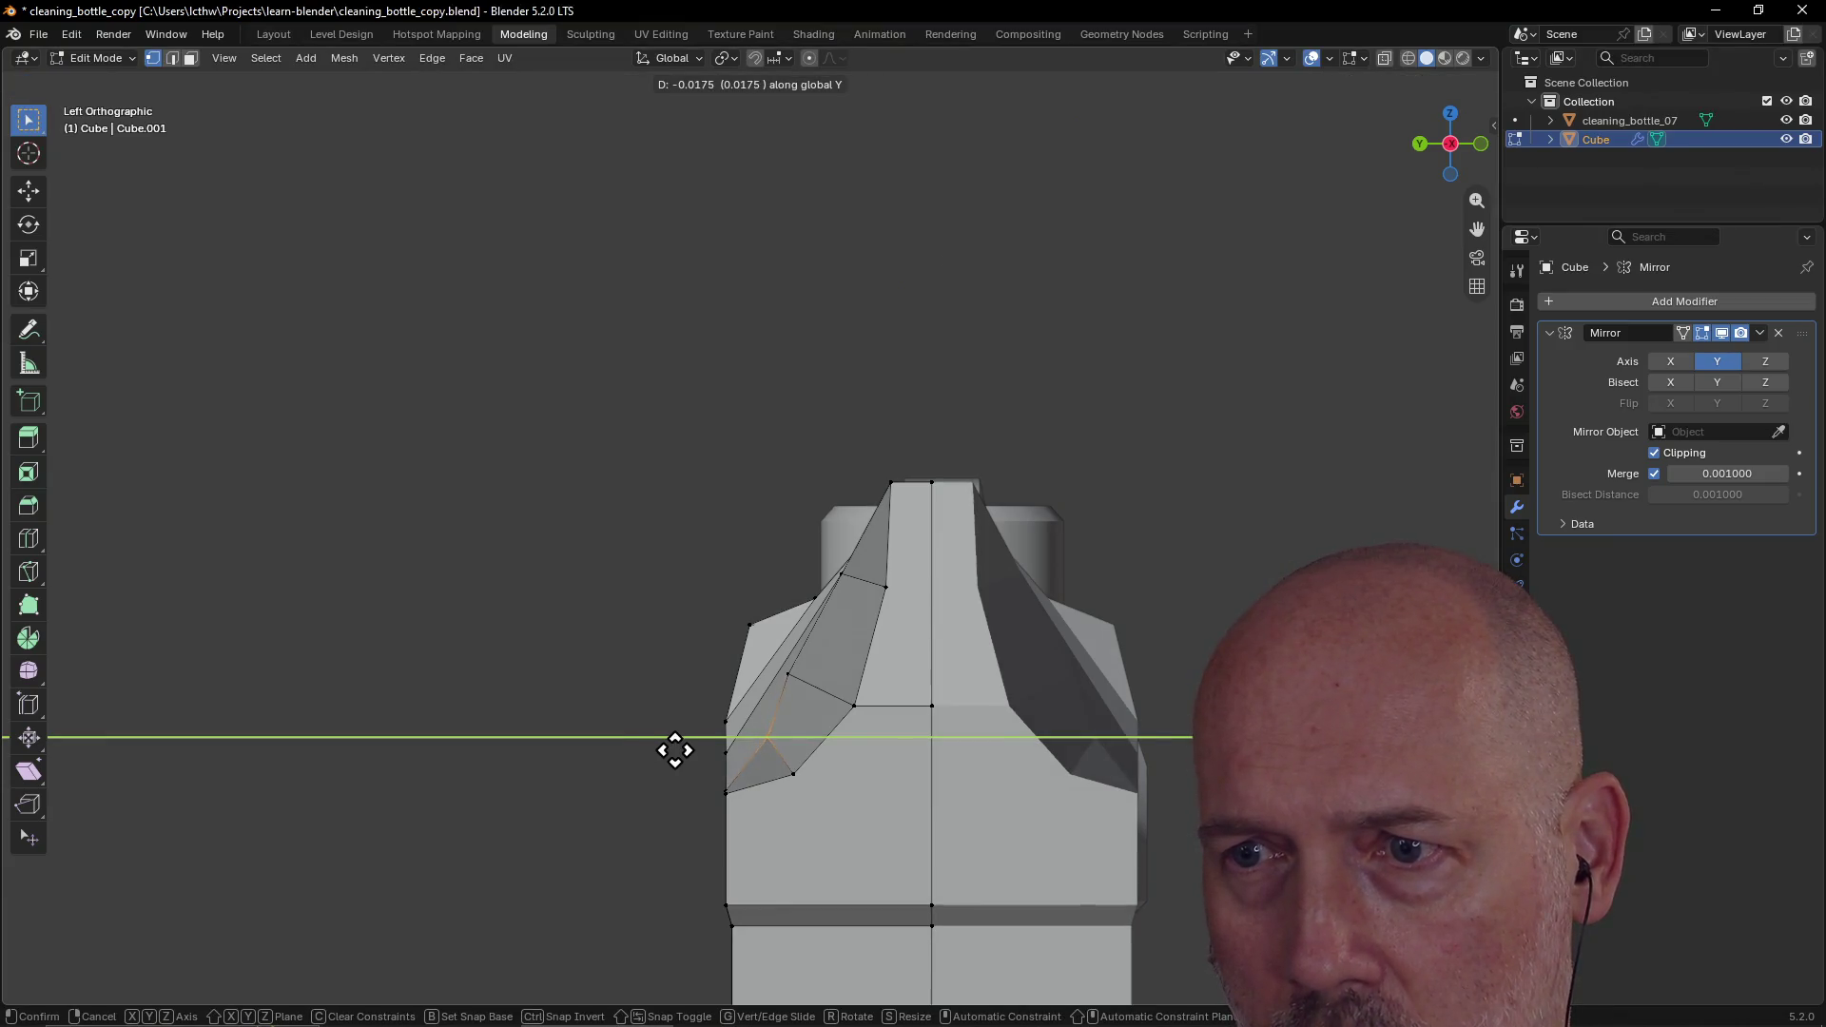
left_click(683, 751)
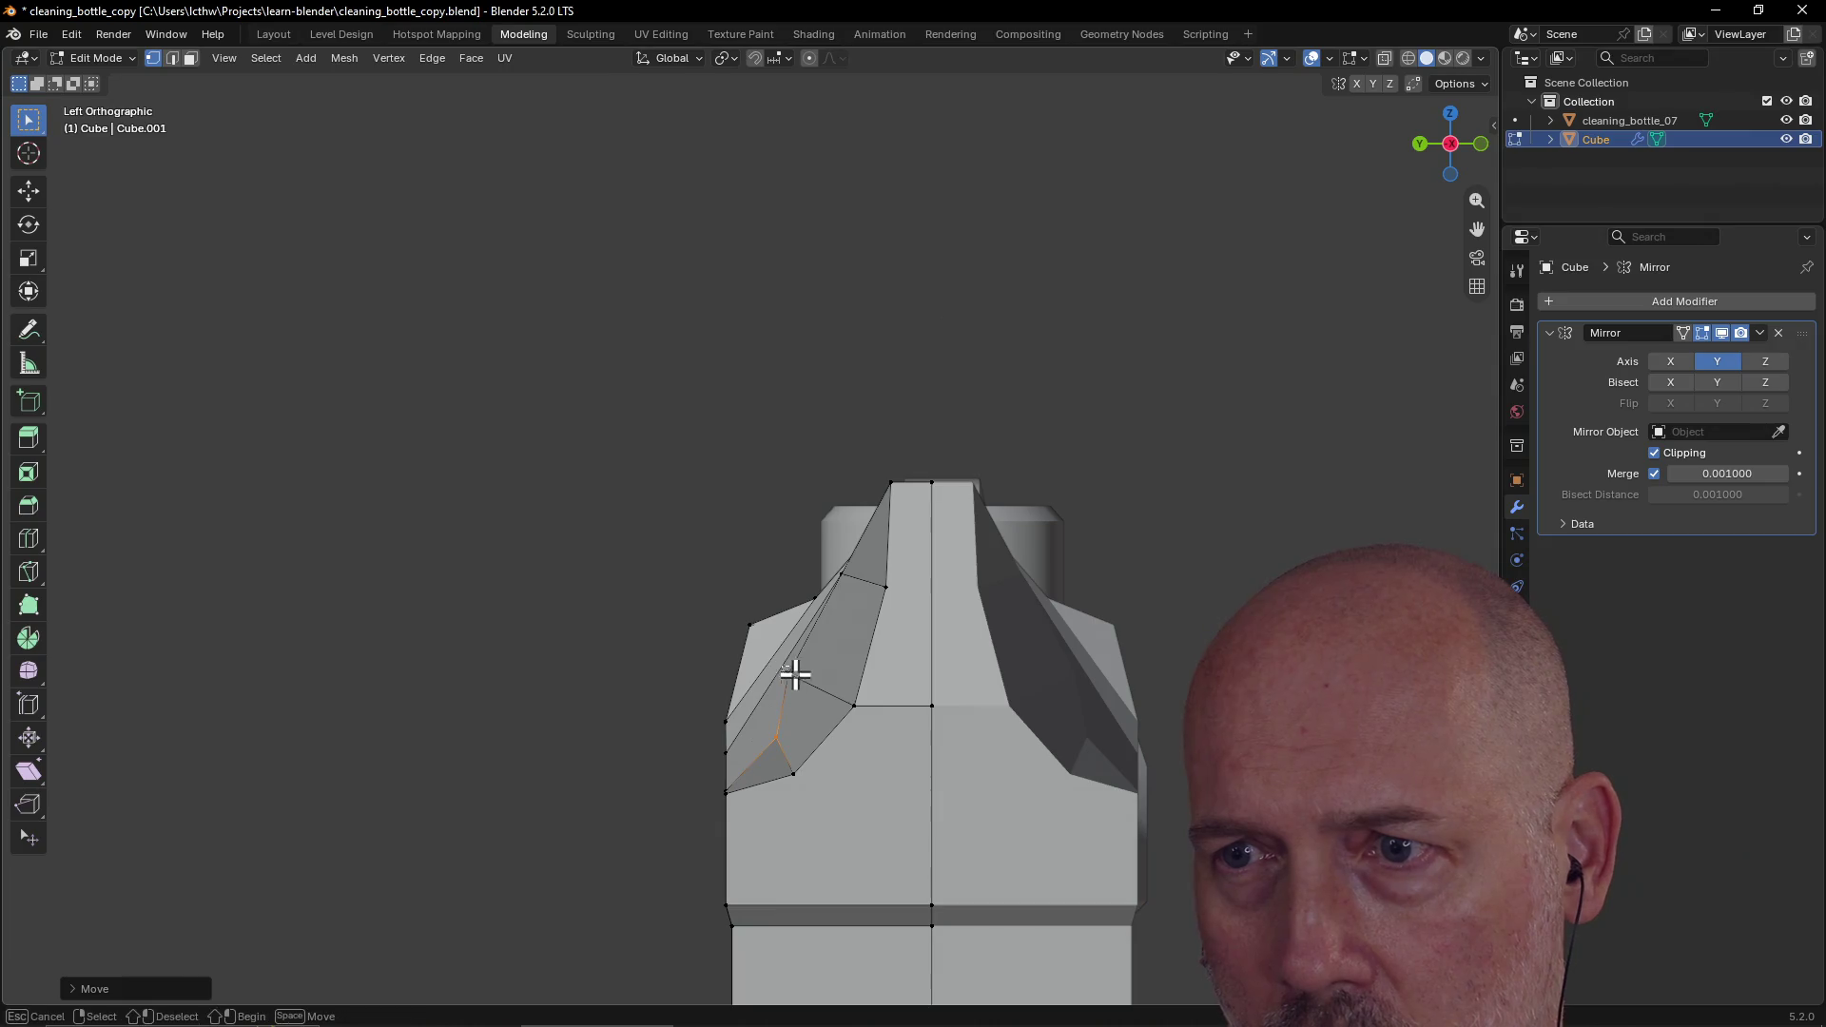
left_click(780, 740)
key("g")
key("y")
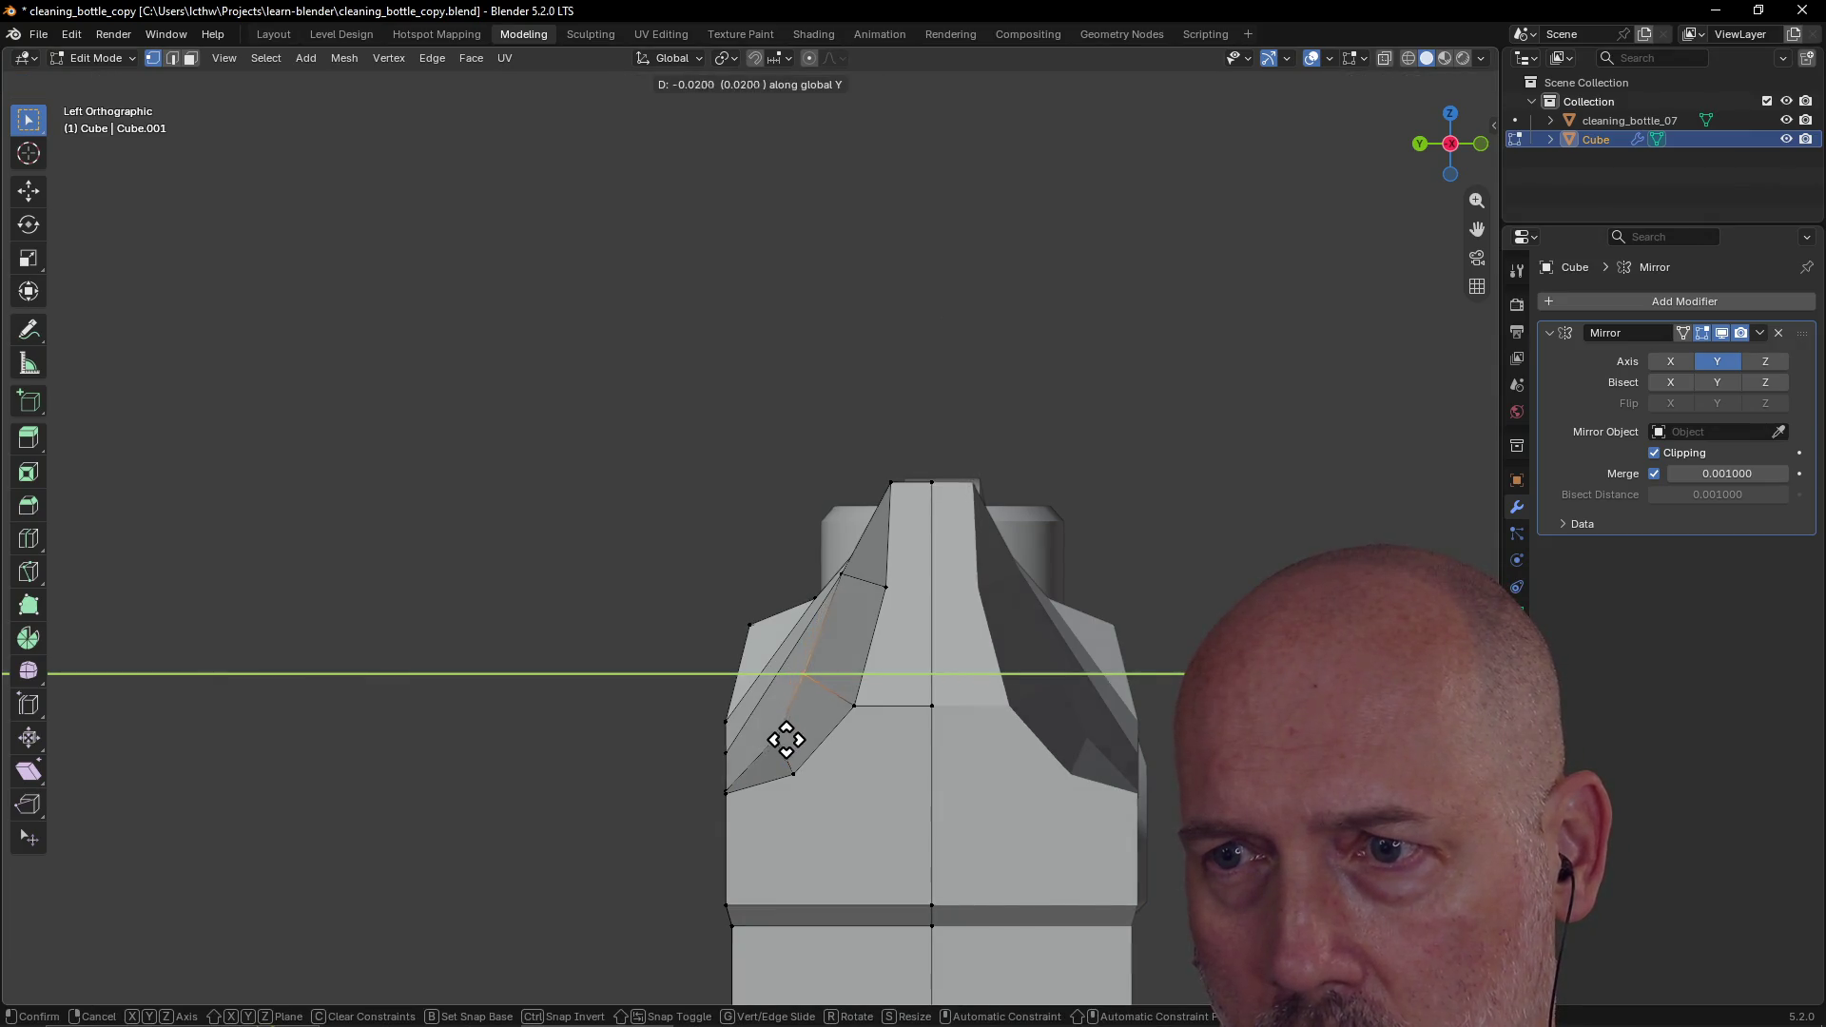
left_click(797, 739)
Step: Nudge the jug's neck vertex along Y
left_click(836, 569)
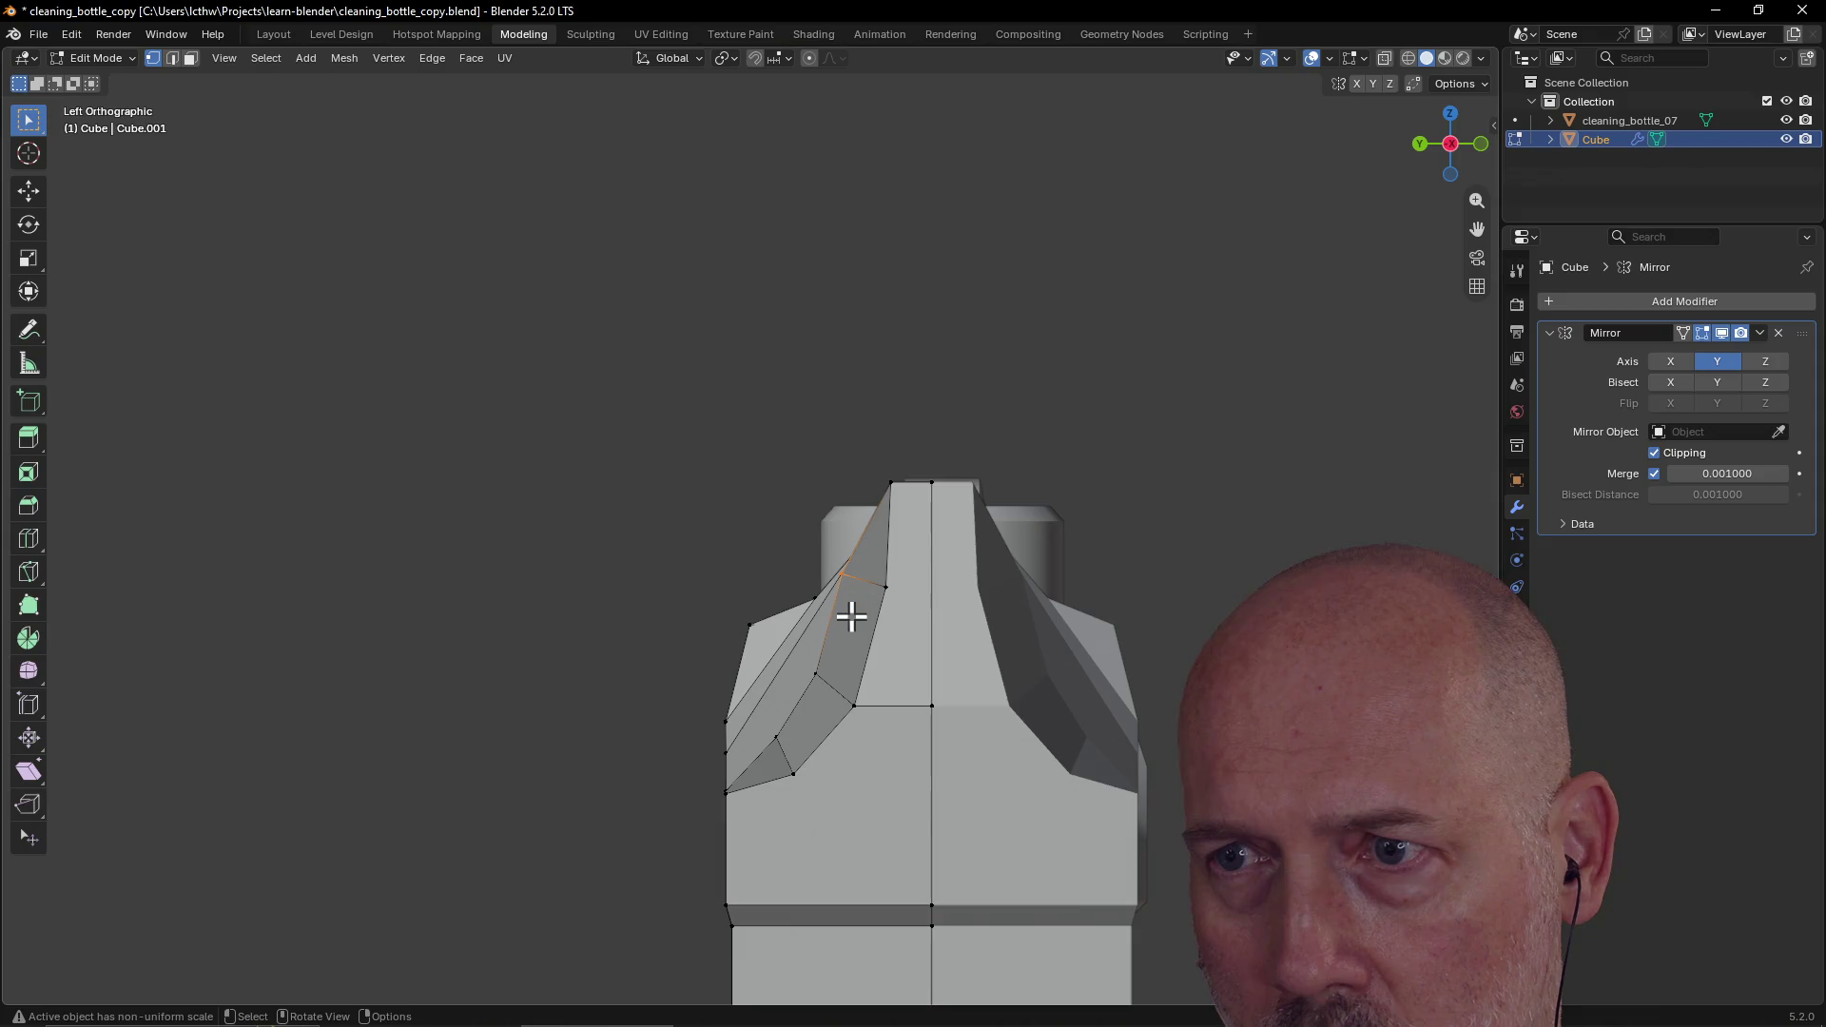
key("g")
key("y")
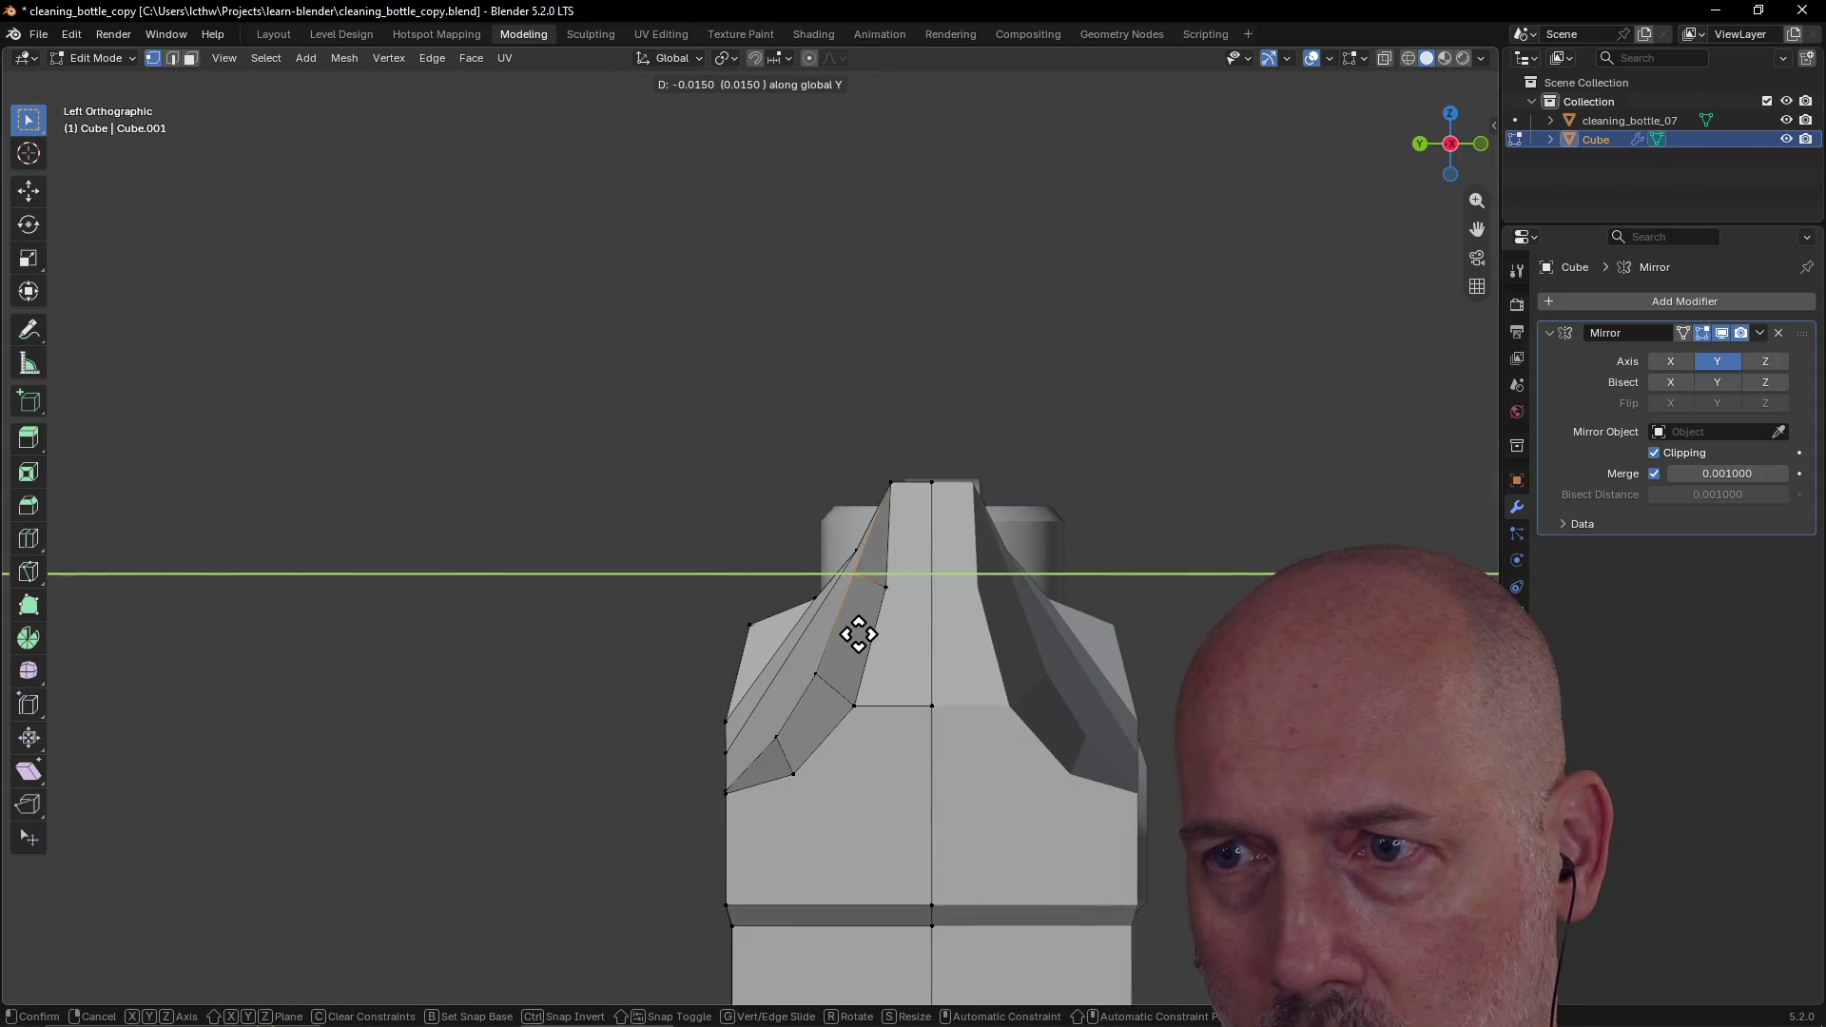
left_click(858, 634)
mouse_move(584, 650)
middle_mouse_down()
mouse_move(608, 676)
mouse_move(742, 701)
mouse_move(831, 693)
mouse_move(805, 615)
middle_mouse_up()
scroll(806, 614, "down", 5)
mouse_move(709, 754)
middle_mouse_down()
mouse_move(611, 803)
mouse_move(751, 571)
mouse_move(991, 609)
mouse_move(790, 705)
mouse_move(848, 591)
mouse_move(817, 653)
mouse_move(835, 653)
middle_mouse_up()
scroll(612, 803, "up", 5)
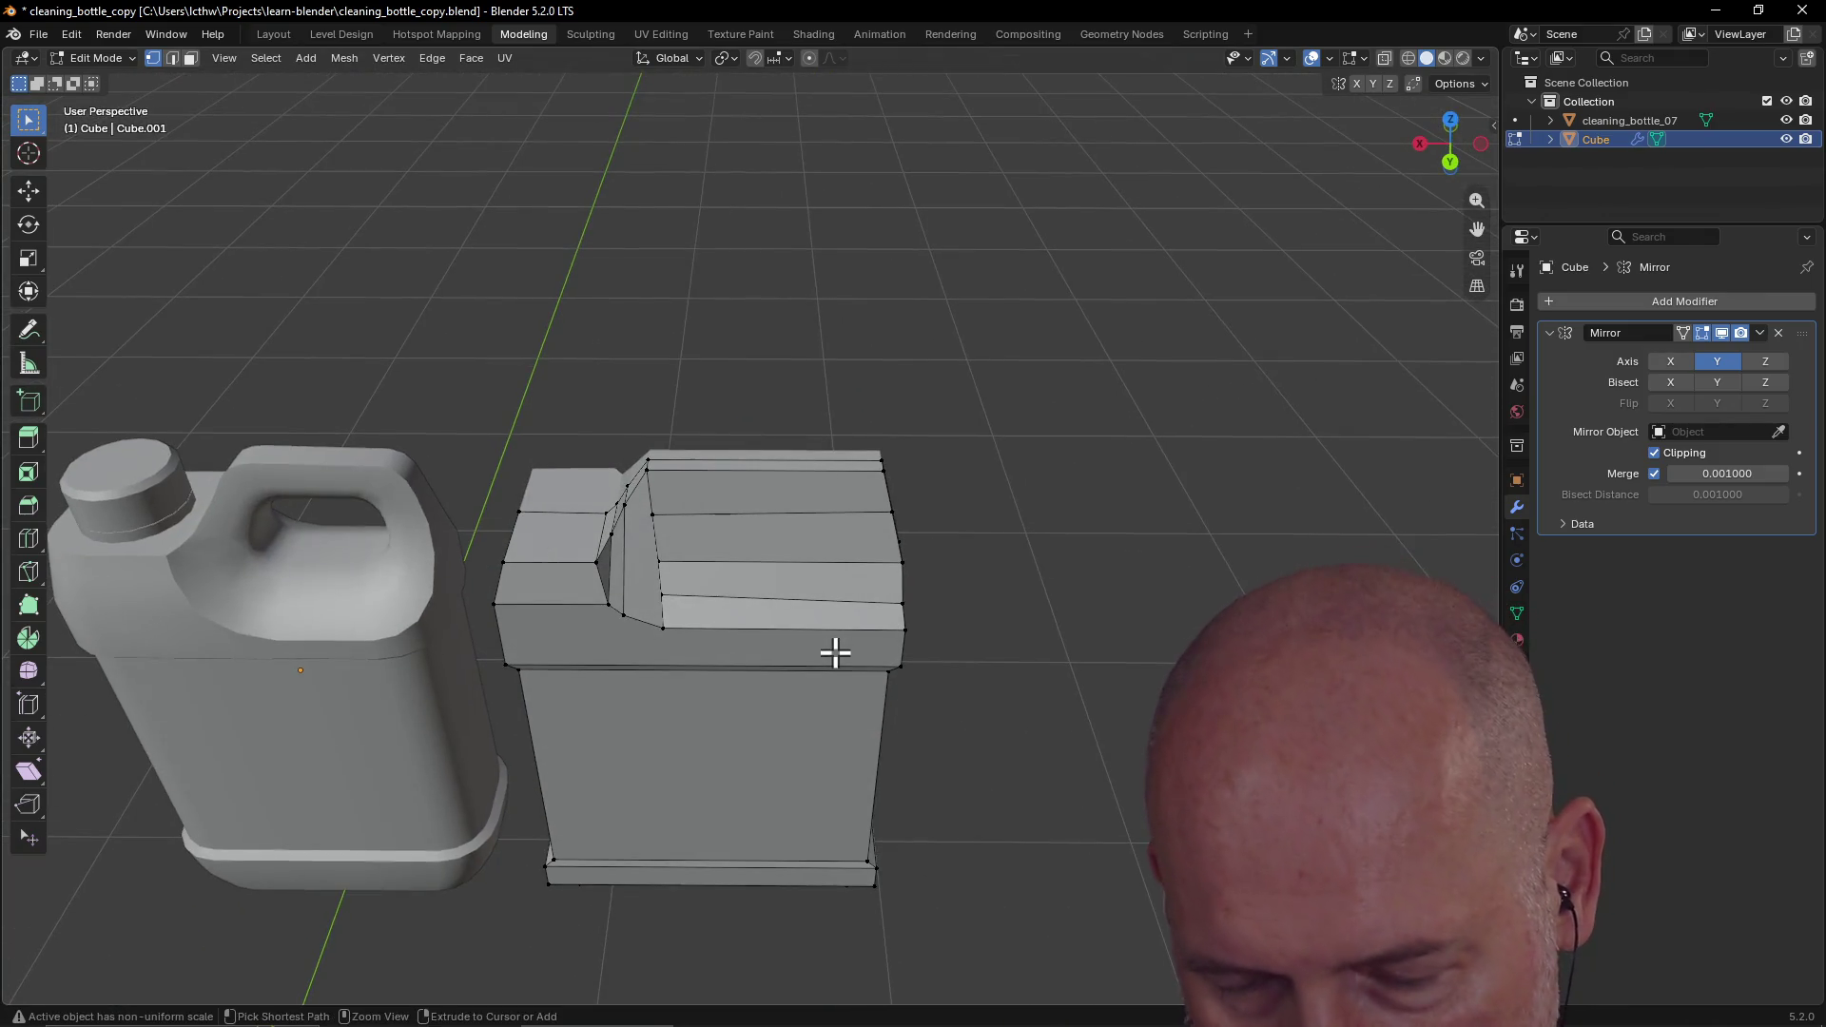
Step: Save the file and orbit to a level frontal view of both bottles
key("ctrl+s")
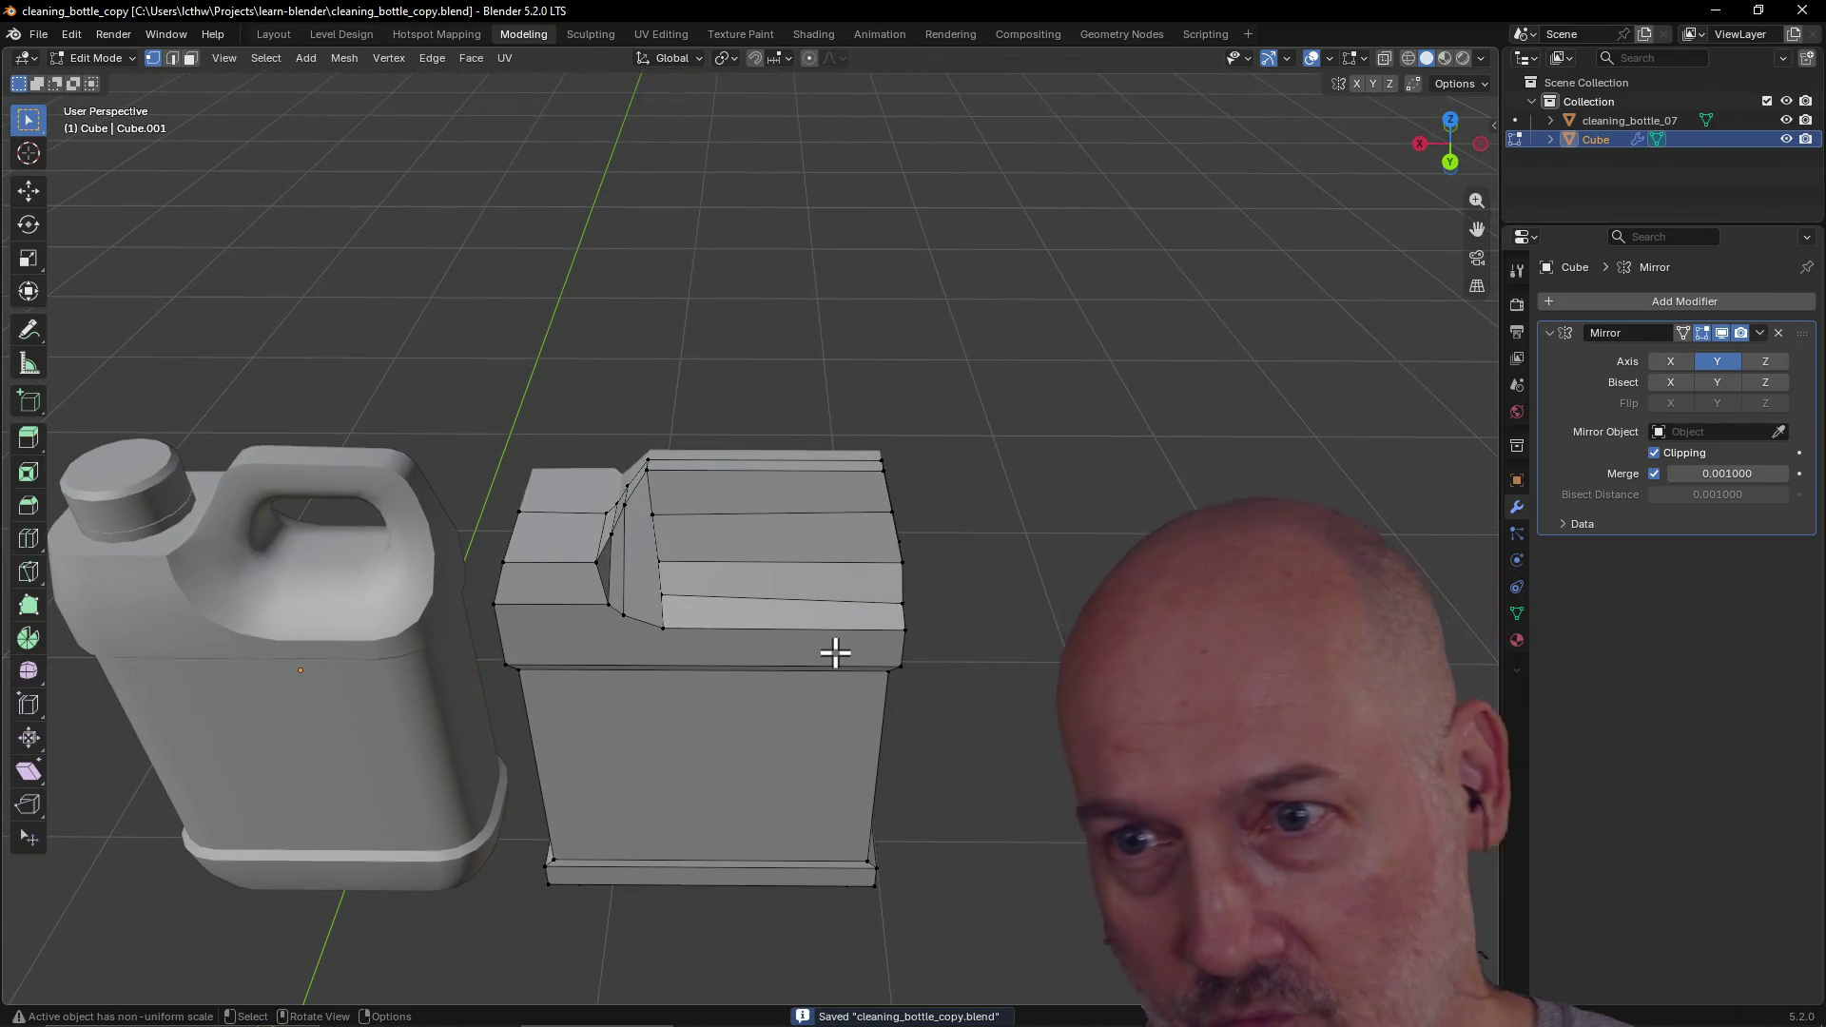
mouse_move(306, 489)
middle_mouse_down()
mouse_move(543, 538)
mouse_move(772, 503)
mouse_move(701, 396)
mouse_move(784, 412)
mouse_move(758, 466)
mouse_move(710, 408)
mouse_move(766, 391)
middle_mouse_up()
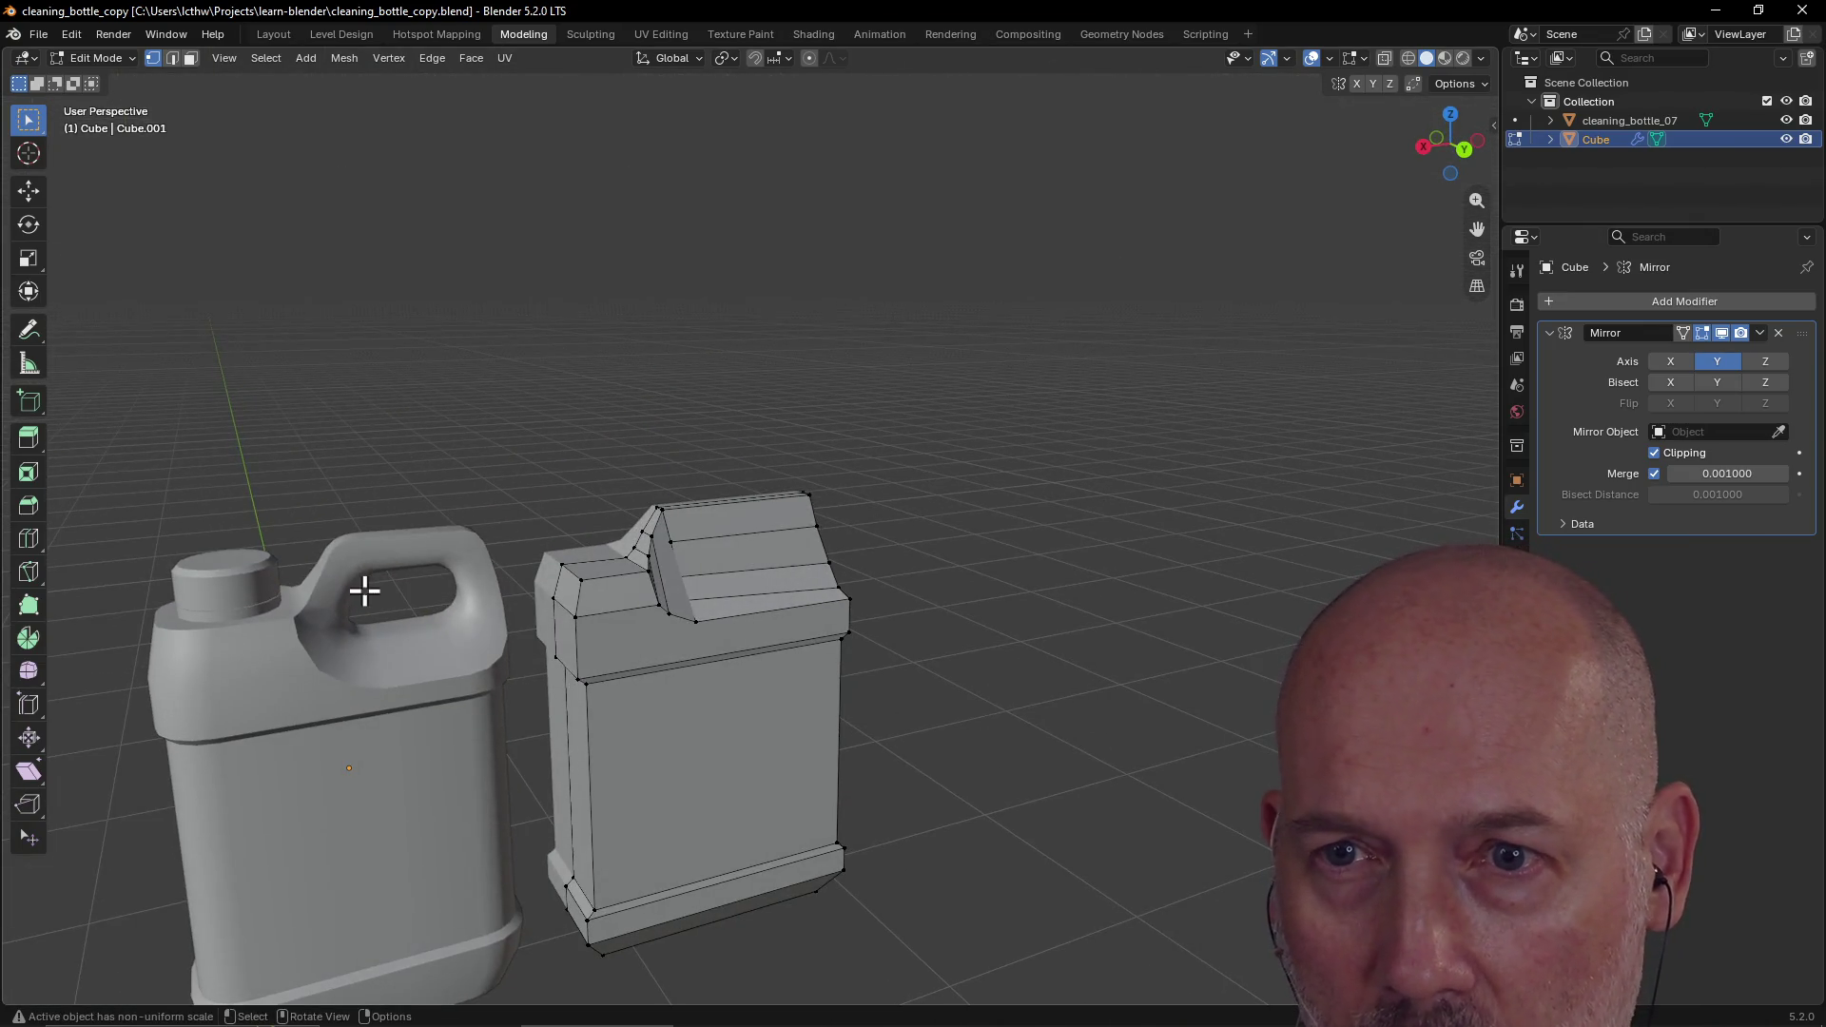
middle_click_drag(477, 558, 428, 550)
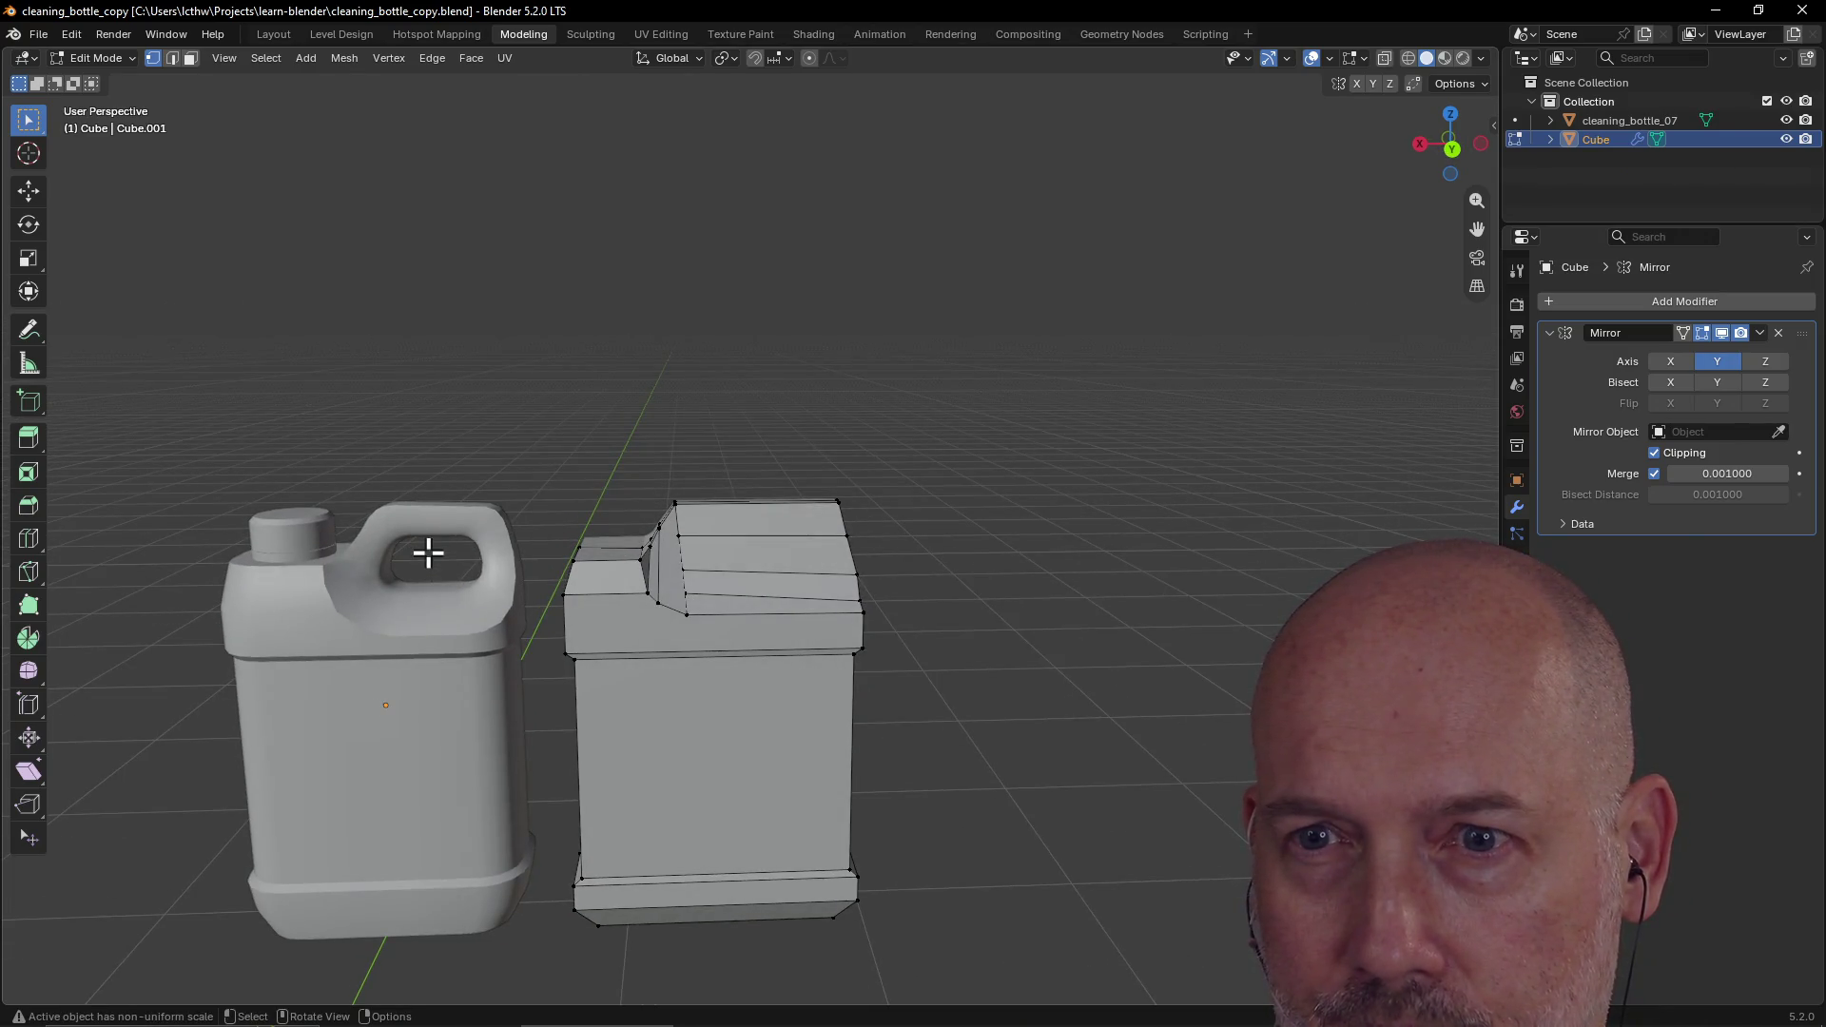
scroll(425, 540, "down", 2)
scroll(425, 541, "up", 3)
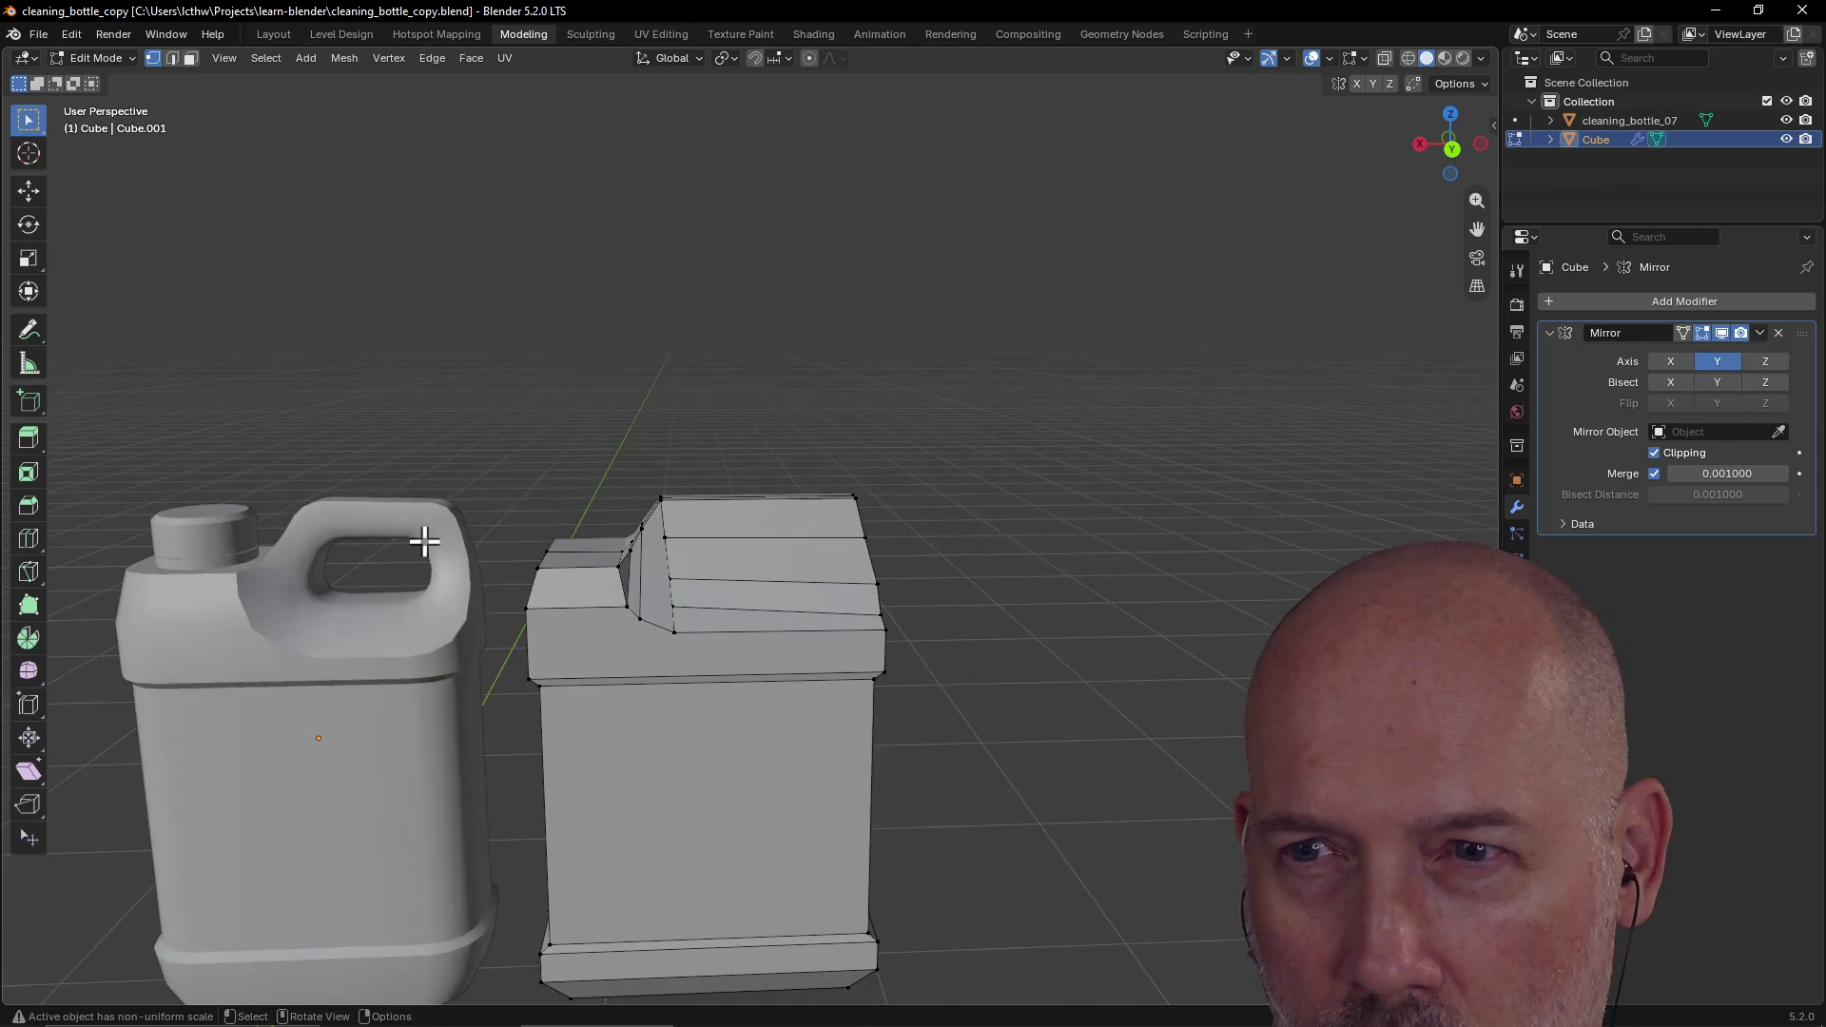
Step: In Back view, reposition the slanted band's right corner vertex
key("grave")
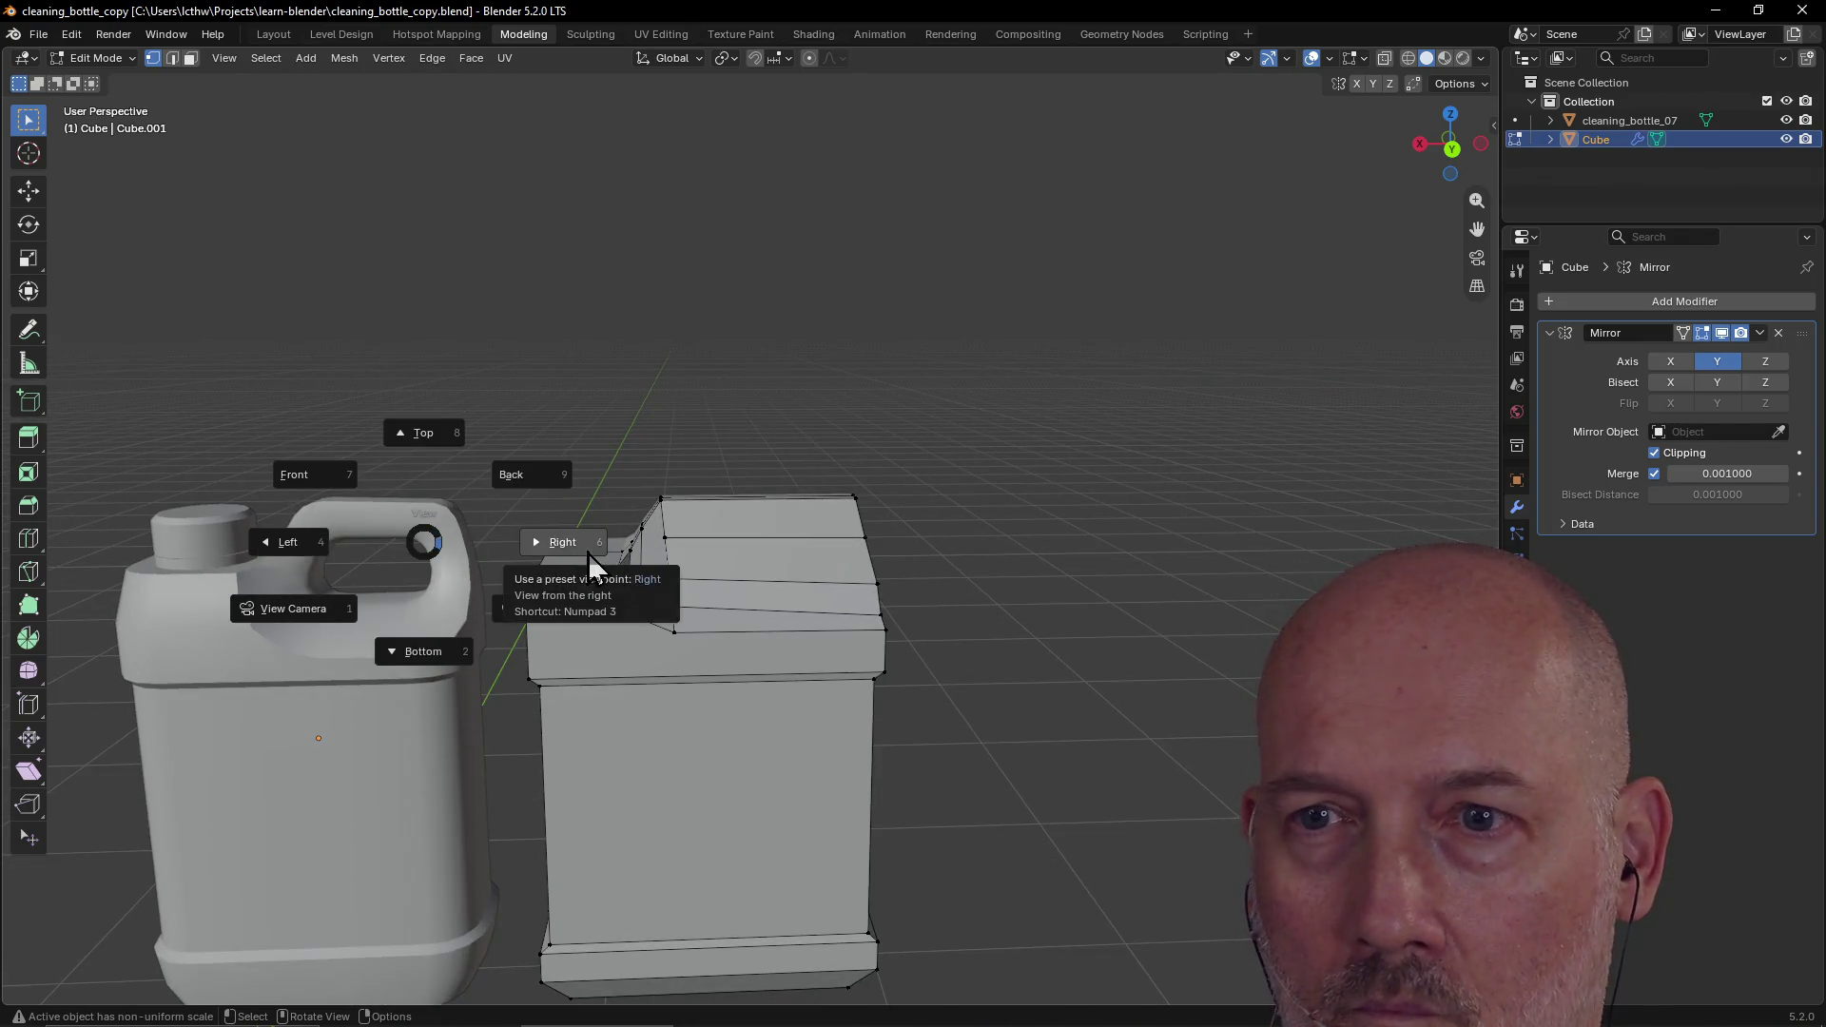
left_click(514, 476)
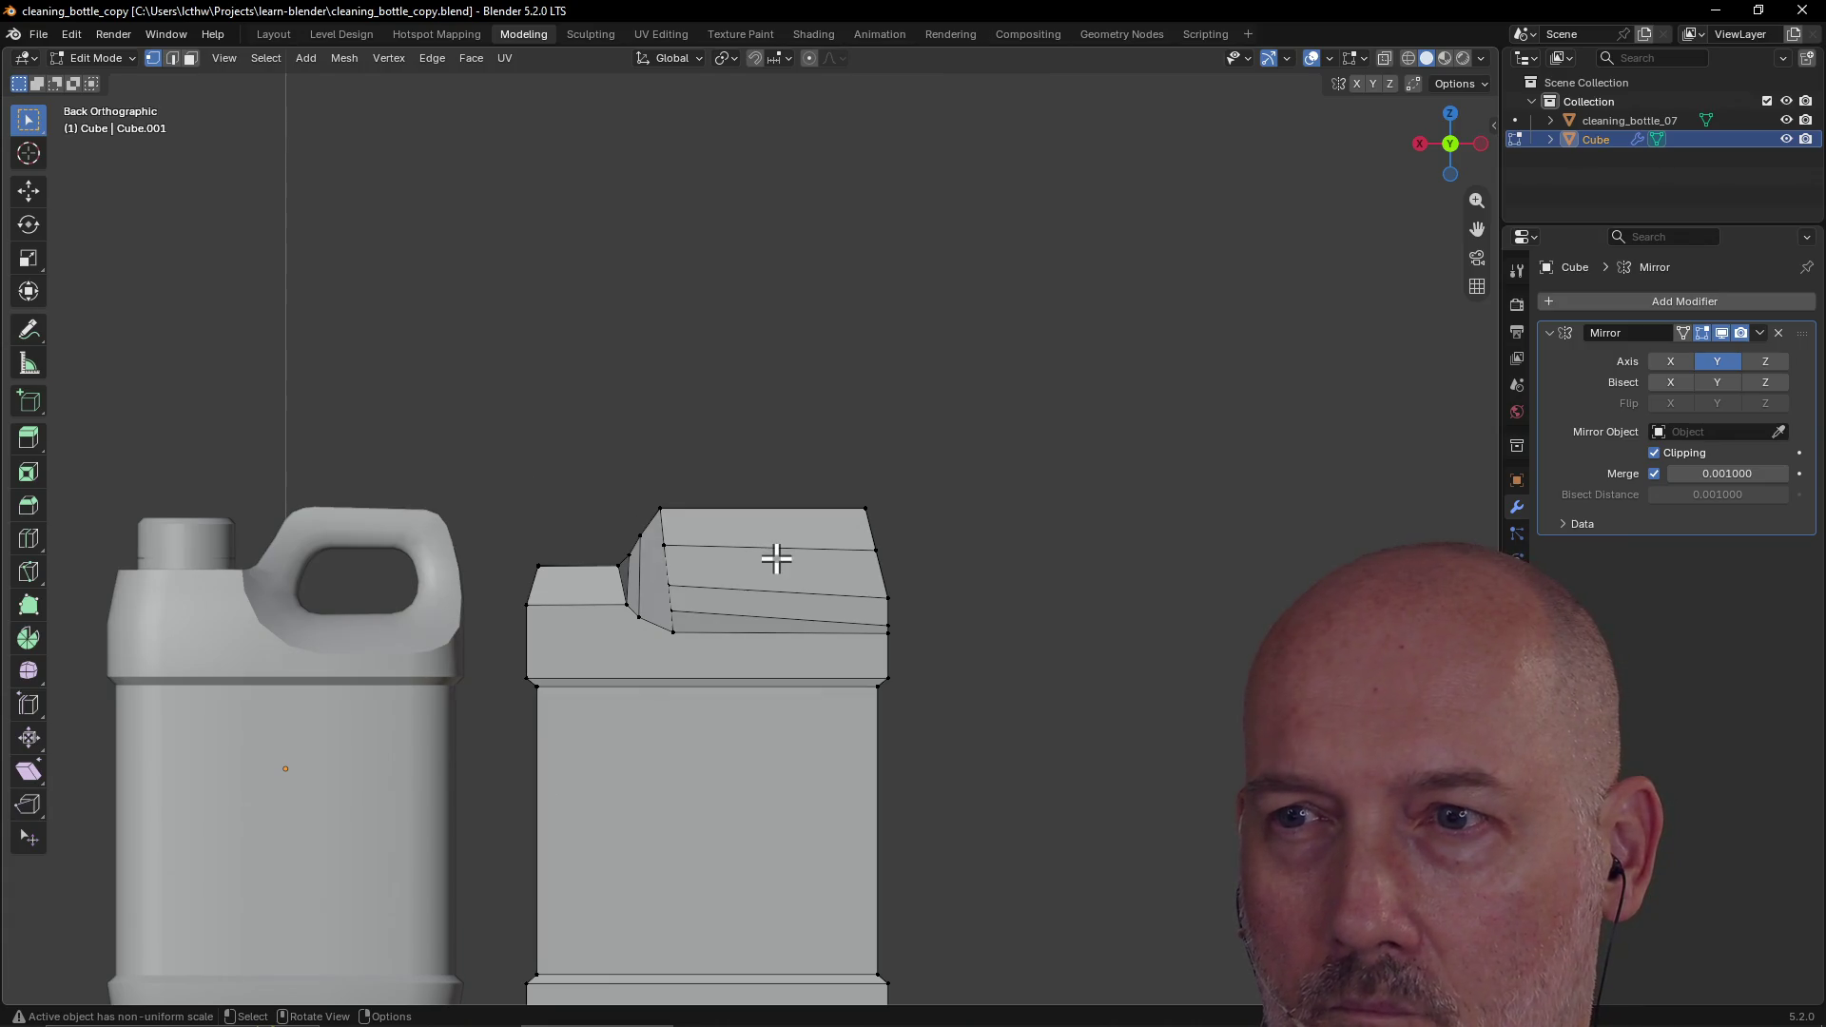
scroll(876, 556, "up", 2)
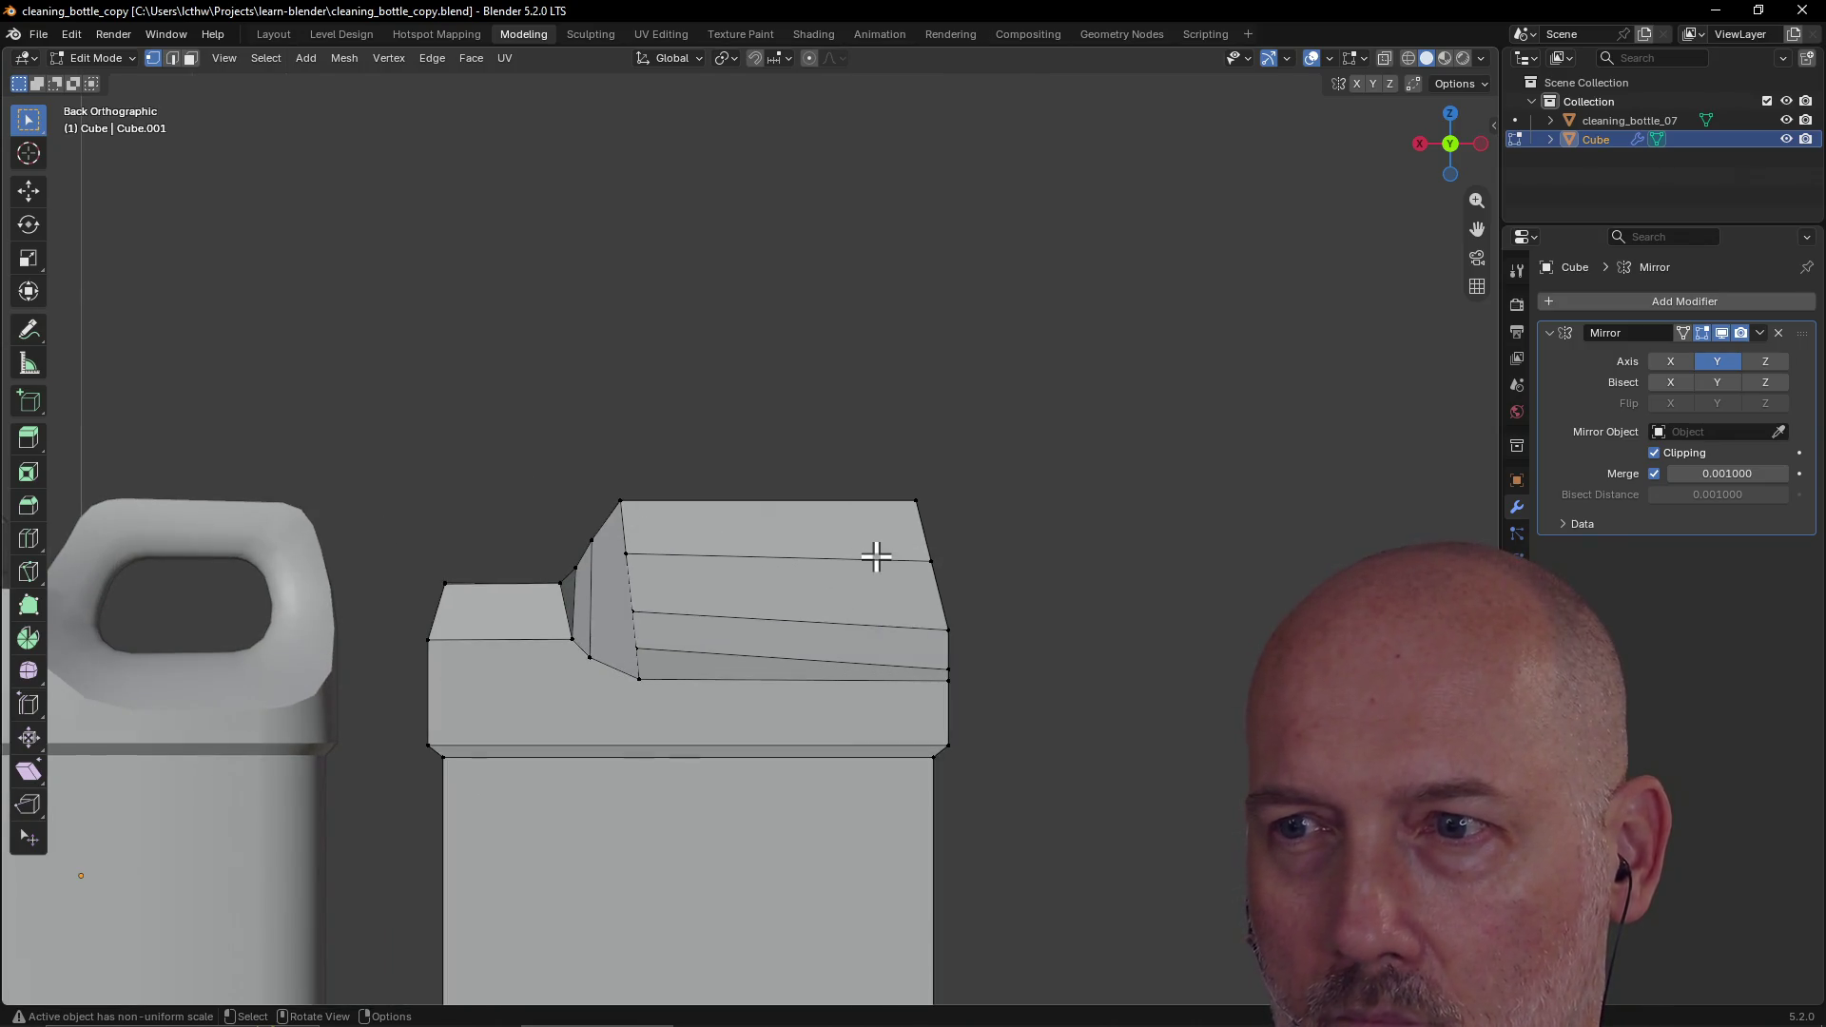
left_click(965, 652)
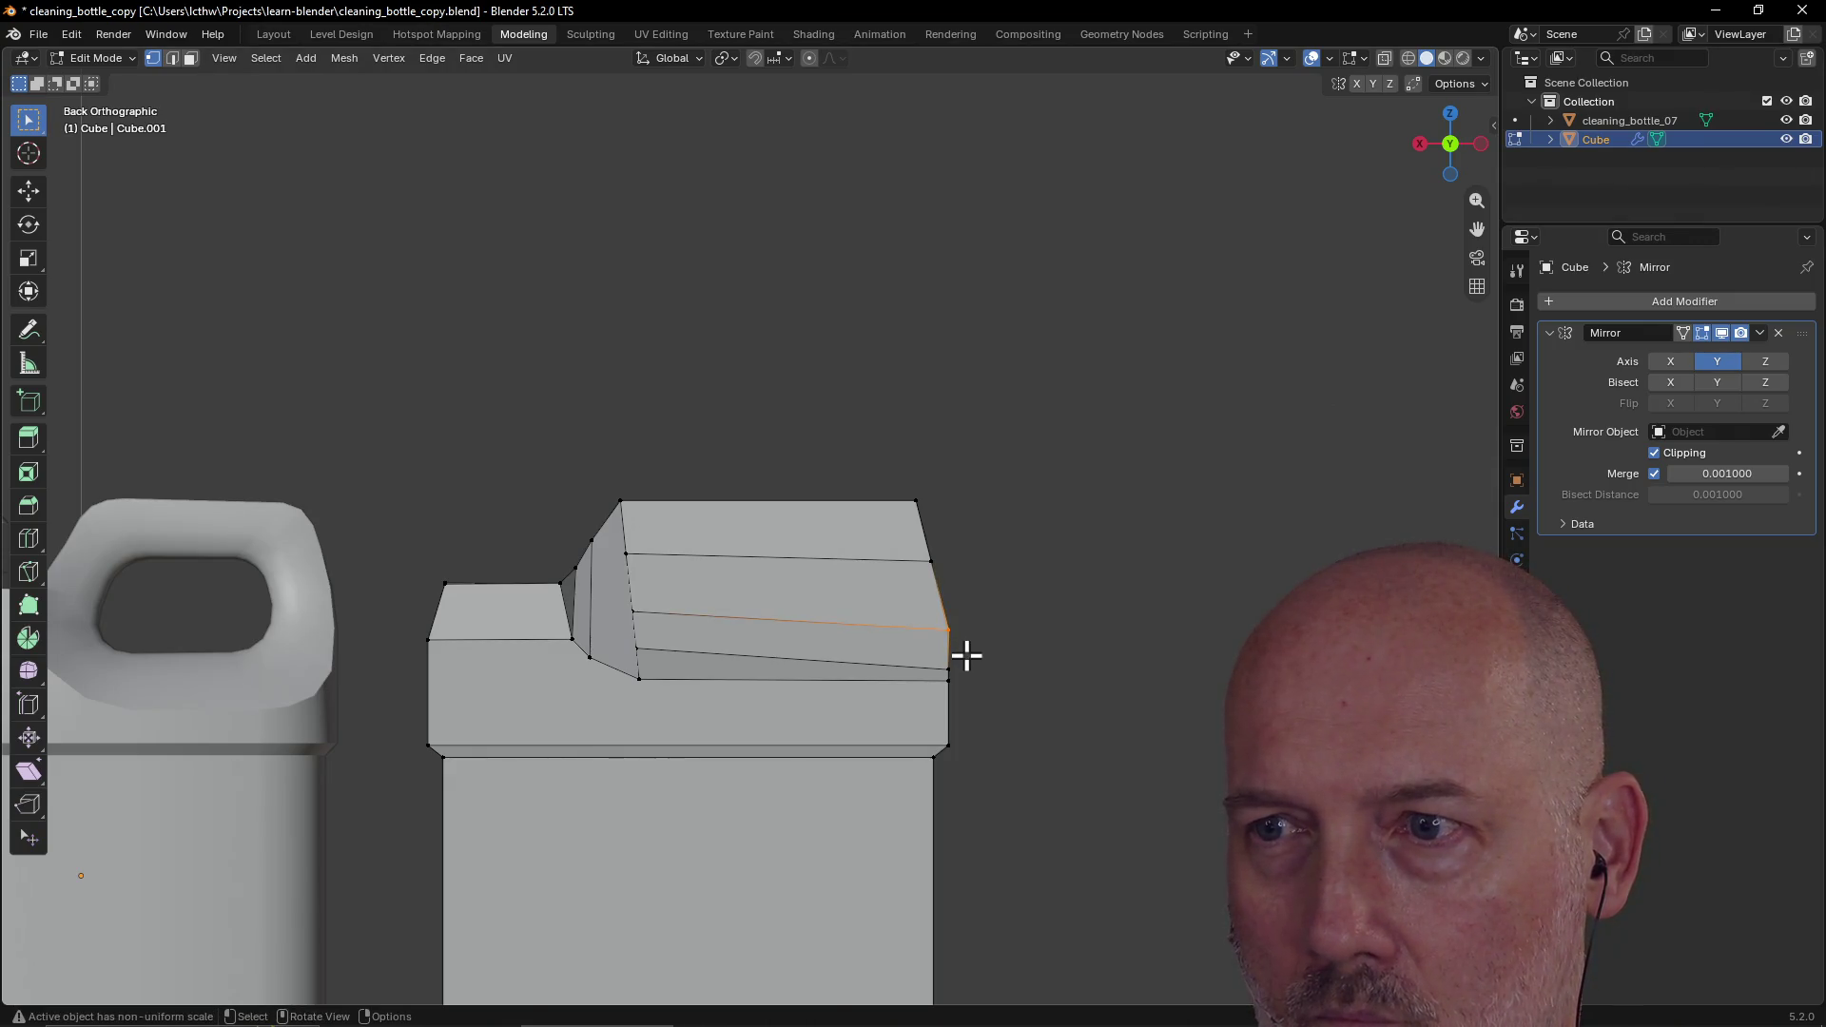
key("g")
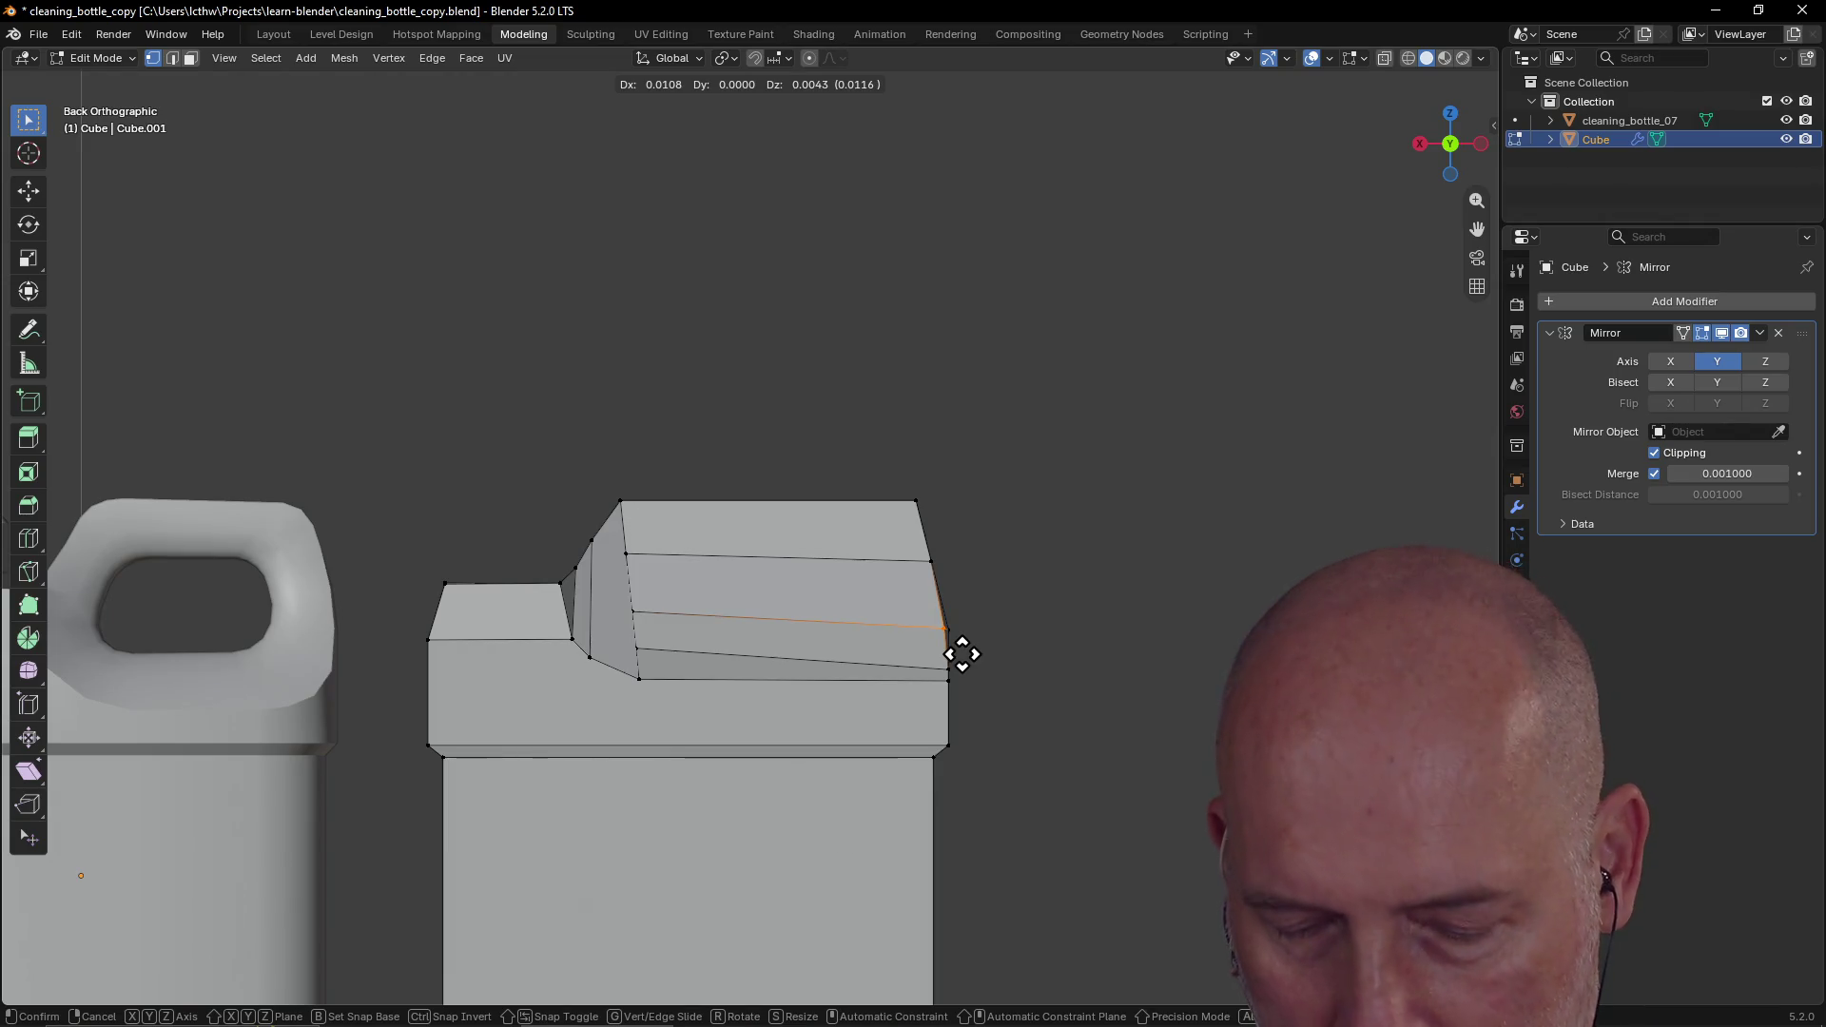
left_click(962, 654)
mouse_move(957, 652)
middle_mouse_down()
mouse_move(946, 632)
mouse_move(803, 644)
mouse_move(1138, 539)
mouse_move(1333, 533)
mouse_move(1224, 572)
mouse_move(1042, 566)
middle_mouse_up()
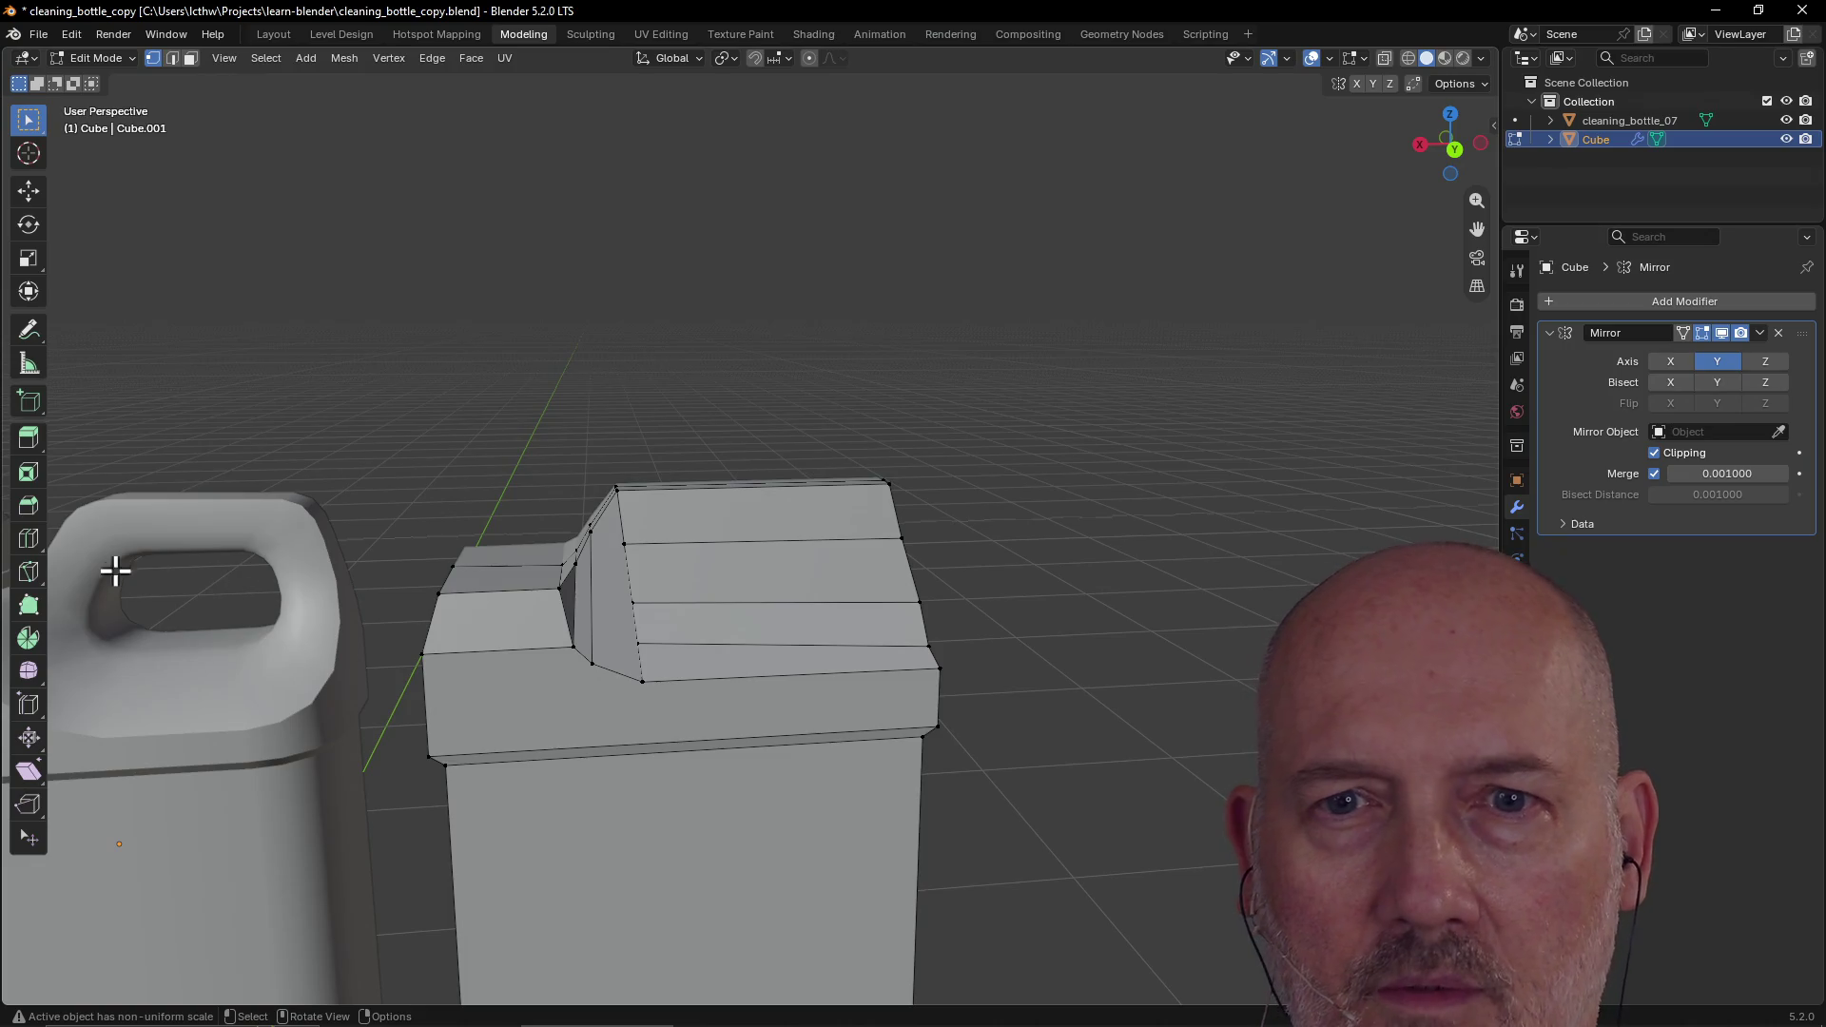
Step: Activate the Knife tool and return to the Back view
left_click(37, 582)
mouse_move(533, 571)
middle_mouse_down()
mouse_move(583, 554)
mouse_move(530, 522)
mouse_move(596, 506)
middle_mouse_up()
key("grave")
left_click(667, 453)
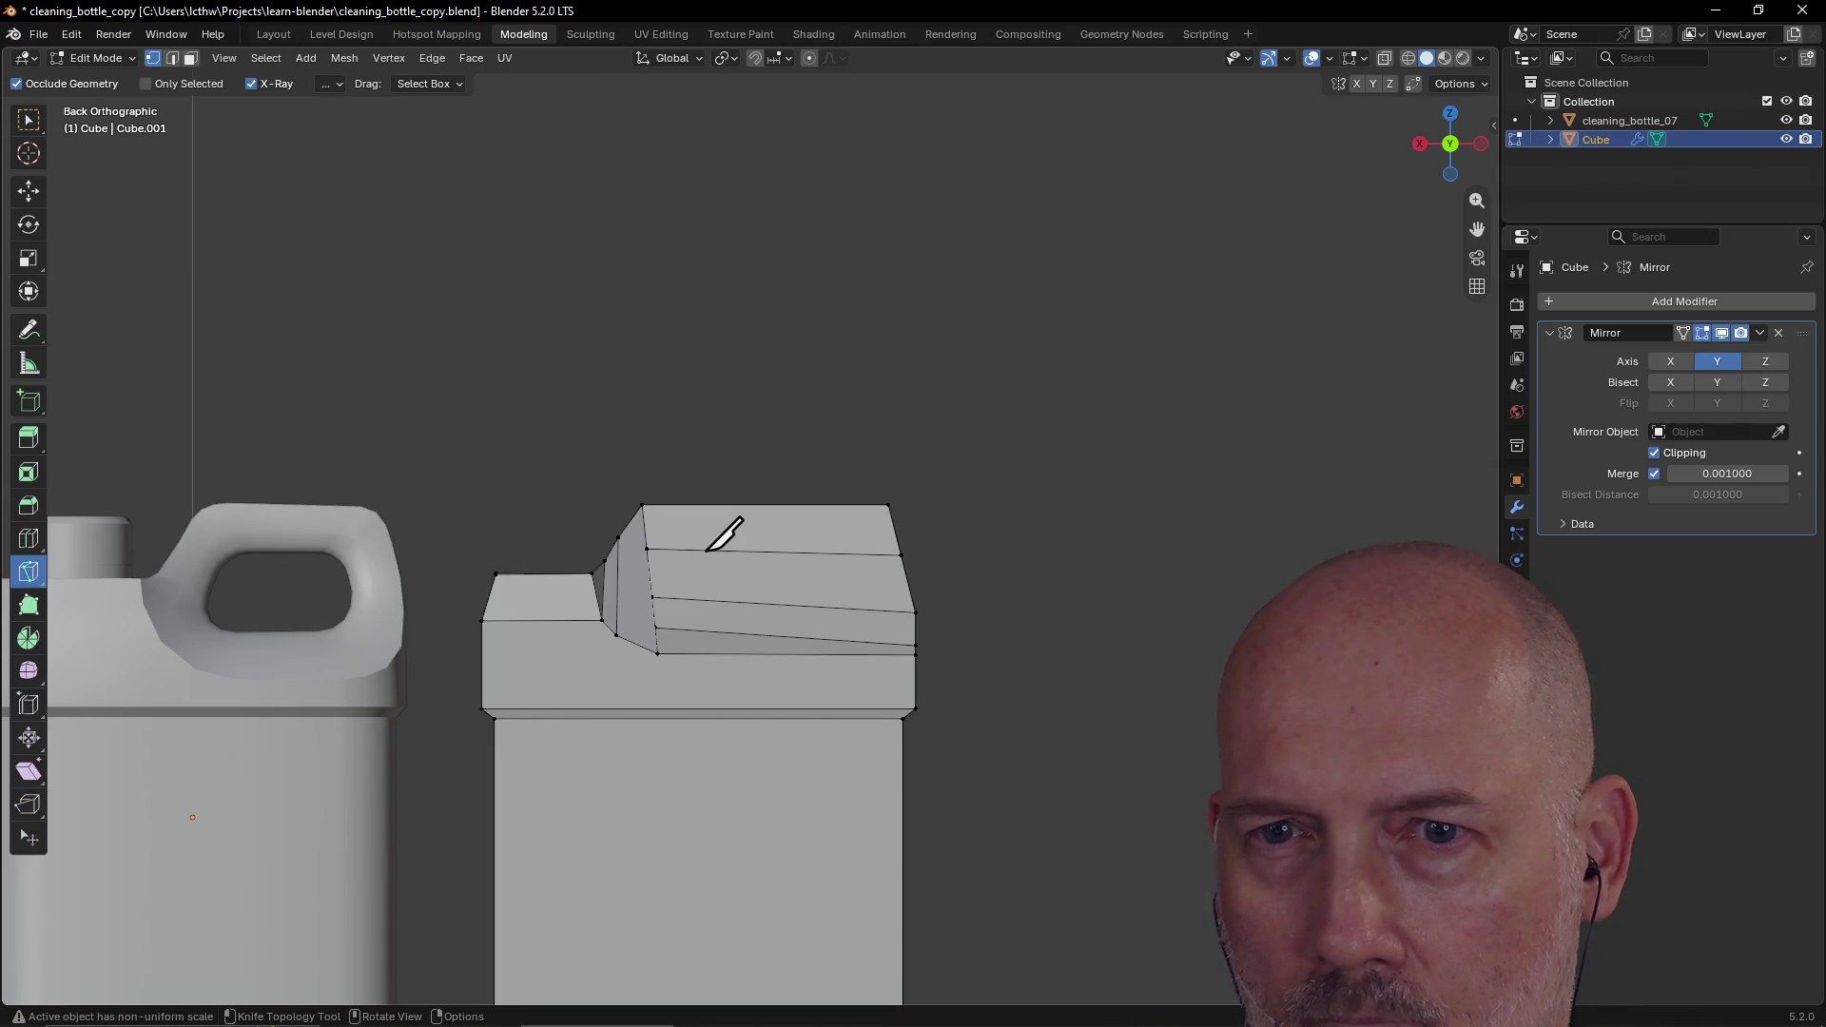
Step: Knife two vertical cuts across the shoulder band, committing each one
left_click(705, 551)
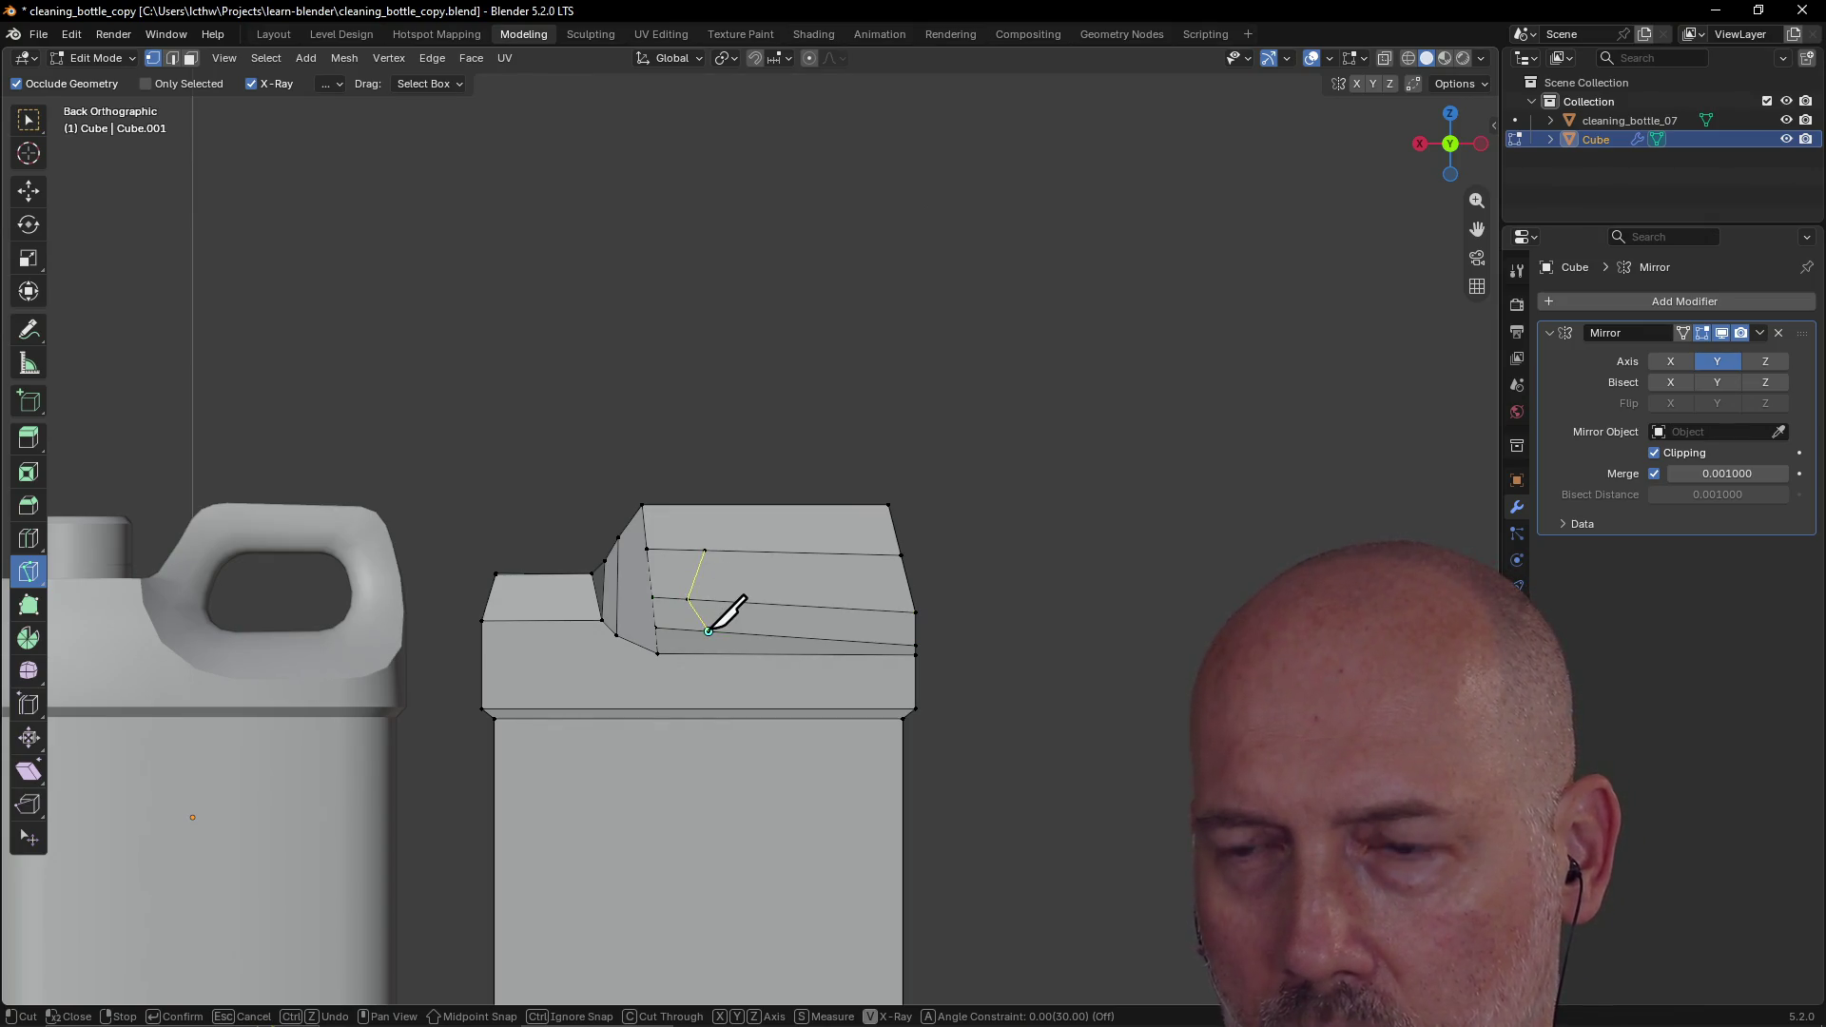
left_click(708, 631)
key("Return")
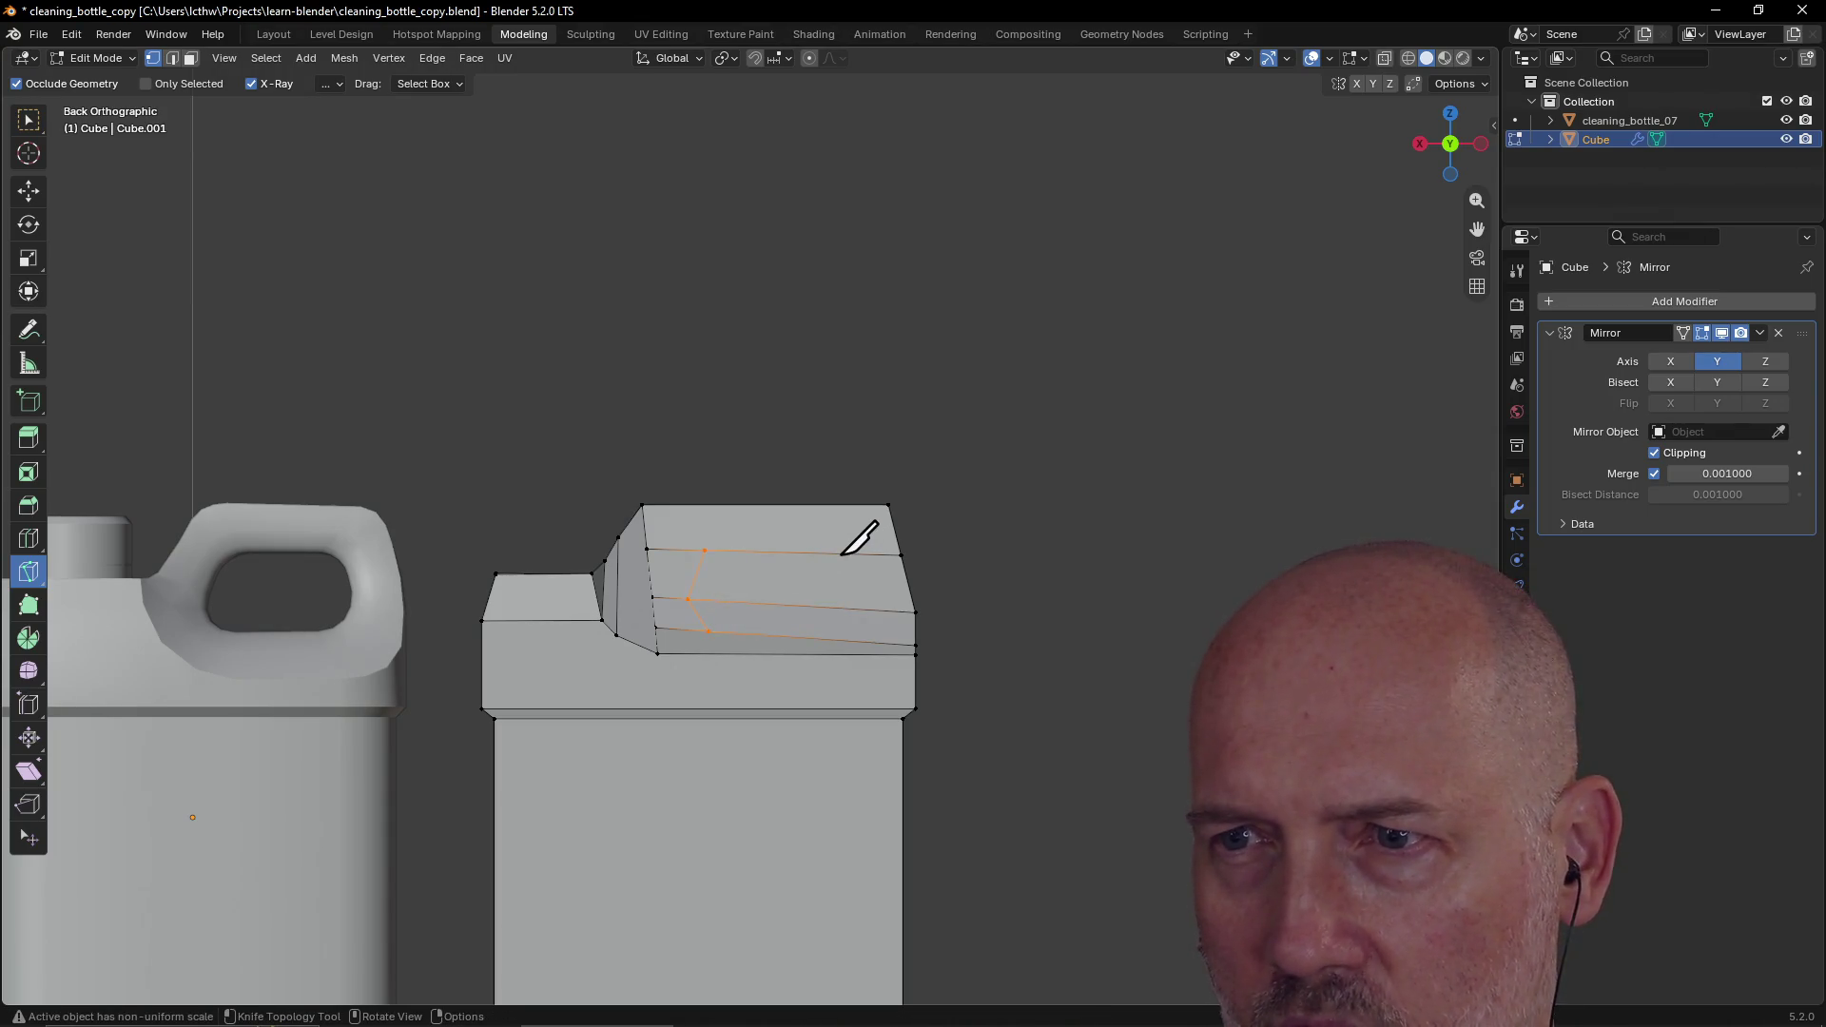
left_click(840, 552)
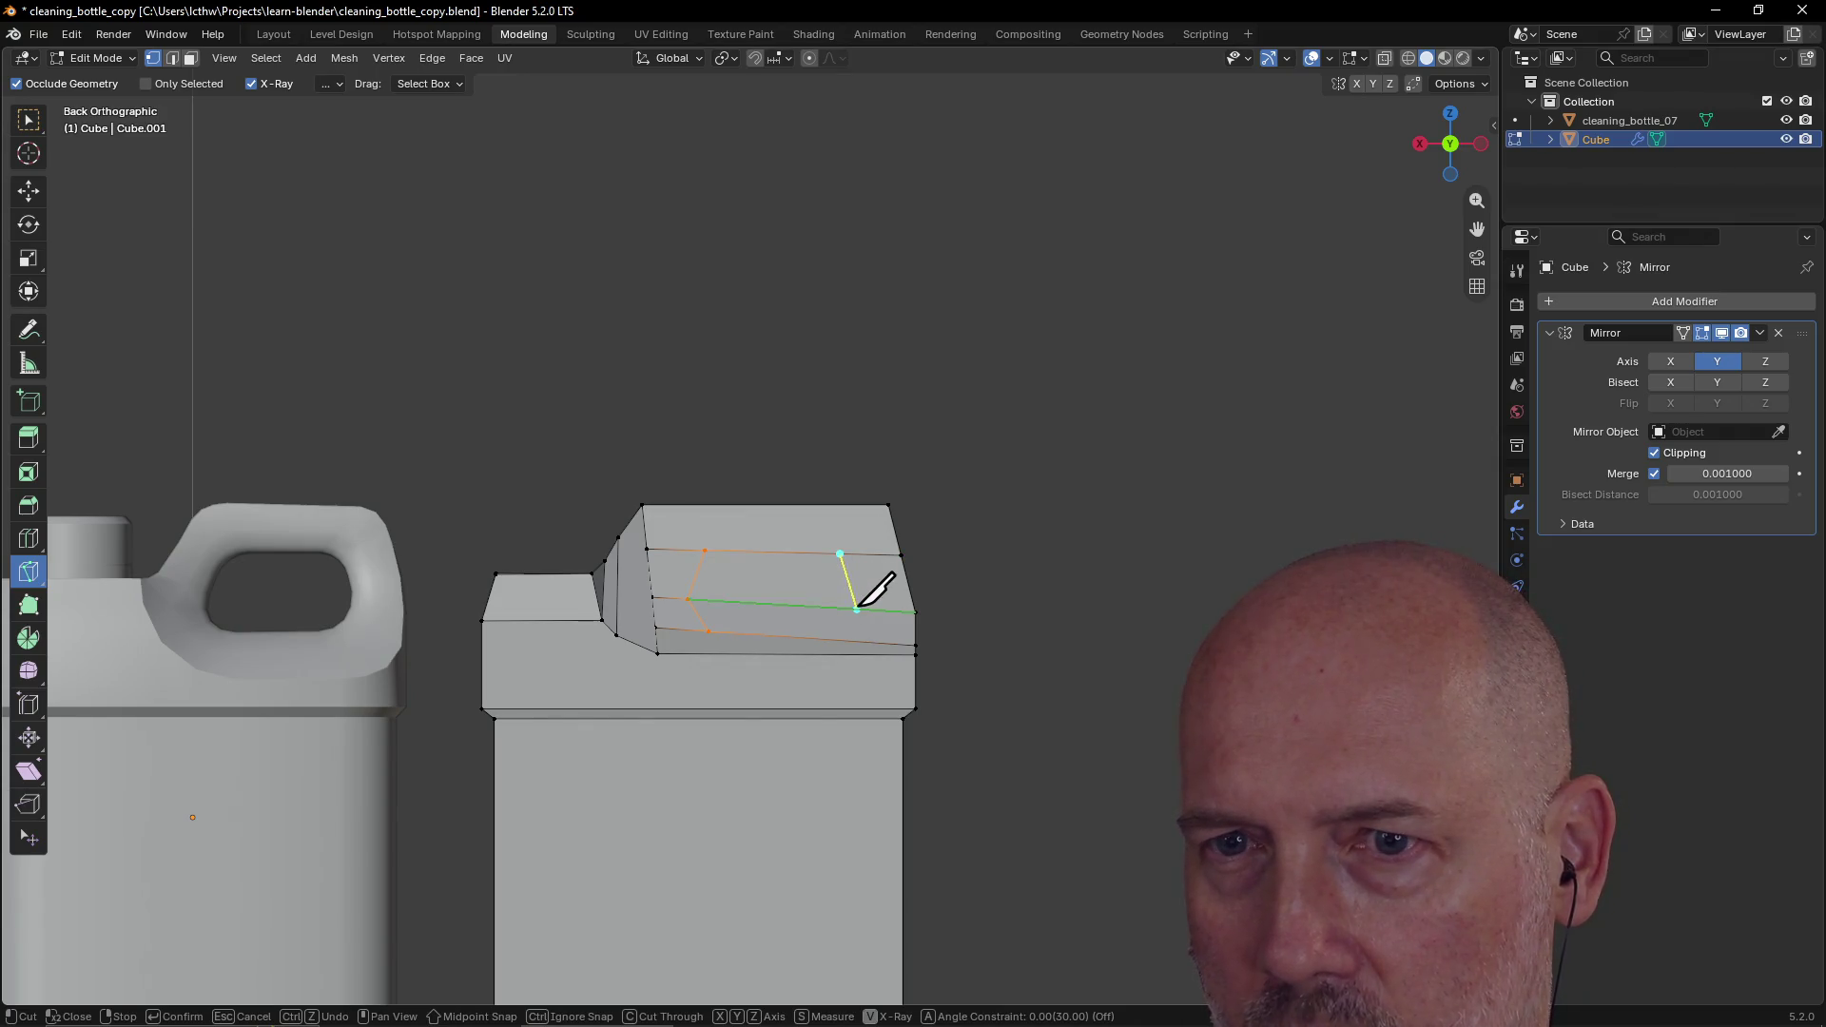
left_click(837, 640)
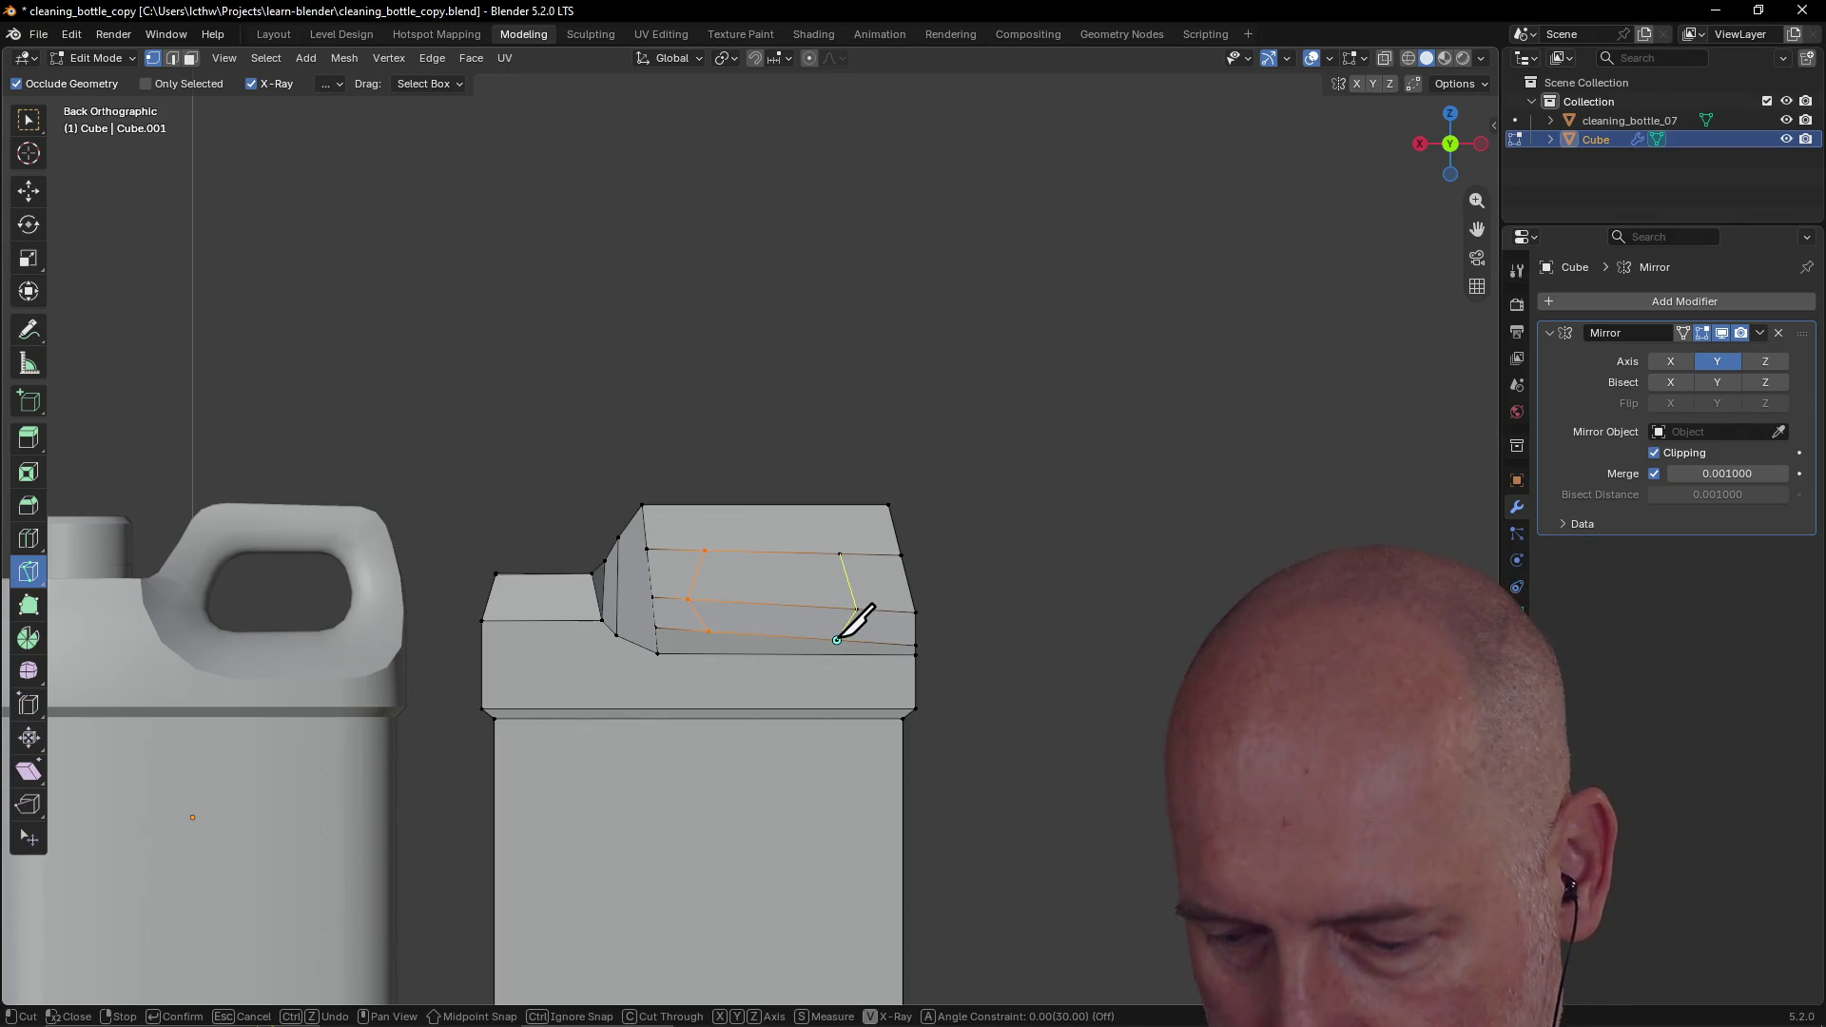
key("Return")
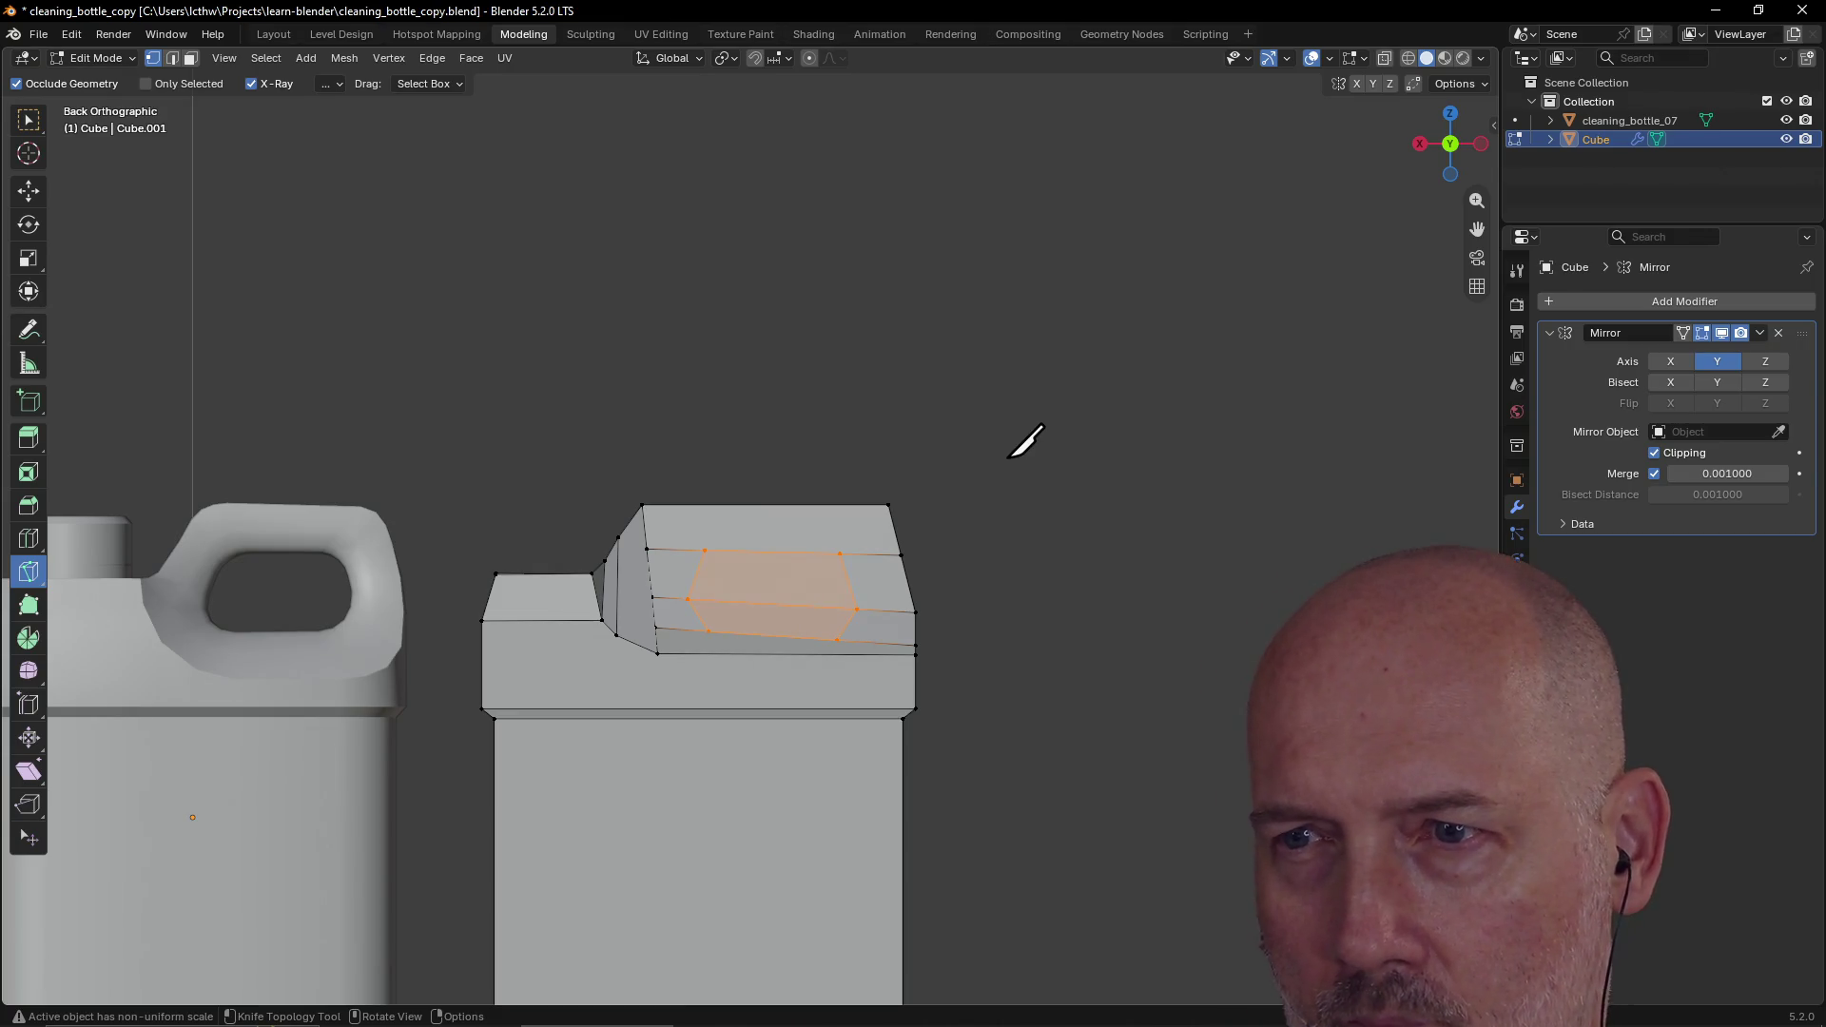
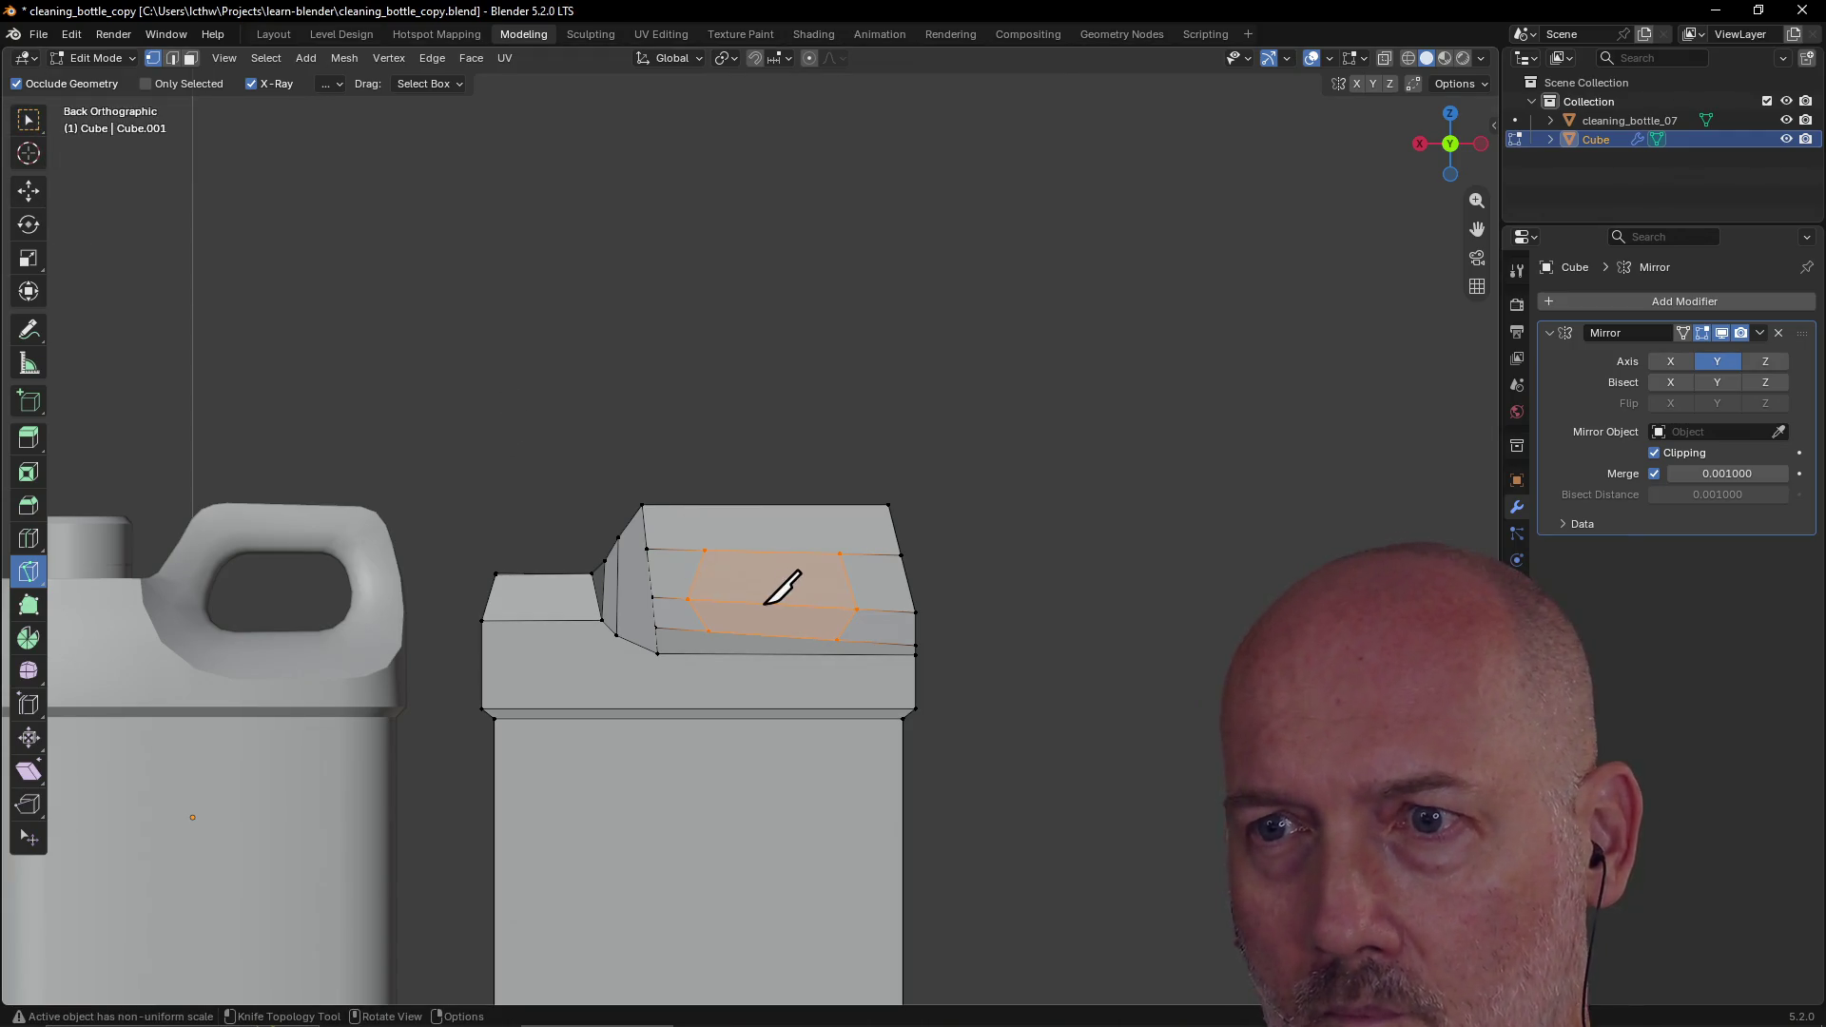
Step: Delete the selected handle faces to open a hole through the bottle's top block
key("x")
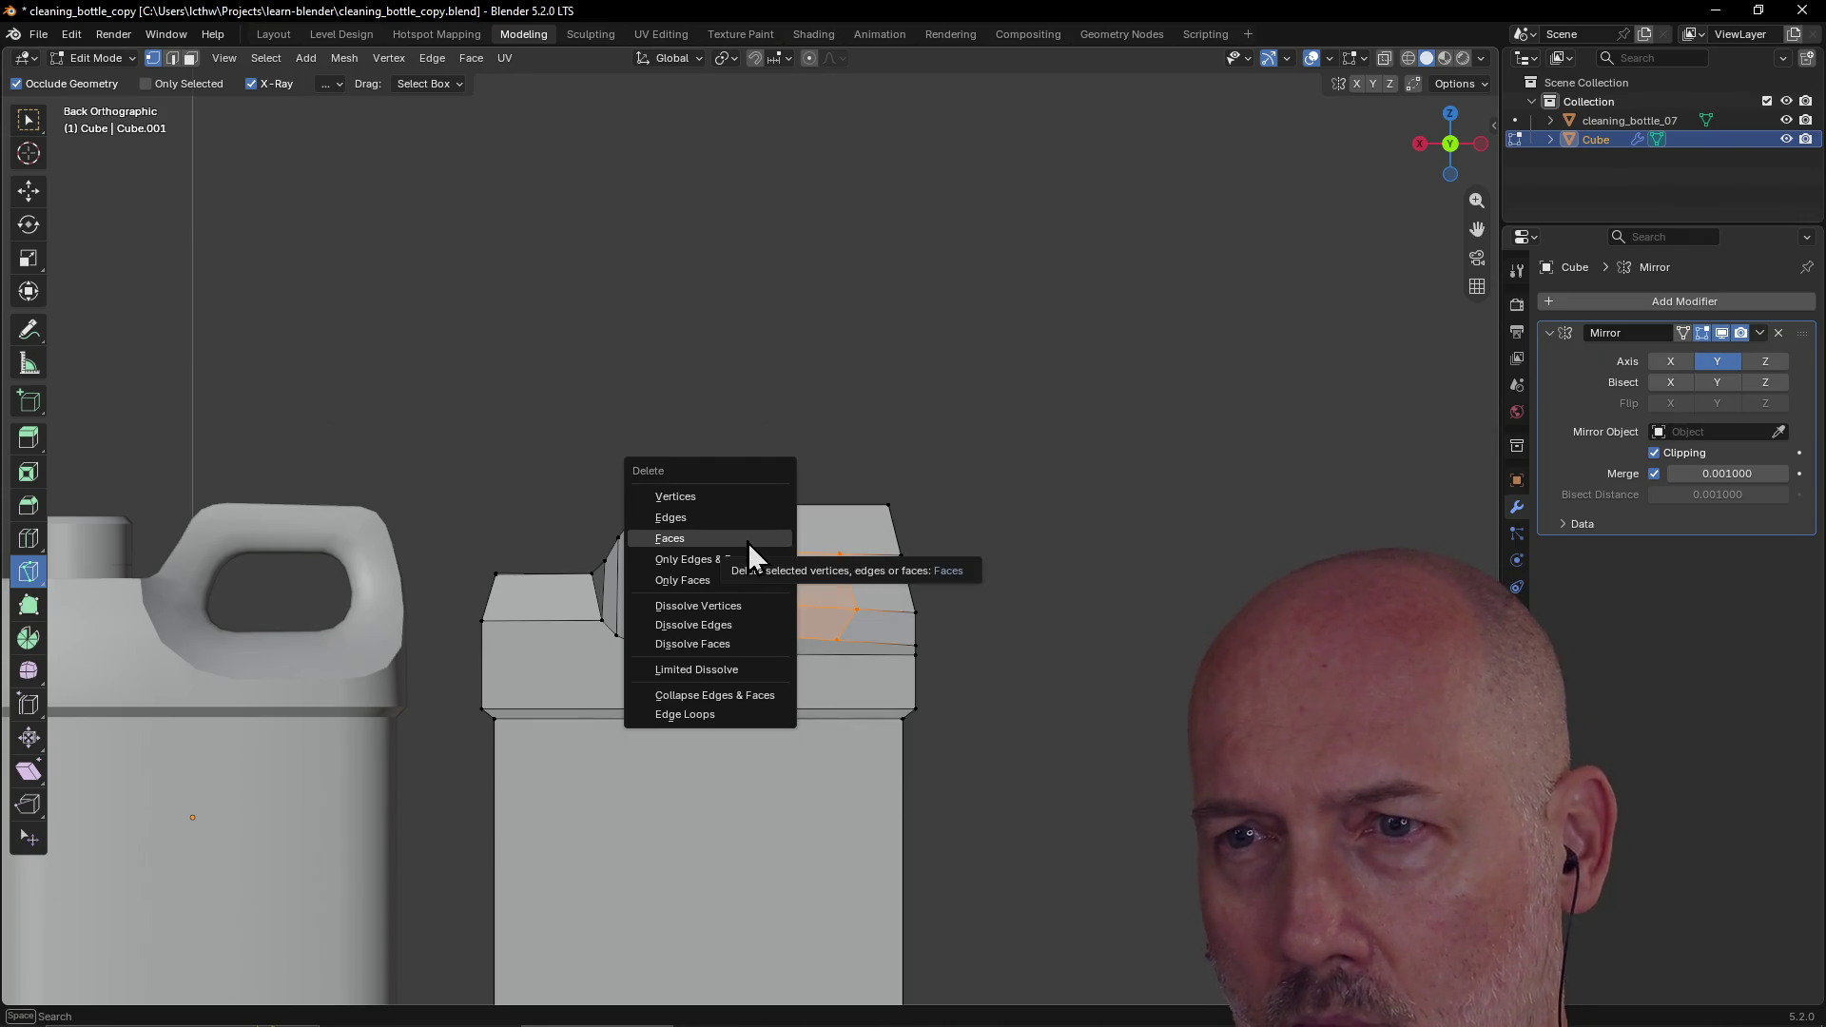
left_click(747, 540)
key("k")
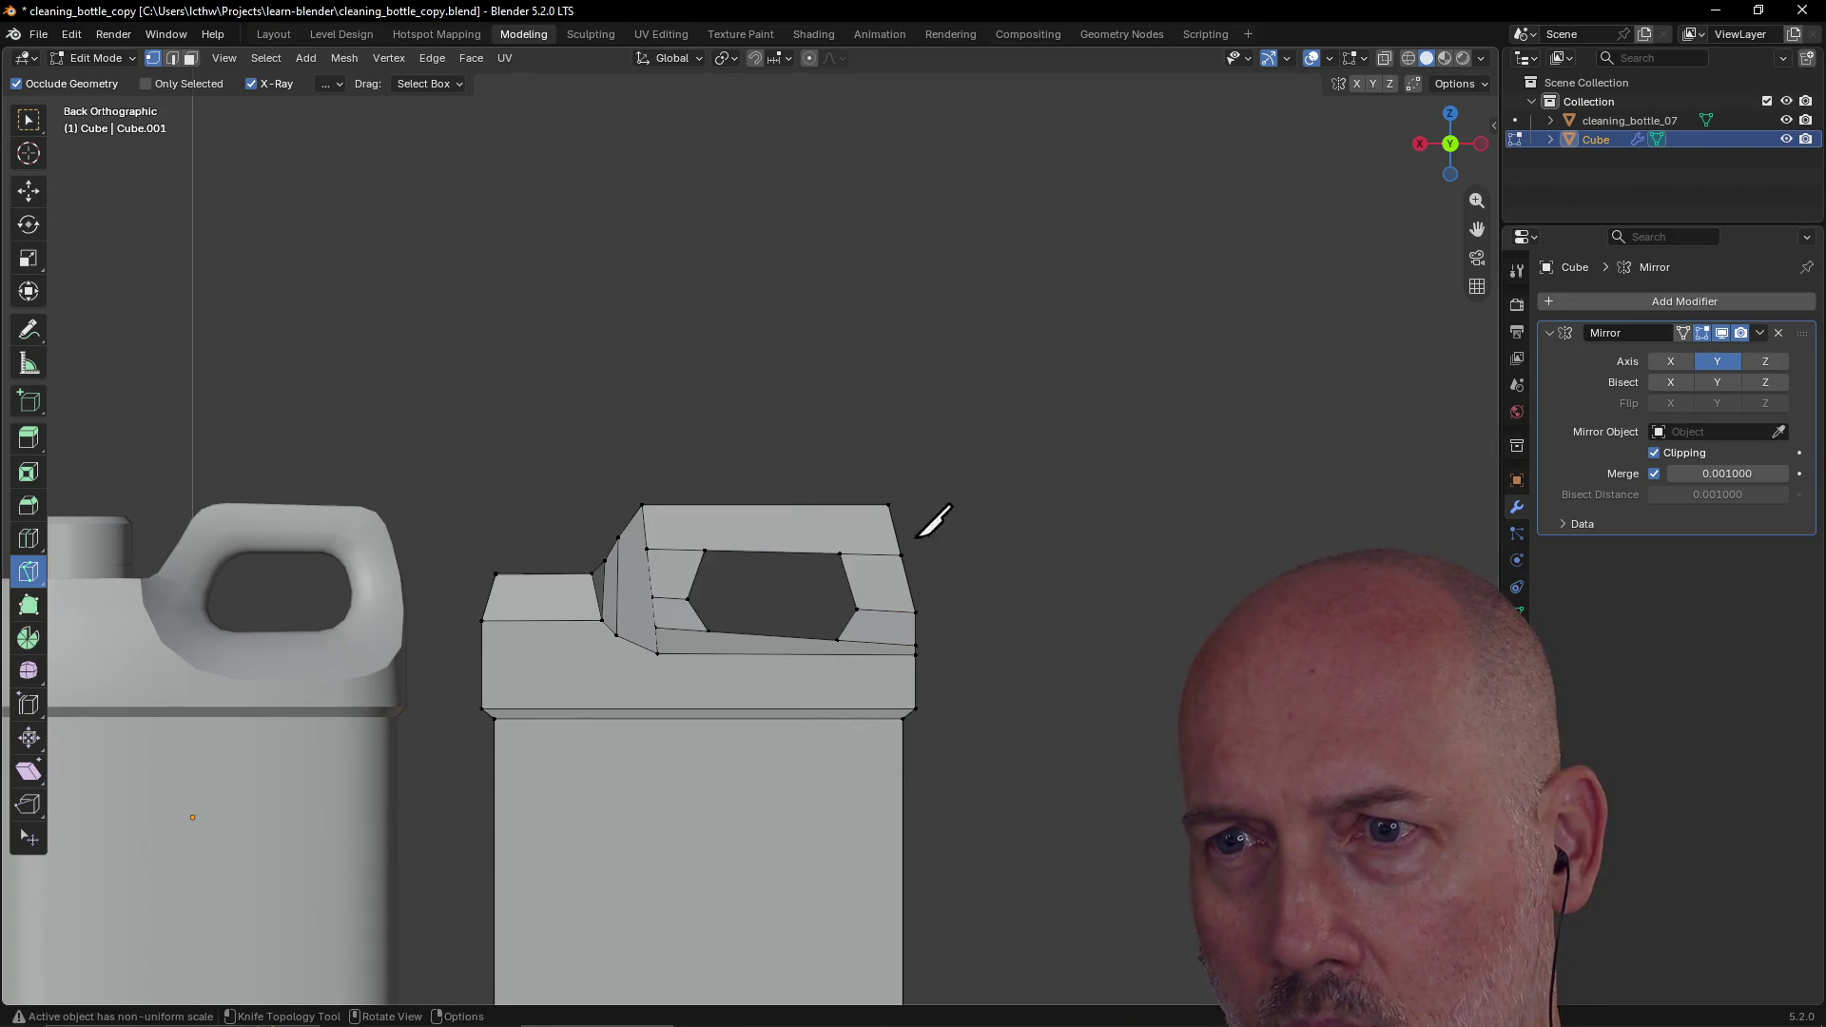
Step: Orbit around both bottles to check the opening, then return to the Select Box tool
scroll(904, 509, "up", 3)
mouse_move(829, 506)
middle_mouse_down()
mouse_move(784, 510)
mouse_move(837, 507)
middle_mouse_up()
scroll(837, 507, "down", 4)
scroll(823, 513, "up", 1)
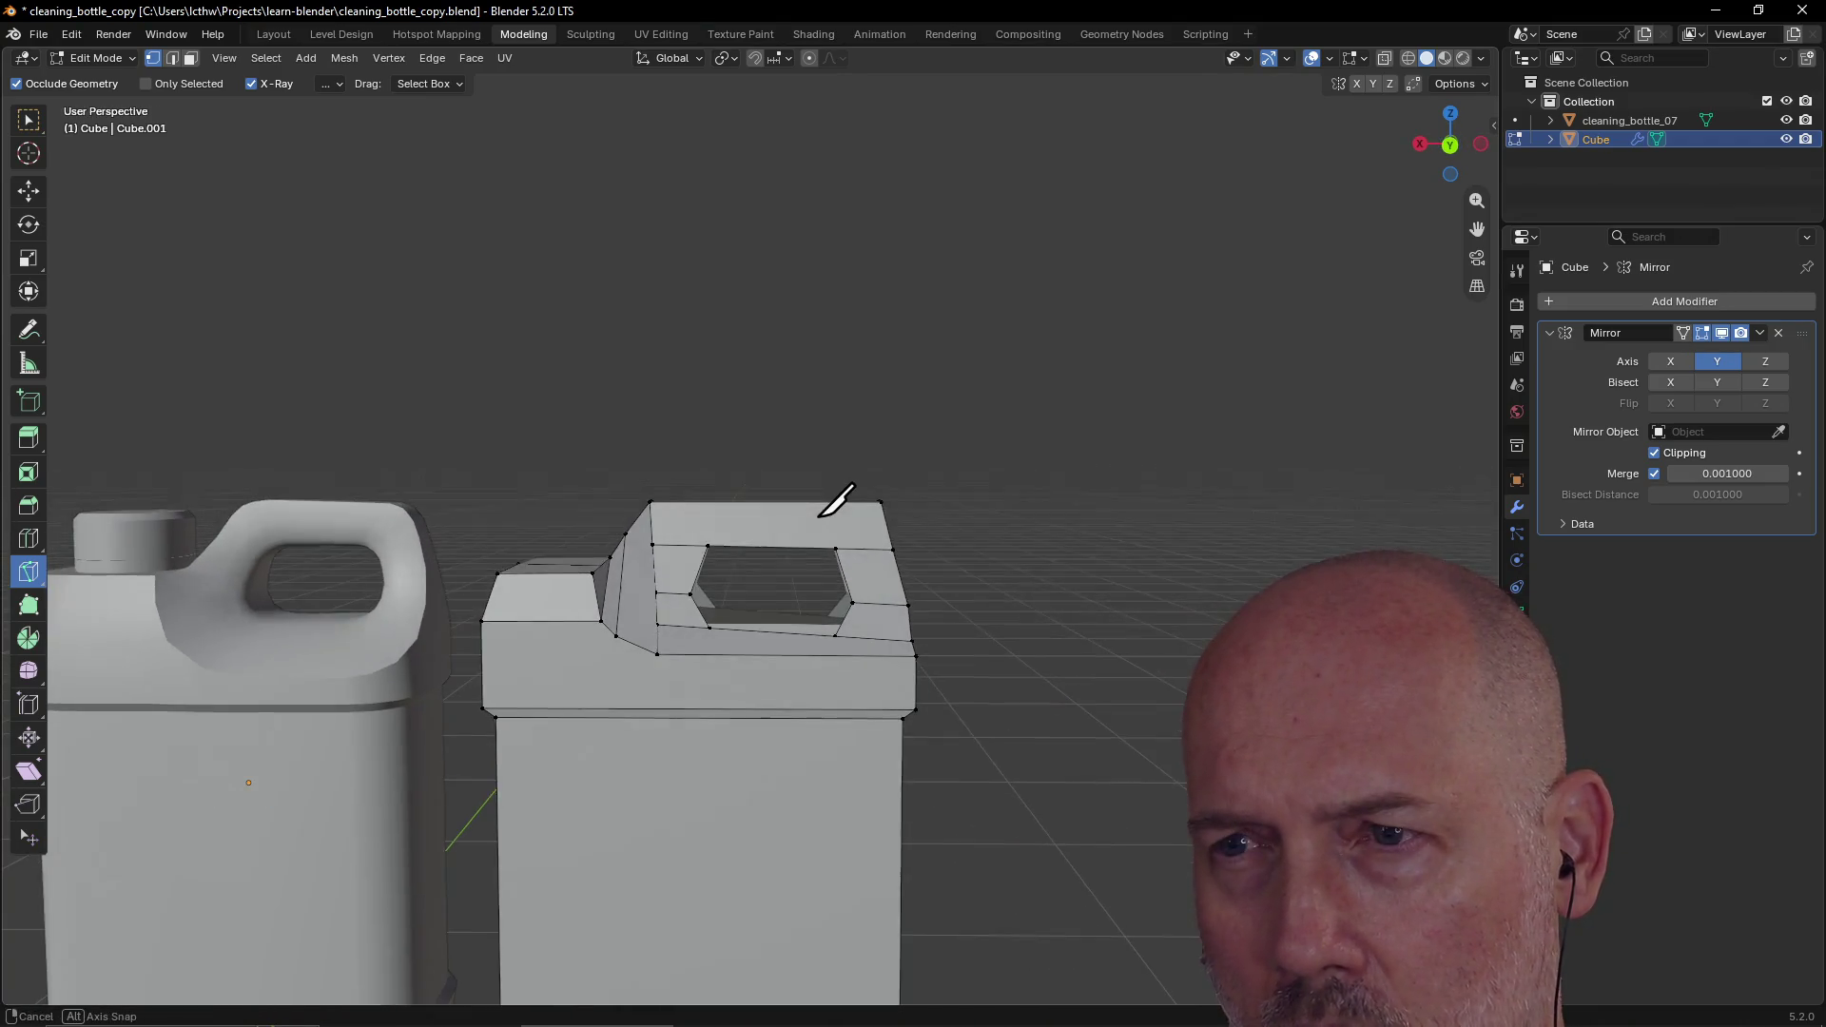
mouse_move(819, 517)
middle_mouse_down()
mouse_move(704, 509)
mouse_move(766, 475)
mouse_move(803, 527)
mouse_move(811, 514)
middle_mouse_up()
left_click(29, 119)
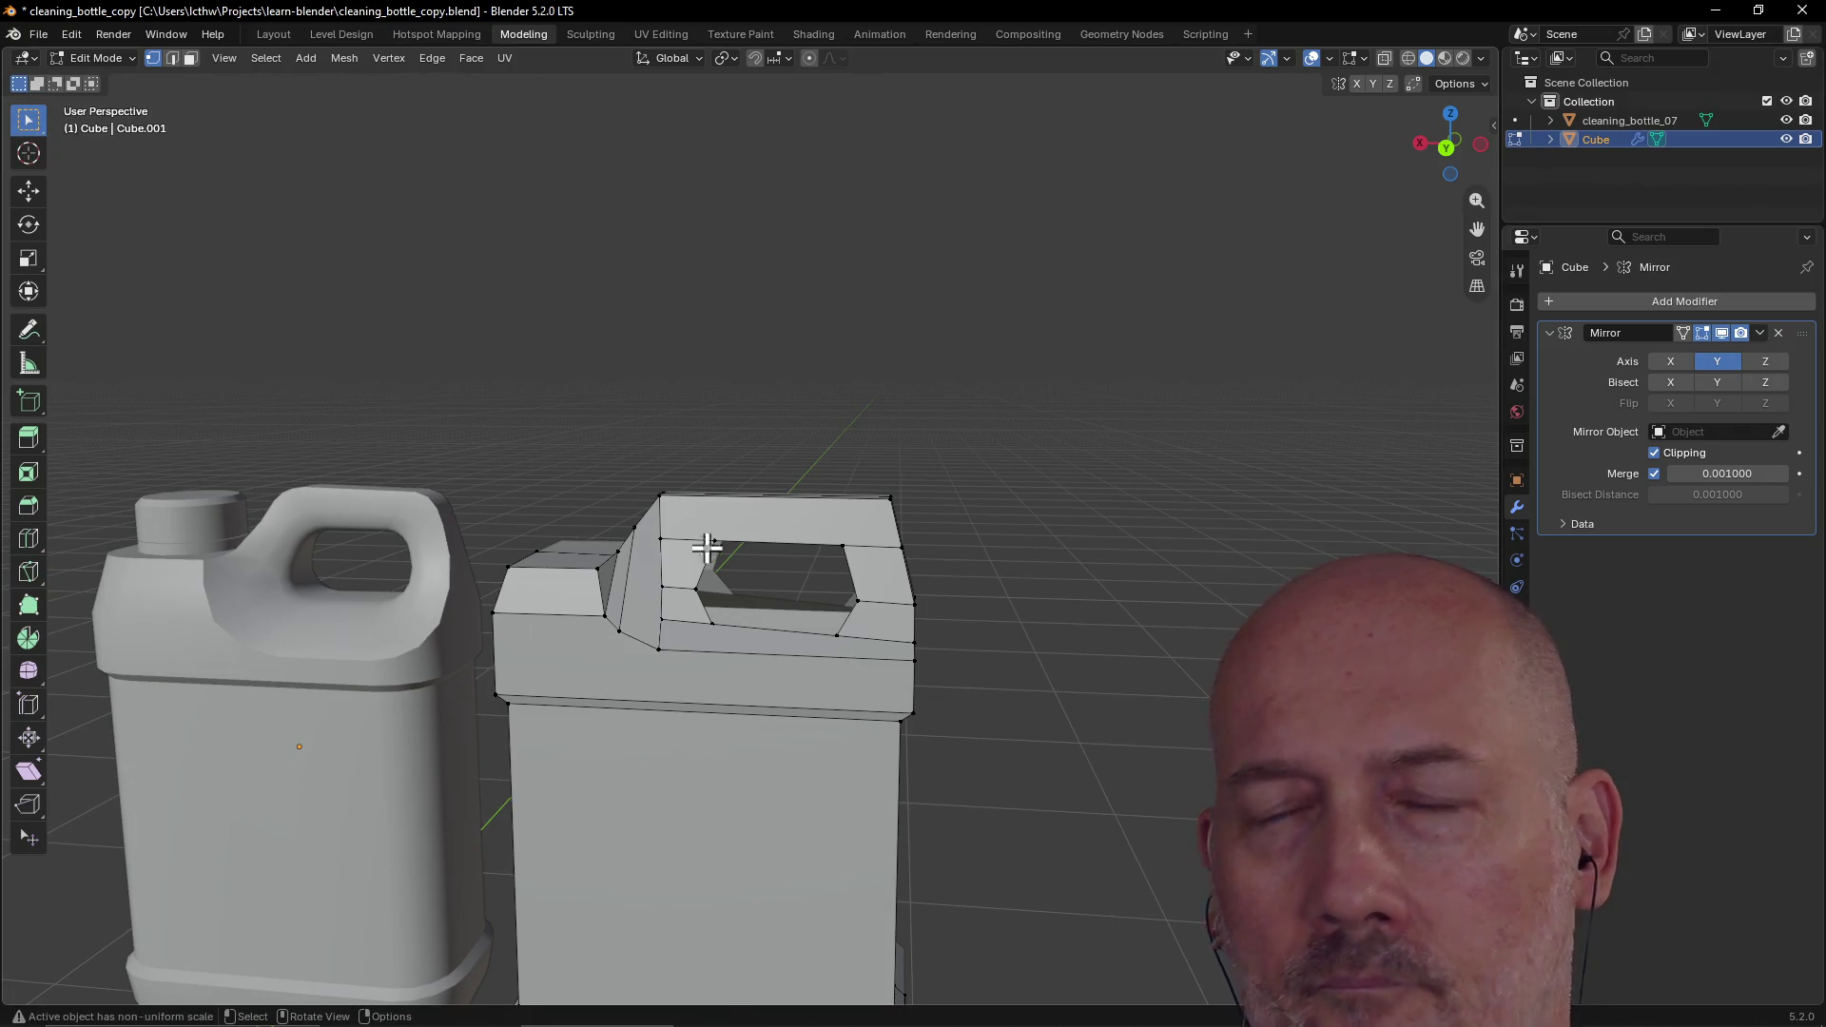
Step: Raise the vertex at the hole's top-right corner along the Z axis
scroll(848, 595, "up", 2)
scroll(860, 552, "down", 2)
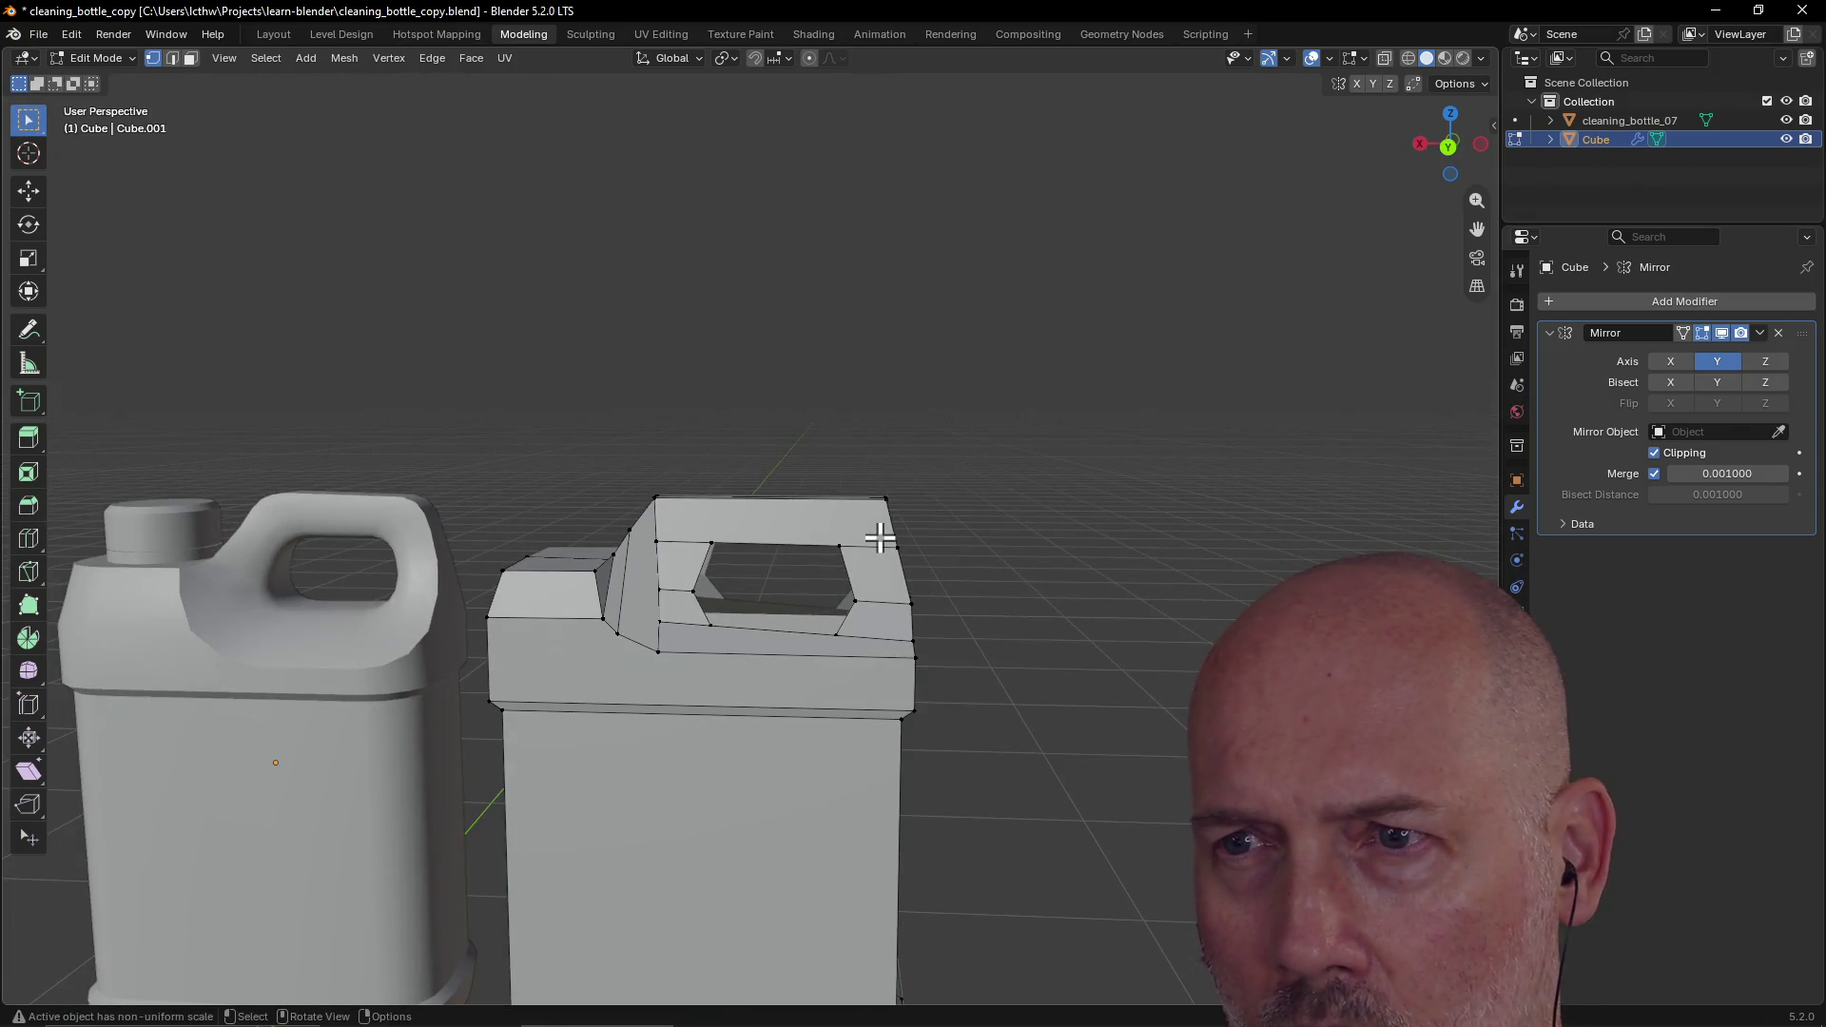
left_click(842, 548)
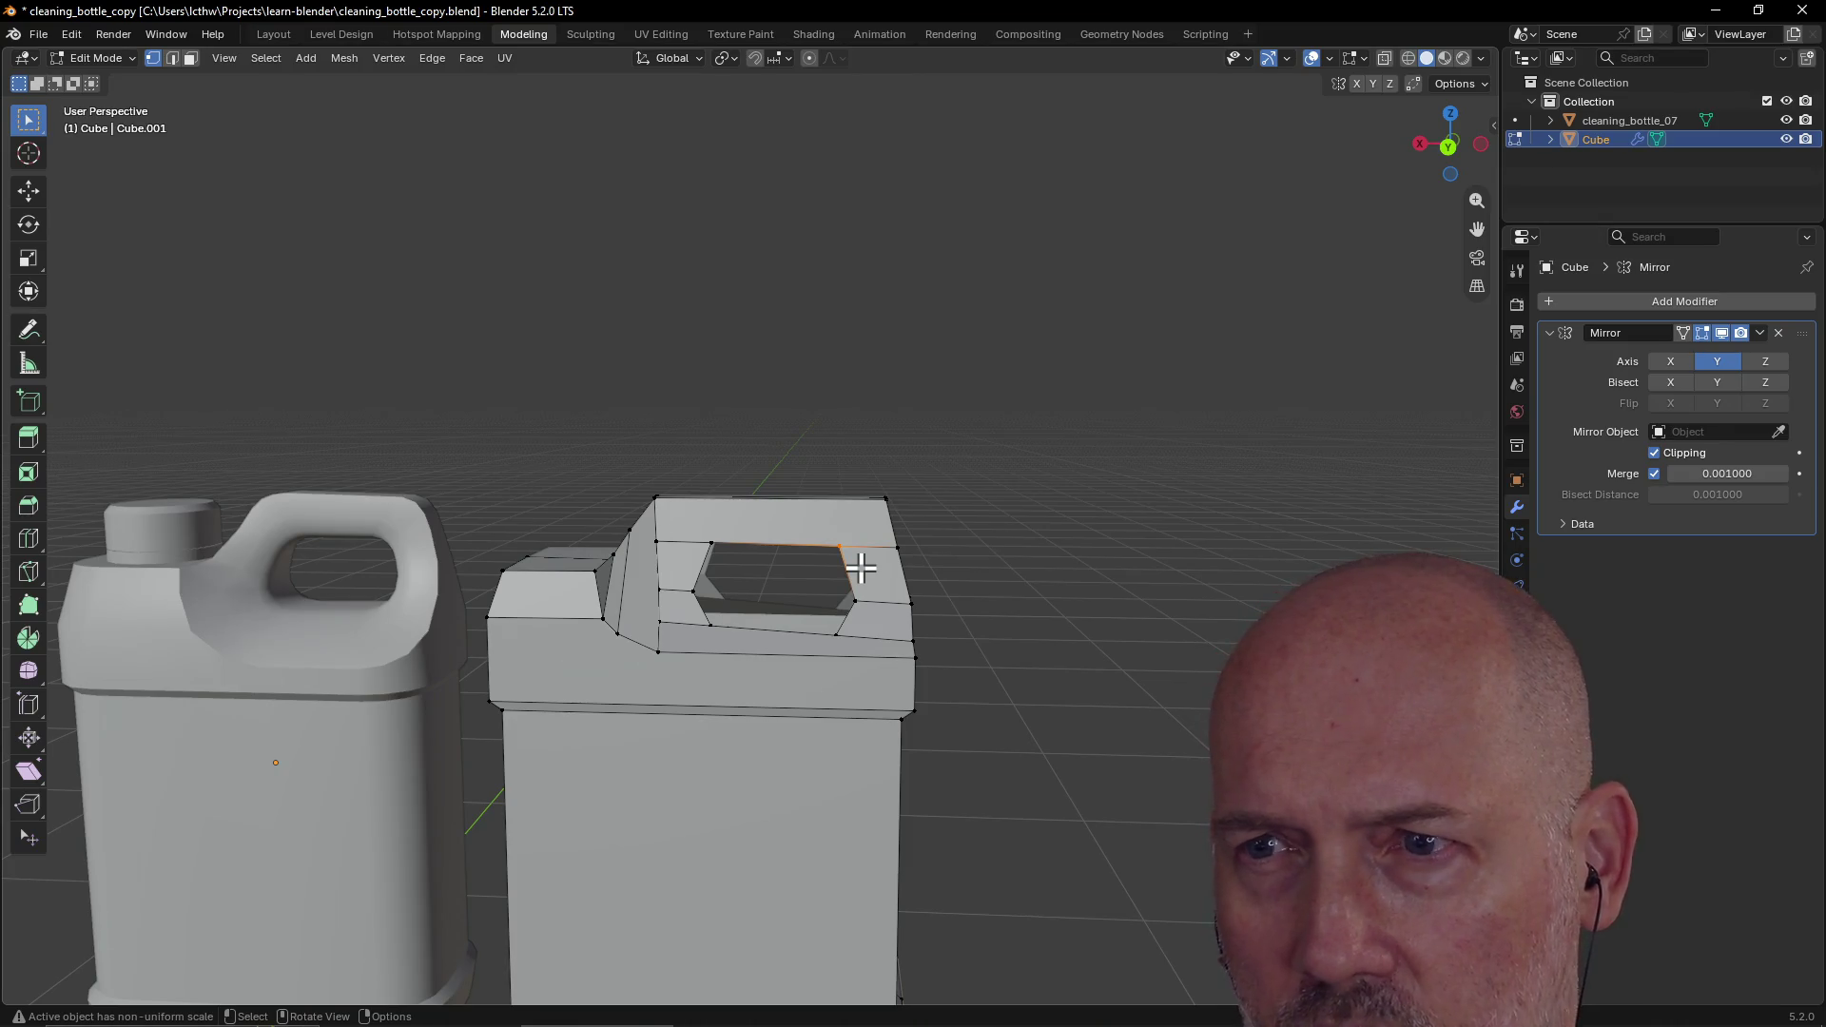
key("g")
key("z")
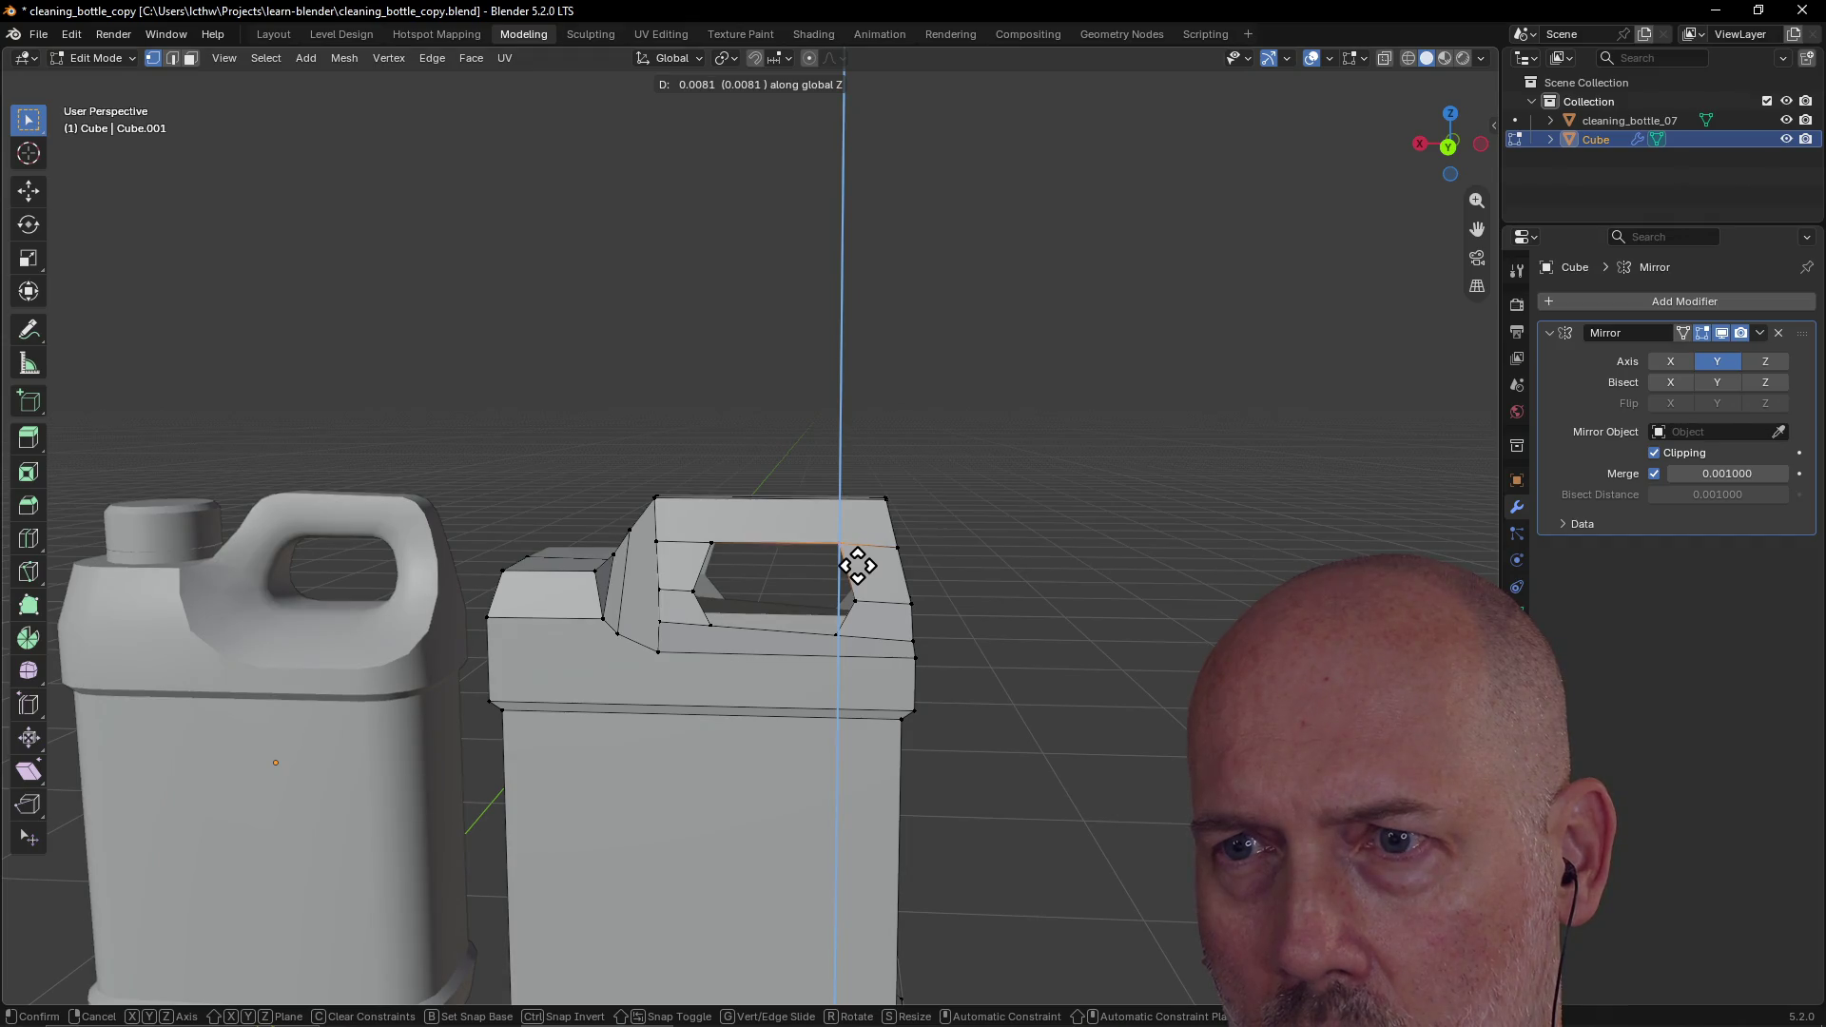
left_click(857, 566)
Step: Raise the lower-edge vertex and the lower-right corner vertex along Z
scroll(863, 612, "up", 2)
left_click(873, 682)
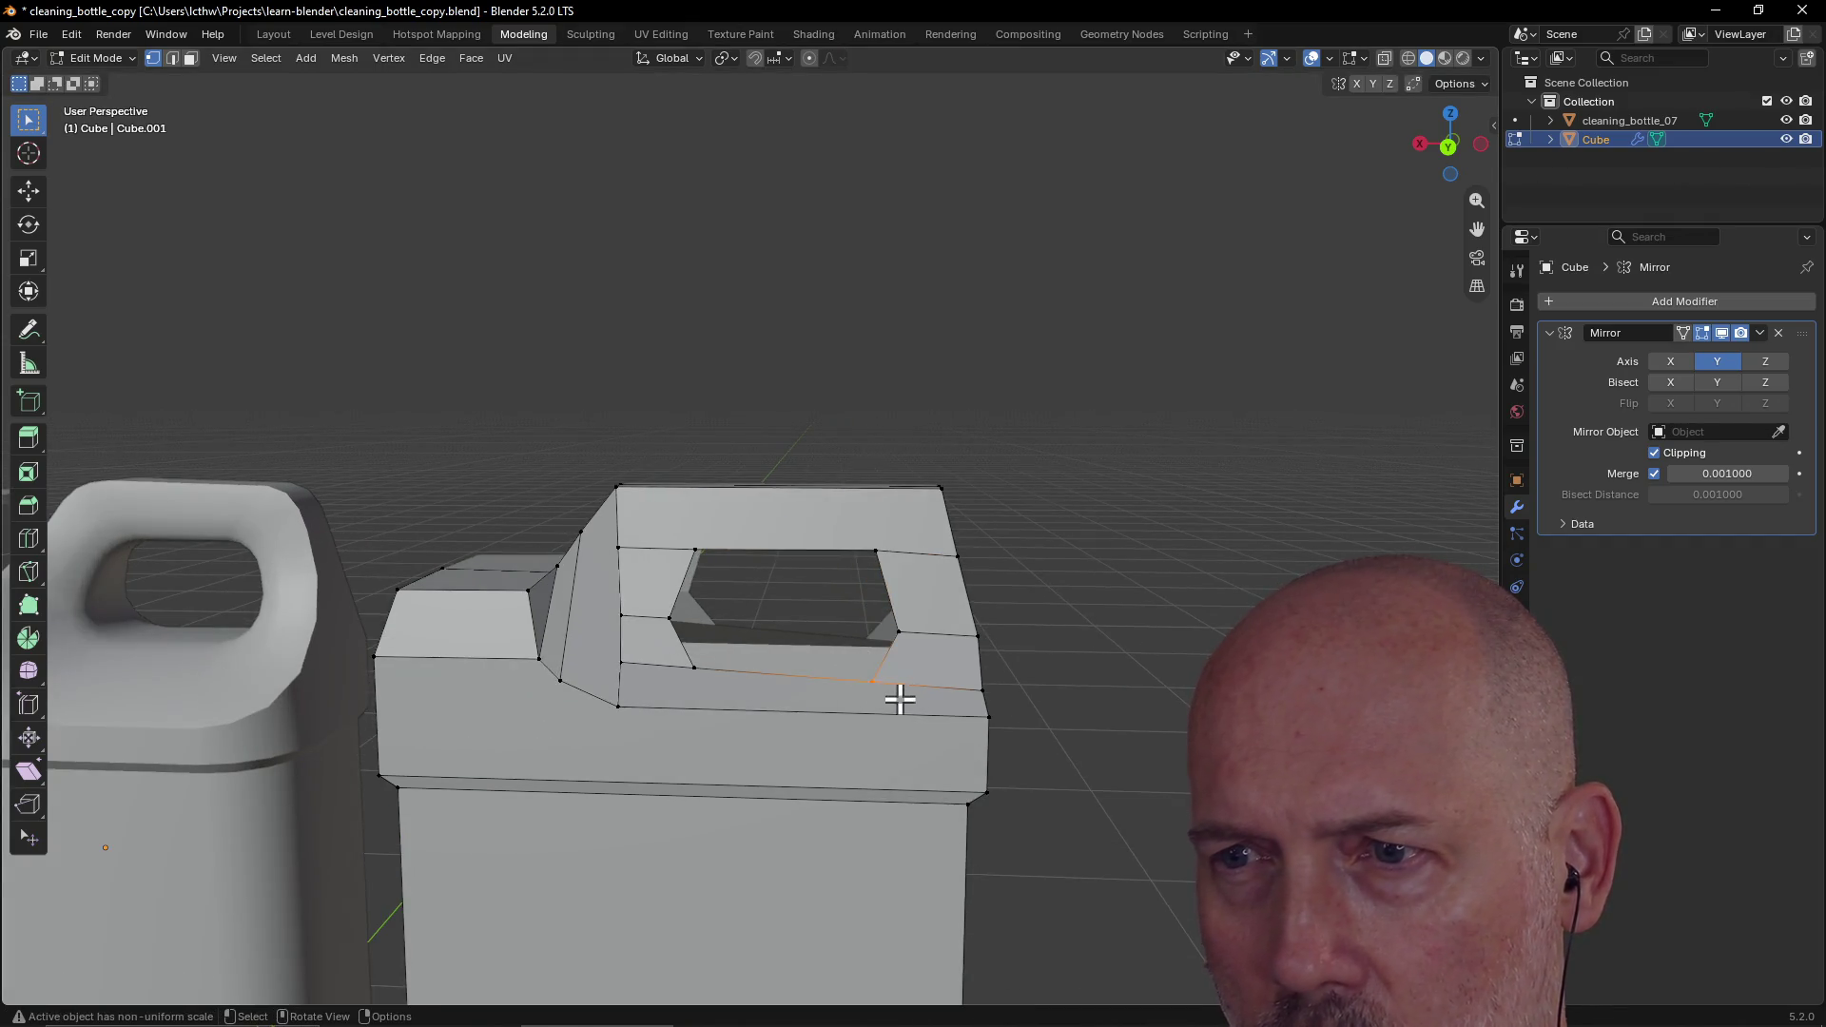
key("g")
key("z")
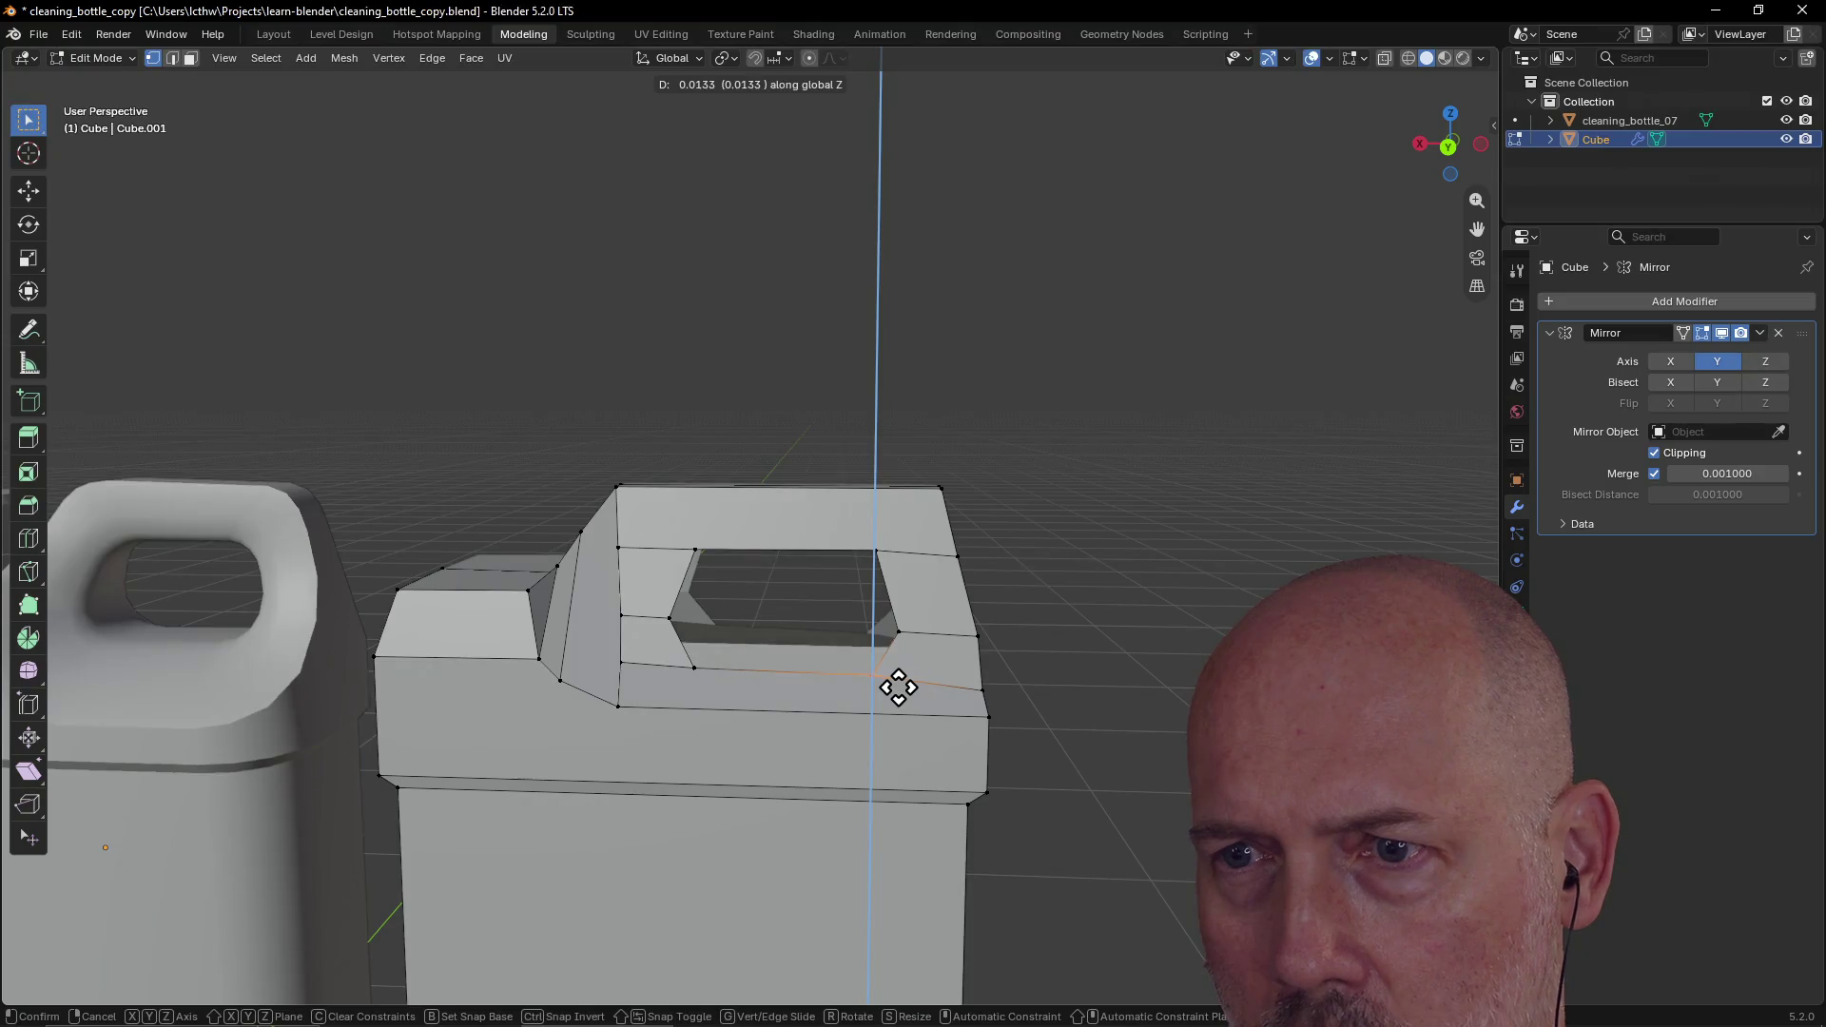
left_click(898, 684)
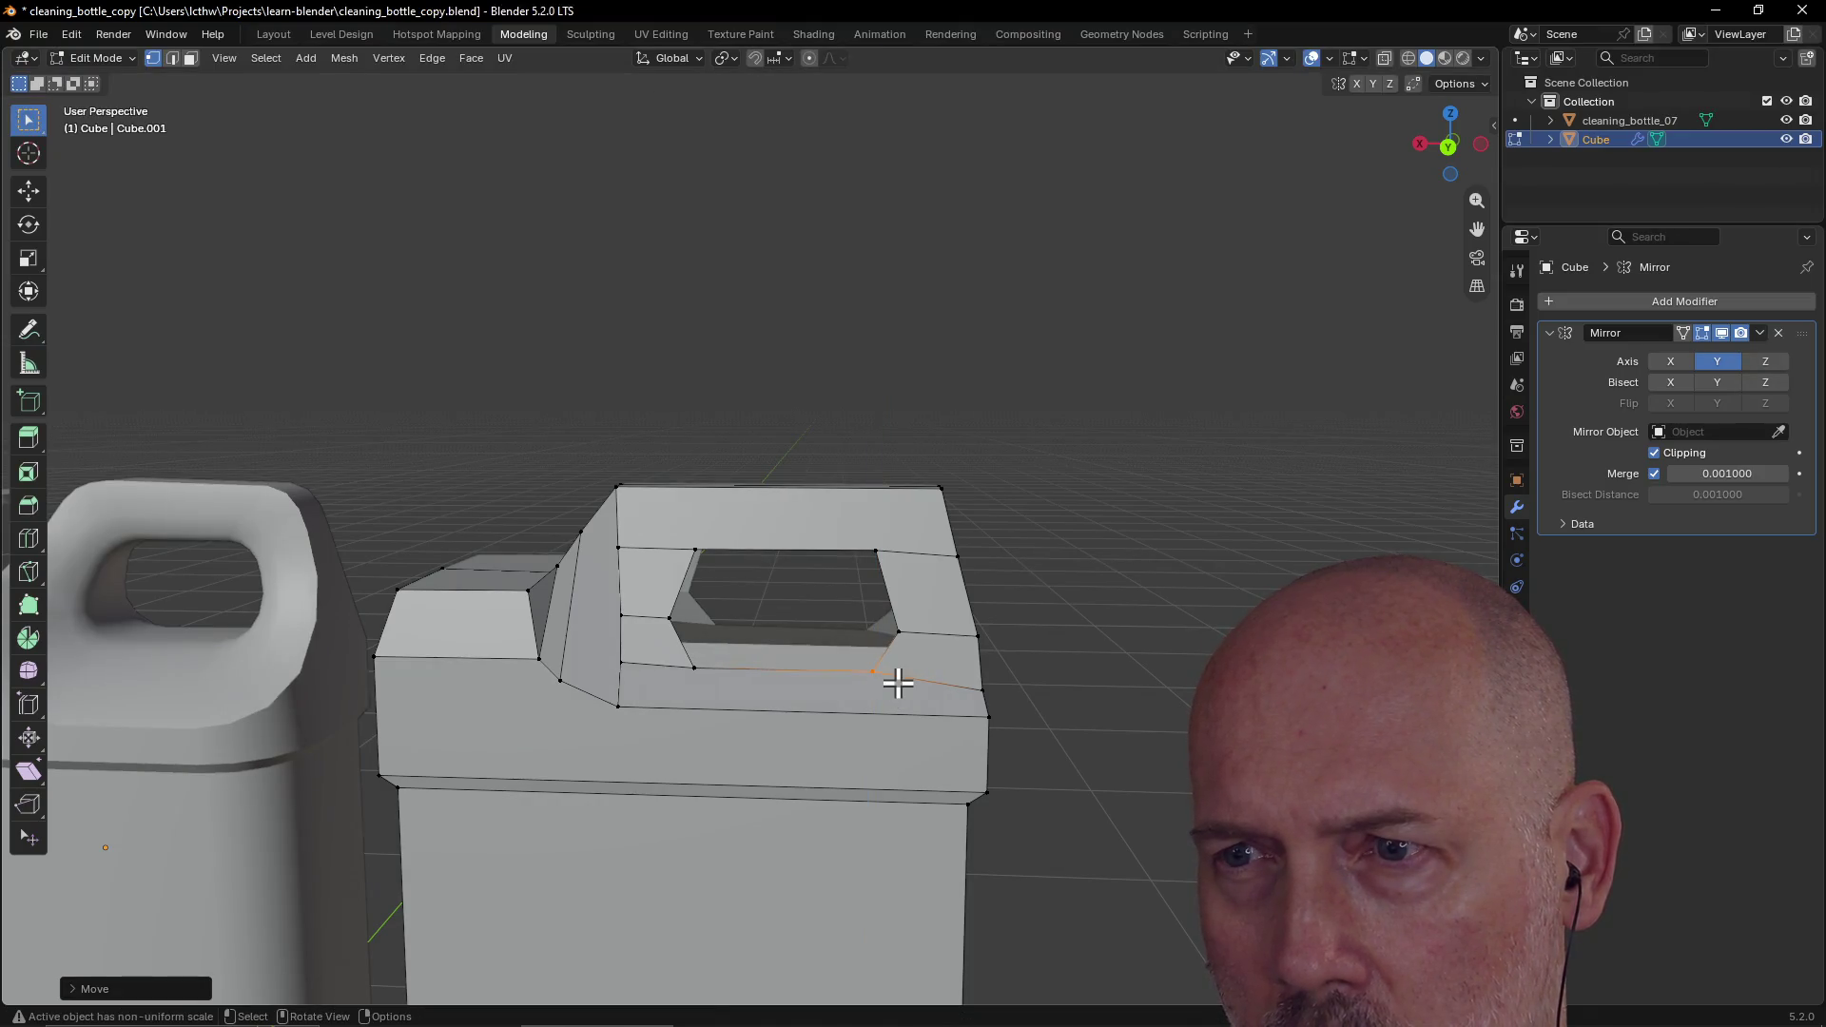
left_click(896, 628)
key("g")
key("z")
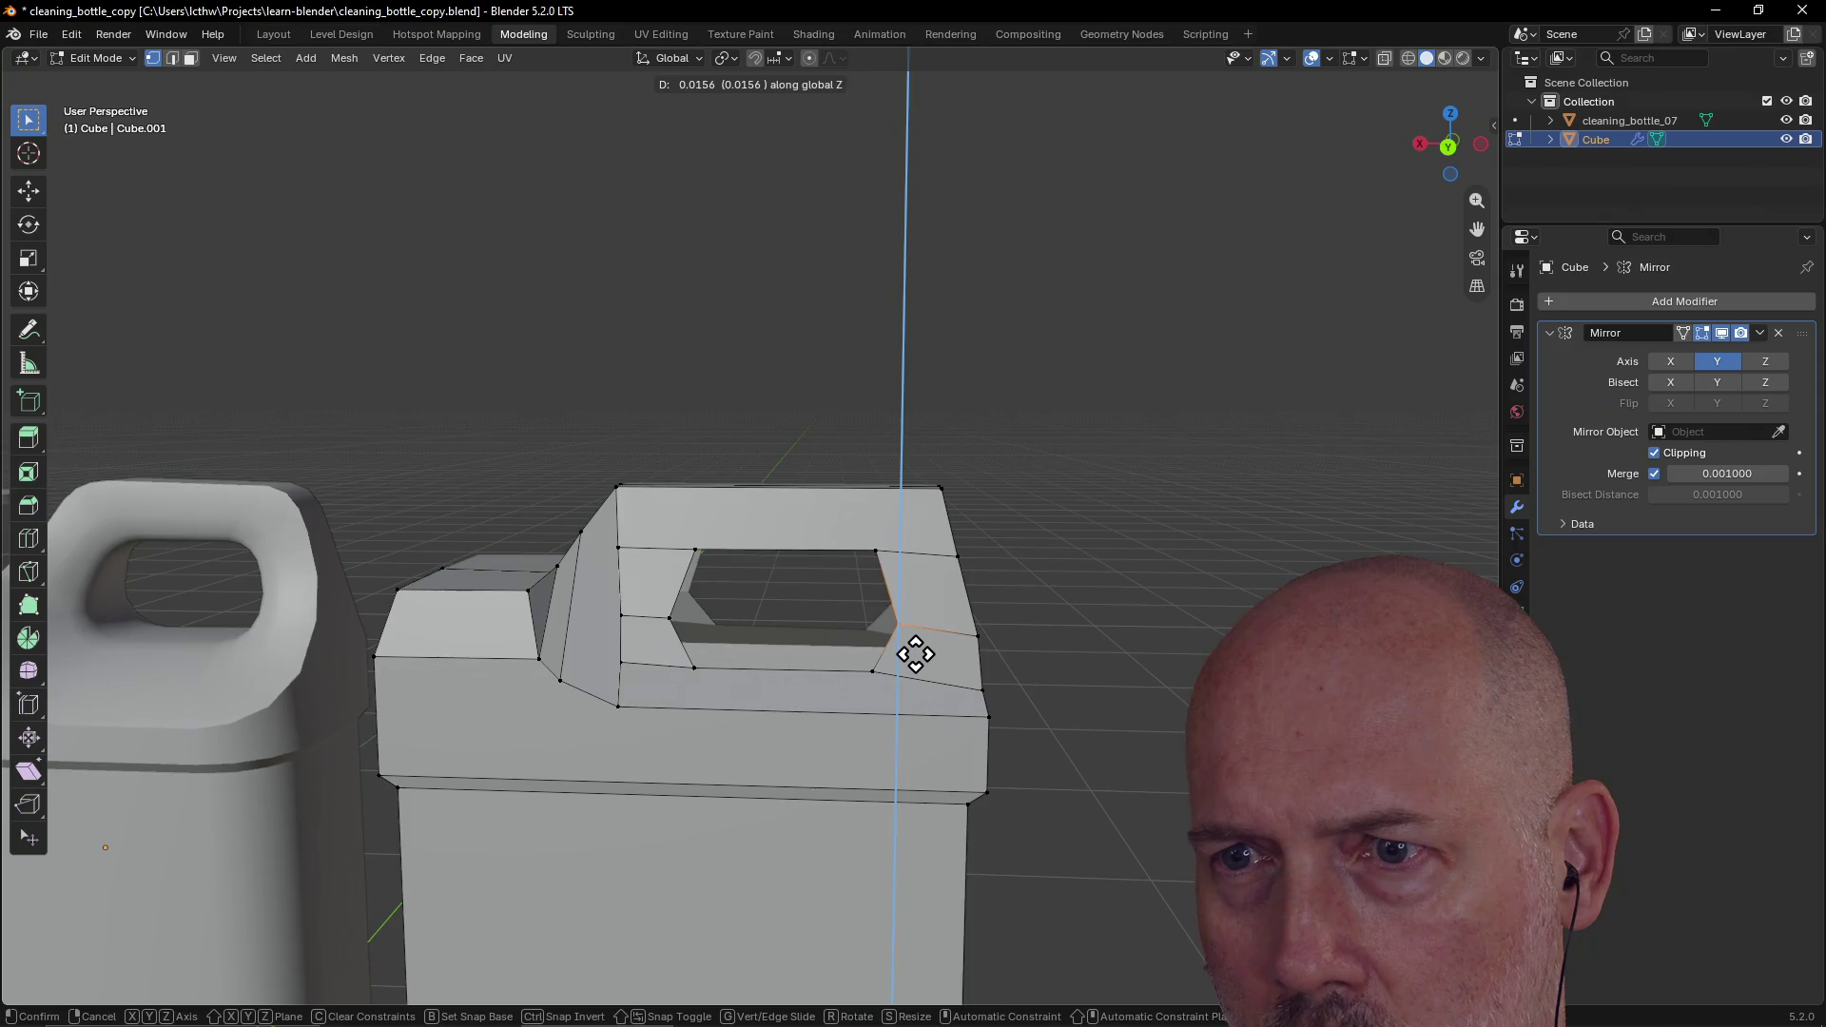
left_click(916, 654)
scroll(1035, 600, "down", 5)
mouse_move(1064, 566)
middle_mouse_down()
mouse_move(792, 568)
mouse_move(843, 551)
mouse_move(946, 558)
mouse_move(804, 567)
mouse_move(1015, 571)
mouse_move(897, 590)
mouse_move(1044, 580)
mouse_move(943, 611)
middle_mouse_up()
middle_click_drag(790, 594, 850, 594)
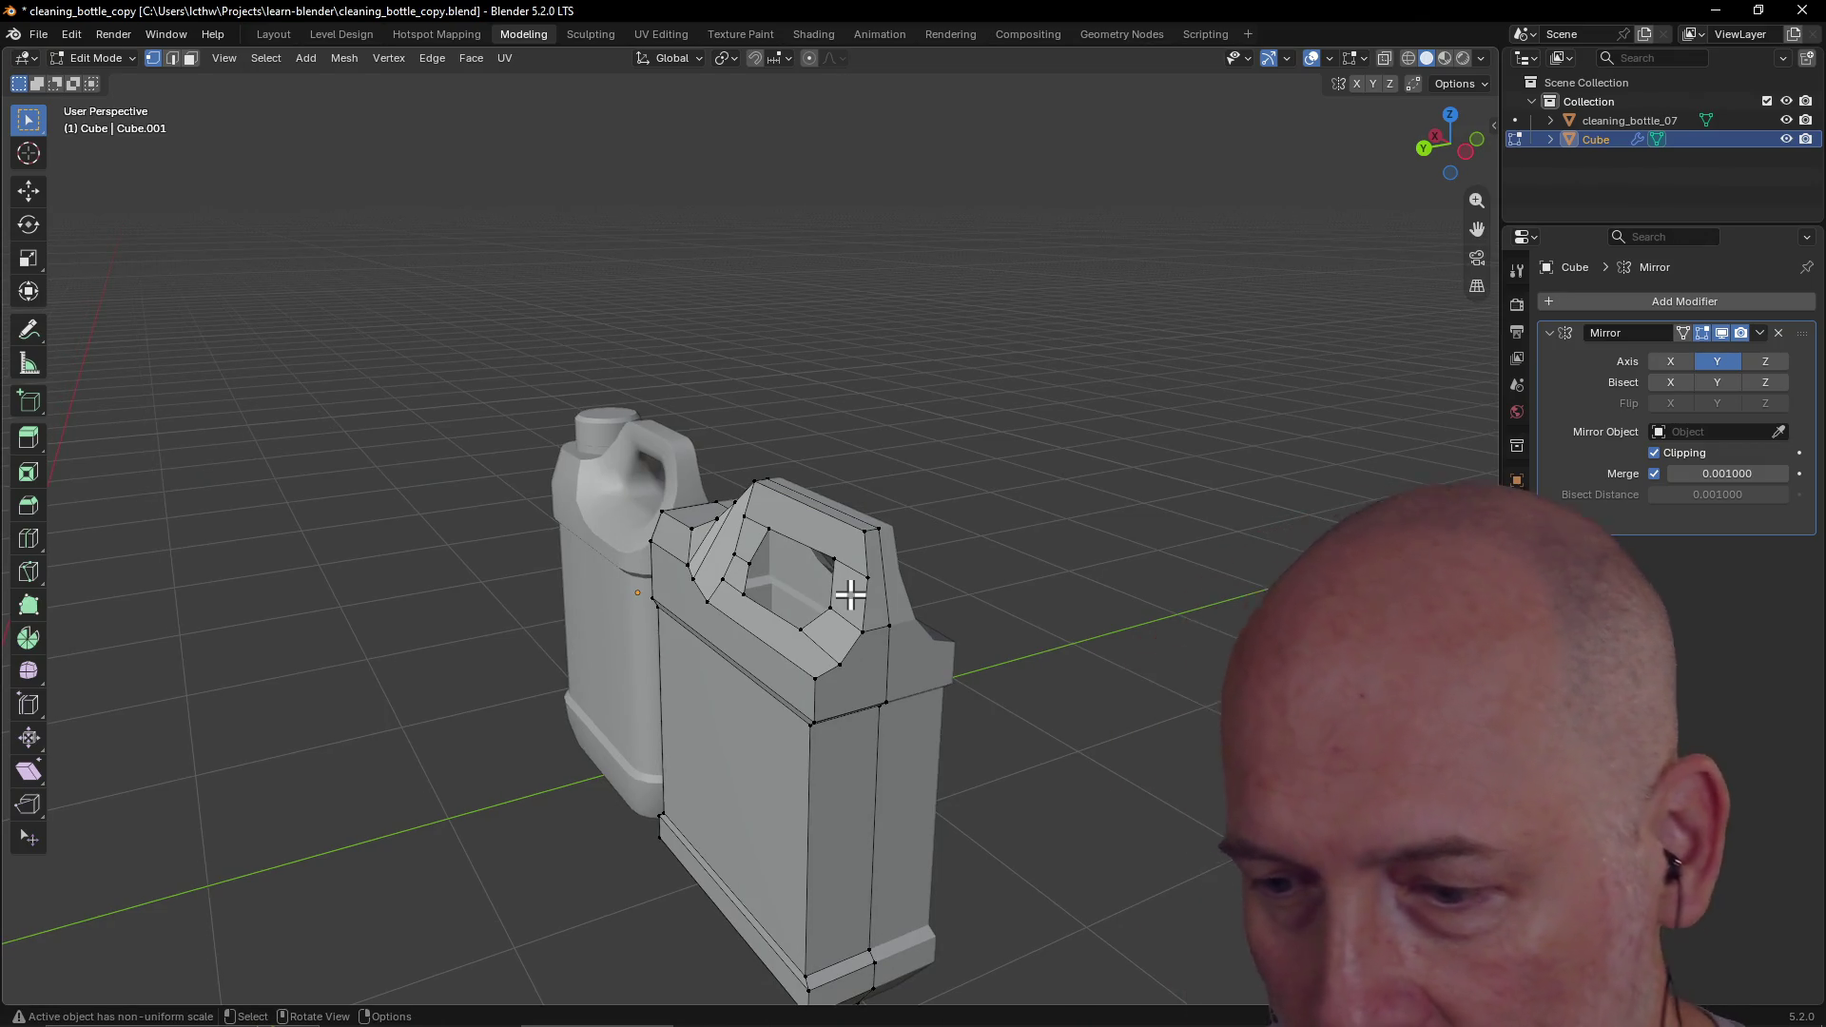
scroll(894, 657, "up", 3)
mouse_move(893, 657)
middle_mouse_down()
mouse_move(1044, 653)
mouse_move(831, 665)
mouse_move(967, 644)
mouse_move(986, 608)
mouse_move(950, 615)
middle_mouse_up()
scroll(1044, 654, "up", 3)
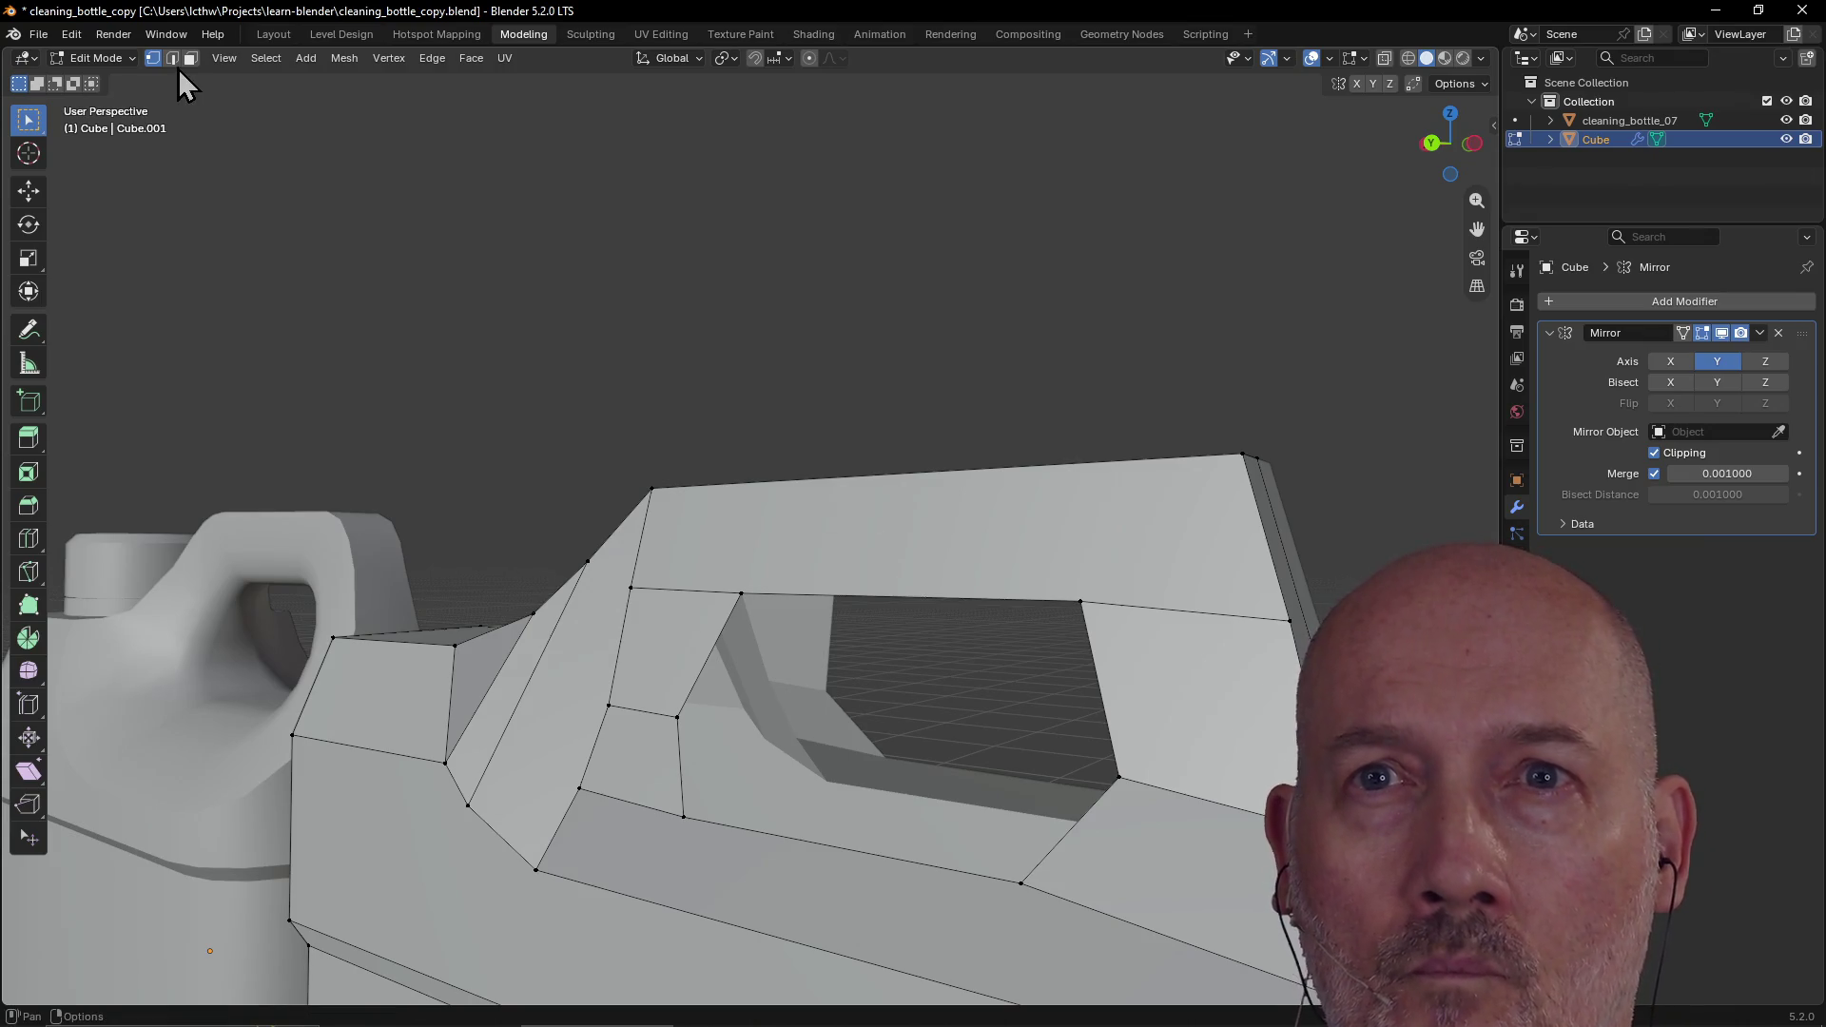
mouse_move(731, 482)
middle_mouse_down()
mouse_move(717, 428)
mouse_move(771, 640)
middle_mouse_up()
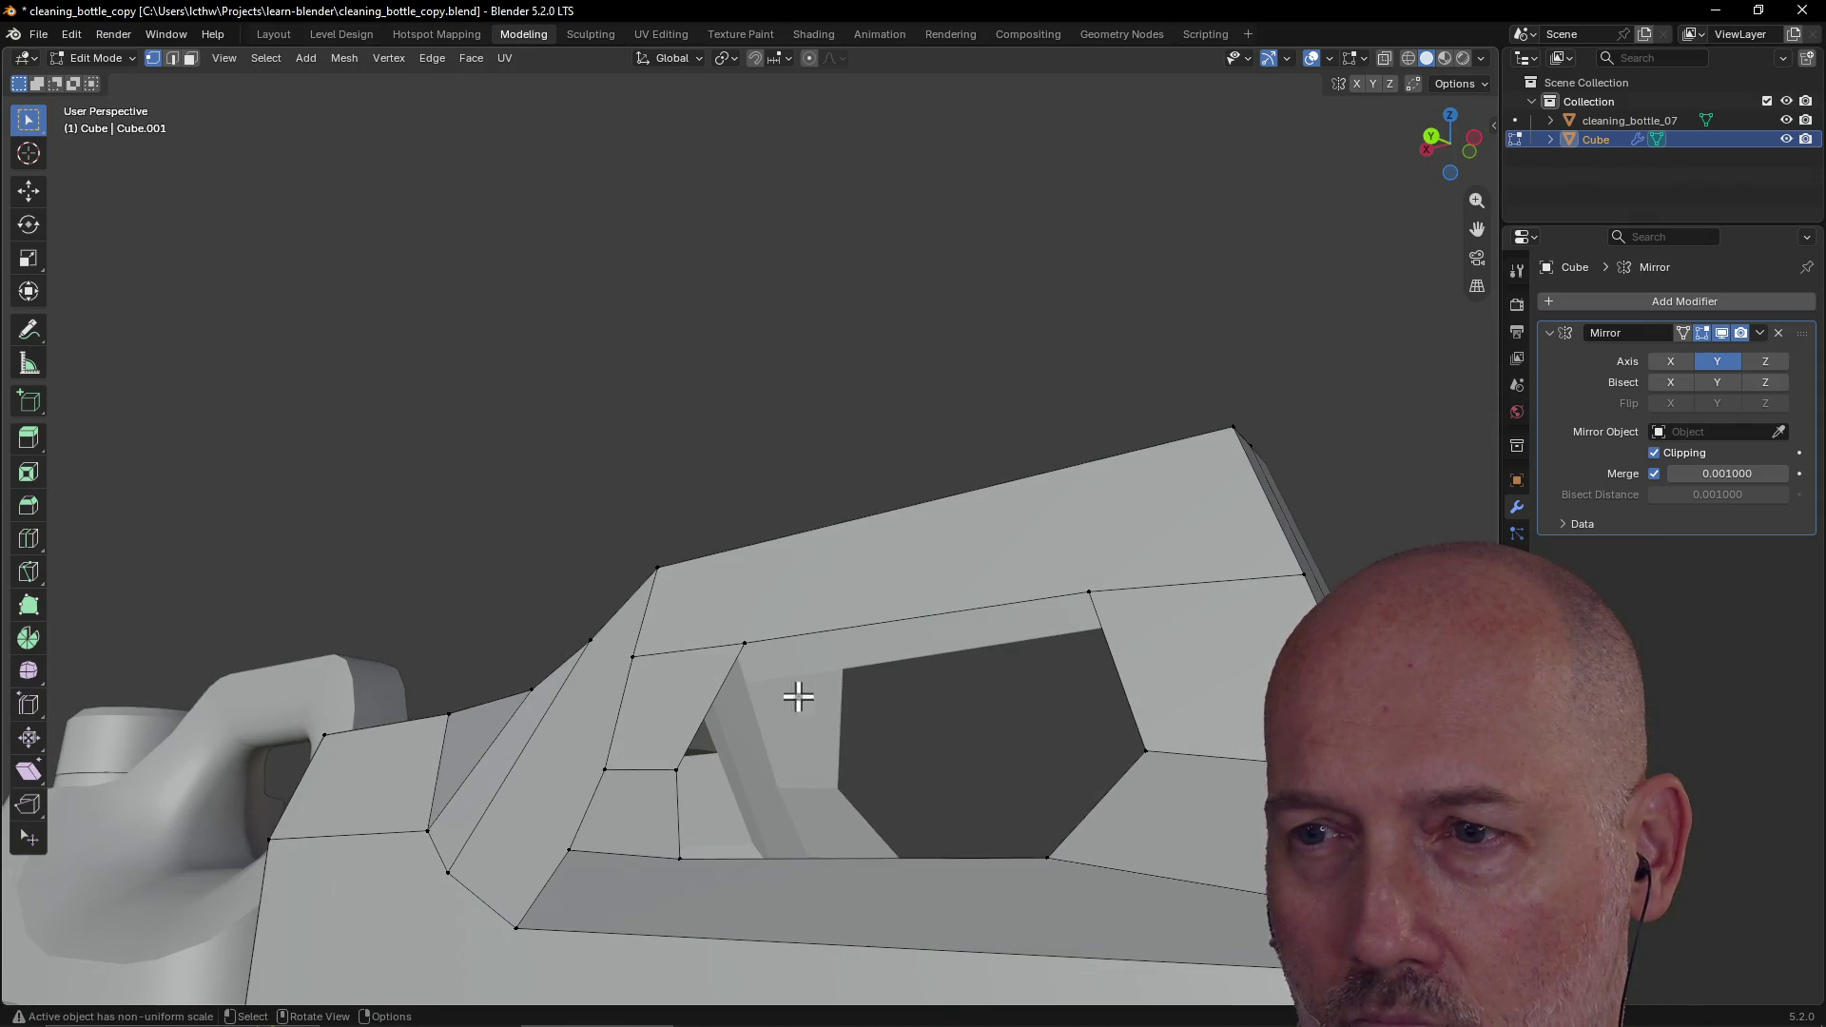
mouse_move(812, 702)
middle_mouse_down()
mouse_move(844, 745)
mouse_move(727, 730)
middle_mouse_up()
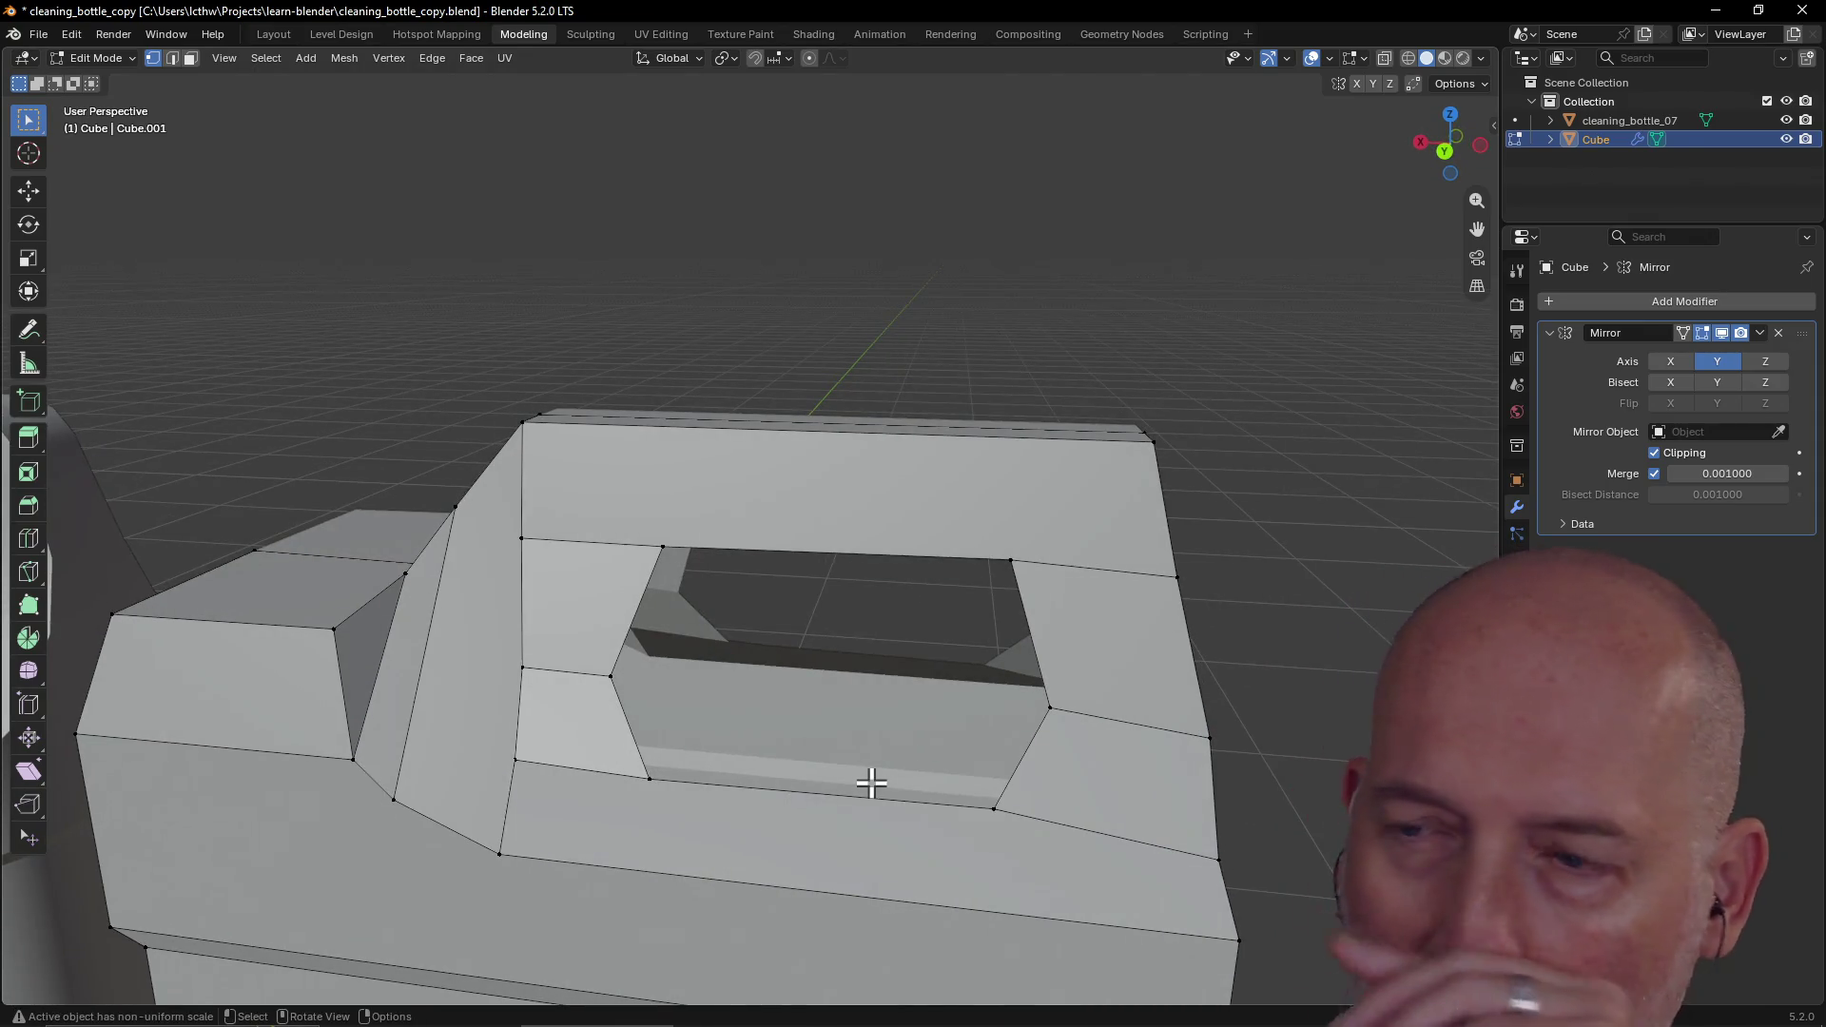
mouse_move(696, 652)
middle_mouse_down()
mouse_move(579, 501)
mouse_move(631, 619)
mouse_move(607, 601)
middle_mouse_up()
left_click(642, 665)
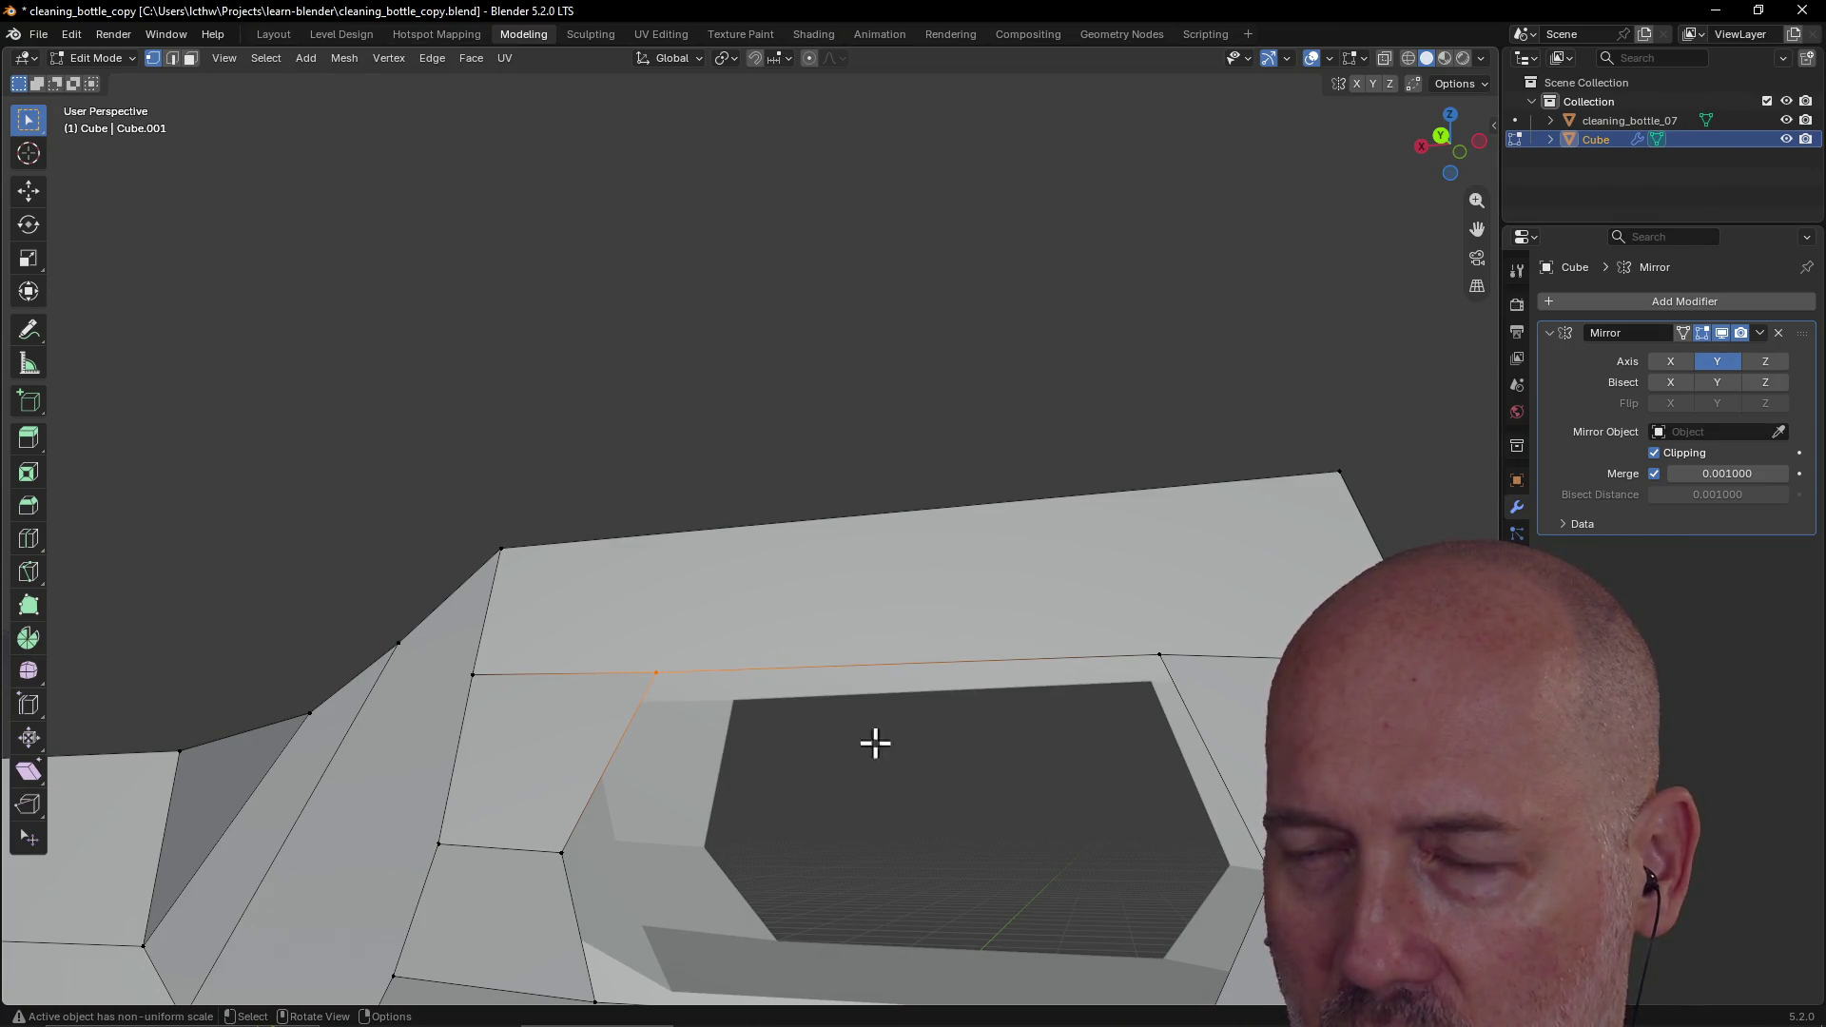
scroll(1080, 321, "down", 3)
mouse_move(1080, 318)
middle_mouse_down()
mouse_move(1170, 371)
mouse_move(1105, 391)
mouse_move(1118, 333)
mouse_move(1081, 355)
mouse_move(1133, 339)
mouse_move(1001, 326)
mouse_move(1126, 387)
mouse_move(991, 343)
mouse_move(1099, 356)
middle_mouse_up()
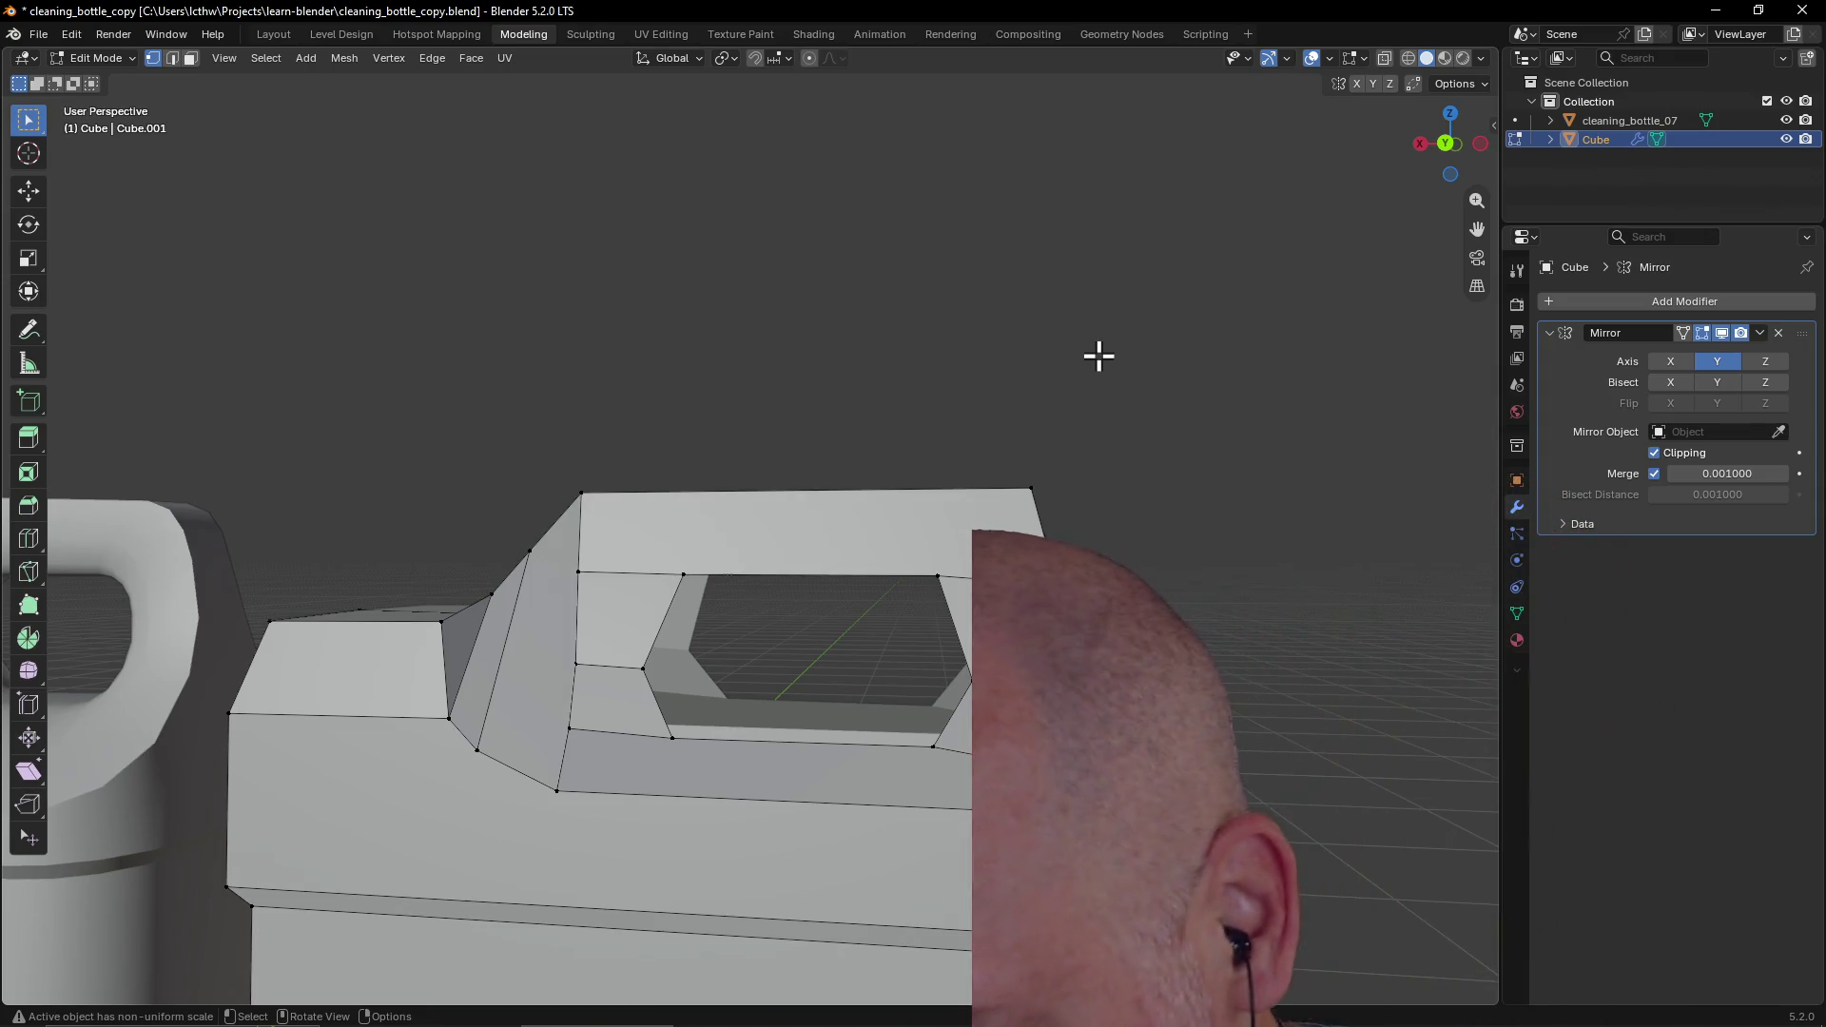
Step: Switch to Object Mode and apply the cube's Mirror modifier from its dropdown
scroll(995, 495, "down", 5)
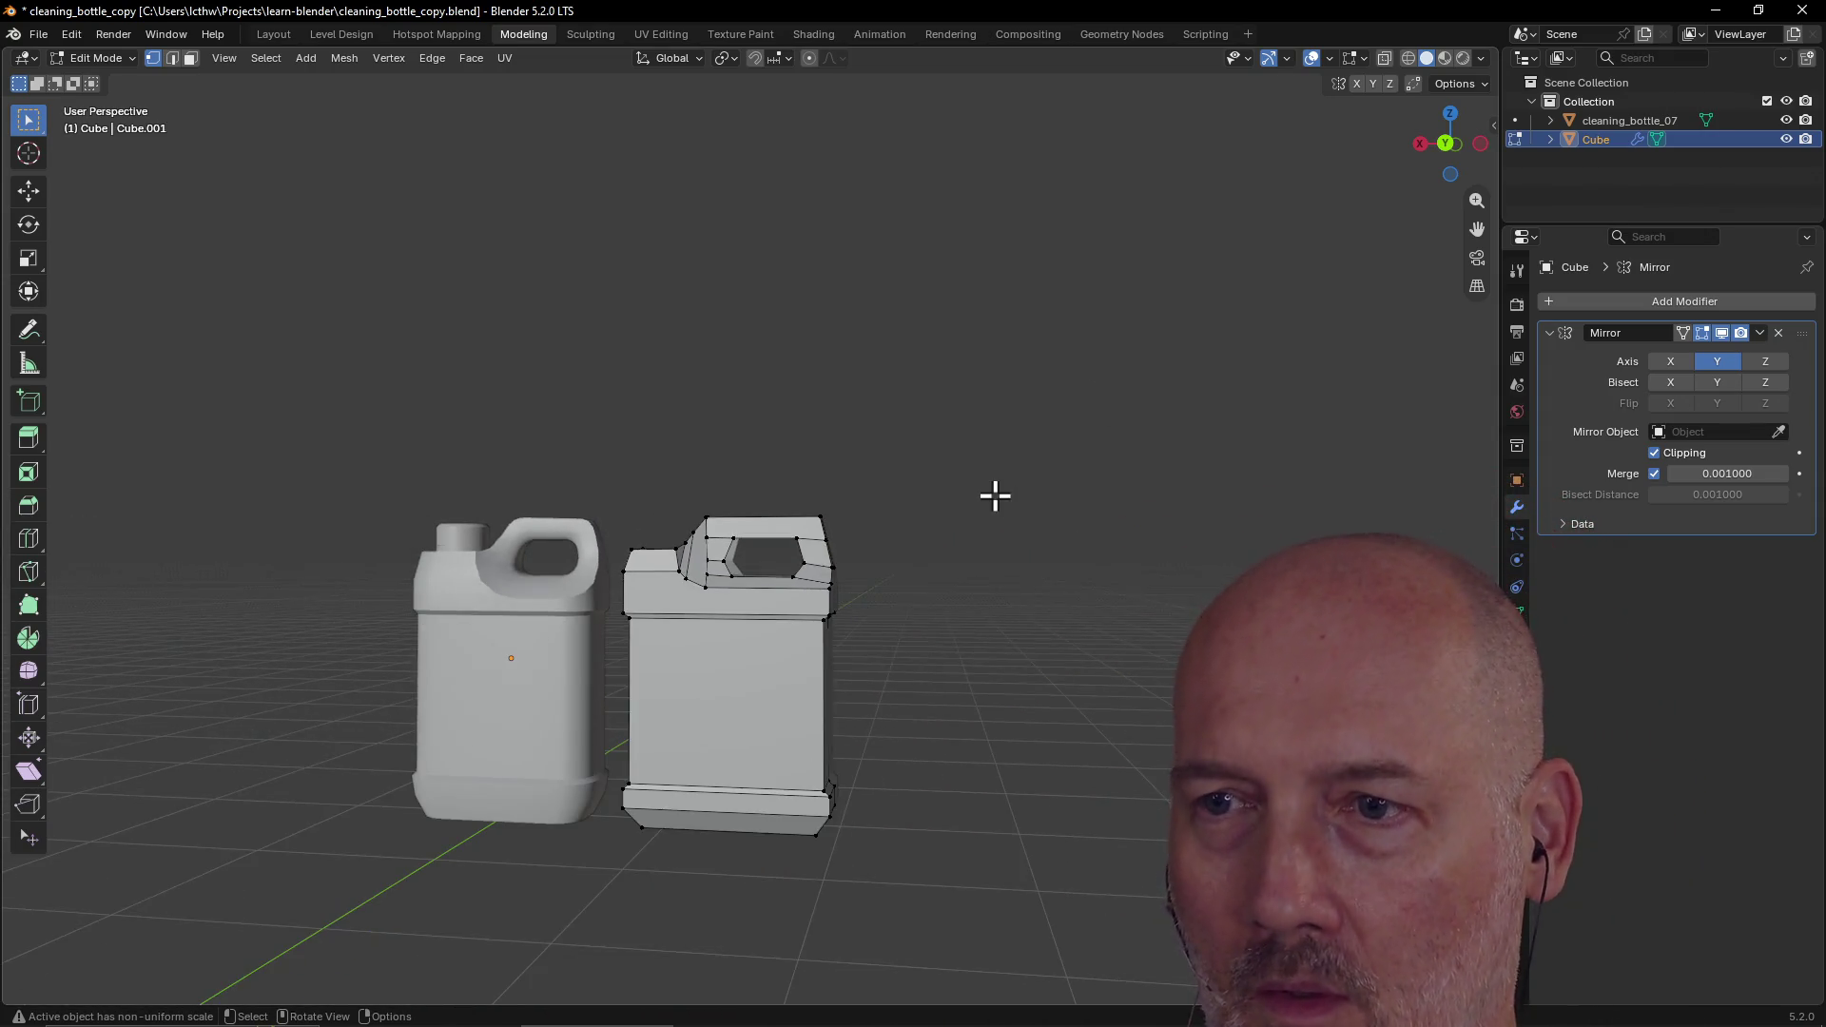
scroll(995, 495, "up", 1)
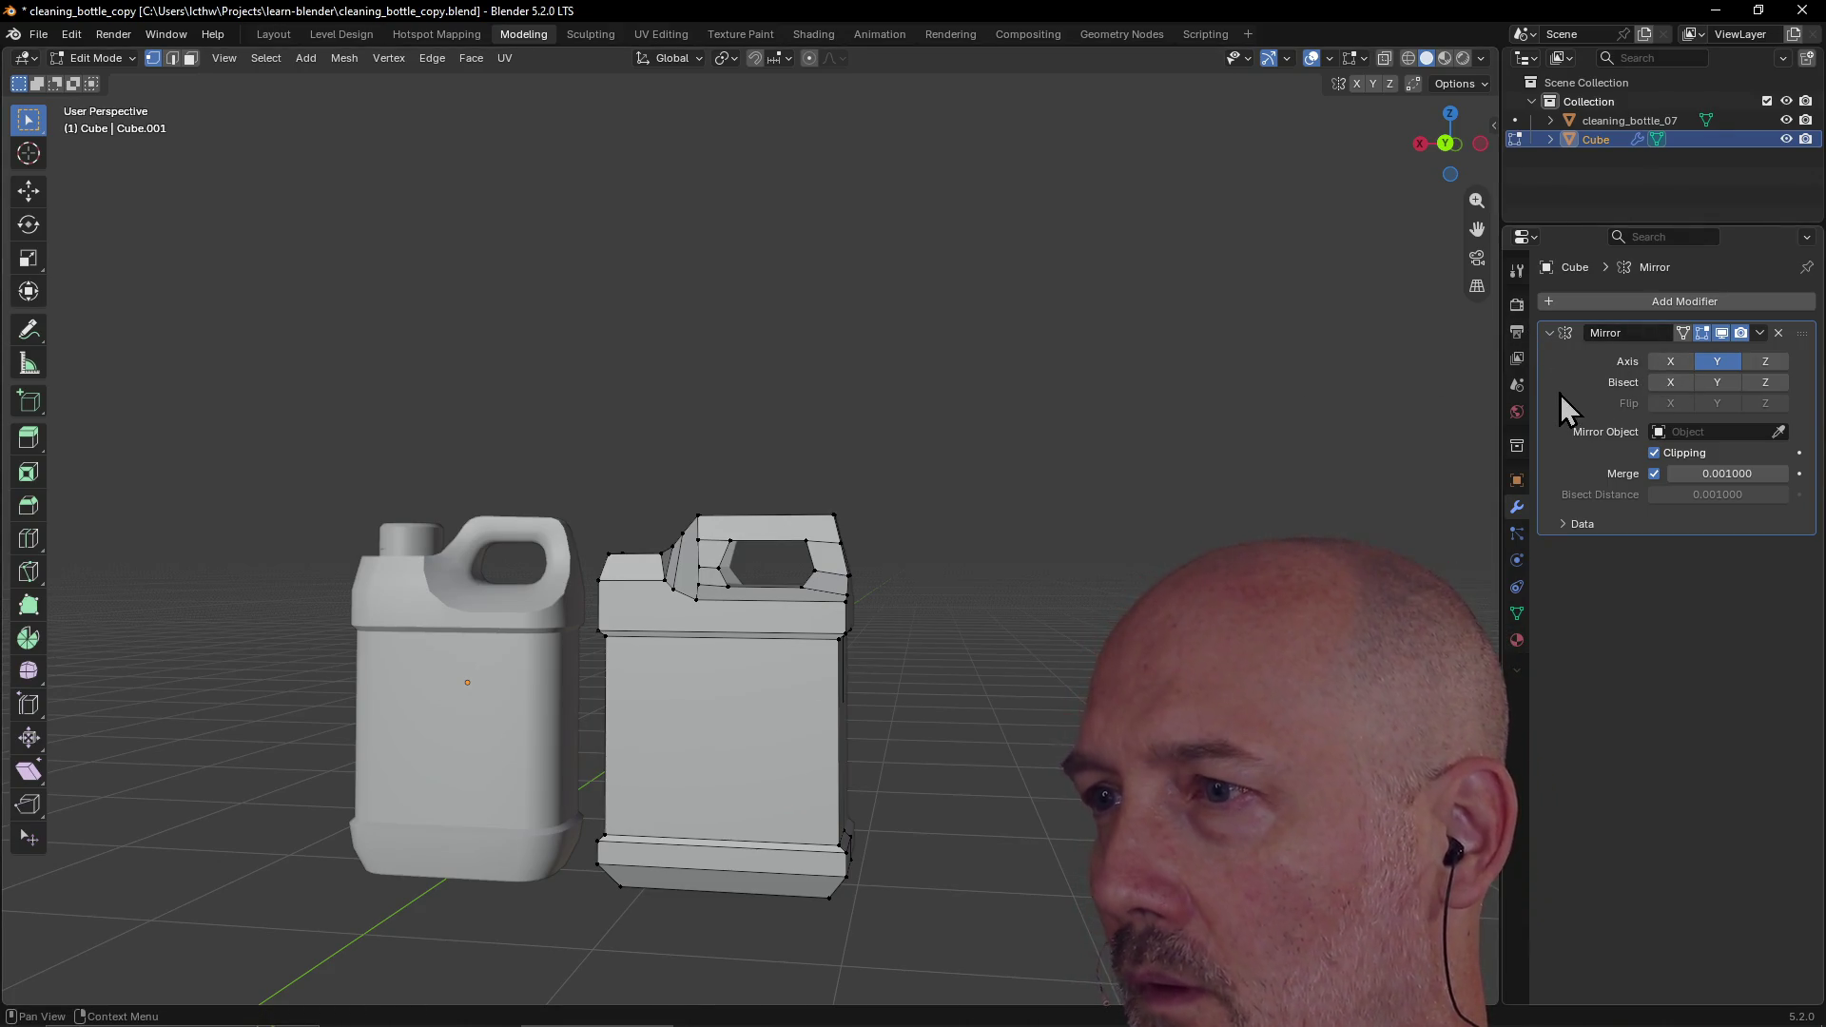
left_click(1761, 333)
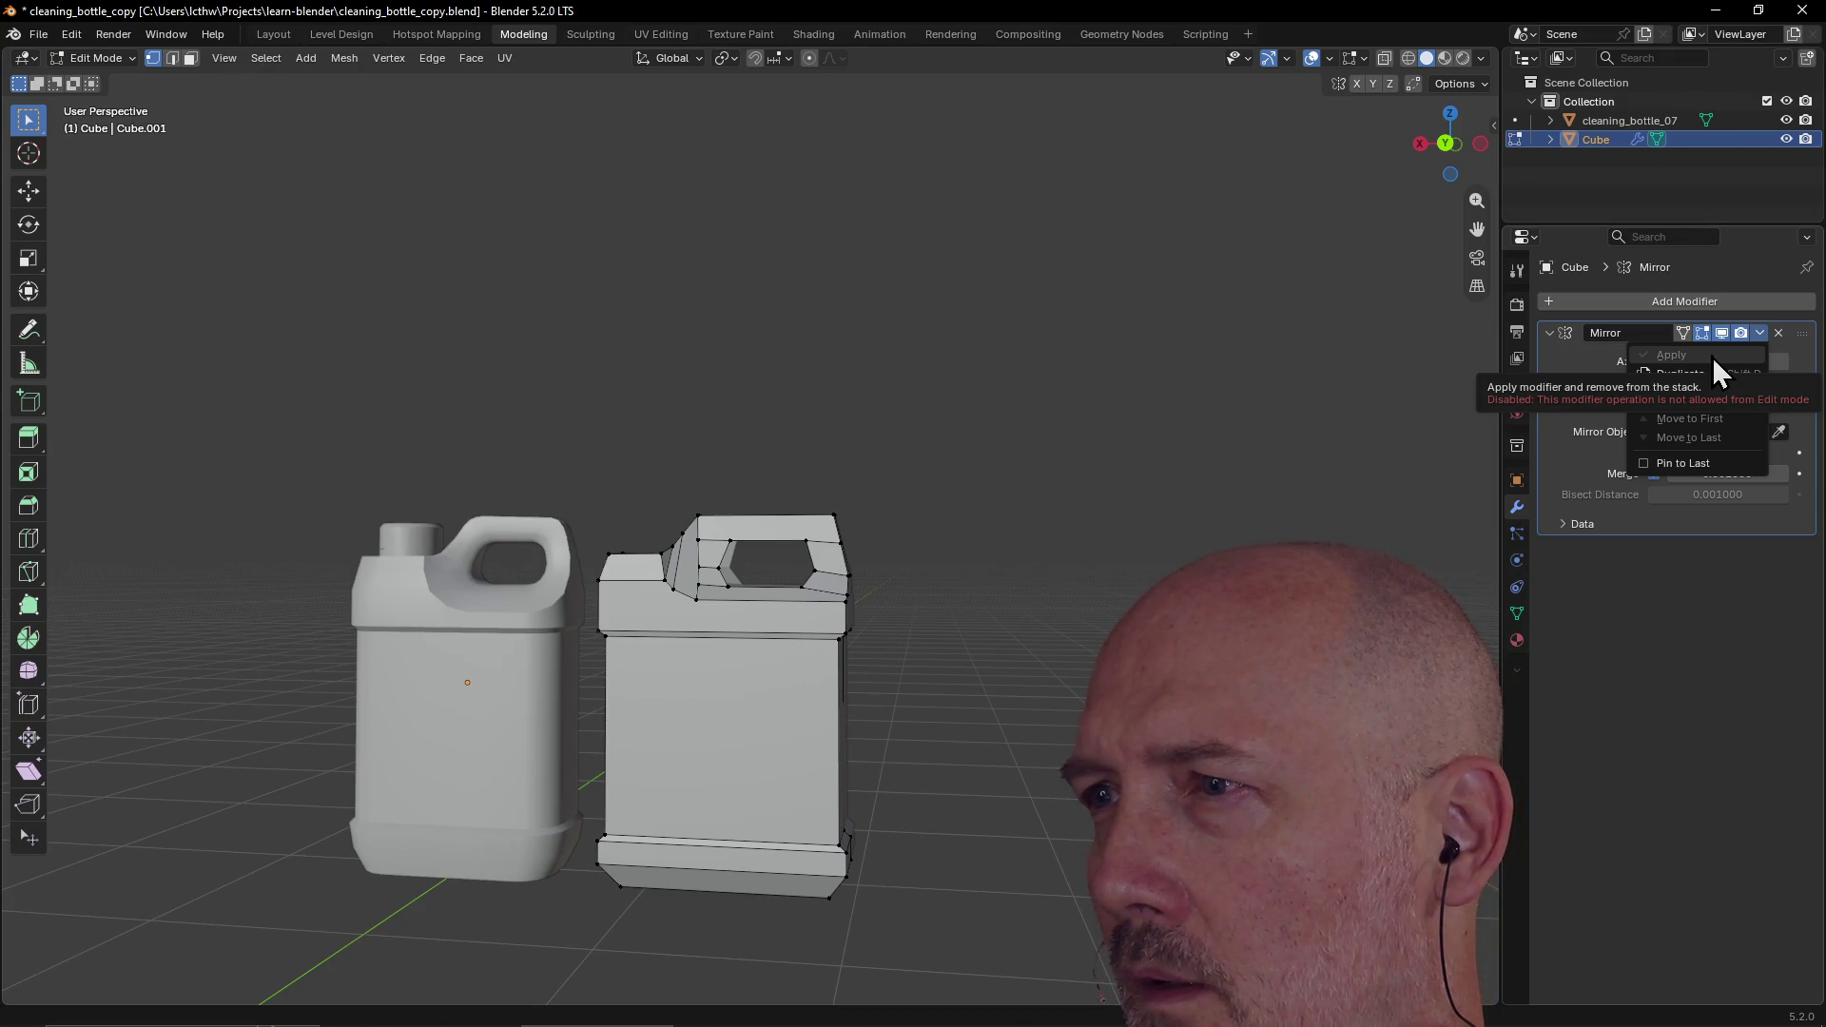
left_click(282, 30)
left_click(282, 34)
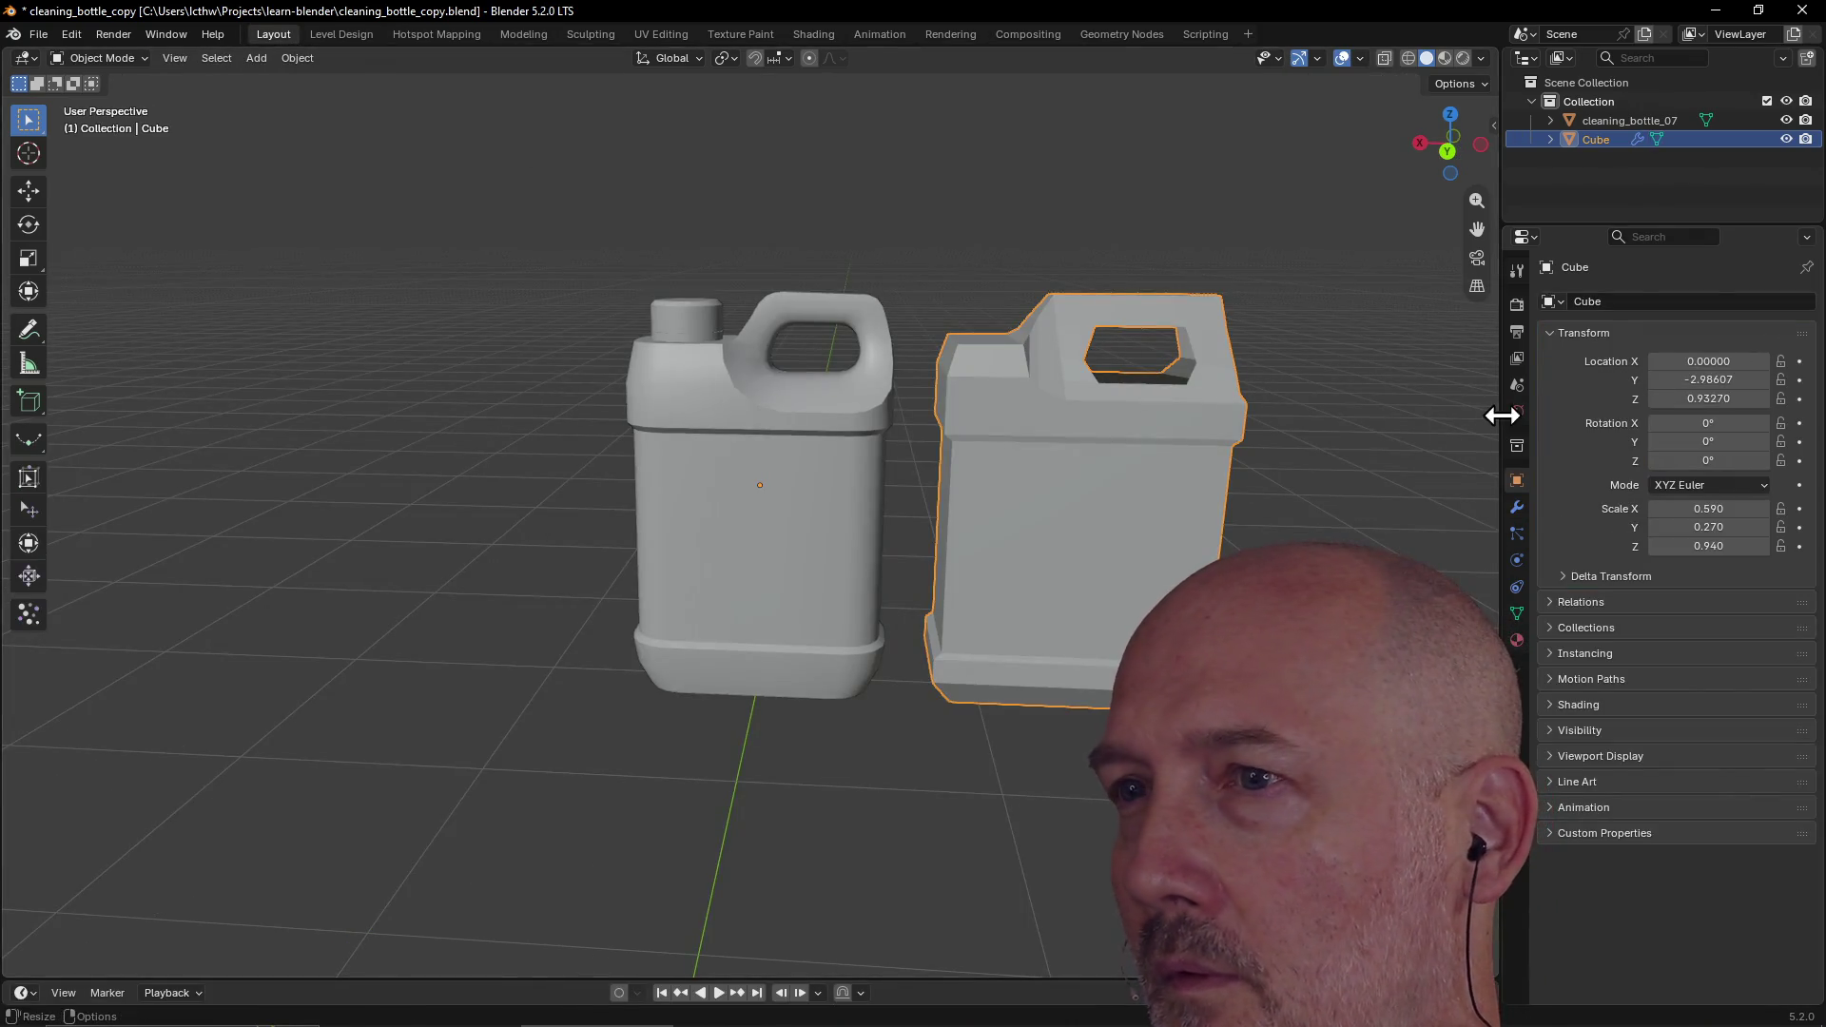
scroll(1277, 380, "up", 3)
scroll(1308, 366, "down", 3)
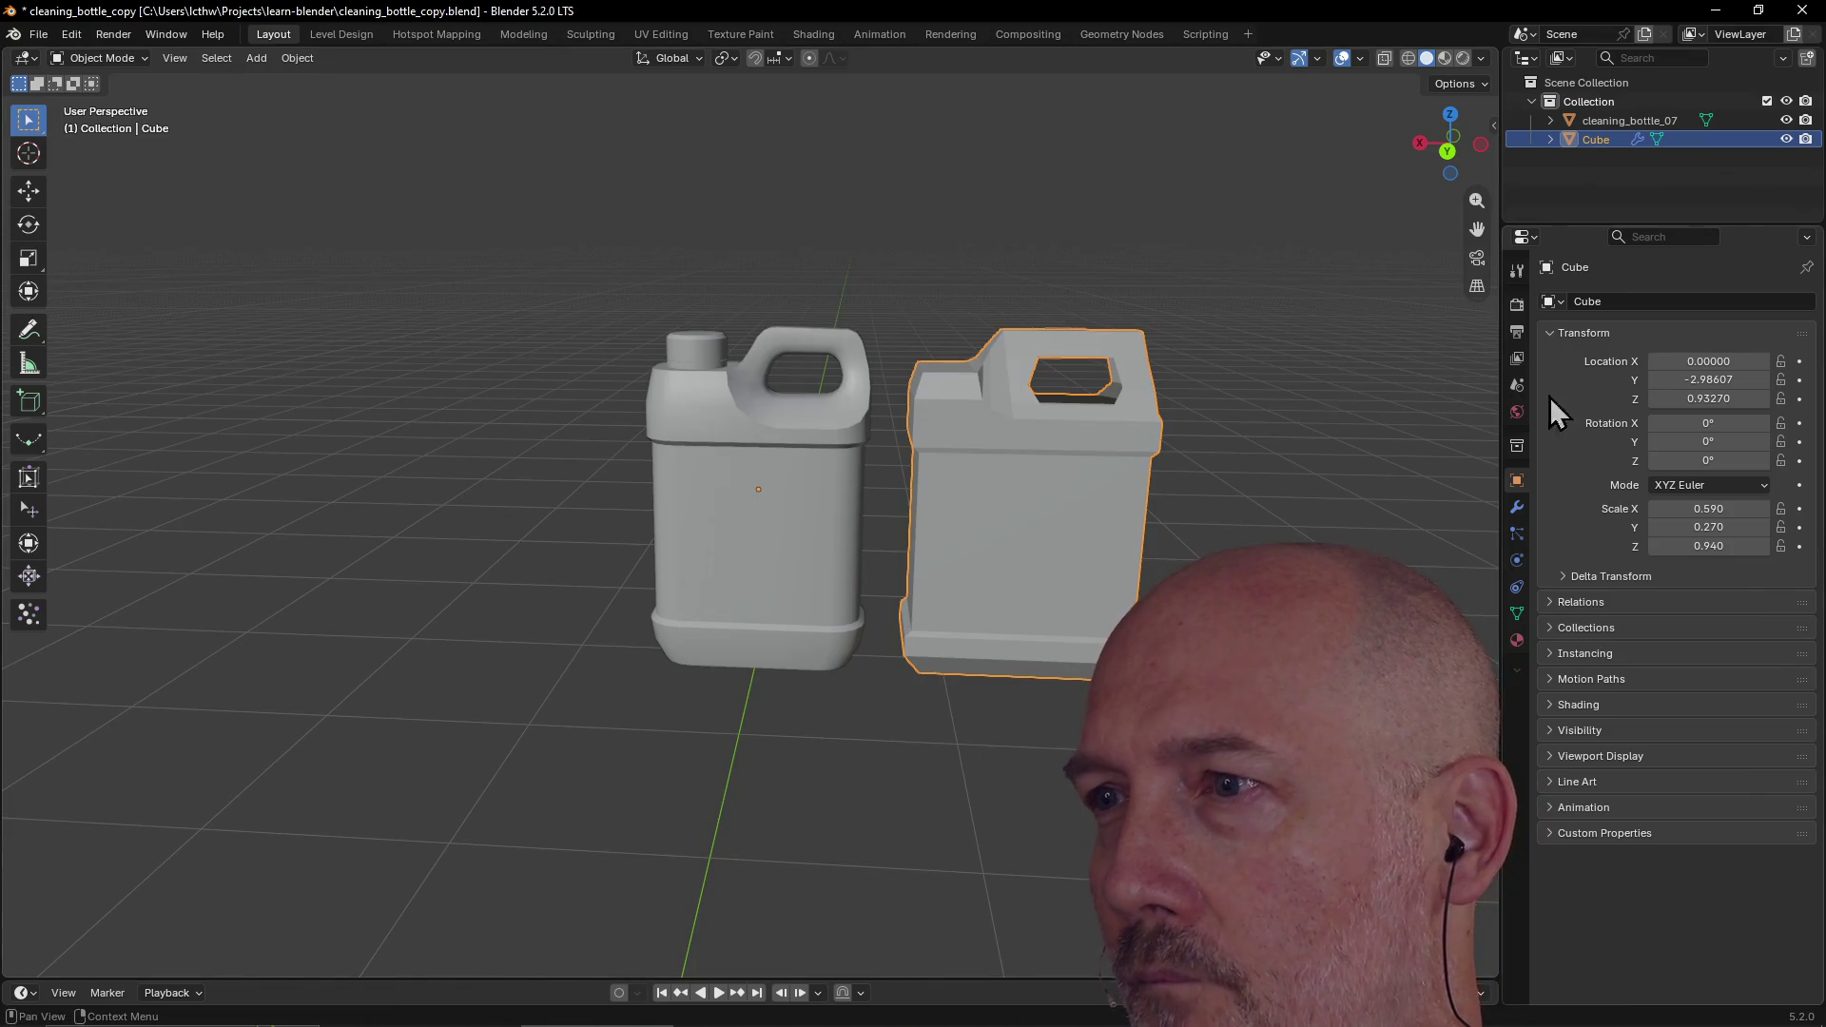
left_click(1519, 512)
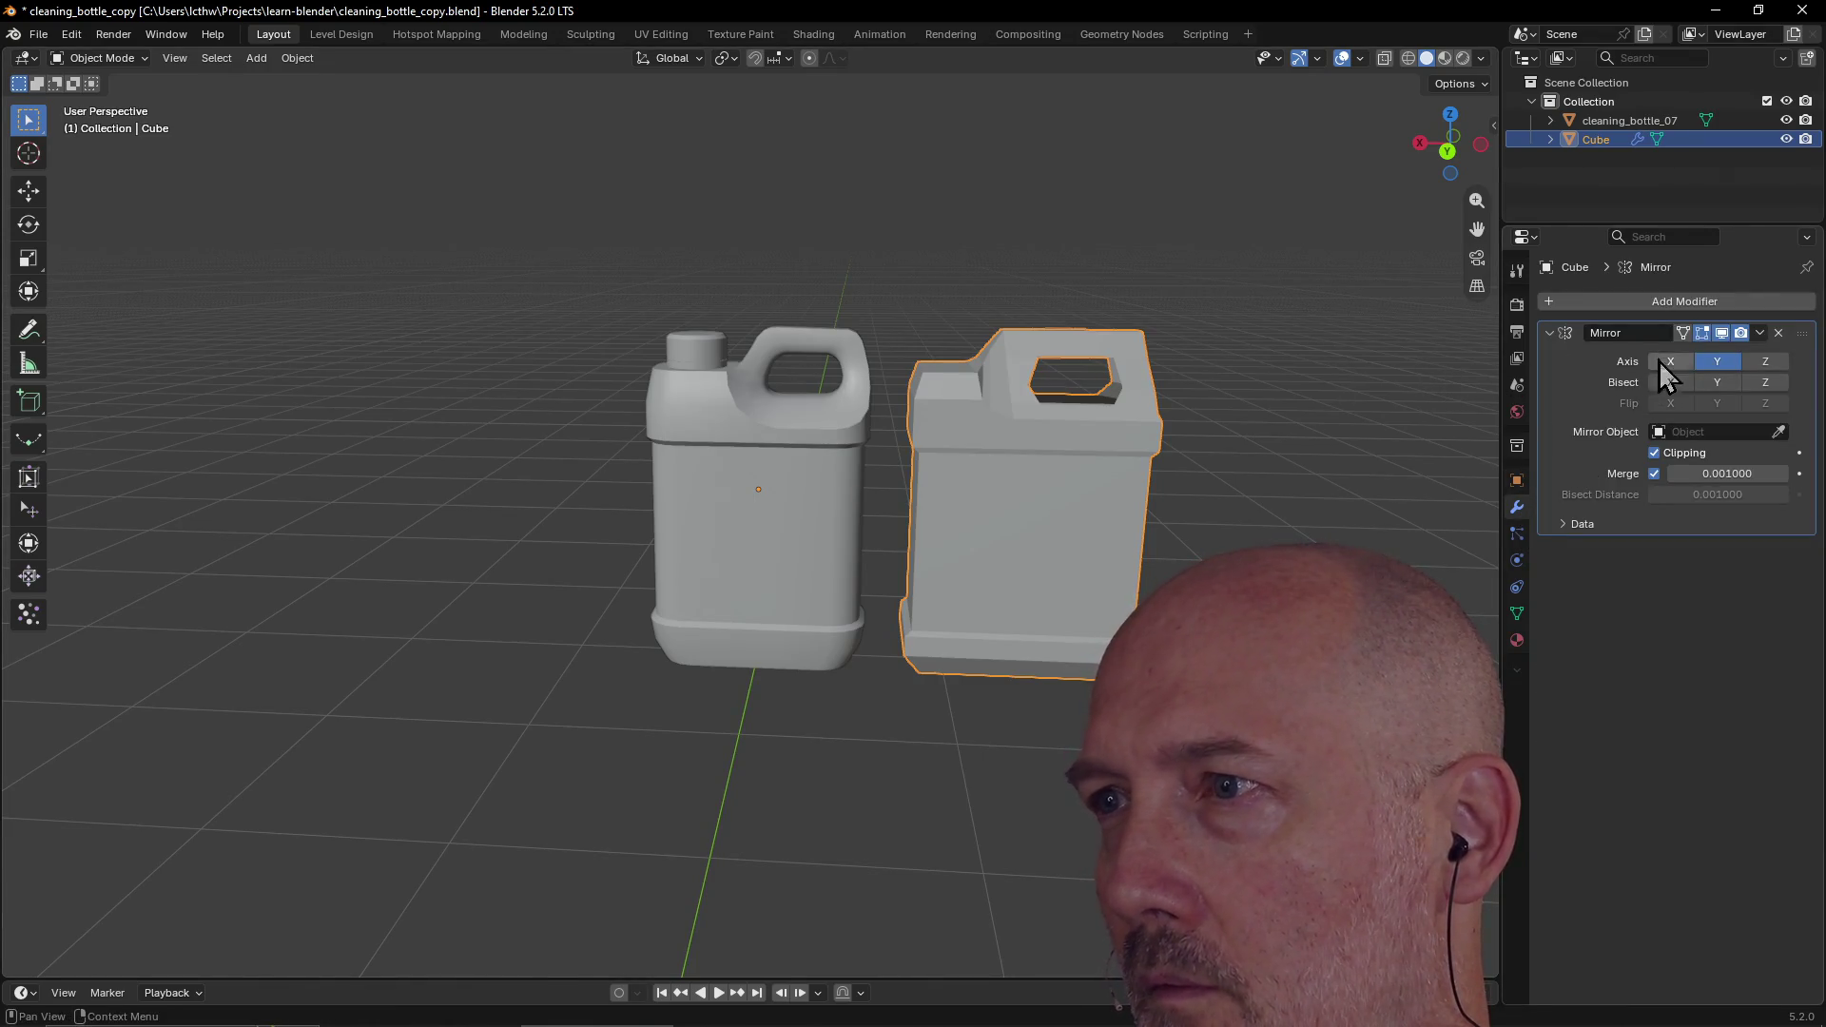
left_click(1760, 333)
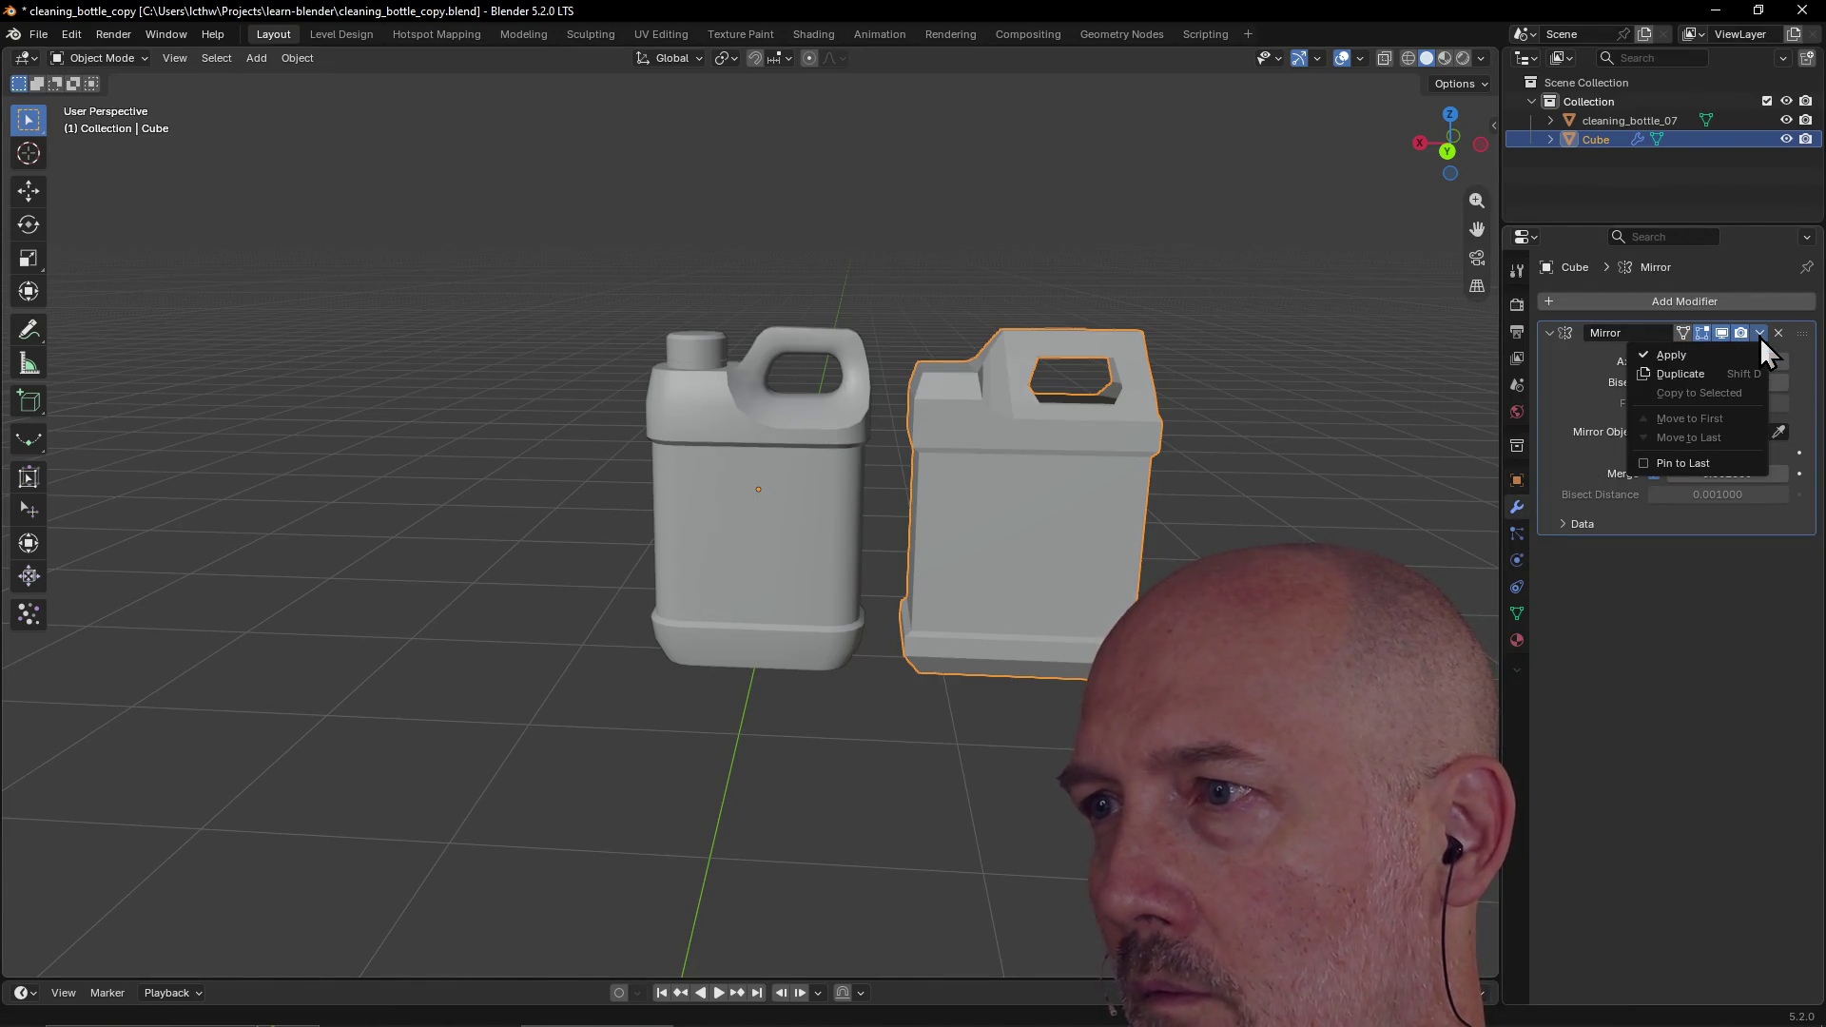
left_click(1707, 356)
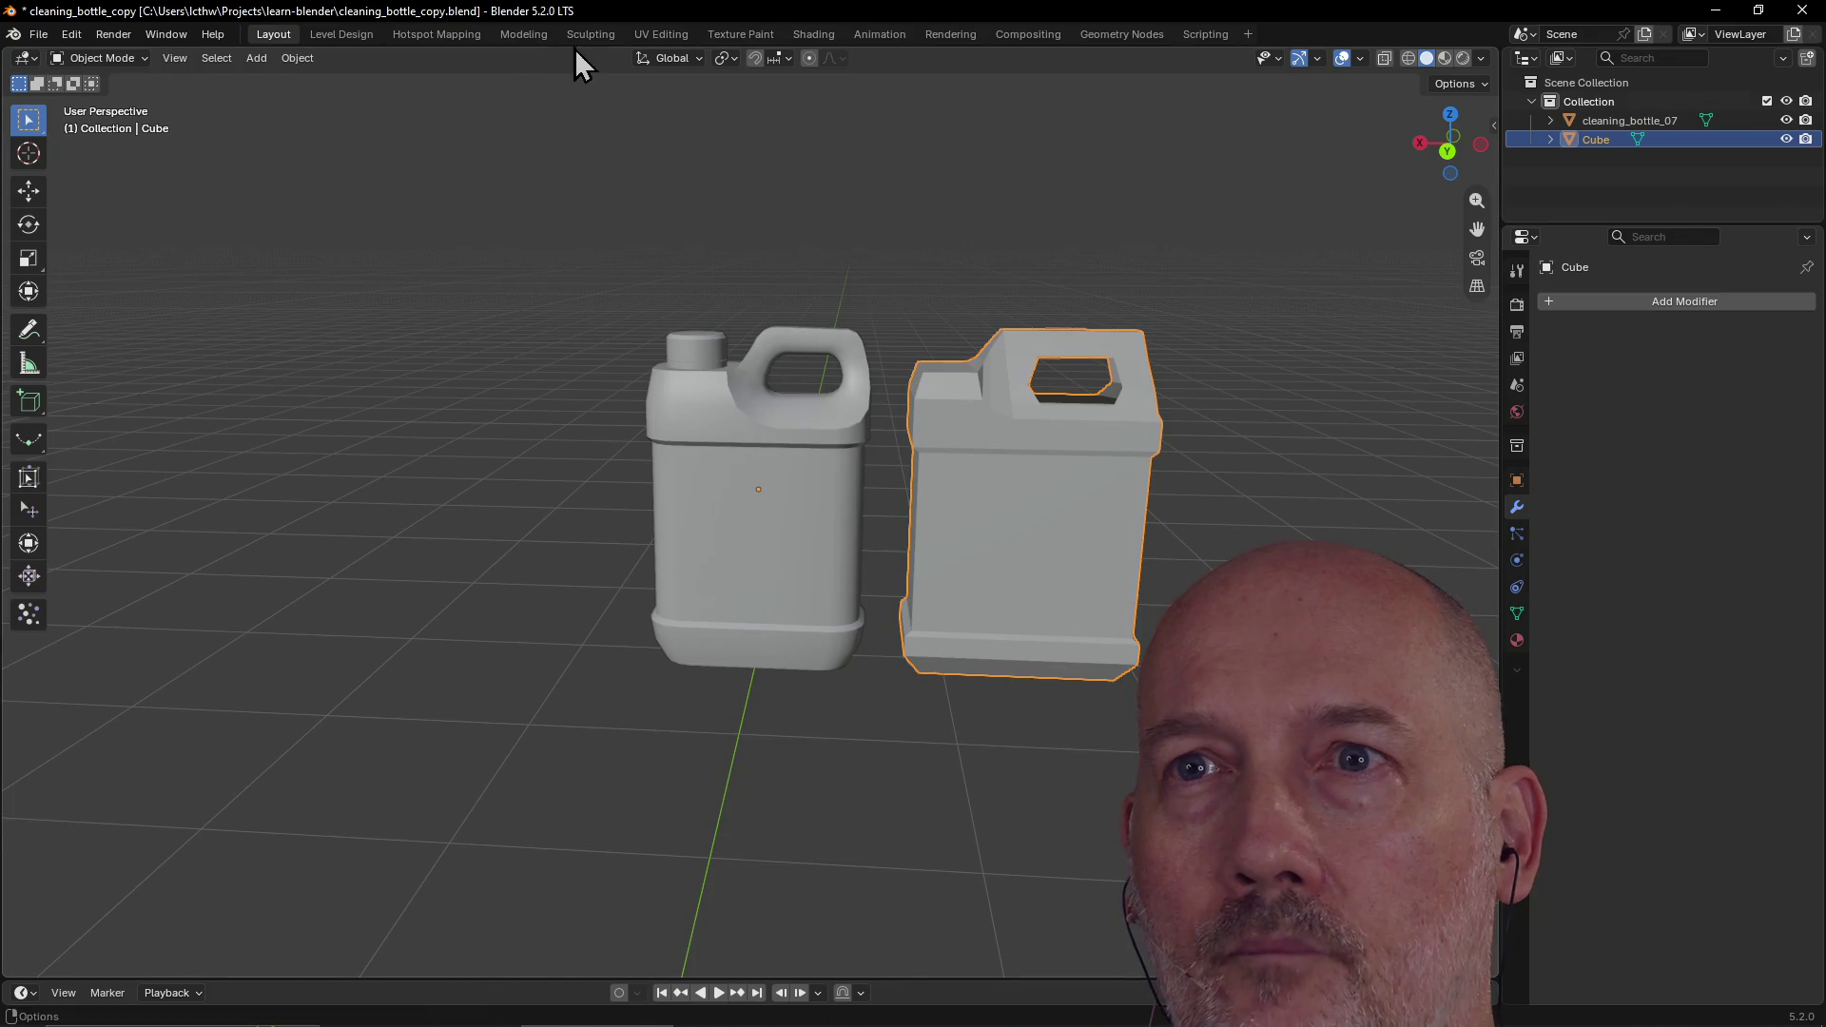
left_click(524, 38)
Step: Fill a face across the opening's top from four selected vertices
scroll(990, 444, "up", 6)
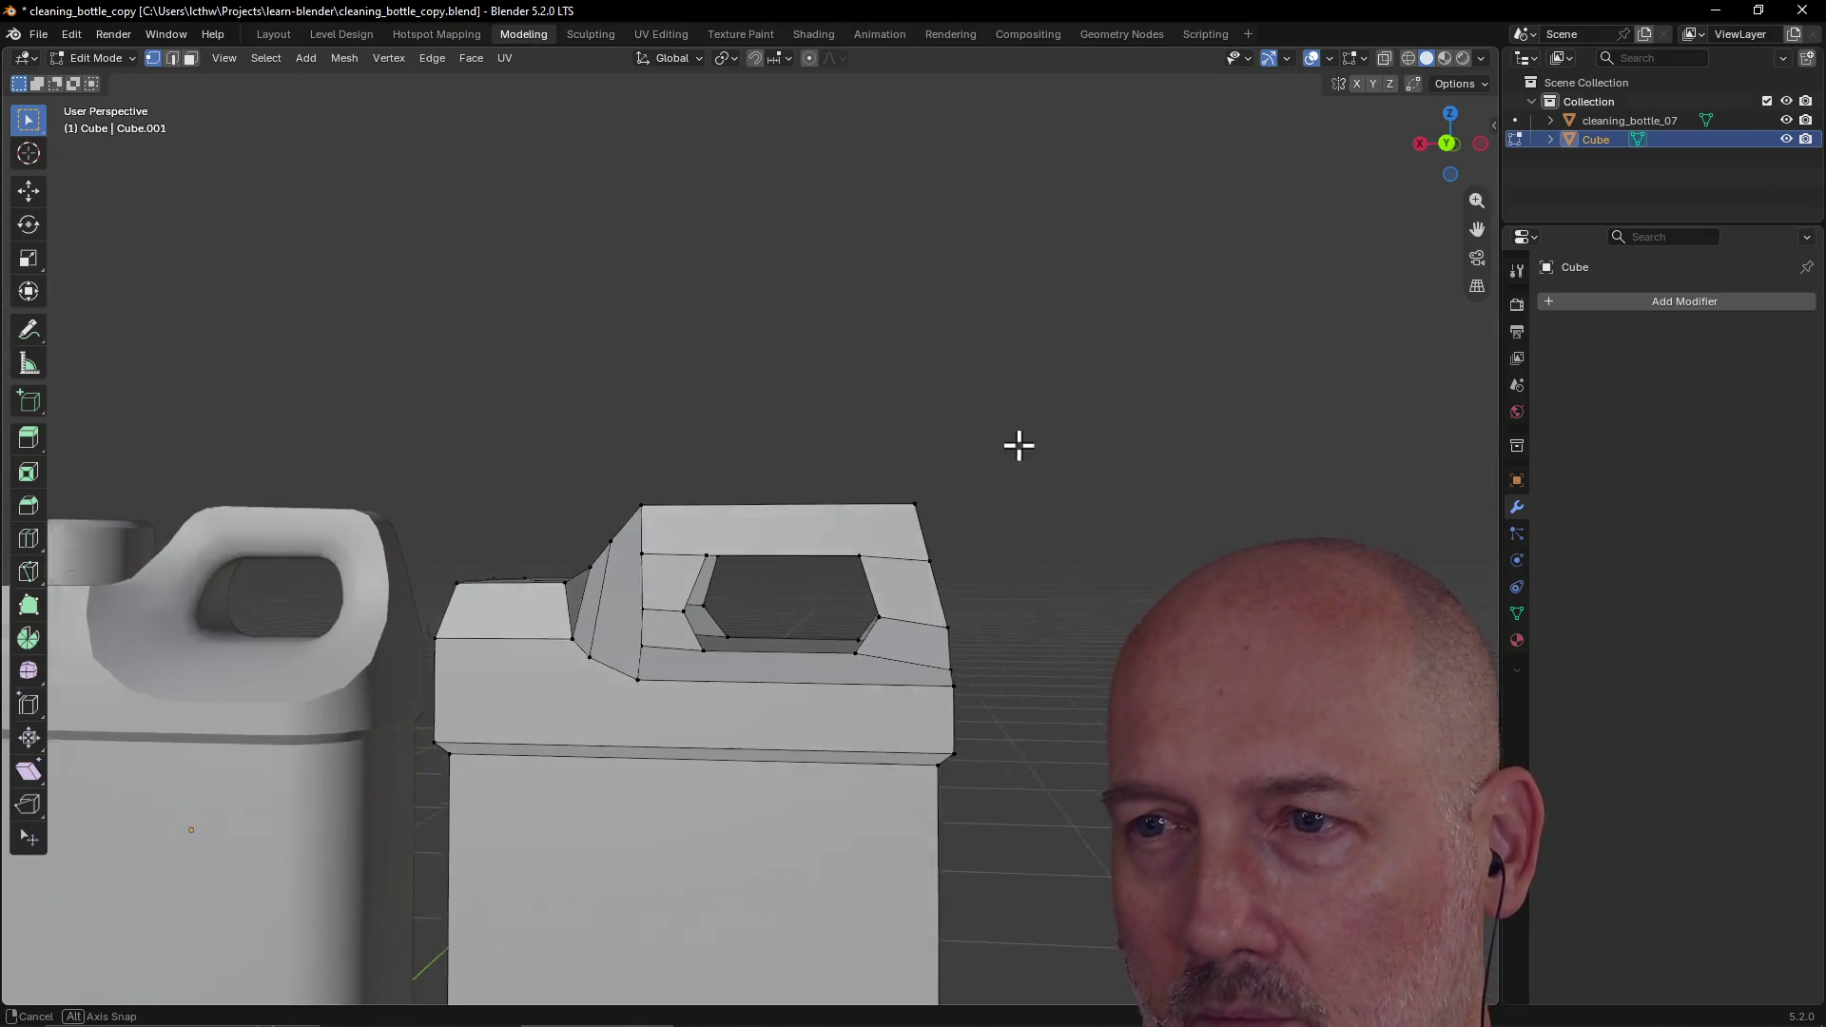
mouse_move(1099, 477)
middle_mouse_down()
mouse_move(1081, 436)
mouse_move(951, 387)
mouse_move(967, 404)
mouse_move(682, 497)
mouse_move(951, 494)
mouse_move(978, 436)
mouse_move(935, 436)
mouse_move(877, 484)
middle_mouse_up()
scroll(1081, 436, "up", 5)
left_click_drag(663, 620, 692, 663)
left_click(680, 665, "shift")
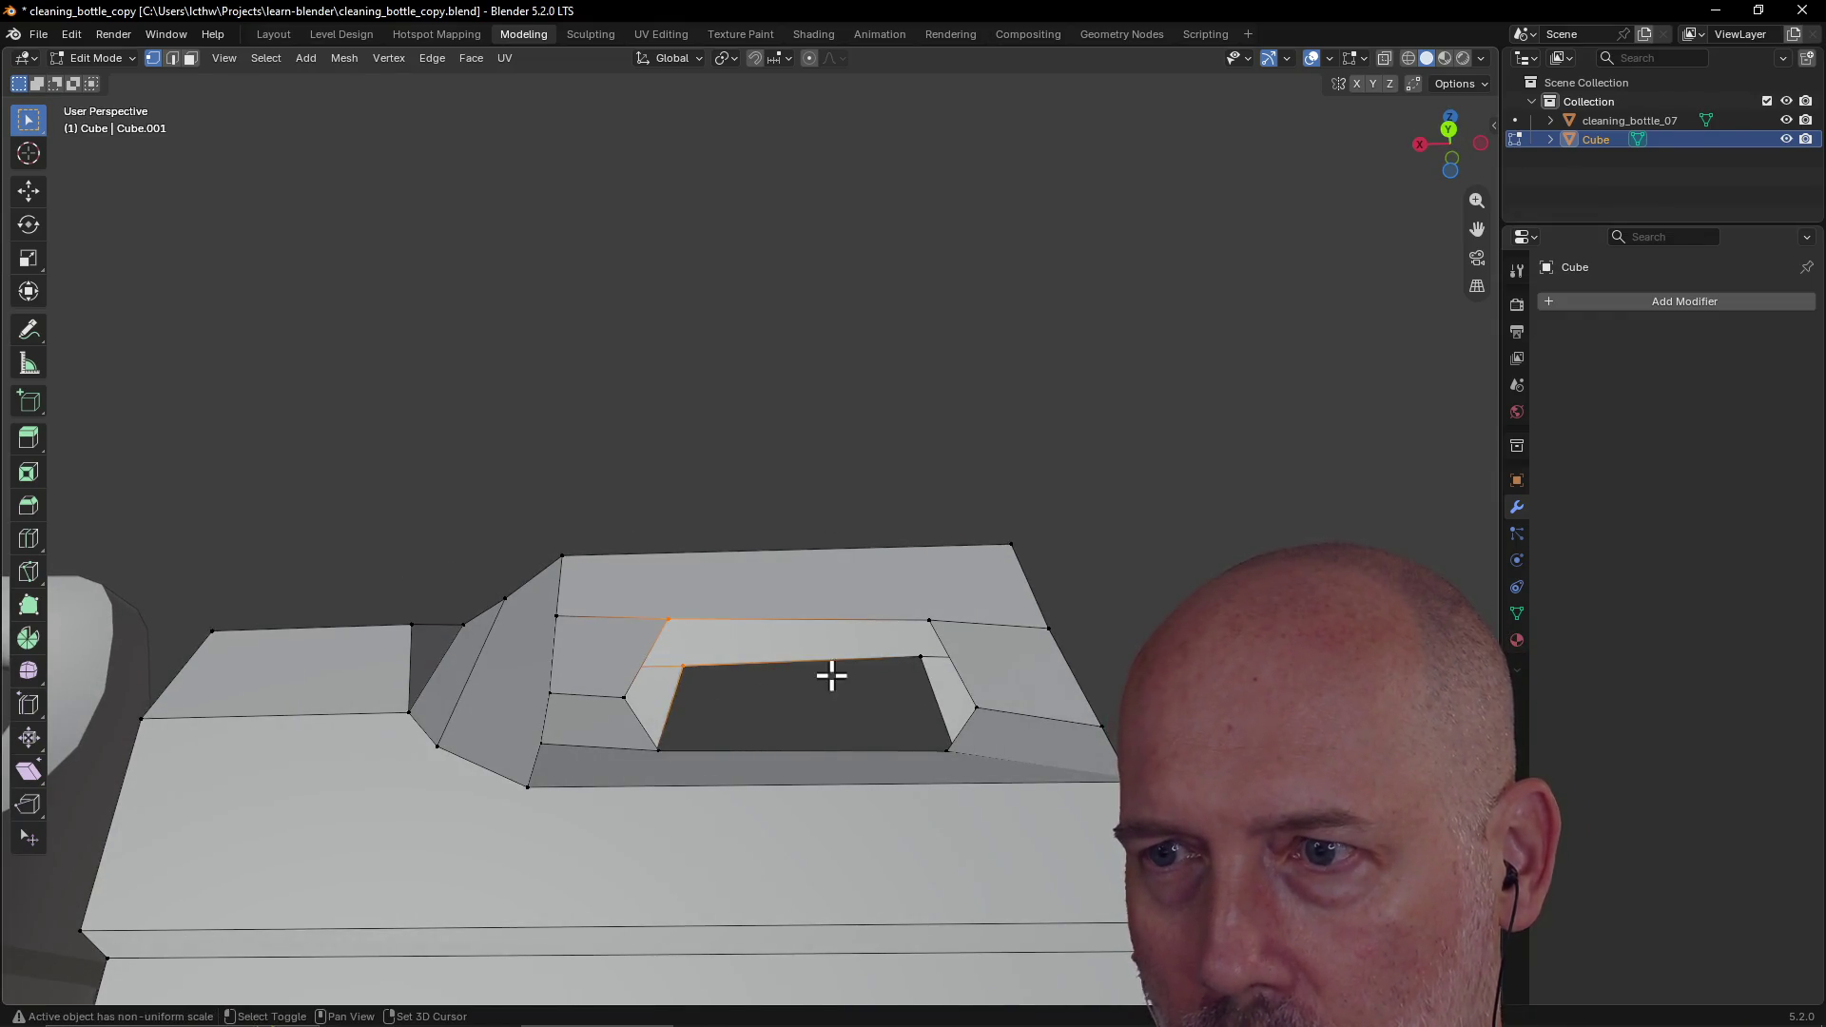
left_click(923, 663, "shift")
left_click(926, 613, "shift")
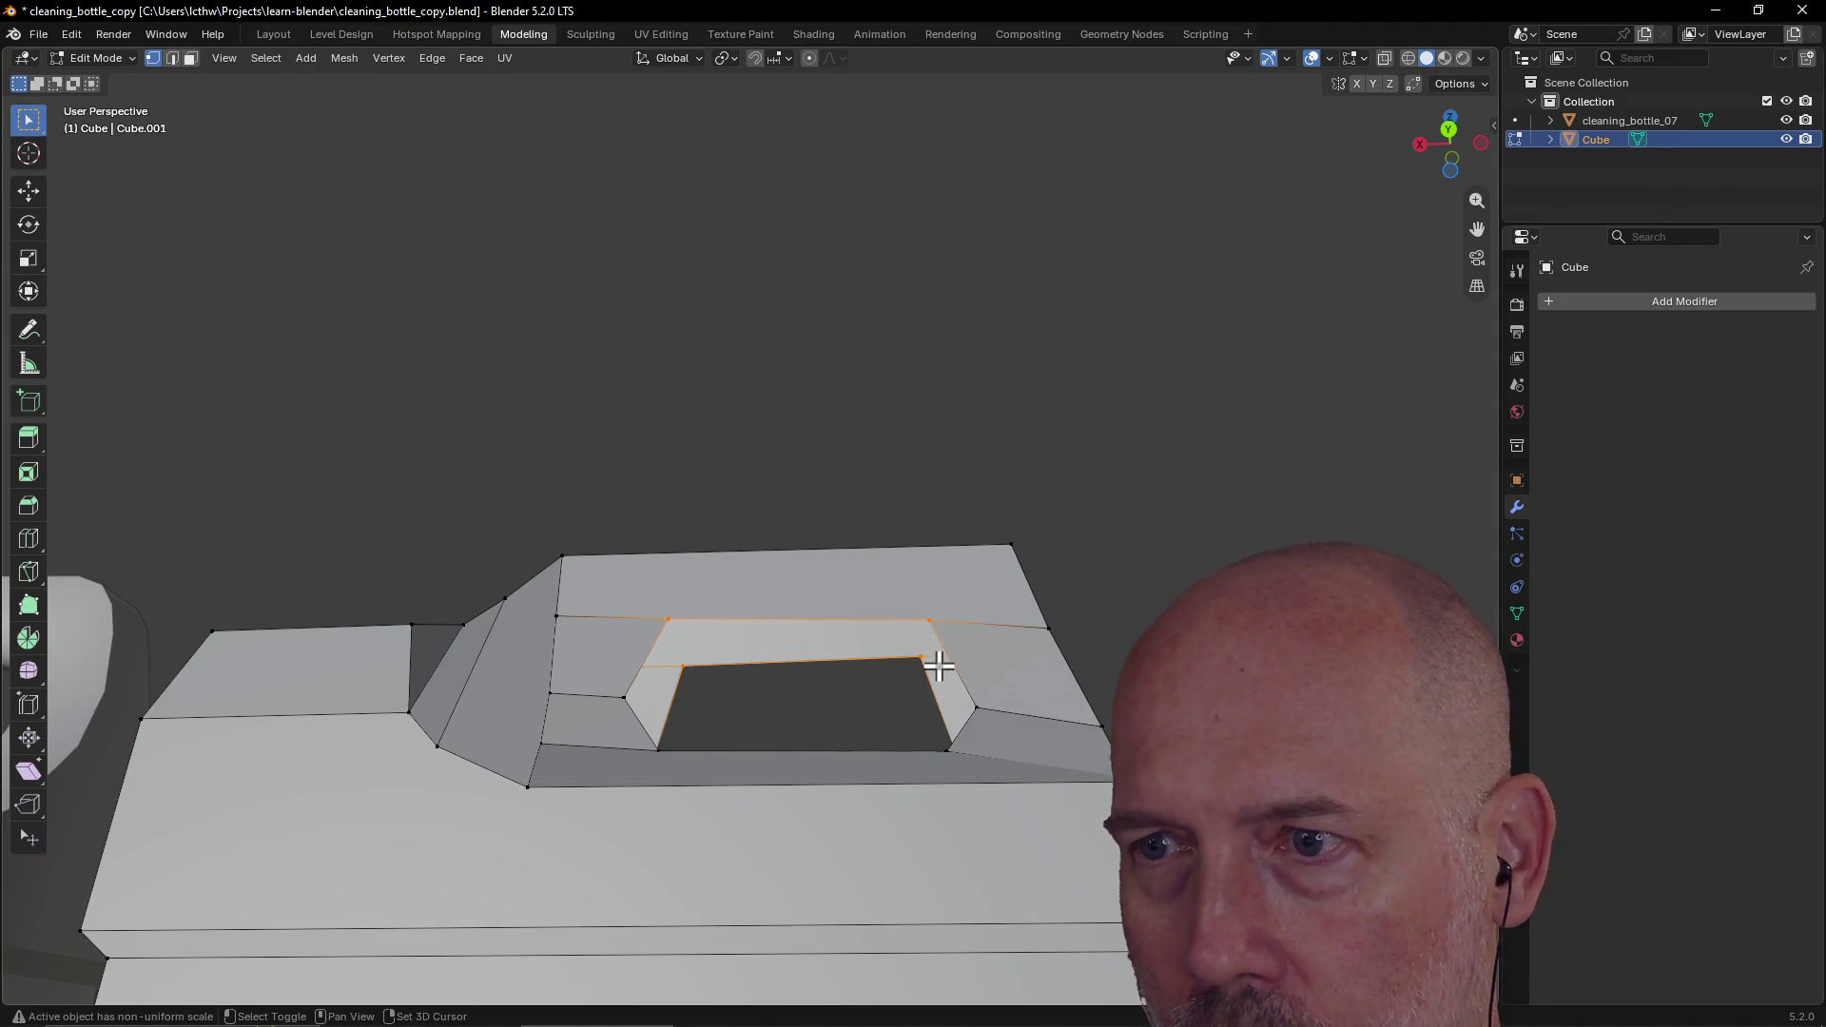
key("f")
Step: Fill a second face between four corner vertices on the opening's right side
middle_click_drag(855, 688, 911, 698)
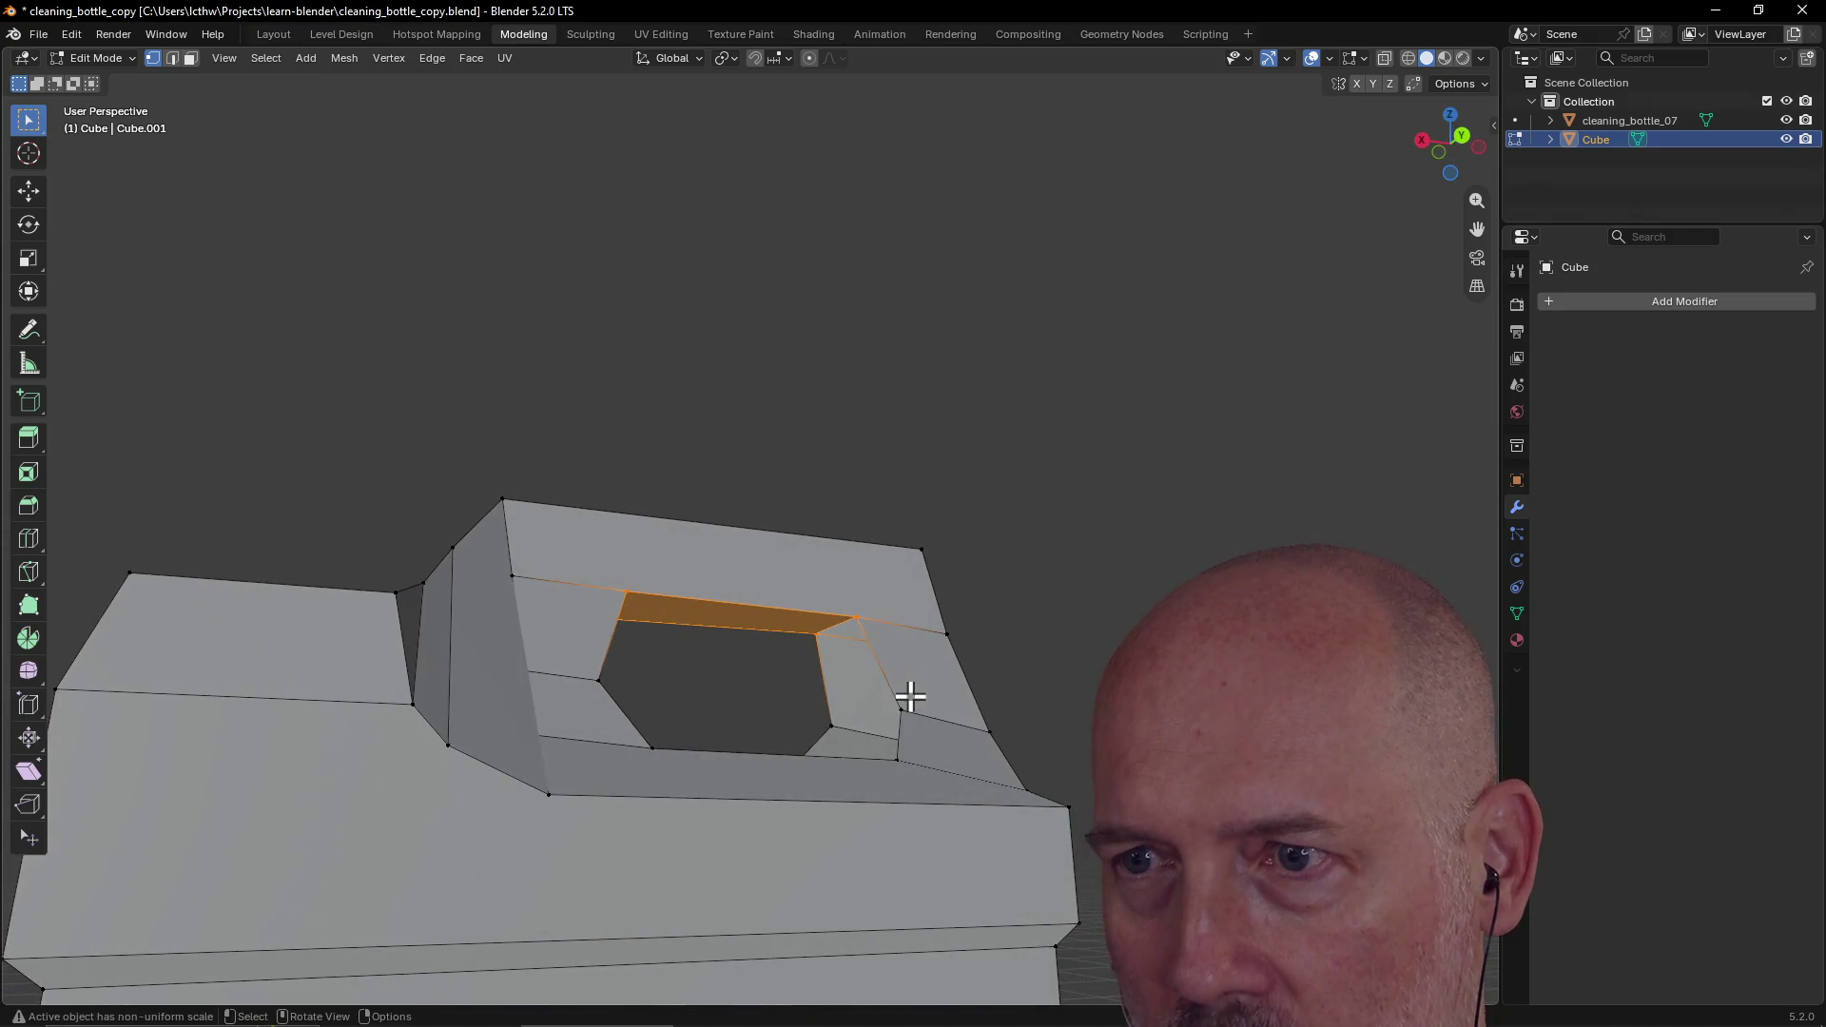
left_click(857, 619)
left_click(815, 632, "shift")
left_click(833, 728, "shift")
left_click(899, 710, "shift")
key("f")
Step: Fill a third face between four vertices on the opening's inner side
middle_click_drag(816, 701, 841, 763)
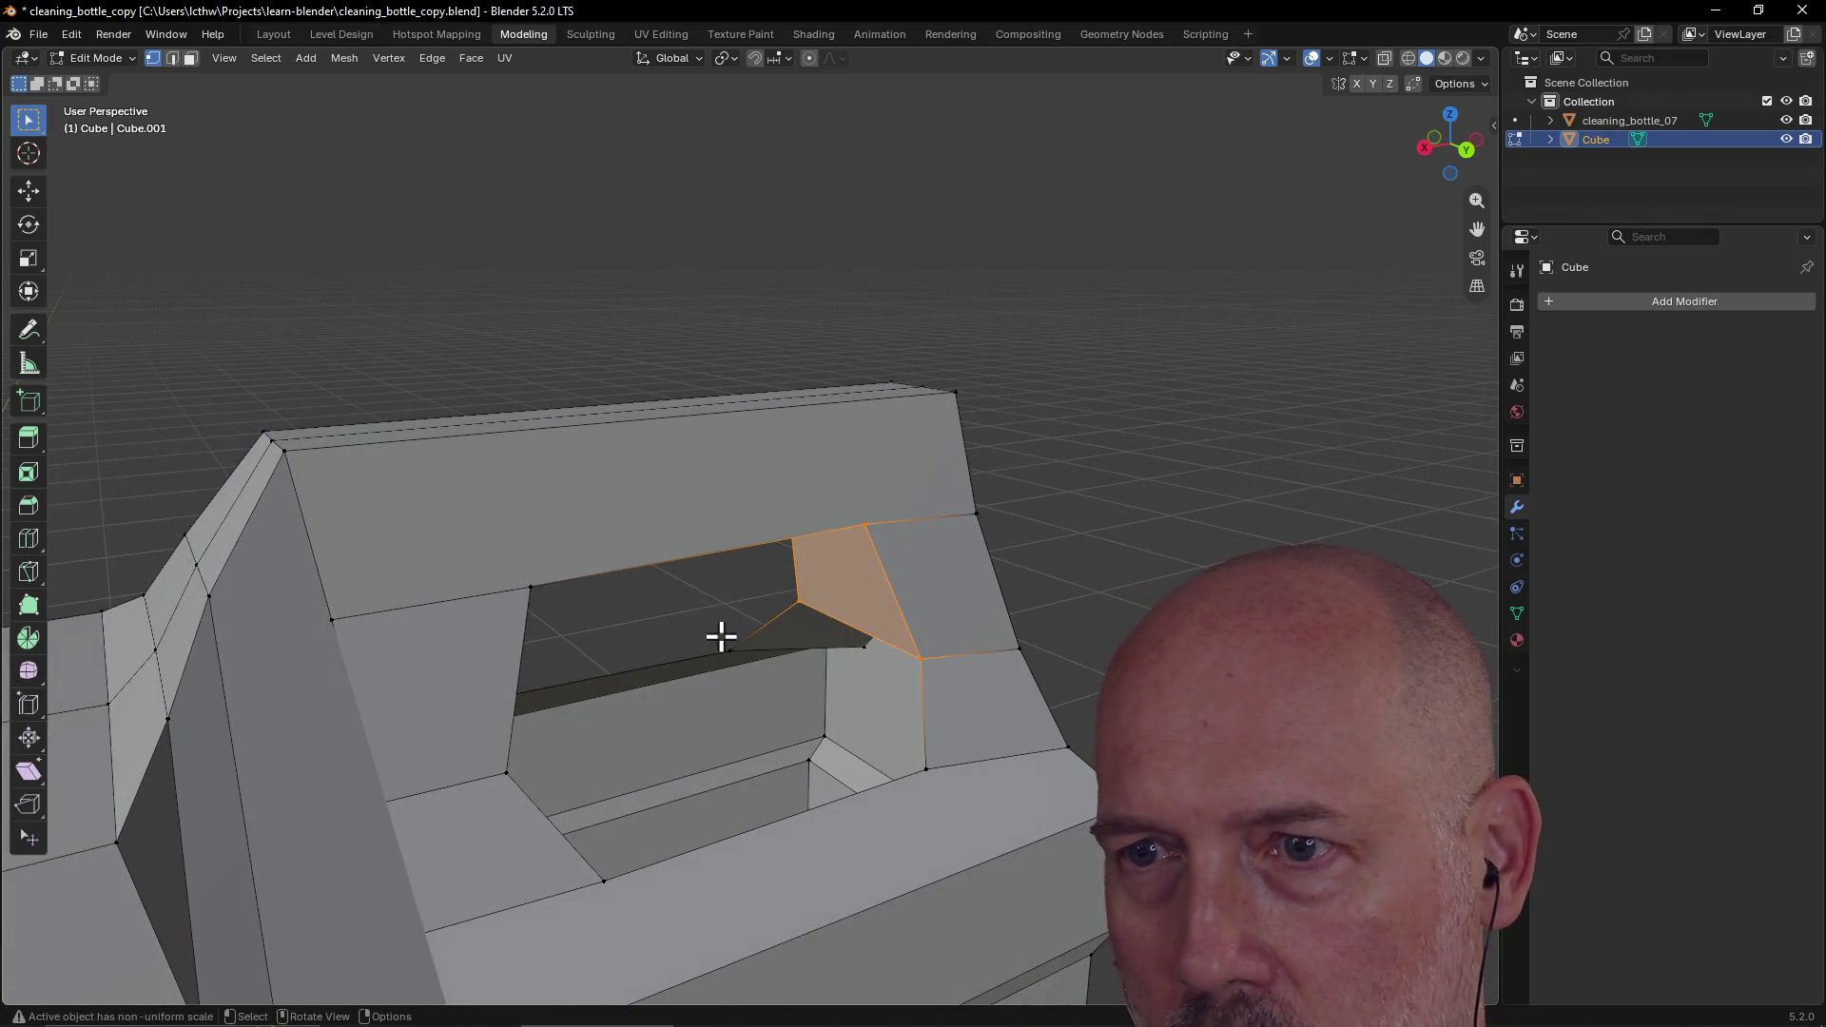
left_click(743, 661)
left_click(813, 618, "shift")
left_click(938, 675, "shift")
left_click(933, 778, "shift")
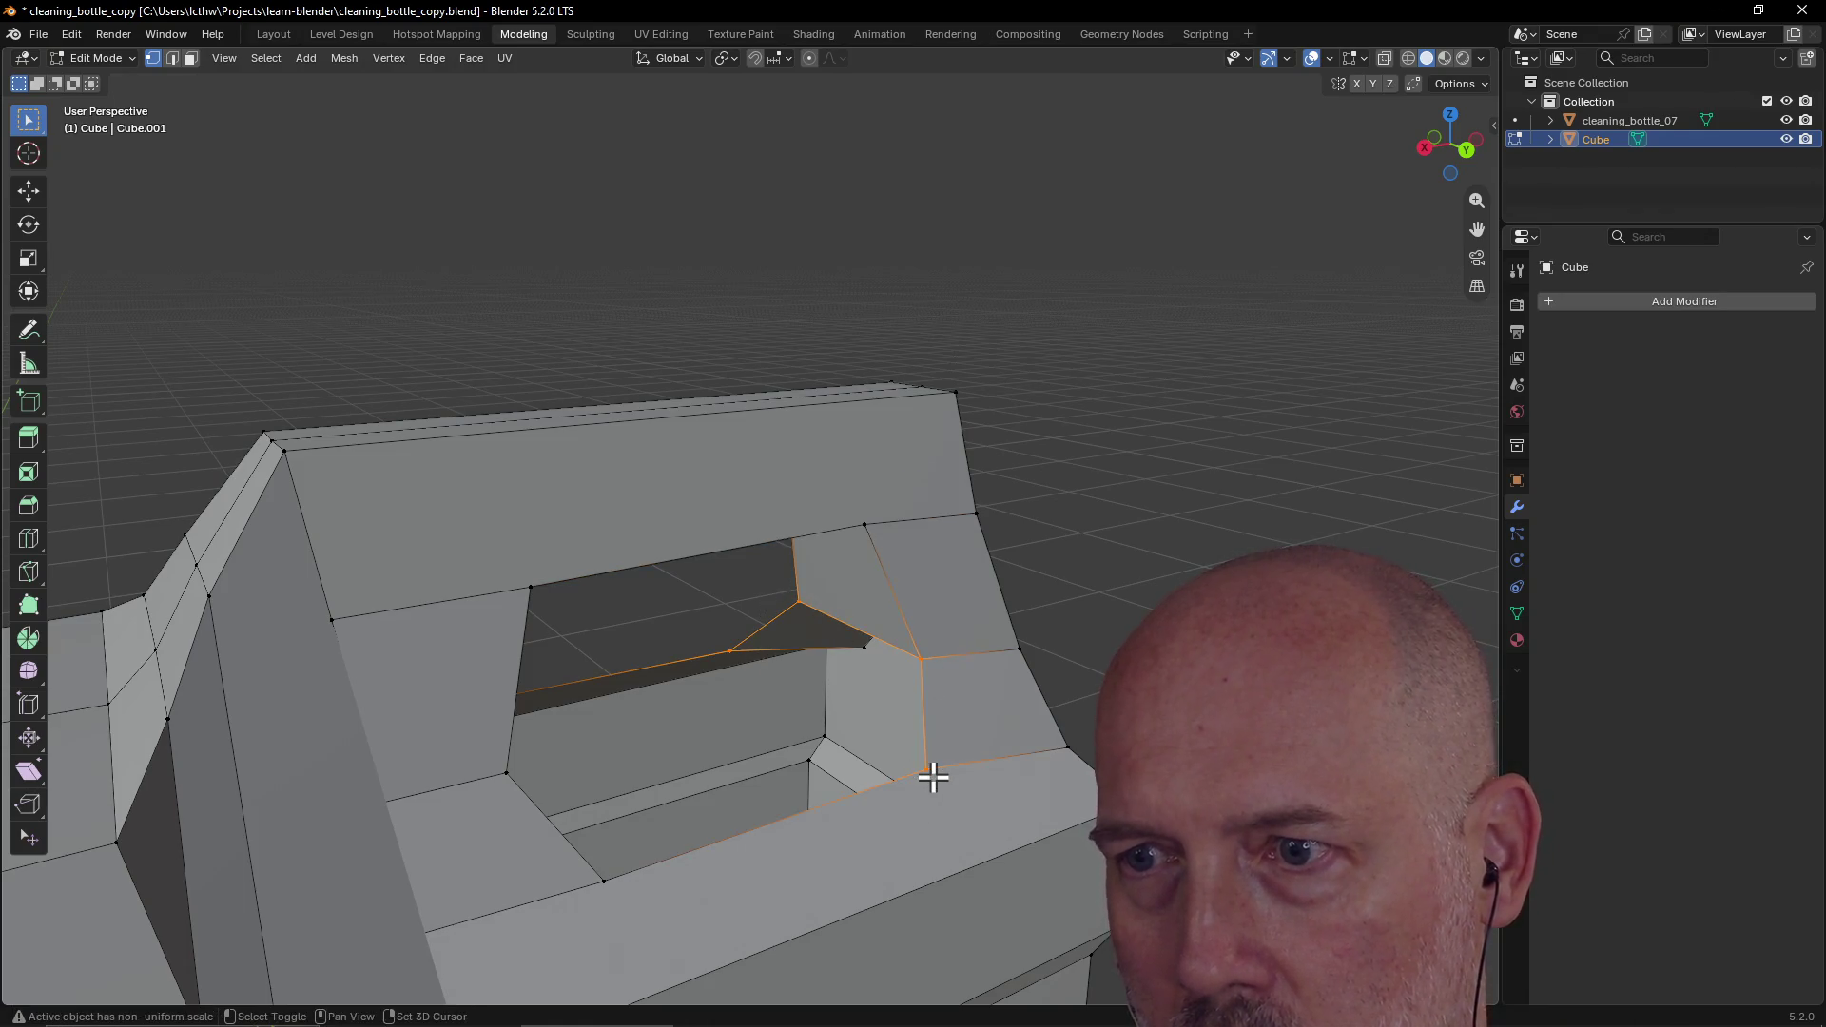
key("f")
Step: Fill the gap between the hole's top edge loop, right corner edge and bottom edge loop
mouse_move(805, 672)
middle_mouse_down()
mouse_move(701, 636)
mouse_move(612, 640)
mouse_move(691, 664)
middle_mouse_up()
left_click(820, 663, "alt")
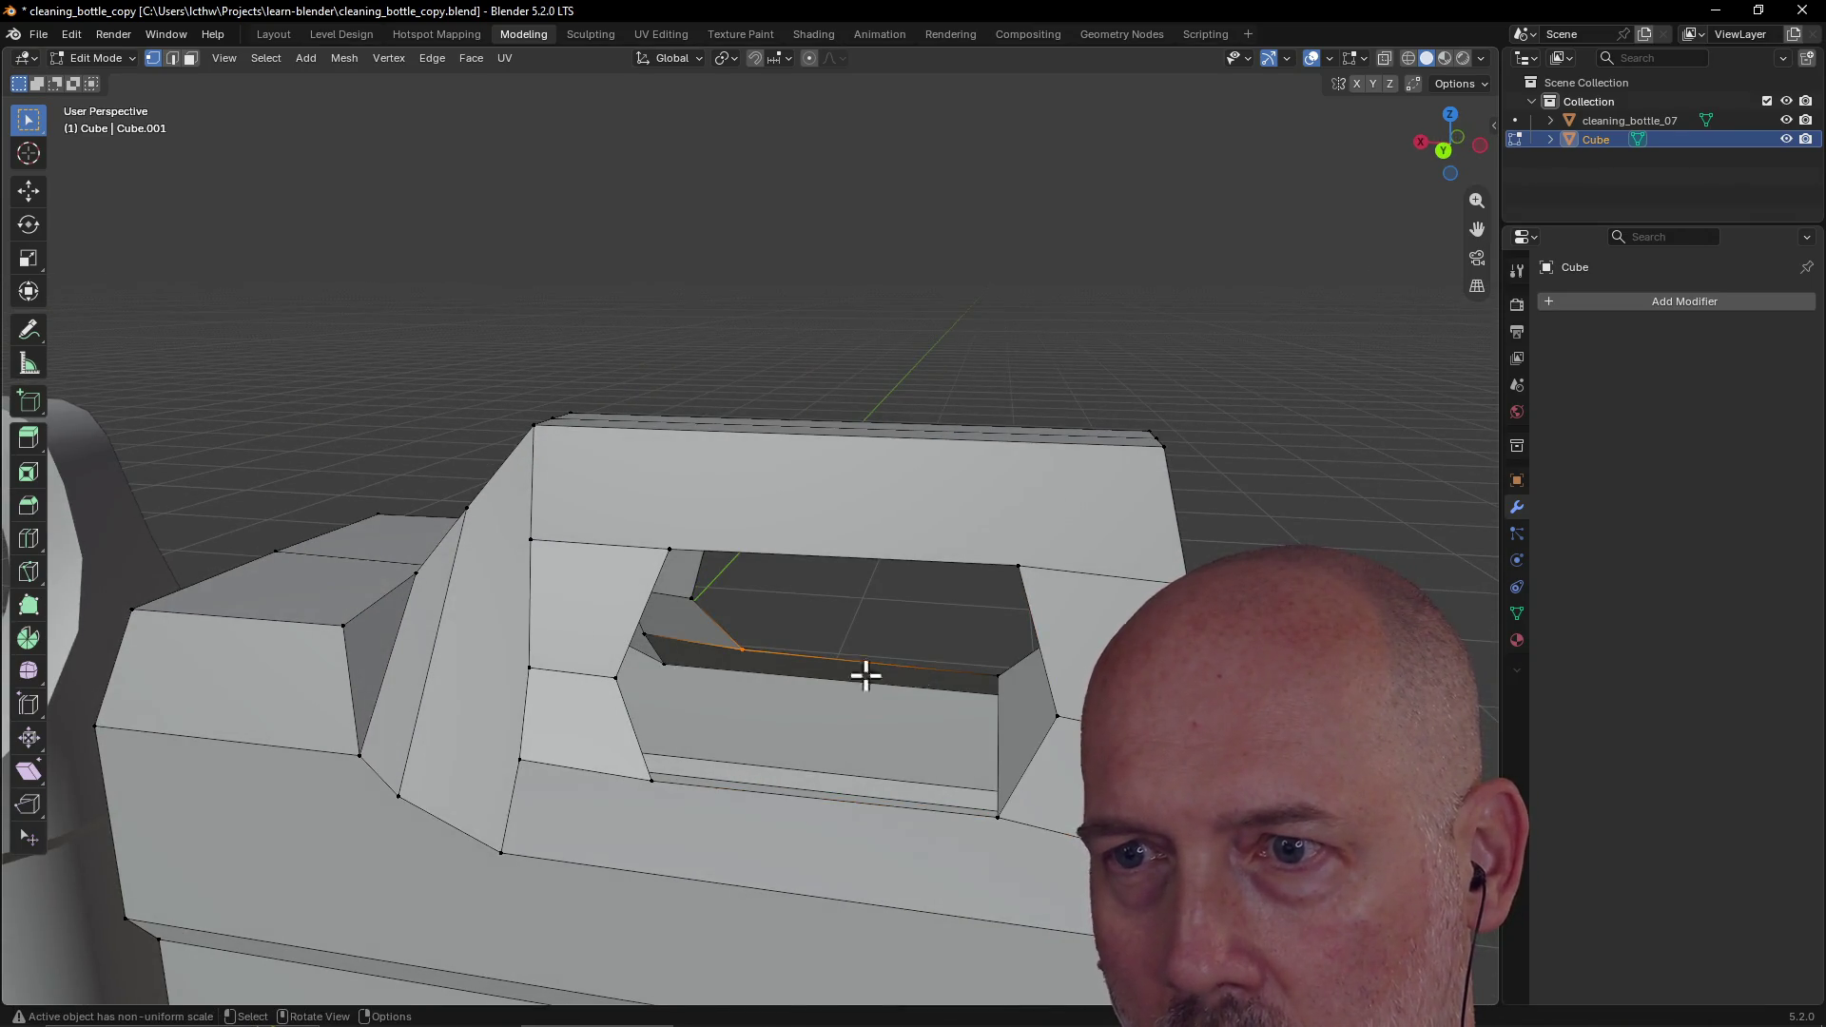
left_click(1012, 692, "shift")
left_click(747, 791, "alt+shift")
left_click(652, 780, "shift")
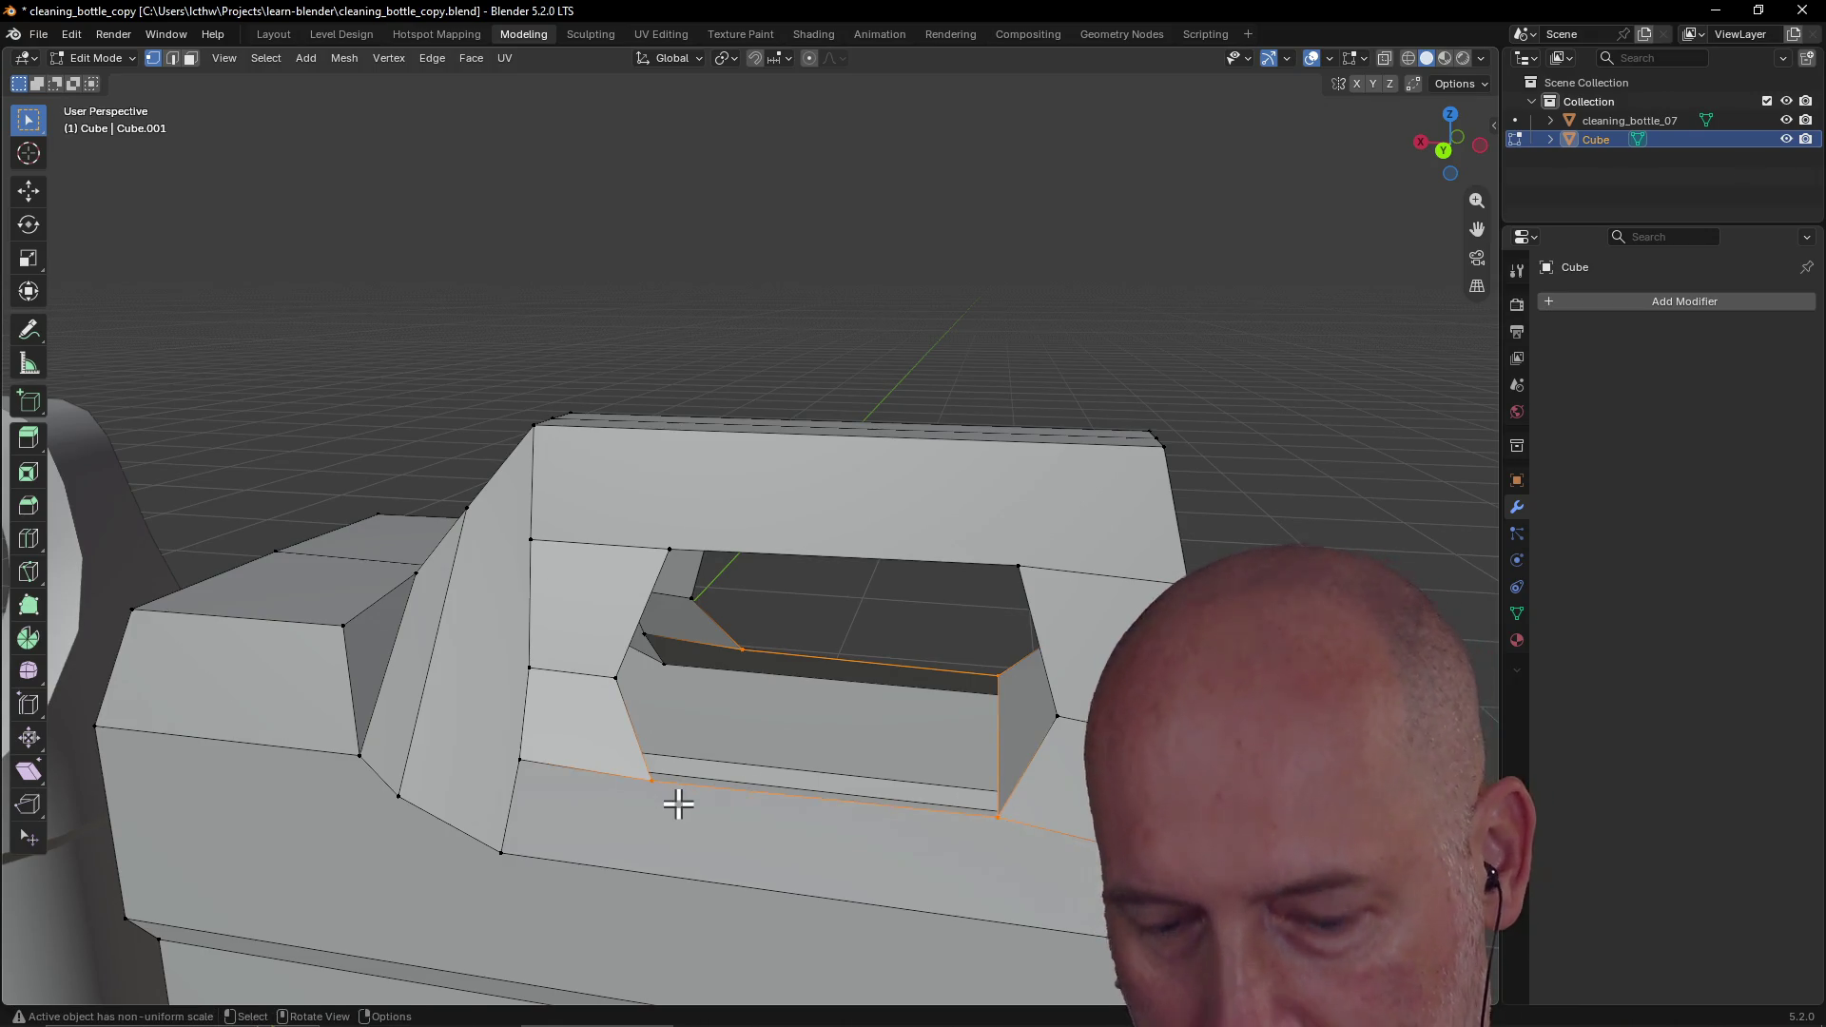
key("f")
Step: Select the upper inner rim, then the quad face inside the handle hole
left_click(759, 658, "alt")
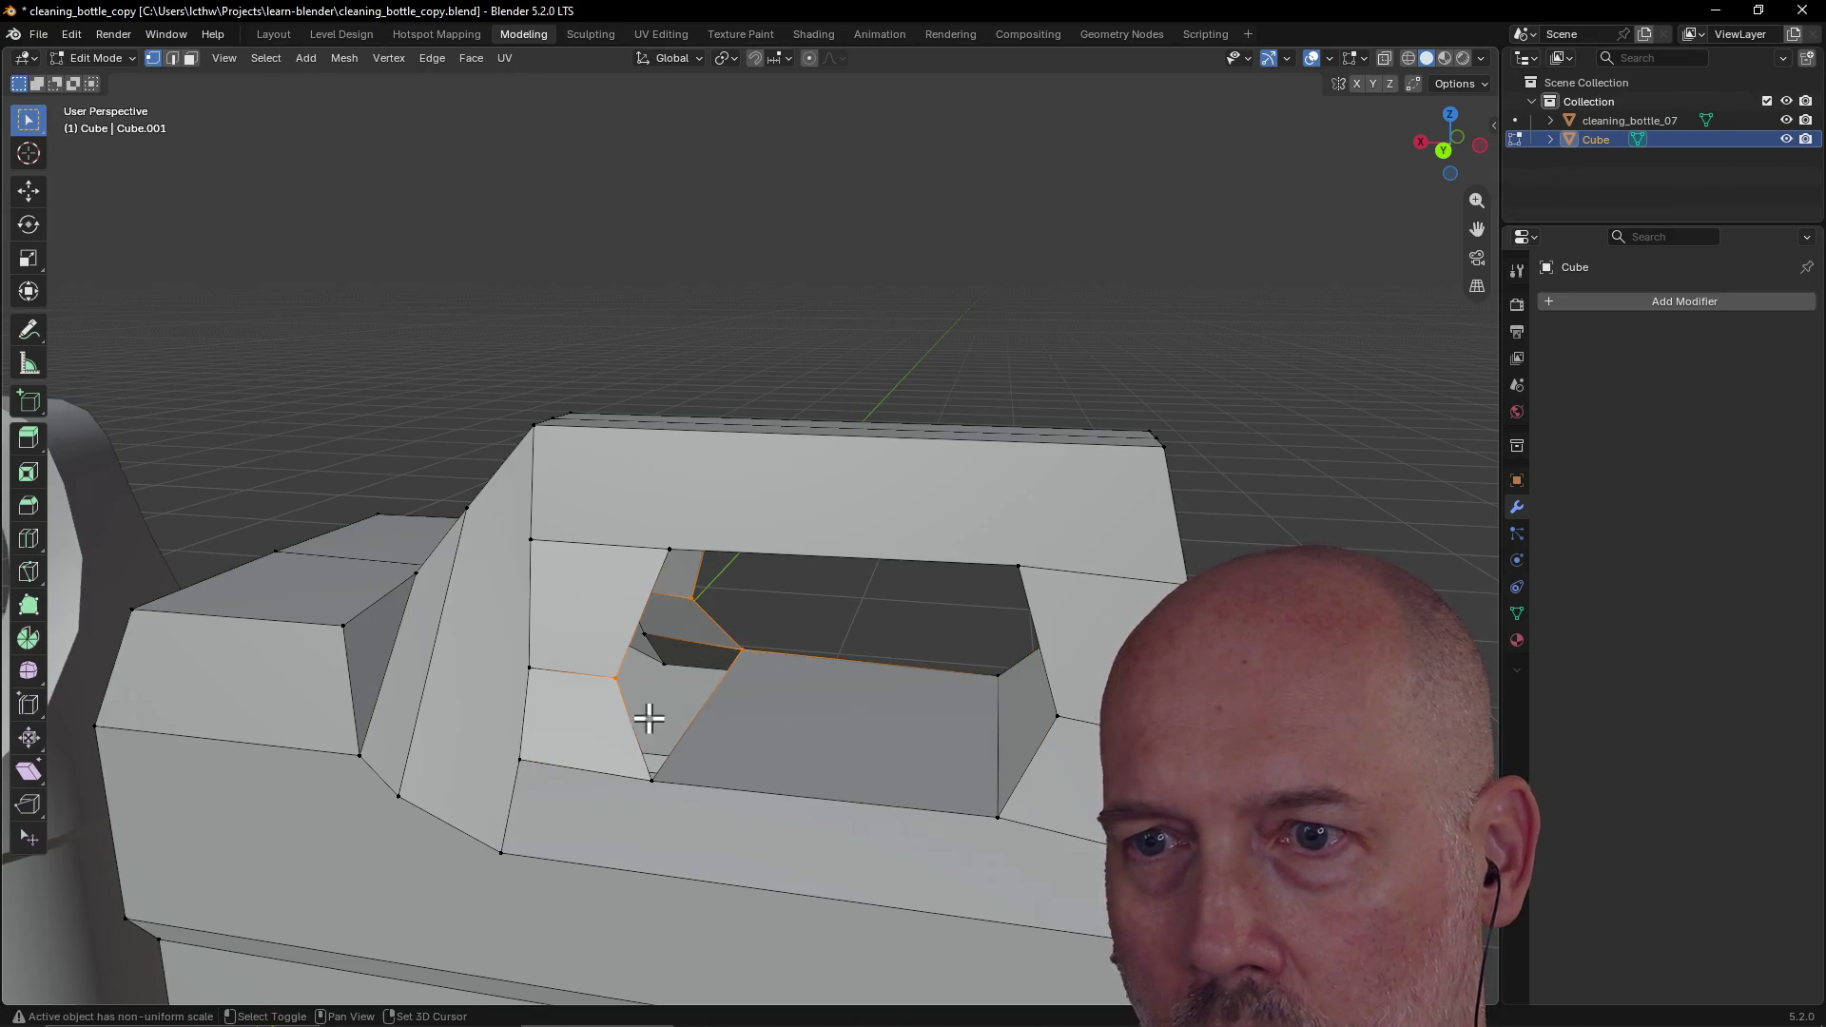
left_click(685, 719)
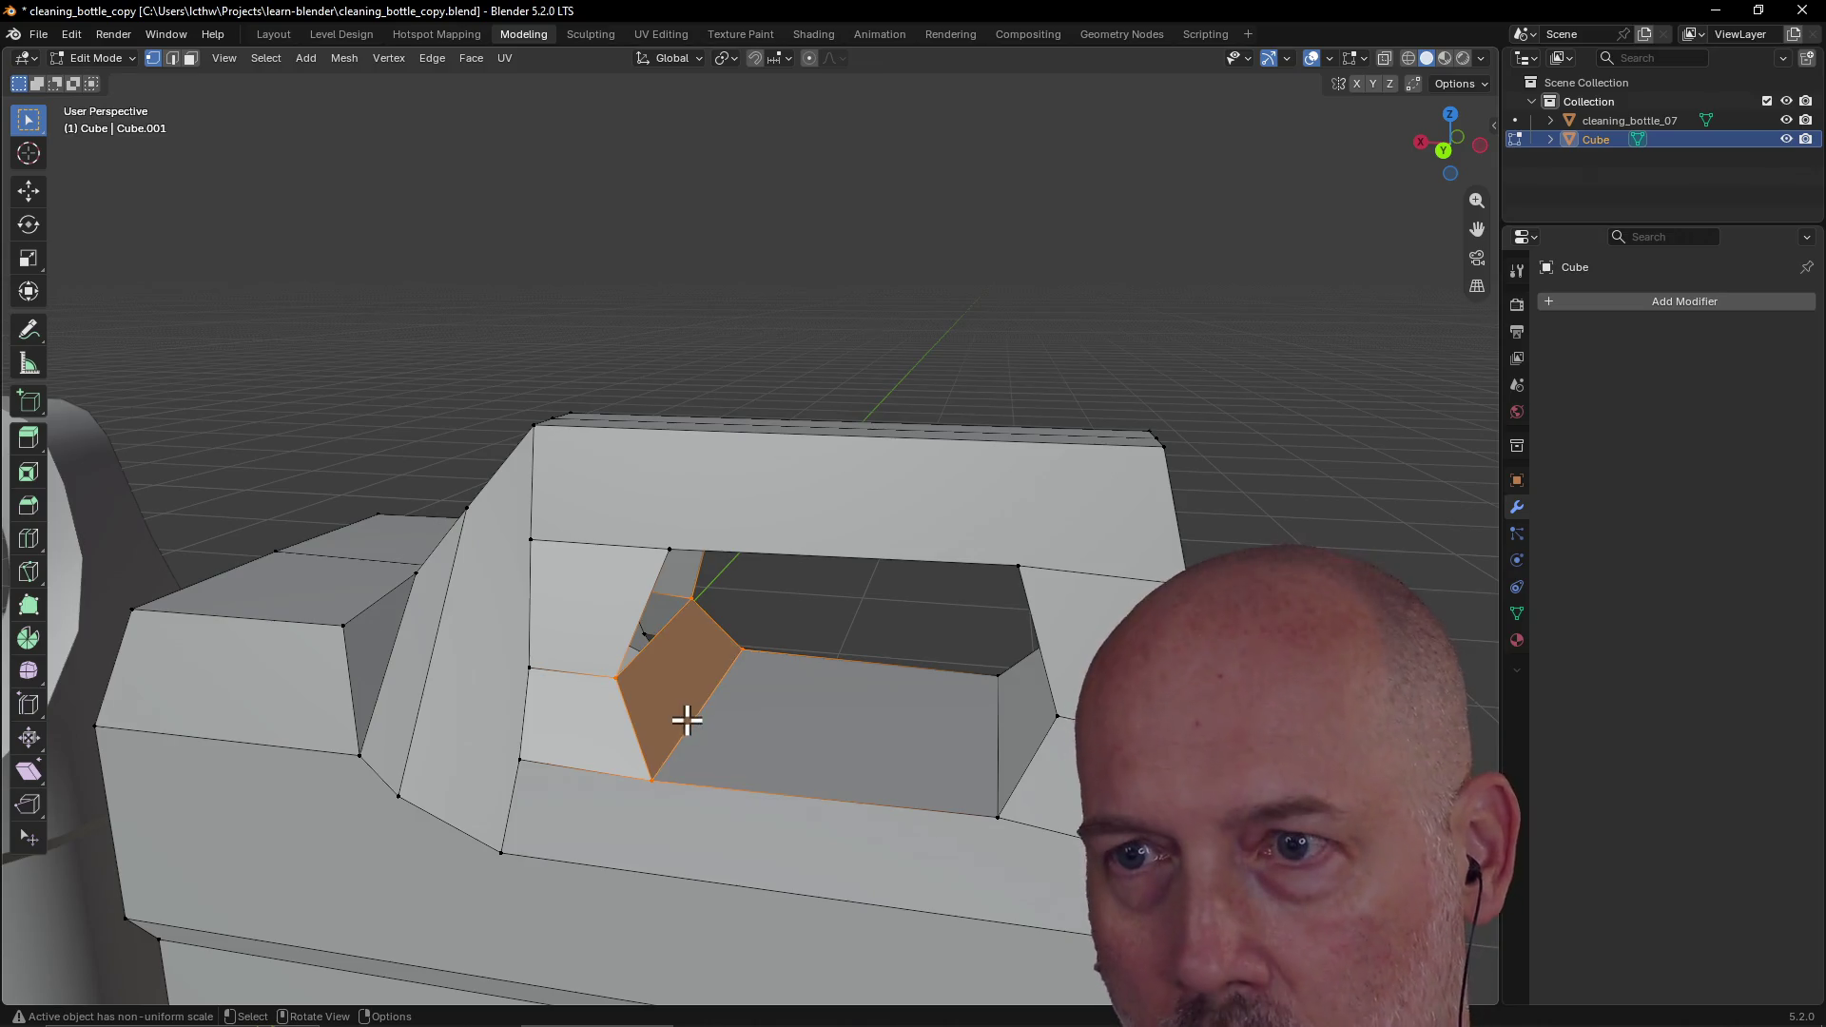
scroll(681, 707, "up", 3)
scroll(681, 708, "down", 3)
mouse_move(631, 583)
middle_mouse_down()
mouse_move(624, 644)
mouse_move(595, 625)
mouse_move(622, 685)
middle_mouse_up()
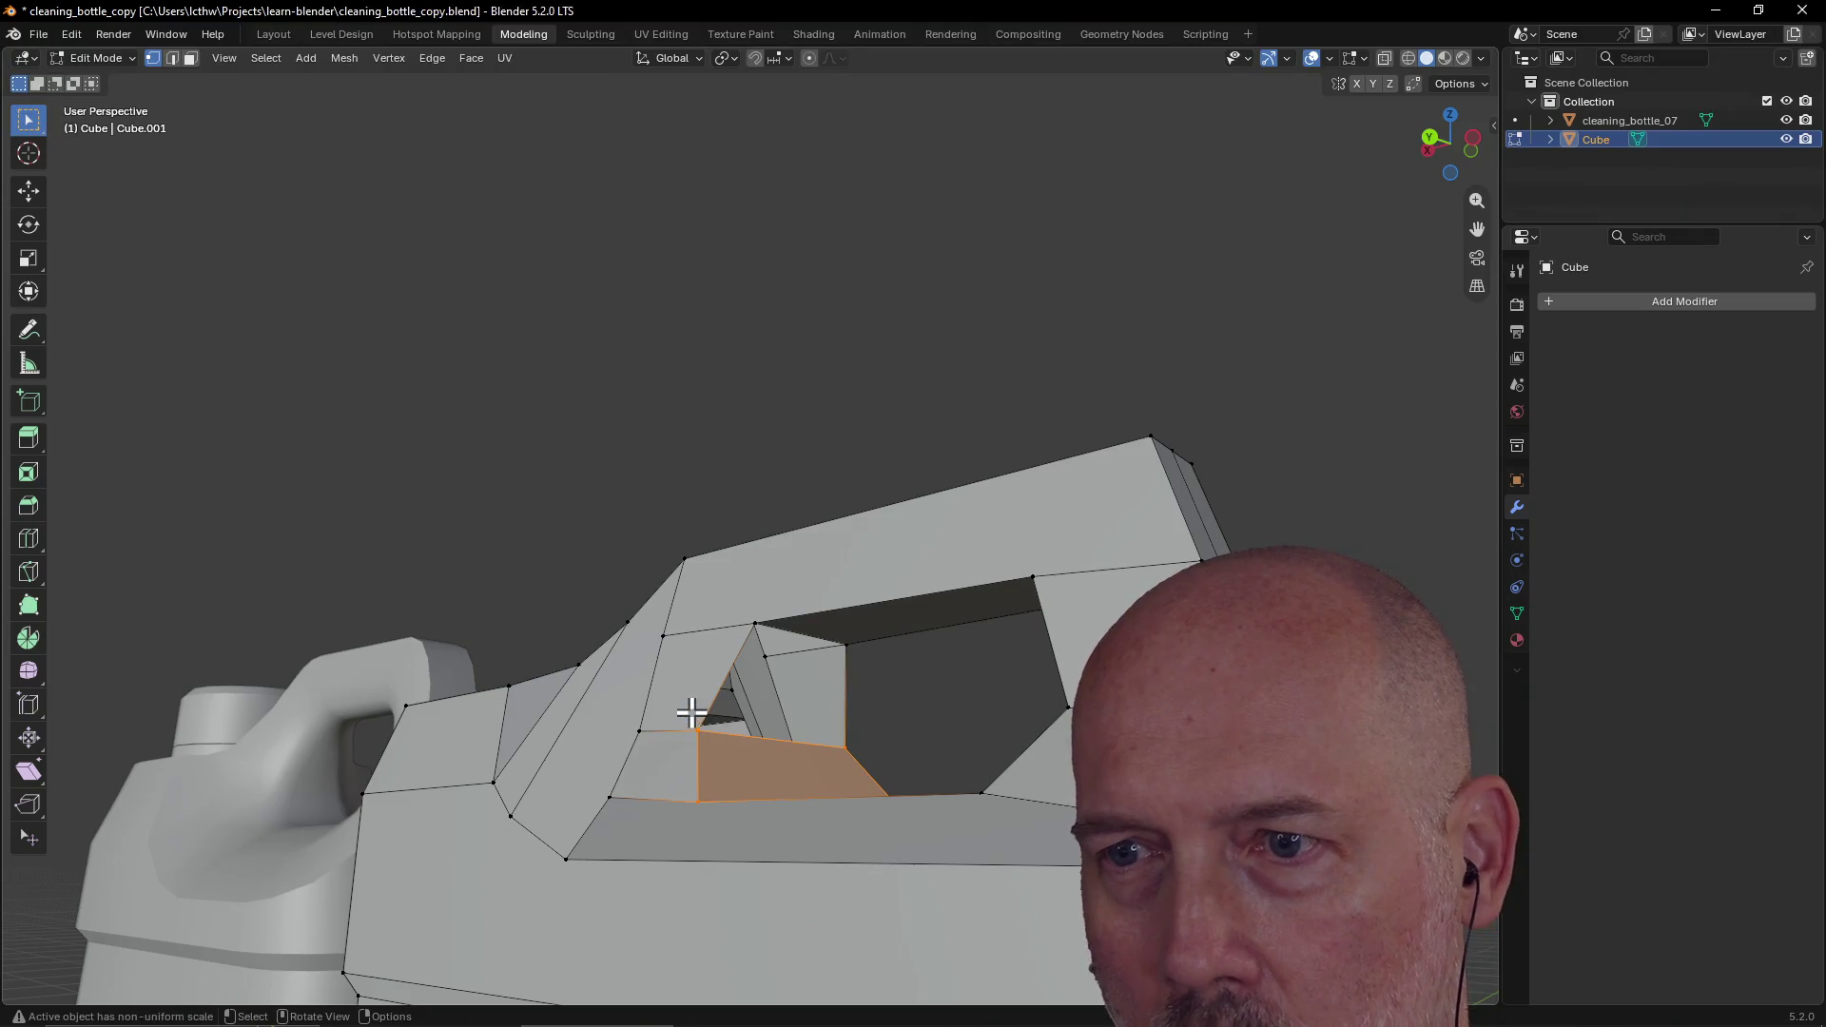
Step: Select the four corners of the remaining gap in the handle hole
left_click(699, 731)
left_click(754, 624, "shift")
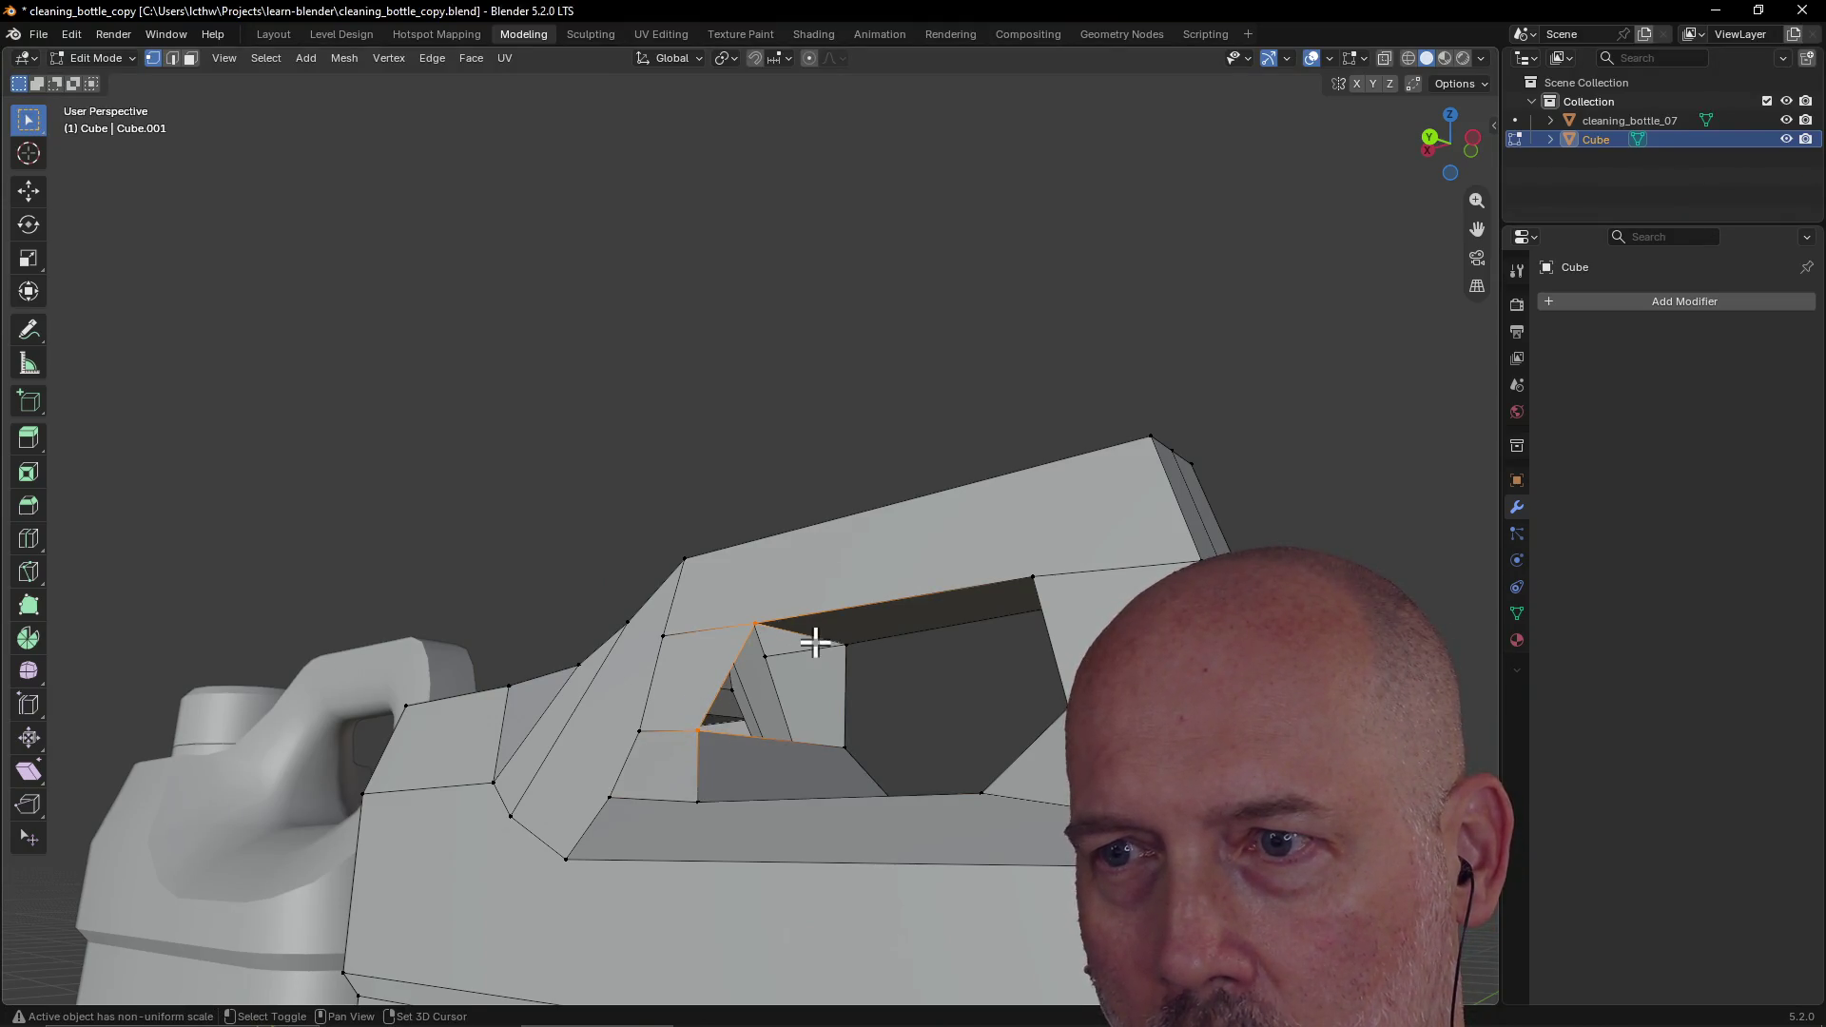
left_click(842, 645, "shift")
left_click(843, 747, "shift")
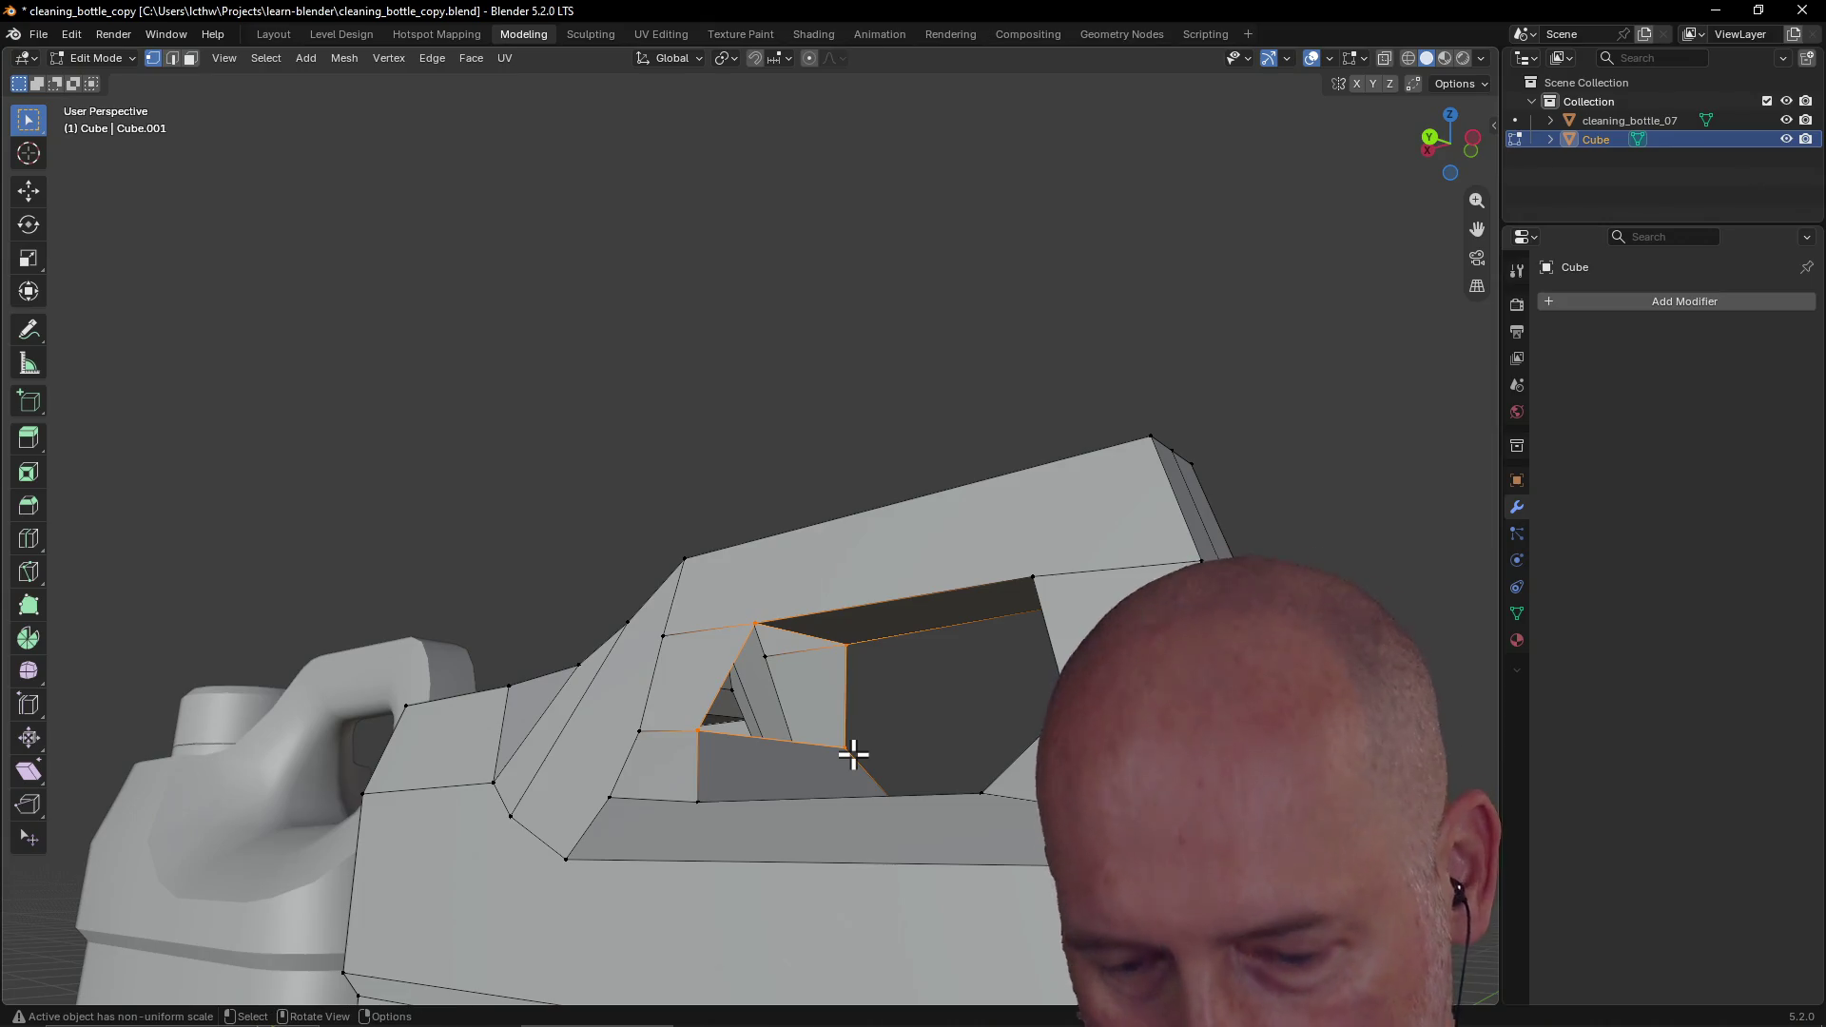
scroll(854, 755, "down", 2)
scroll(859, 639, "down", 3)
mouse_move(859, 638)
middle_mouse_down()
mouse_move(942, 710)
mouse_move(1027, 739)
mouse_move(950, 746)
mouse_move(1027, 697)
mouse_move(998, 672)
mouse_move(995, 705)
mouse_move(1072, 712)
mouse_move(993, 710)
mouse_move(1028, 701)
mouse_move(880, 619)
middle_mouse_up()
scroll(998, 676, "up", 2)
Step: Switch to Edge select mode and slide the selected handle edges along X
left_click(172, 58)
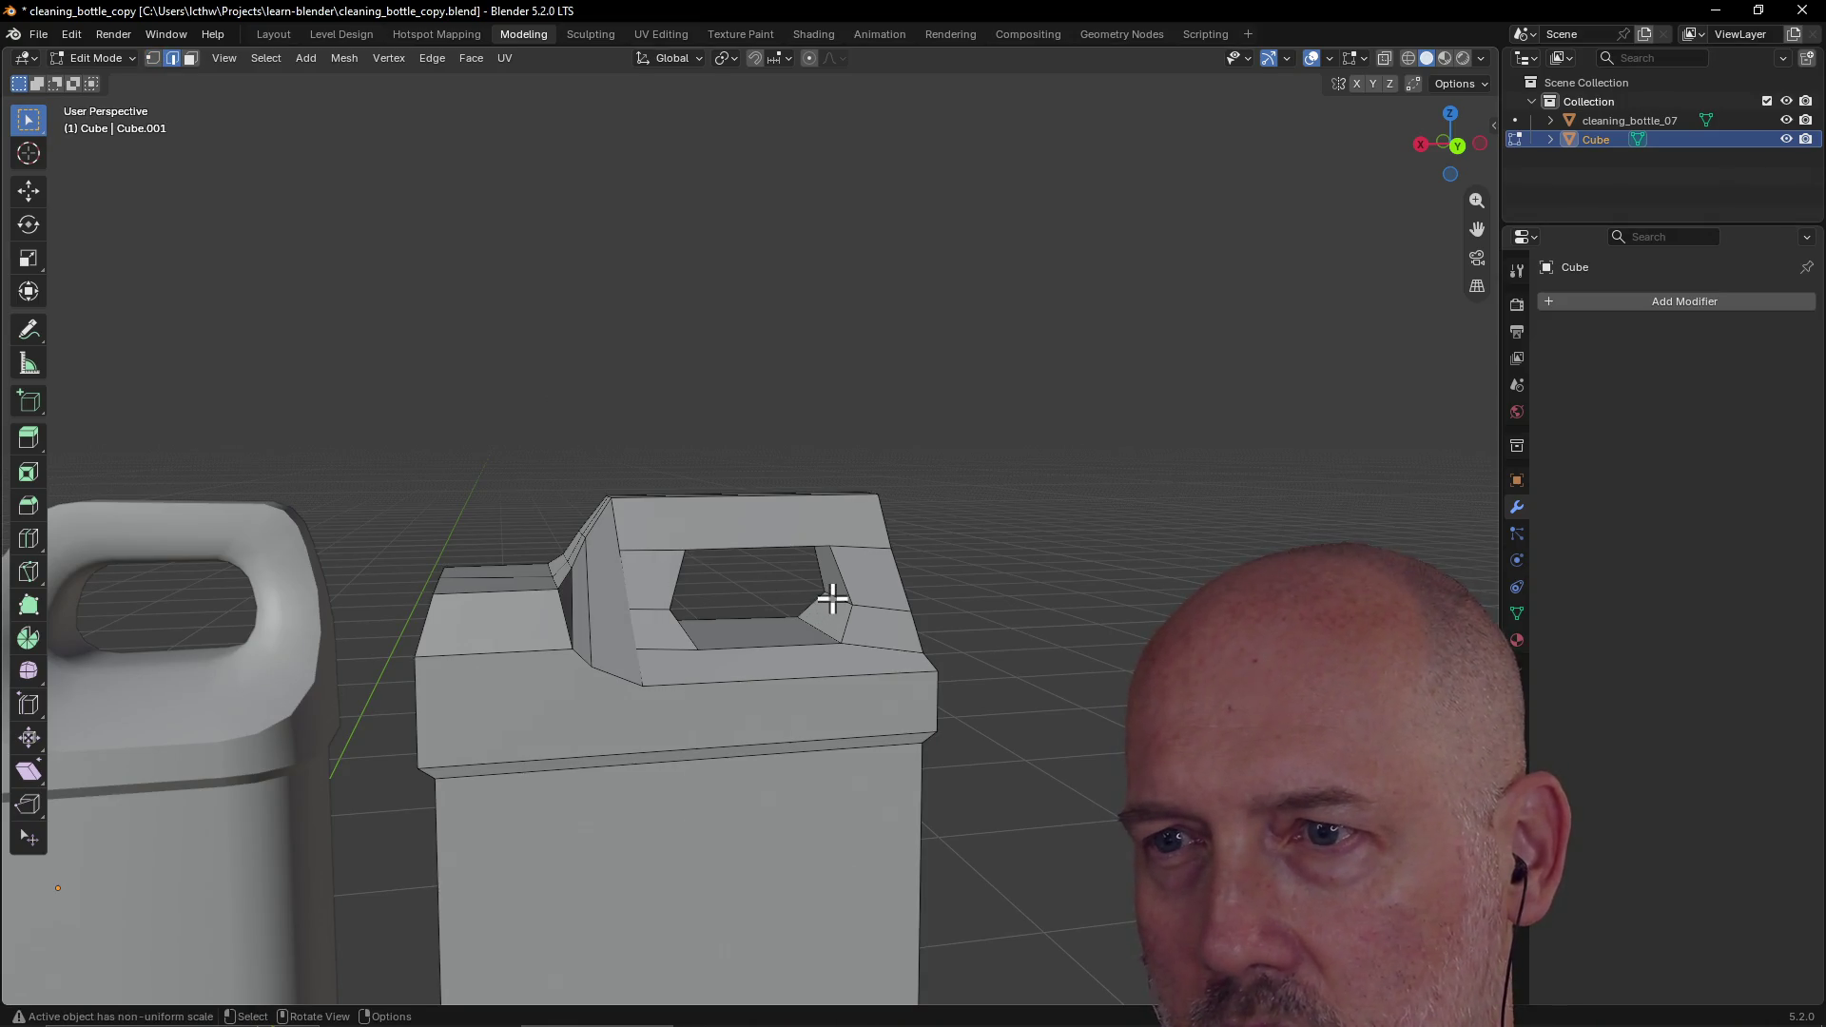
scroll(859, 613, "down", 5)
scroll(828, 619, "up", 2)
middle_click_drag(827, 620, 815, 619)
key("g")
key("x")
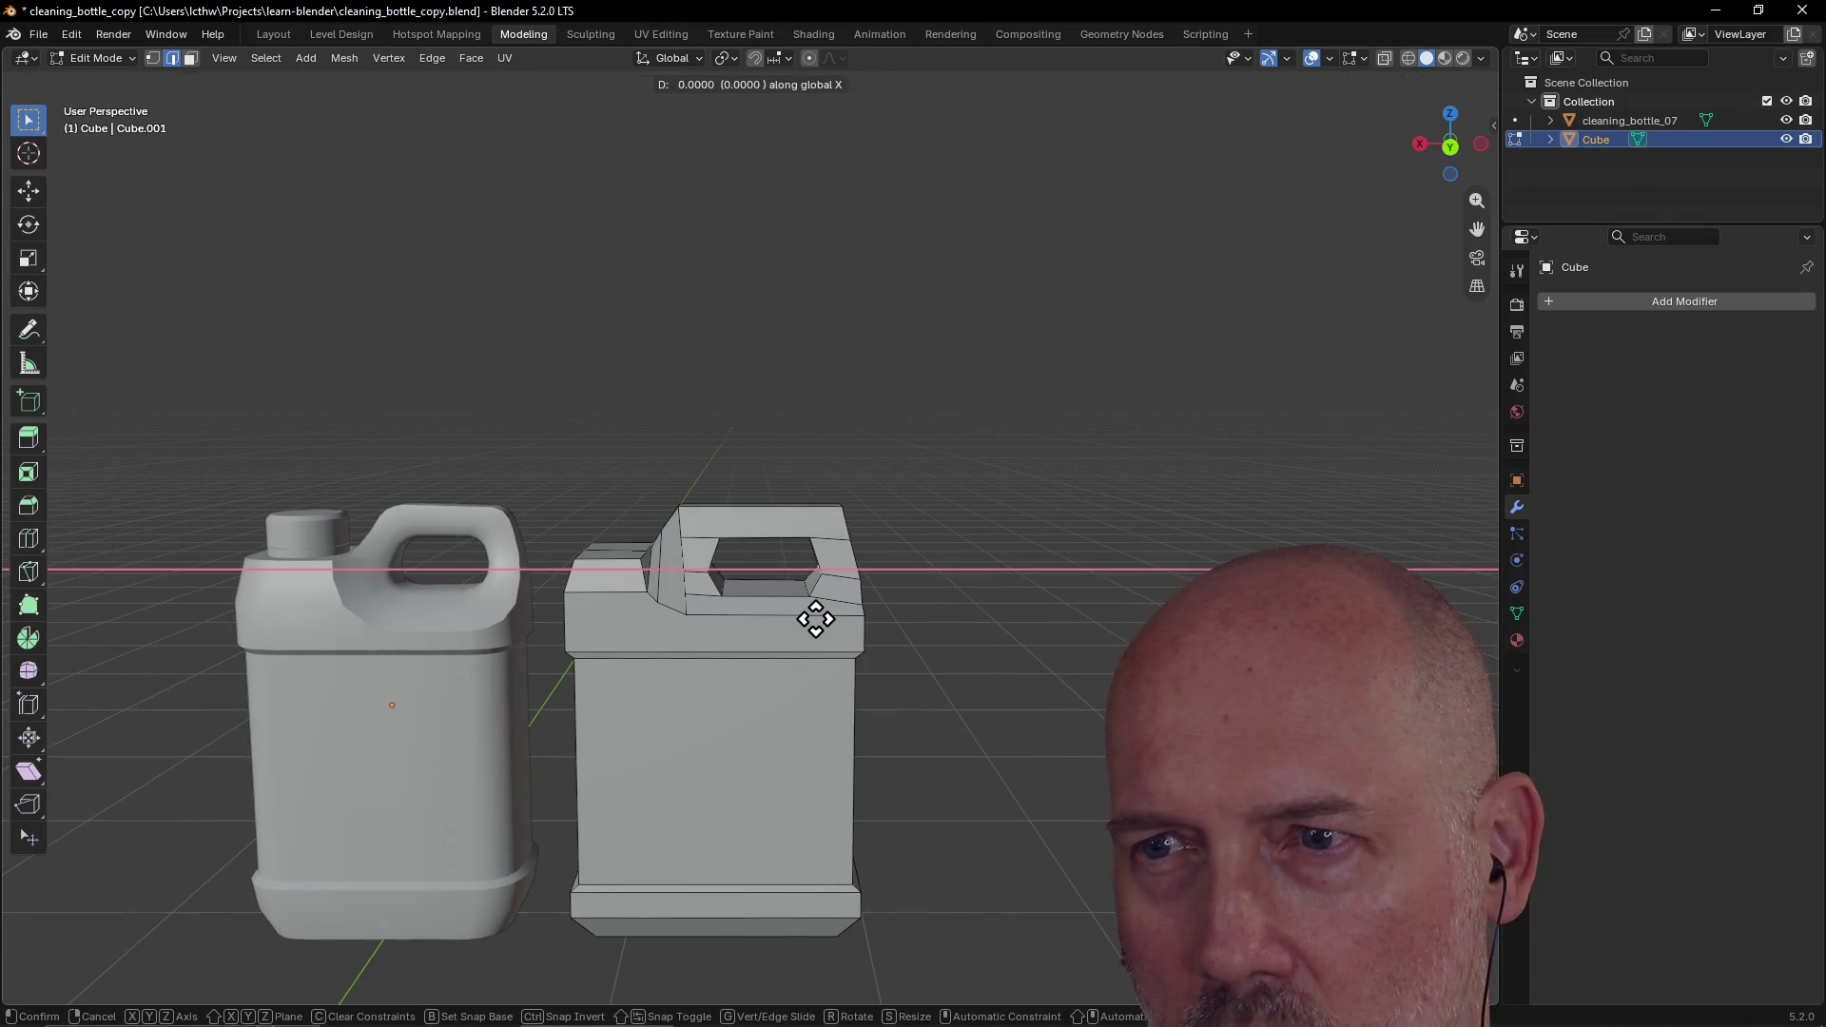
left_click(810, 622)
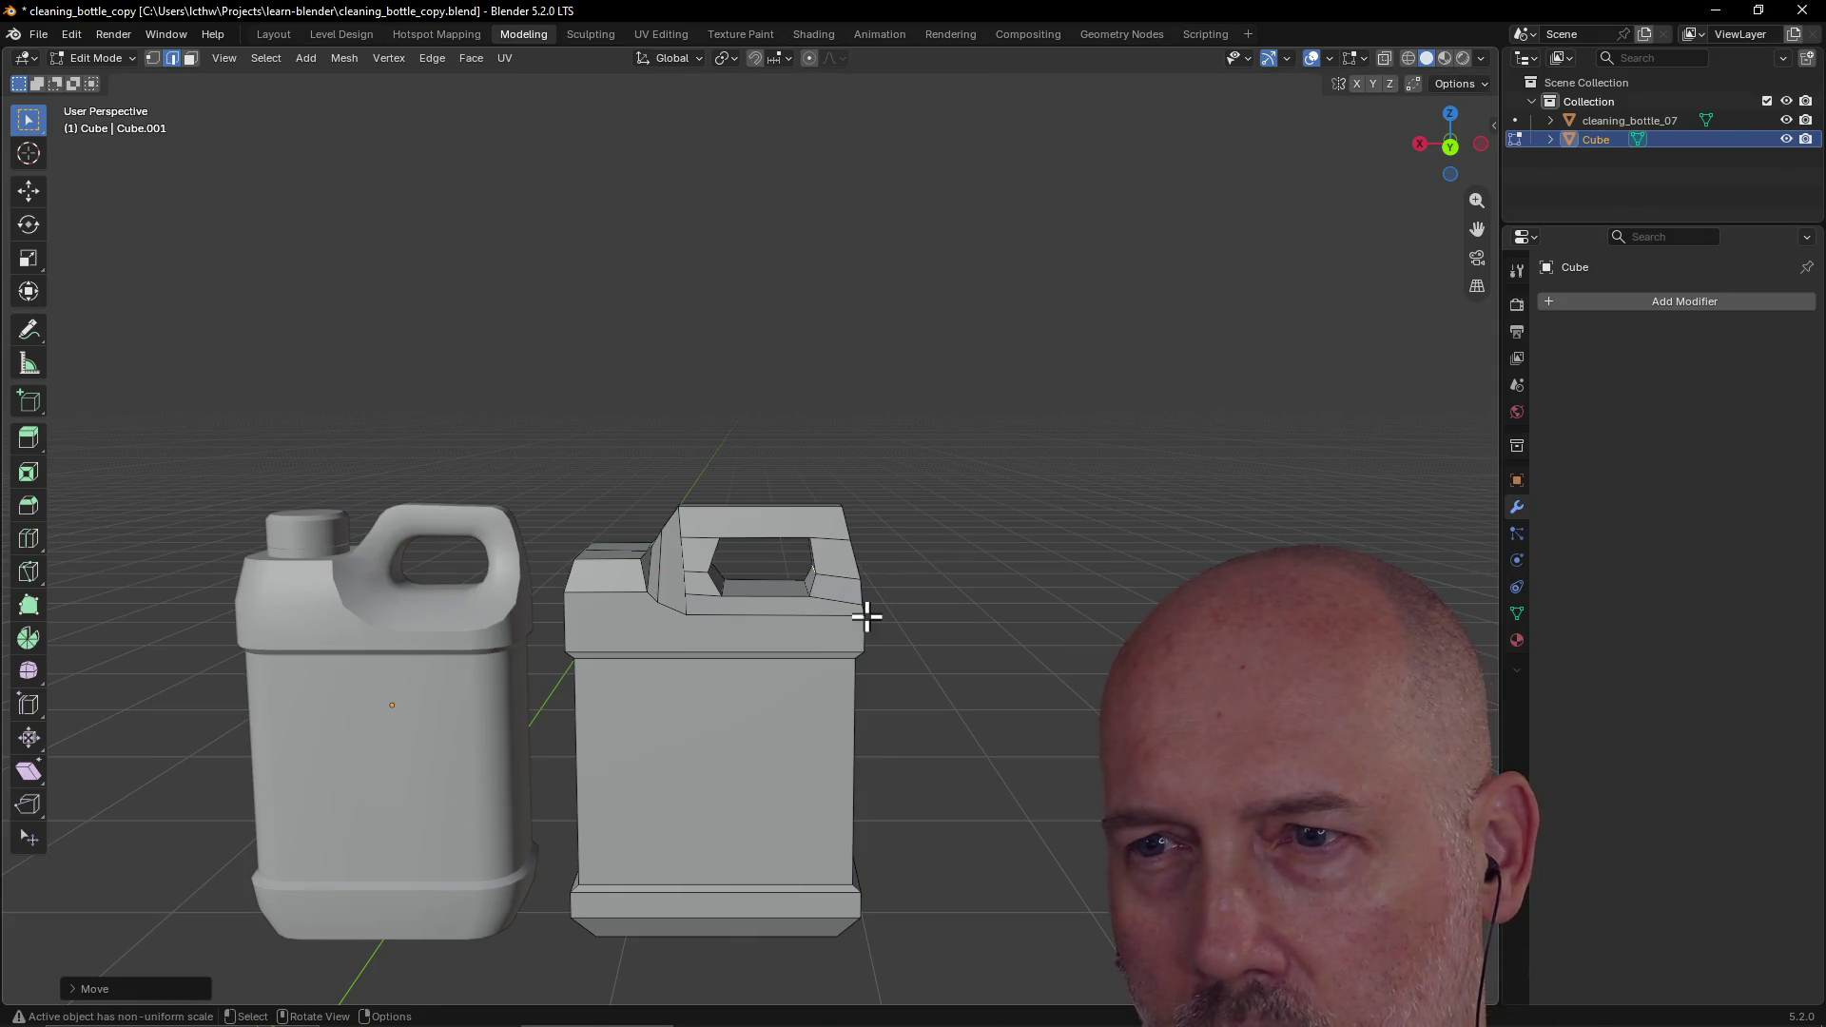
Step: Select another handle edge and move it along the X axis
mouse_move(907, 589)
middle_mouse_down()
mouse_move(799, 599)
mouse_move(877, 597)
middle_mouse_up()
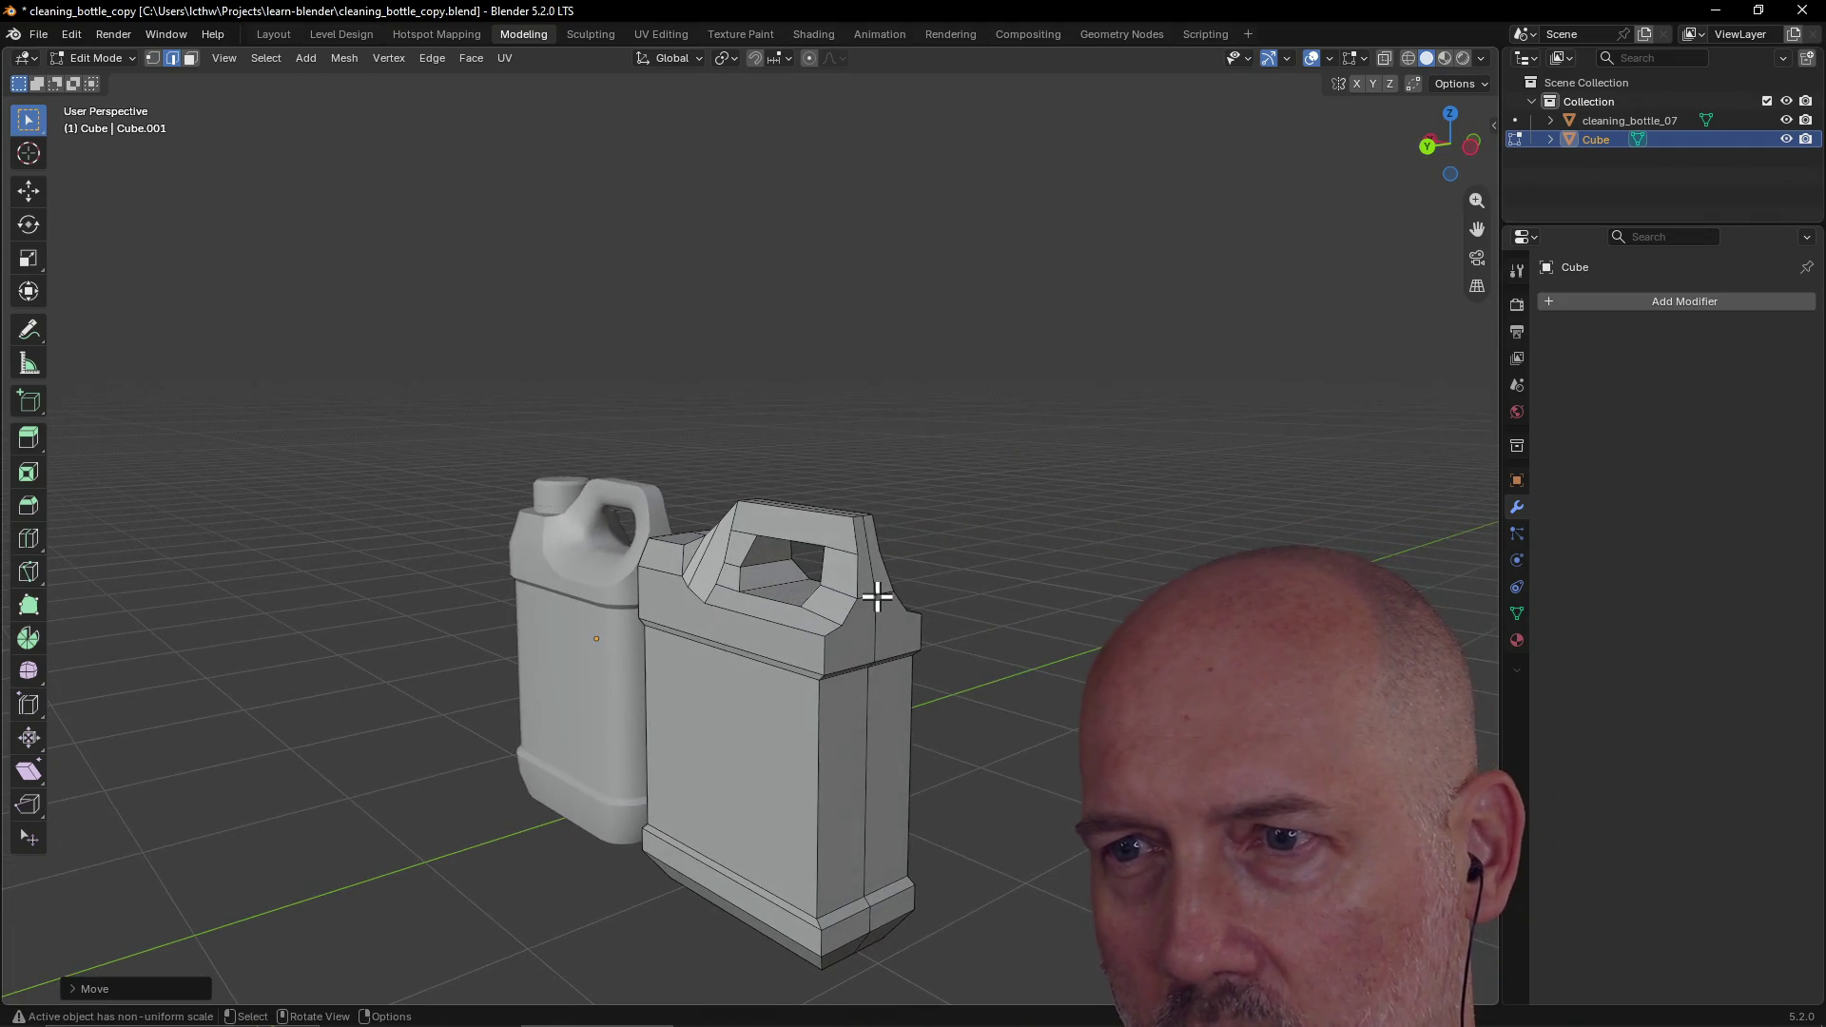
left_click(892, 593)
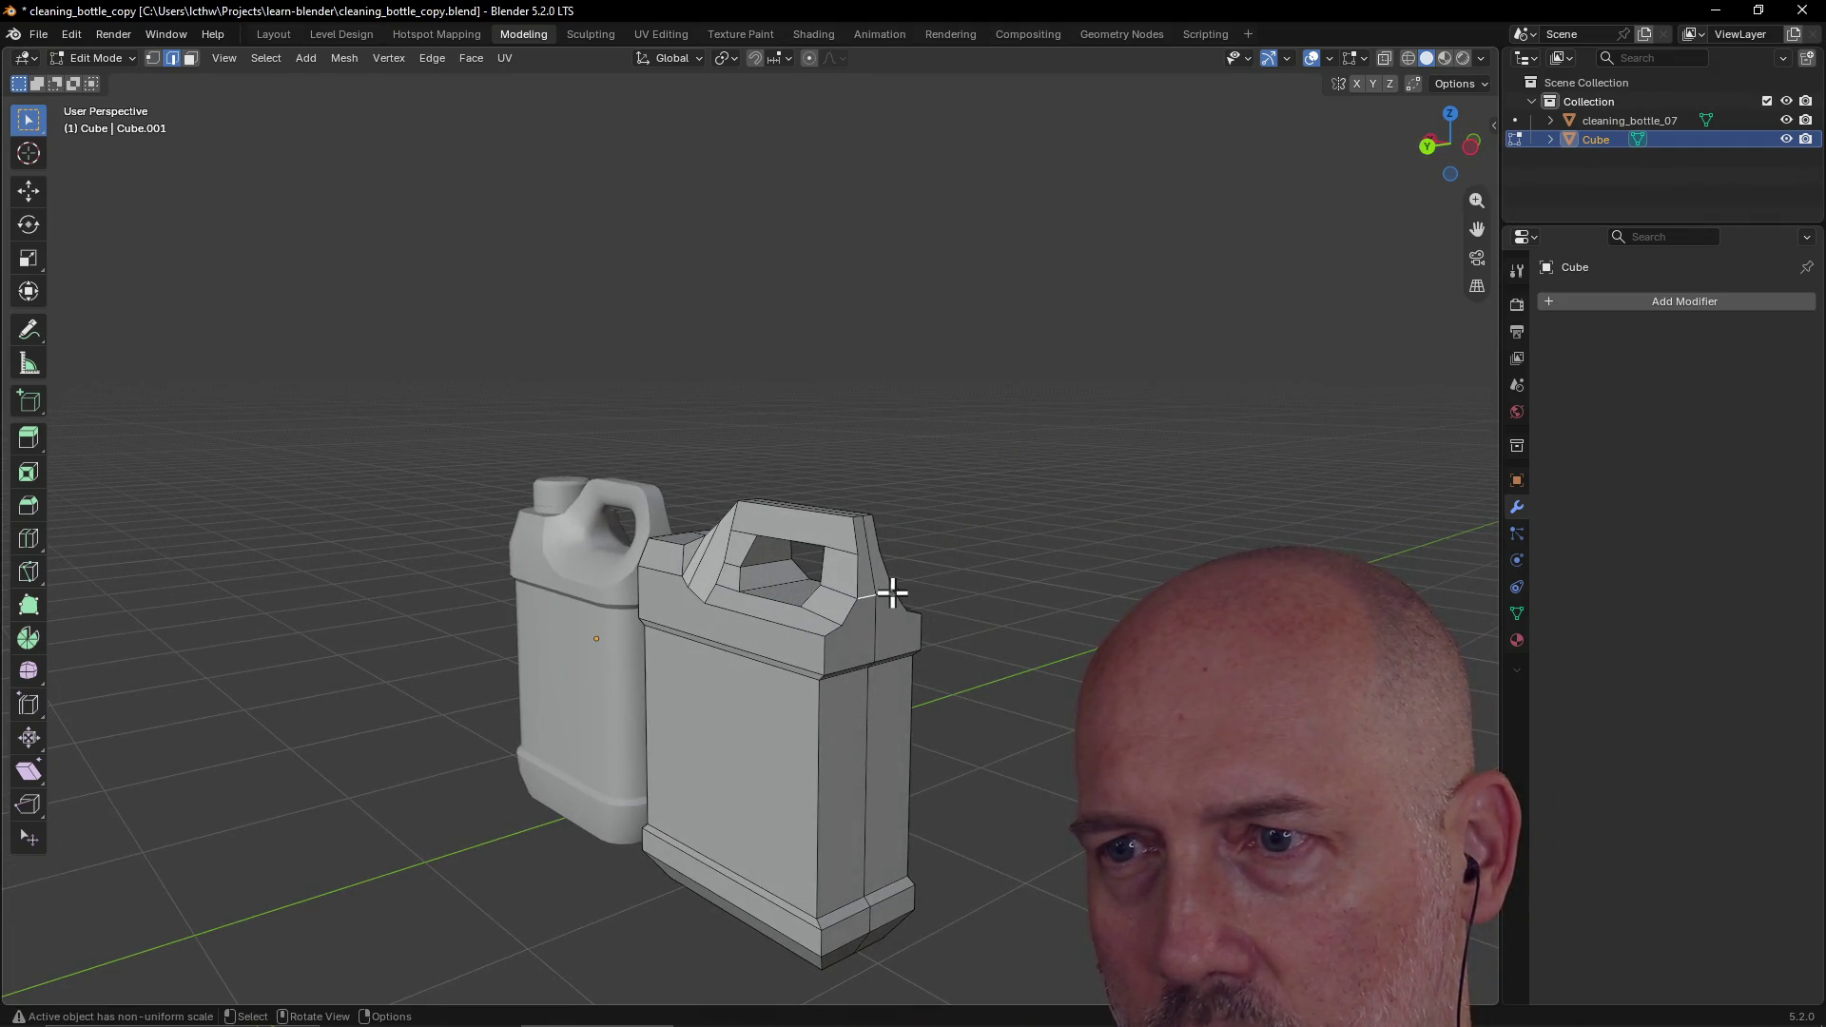
middle_click_drag(795, 620, 917, 612)
key("g")
key("x")
left_click(910, 614)
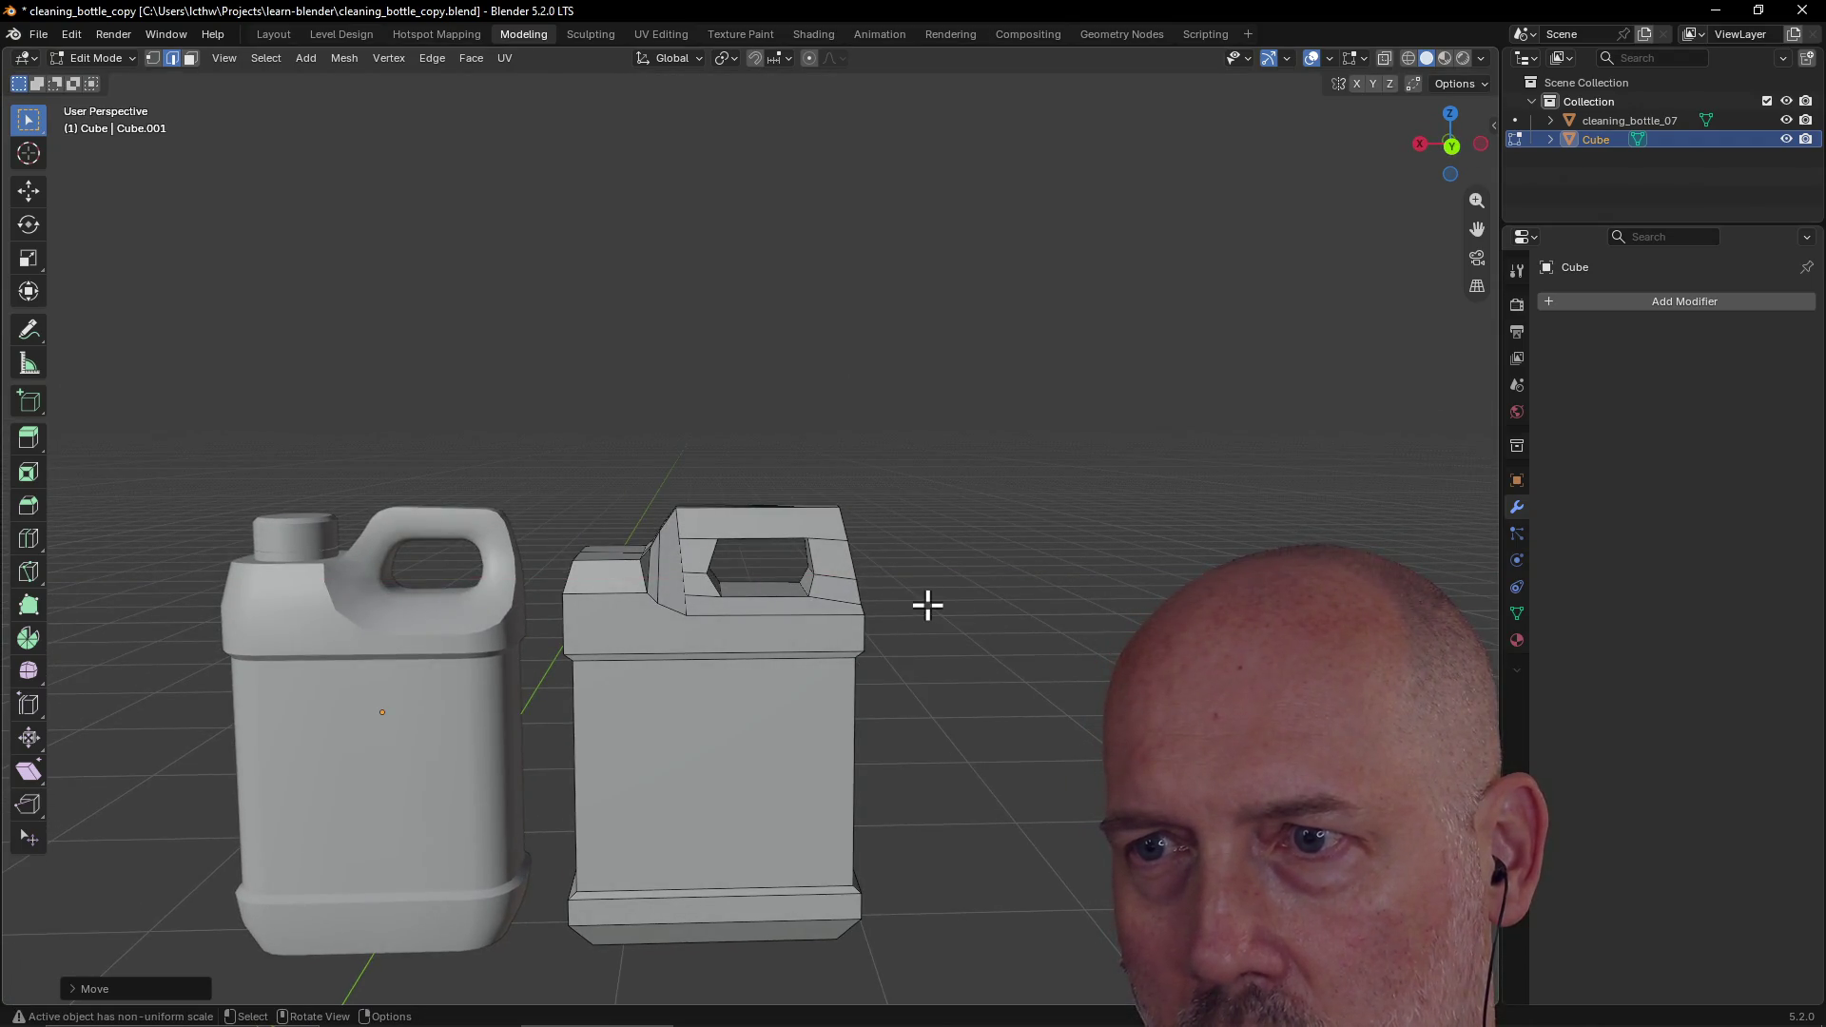
Step: Select the handle's top edge and inspect the bottle from several angles
mouse_move(870, 520)
middle_mouse_down()
mouse_move(855, 526)
mouse_move(909, 513)
mouse_move(860, 555)
mouse_move(882, 569)
middle_mouse_up()
left_click(859, 521)
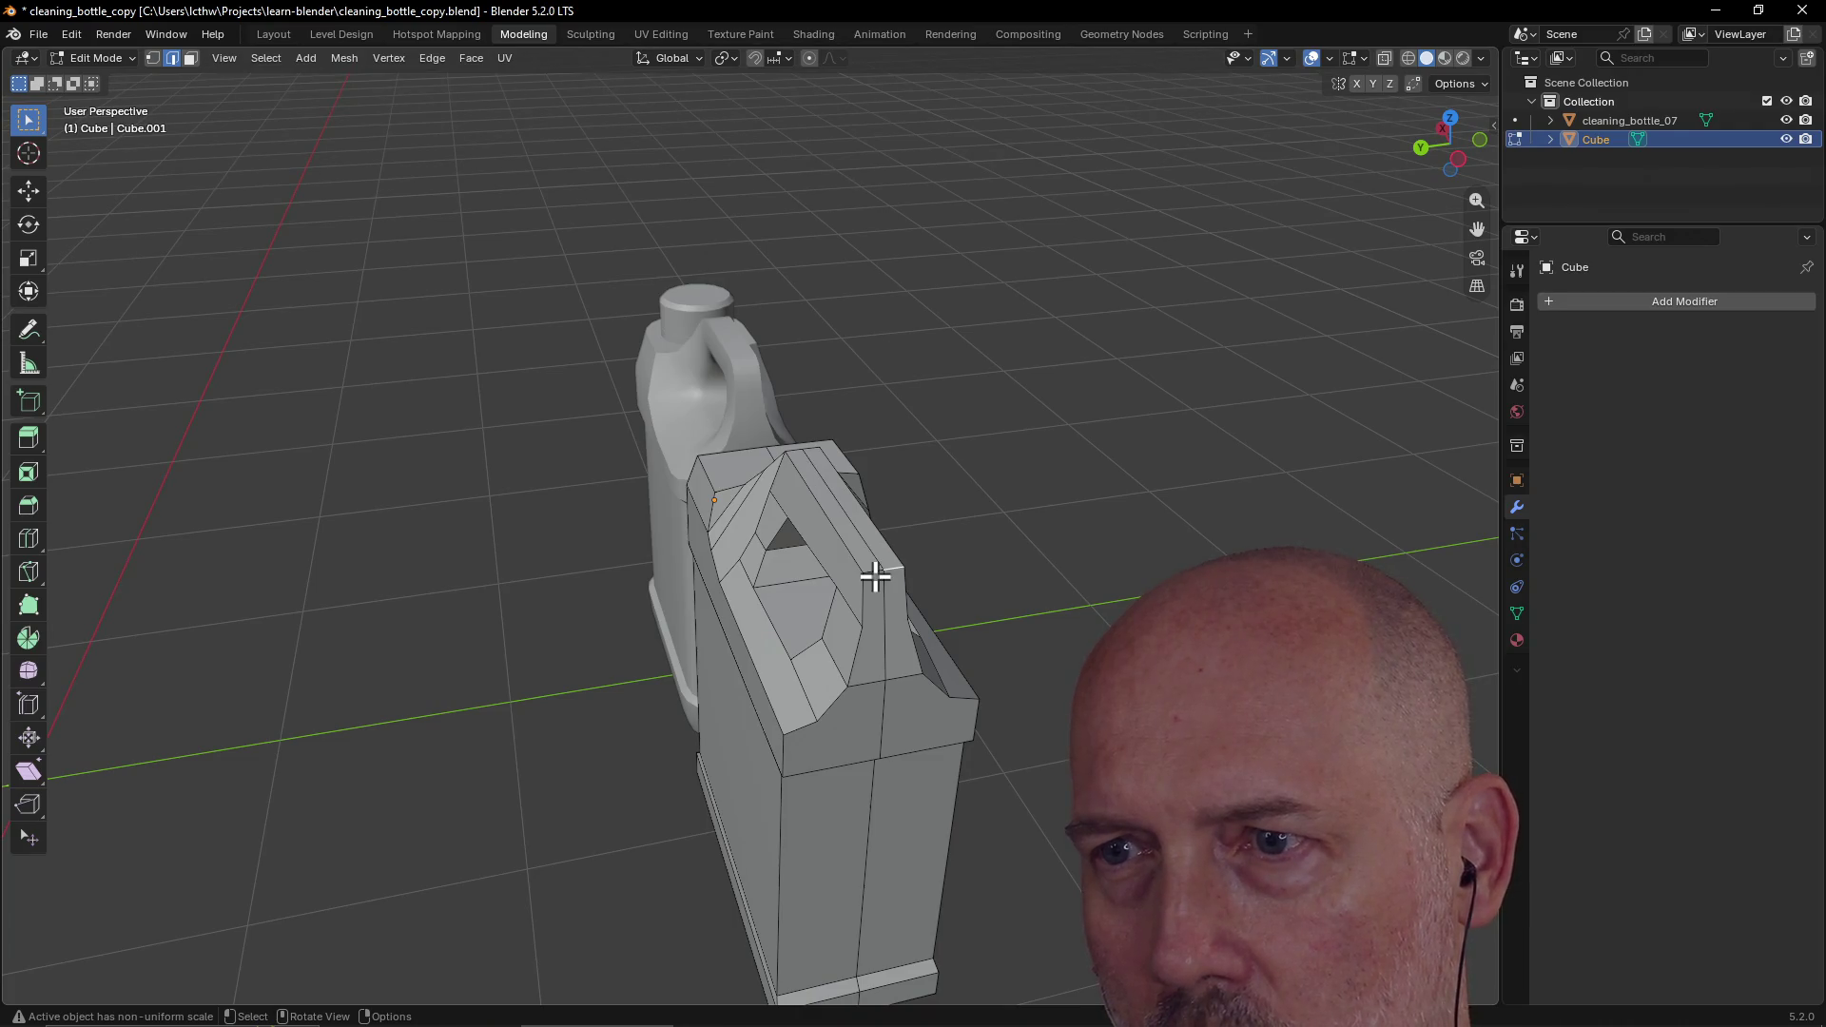
mouse_move(863, 573)
middle_mouse_down()
mouse_move(1003, 558)
mouse_move(1146, 579)
mouse_move(1195, 522)
mouse_move(1140, 563)
middle_mouse_up()
scroll(1081, 546, "down", 4)
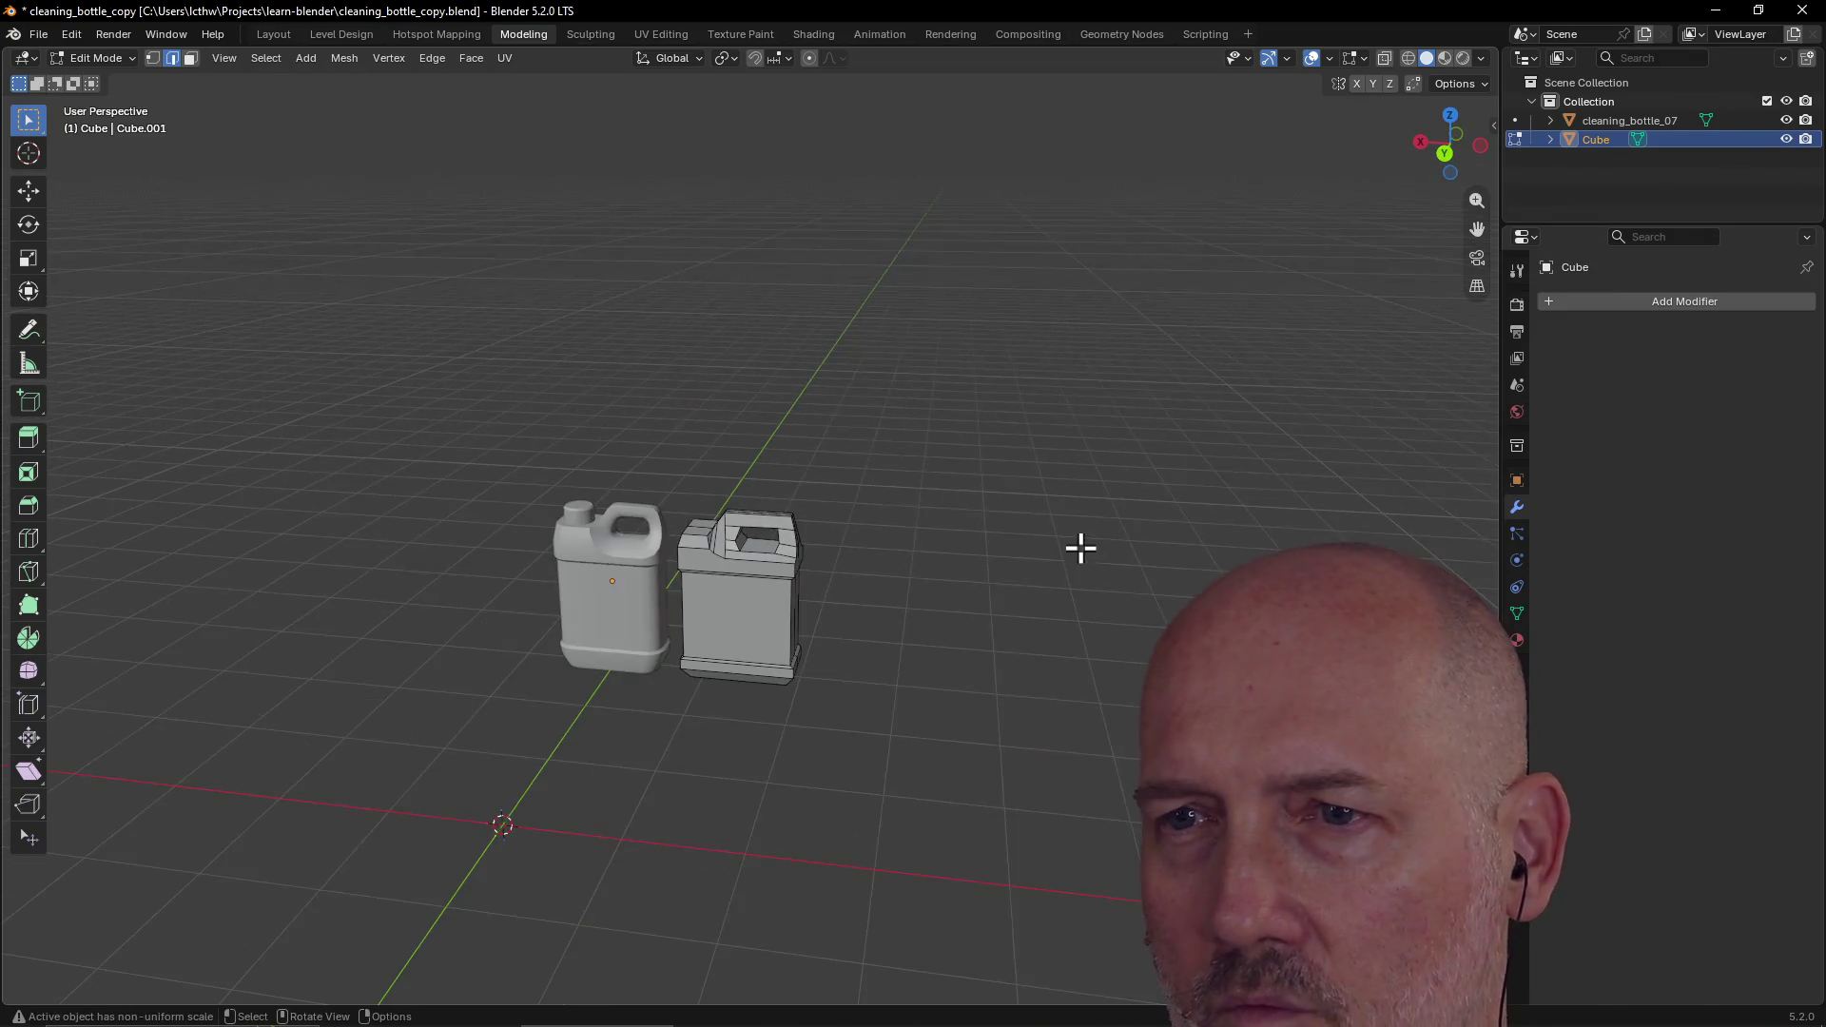
middle_click_drag(954, 580, 789, 597)
scroll(808, 571, "up", 3)
mouse_move(836, 539)
middle_mouse_down()
mouse_move(824, 493)
mouse_move(823, 645)
mouse_move(396, 583)
mouse_move(289, 493)
mouse_move(281, 603)
mouse_move(428, 493)
mouse_move(775, 476)
mouse_move(1012, 432)
mouse_move(995, 416)
mouse_move(966, 567)
mouse_move(967, 380)
mouse_move(977, 531)
middle_mouse_up()
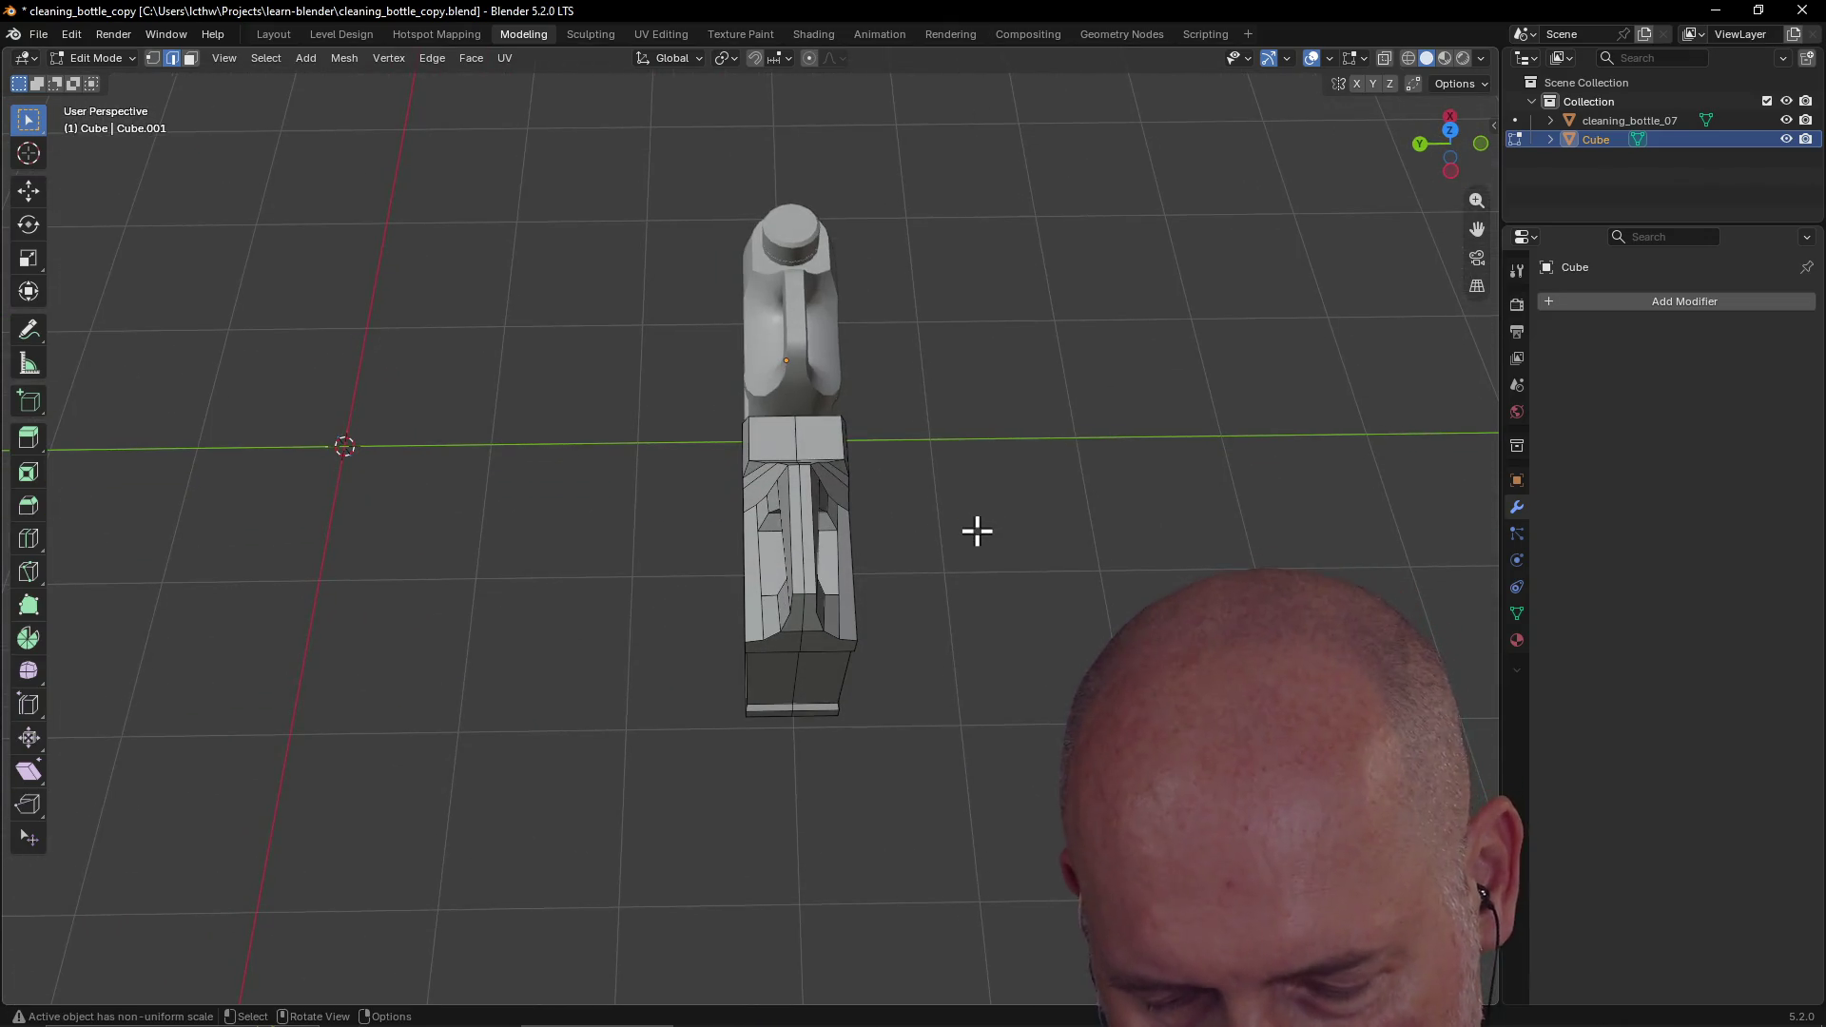
Step: Save, then dissolve the vertical edge loop down the middle of the boxy bottle
key("ctrl+s")
mouse_move(904, 619)
middle_mouse_down()
mouse_move(897, 494)
mouse_move(837, 614)
middle_mouse_up()
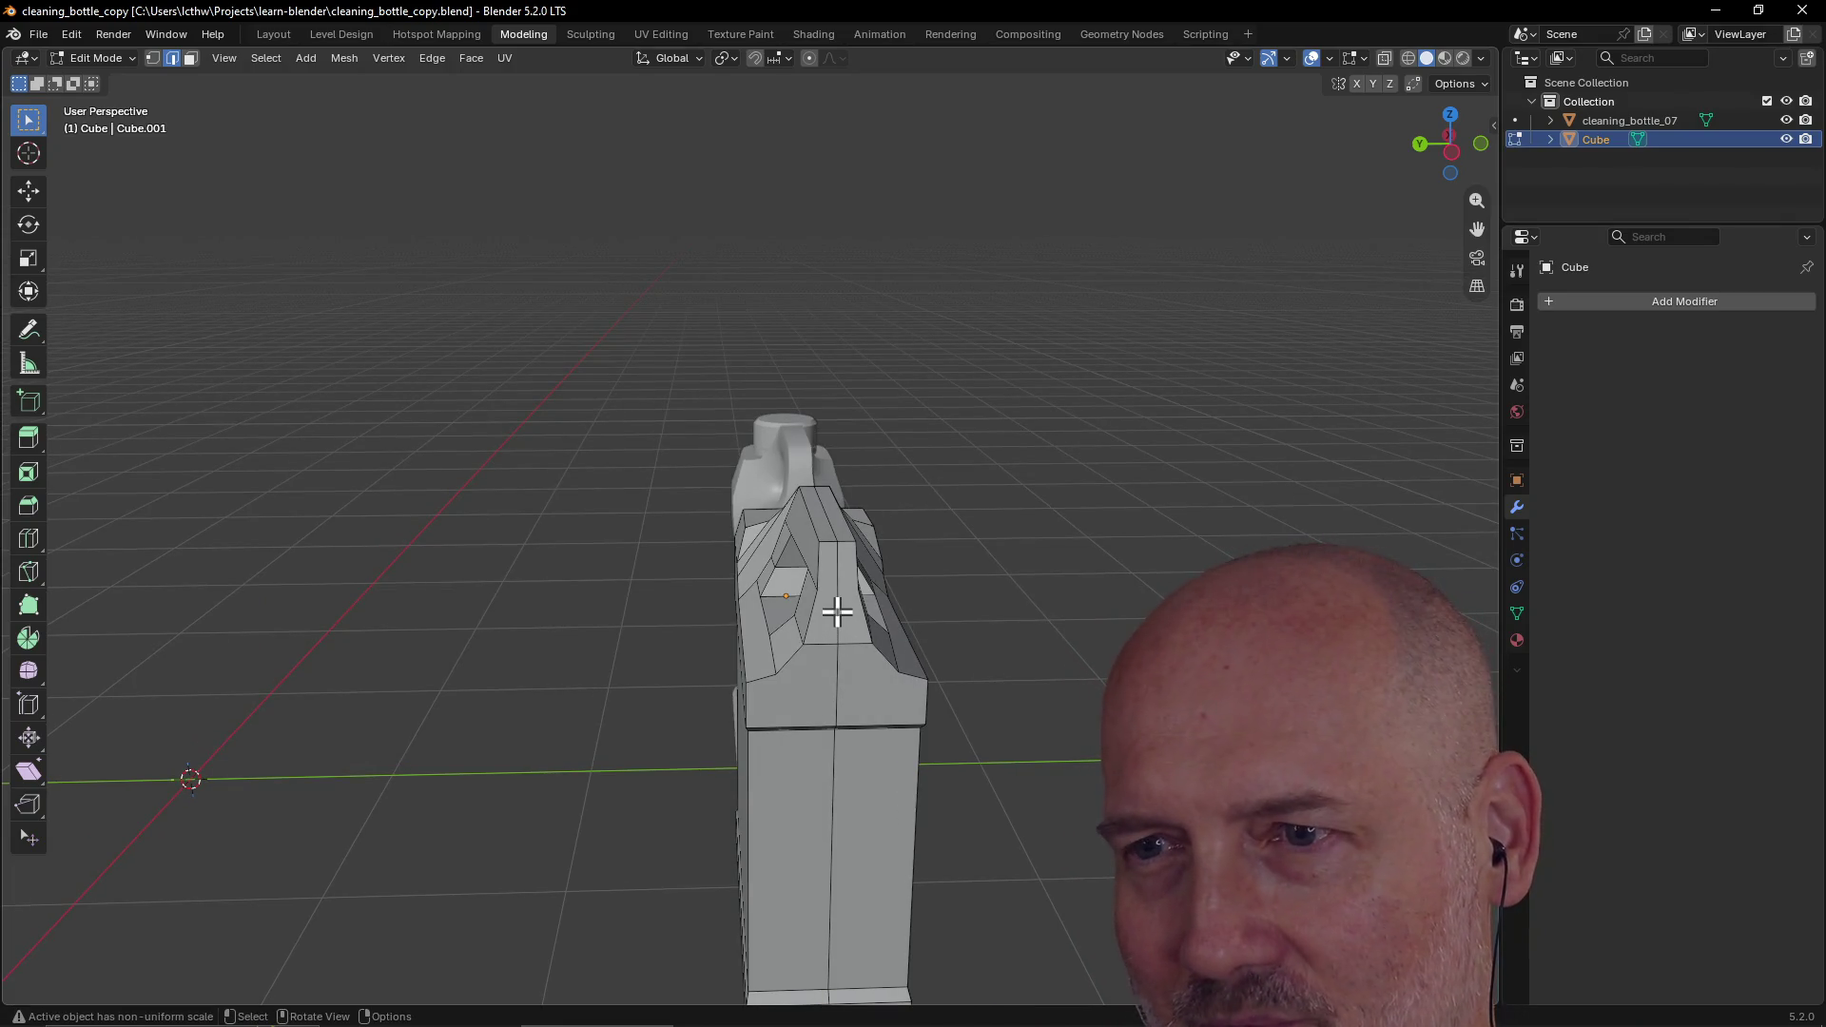
left_click(837, 614, "alt")
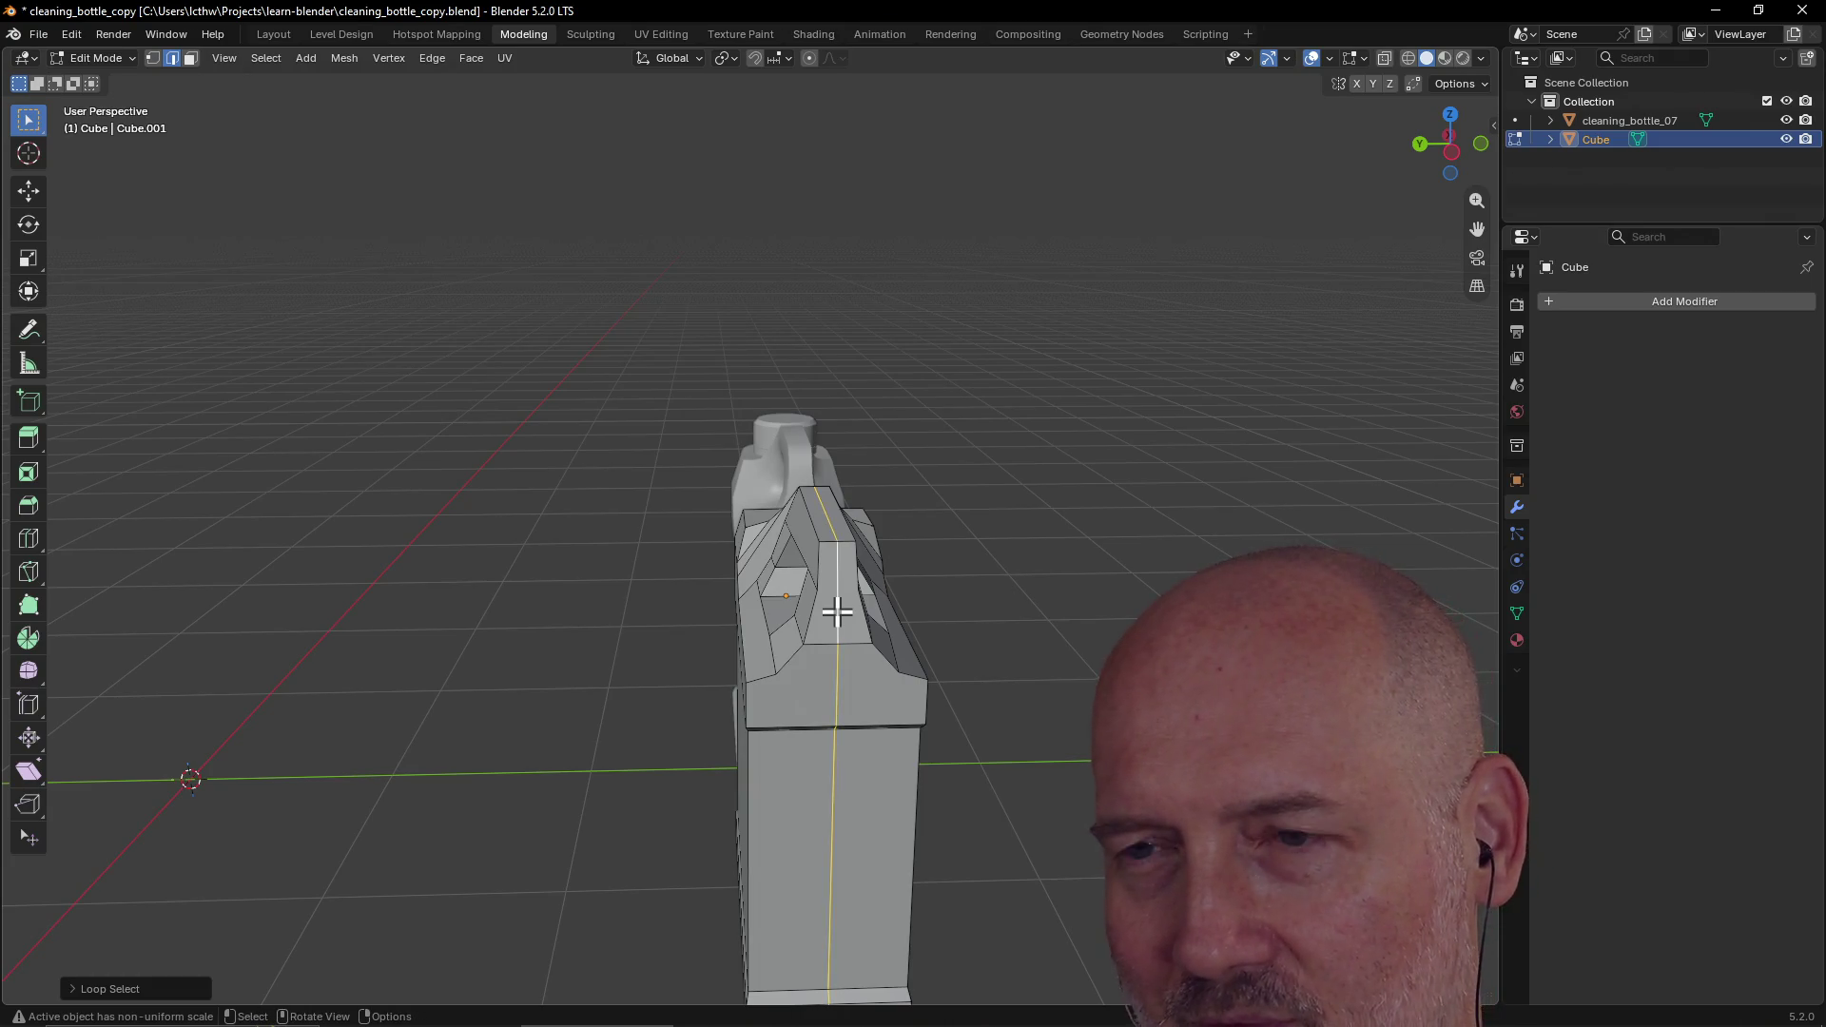
key("x")
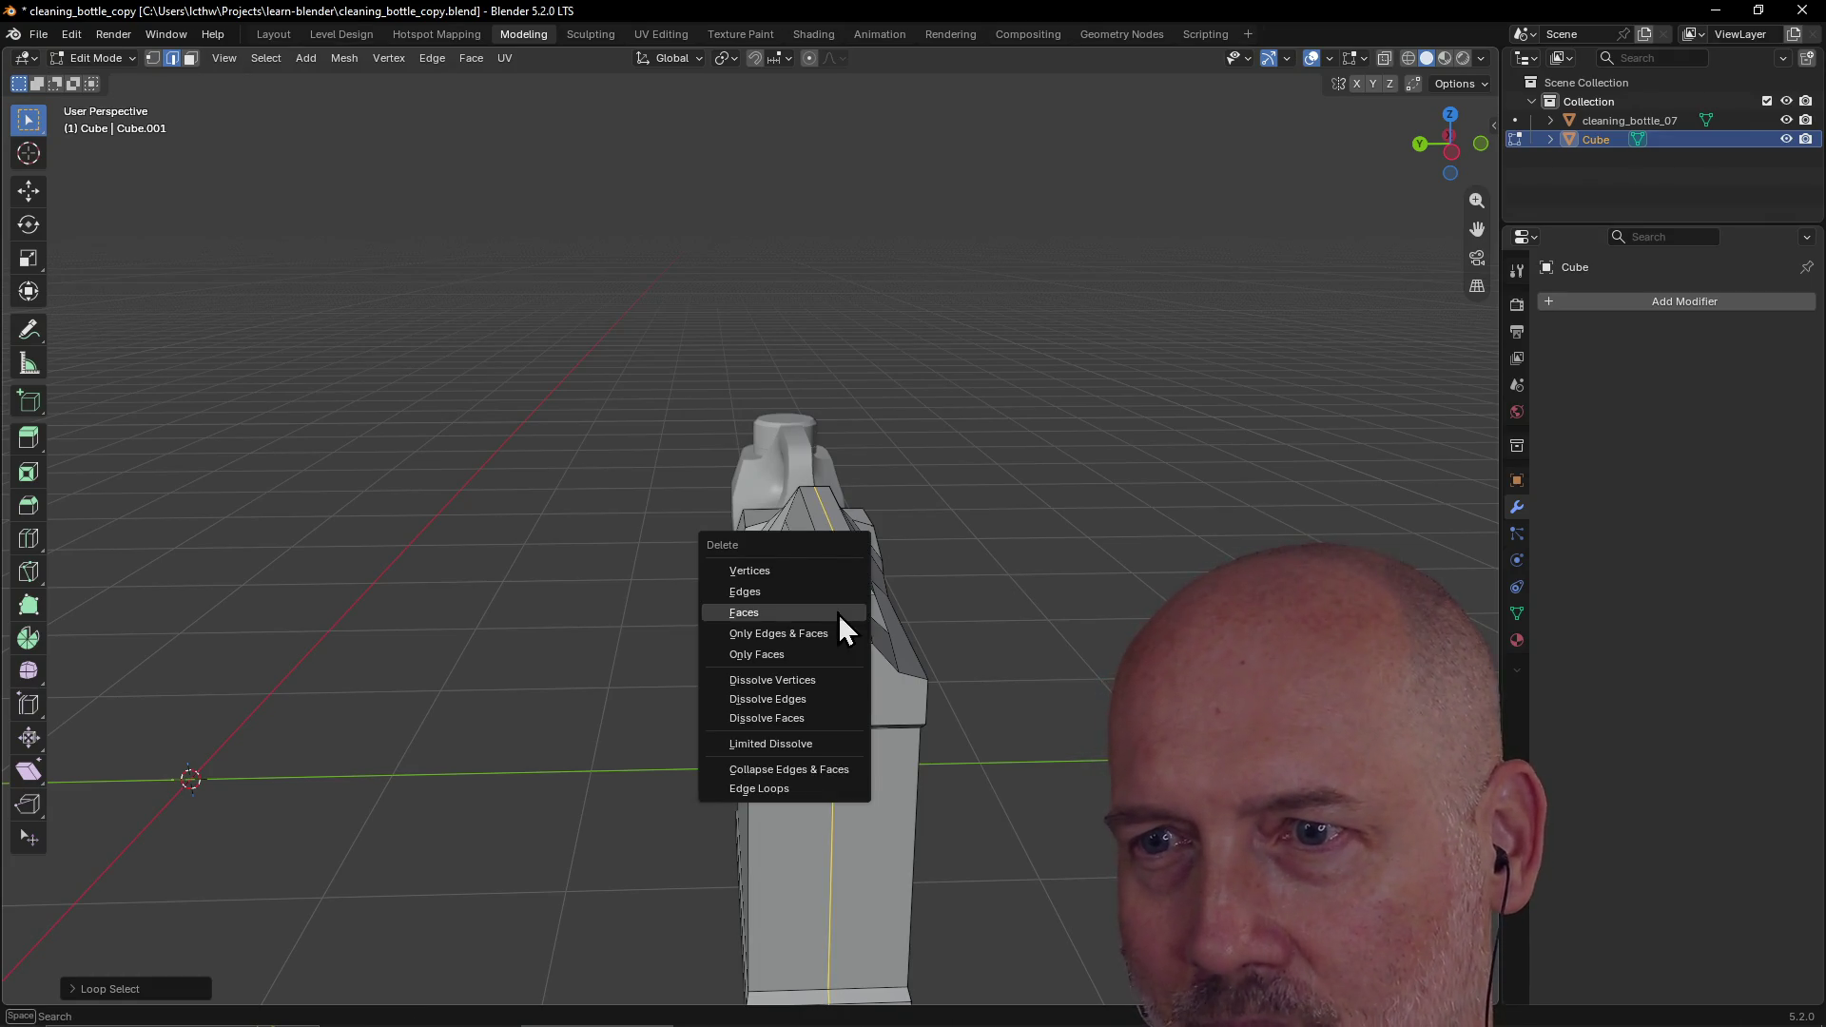
left_click(820, 716)
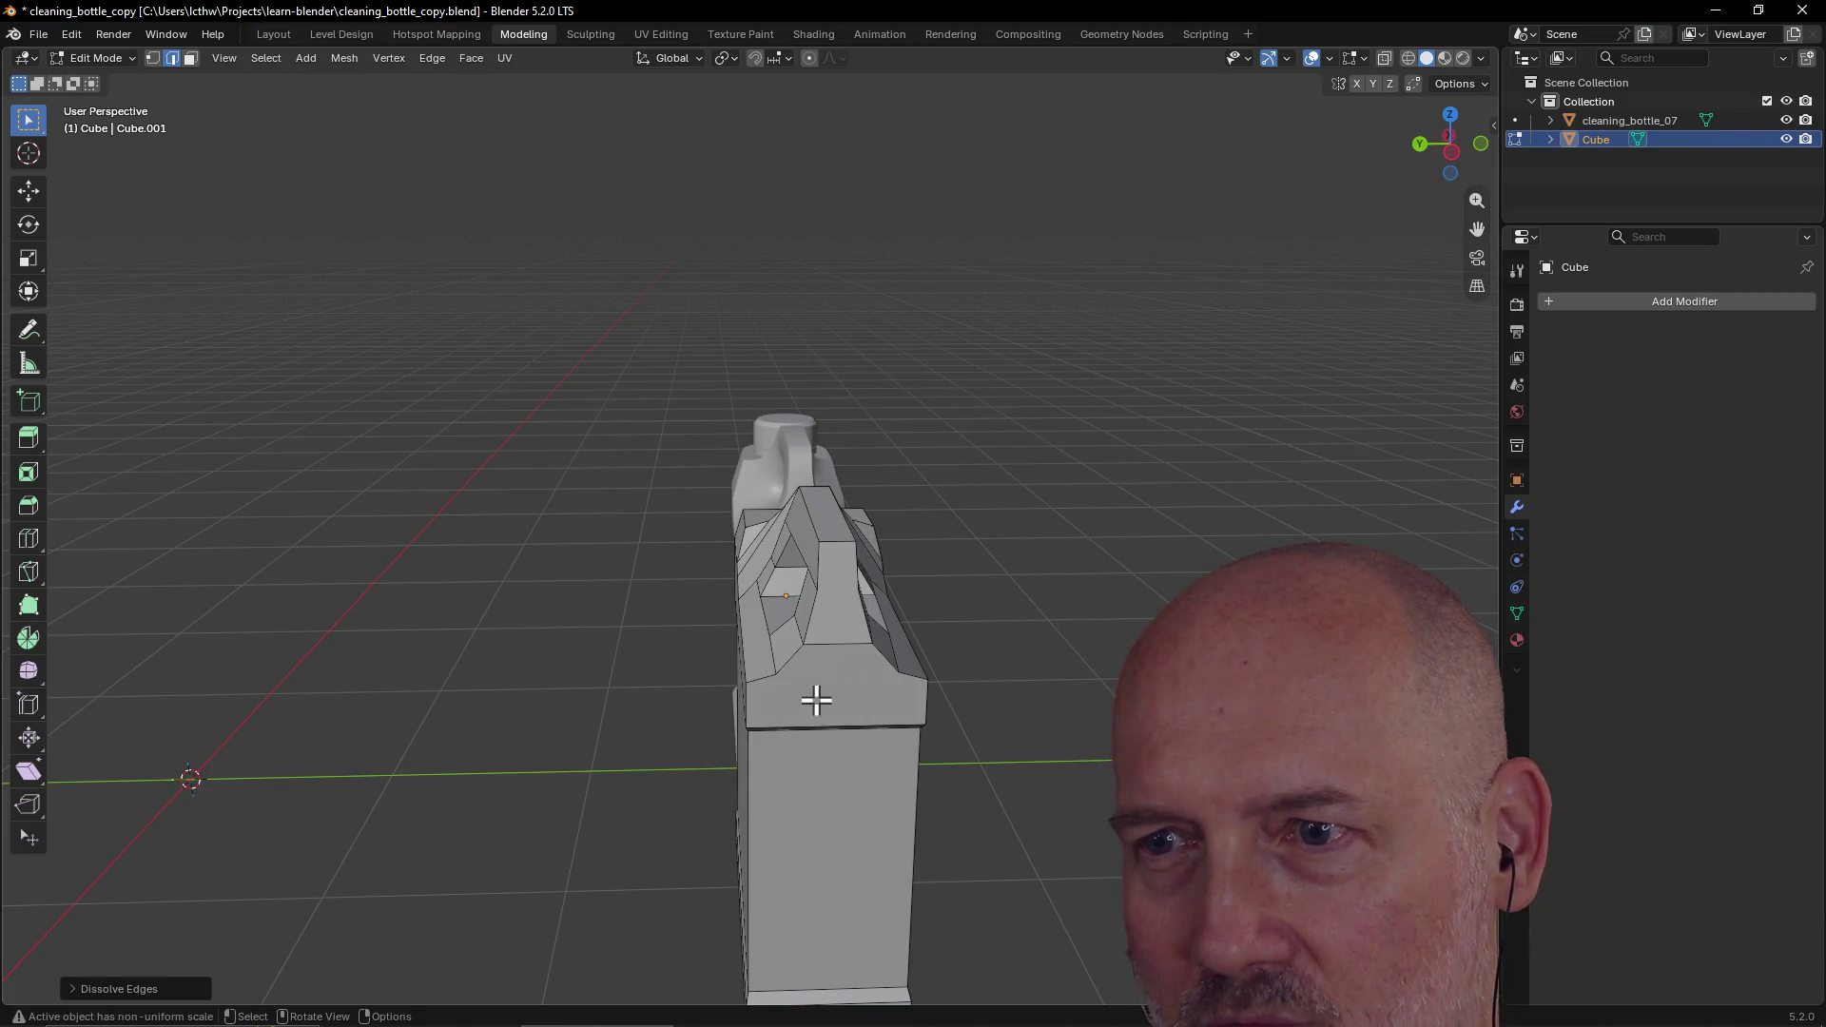
Step: Look over both bottles and save cleaning_bottle_copy.blend
scroll(995, 571, "down", 3)
middle_click_drag(1109, 542, 1189, 514)
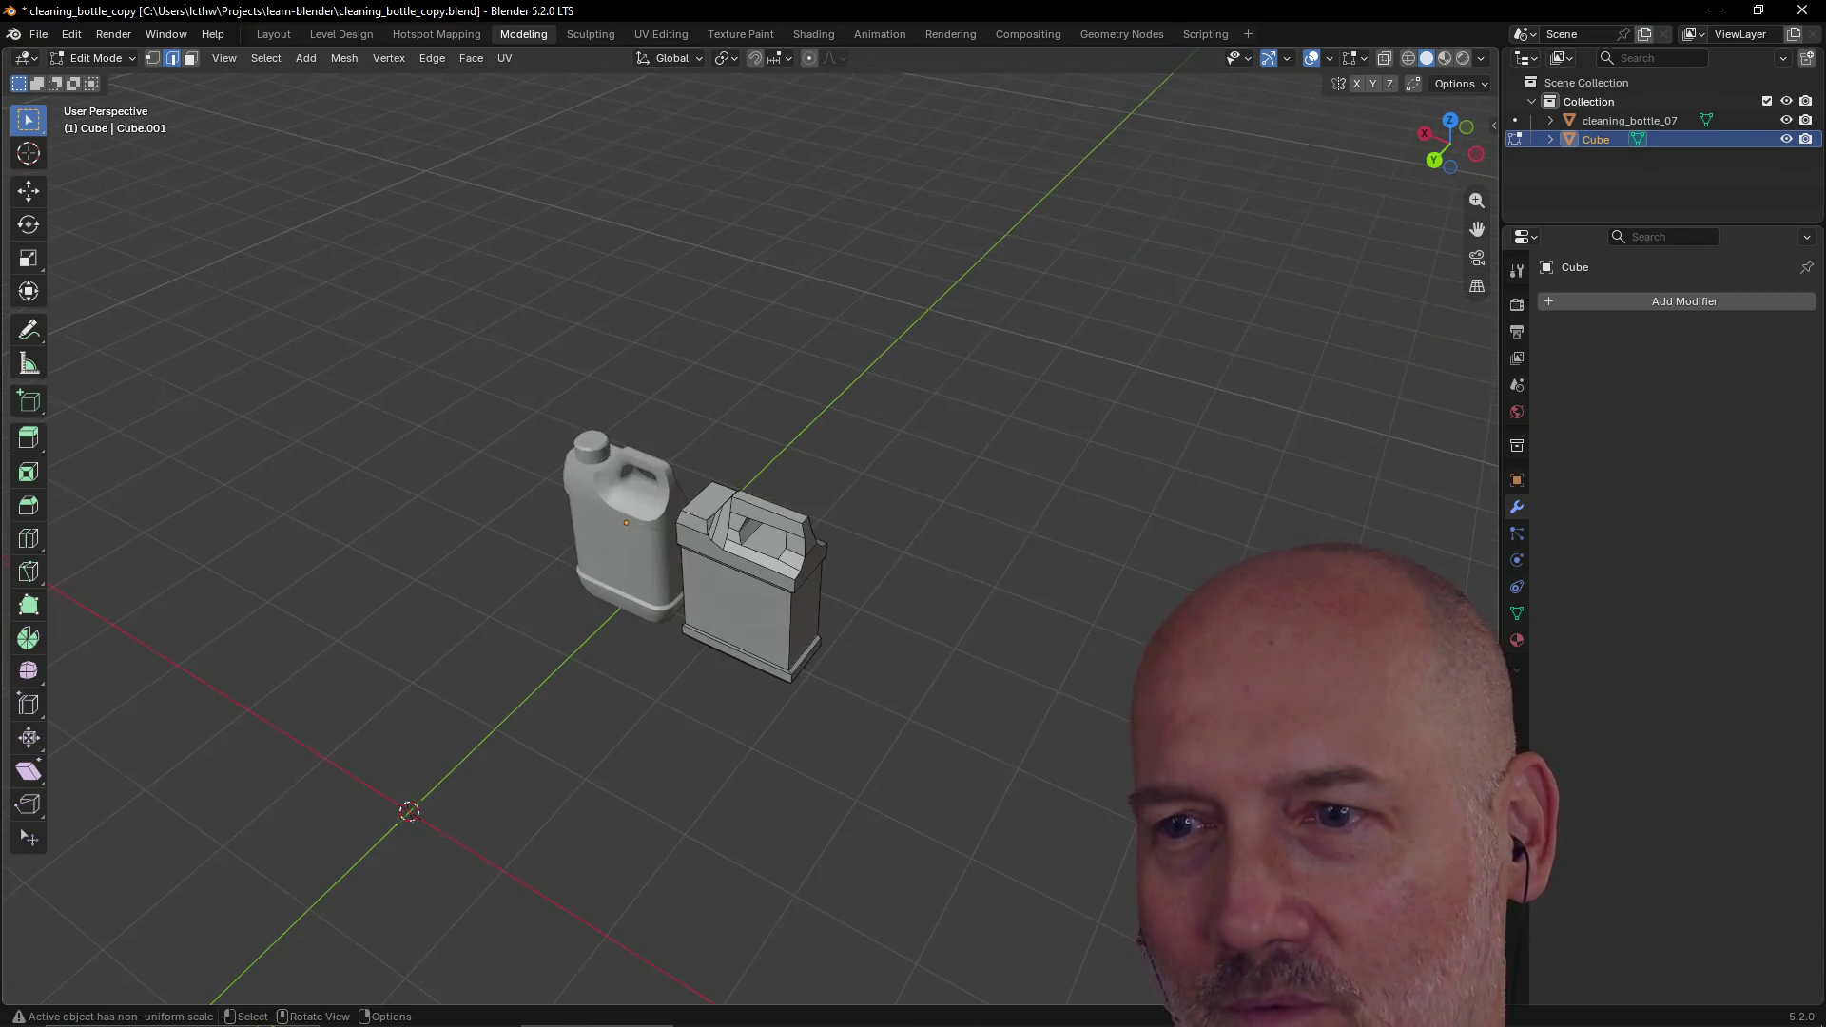
mouse_move(989, 532)
middle_mouse_down()
mouse_move(979, 379)
mouse_move(1019, 497)
mouse_move(917, 580)
mouse_move(819, 611)
mouse_move(868, 733)
mouse_move(786, 559)
mouse_move(1166, 543)
mouse_move(970, 505)
mouse_move(733, 530)
mouse_move(524, 524)
mouse_move(591, 497)
middle_mouse_up()
scroll(917, 579, "up", 3)
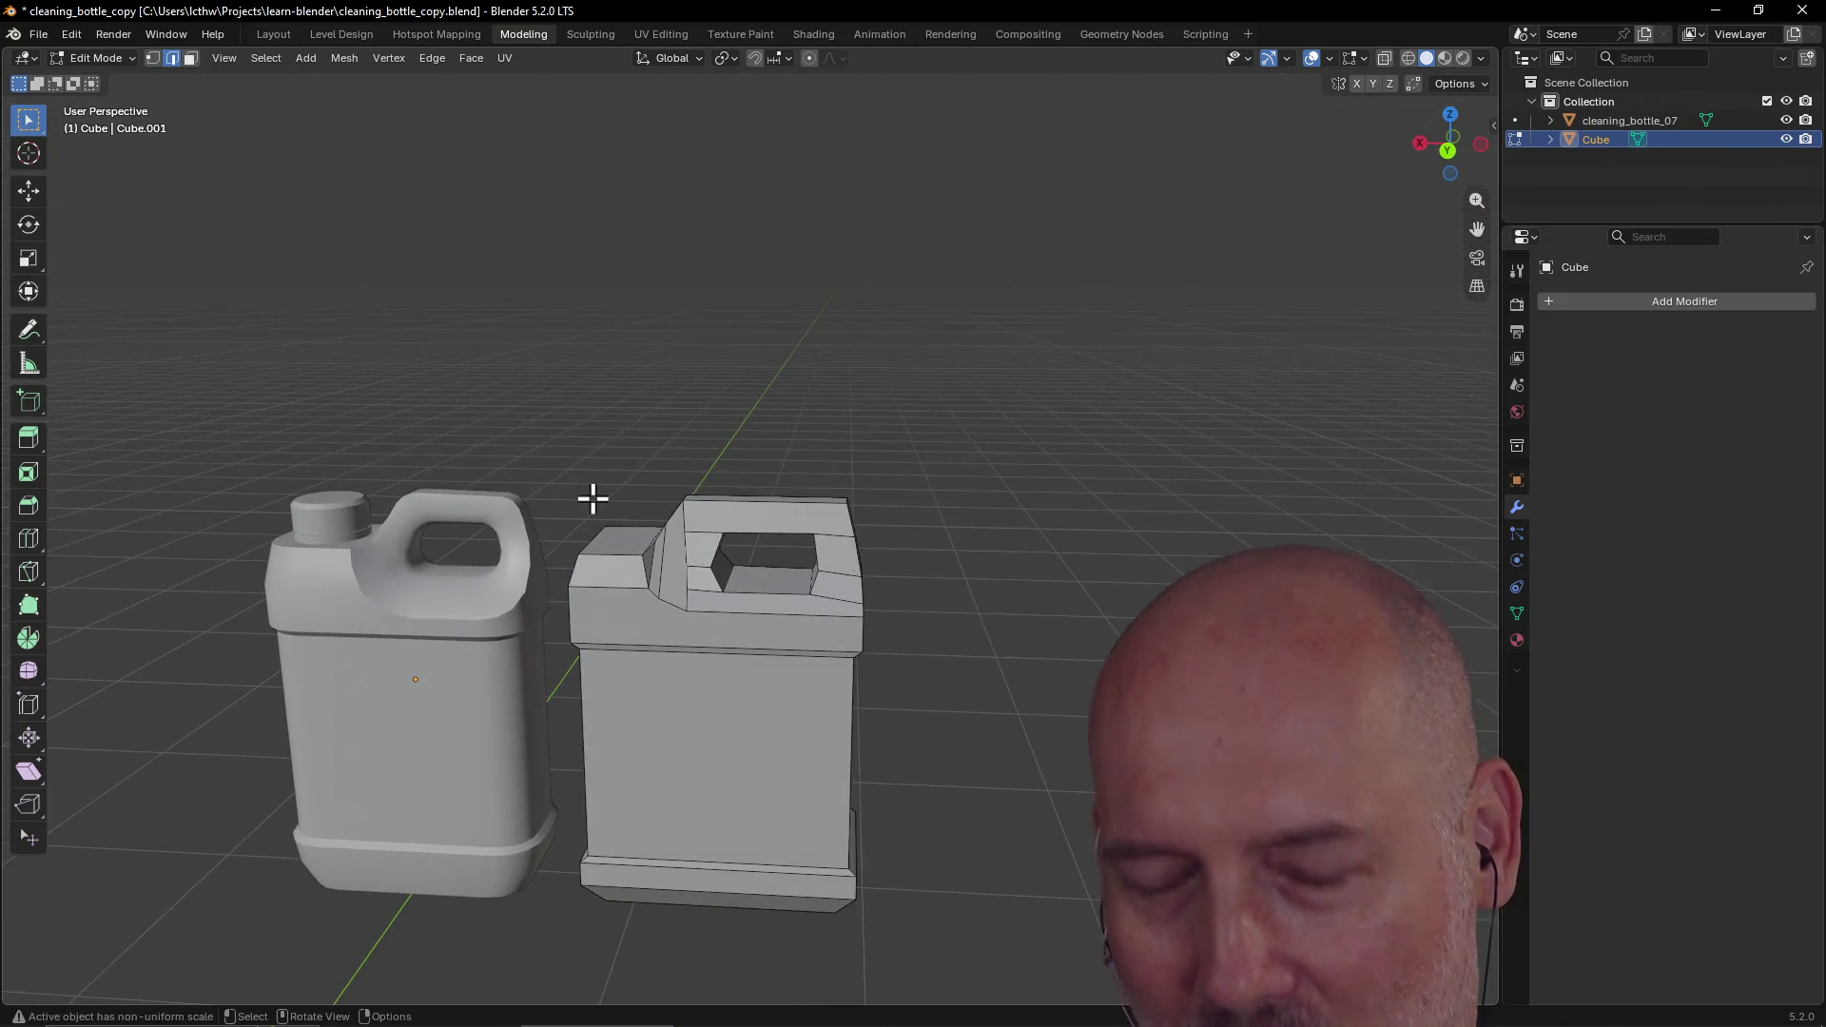
key("ctrl+s")
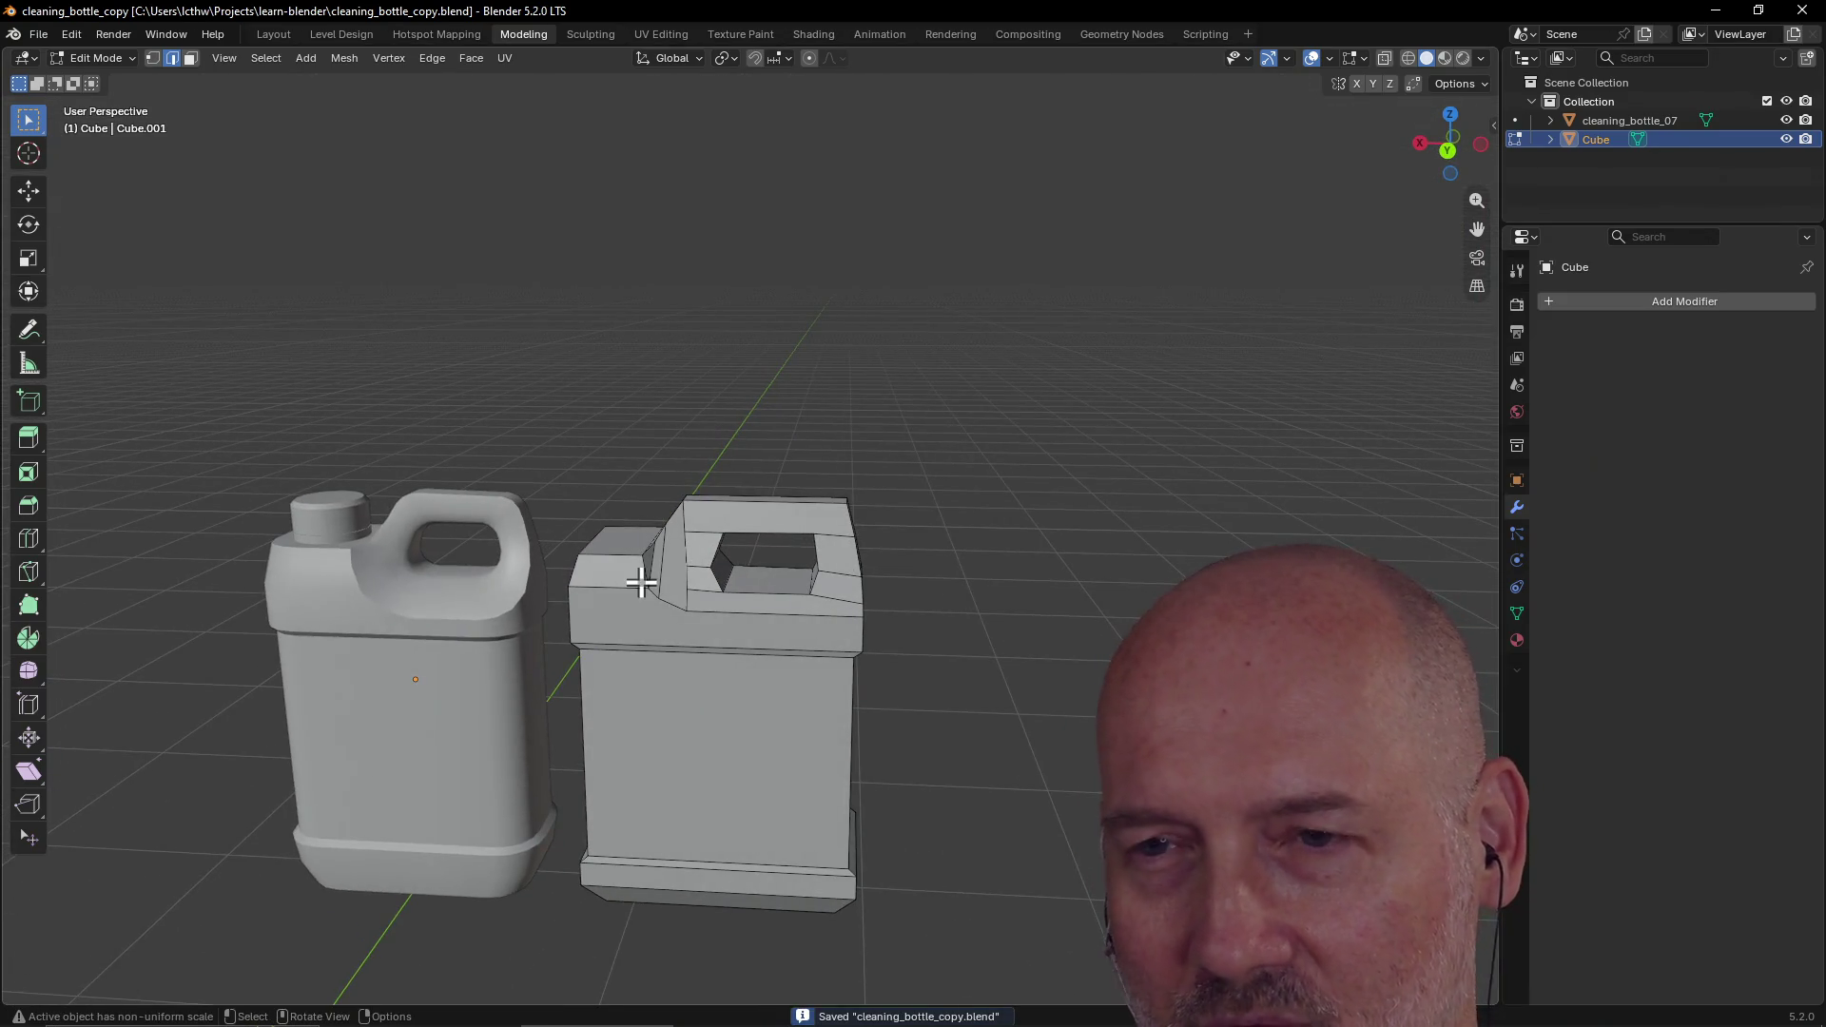
scroll(638, 578, "up", 2)
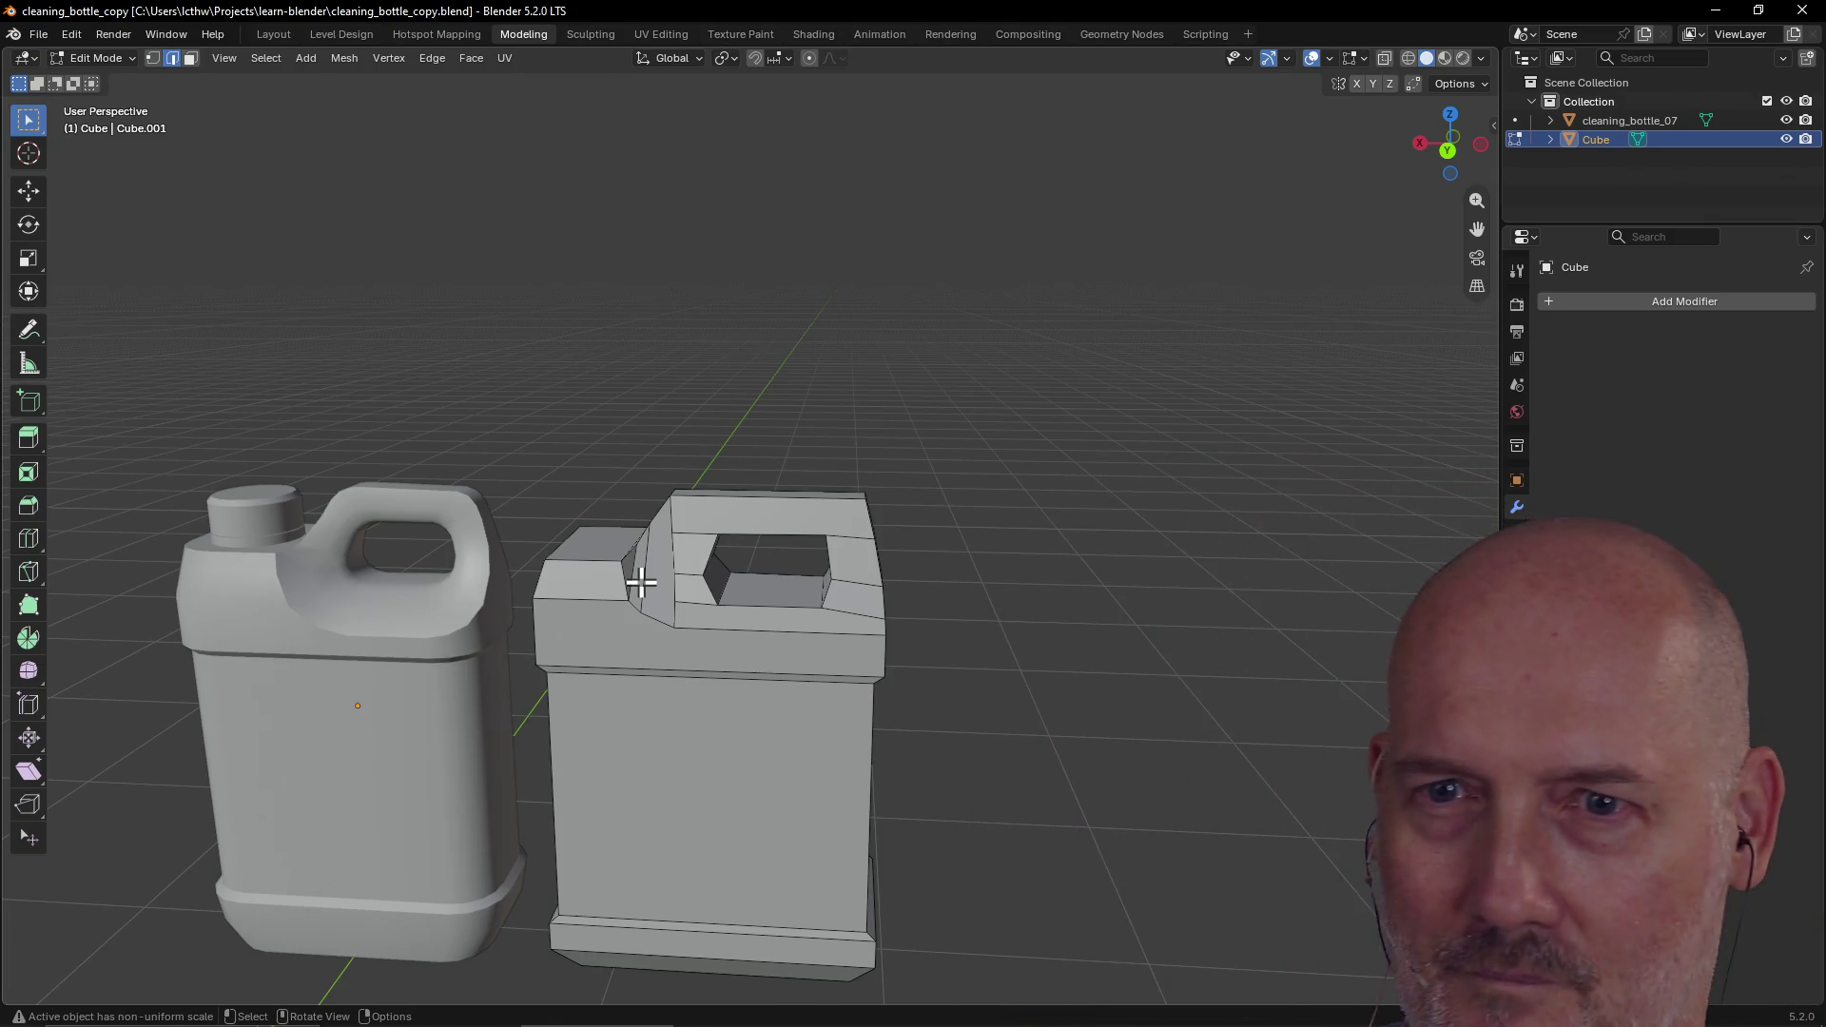
mouse_move(640, 582)
middle_mouse_down()
mouse_move(881, 656)
mouse_move(685, 568)
middle_mouse_up()
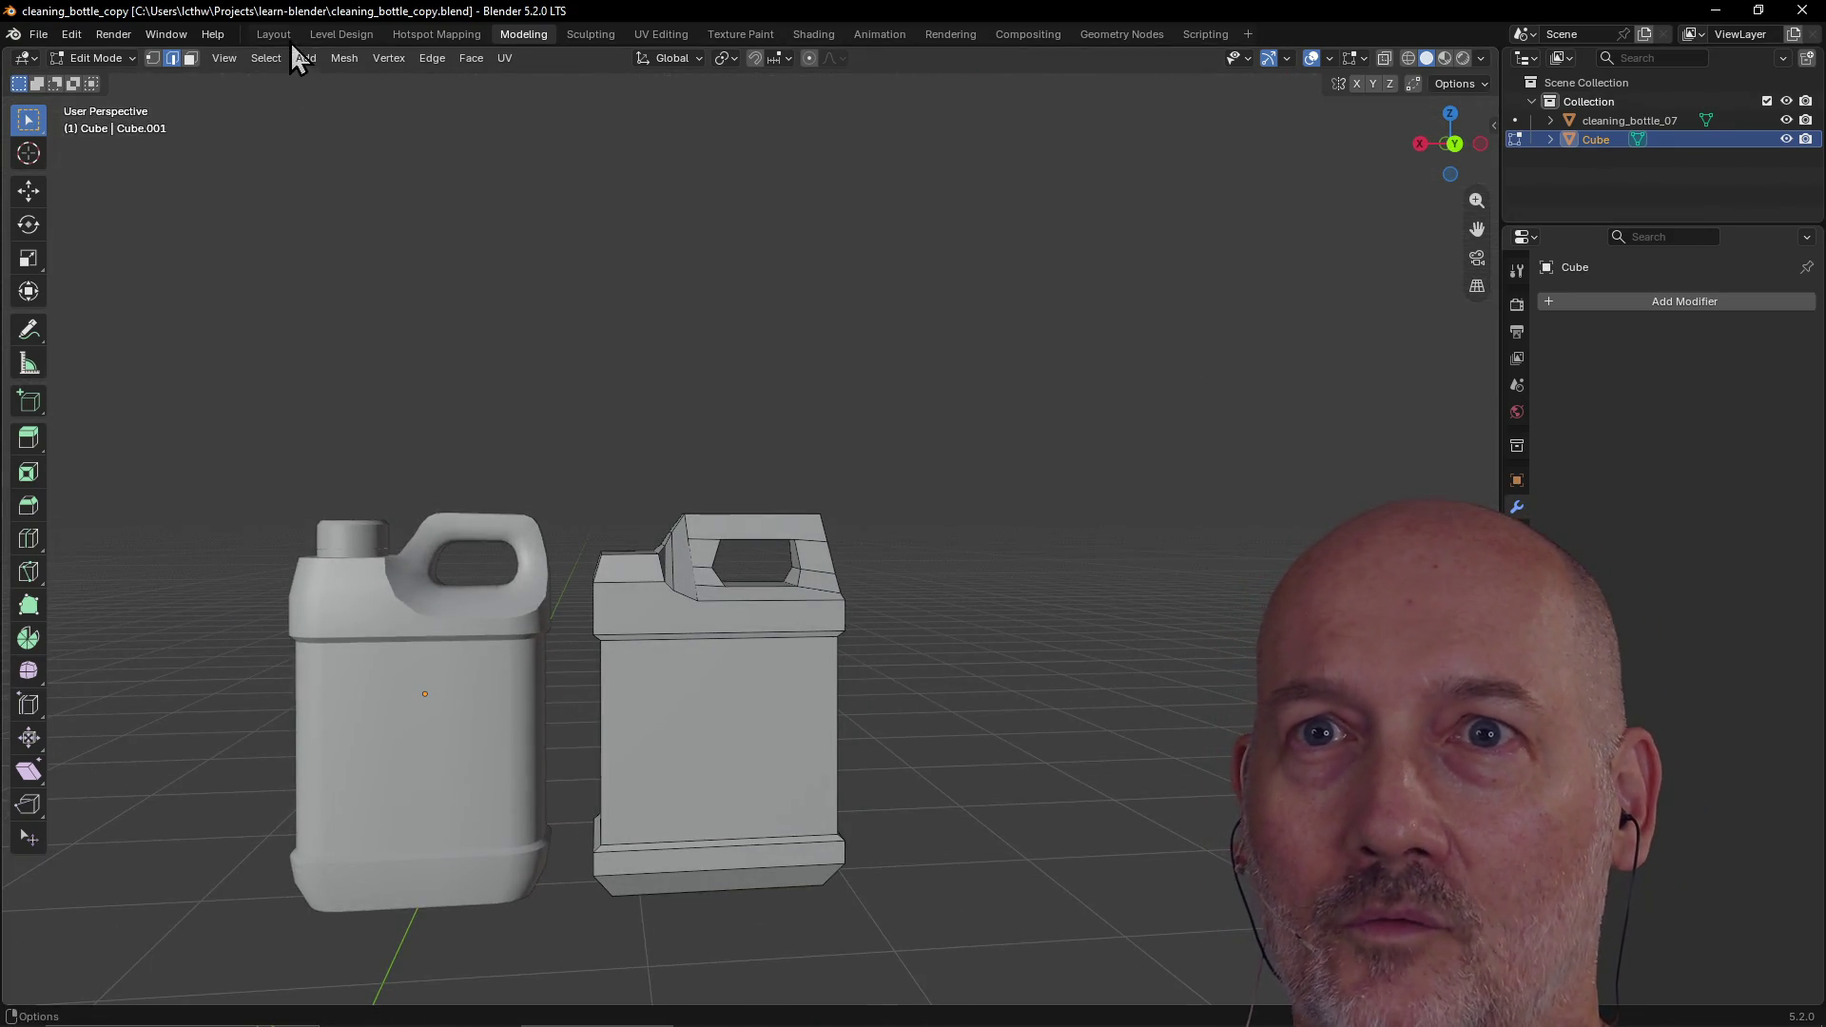
Step: Switch to the Layout workspace and view both bottles from a front three-quarter angle
left_click(274, 34)
scroll(799, 477, "down", 3)
mouse_move(800, 477)
middle_mouse_down()
mouse_move(999, 644)
mouse_move(941, 514)
mouse_move(762, 368)
mouse_move(860, 428)
mouse_move(904, 408)
mouse_move(642, 390)
middle_mouse_up()
scroll(861, 428, "up", 3)
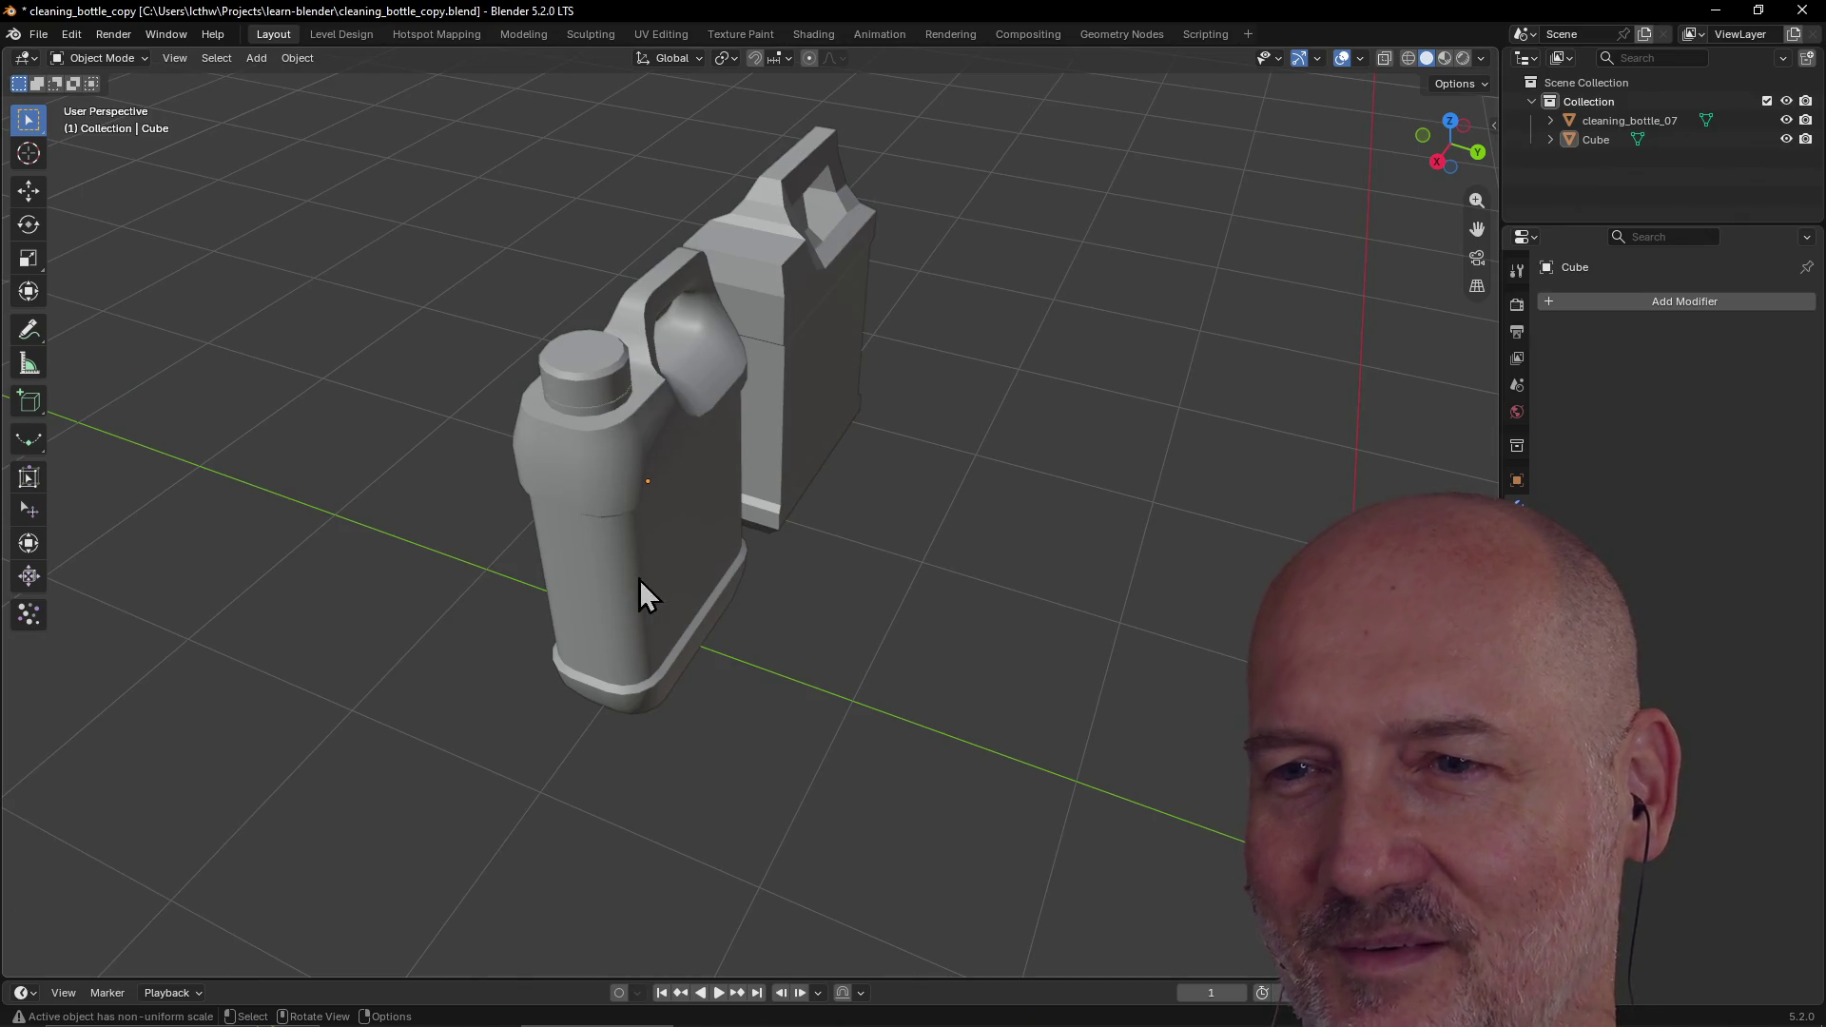
mouse_move(663, 661)
middle_mouse_down()
mouse_move(656, 562)
mouse_move(962, 889)
mouse_move(881, 225)
mouse_move(994, 386)
mouse_move(876, 351)
mouse_move(680, 380)
middle_mouse_up()
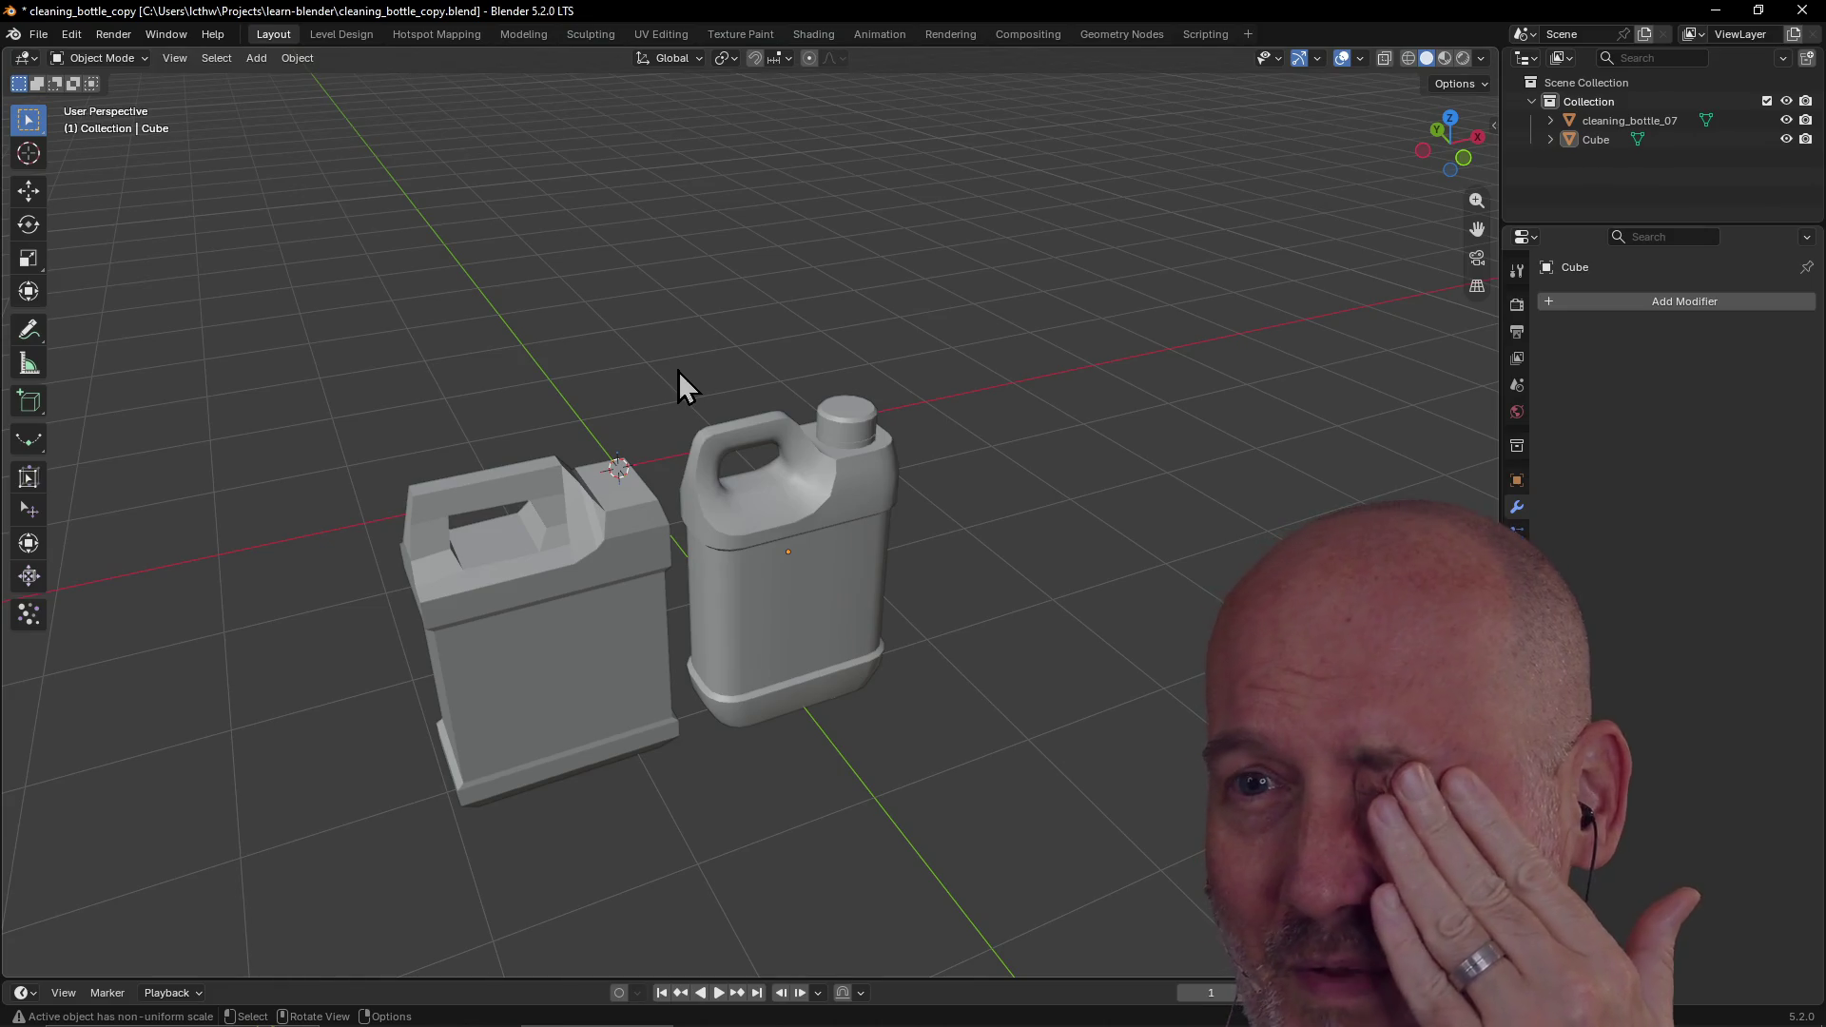
scroll(677, 371, "down", 2)
scroll(677, 371, "up", 3)
middle_click_drag(677, 371, 758, 364)
scroll(758, 363, "down", 2)
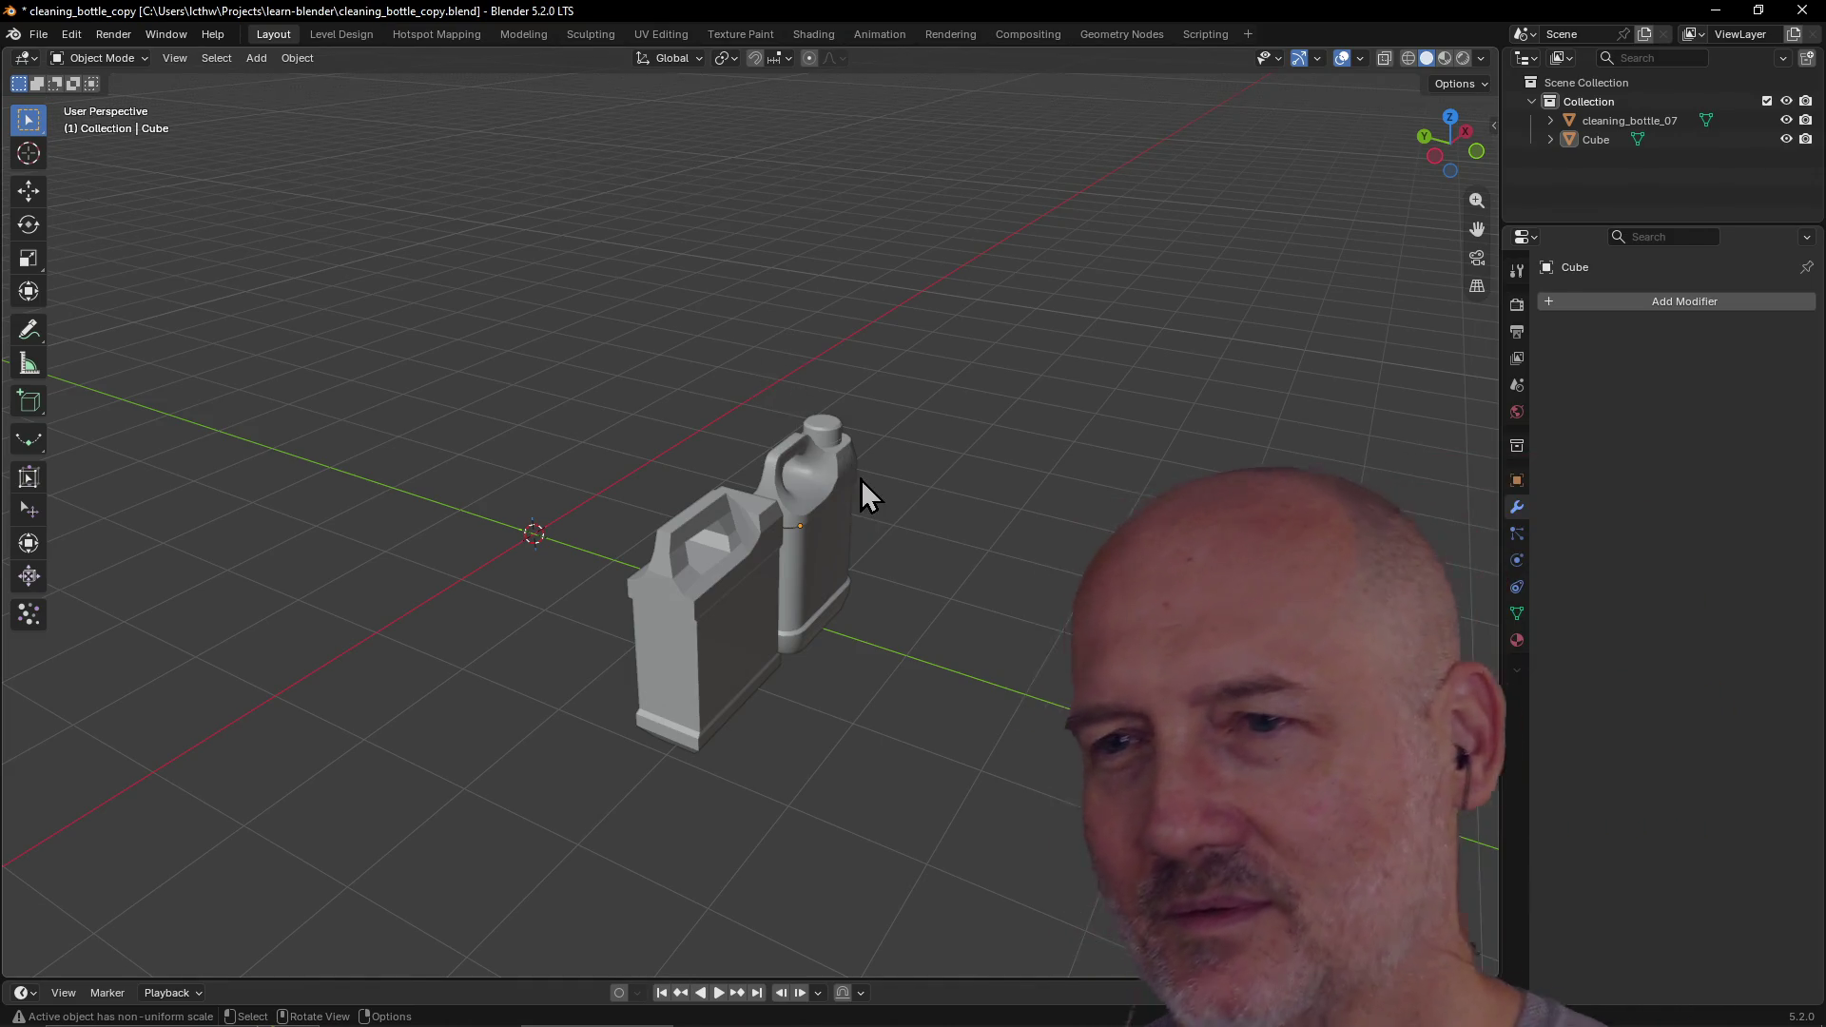
Step: Orbit and zoom around both bottles to inspect the finished boxy bottle
scroll(860, 479, "up", 2)
scroll(860, 479, "up", 2)
mouse_move(860, 480)
middle_mouse_down()
mouse_move(774, 440)
mouse_move(929, 477)
mouse_move(877, 504)
mouse_move(856, 449)
mouse_move(831, 497)
mouse_move(746, 473)
mouse_move(888, 489)
mouse_move(828, 460)
mouse_move(906, 469)
mouse_move(759, 517)
middle_mouse_up()
scroll(877, 504, "up", 2)
scroll(827, 460, "down", 2)
scroll(908, 480, "up", 2)
scroll(823, 496, "down", 2)
scroll(612, 571, "up", 3)
mouse_move(590, 546)
middle_mouse_down()
mouse_move(604, 505)
mouse_move(550, 505)
middle_mouse_up()
scroll(603, 505, "up", 2)
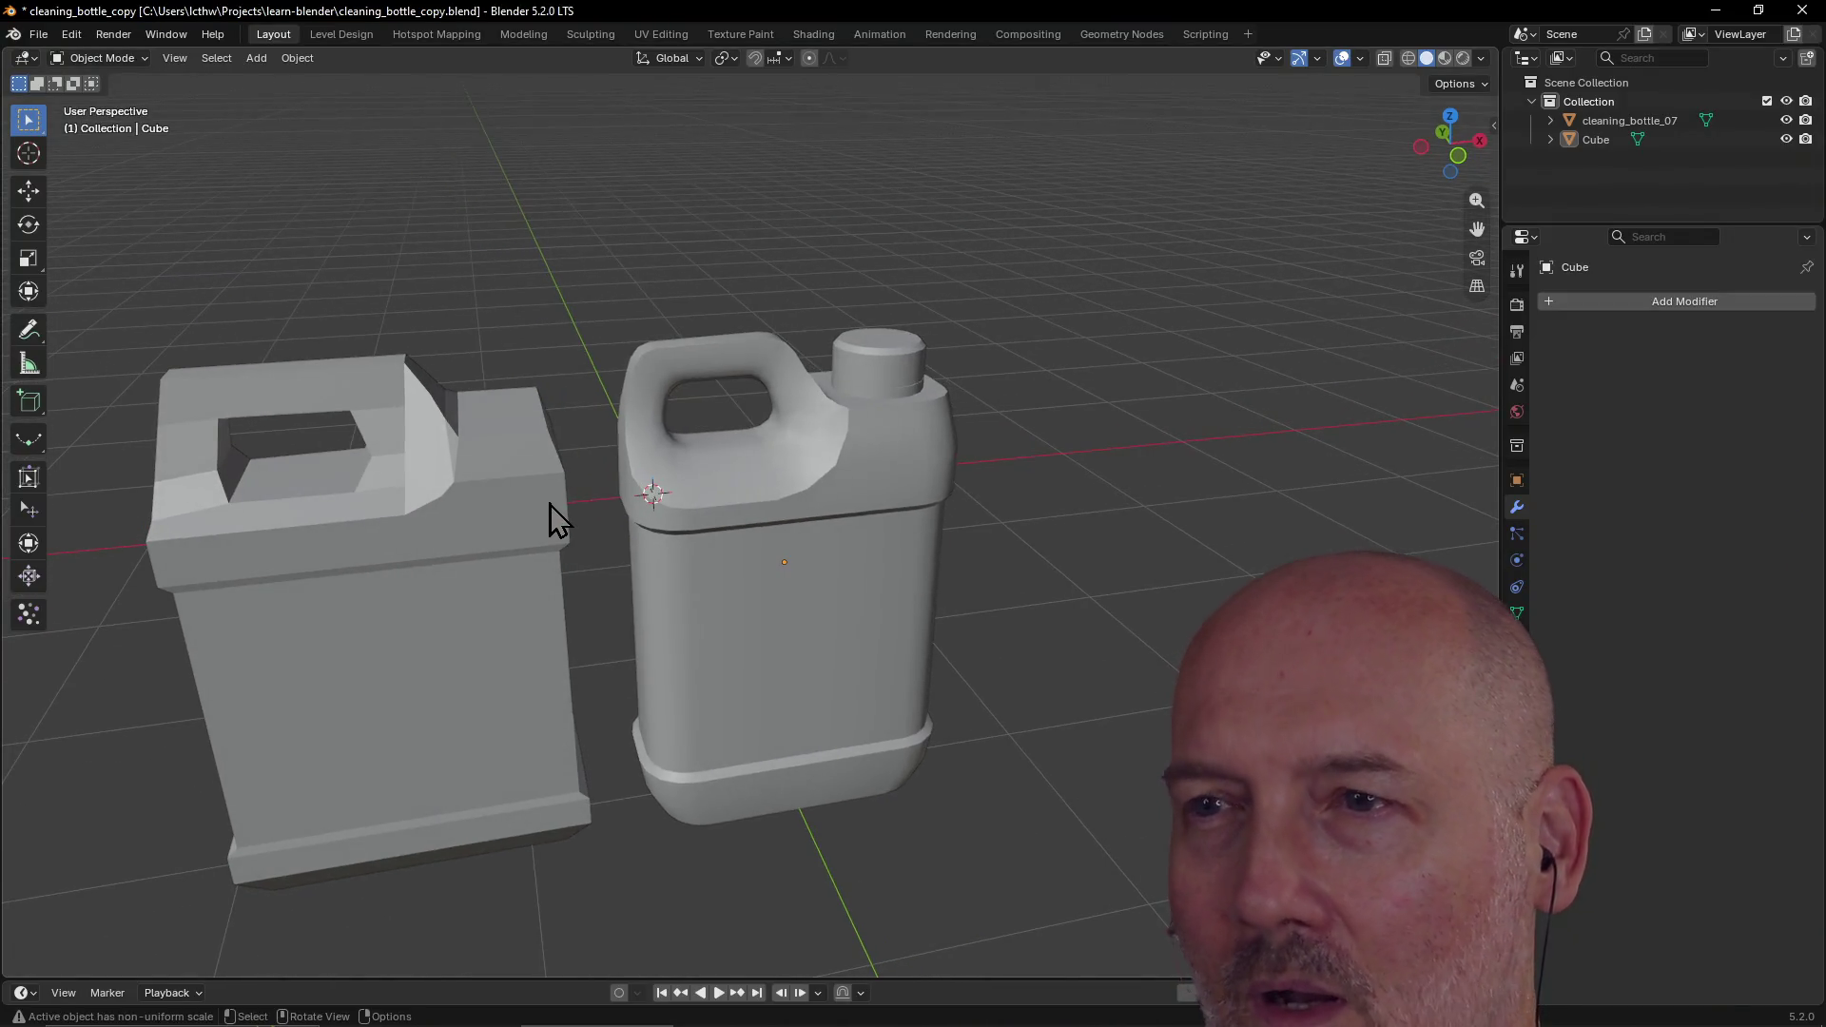
scroll(550, 504, "down", 1)
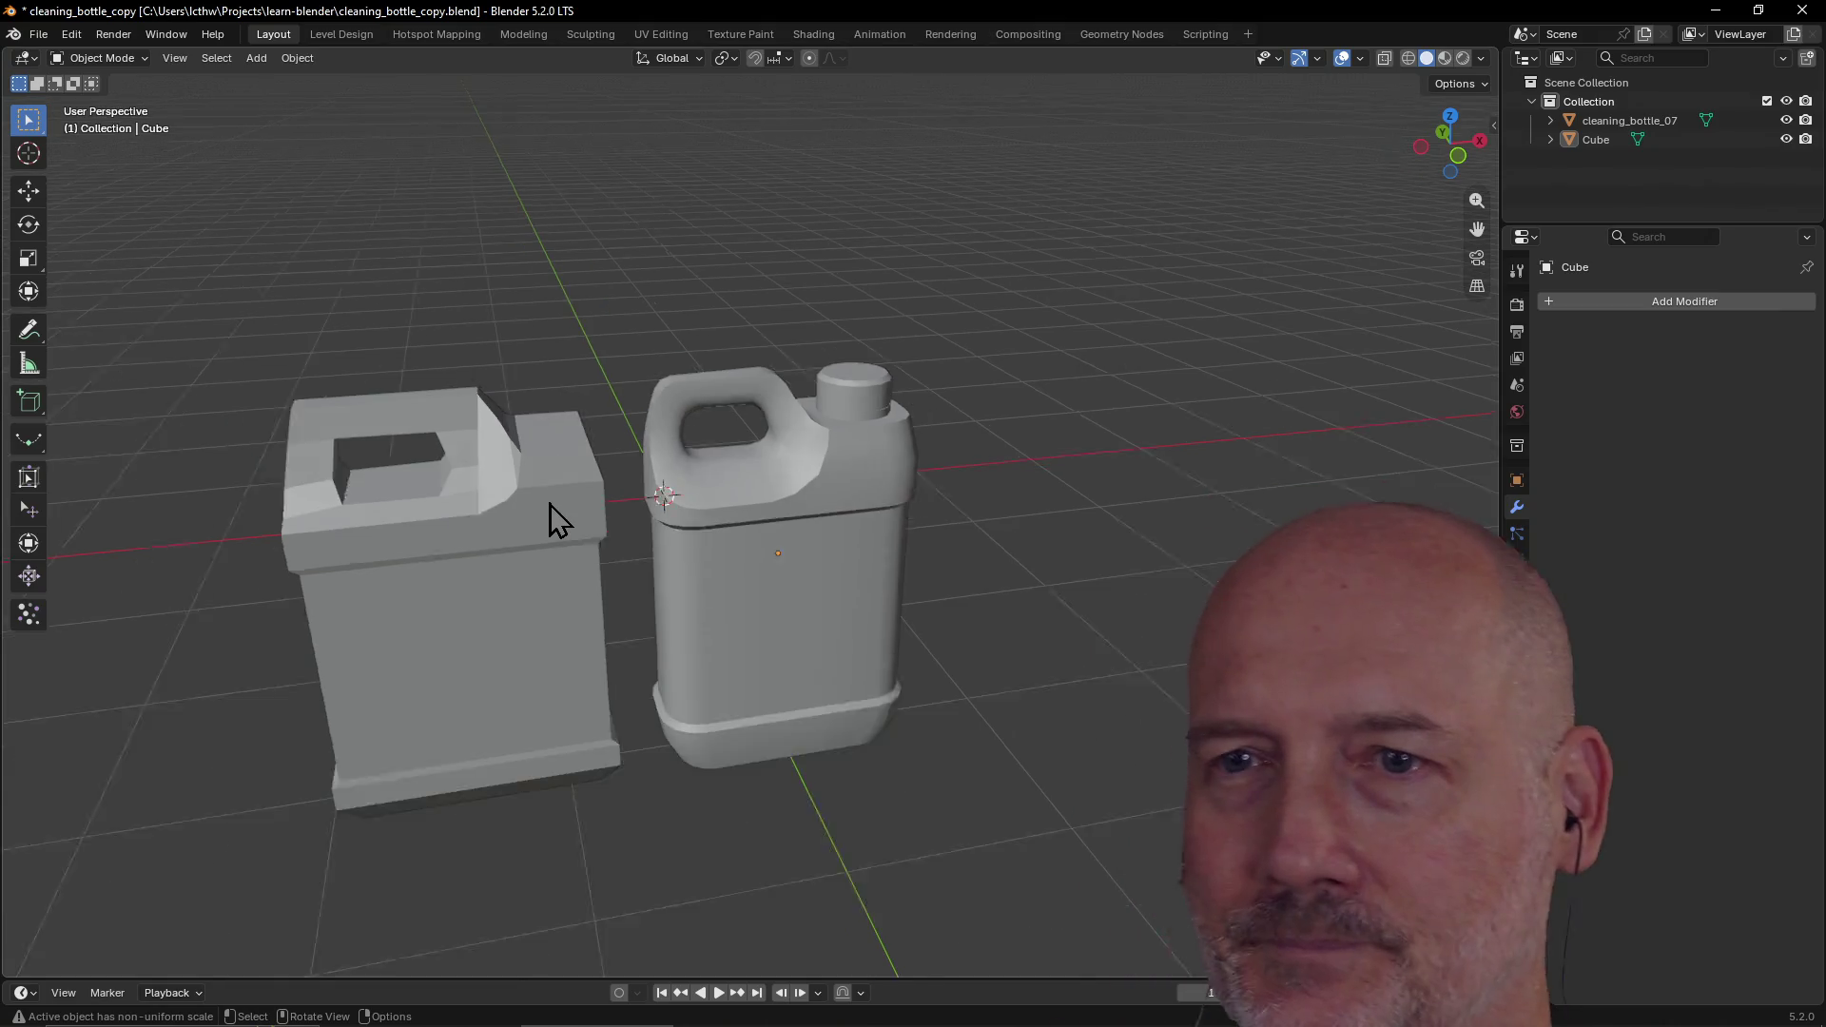
scroll(550, 504, "down", 1)
middle_click_drag(469, 543, 638, 504)
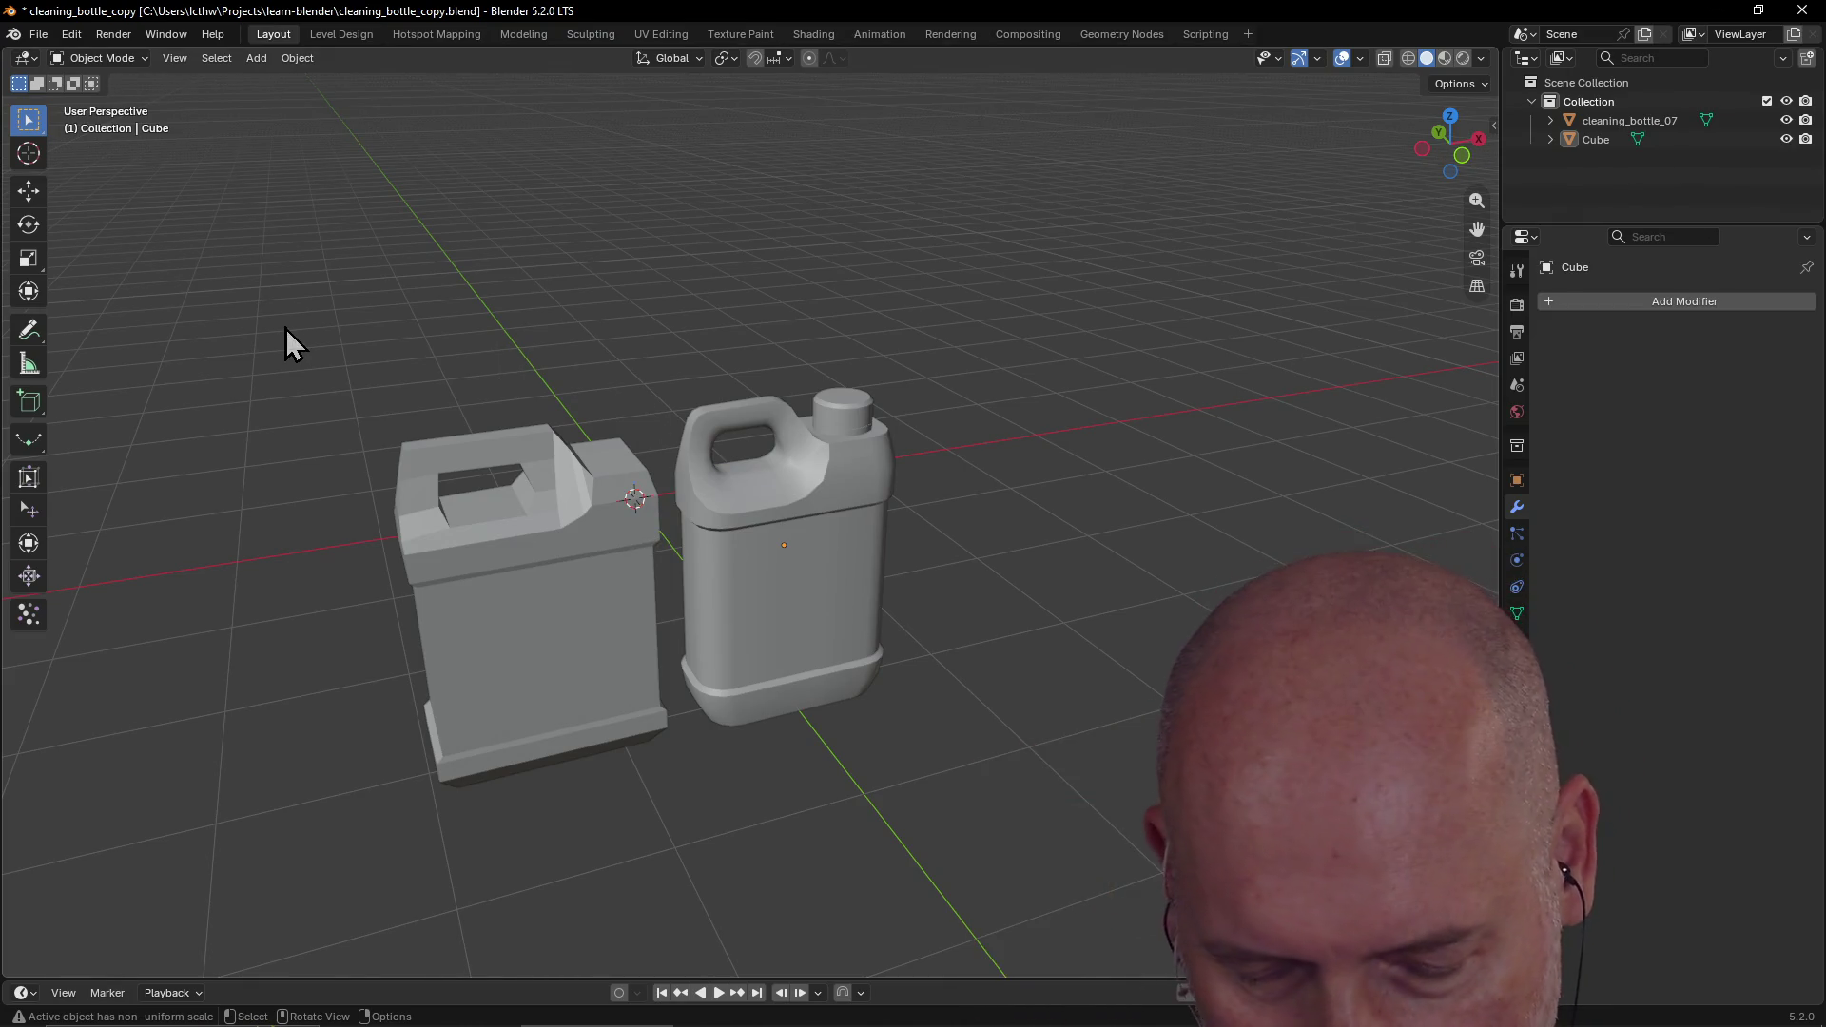
key("shift+a")
Step: Add a 12-vertex cylinder to the scene
mouse_move(279, 353)
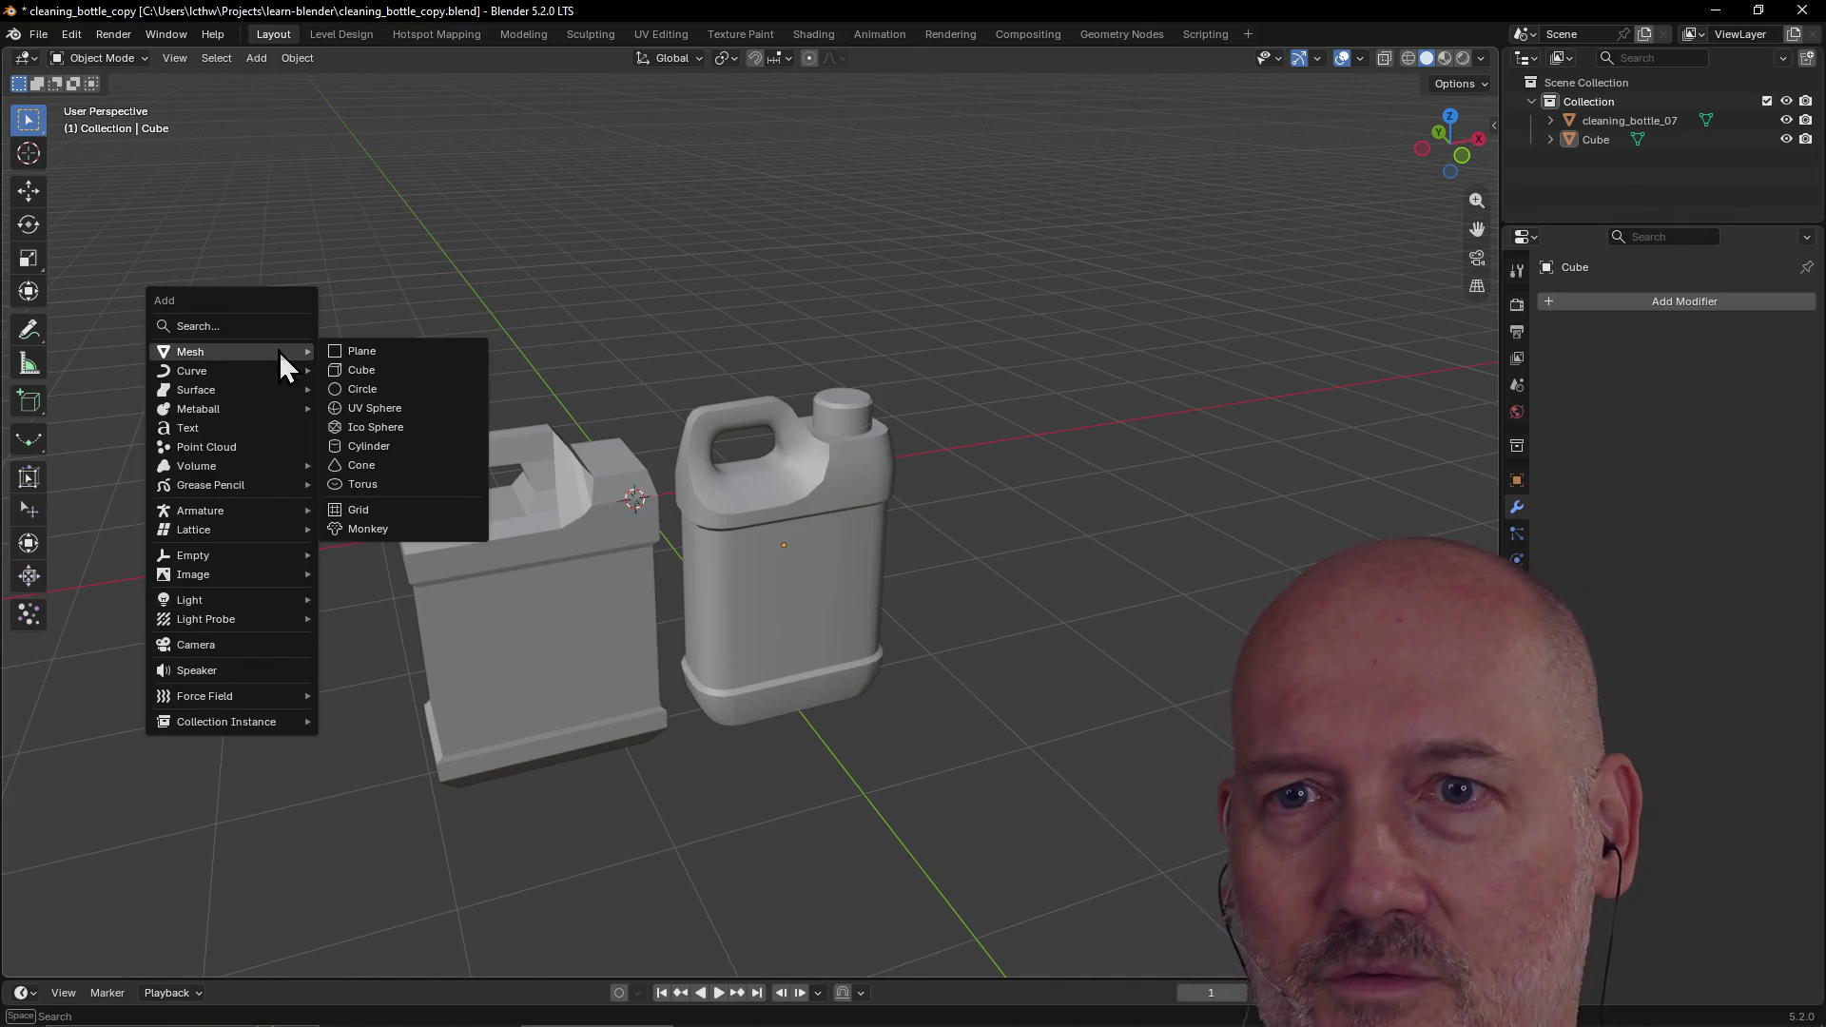
left_click(419, 447)
middle_click_drag(562, 457, 507, 495)
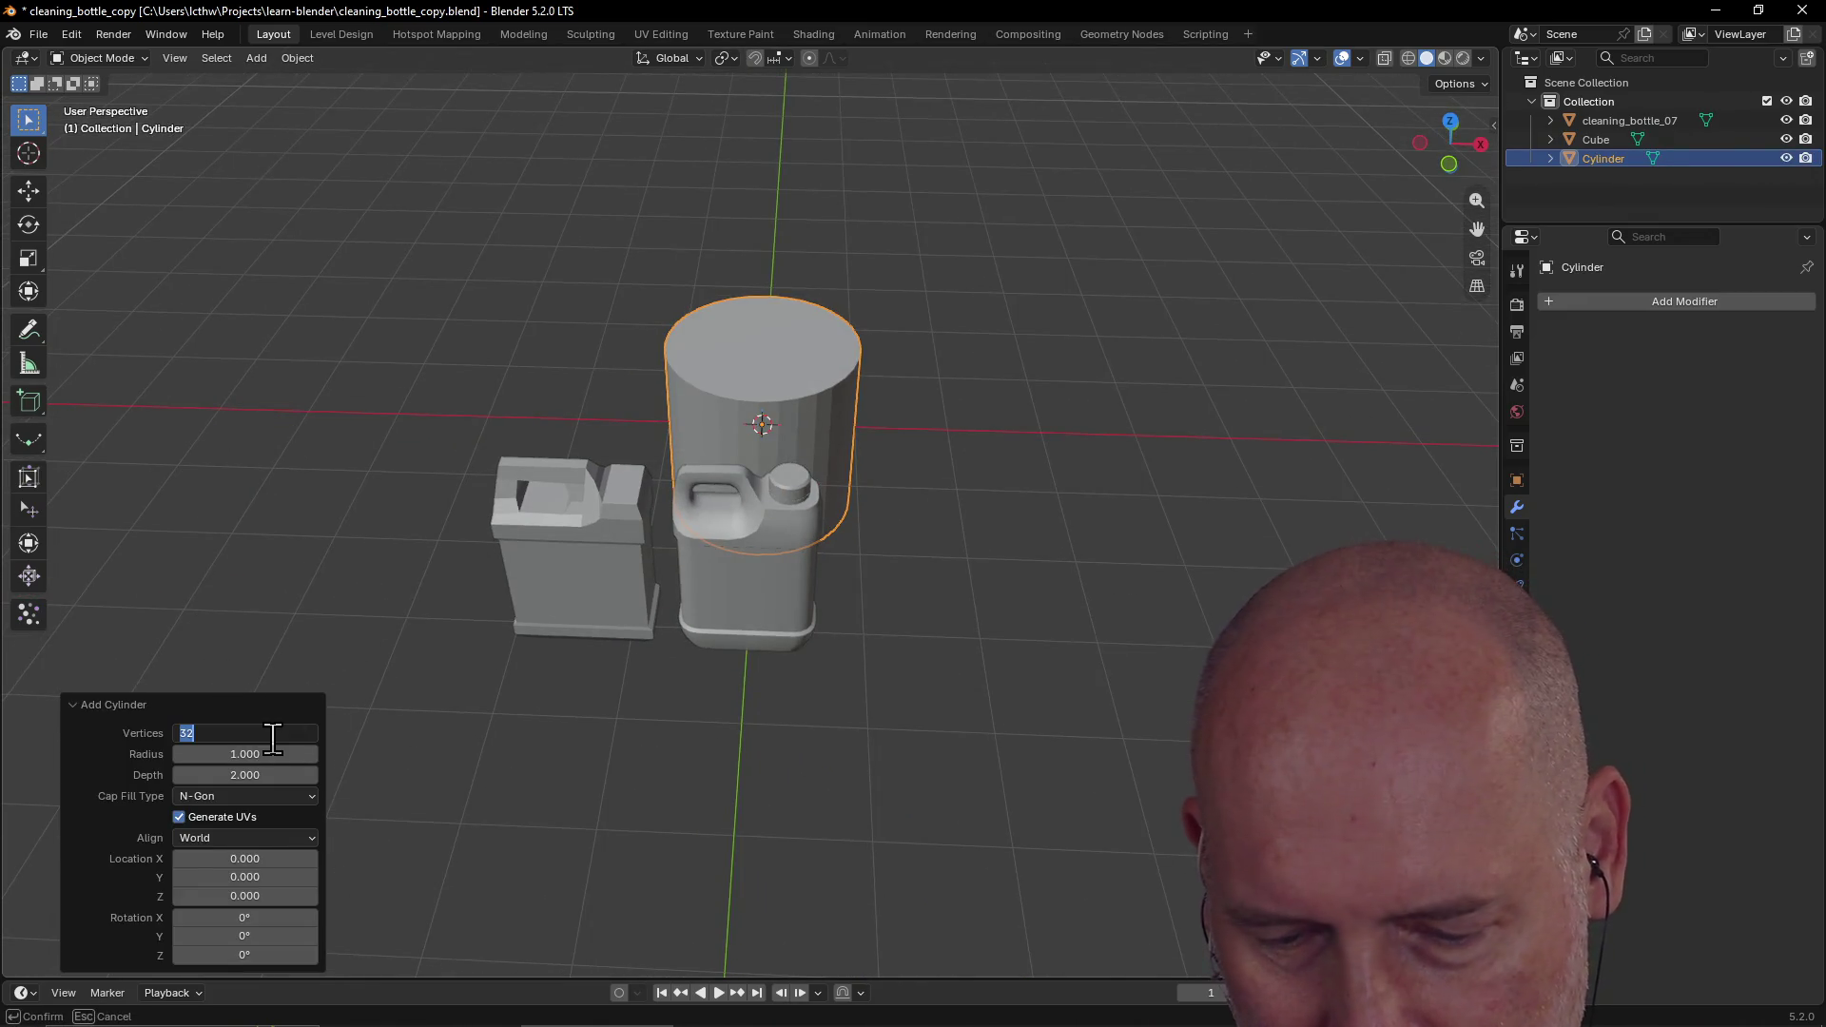
type("12")
key("Return")
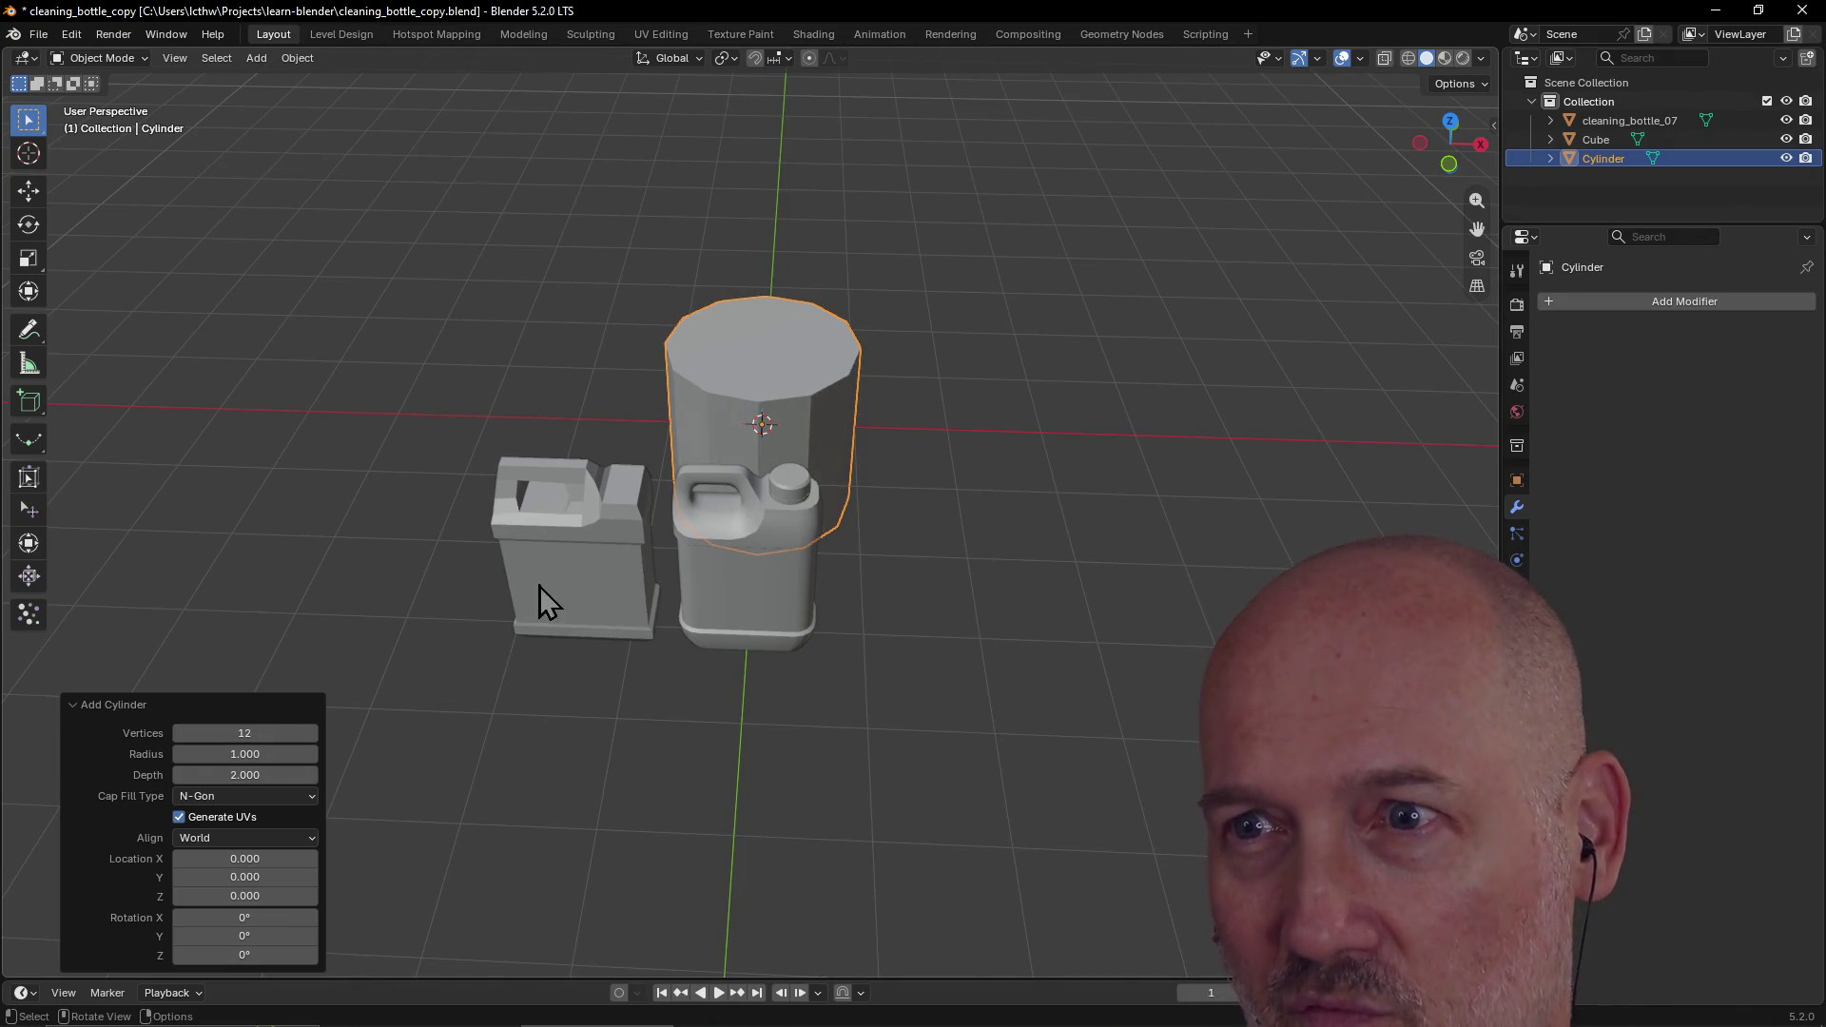
scroll(803, 447, "up", 3)
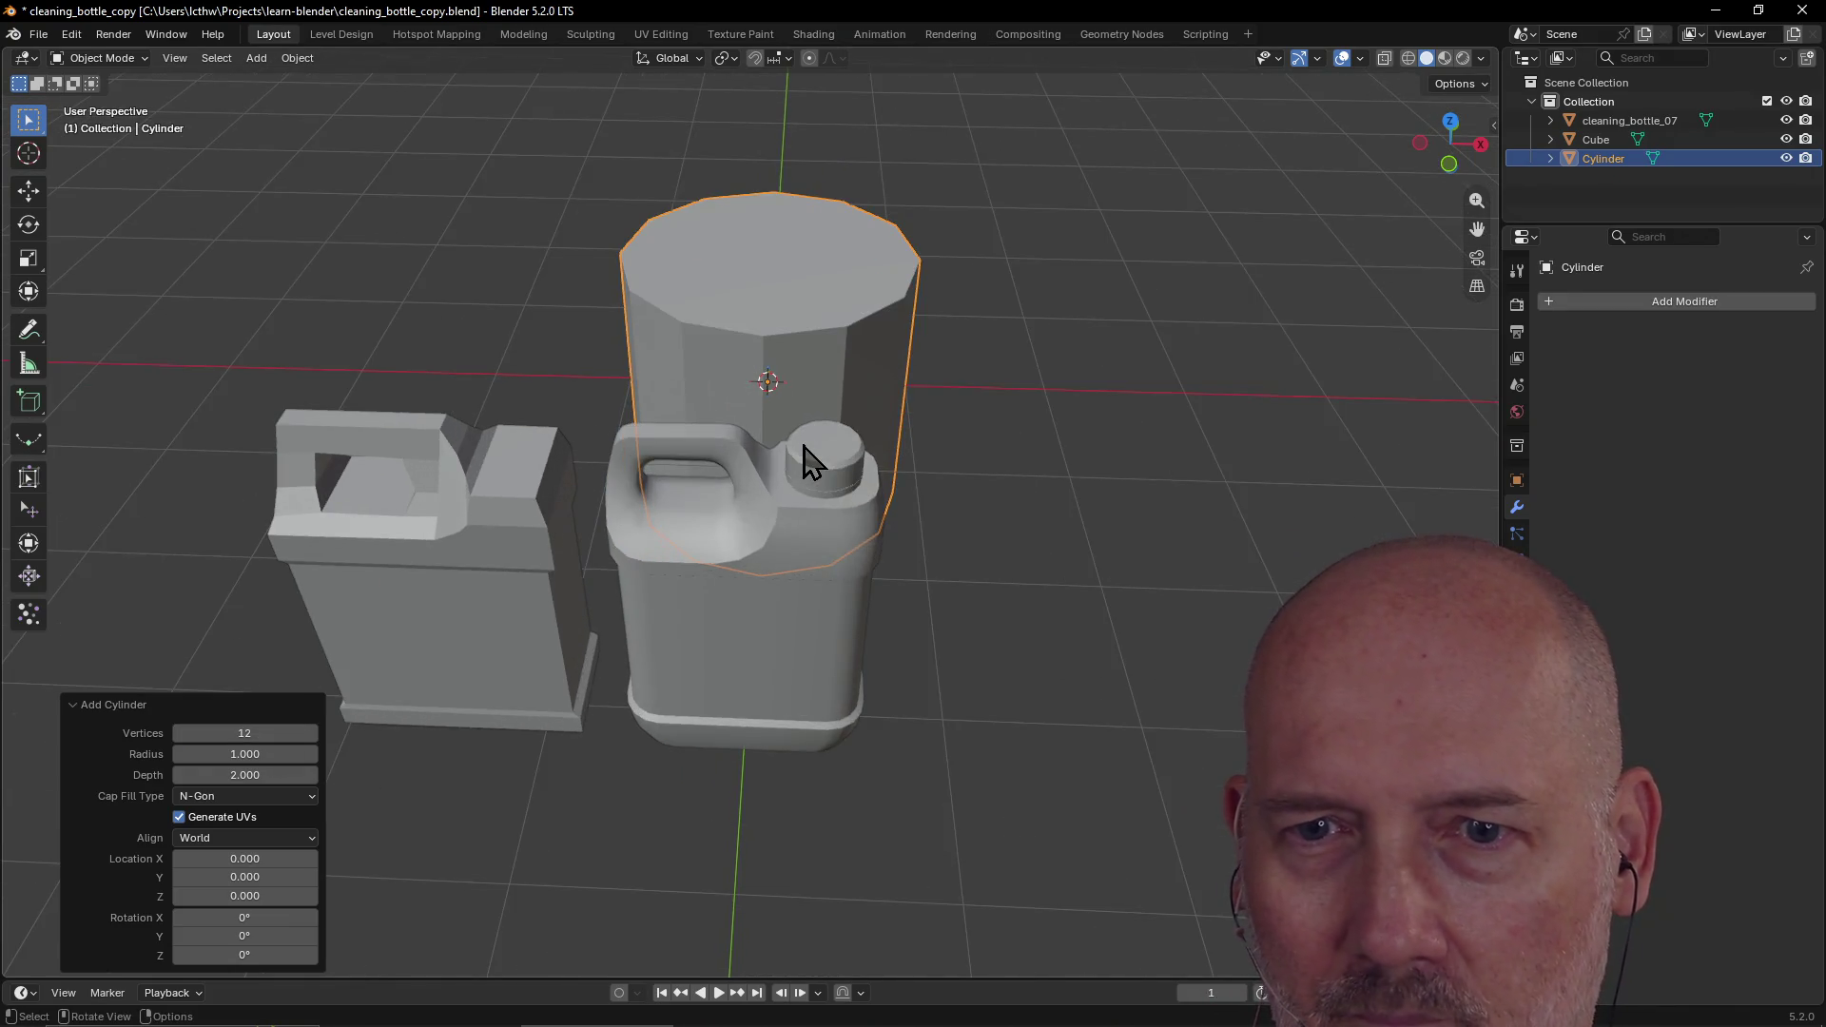
middle_click_drag(803, 463, 782, 487)
Step: Give the cylinder radius 0.14 and depth 0.16 at Z 1.08, in quad view
left_click_drag(244, 753, 190, 754)
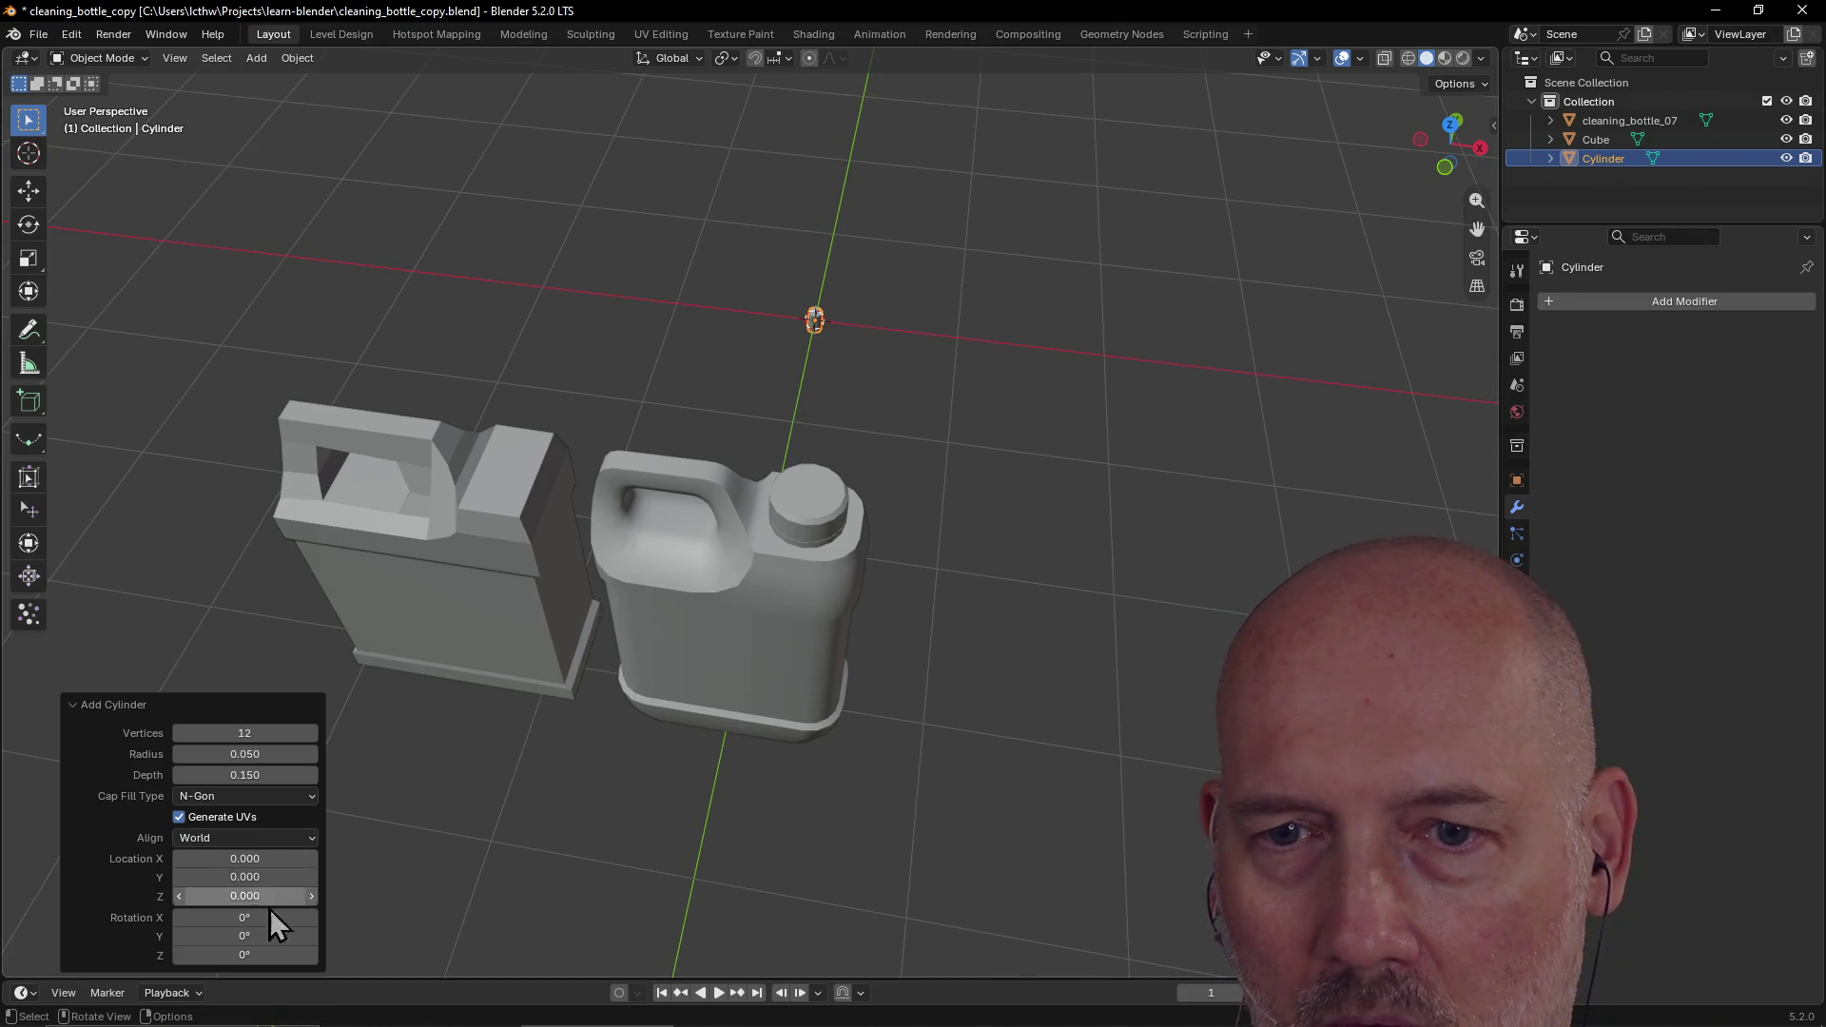
left_click_drag(245, 896, 286, 896)
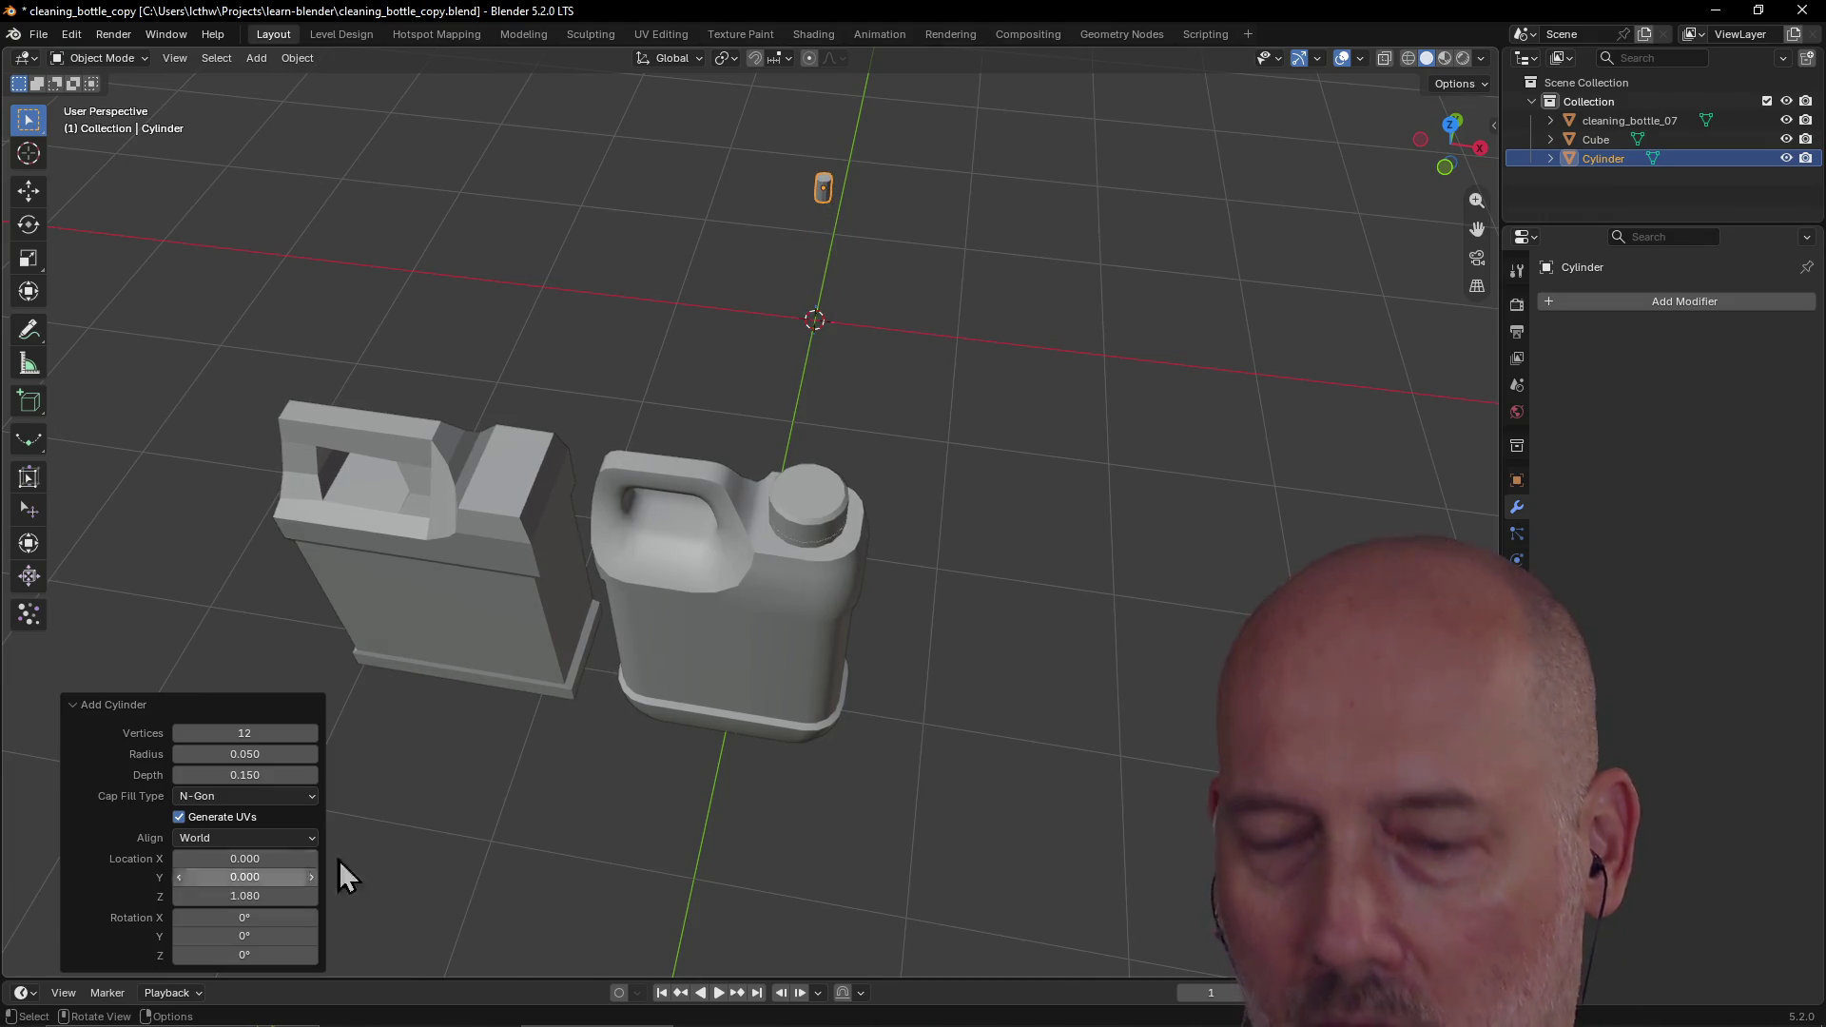
key("ctrl+alt+q")
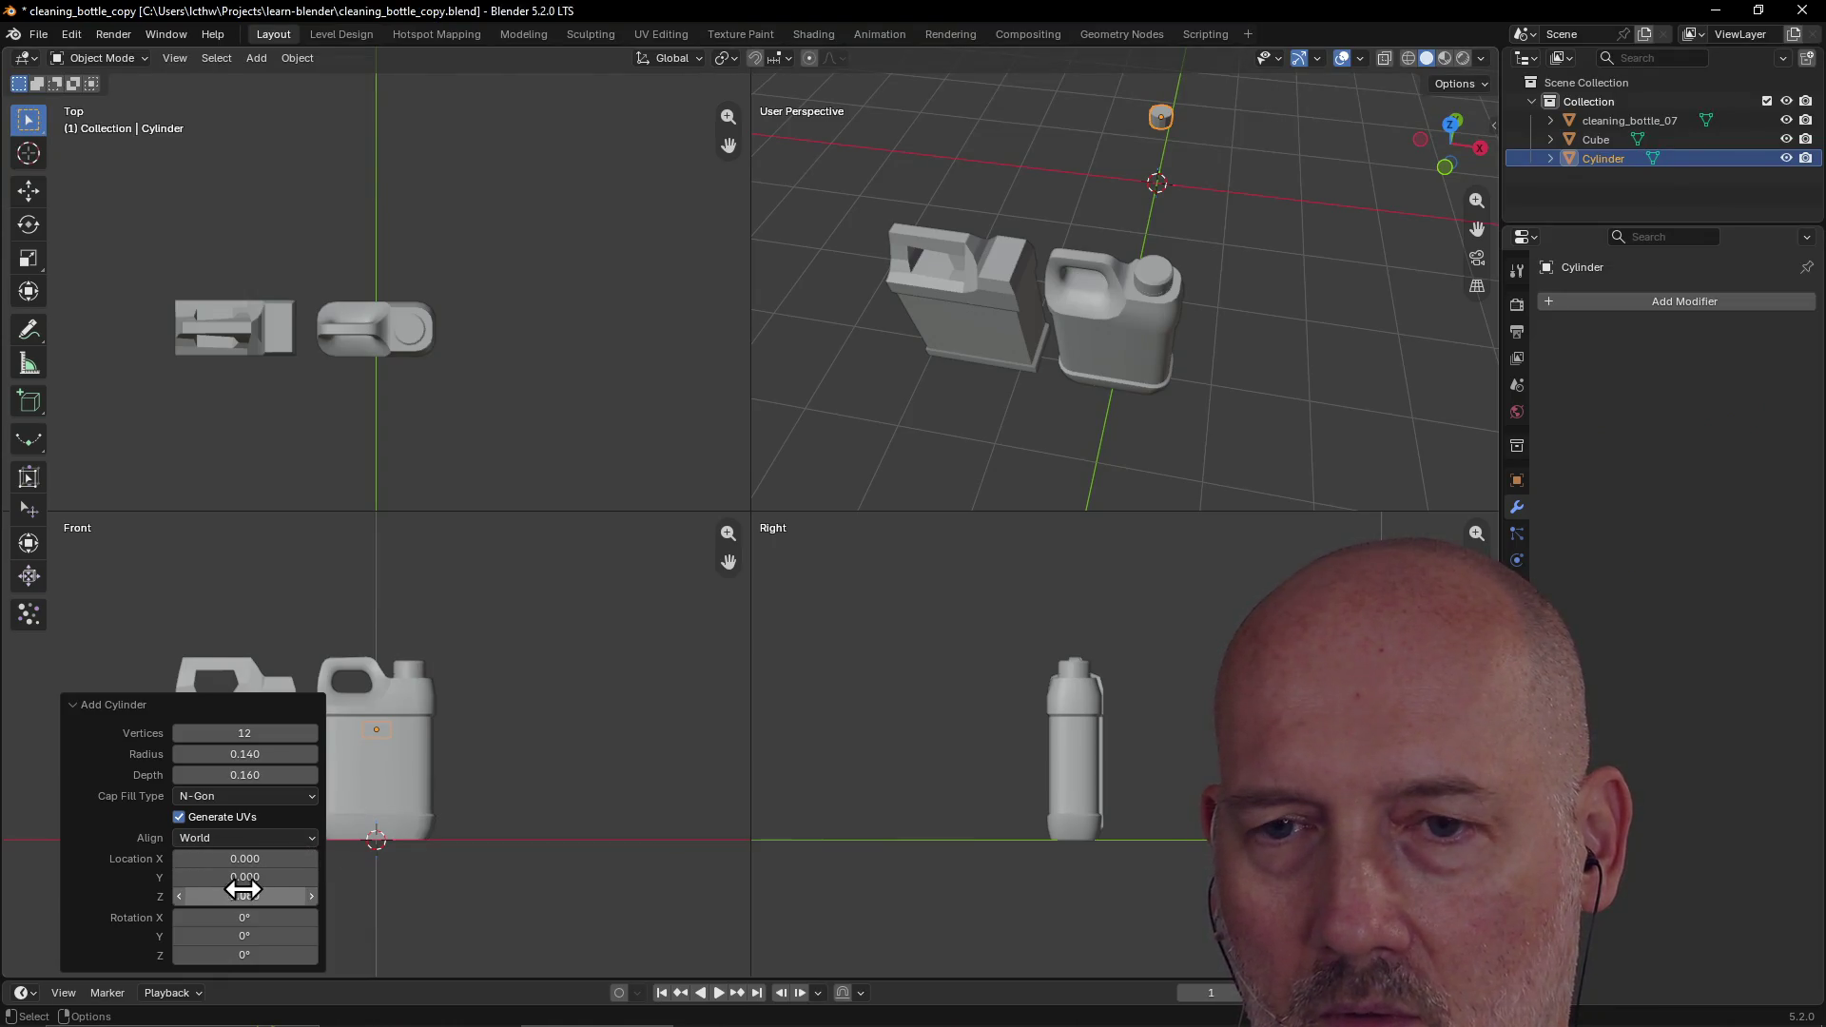
Step: Move the cap to X -1, Y -3, Z 1.66 on the boxy bottle's spout, then deselect it
left_click_drag(235, 897, 276, 897)
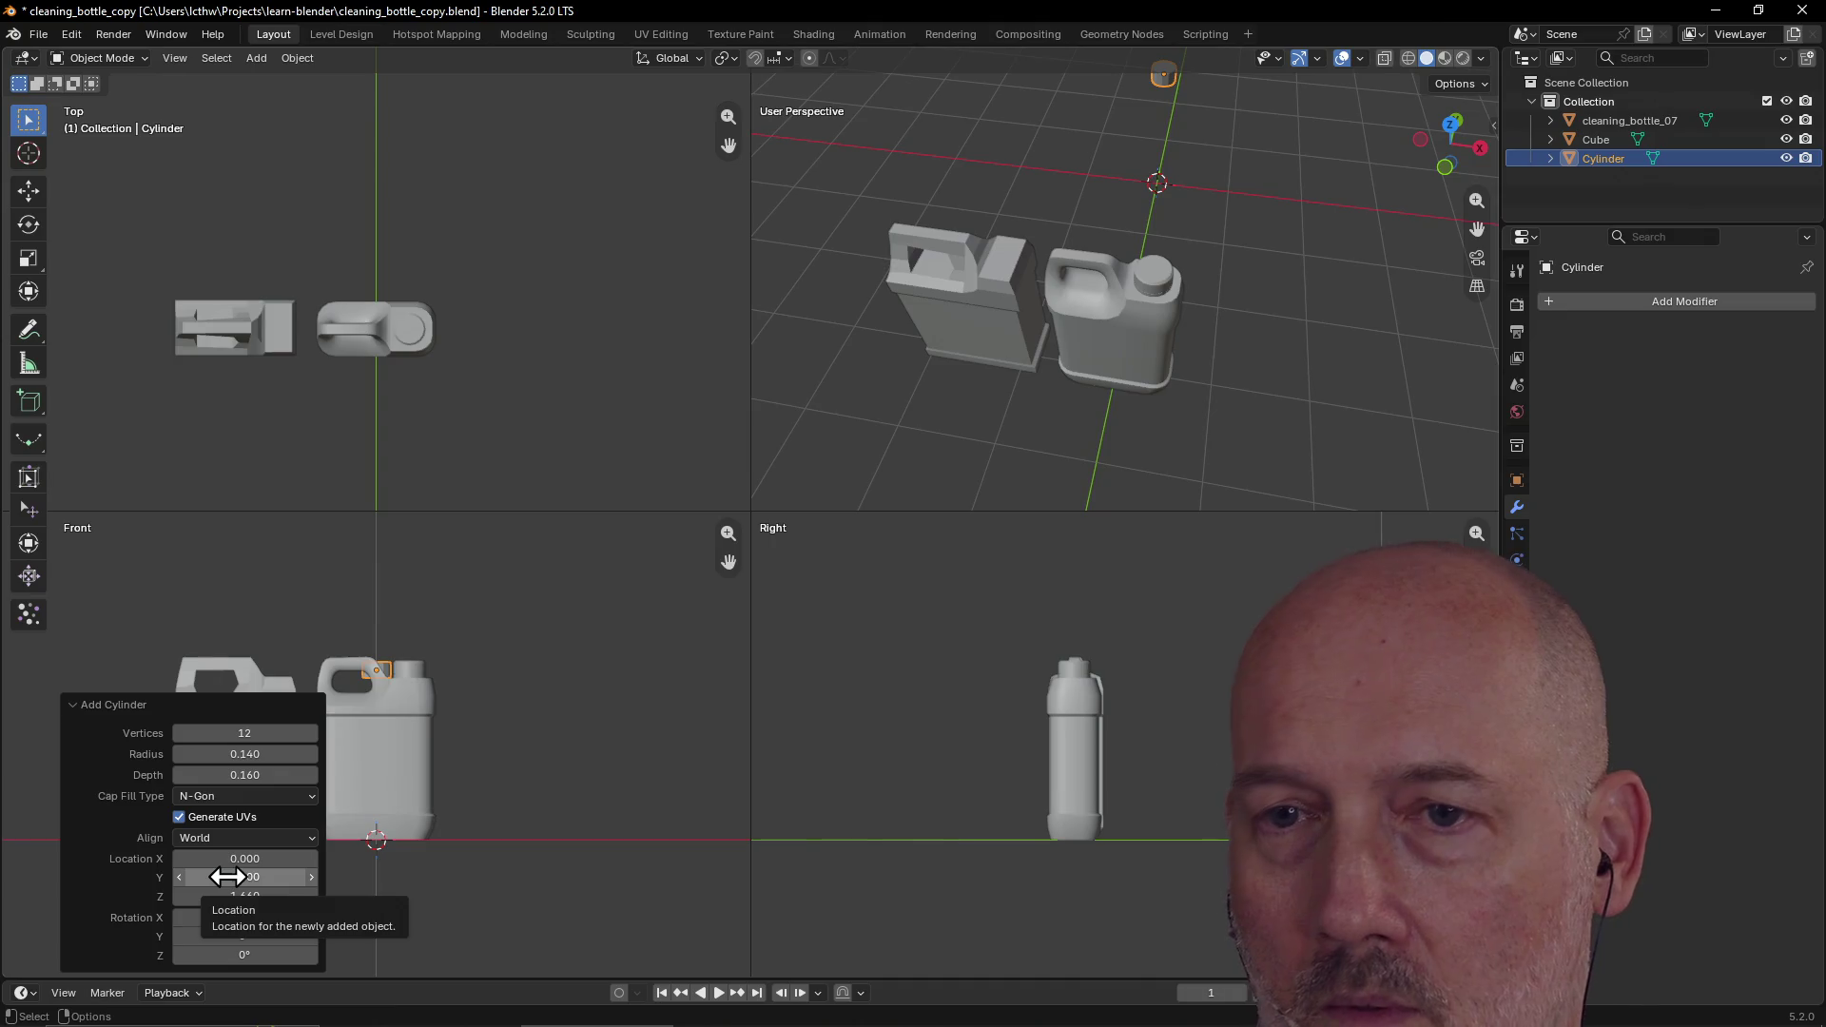
mouse_move(229, 876)
left_mouse_down()
mouse_move(134, 876)
mouse_move(248, 860)
left_mouse_up()
type("-1.000")
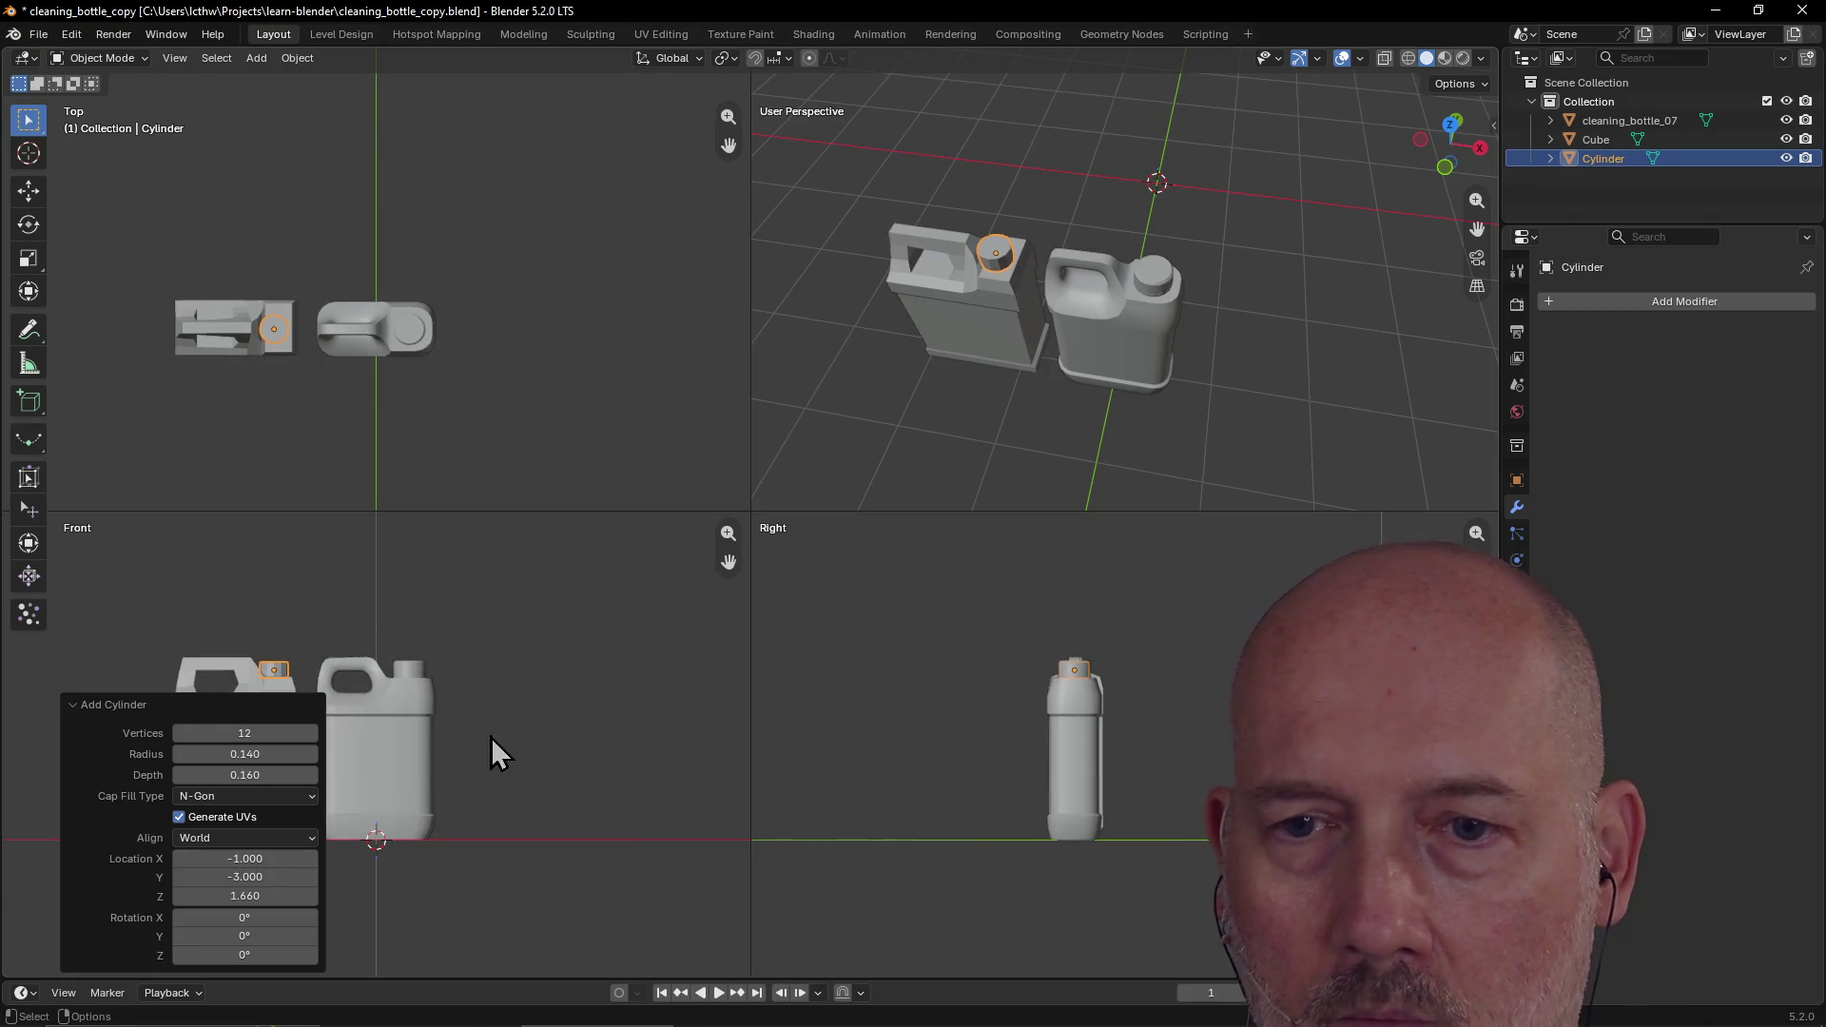
left_click(568, 670)
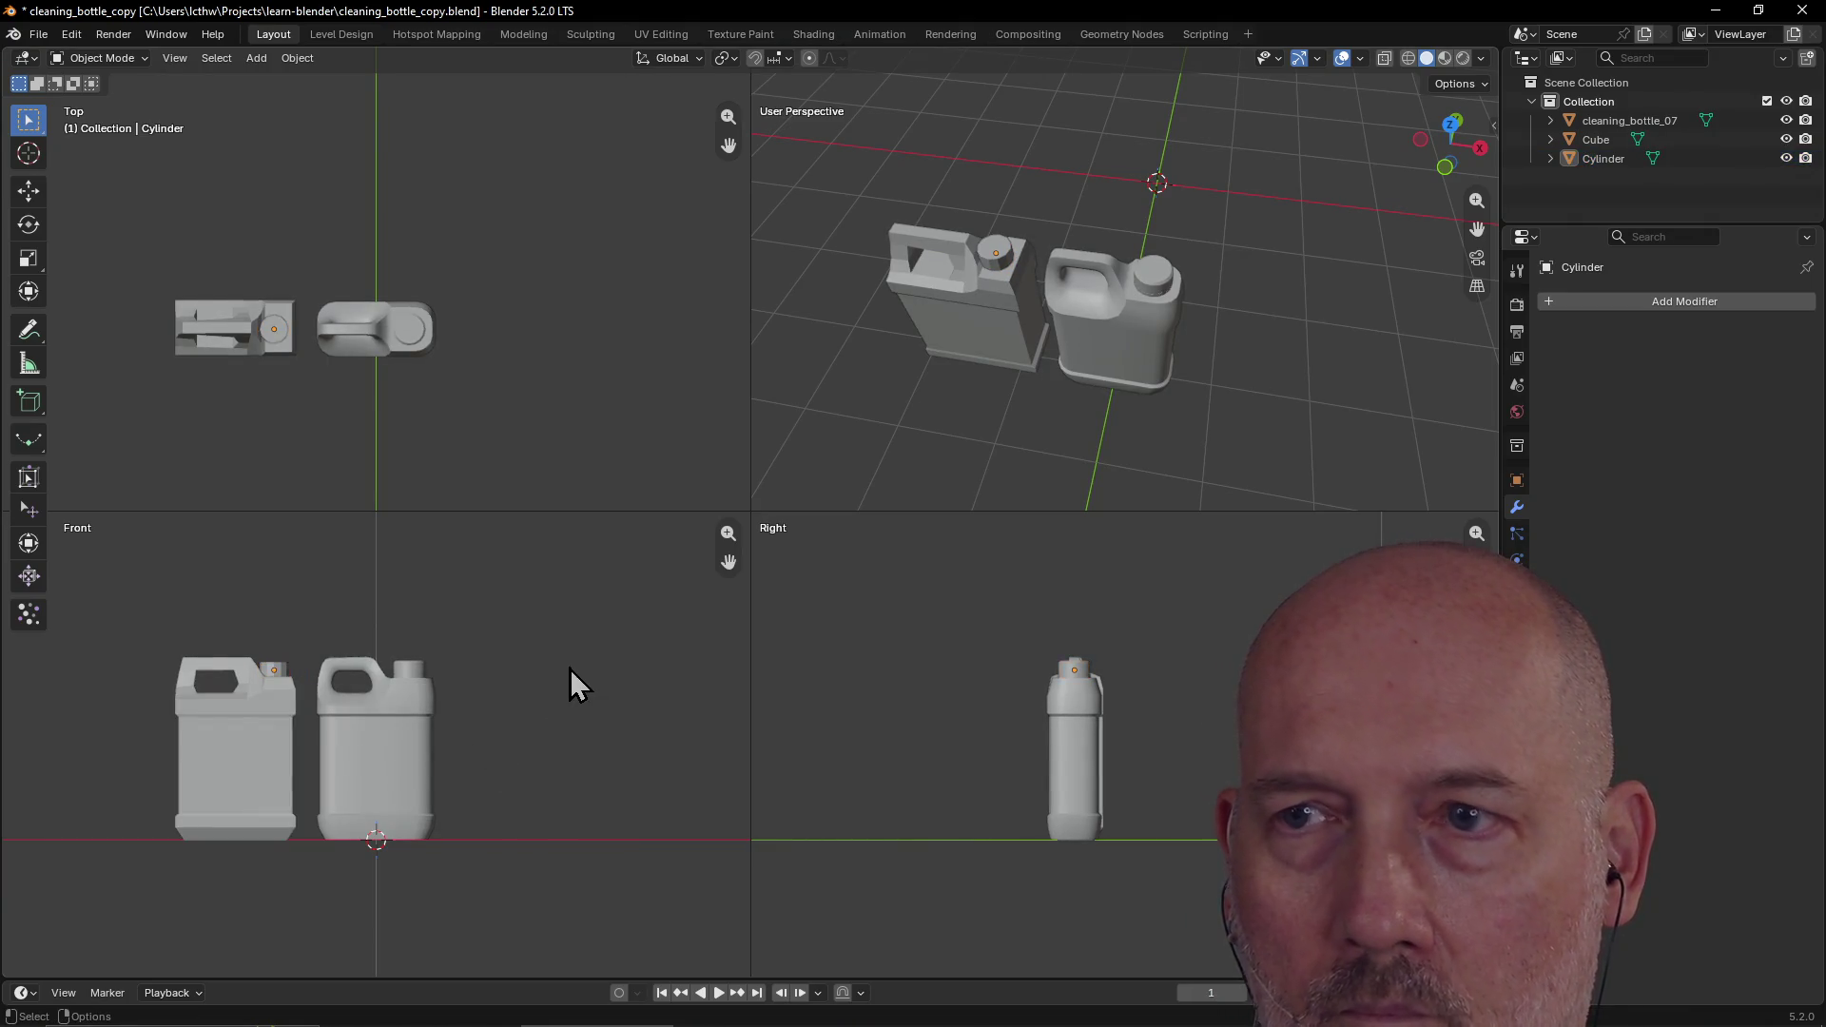
scroll(569, 670, "down", 4)
mouse_move(946, 271)
middle_mouse_down()
mouse_move(1043, 233)
mouse_move(958, 236)
mouse_move(921, 300)
mouse_move(963, 312)
middle_mouse_up()
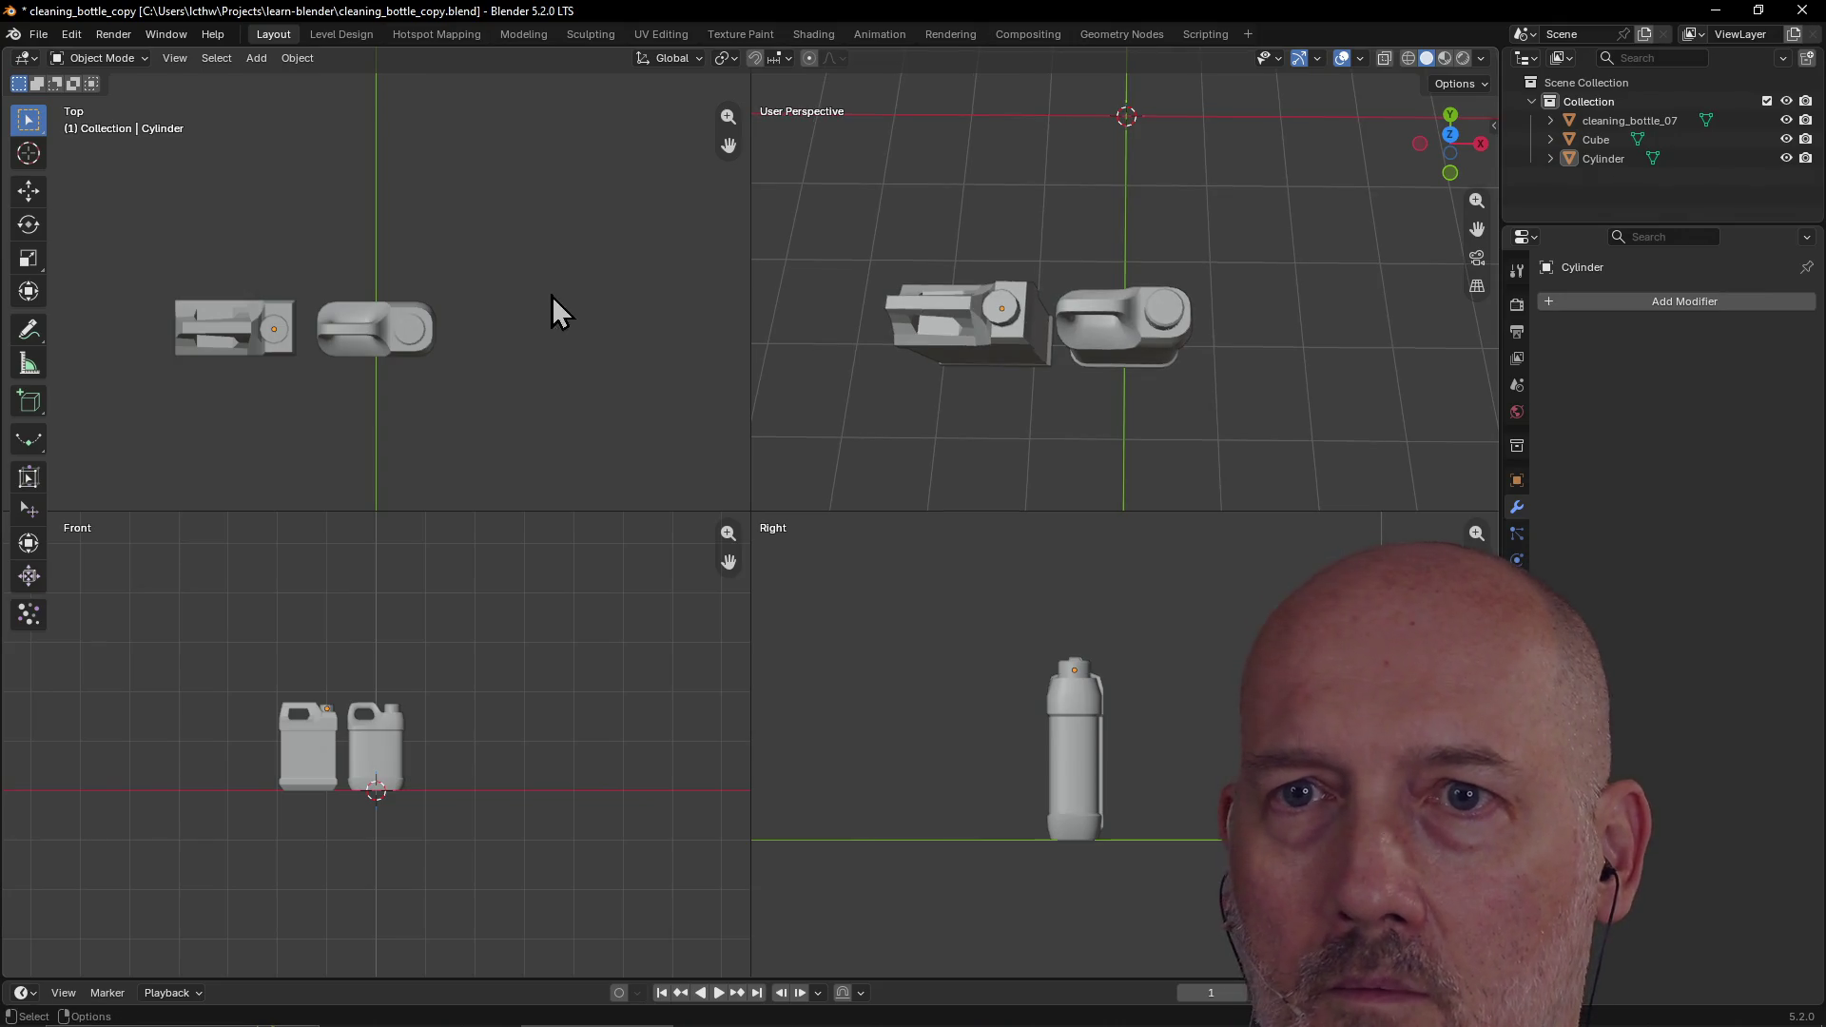
Step: Nudge the cap slightly and scale it down to 0.844
left_click(276, 333)
key("g")
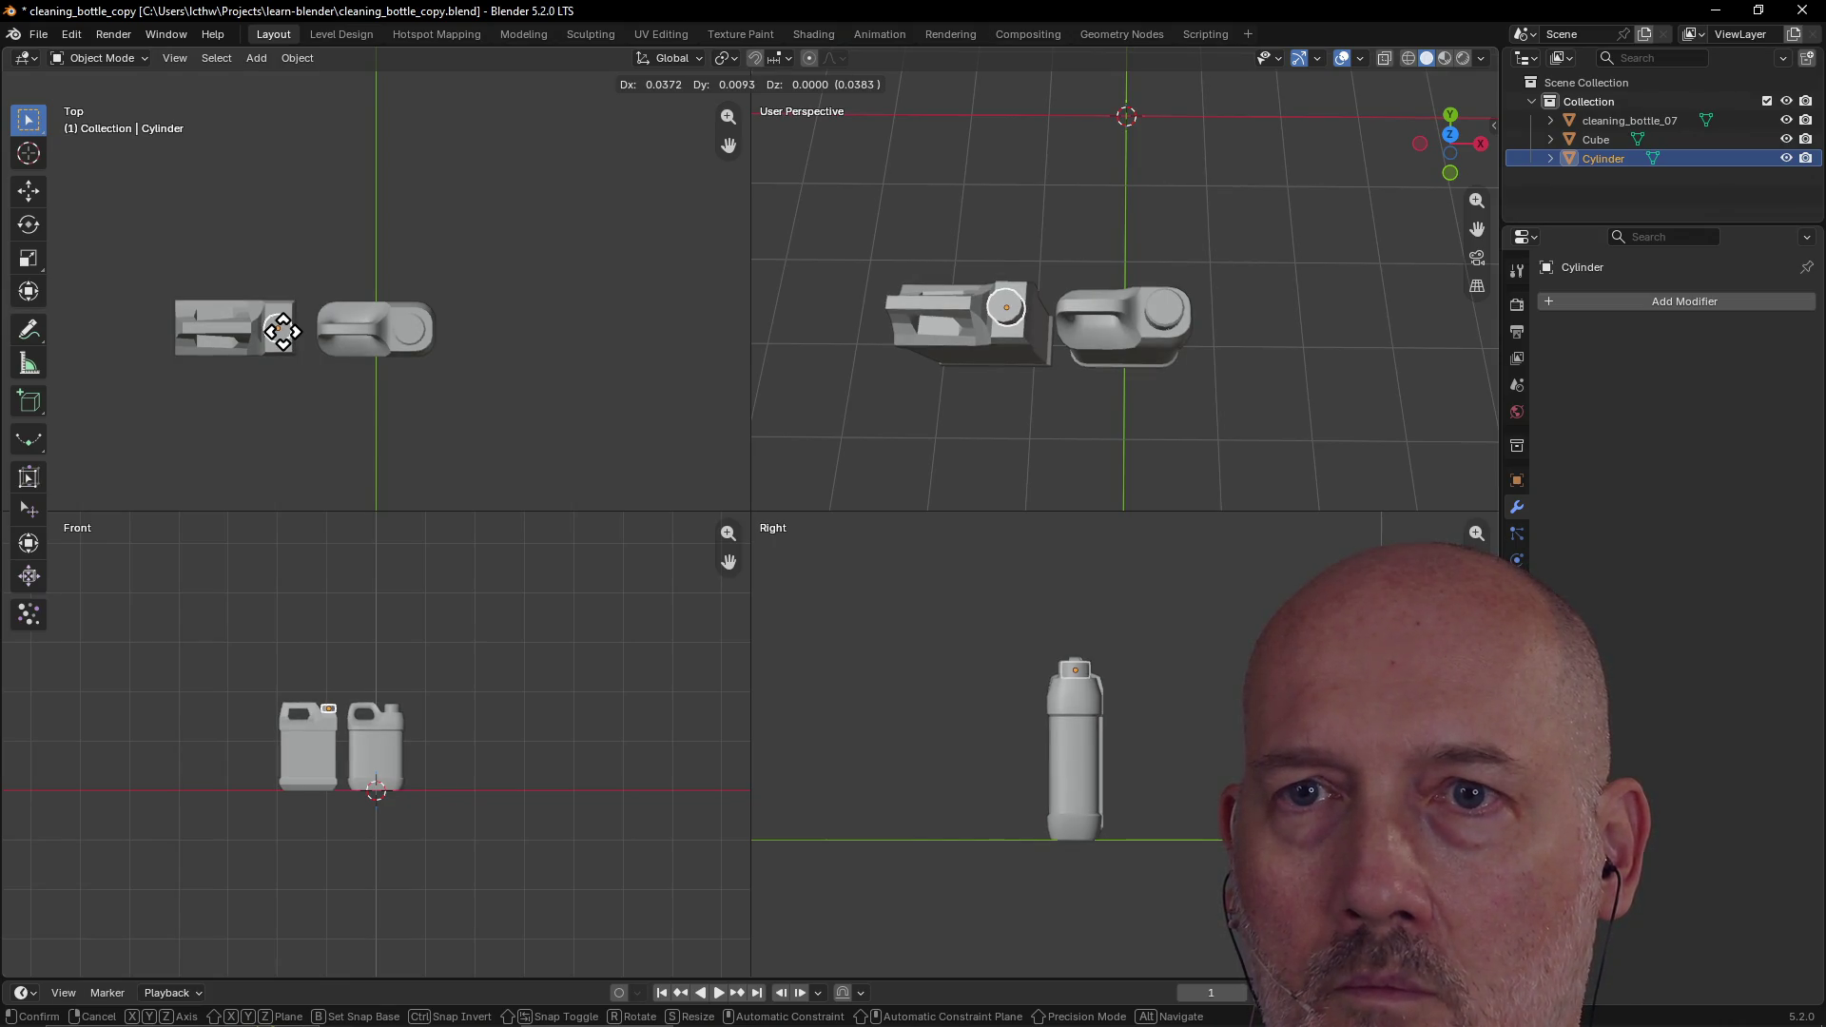
left_click(283, 331)
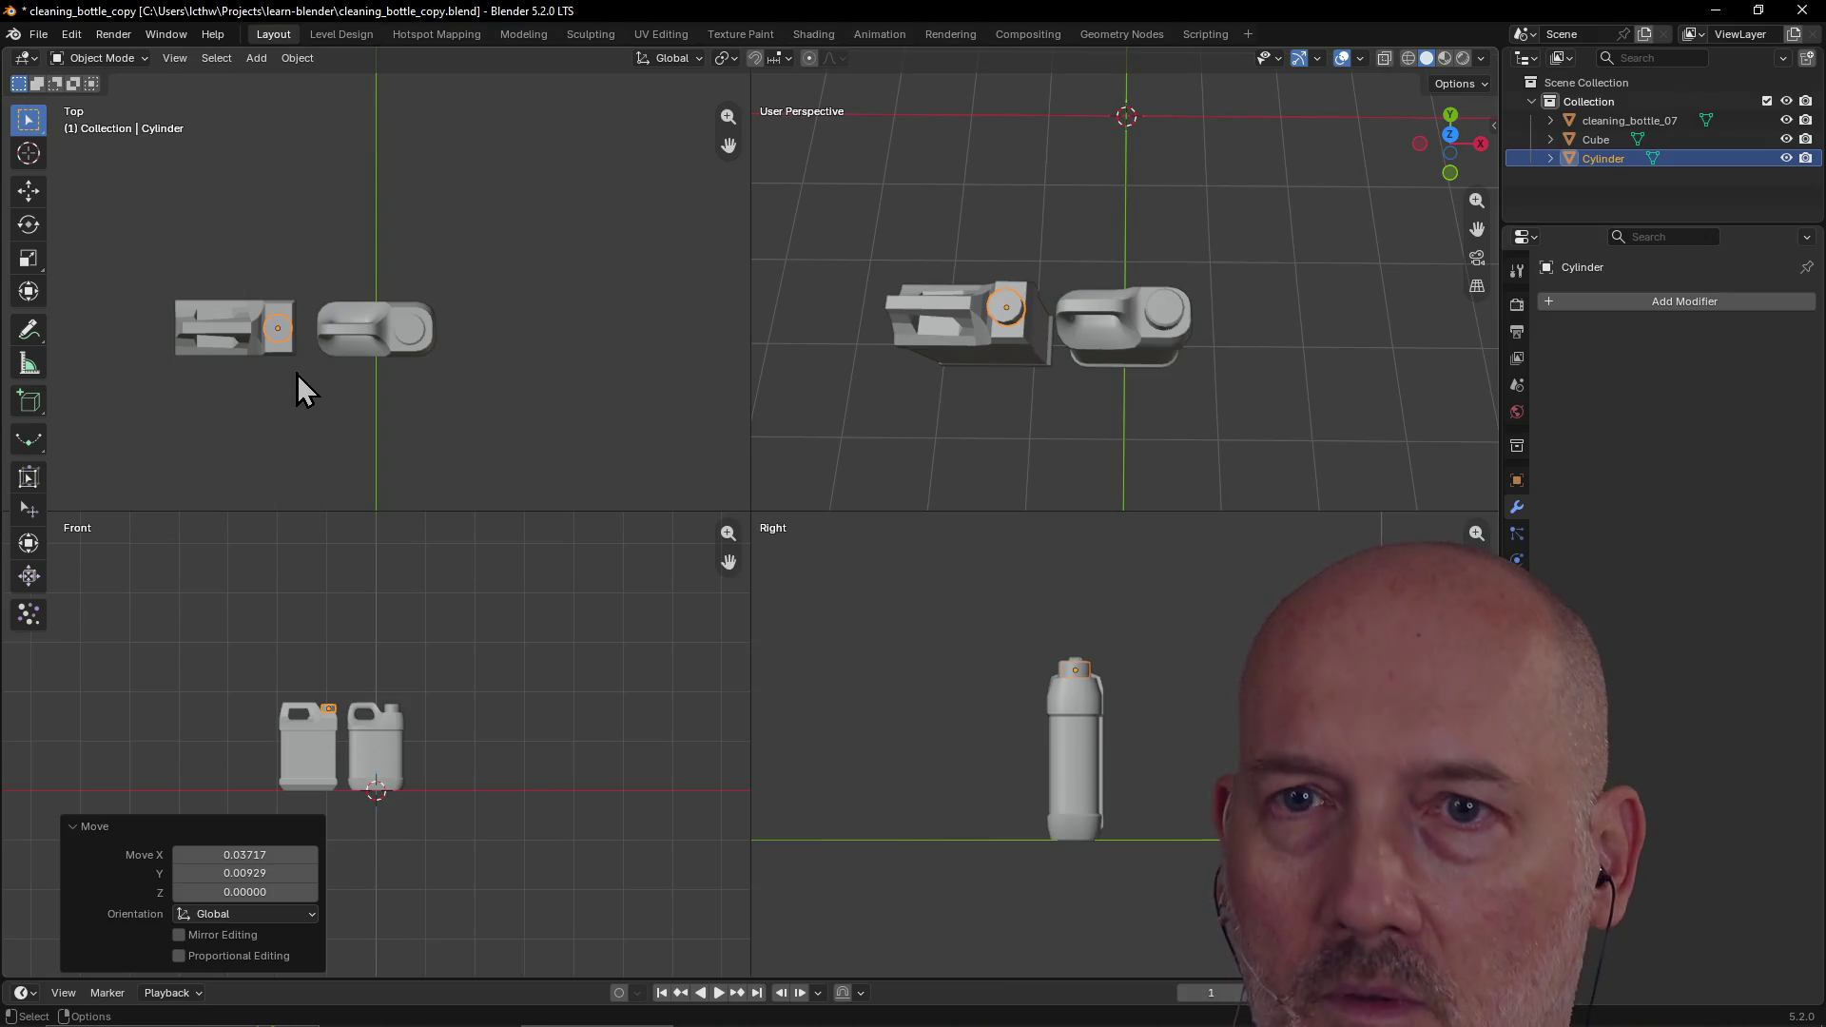
key("s")
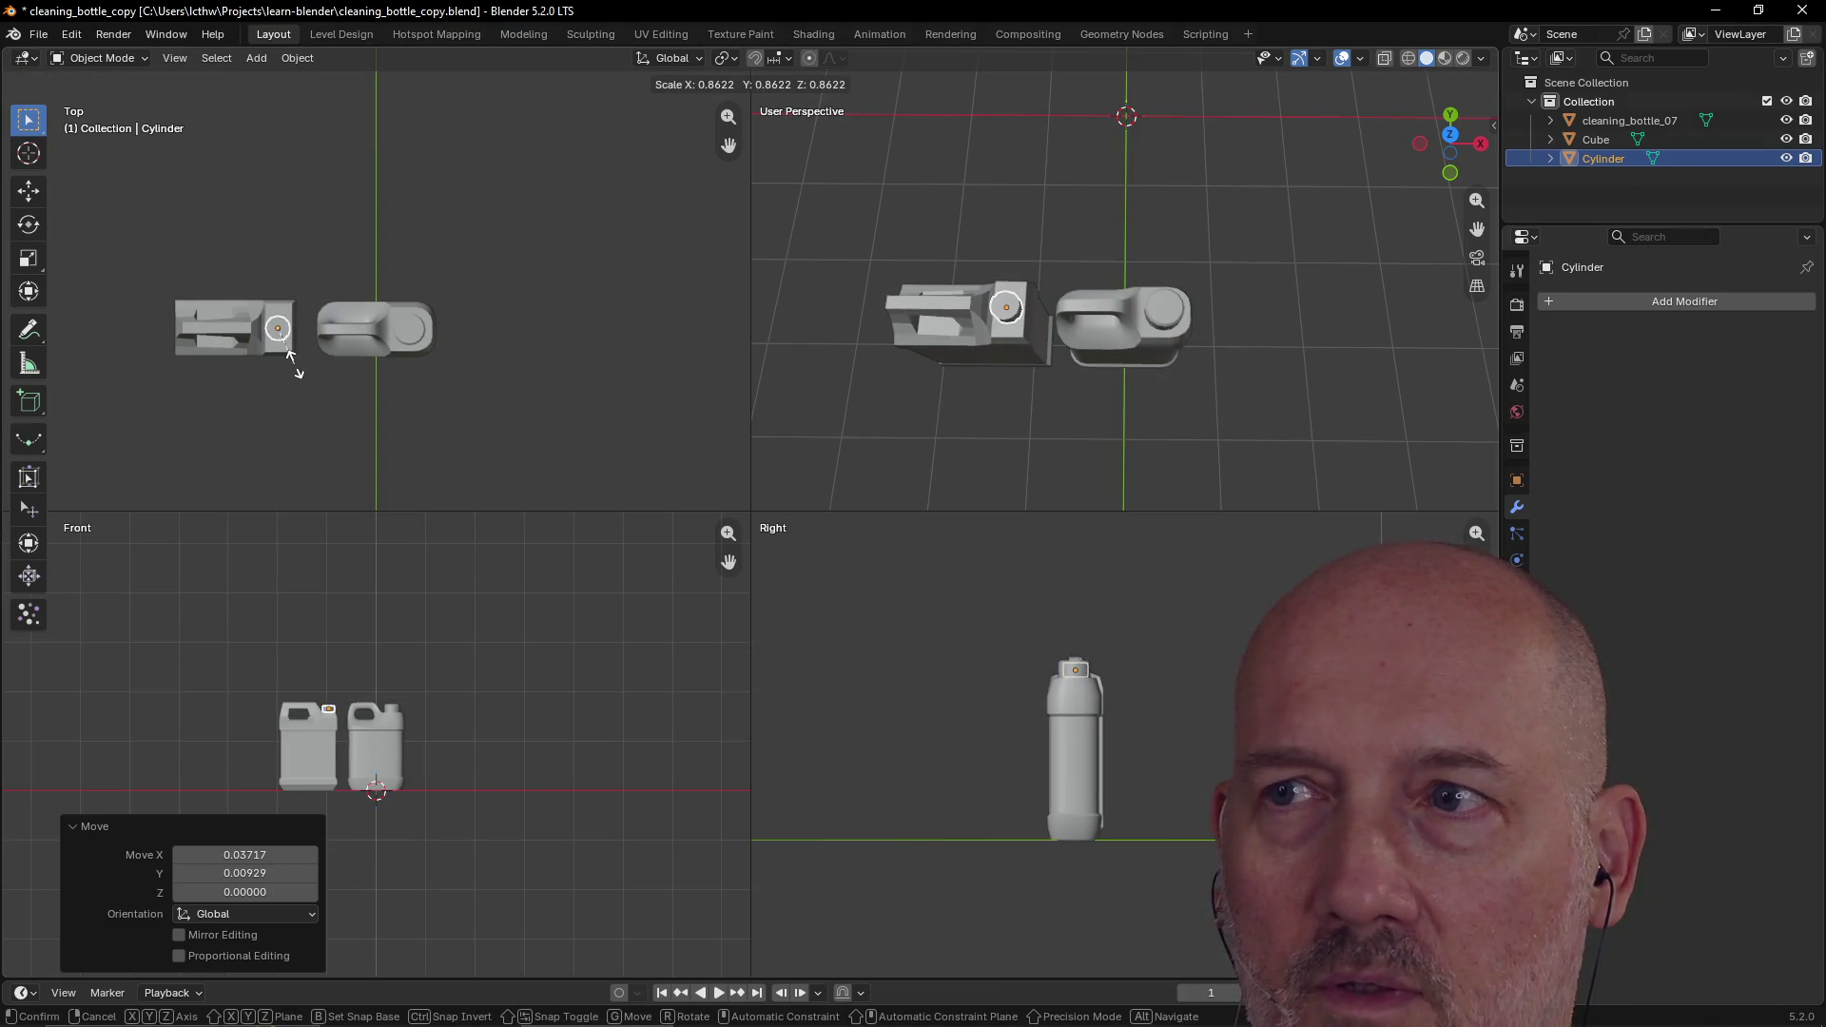
left_click(290, 354)
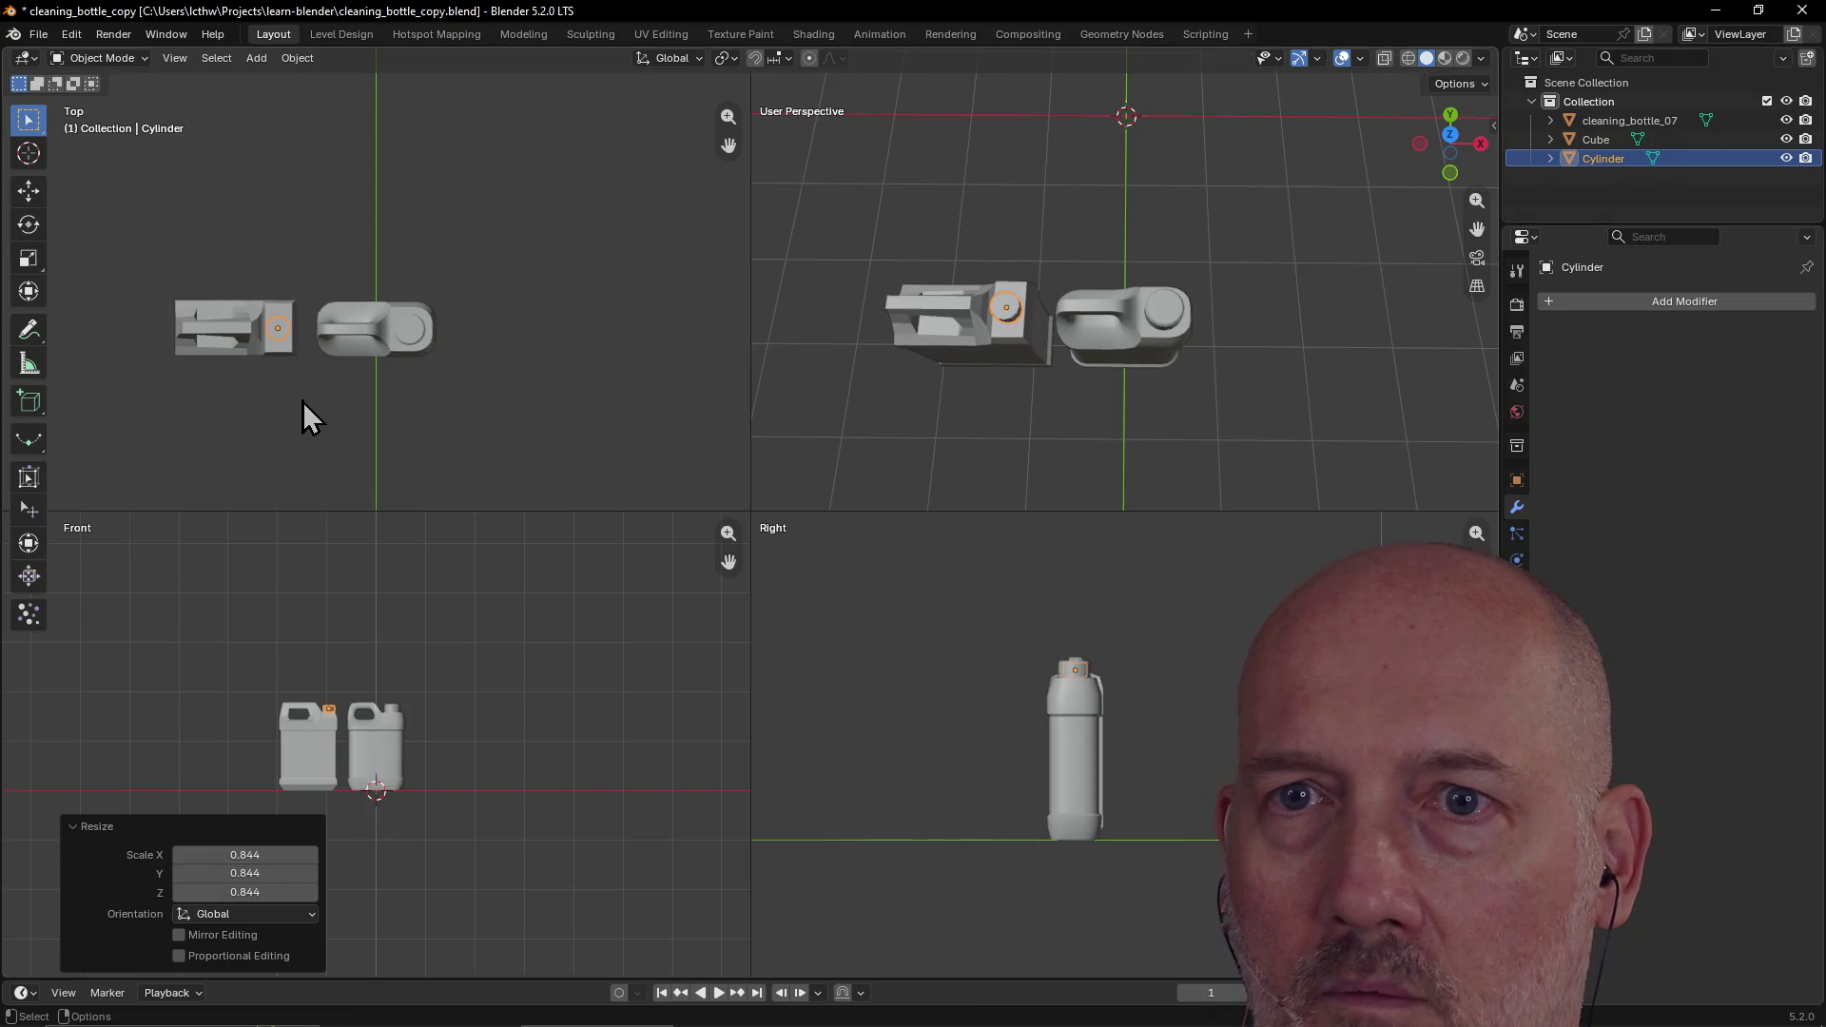
left_click(302, 403)
Step: Return to a single perspective view and reselect the cap
scroll(1075, 403, "up", 1)
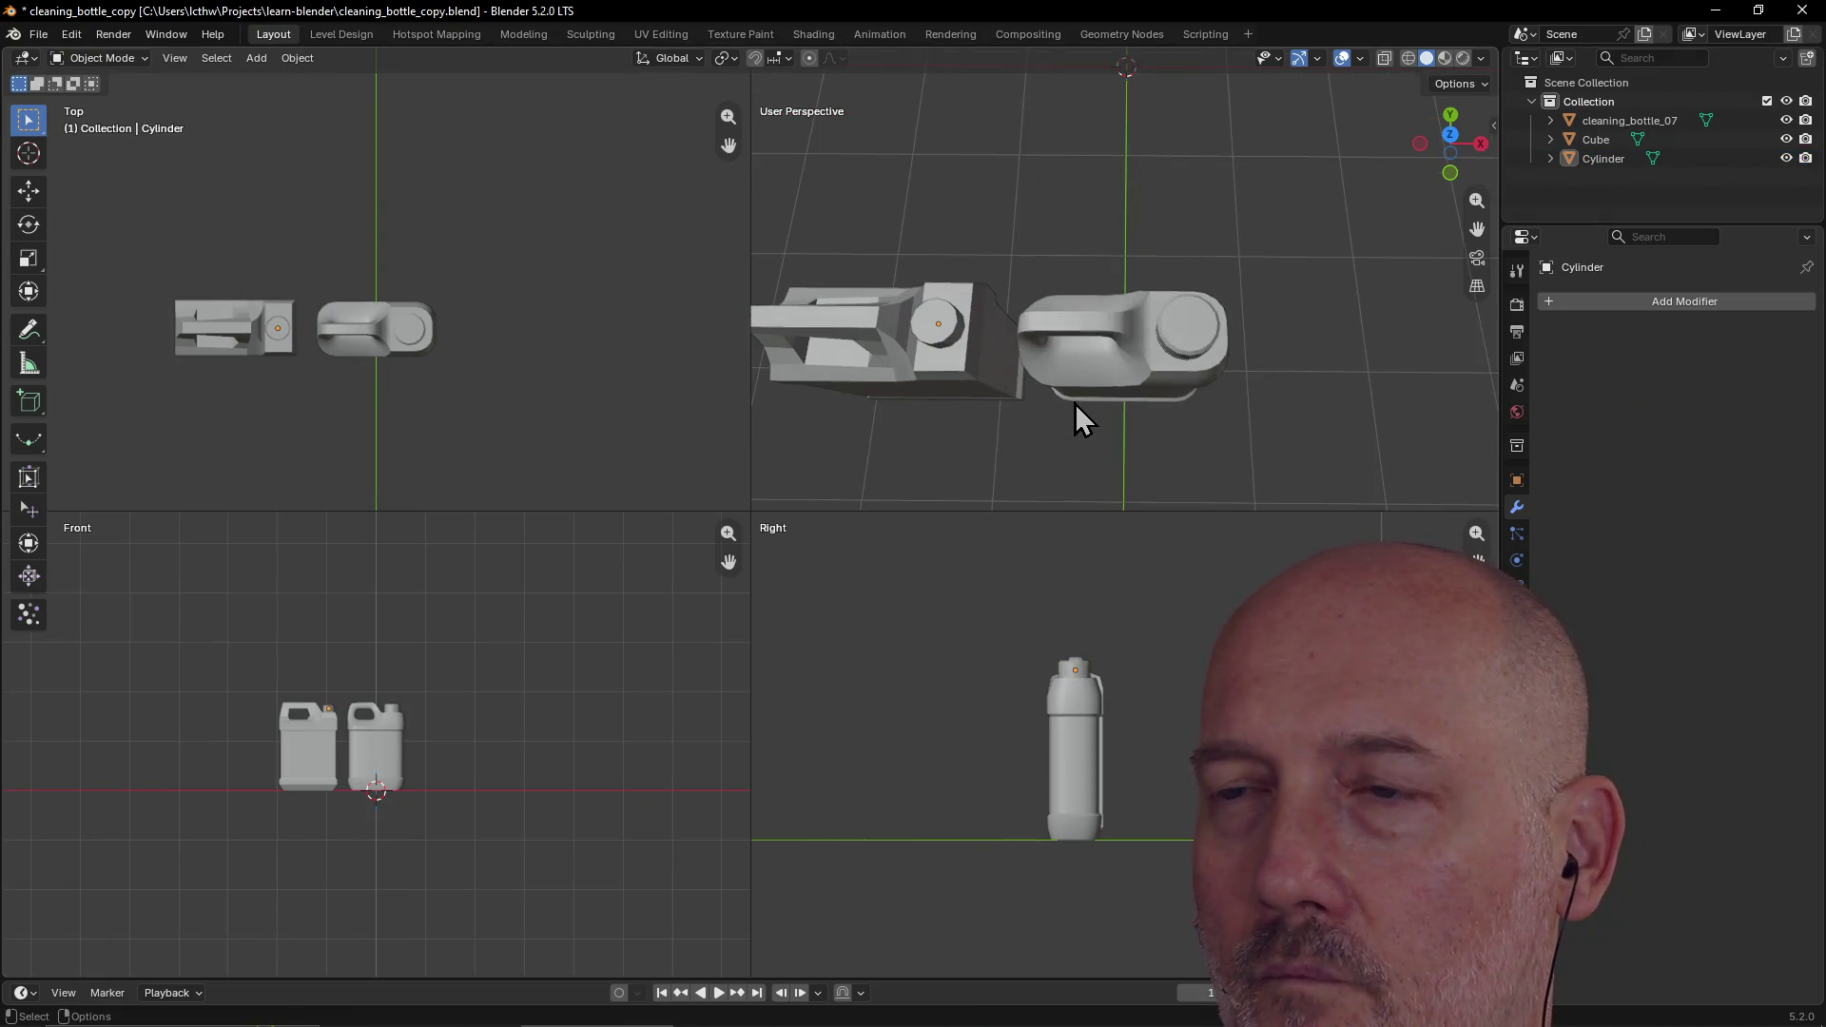
key("ctrl+alt+q")
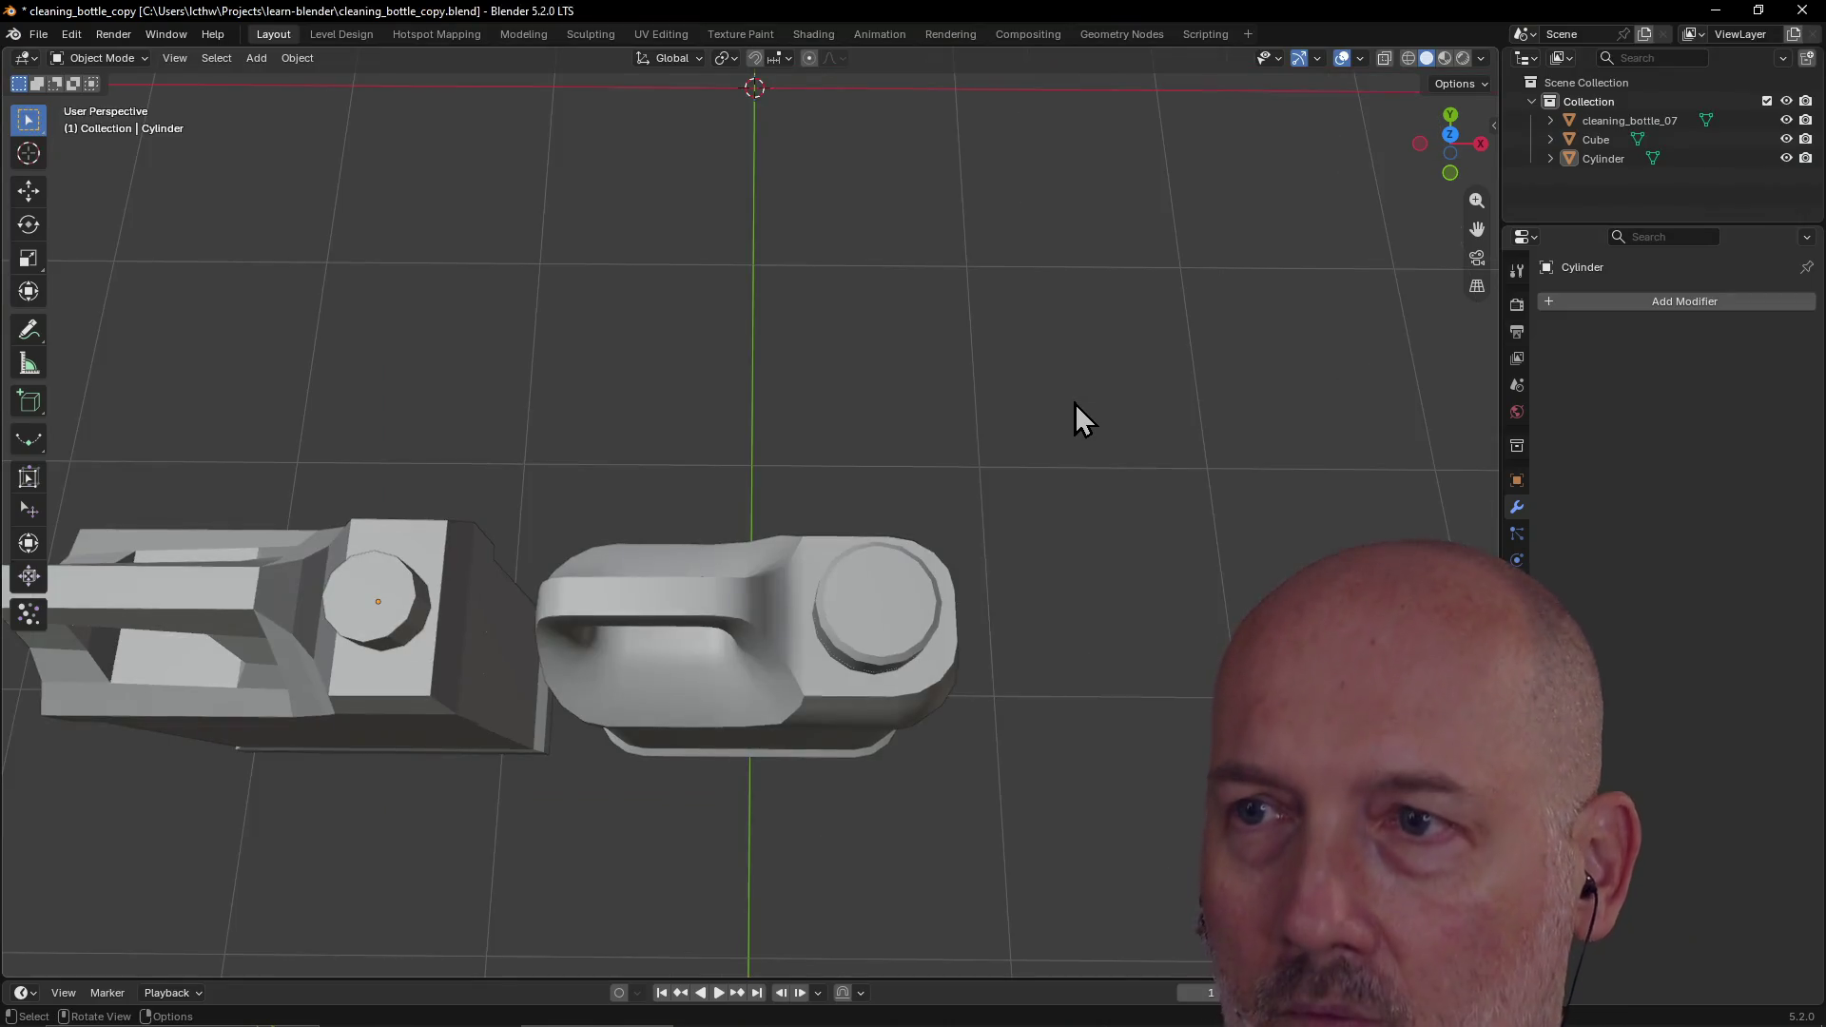
mouse_move(710, 400)
middle_mouse_down()
mouse_move(751, 294)
mouse_move(704, 260)
mouse_move(733, 277)
mouse_move(534, 293)
mouse_move(737, 352)
mouse_move(763, 388)
mouse_move(738, 395)
mouse_move(714, 348)
middle_mouse_up()
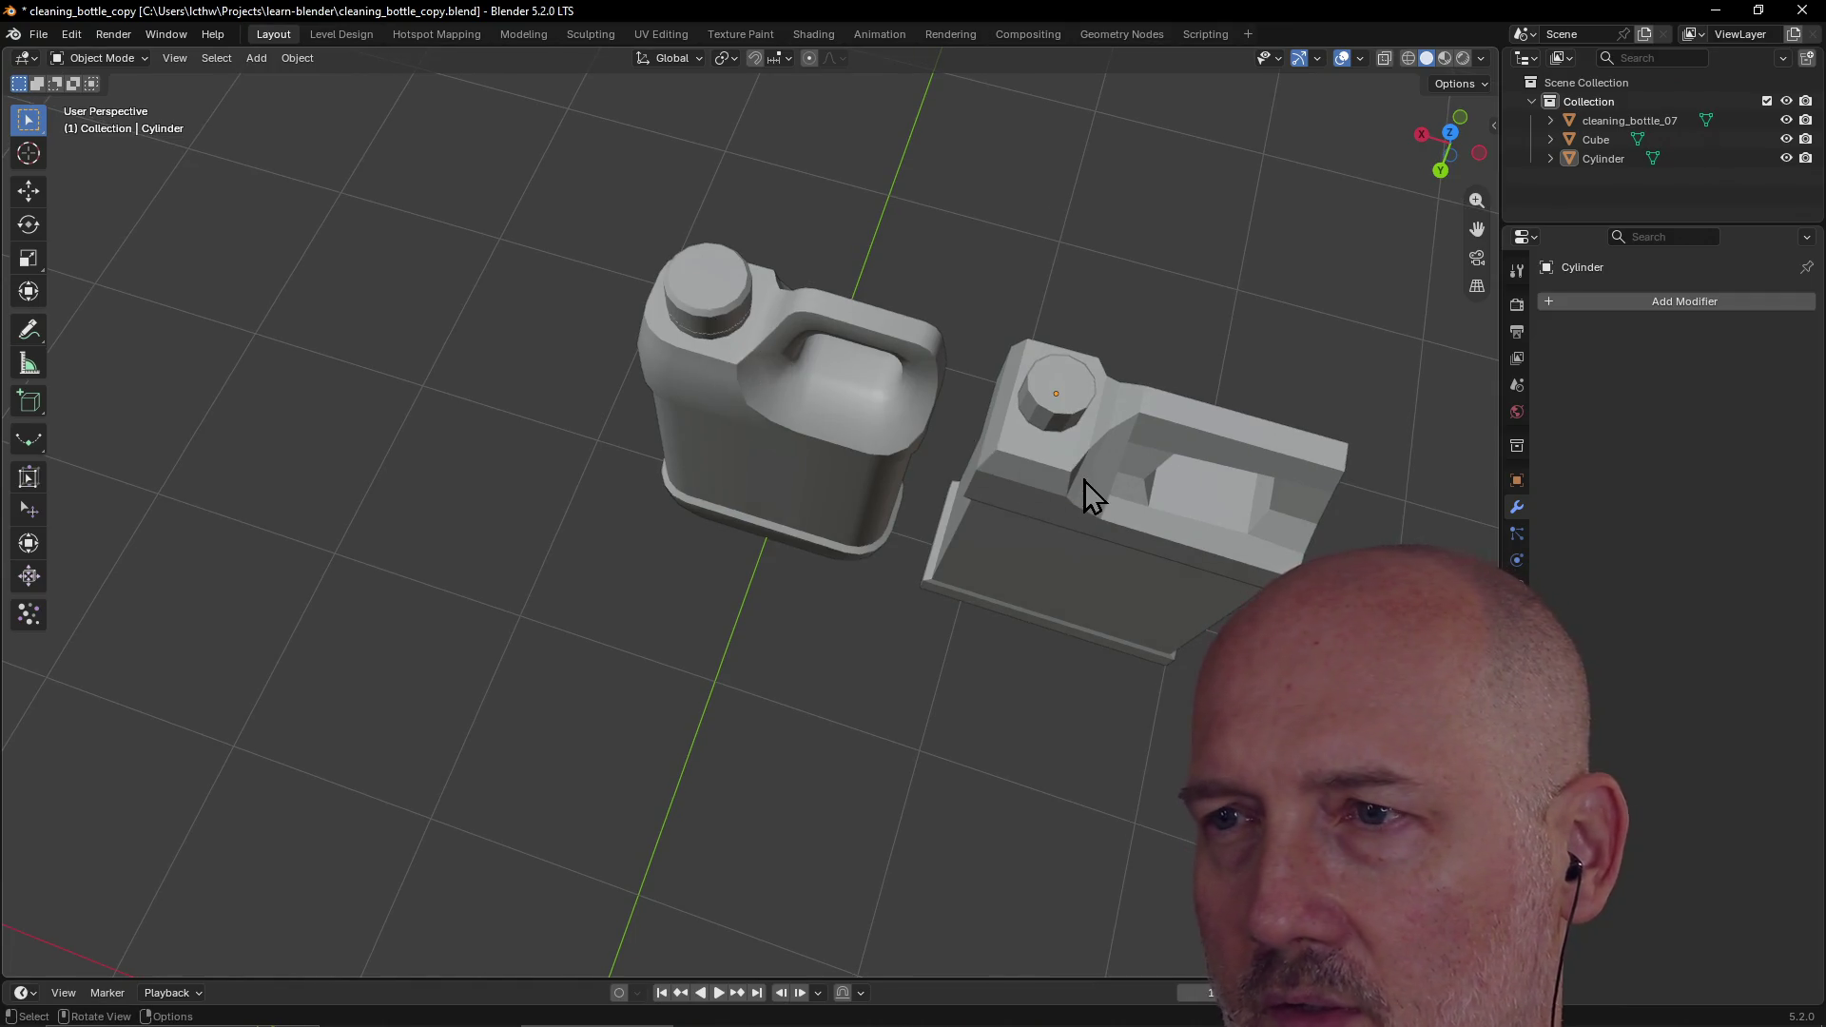
scroll(1088, 490, "up", 1)
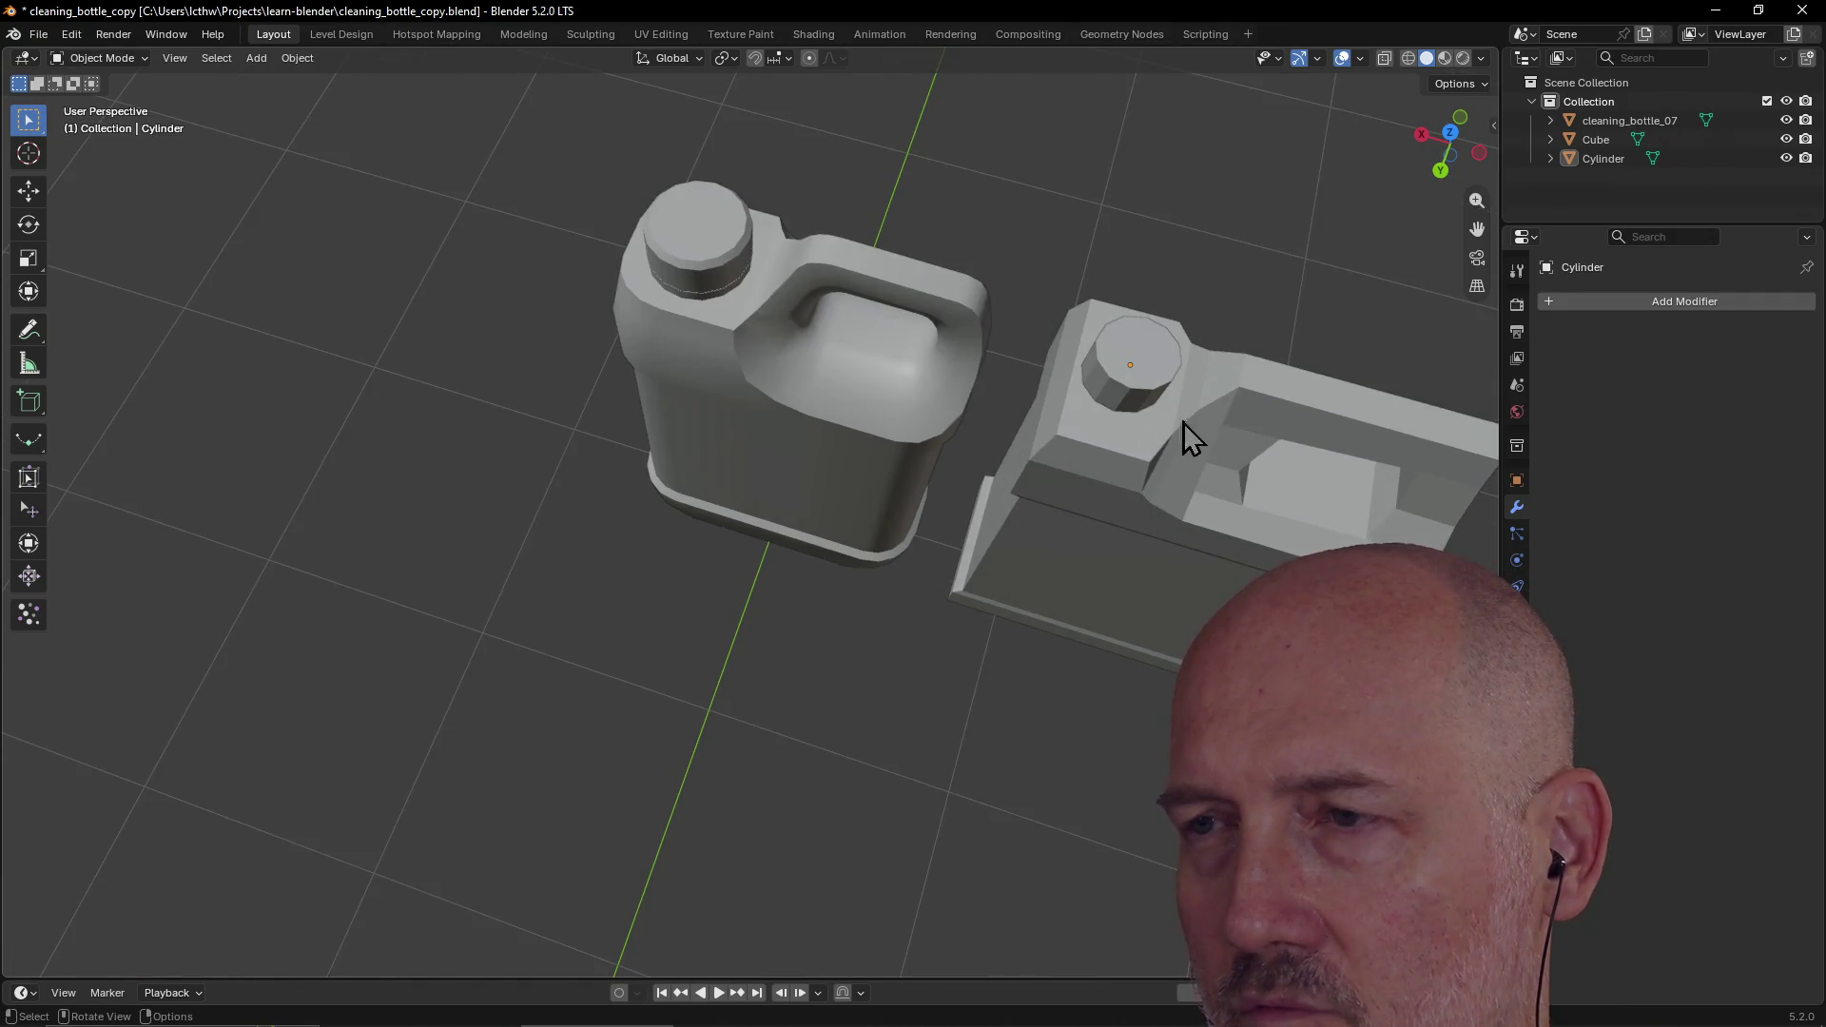
scroll(1334, 403, "down", 4)
mouse_move(1288, 401)
middle_mouse_down()
mouse_move(1328, 390)
mouse_move(1154, 347)
mouse_move(1202, 276)
mouse_move(1178, 311)
mouse_move(1163, 257)
mouse_move(1113, 253)
mouse_move(1109, 300)
mouse_move(1256, 228)
mouse_move(1210, 314)
middle_mouse_up()
left_click(1187, 264)
mouse_move(1189, 290)
middle_mouse_down()
mouse_move(1244, 257)
mouse_move(1250, 226)
middle_mouse_up()
Step: Flatten the cap to 0.813 along the Z axis
key("s")
key("z")
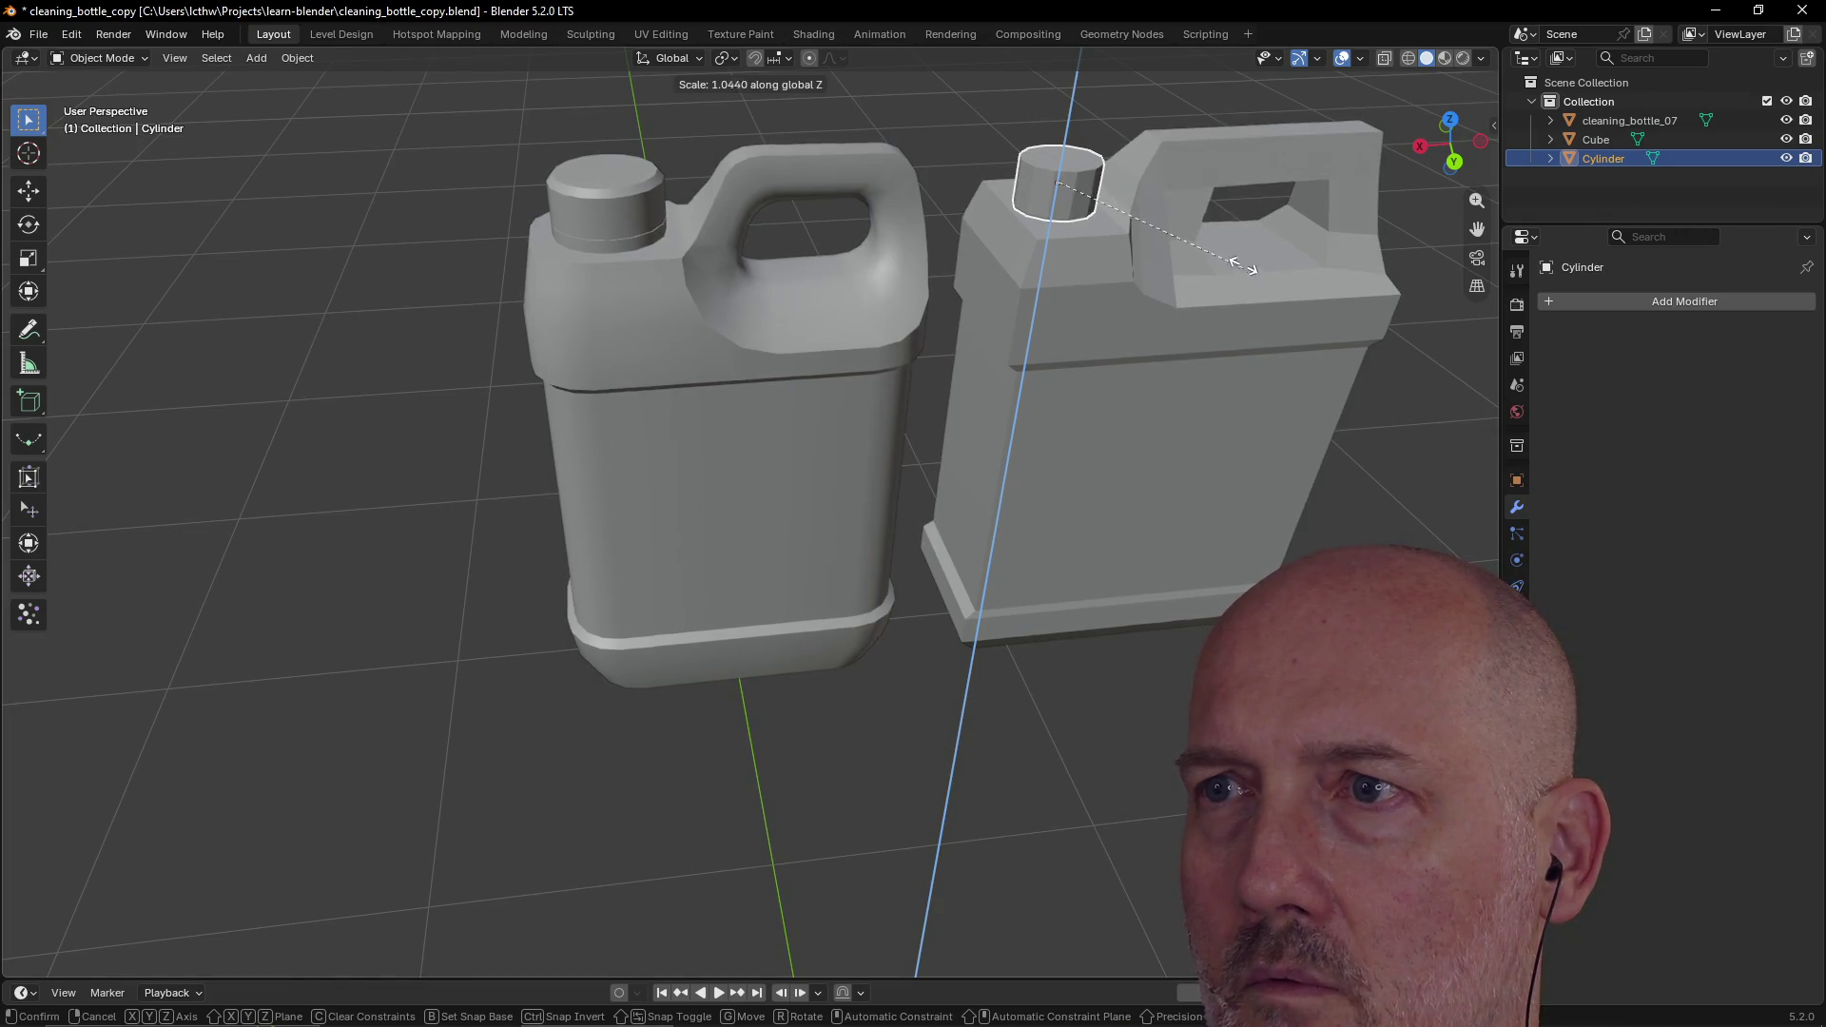
left_click(1209, 235)
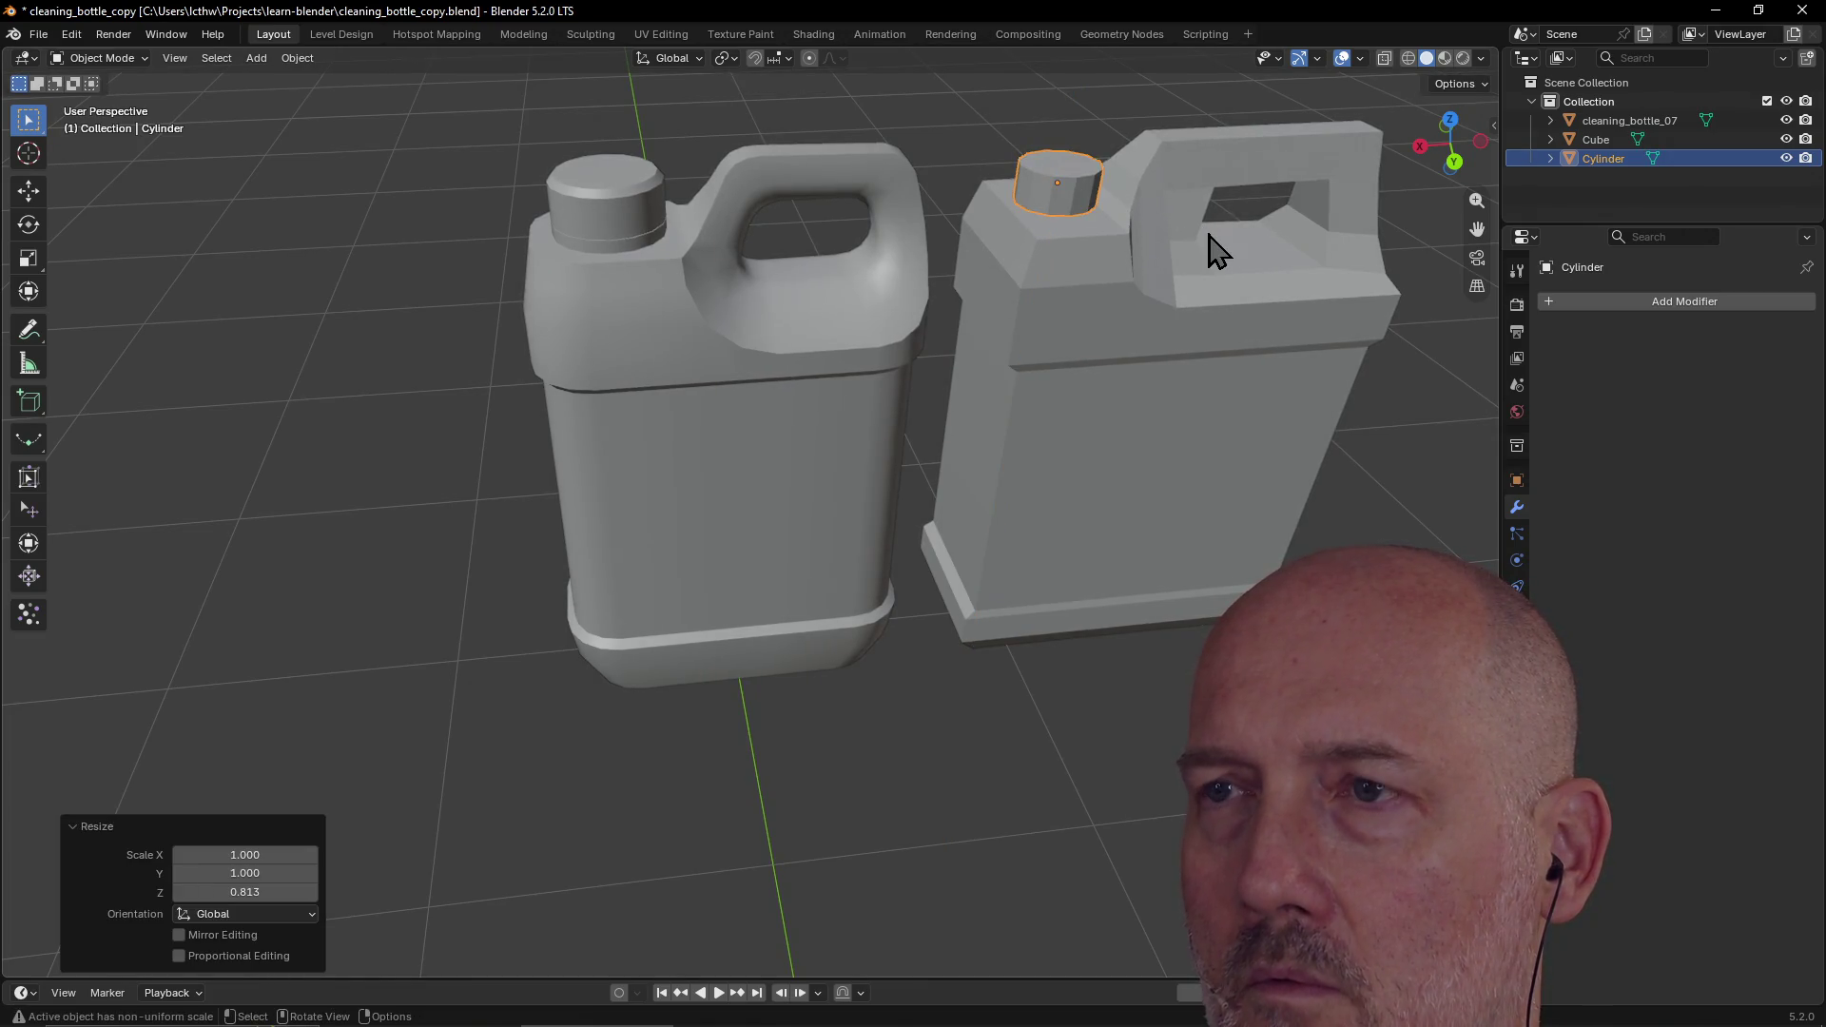
middle_click_drag(1209, 235, 1130, 202)
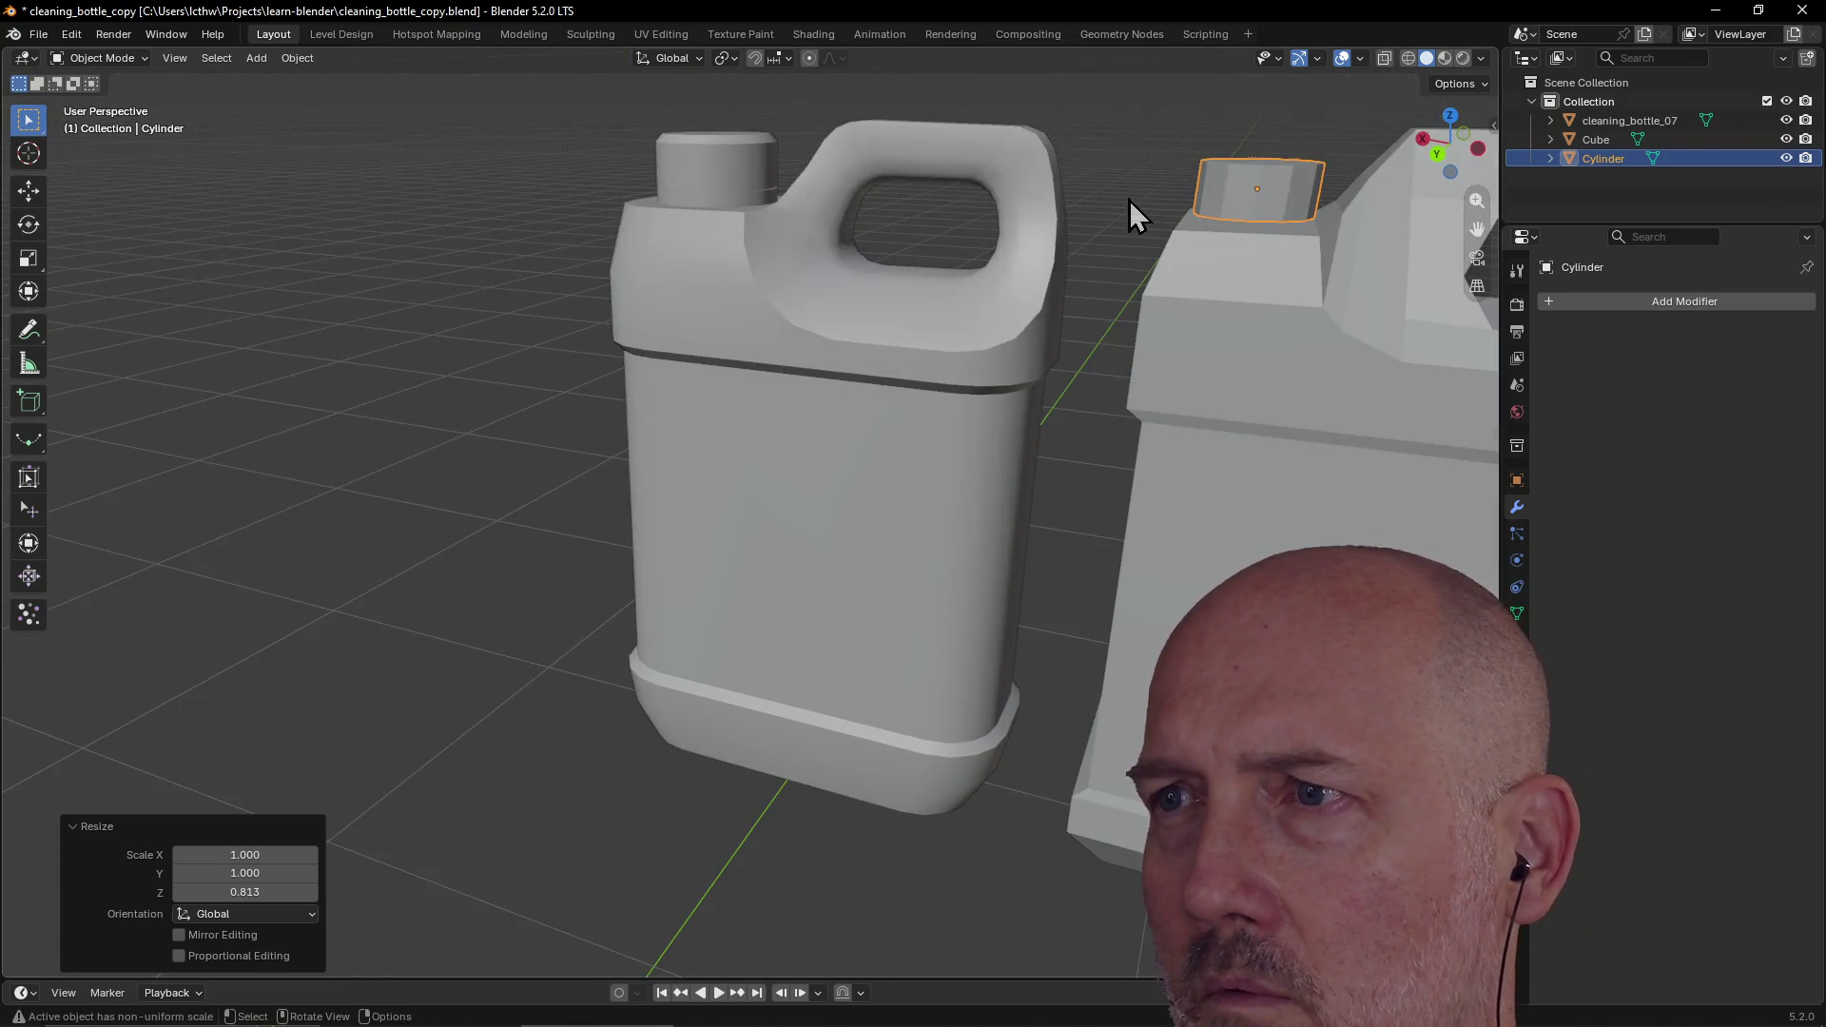
Step: Lower the cap by 0.0115 along Z so it sits on the bottle
key("g")
key("z")
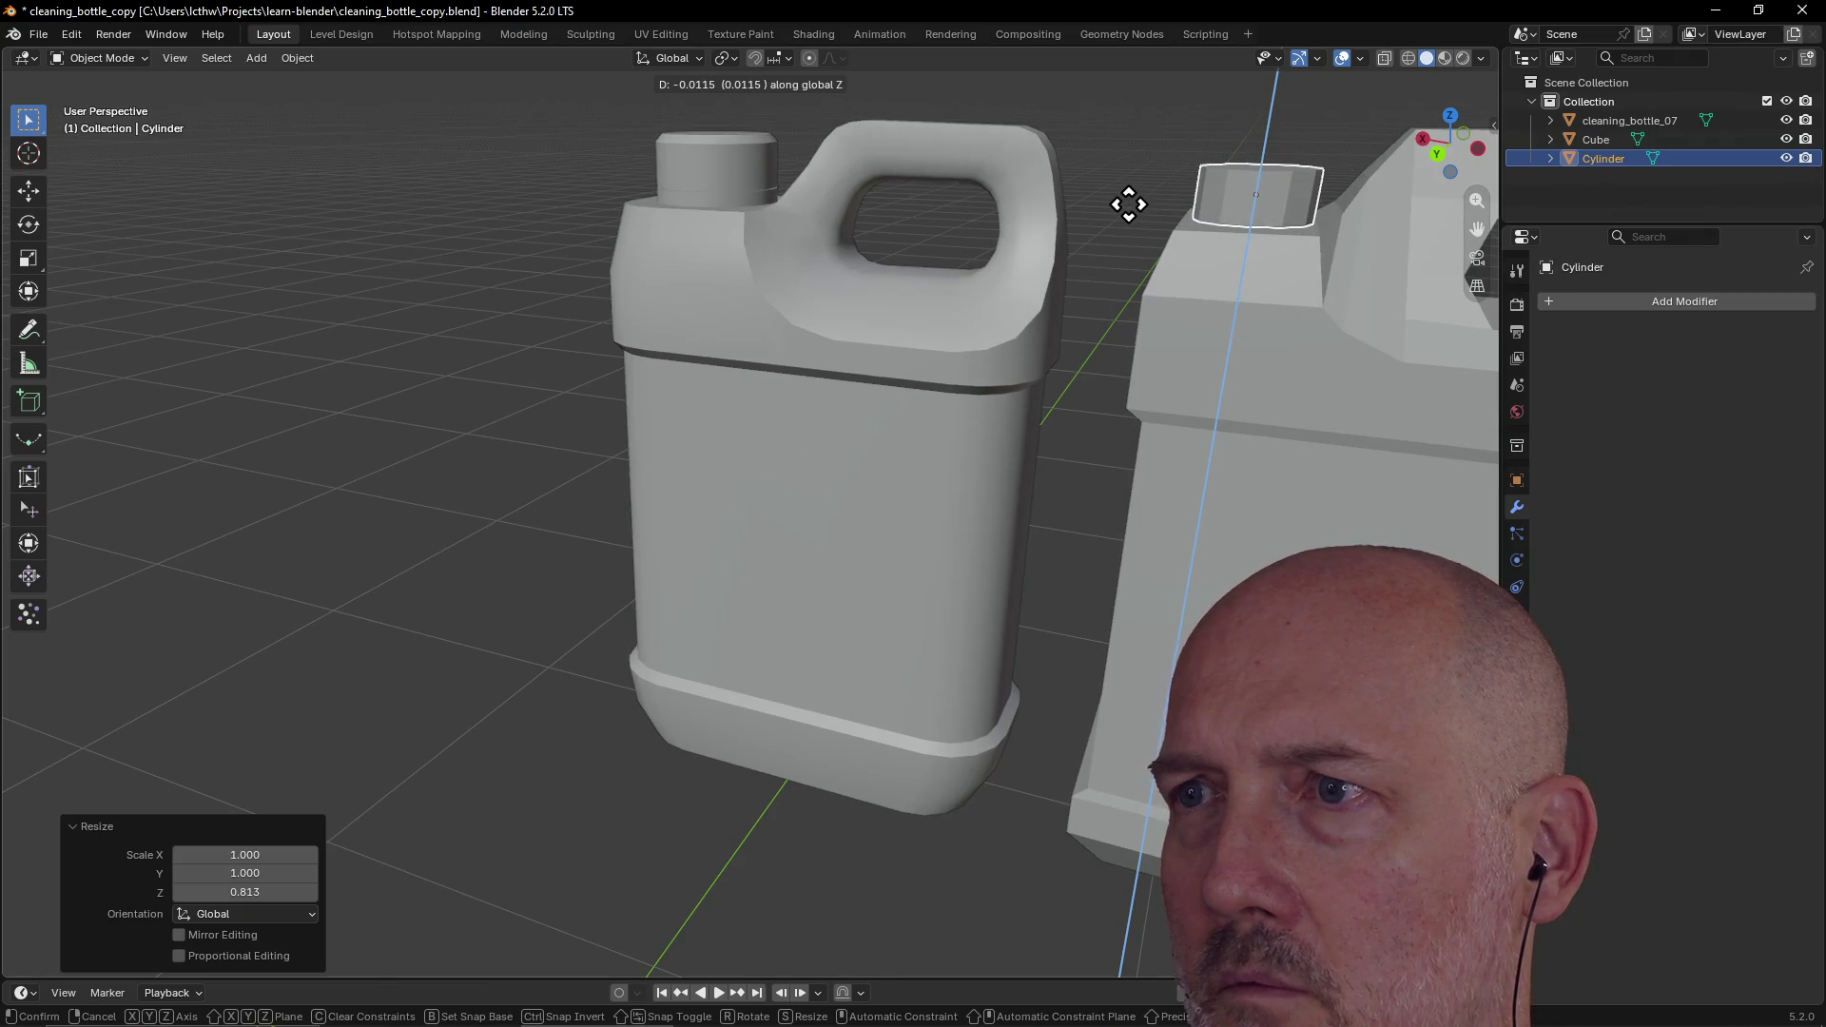
left_click(1129, 204)
middle_click_drag(1227, 186, 1111, 224)
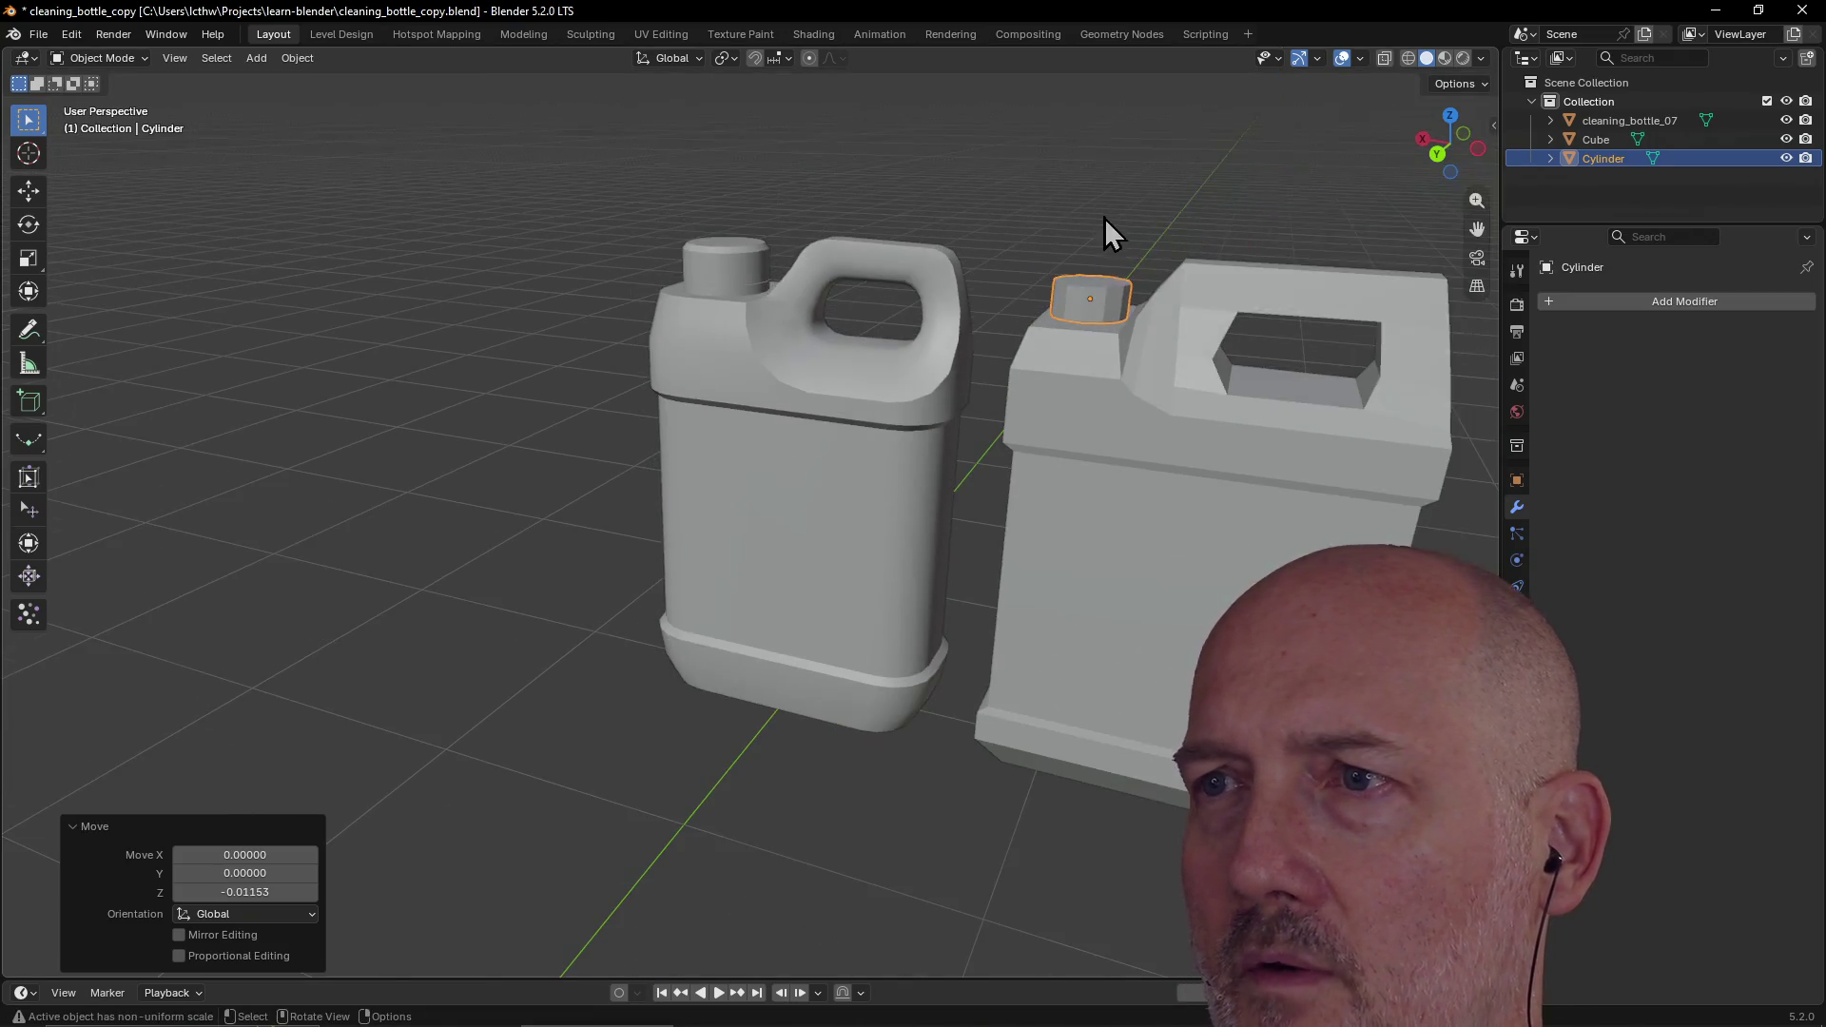
left_click(979, 584)
mouse_move(978, 583)
middle_mouse_down()
mouse_move(1139, 535)
mouse_move(951, 531)
mouse_move(820, 567)
mouse_move(722, 568)
mouse_move(978, 493)
middle_mouse_up()
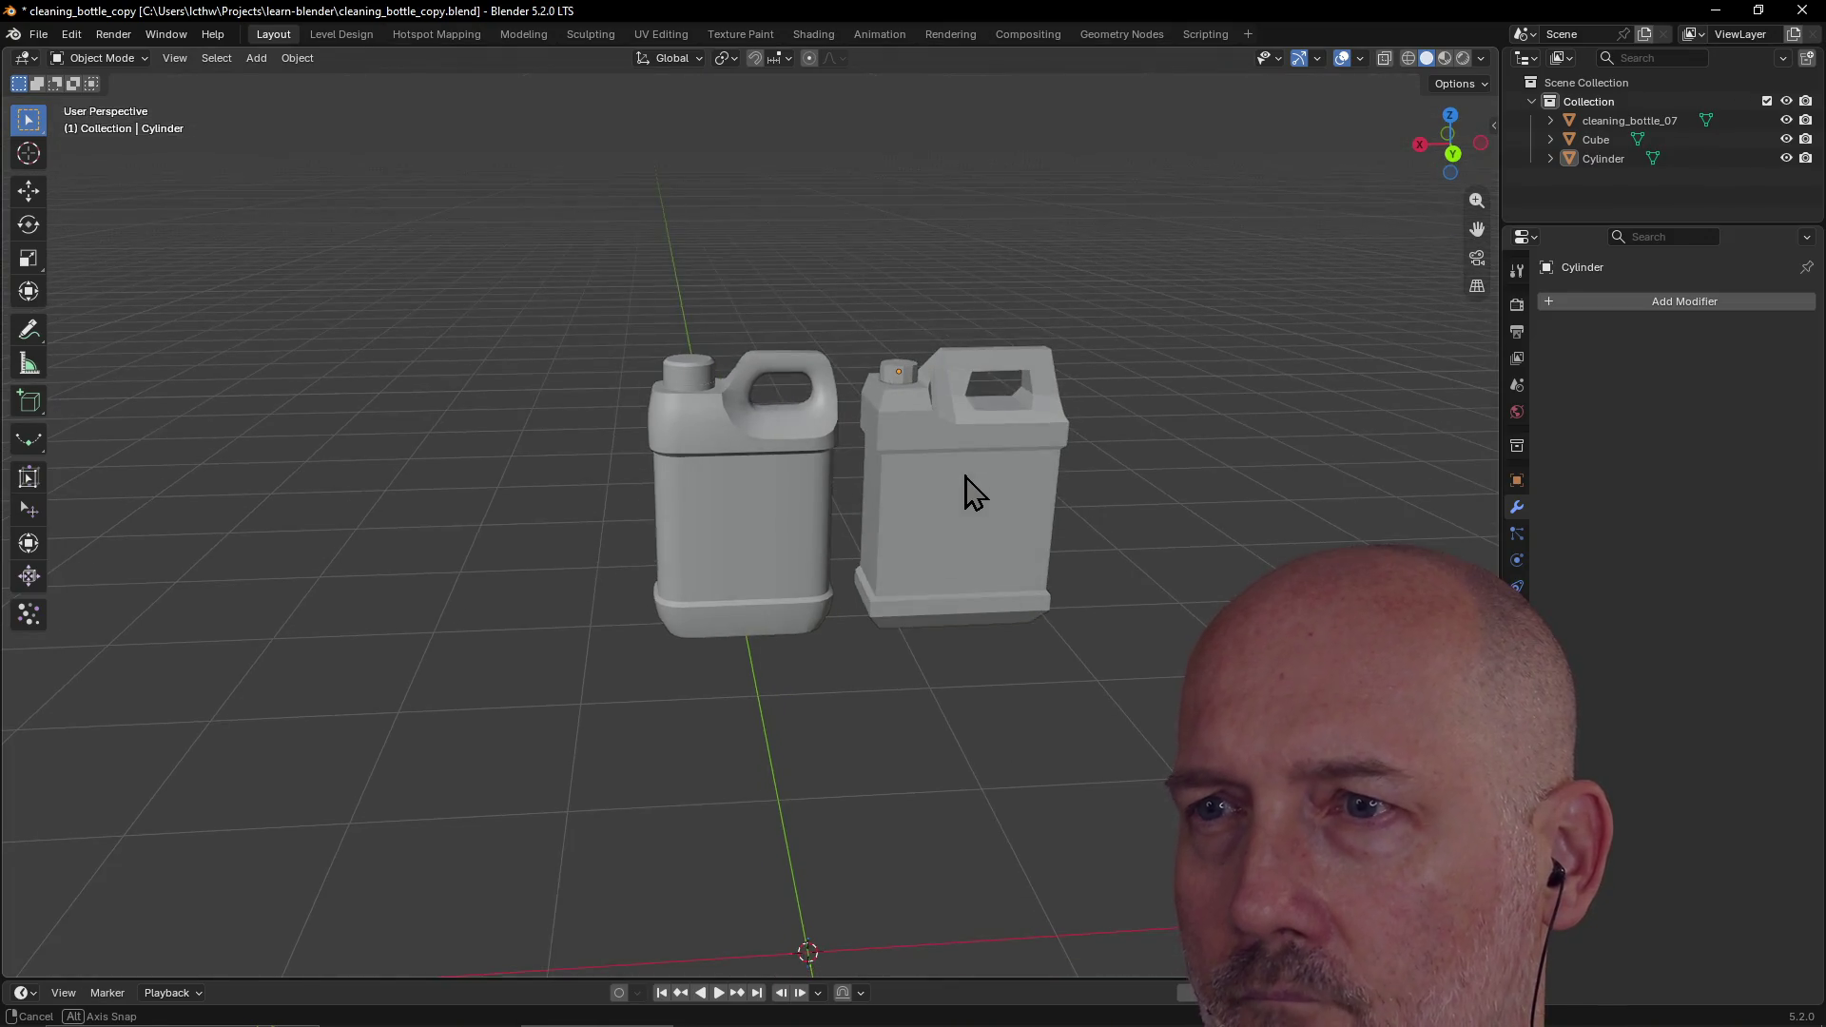
Step: Join the boxy bottle Cube and the cap into one object with Ctrl+J
left_click(972, 491)
left_click(904, 383, "shift")
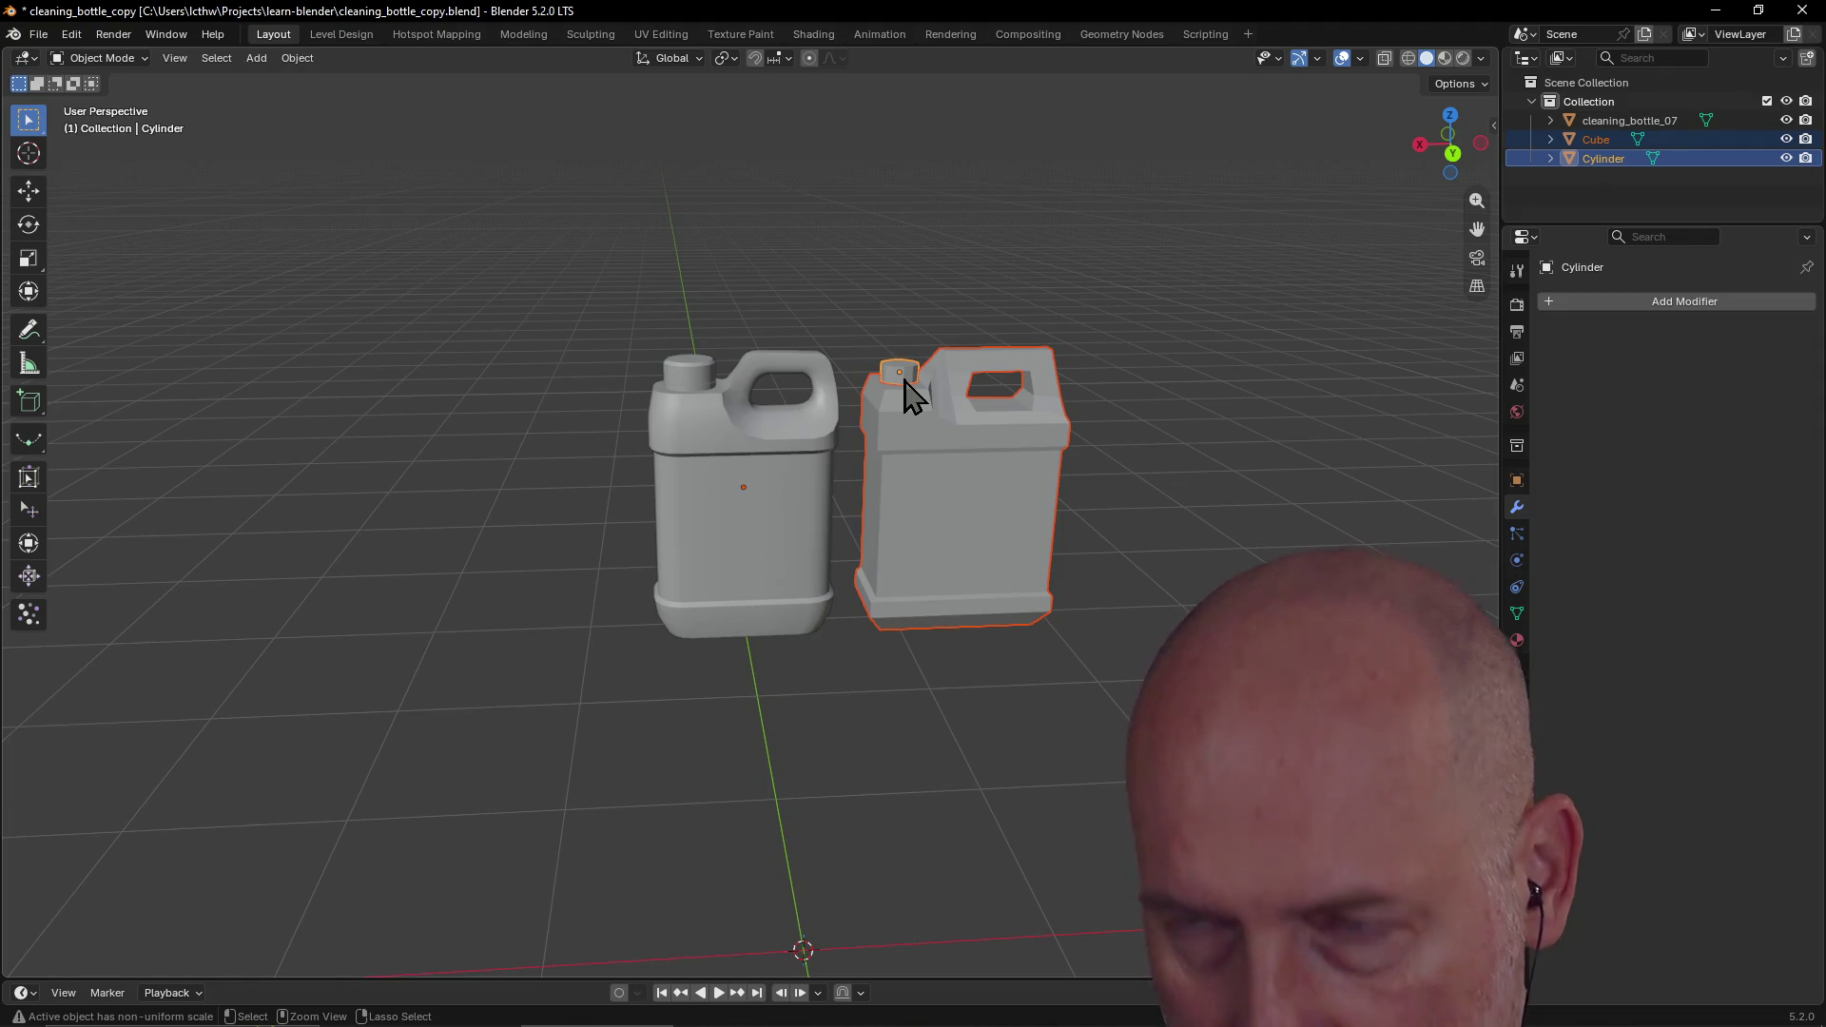
key("ctrl+j")
left_click(991, 647)
scroll(991, 647, "up", 4)
mouse_move(987, 571)
middle_mouse_down()
mouse_move(1036, 640)
mouse_move(1036, 533)
mouse_move(542, 505)
mouse_move(1053, 523)
middle_mouse_up()
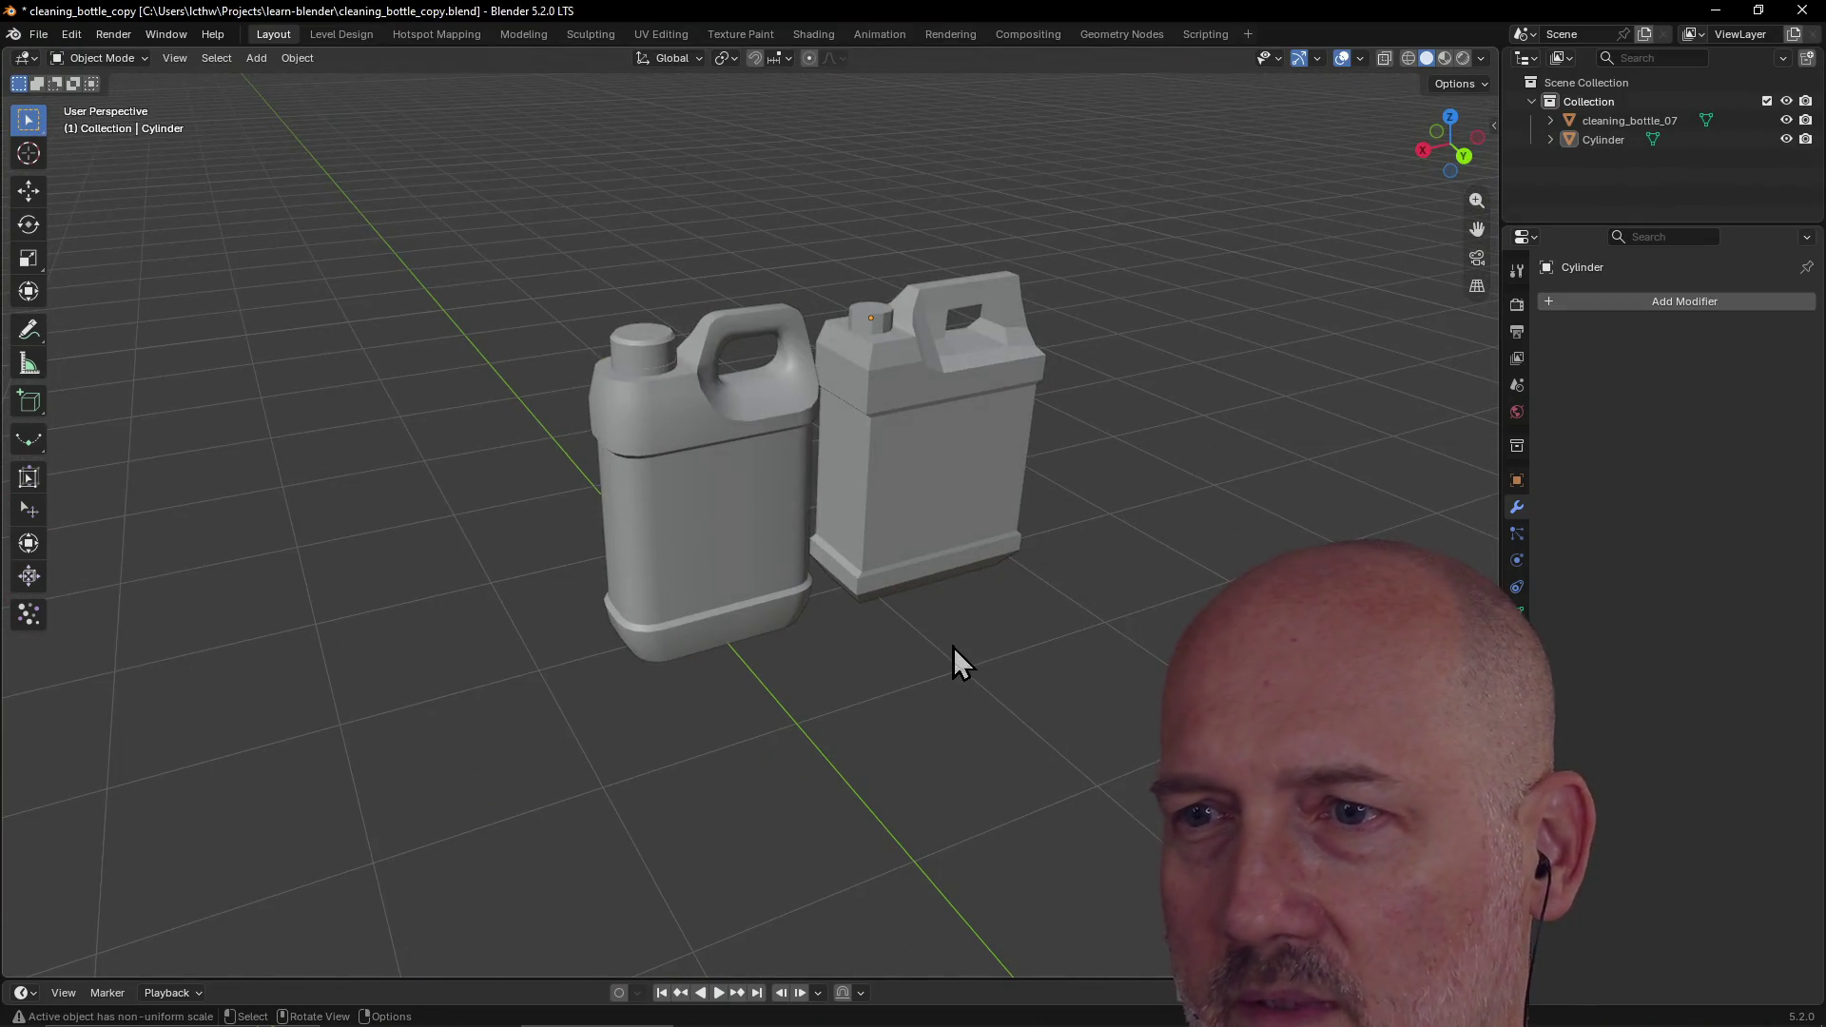
scroll(953, 647, "down", 3)
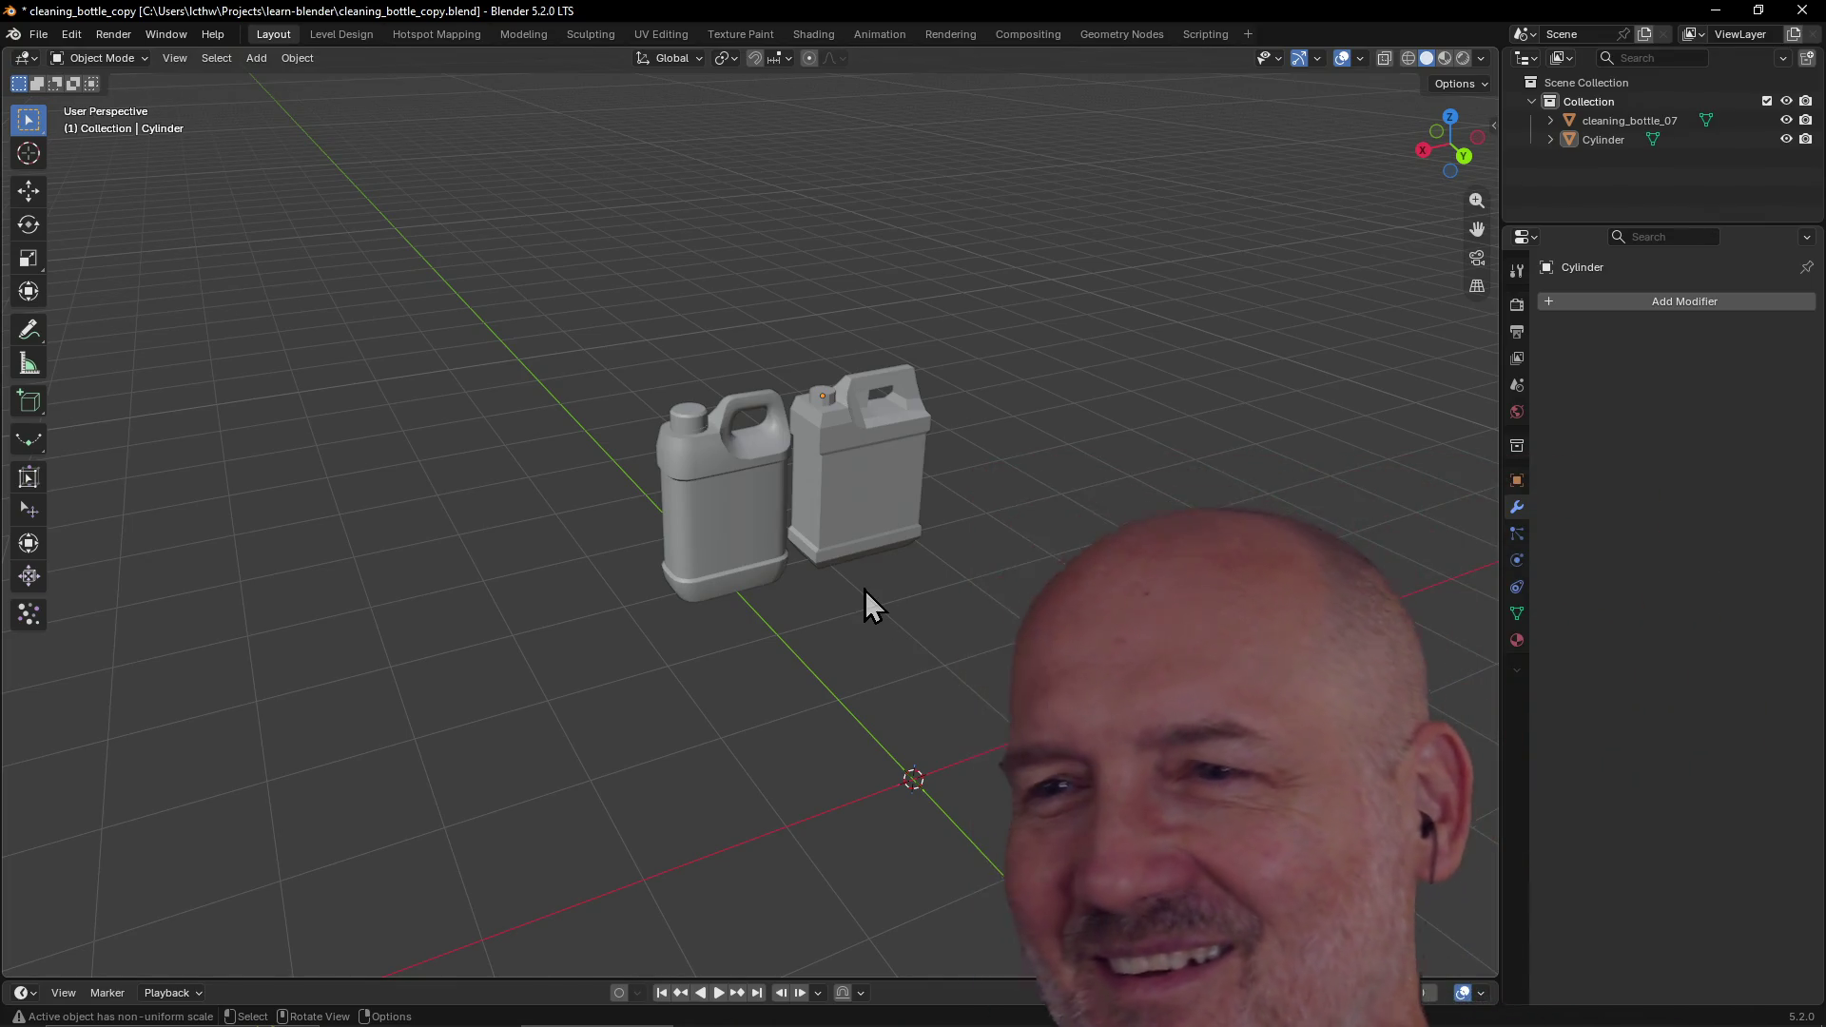
scroll(865, 603, "down", 2)
scroll(865, 603, "up", 5)
mouse_move(864, 603)
middle_mouse_down()
mouse_move(836, 571)
mouse_move(489, 562)
mouse_move(710, 562)
mouse_move(840, 614)
mouse_move(1011, 584)
mouse_move(689, 571)
middle_mouse_up()
mouse_move(1008, 551)
middle_mouse_down()
mouse_move(575, 523)
mouse_move(652, 498)
mouse_move(472, 583)
mouse_move(758, 612)
mouse_move(770, 571)
mouse_move(716, 627)
mouse_move(1012, 497)
mouse_move(1015, 448)
mouse_move(930, 490)
middle_mouse_up()
Step: Save cleaning_bottle_copy.blend and select the joined boxy bottle
key("ctrl+s")
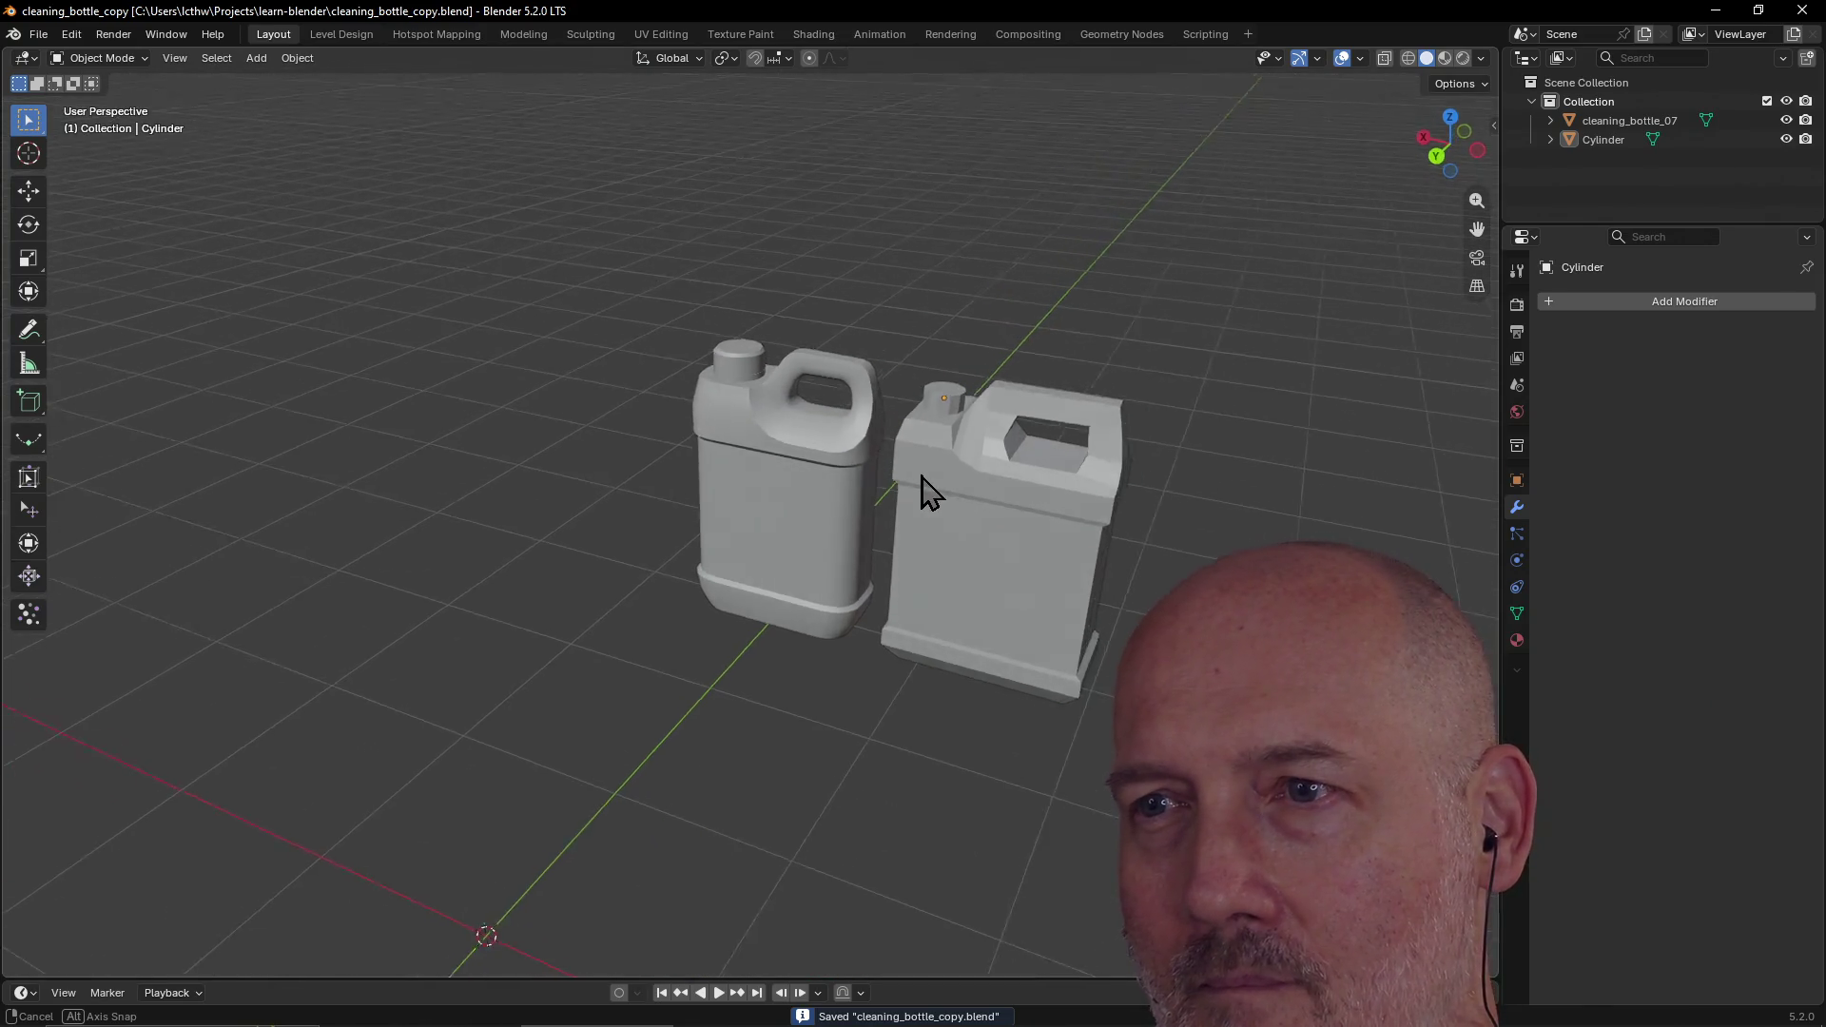
middle_click_drag(786, 471, 575, 446)
mouse_move(909, 469)
middle_mouse_down()
mouse_move(1110, 481)
mouse_move(559, 473)
mouse_move(558, 504)
middle_mouse_up()
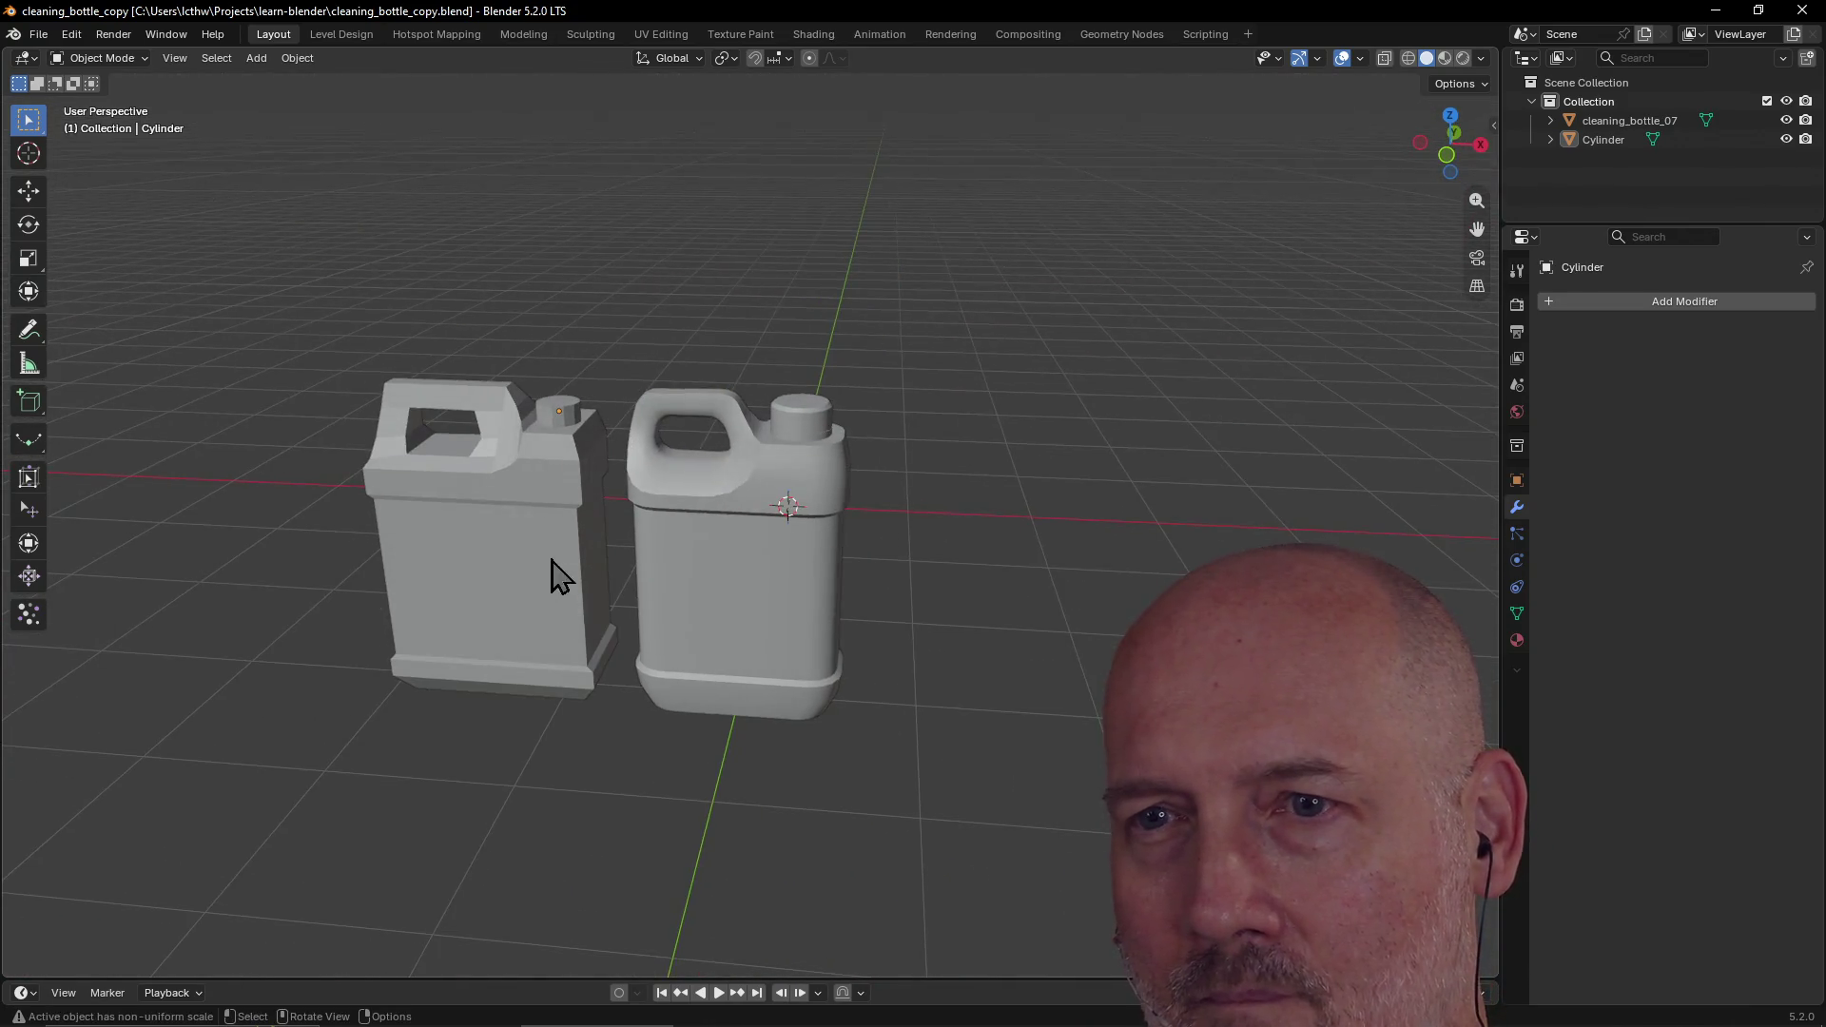
left_click(822, 608)
mouse_move(888, 518)
middle_mouse_down()
mouse_move(982, 660)
mouse_move(1097, 583)
mouse_move(1177, 569)
mouse_move(1085, 603)
mouse_move(1121, 590)
middle_mouse_up()
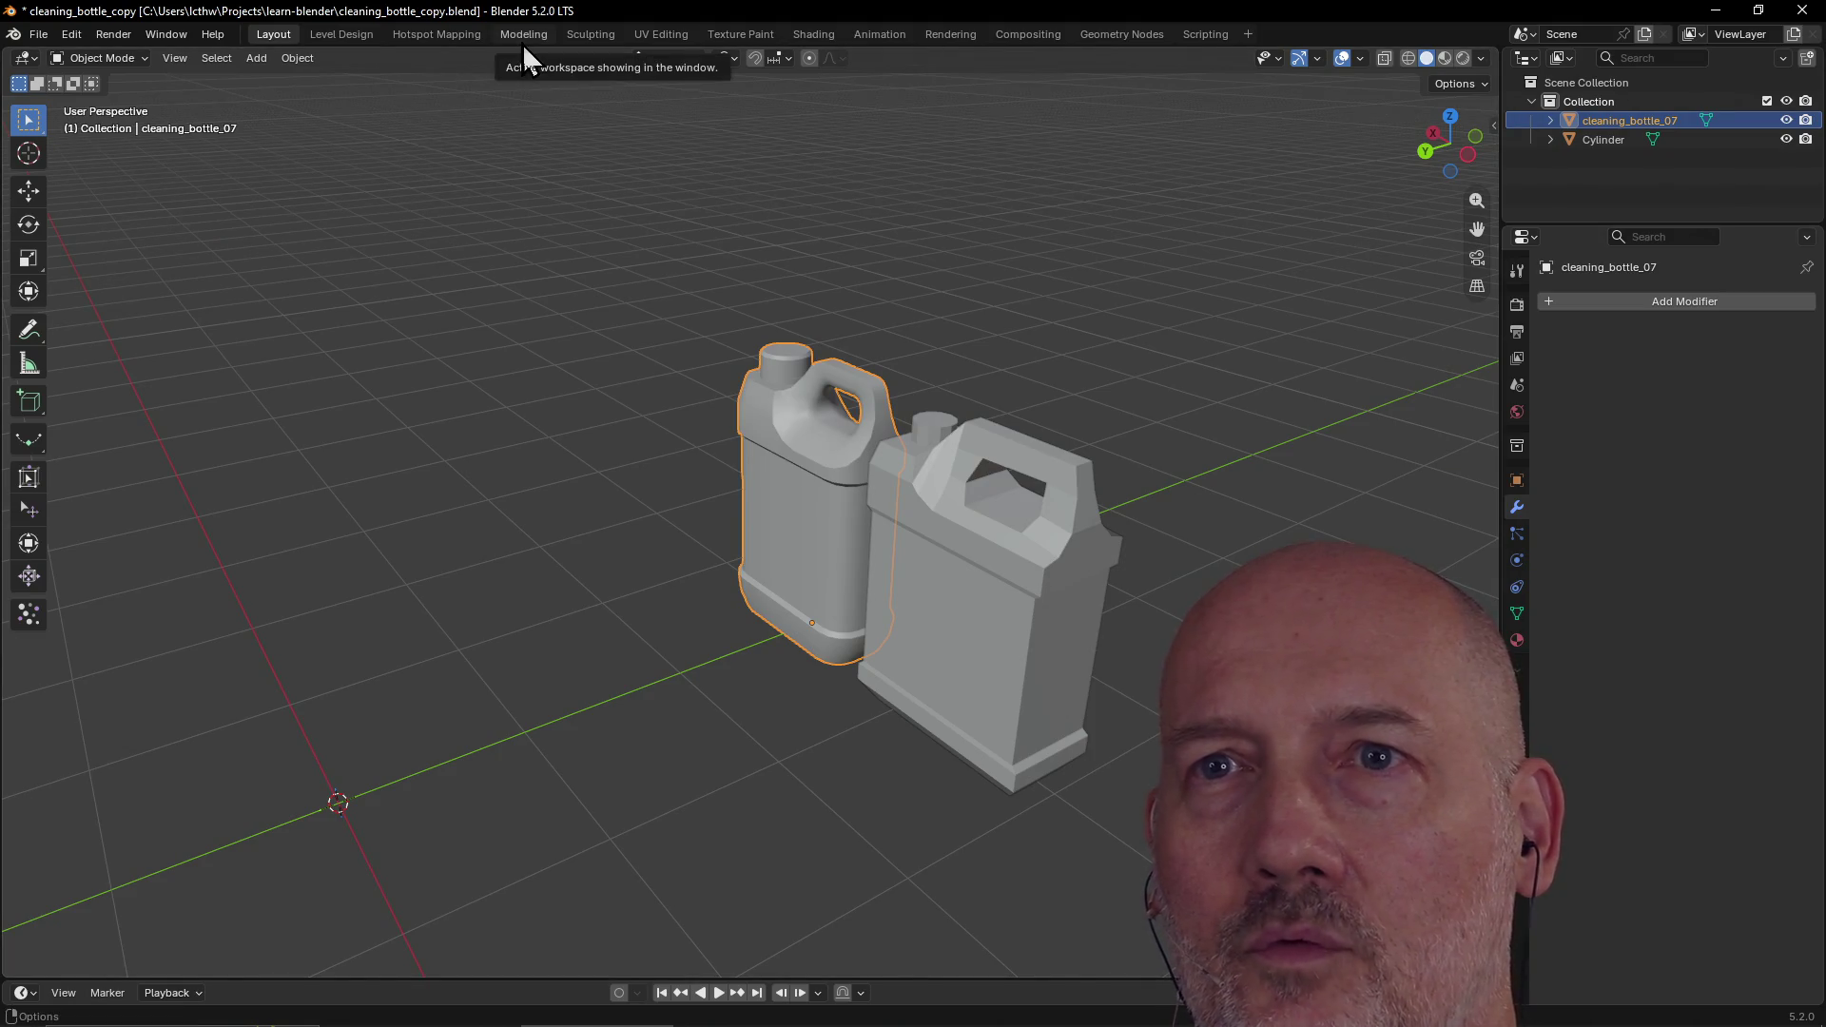
left_click(1037, 559)
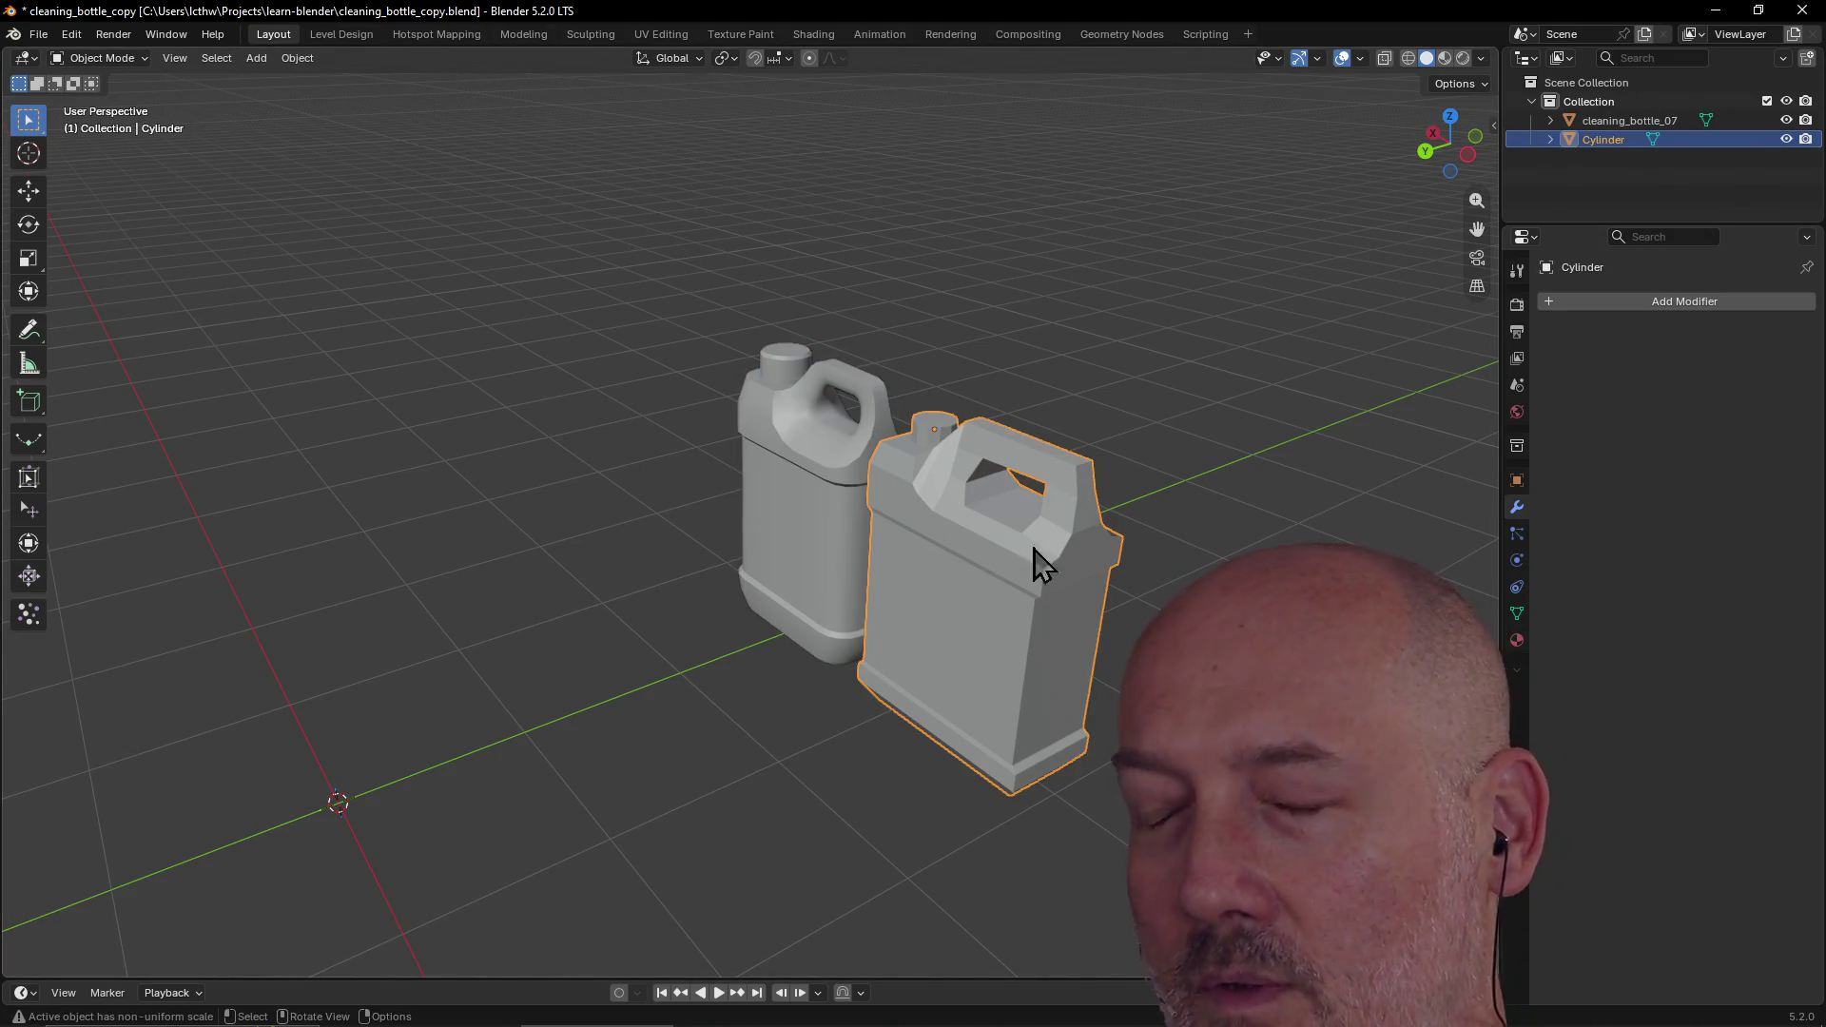
Step: Try a Bevel modifier with amount 0.2710 and 40 segments on the bottle, then remove it
left_click(1664, 302)
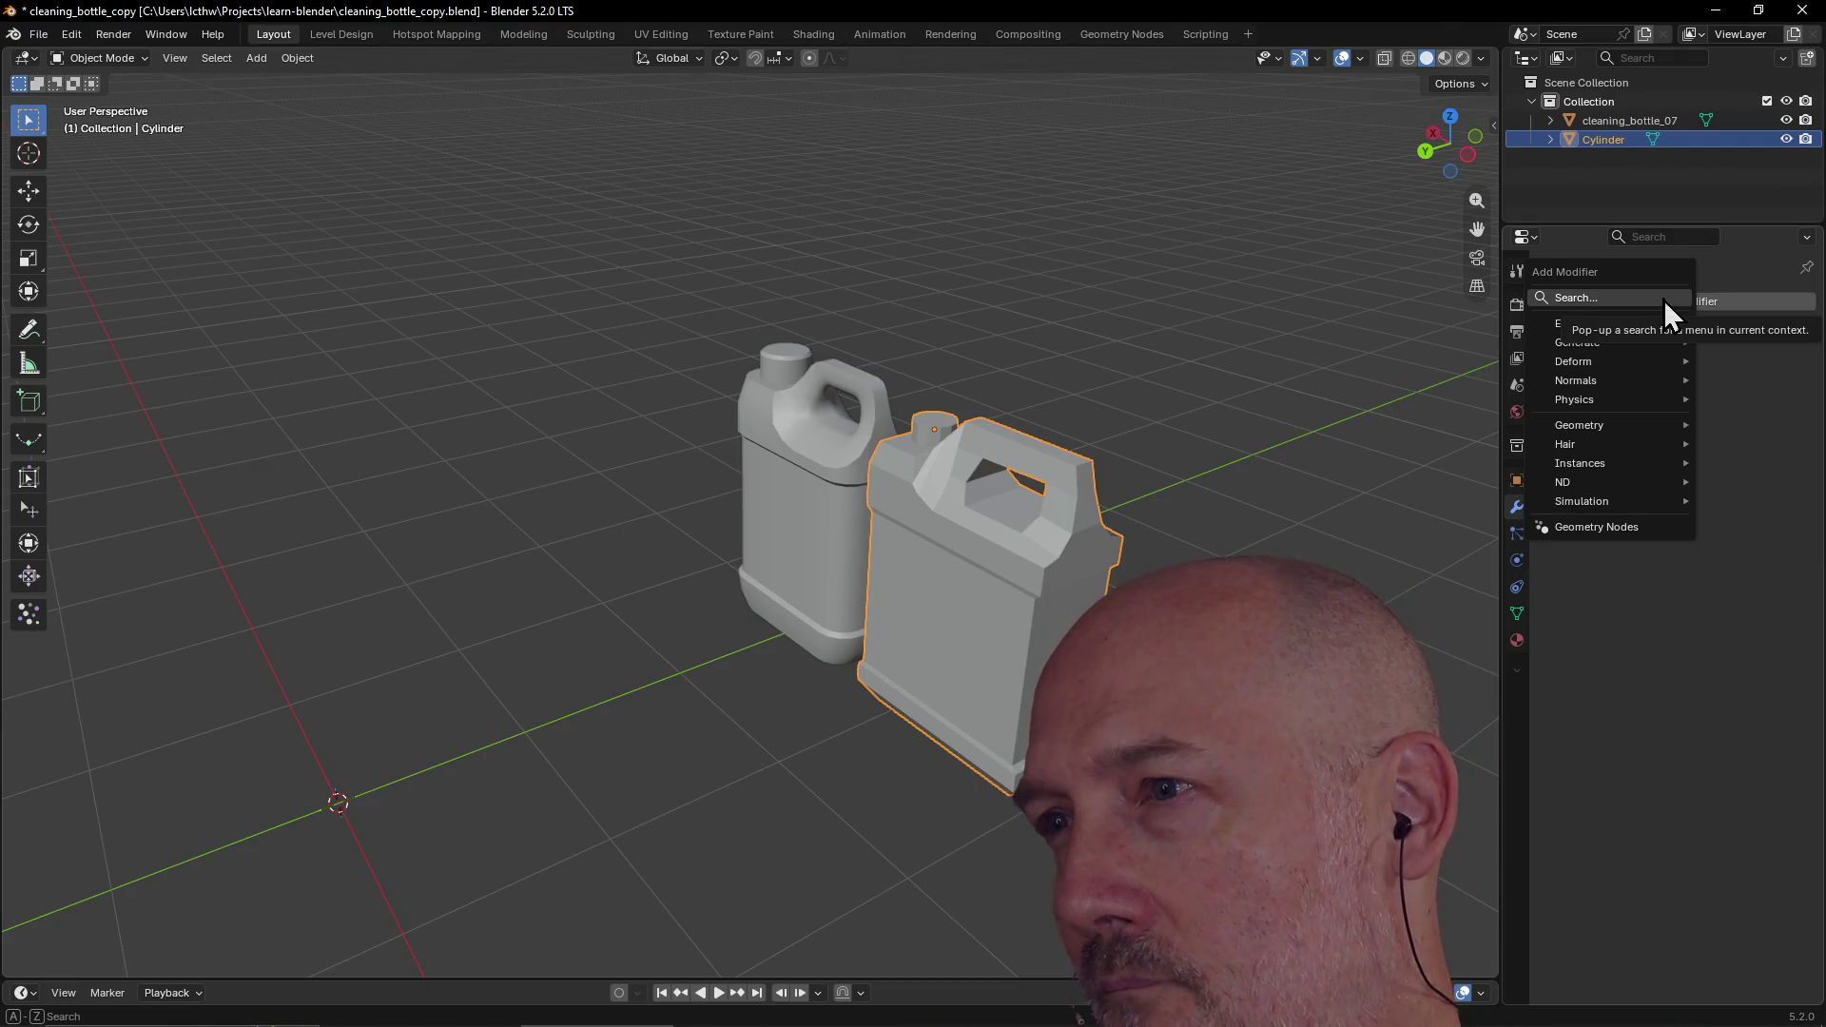
mouse_move(1640, 427)
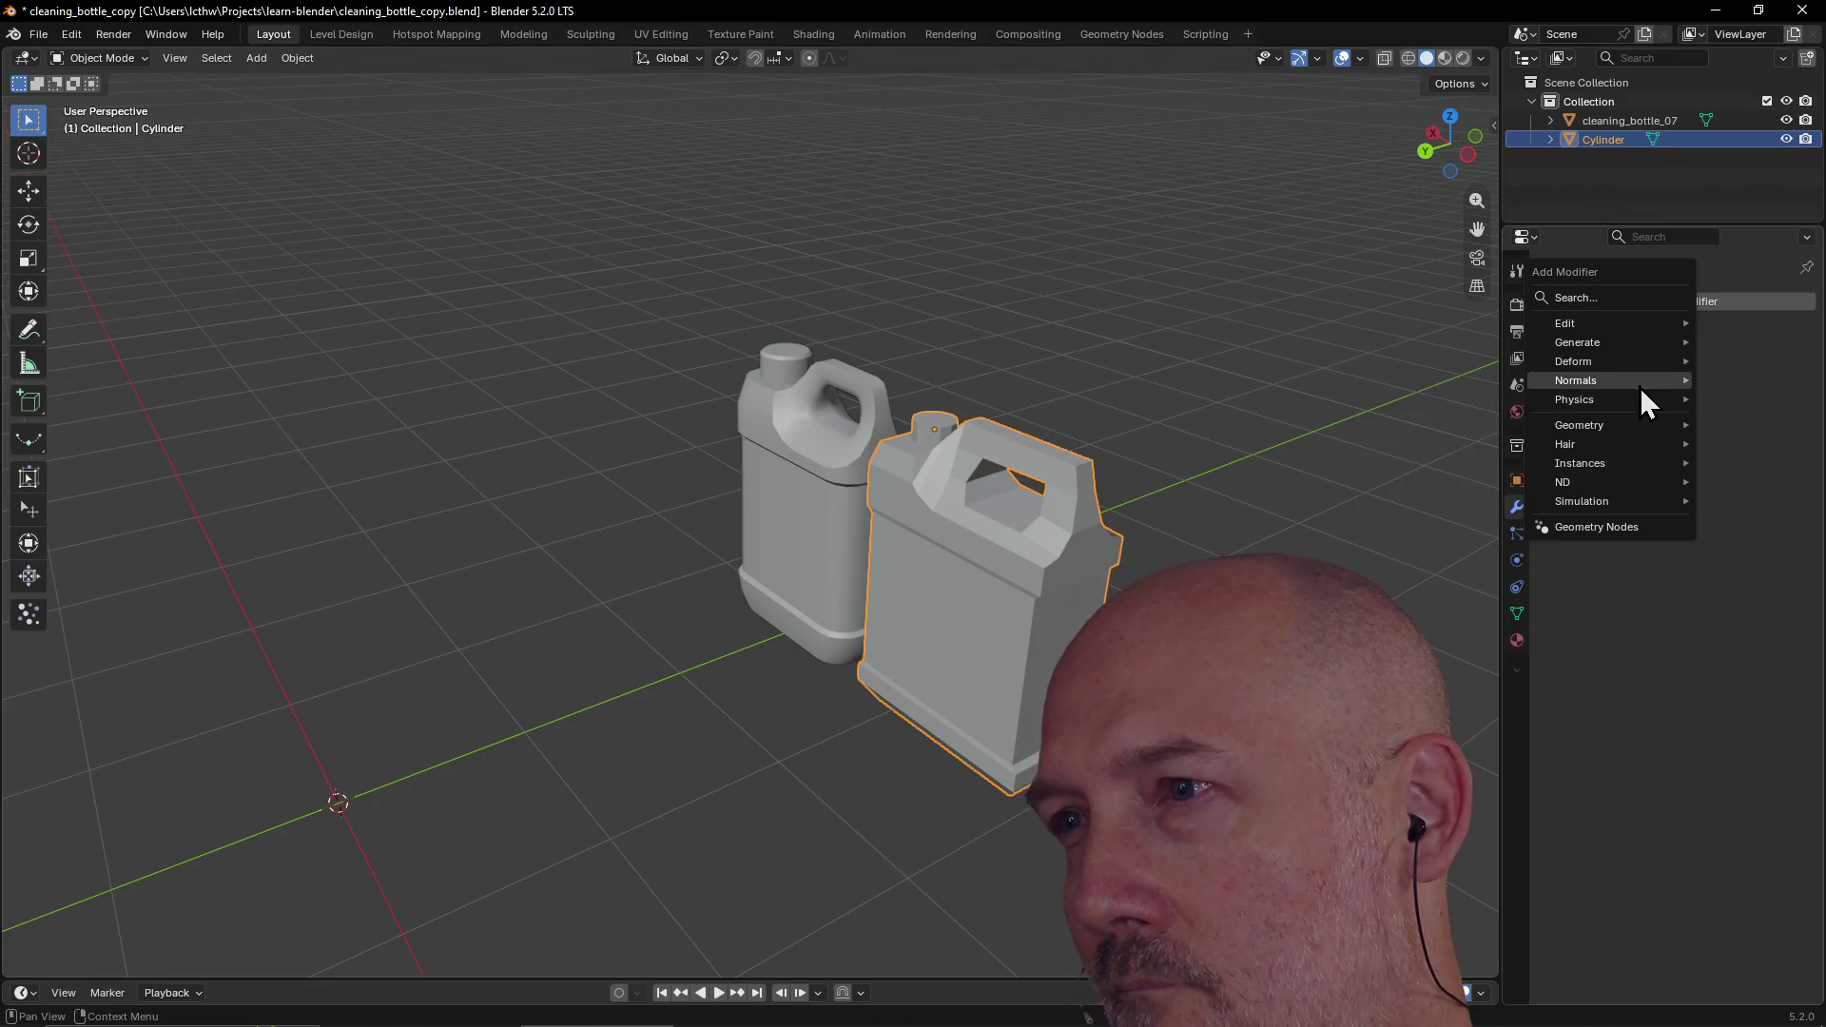
mouse_move(1640, 362)
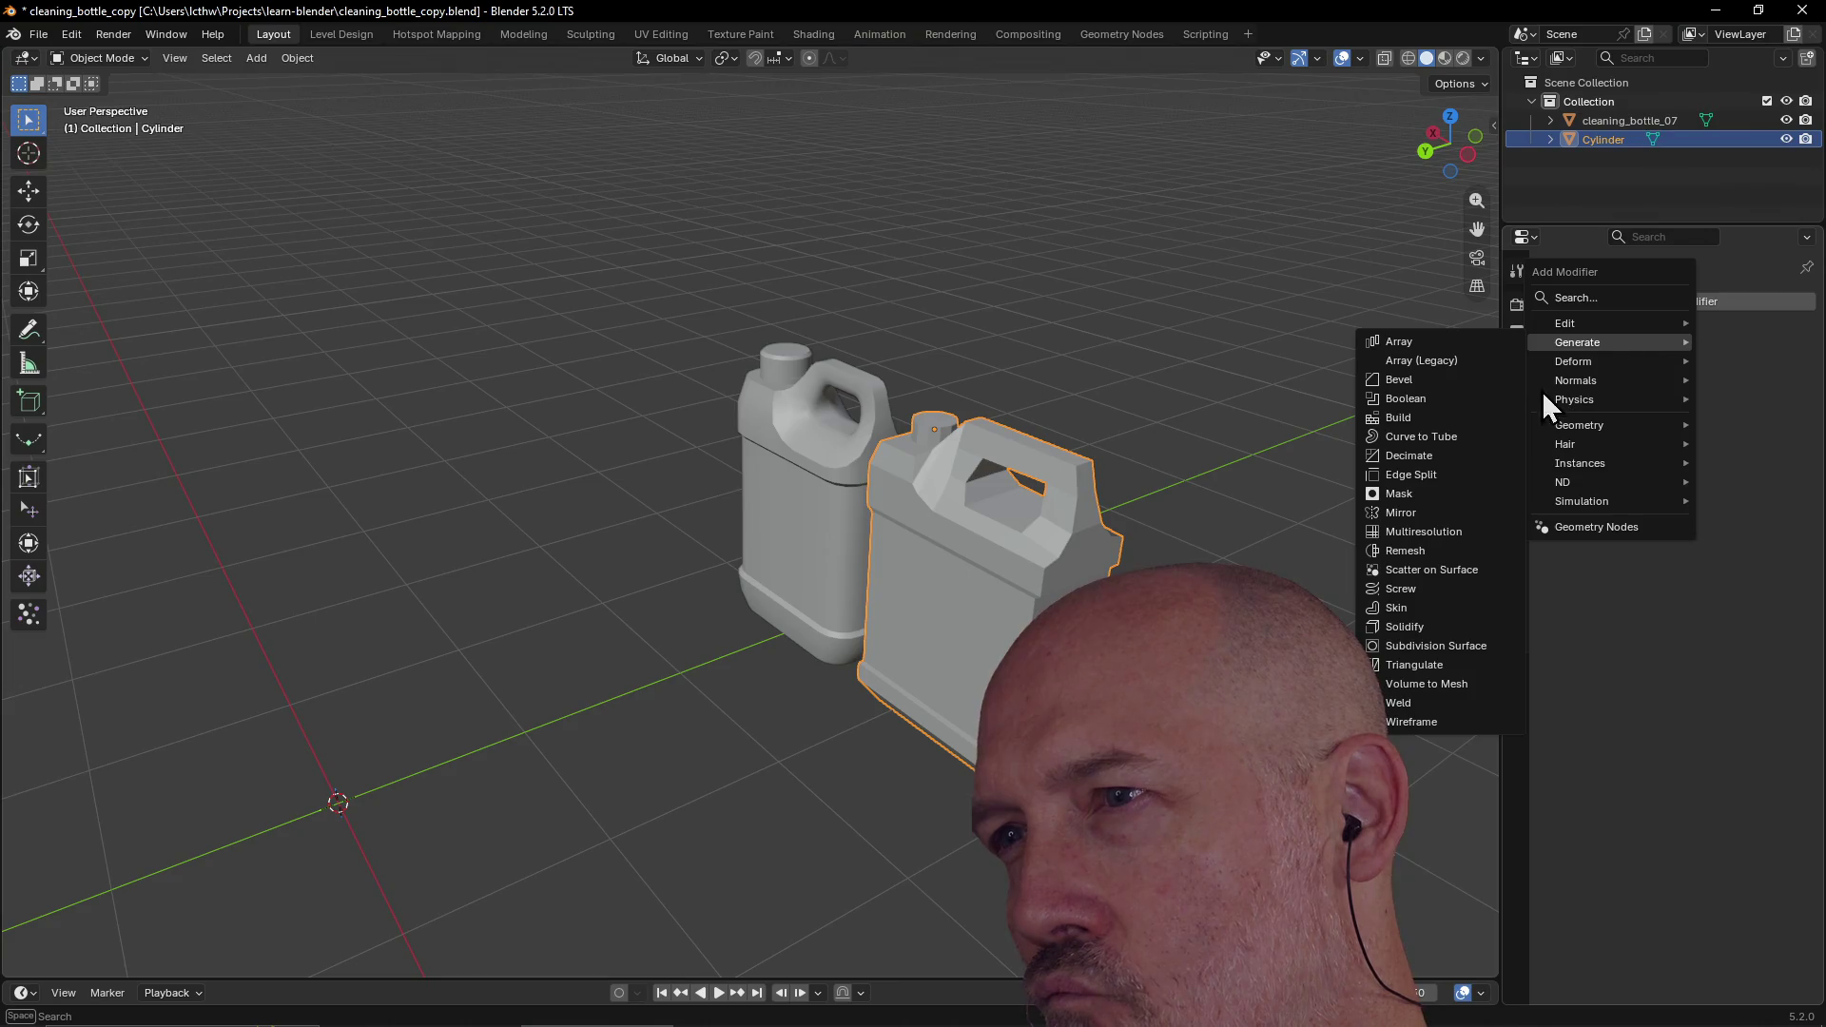
left_click(1466, 387)
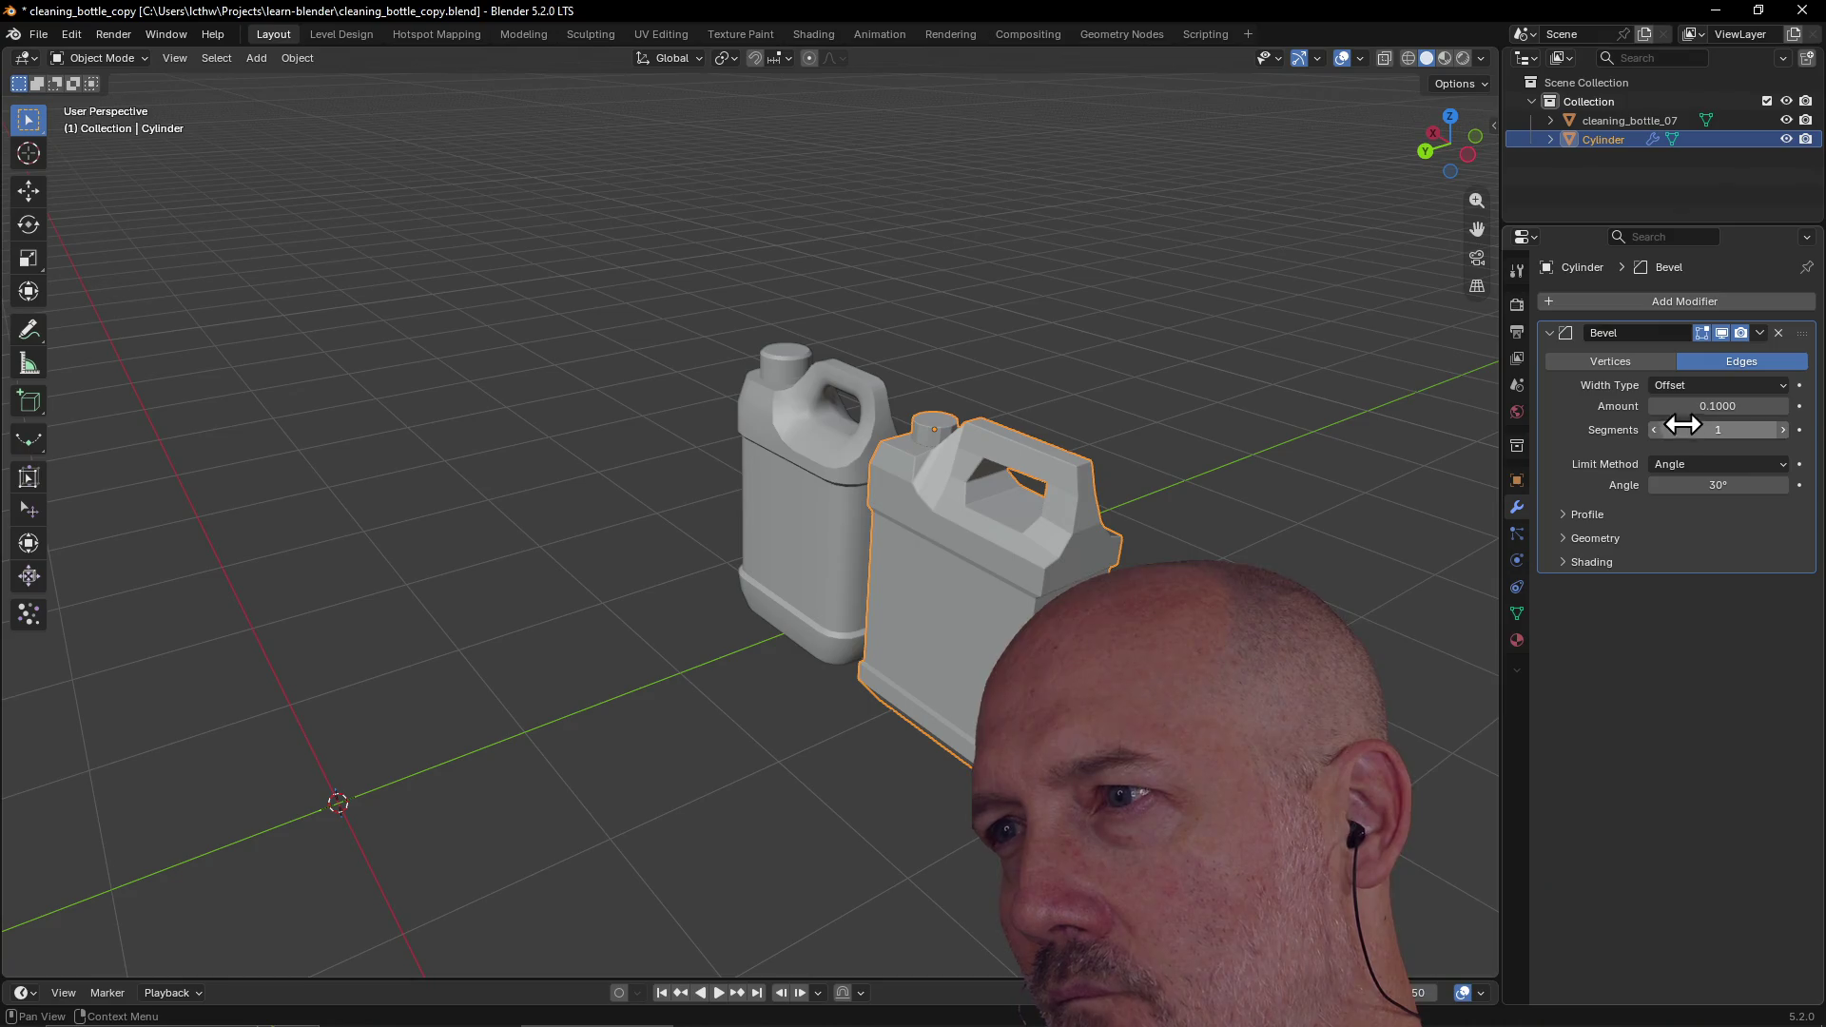
mouse_move(1675, 406)
left_mouse_down()
mouse_move(1636, 407)
mouse_move(1691, 437)
mouse_move(1730, 430)
mouse_move(1684, 407)
left_mouse_up()
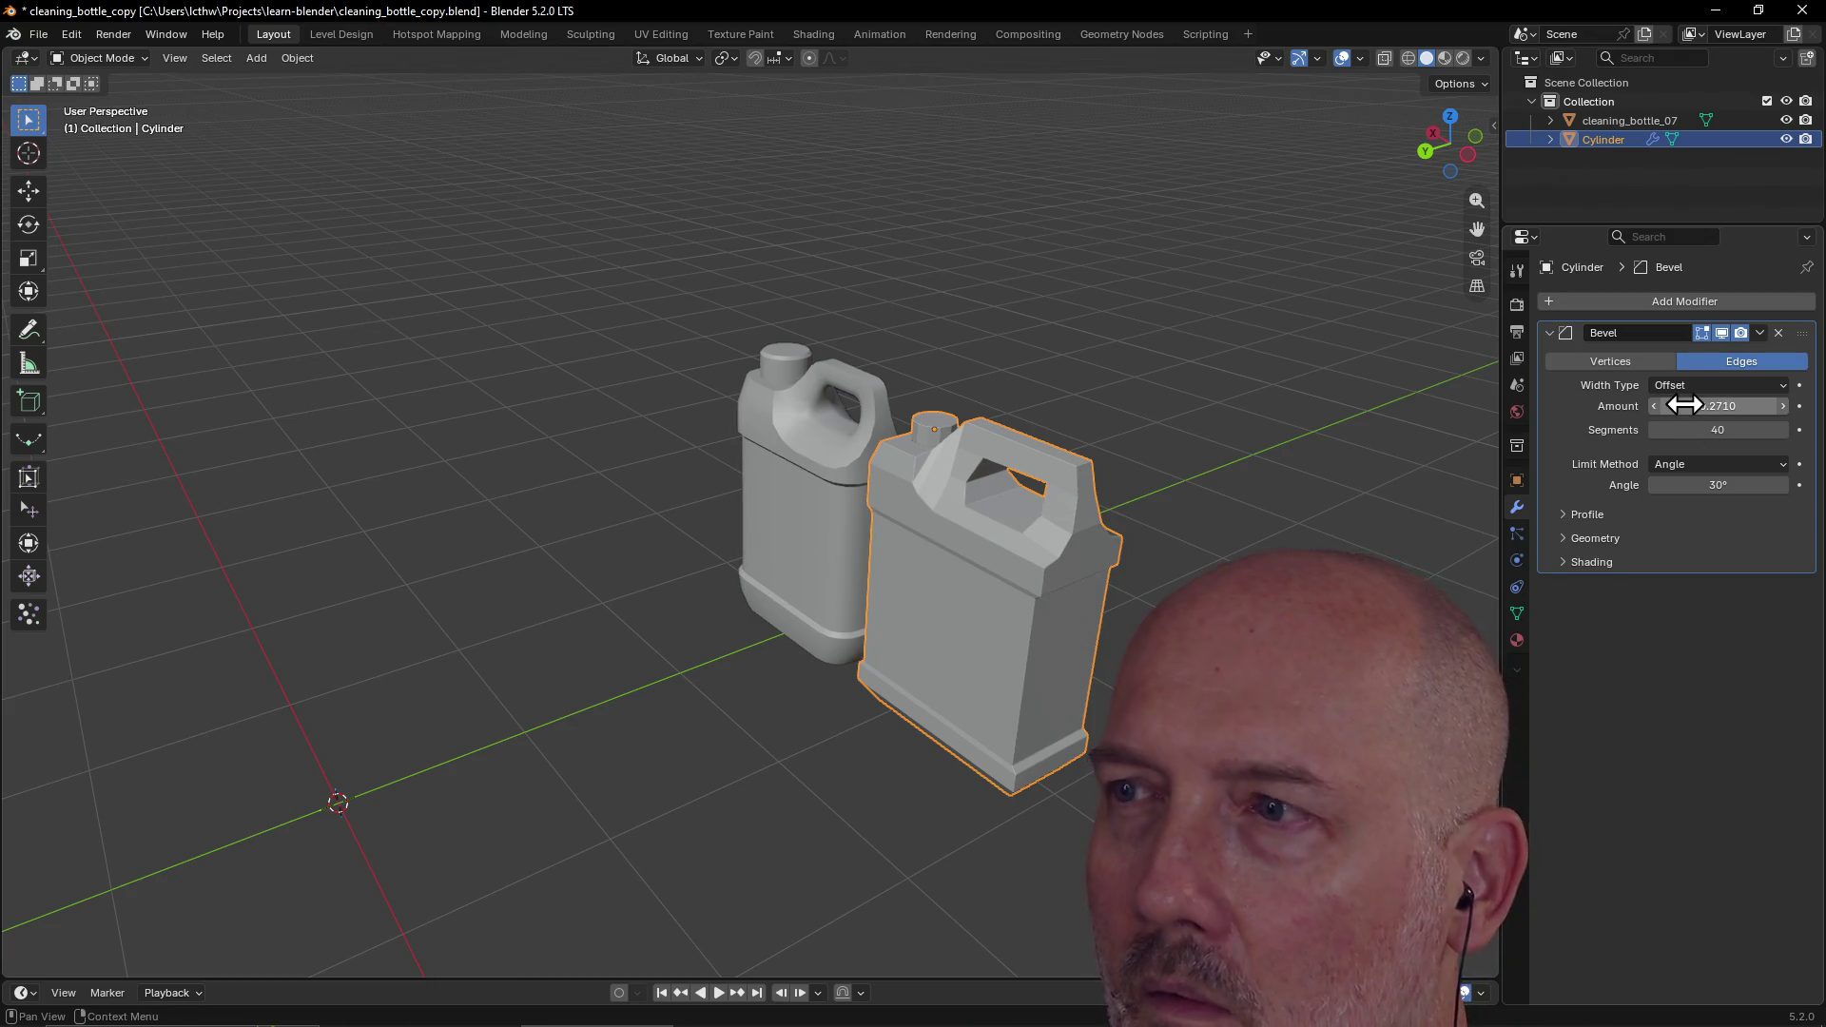
left_click(1779, 333)
Step: Try a Smooth modifier on the bottle, adjust its factor, then remove it
left_click(1688, 304)
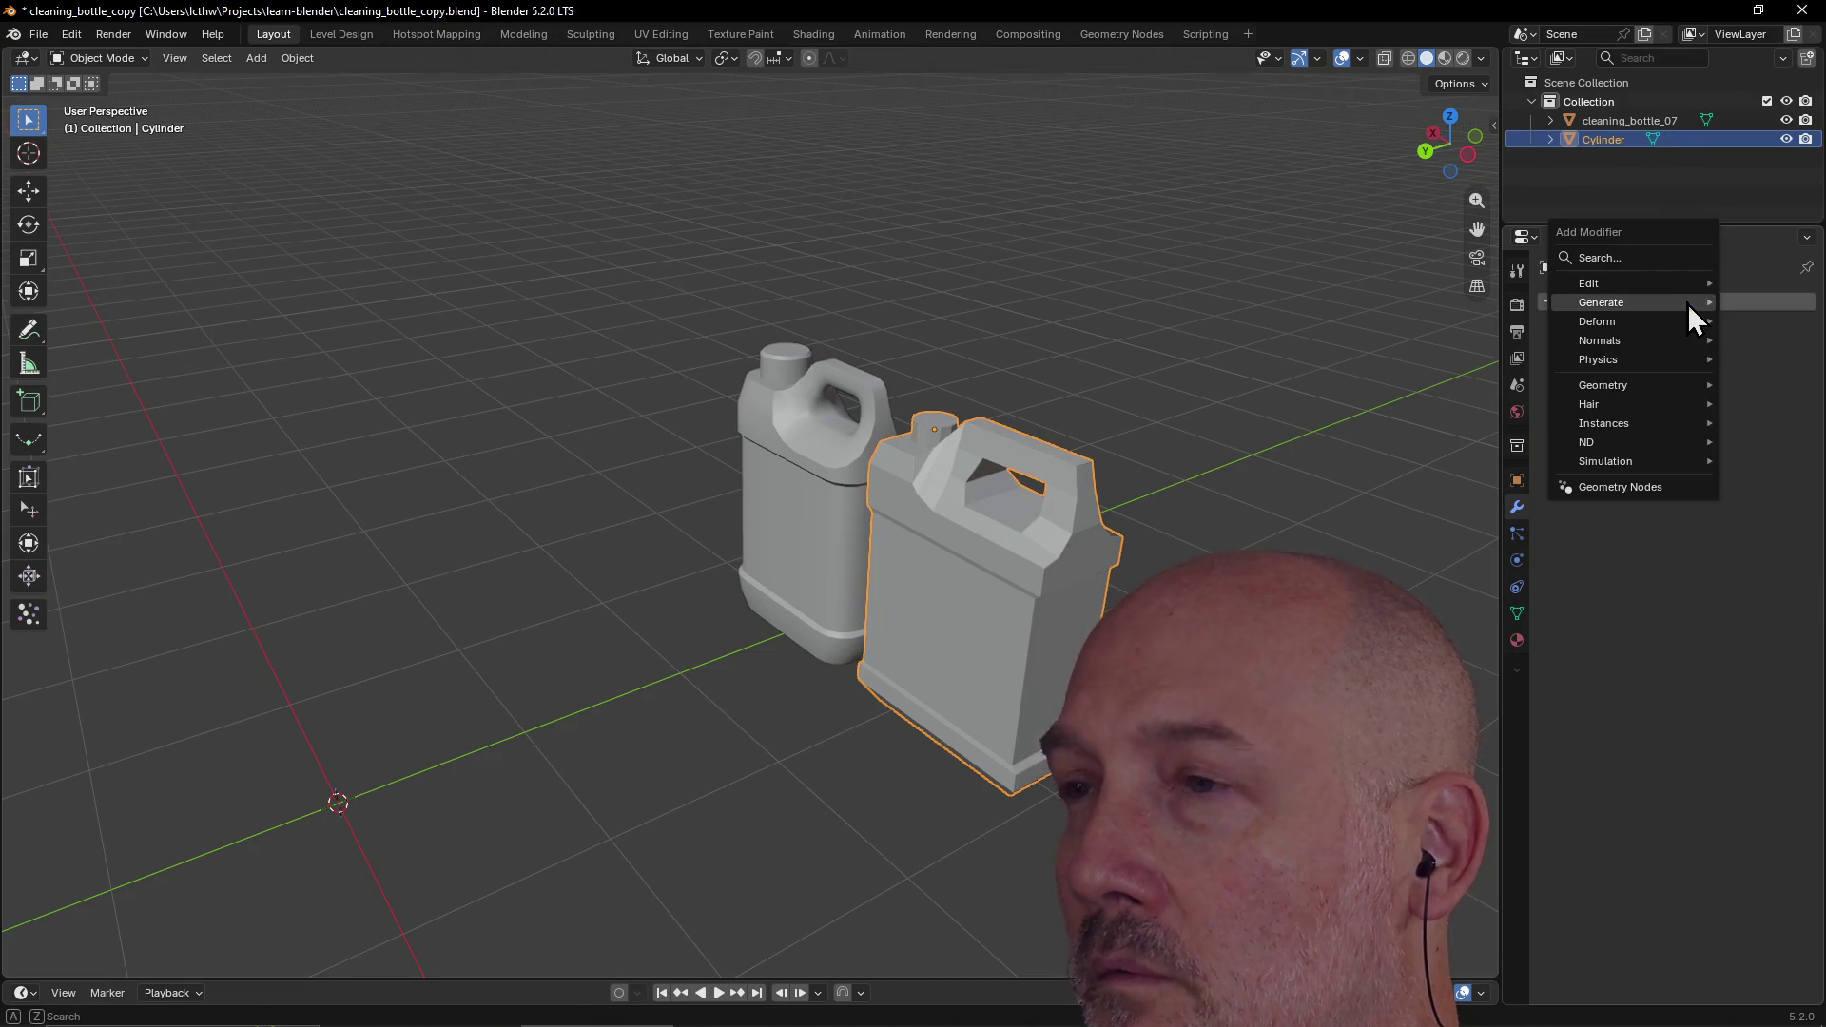
mouse_move(1689, 304)
mouse_move(1651, 327)
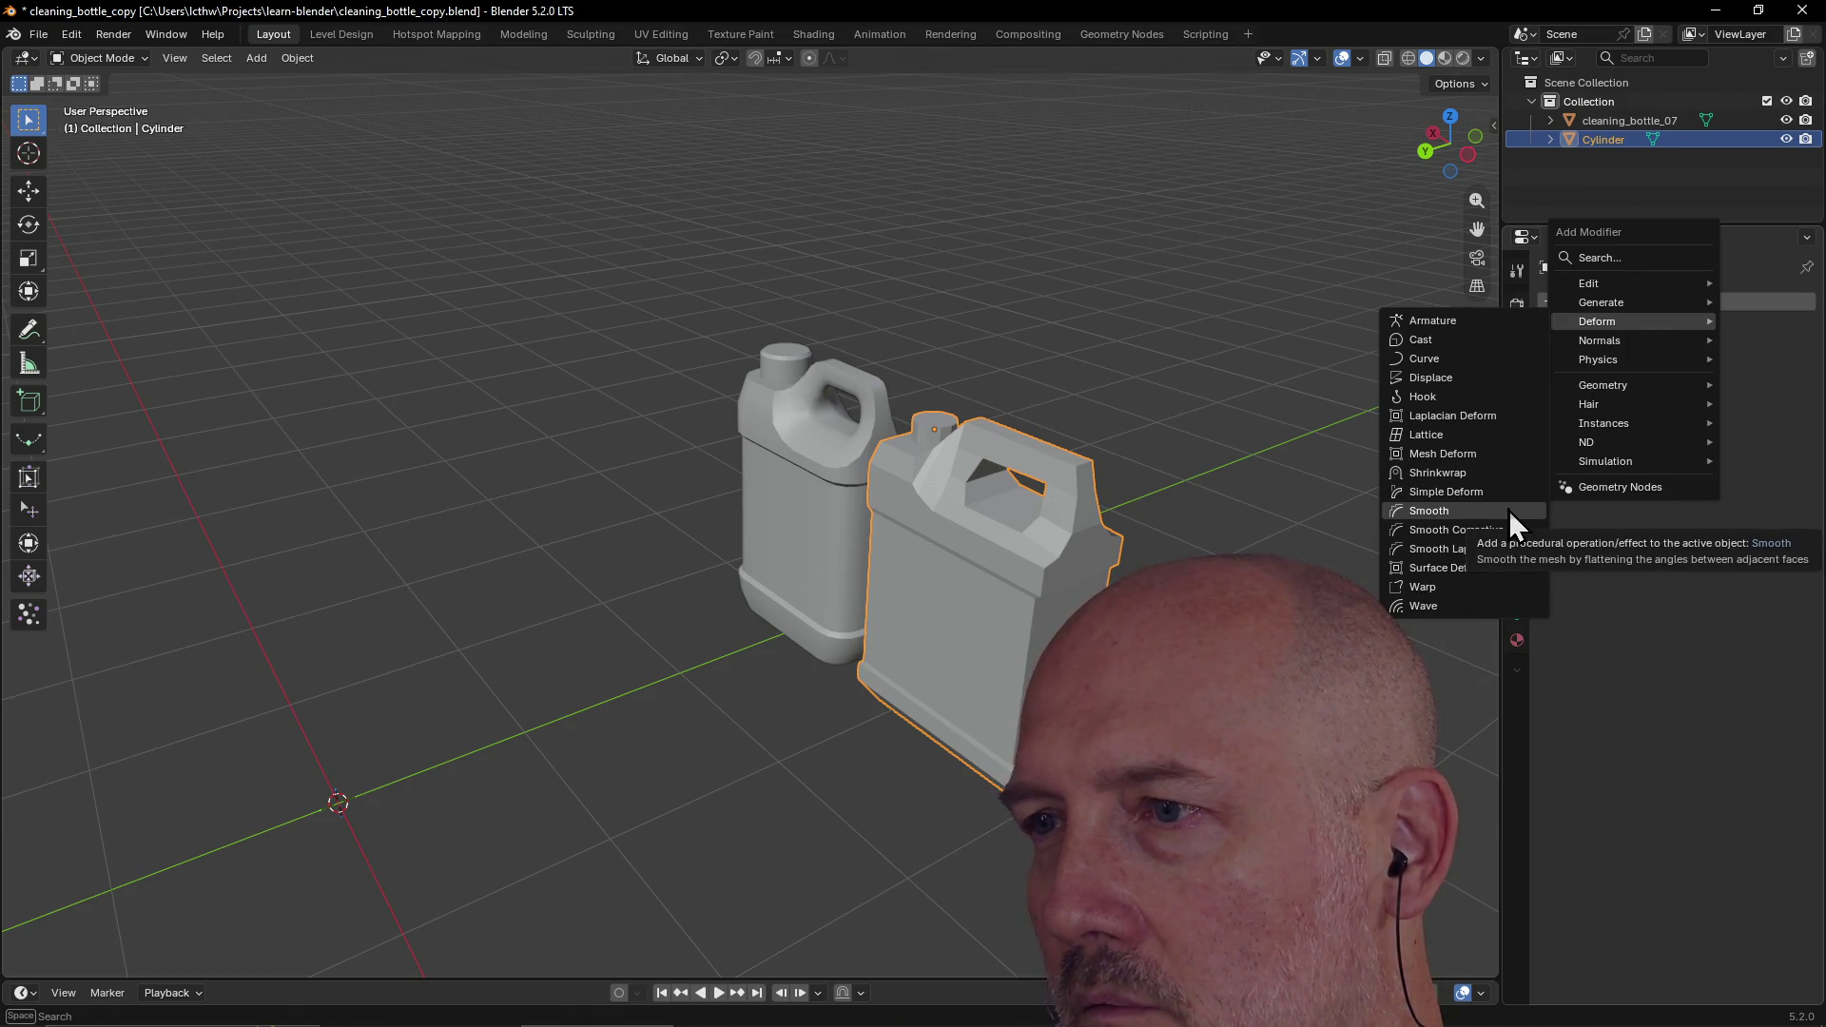
left_click(1474, 511)
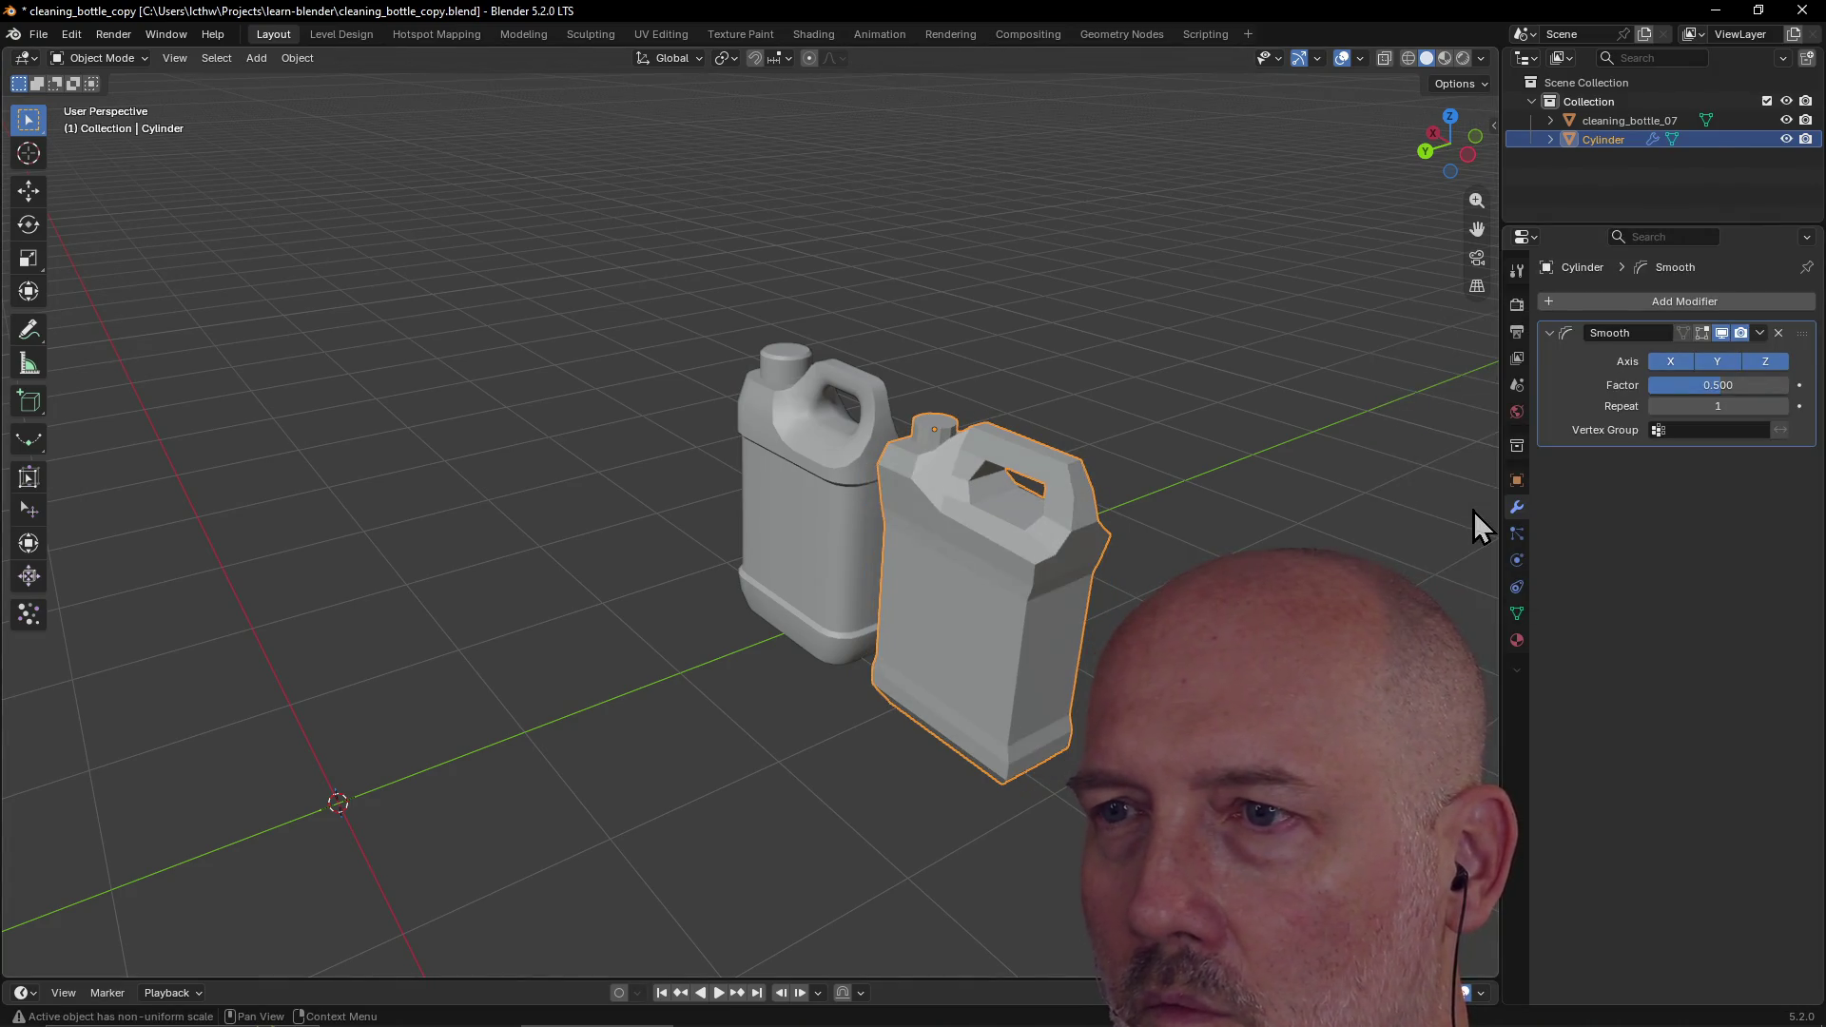
scroll(1203, 486, "up", 2)
scroll(1201, 479, "down", 3)
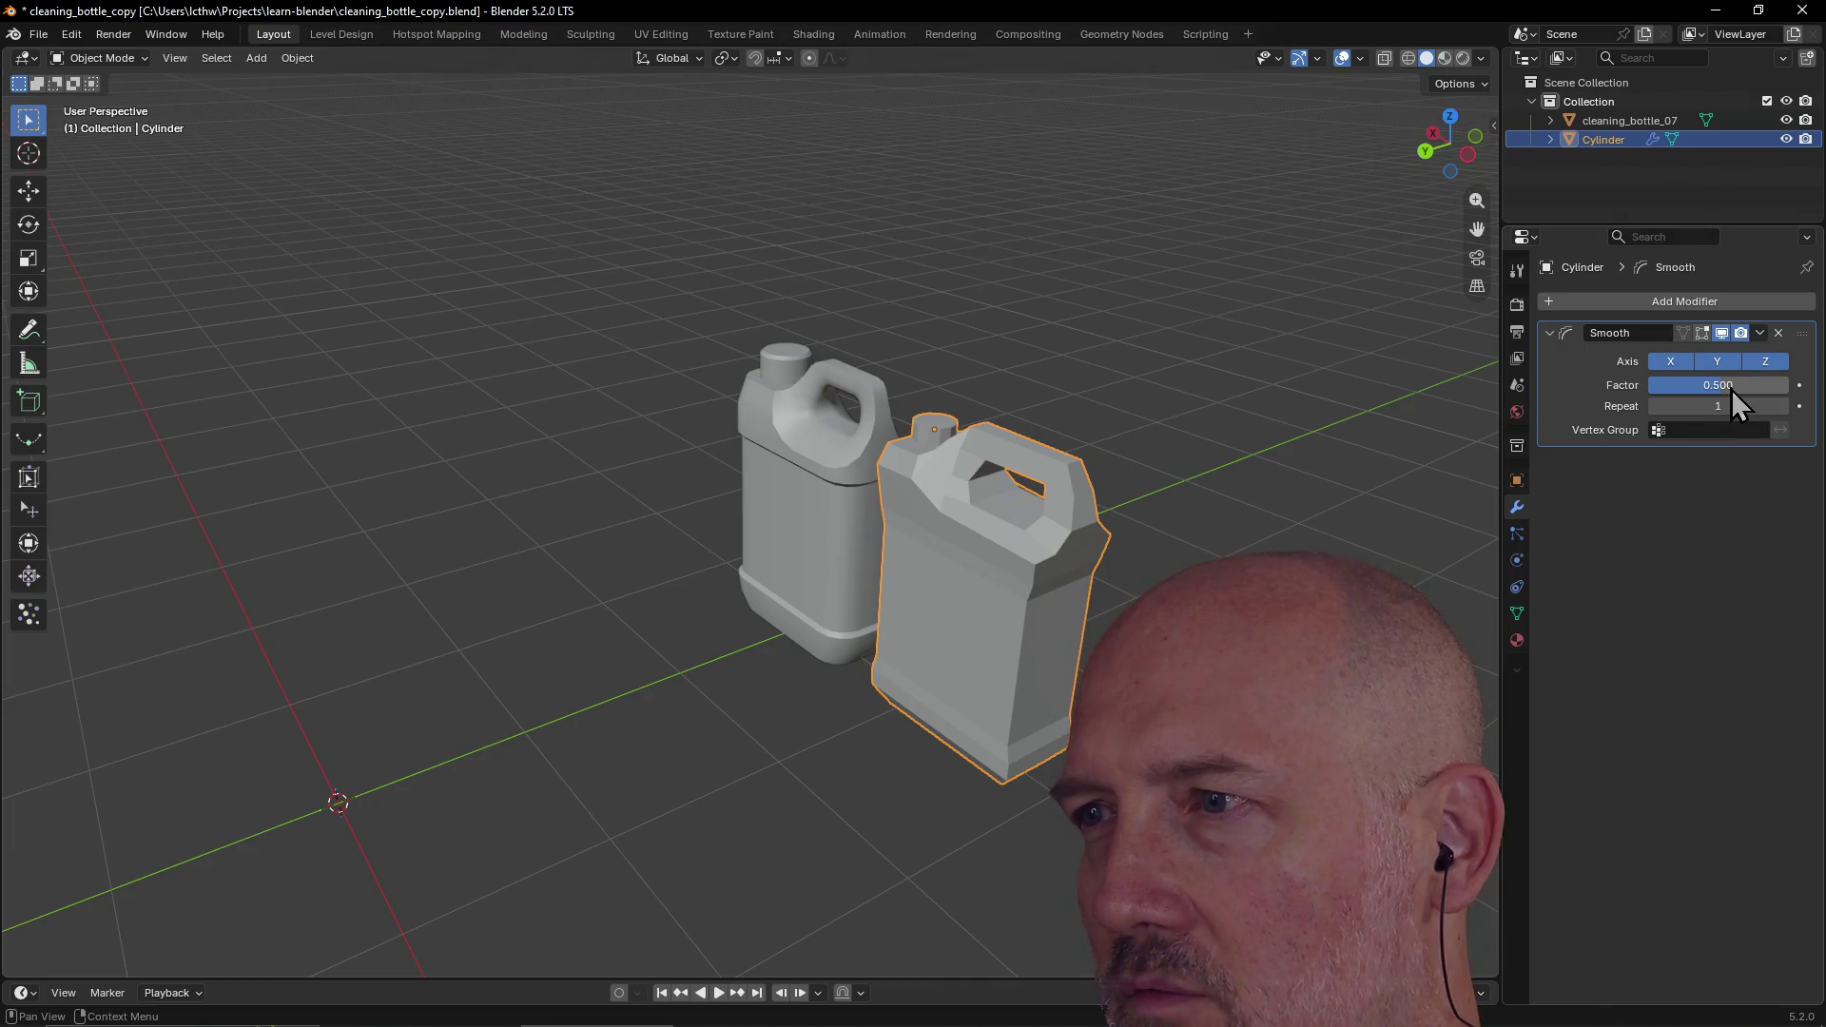
mouse_move(1718, 385)
left_mouse_down()
mouse_move(1750, 384)
mouse_move(1709, 384)
left_mouse_up()
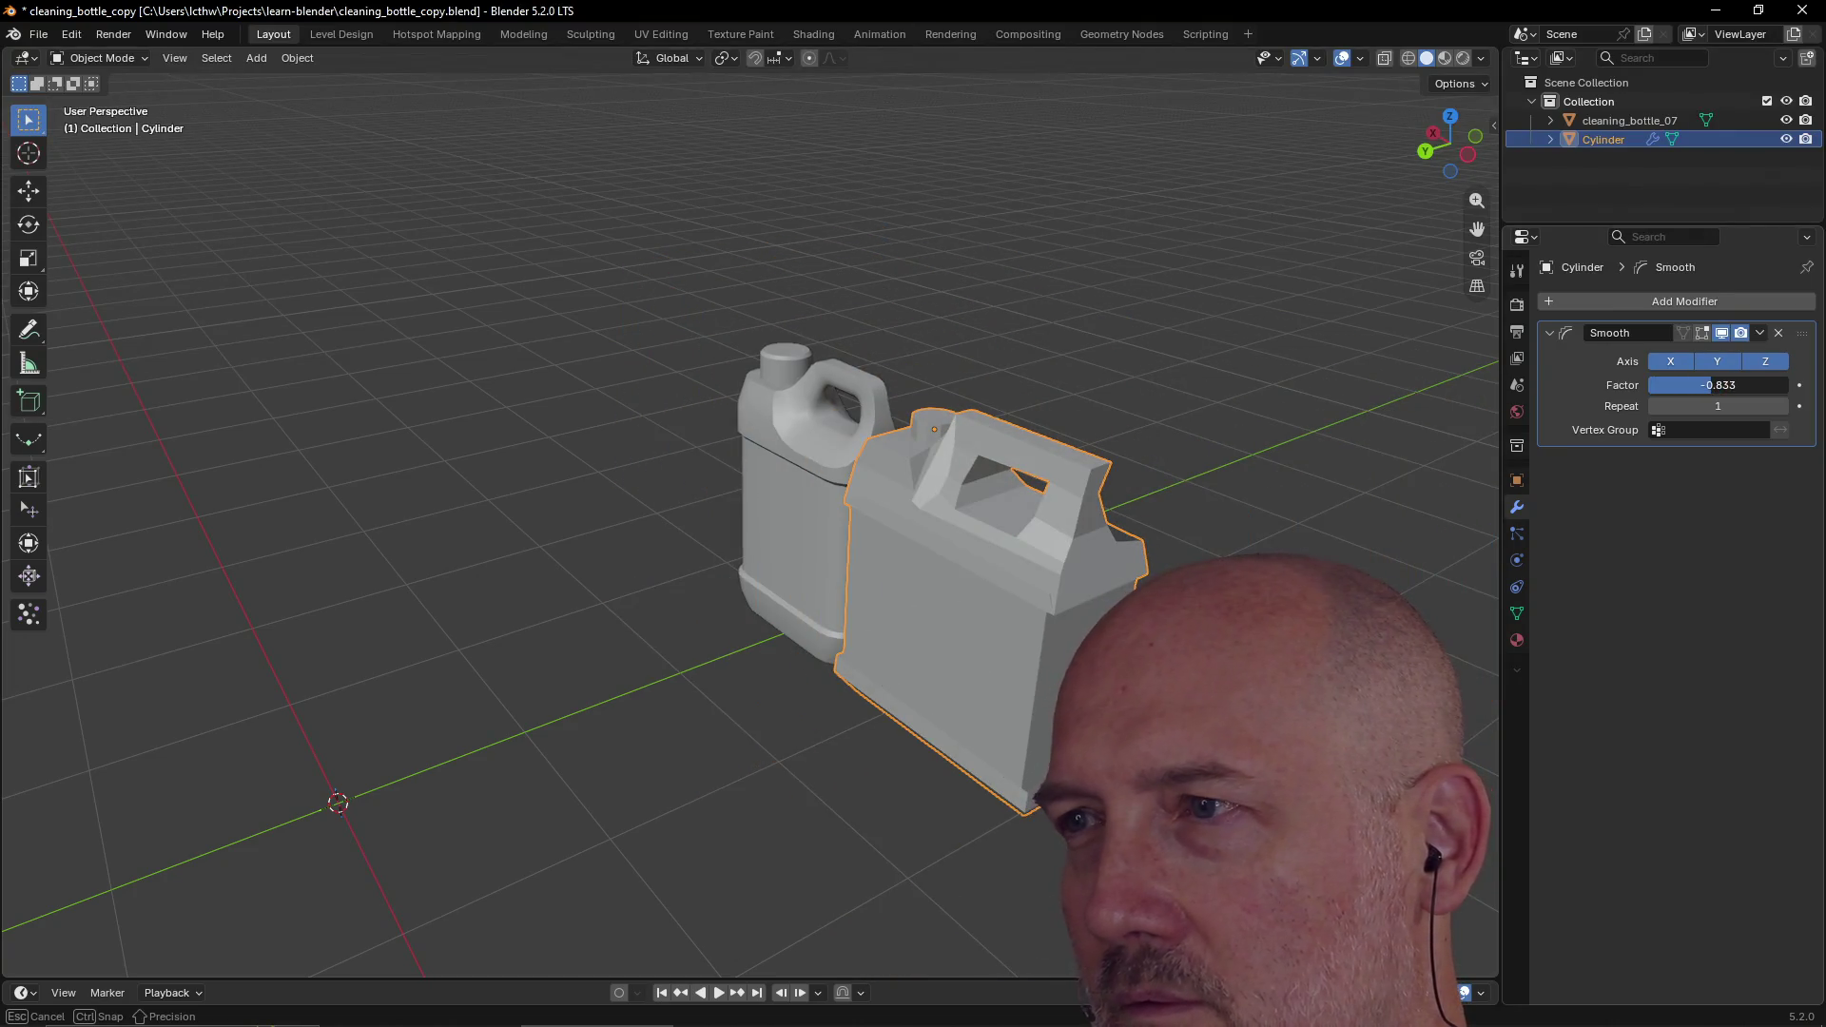
left_click(1778, 333)
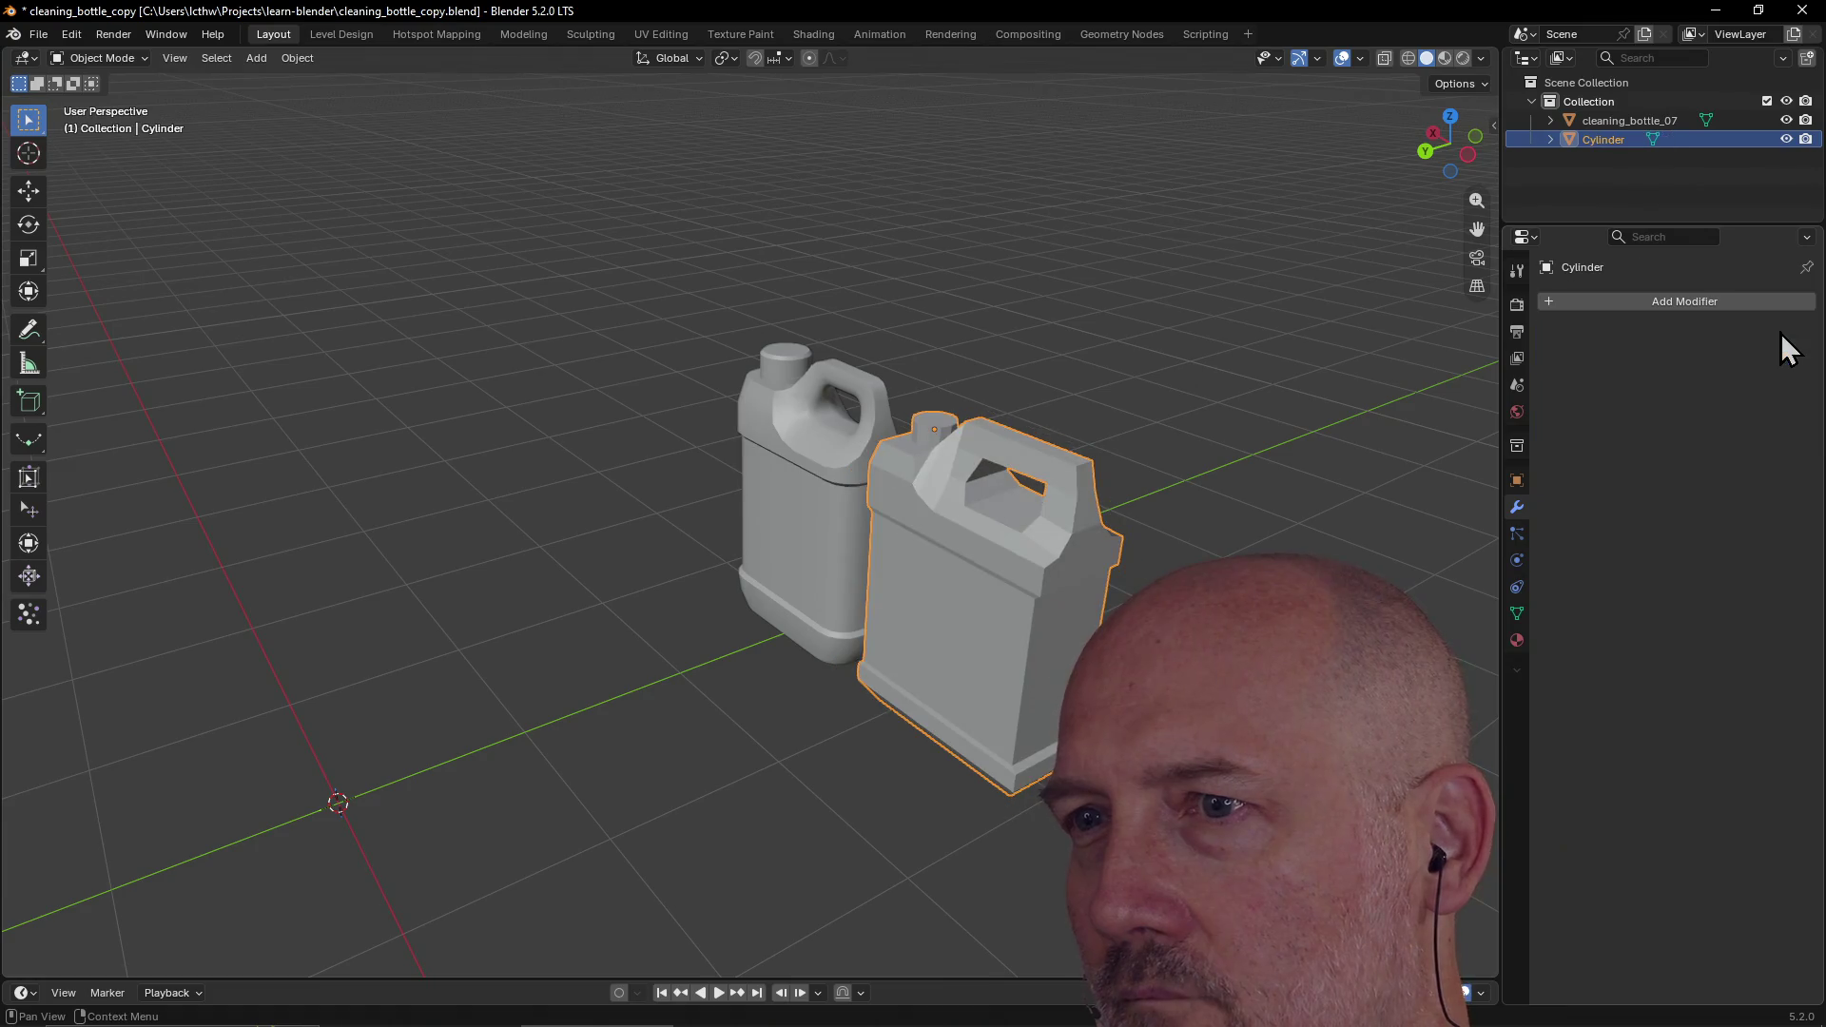
Step: Try a Corrective Smooth modifier, revert its scale to 1.000, and remove it
left_click(1723, 303)
mouse_move(1726, 310)
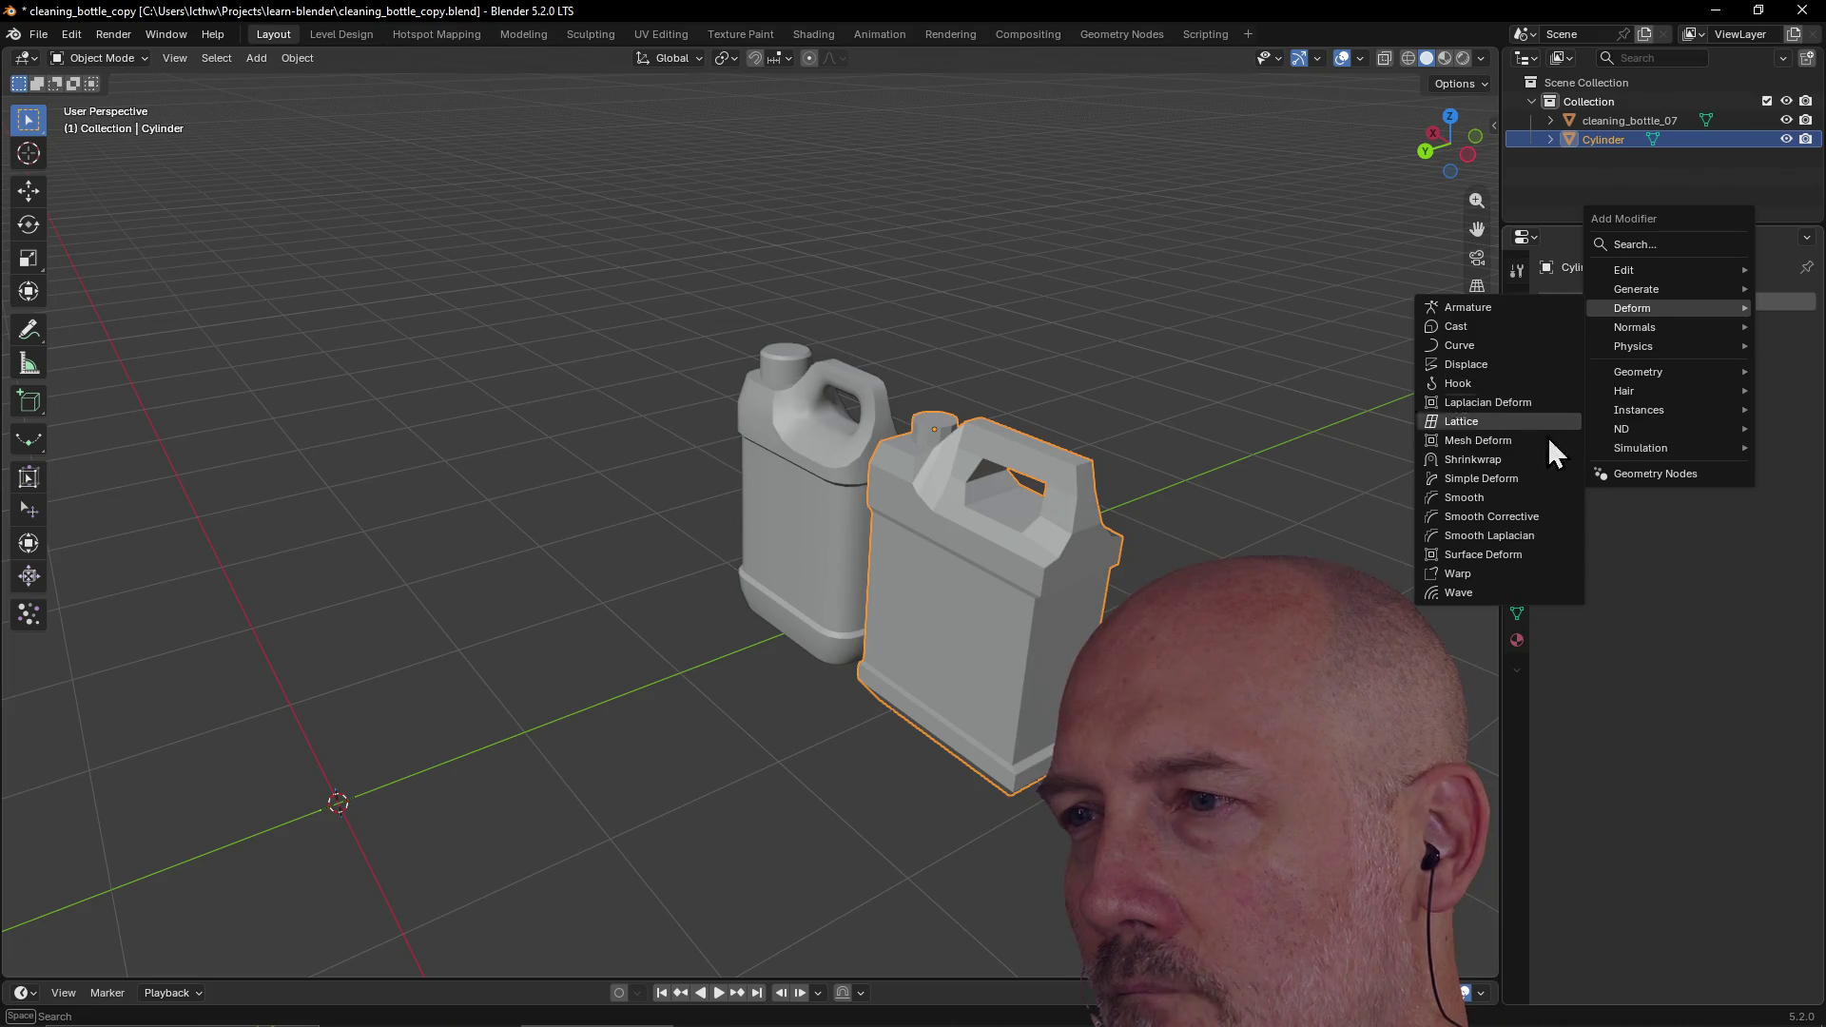
left_click(1524, 519)
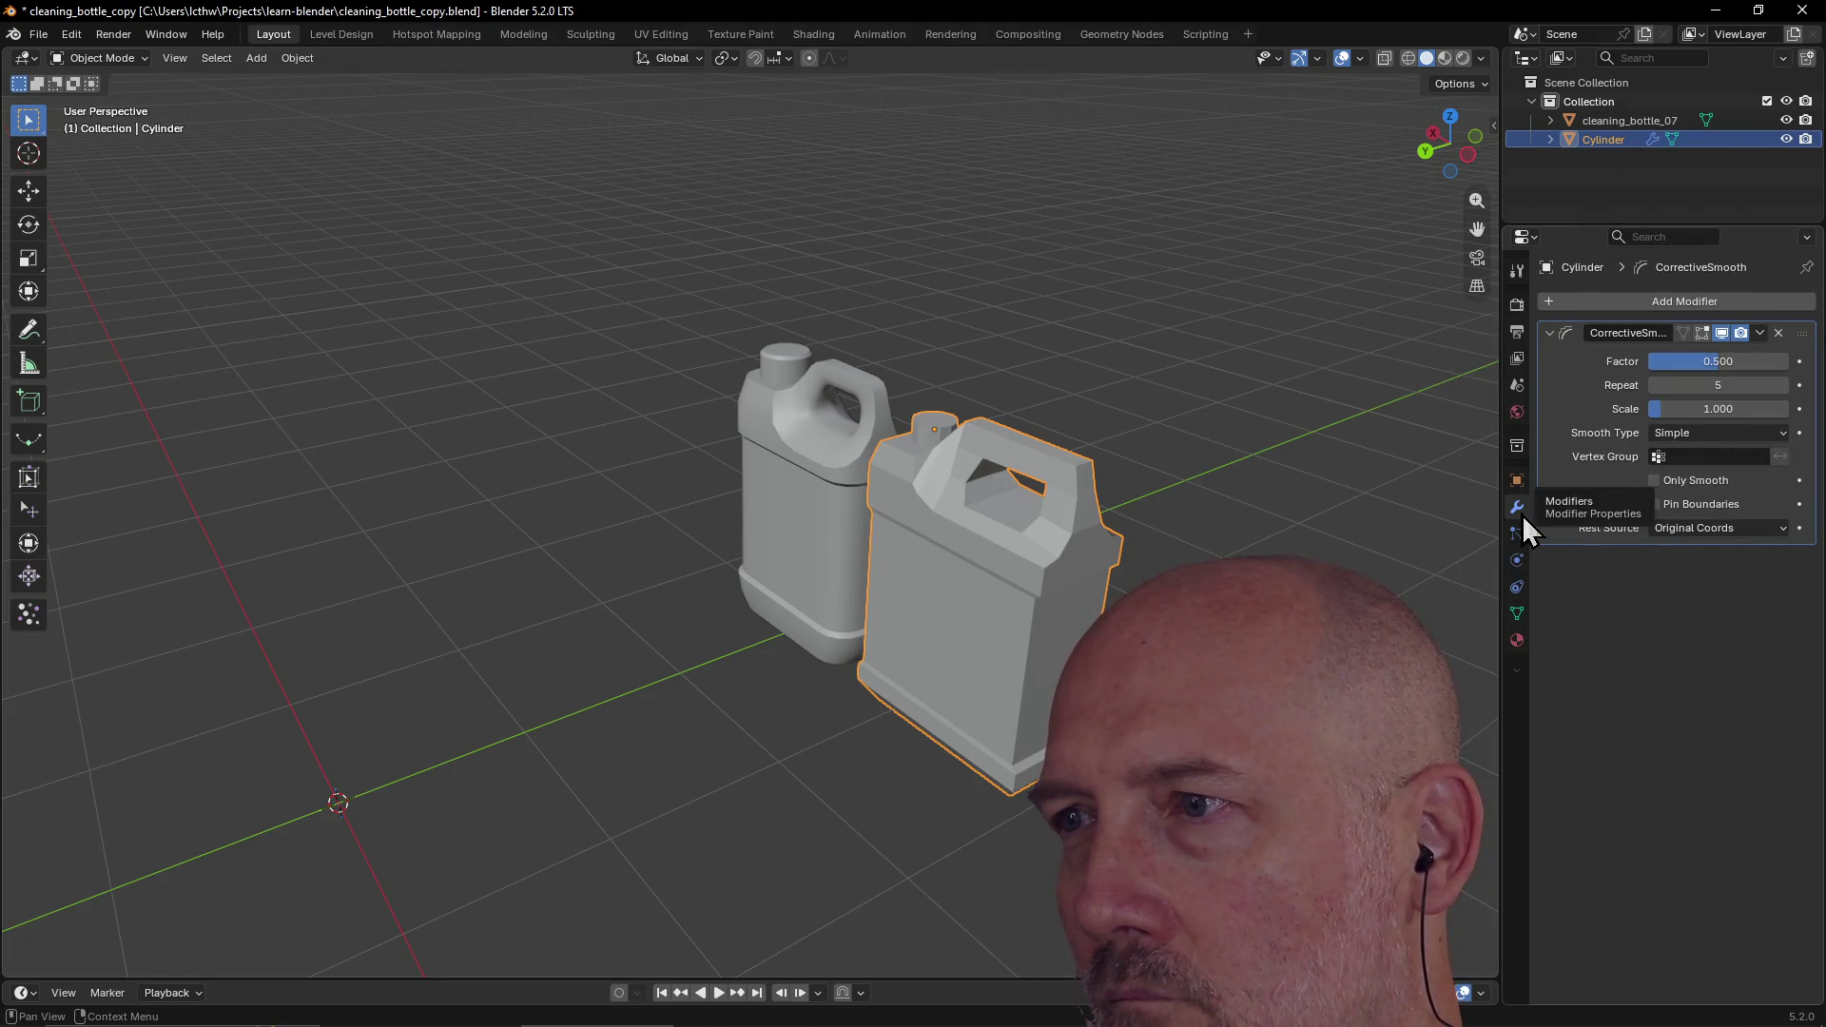
left_click_drag(1663, 419, 1727, 419)
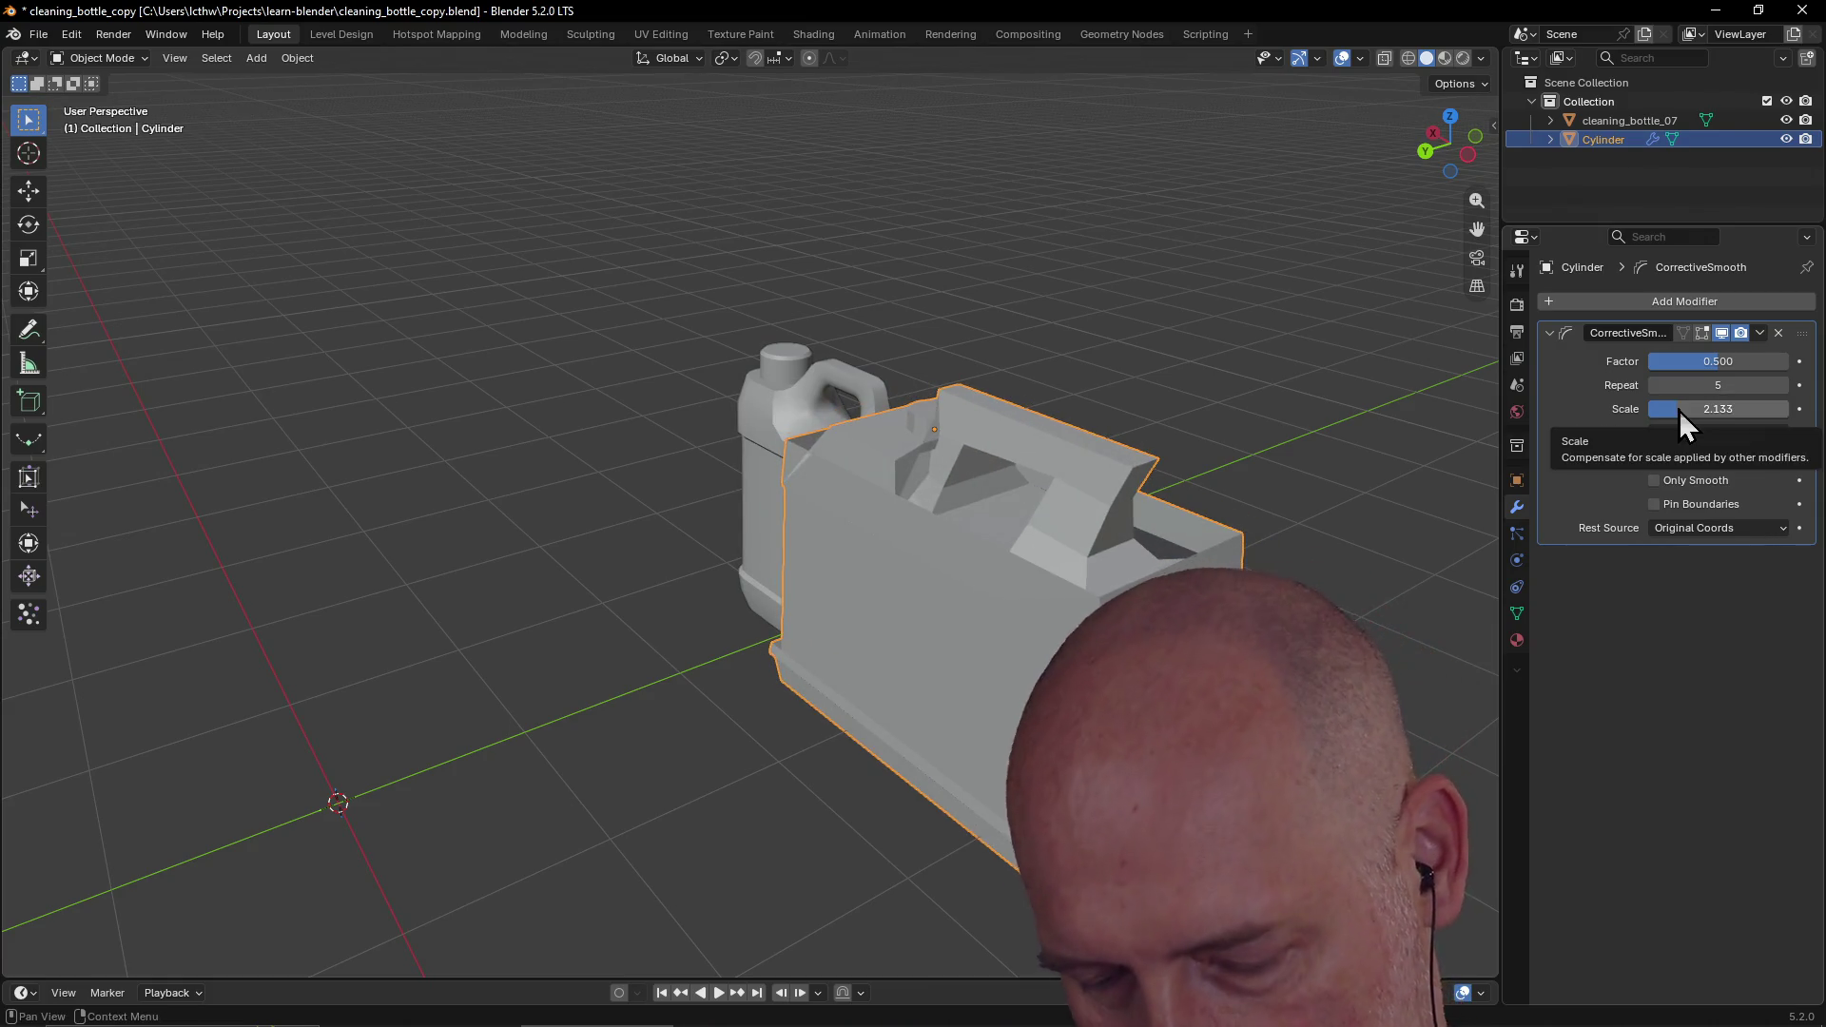
key("BackSpace")
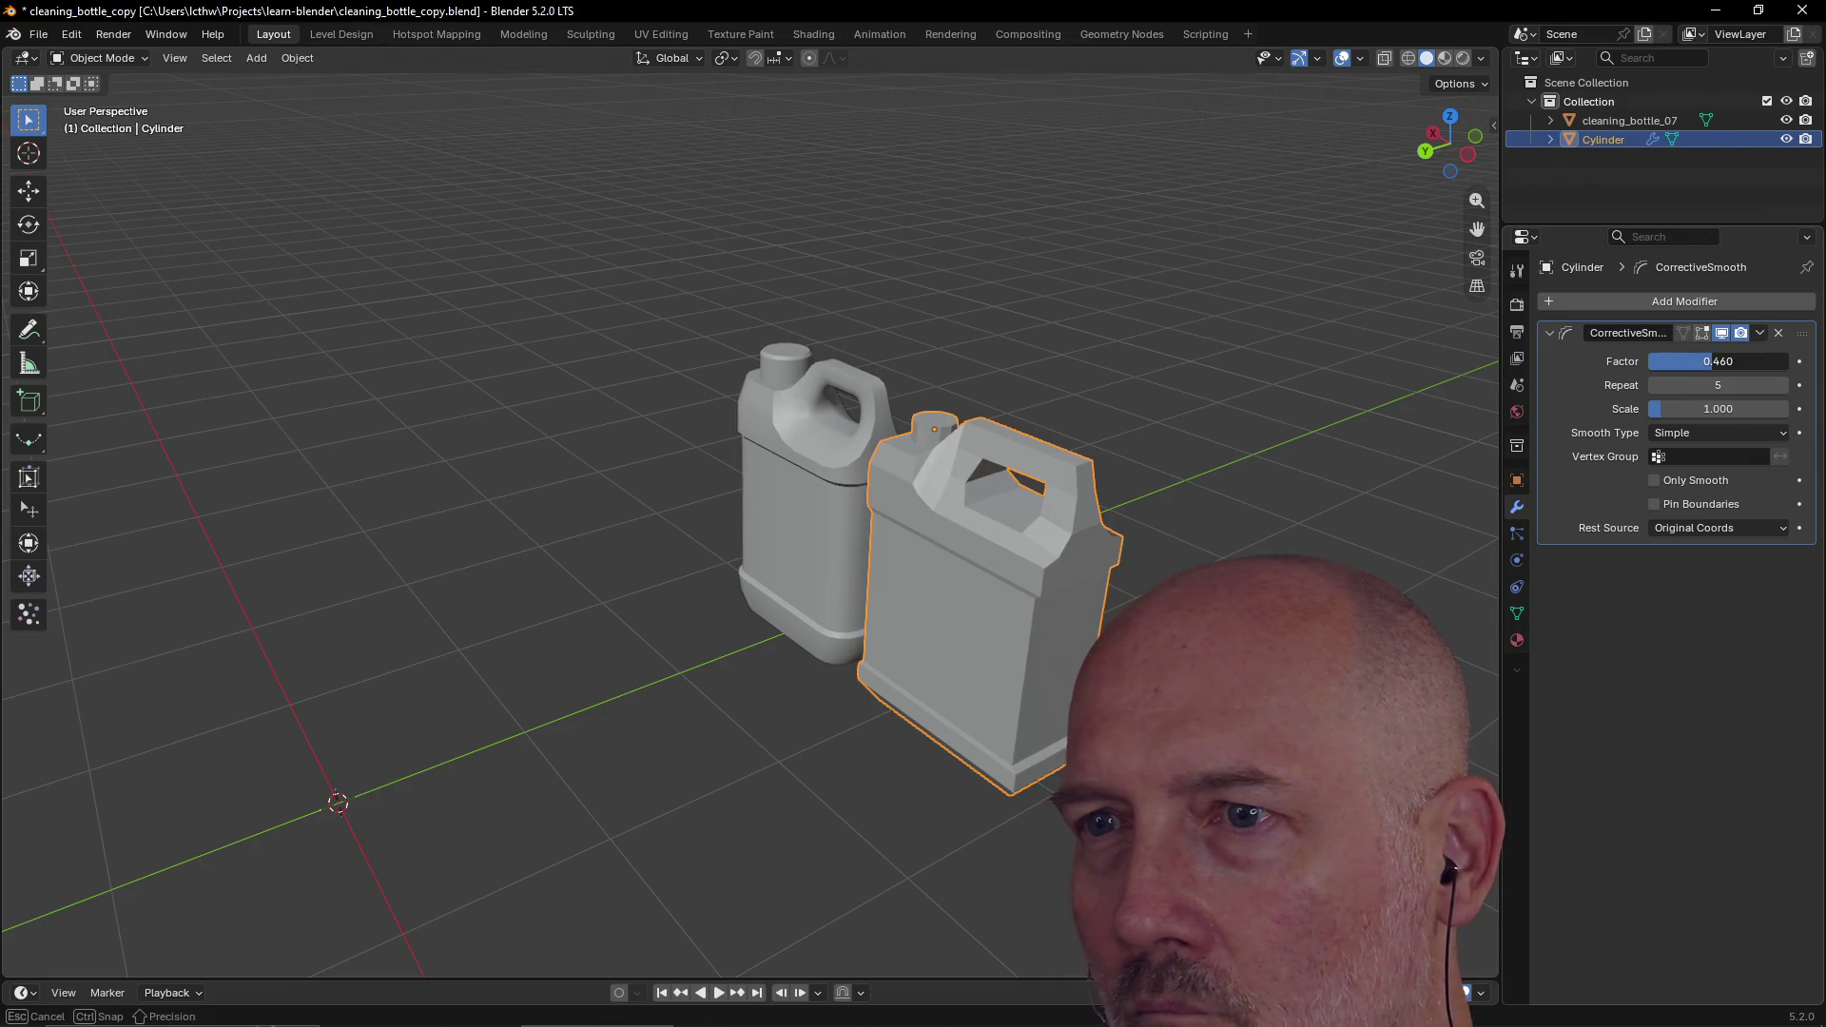
left_click(1778, 333)
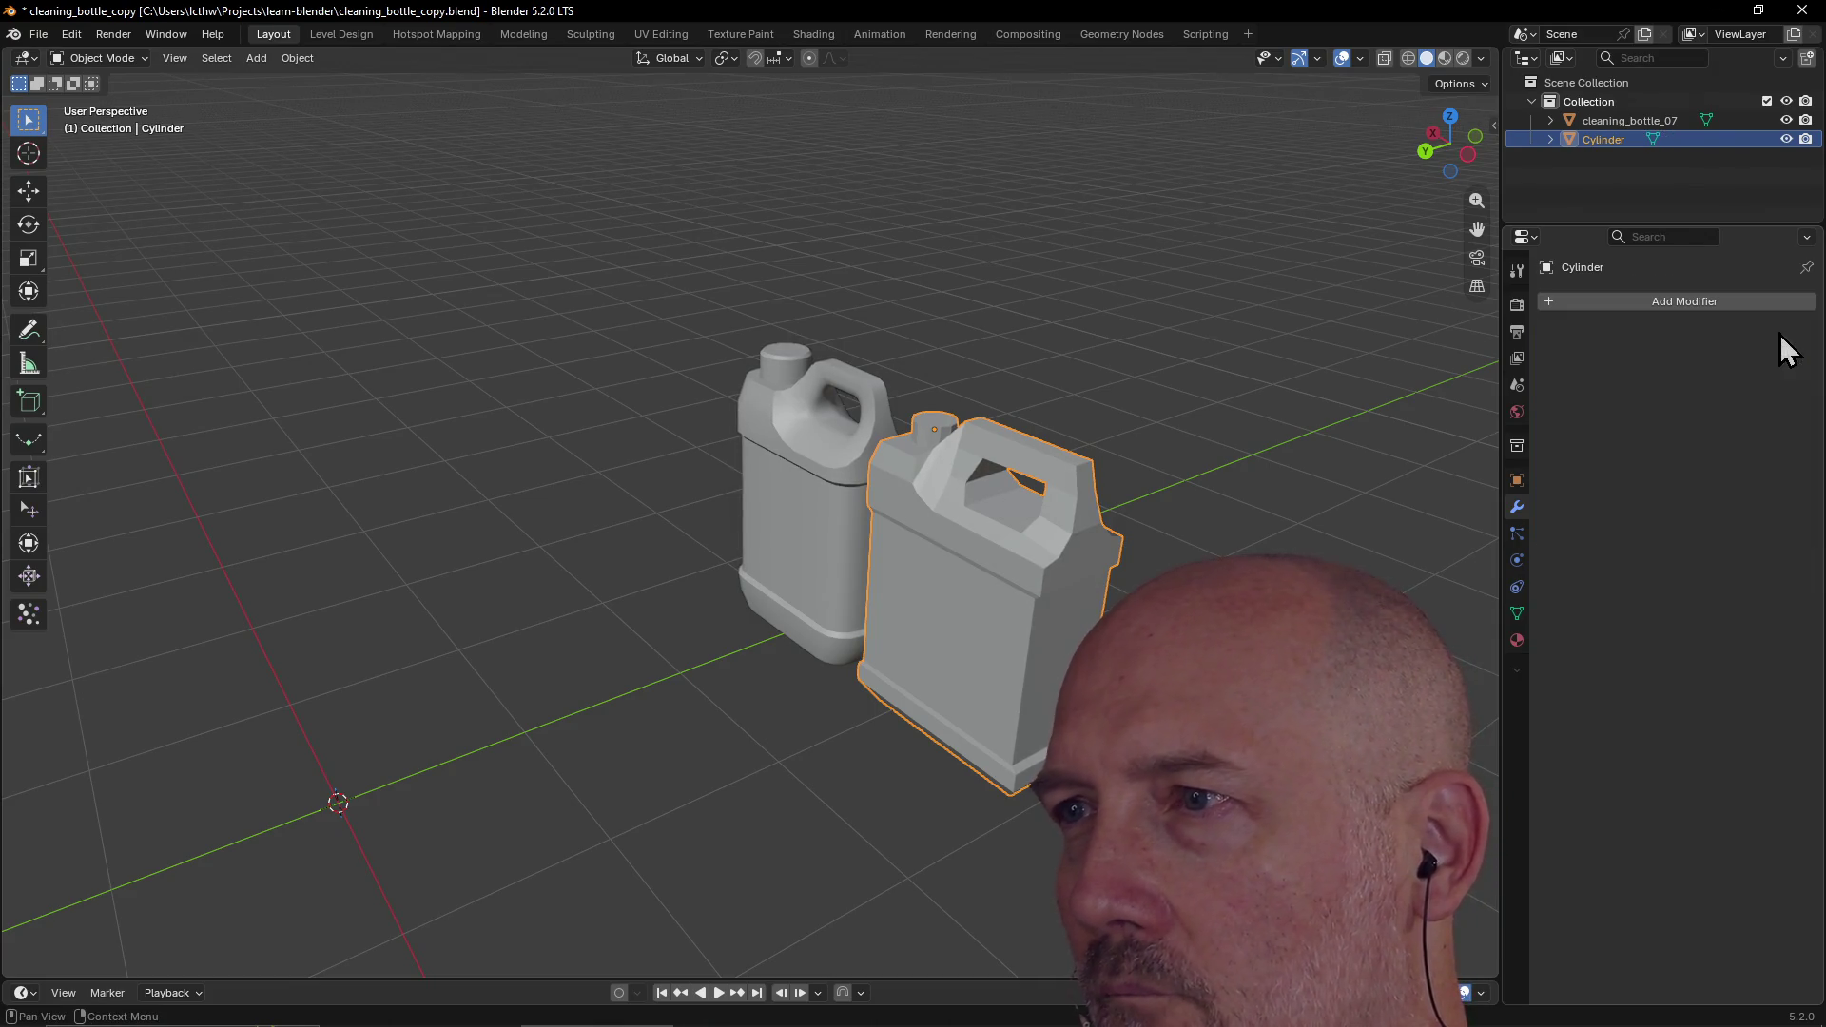
left_click(1727, 302)
mouse_move(1726, 308)
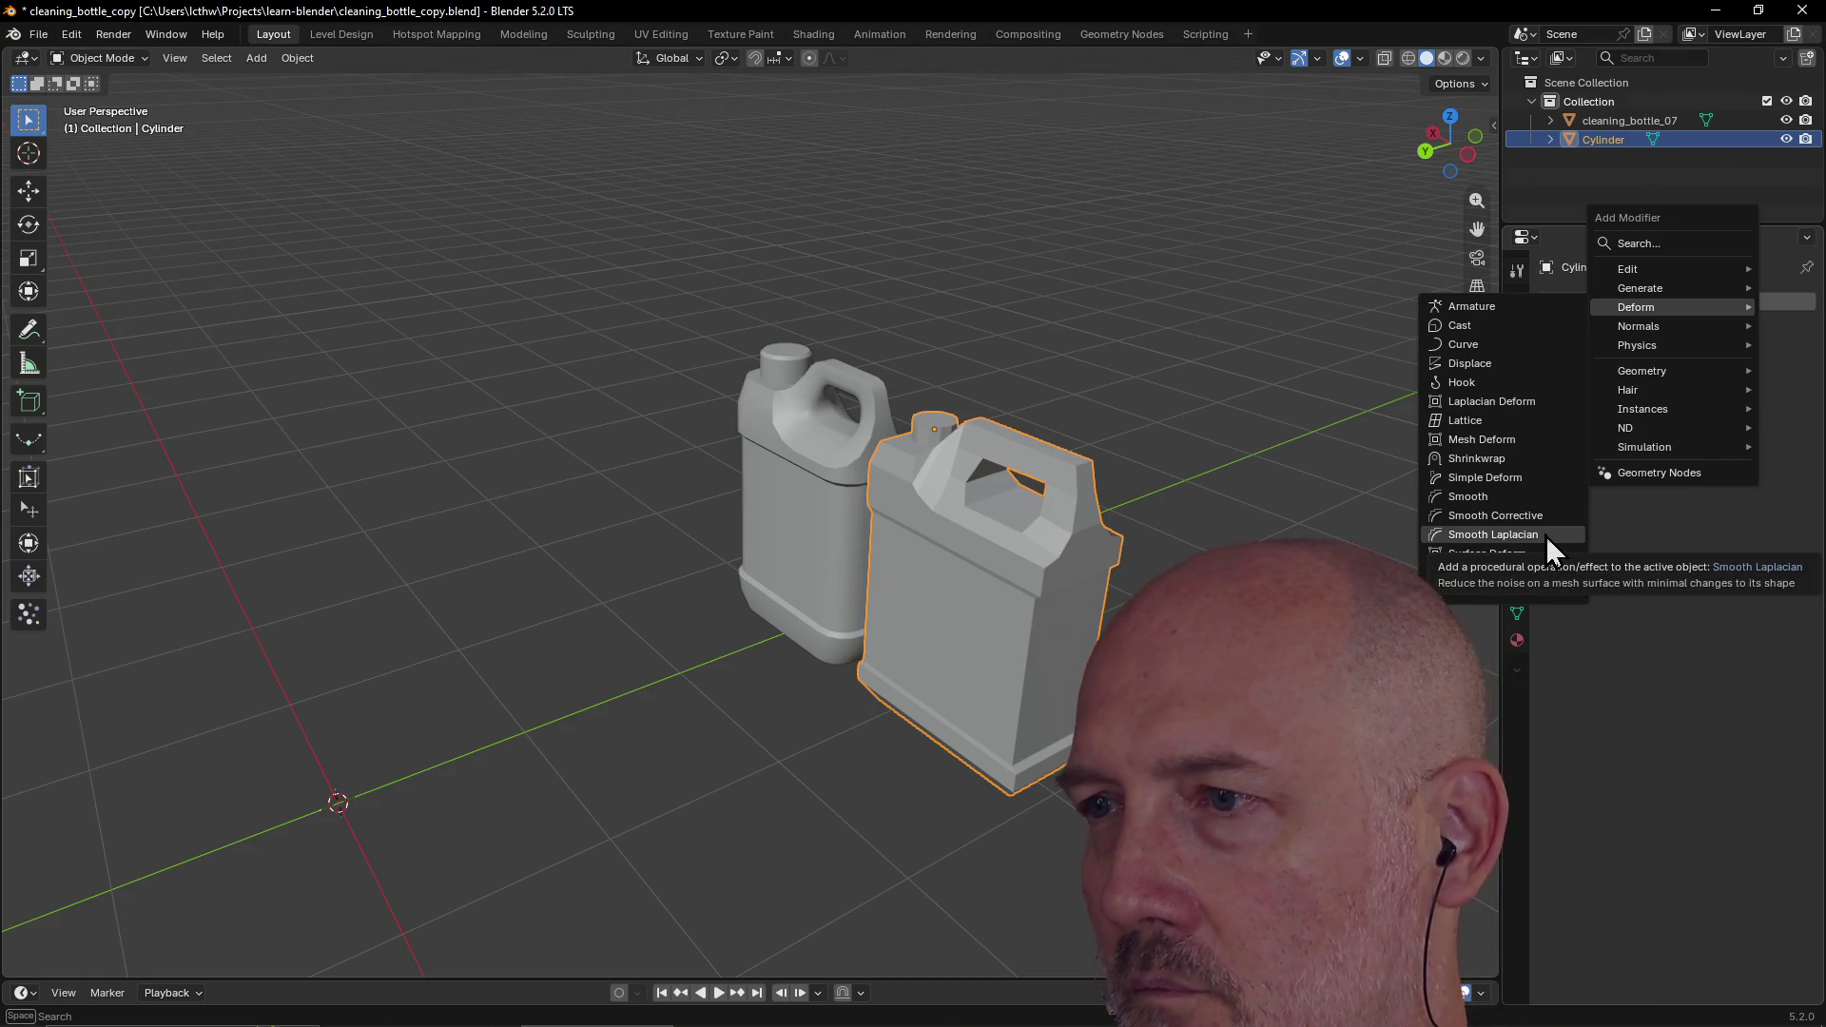
left_click(1547, 538)
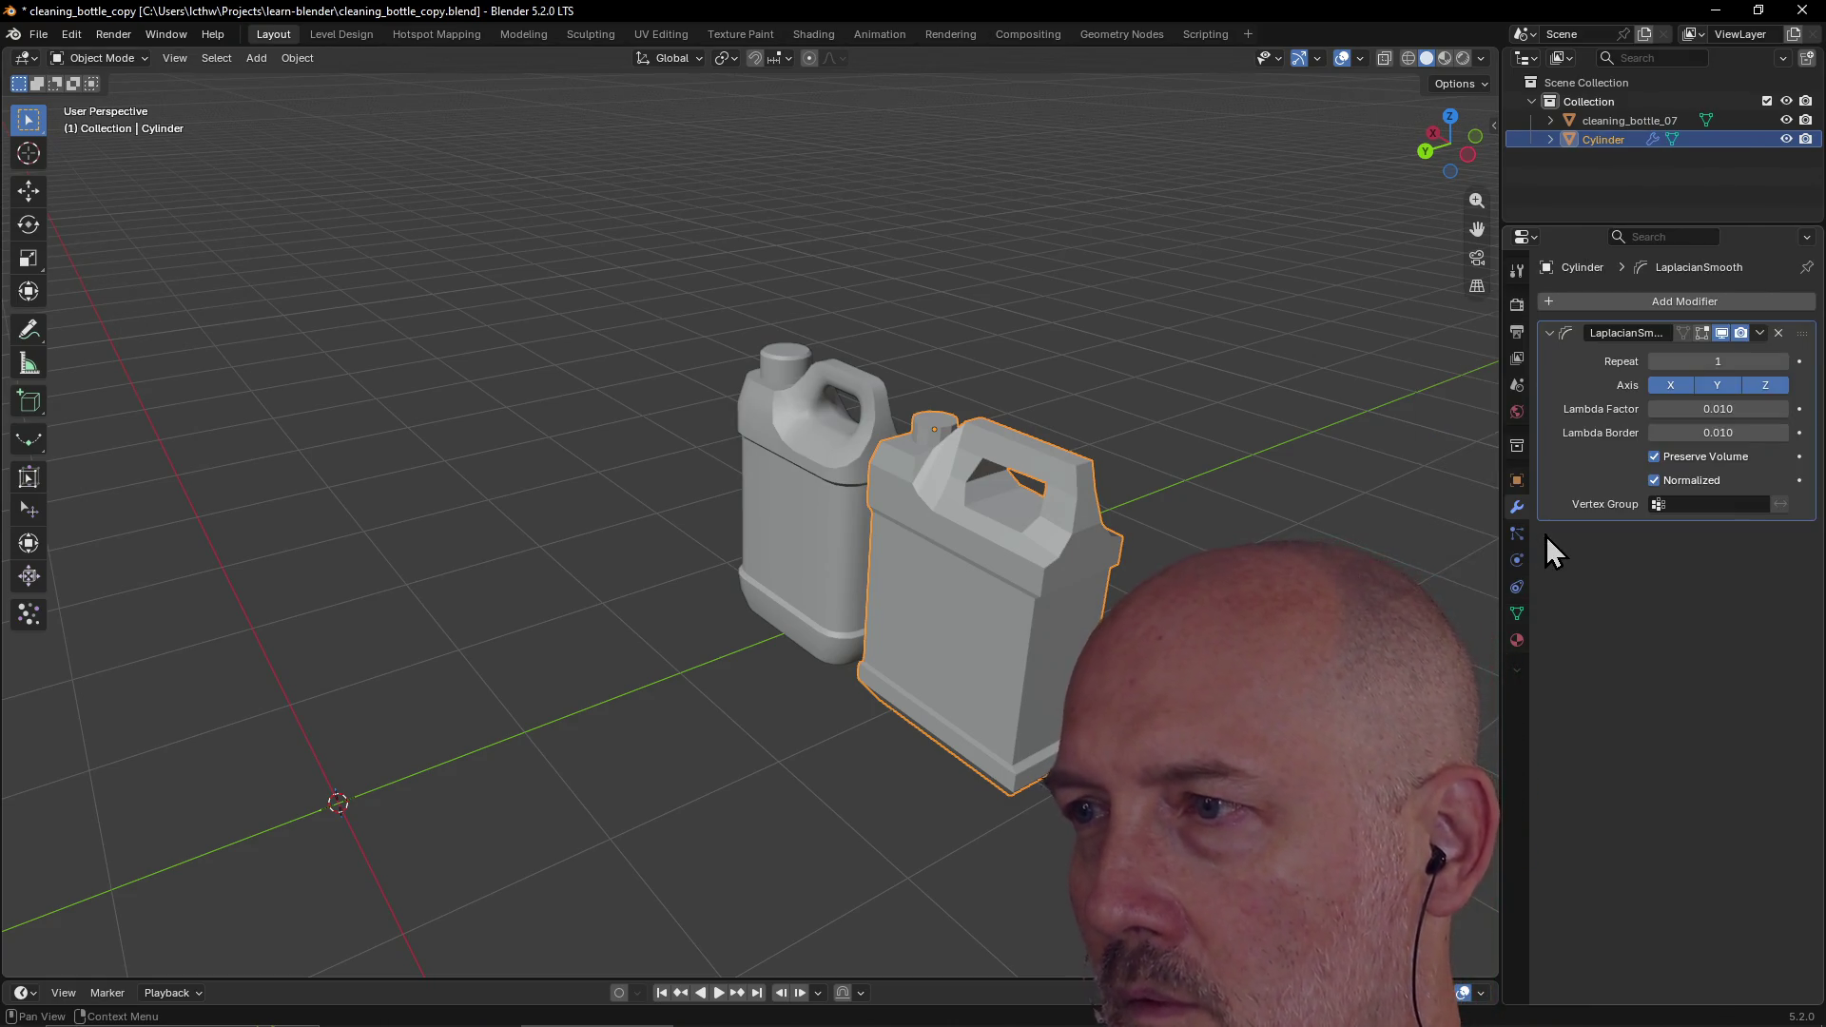
left_click_drag(1707, 433, 1708, 433)
left_click_drag(1718, 409, 1570, 410)
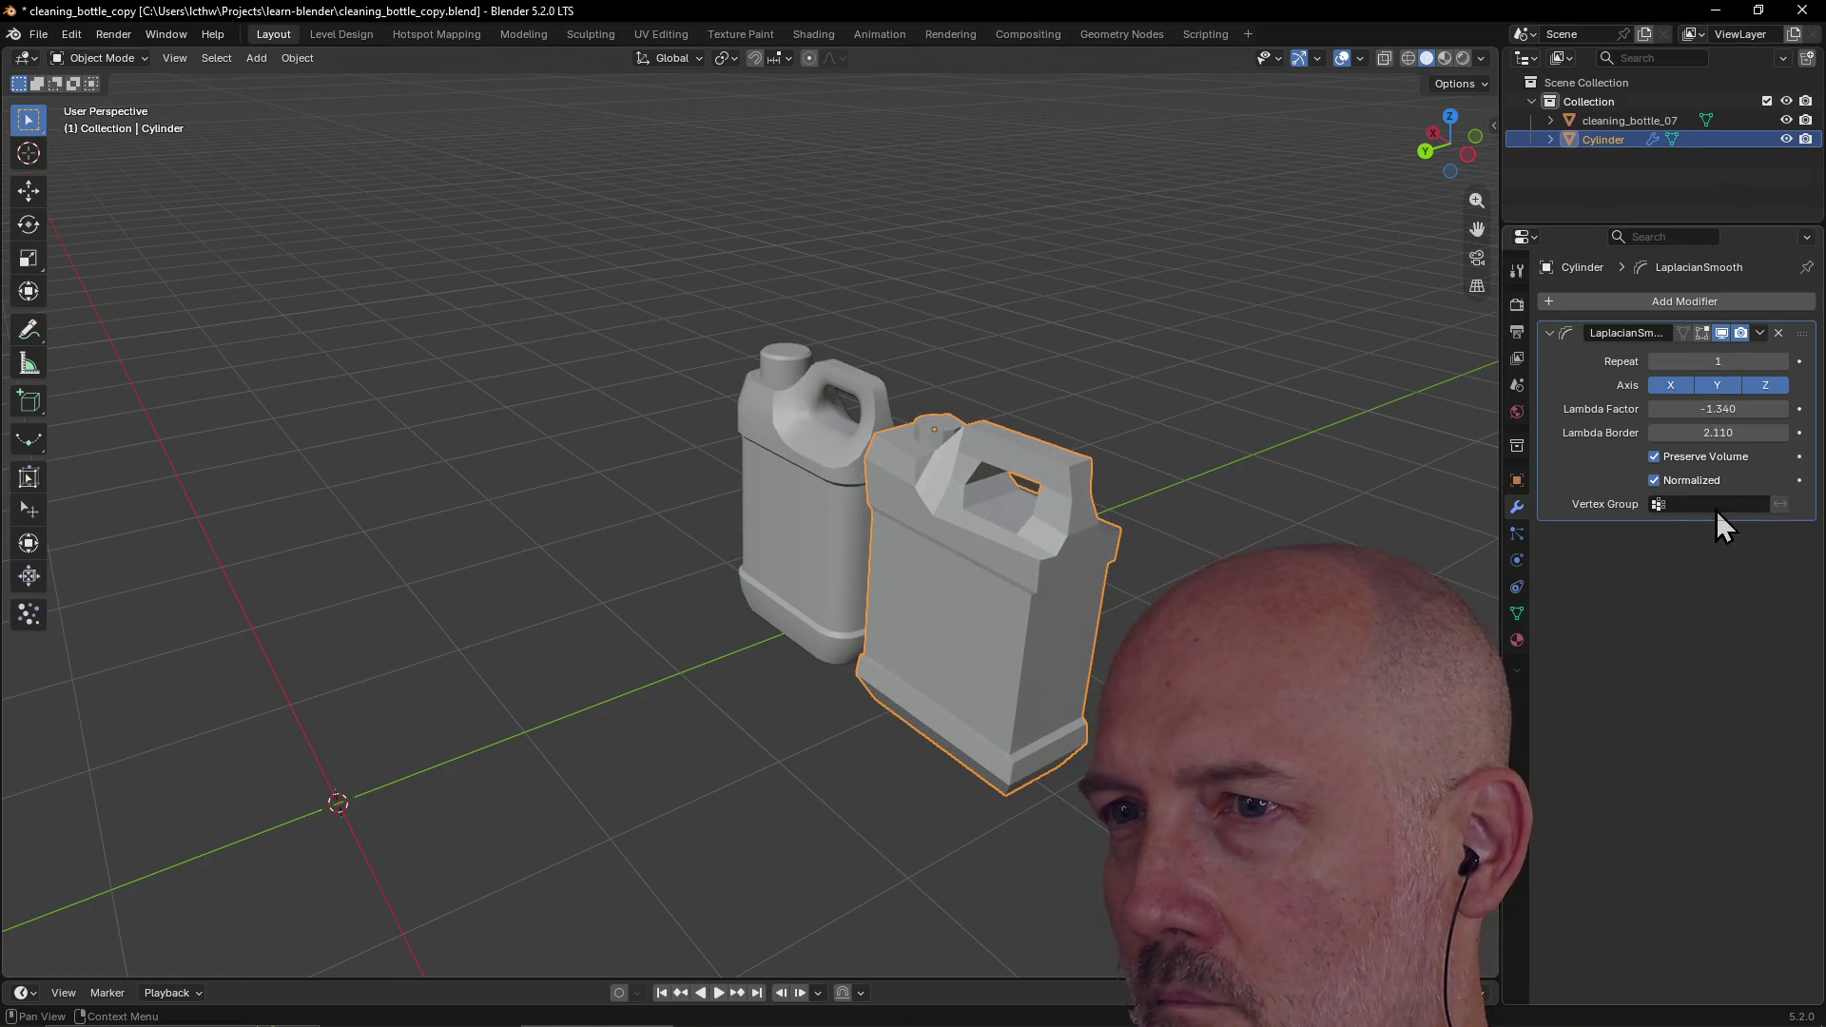
left_click(1677, 387)
left_click(1703, 390)
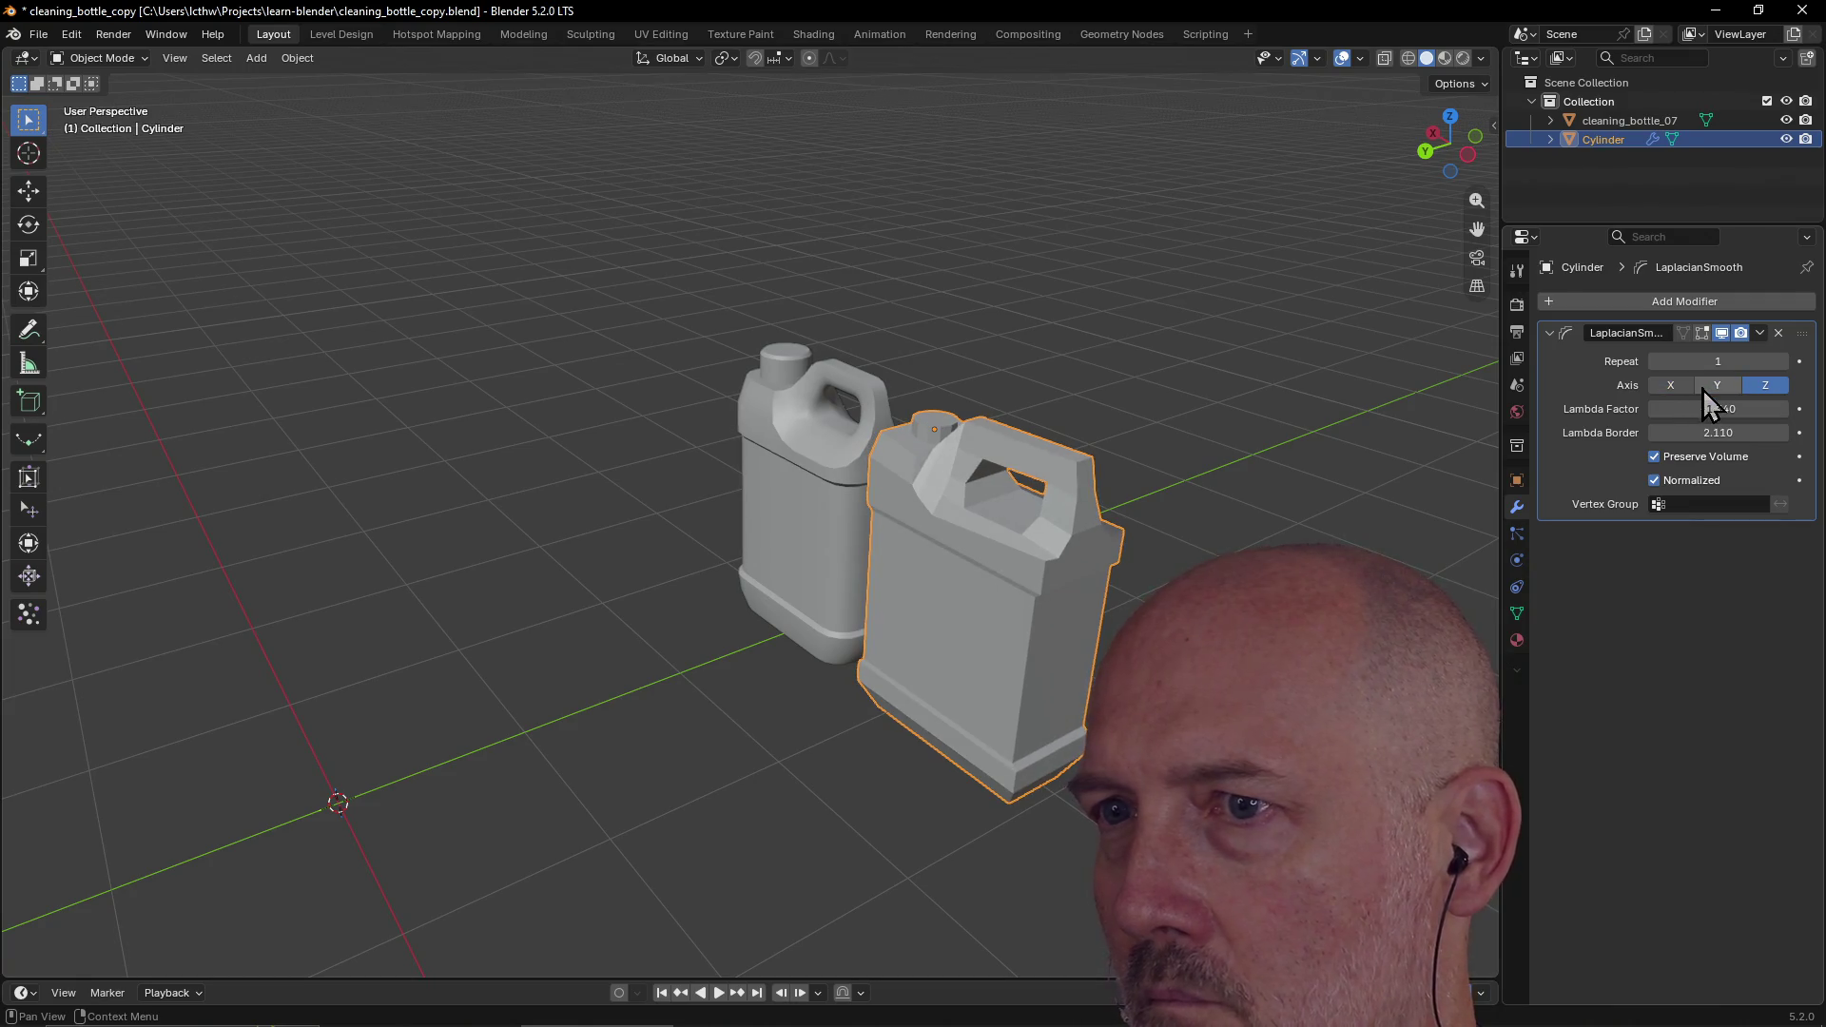
left_click(1688, 391)
left_click(1717, 386)
left_click(1756, 386)
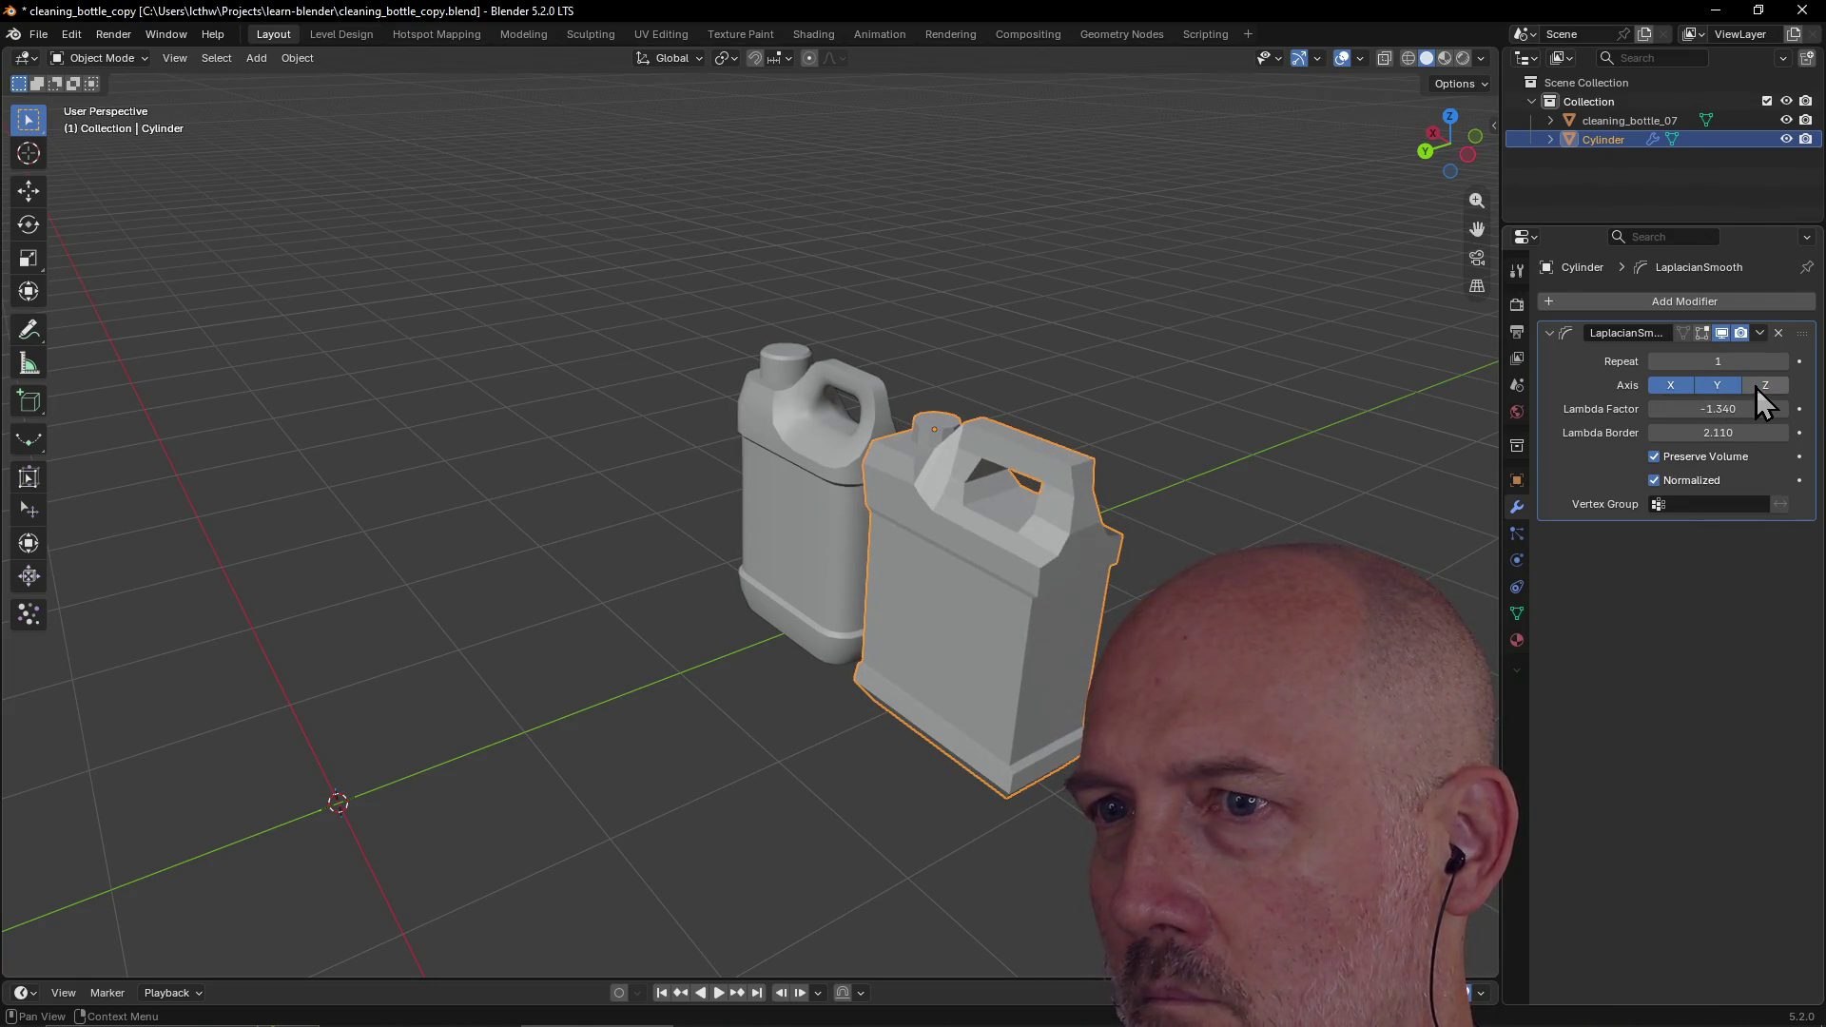
mouse_move(1700, 409)
left_mouse_down()
mouse_move(1655, 409)
mouse_move(1721, 409)
mouse_move(1690, 409)
left_mouse_up()
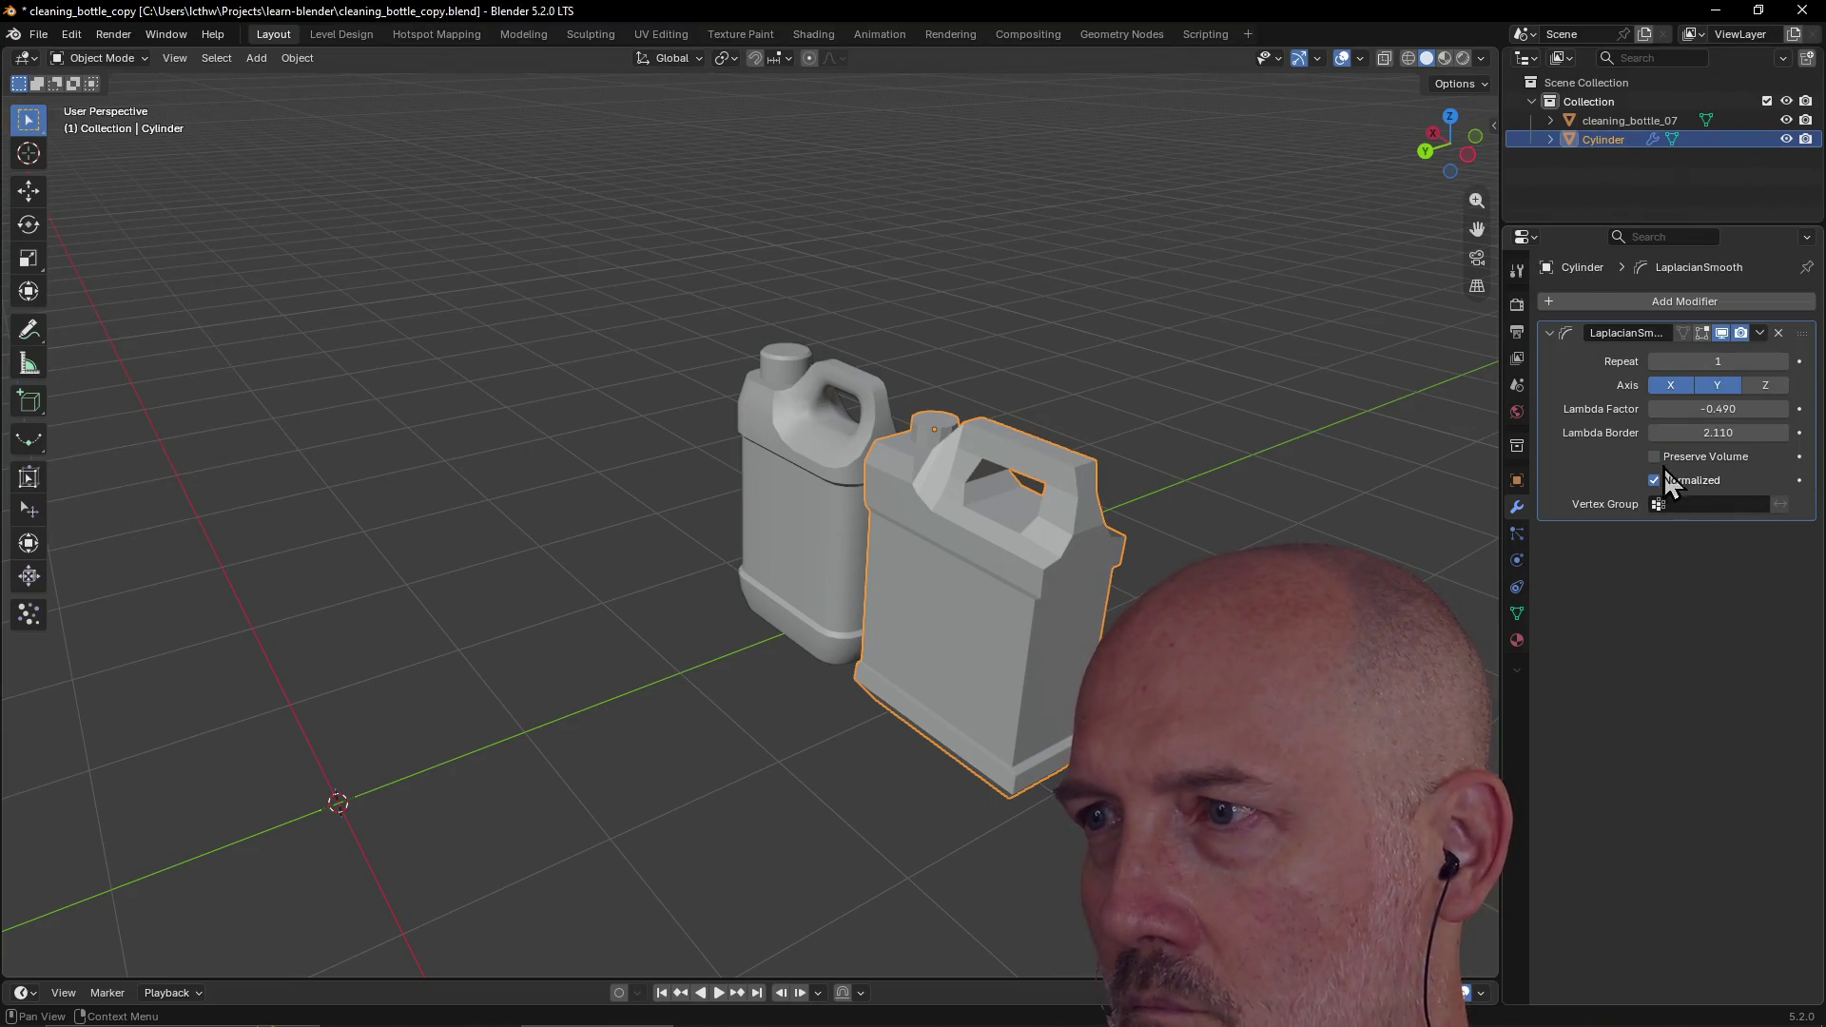
mouse_move(1700, 362)
left_mouse_down()
mouse_move(1741, 361)
mouse_move(1710, 361)
left_mouse_up()
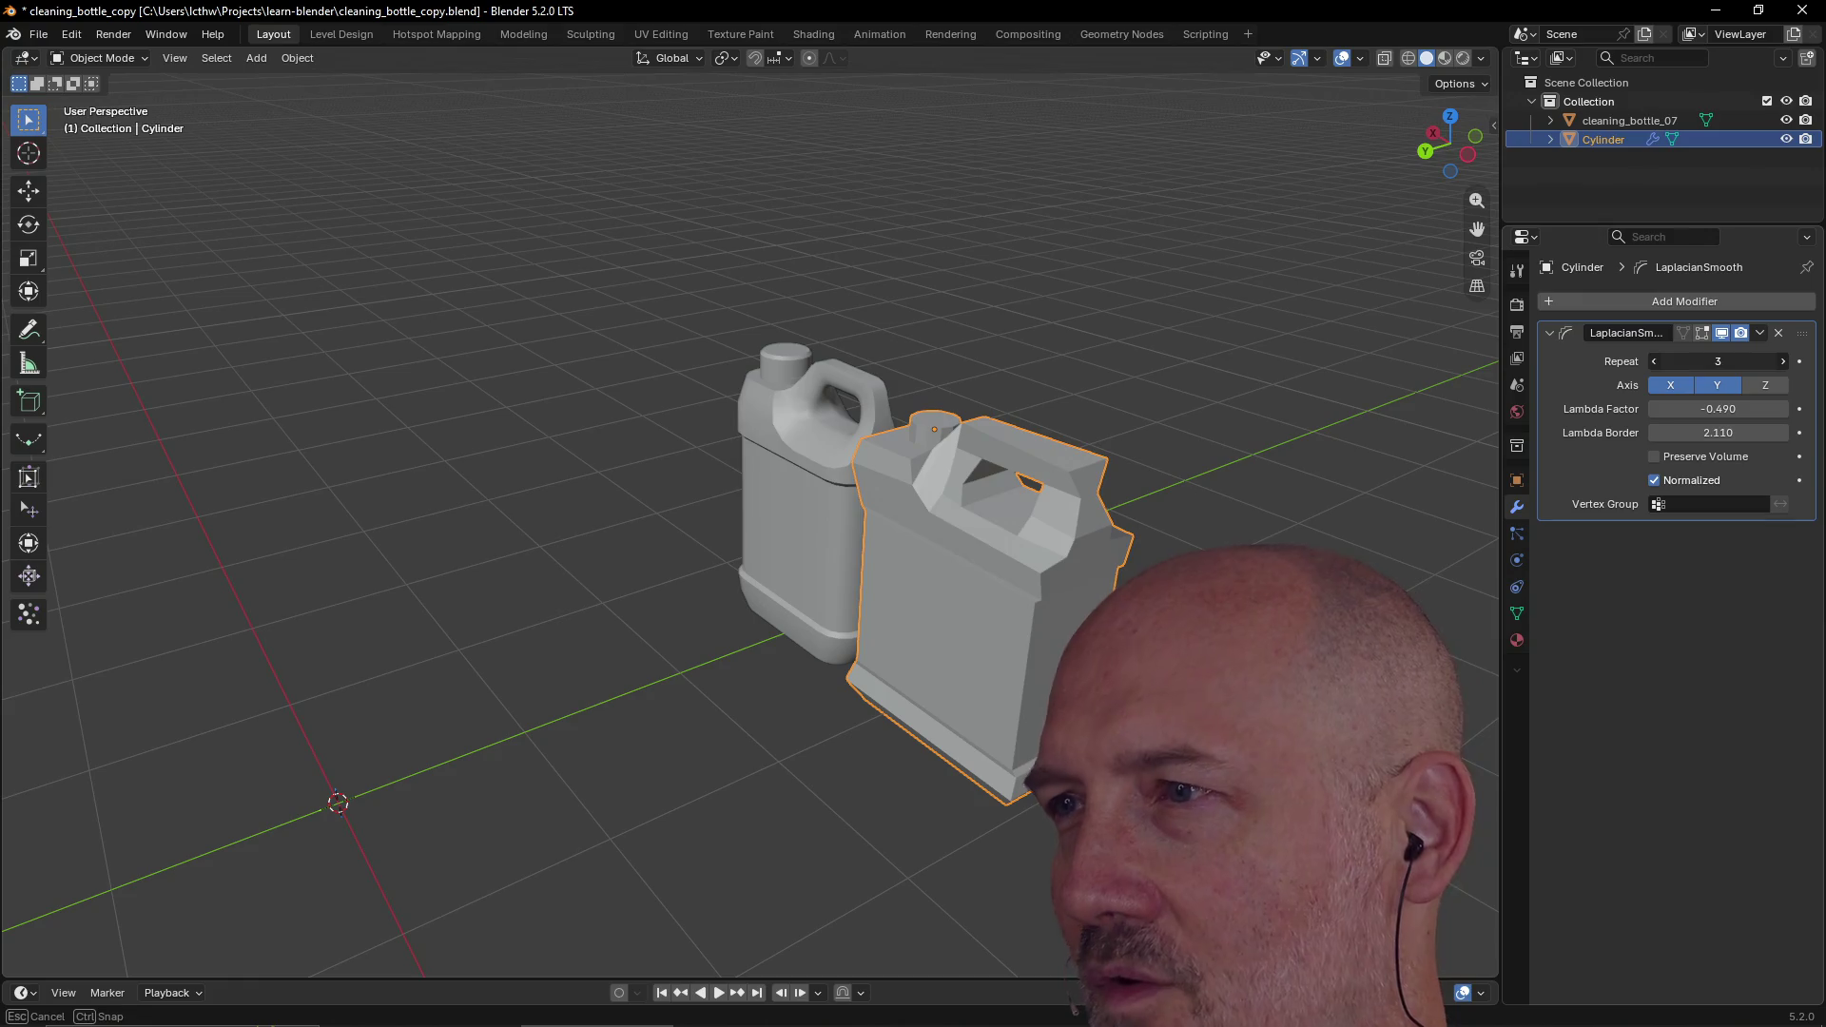
left_click(1781, 334)
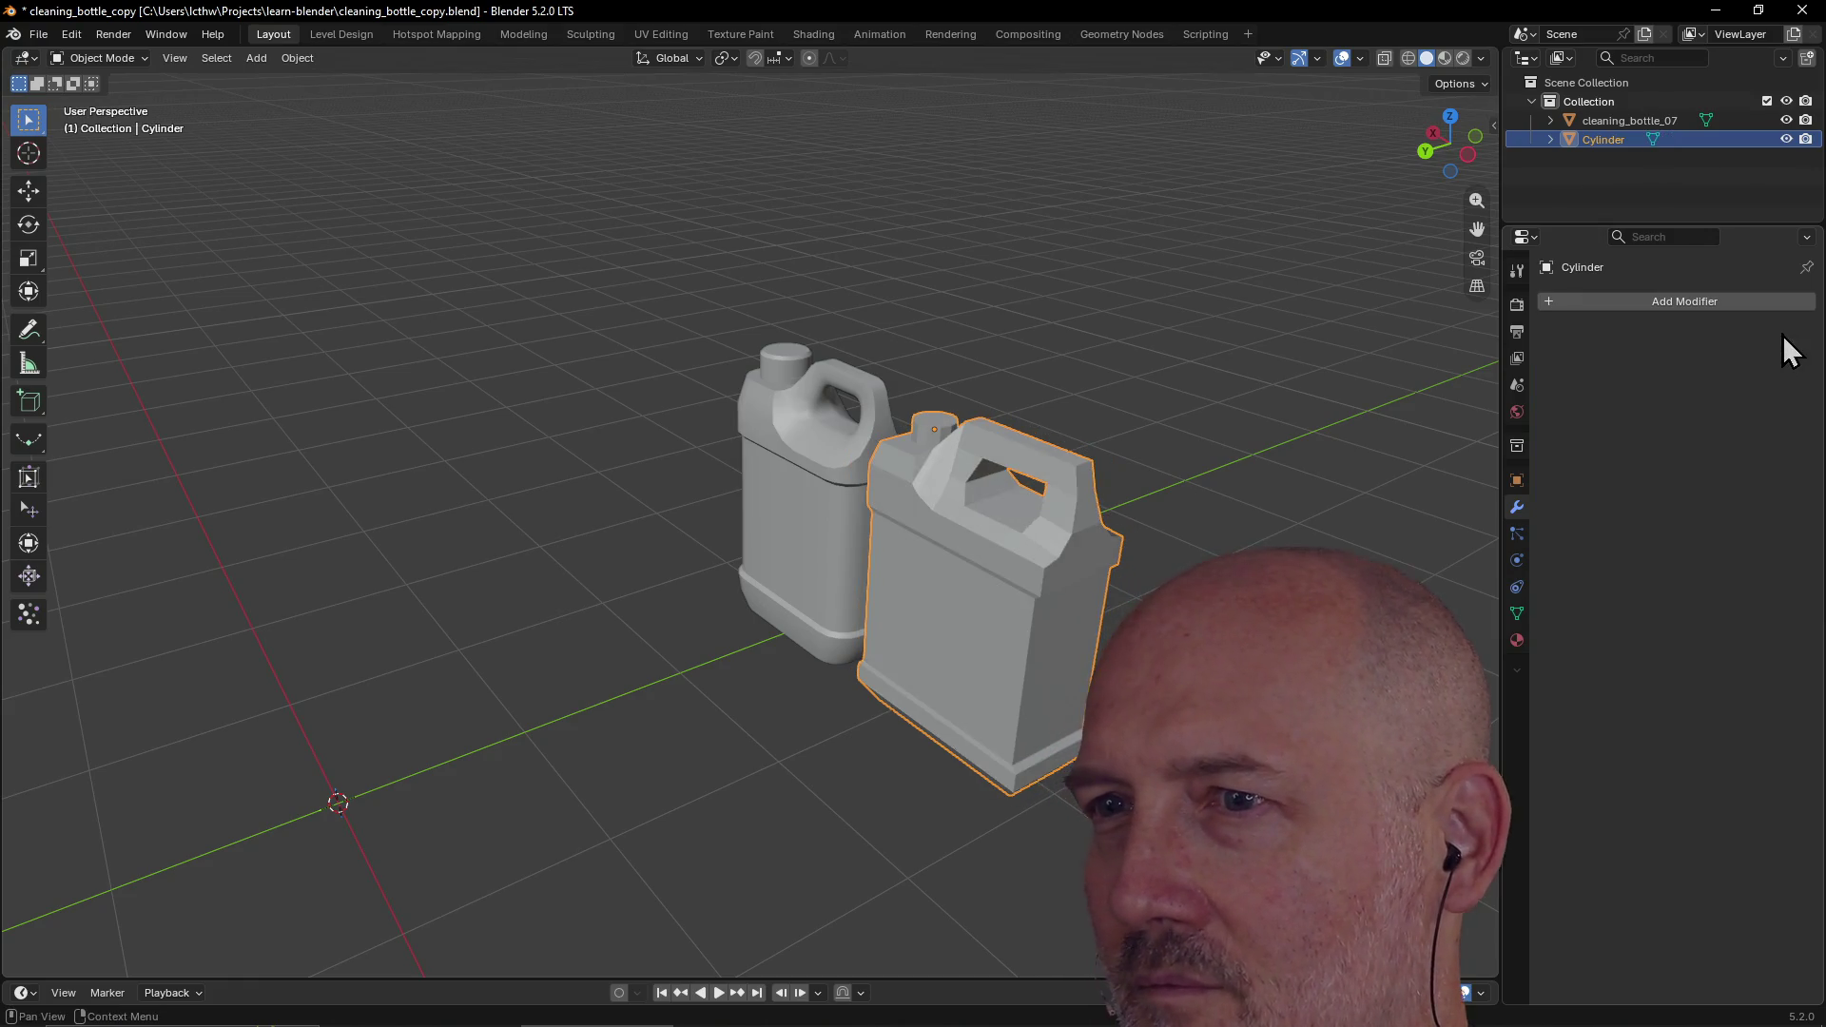
left_click(1617, 307)
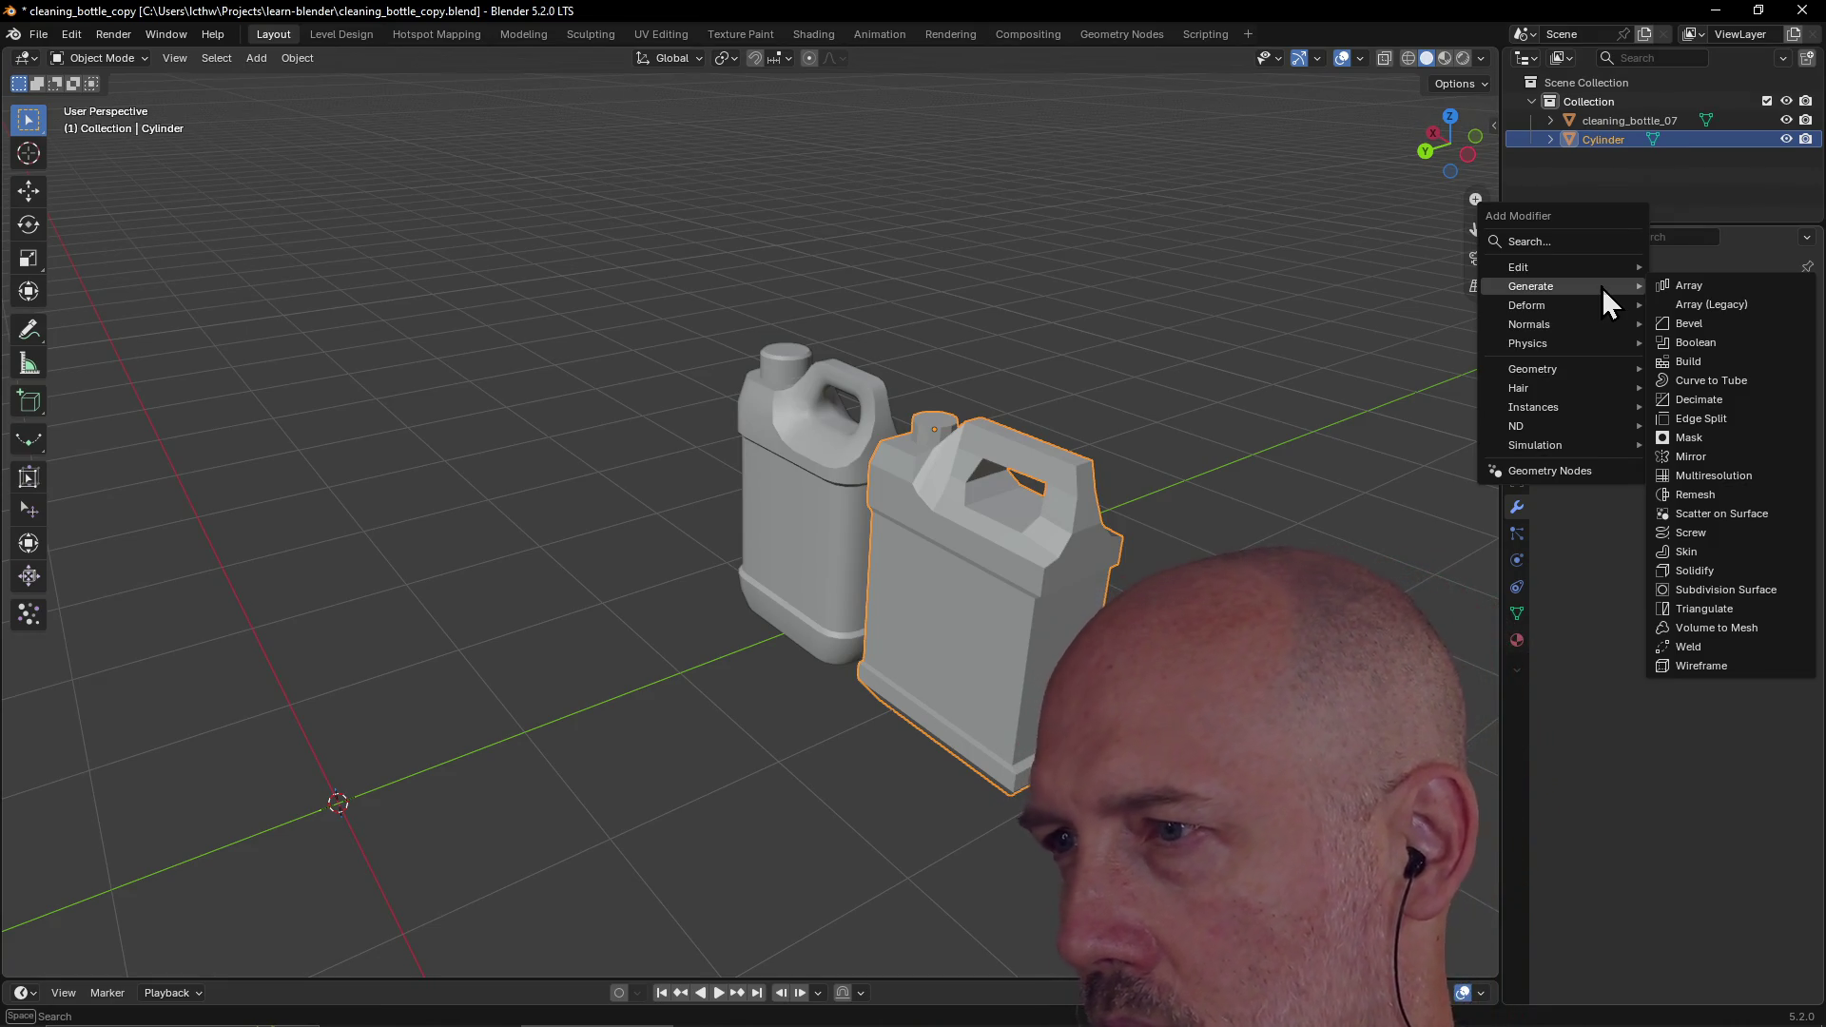
left_click(1688, 554)
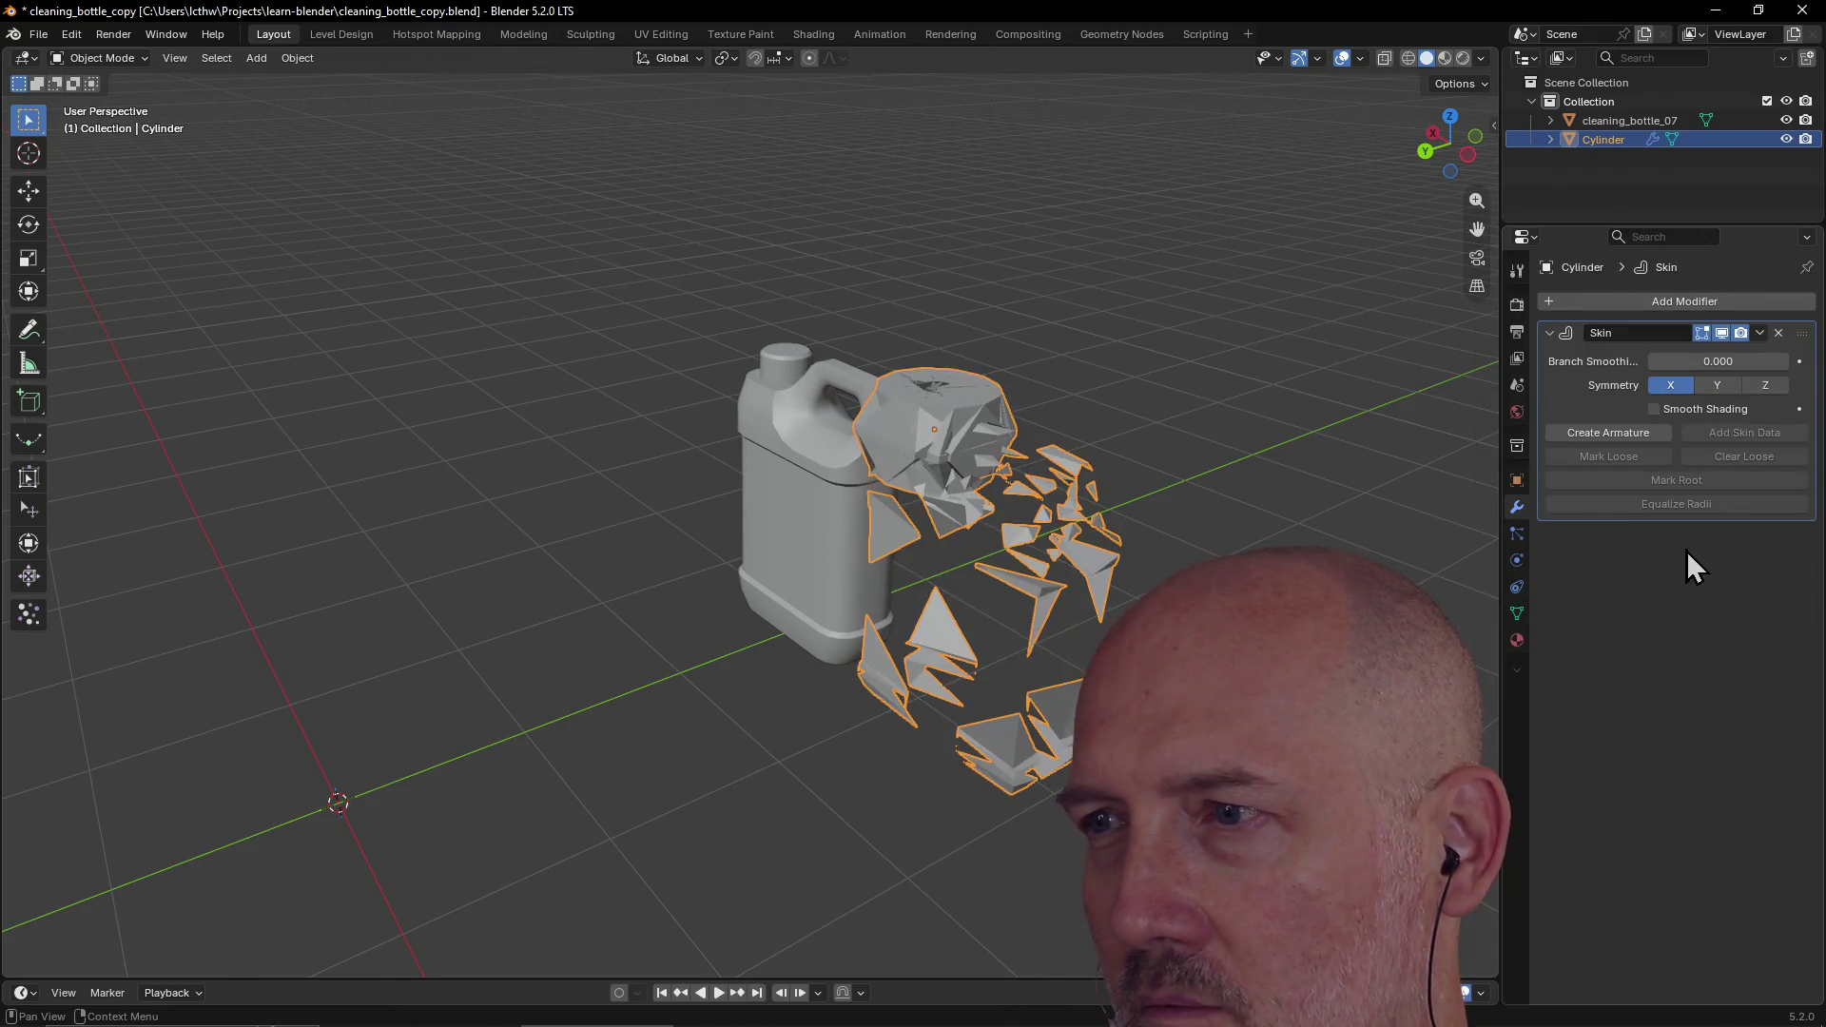
left_click(1760, 385)
left_click(1712, 384)
mouse_move(1703, 362)
left_mouse_down()
mouse_move(1790, 361)
mouse_move(1692, 362)
left_mouse_up()
left_click(1624, 432)
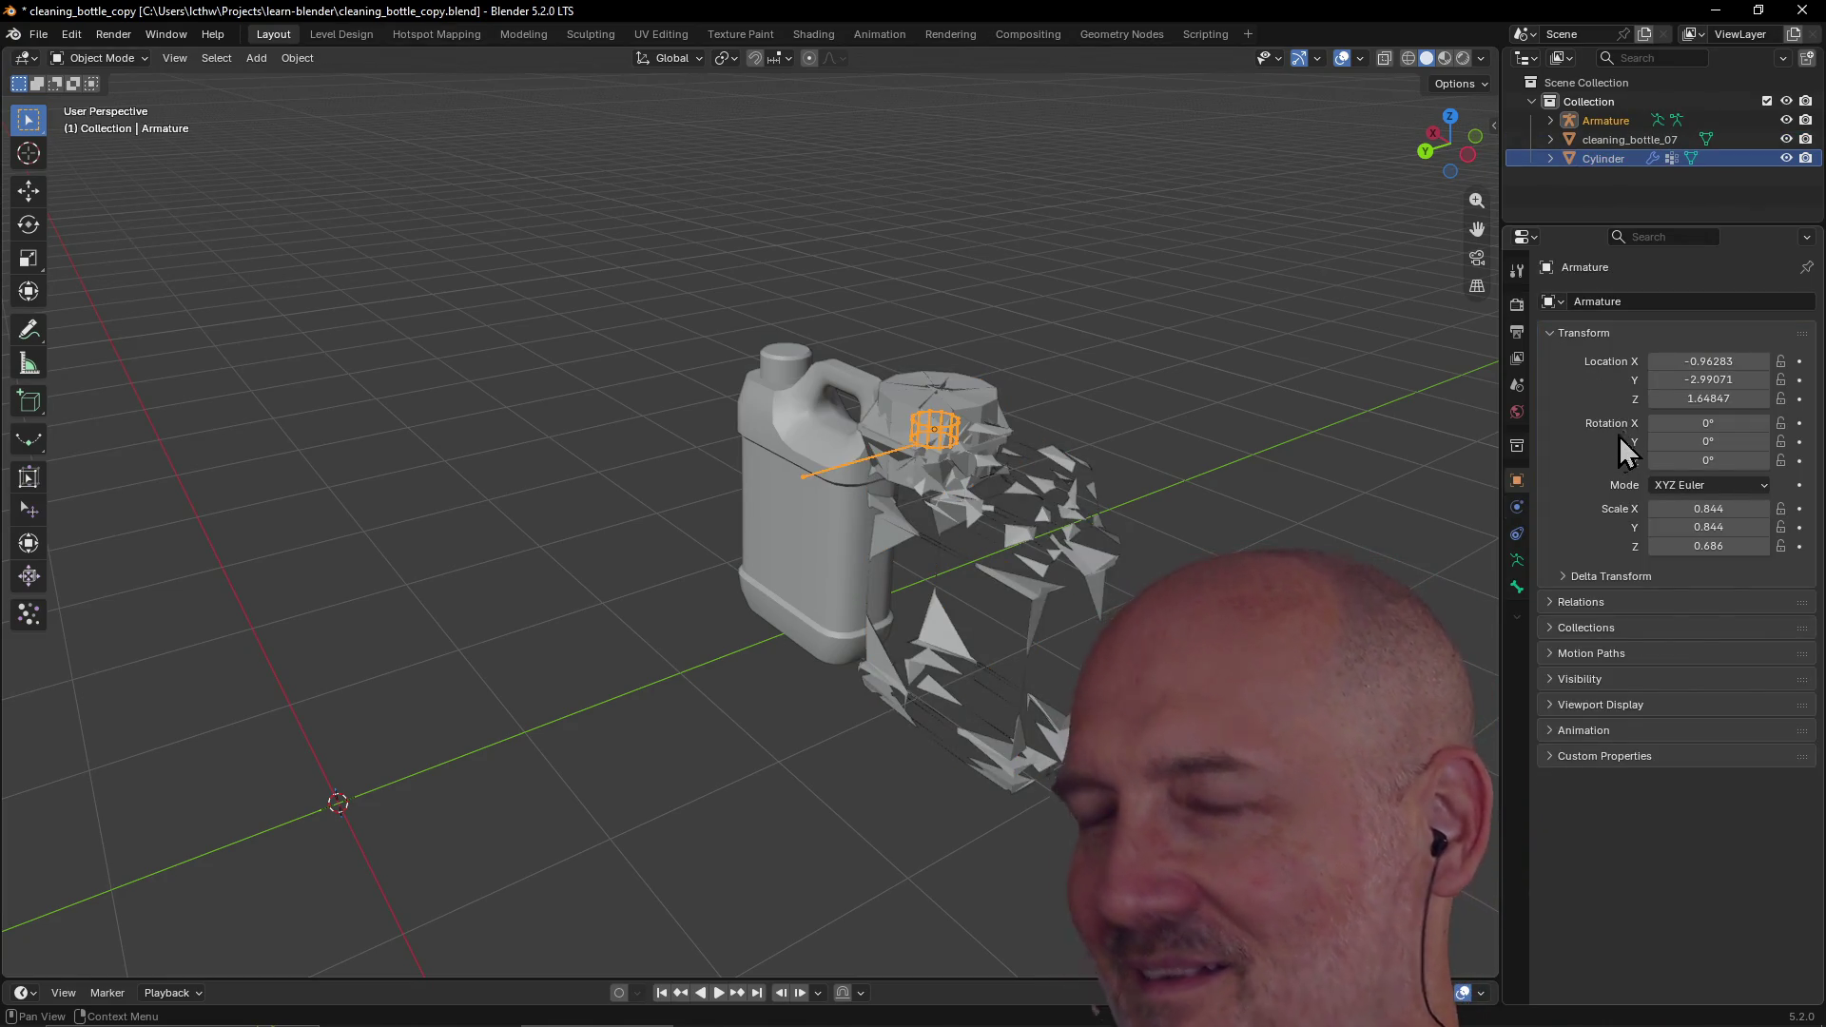
key("ctrl+z")
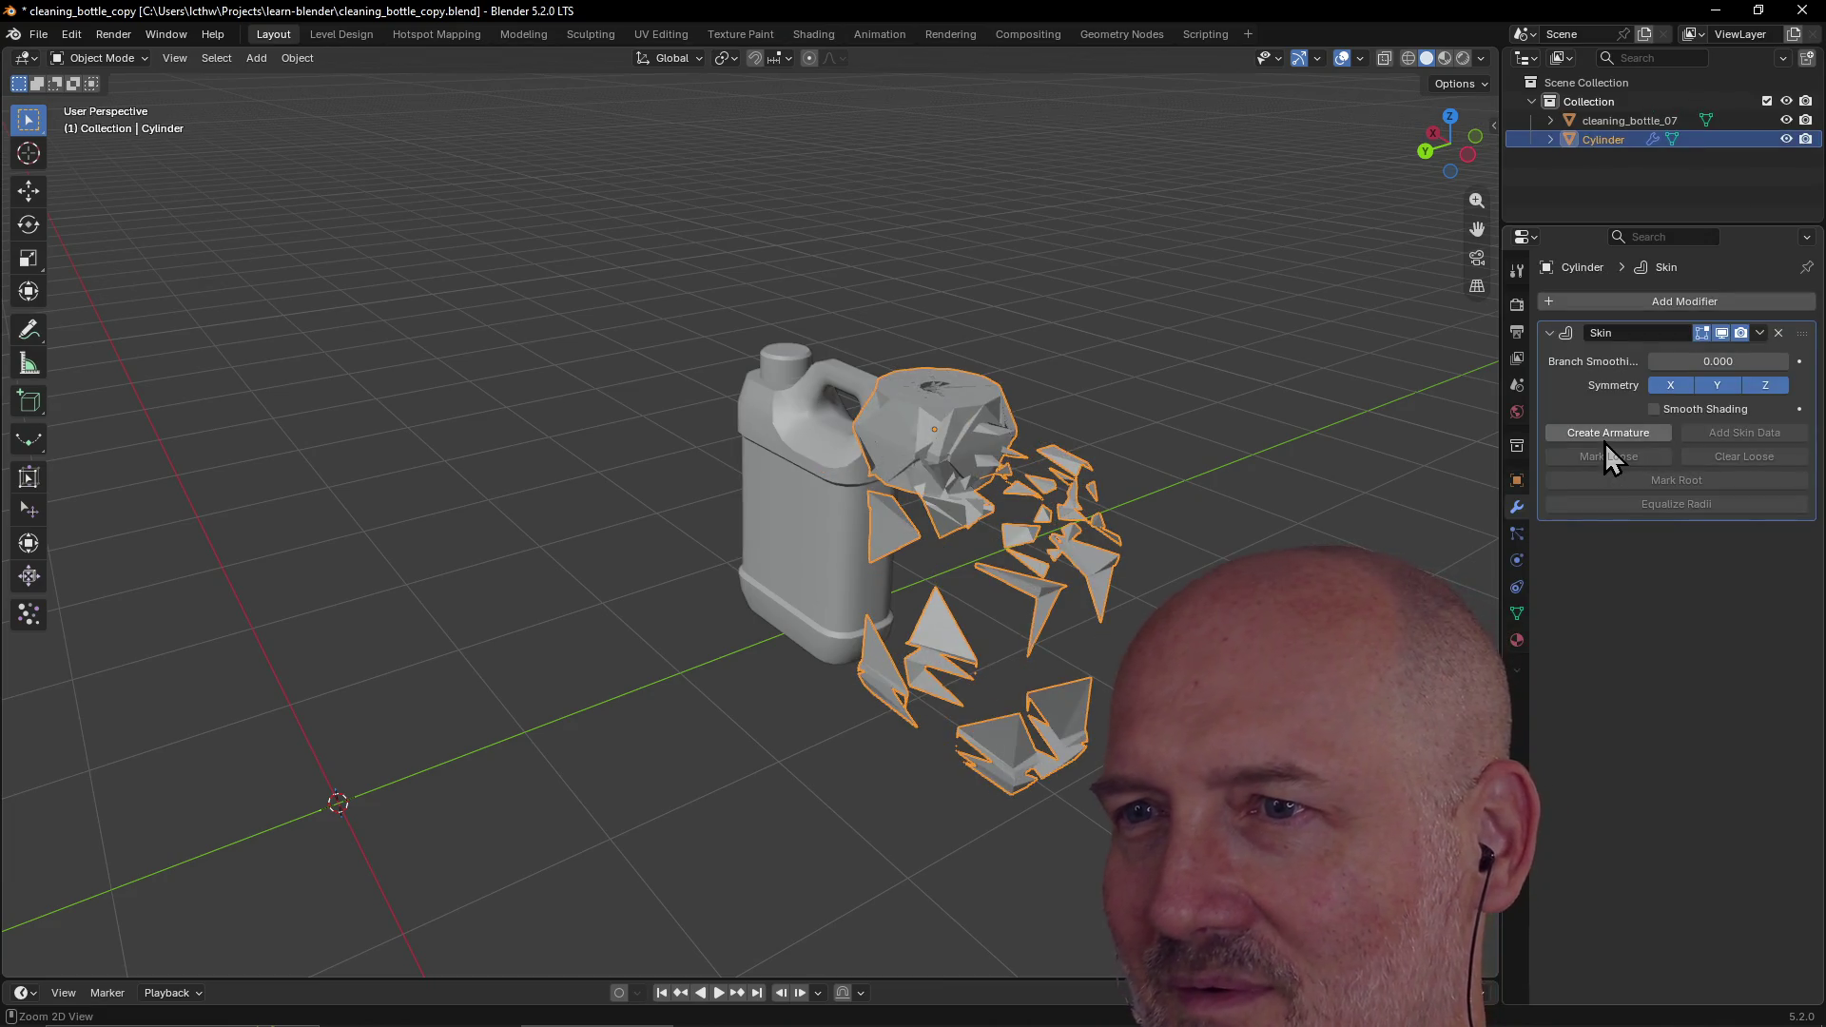
key("ctrl+z")
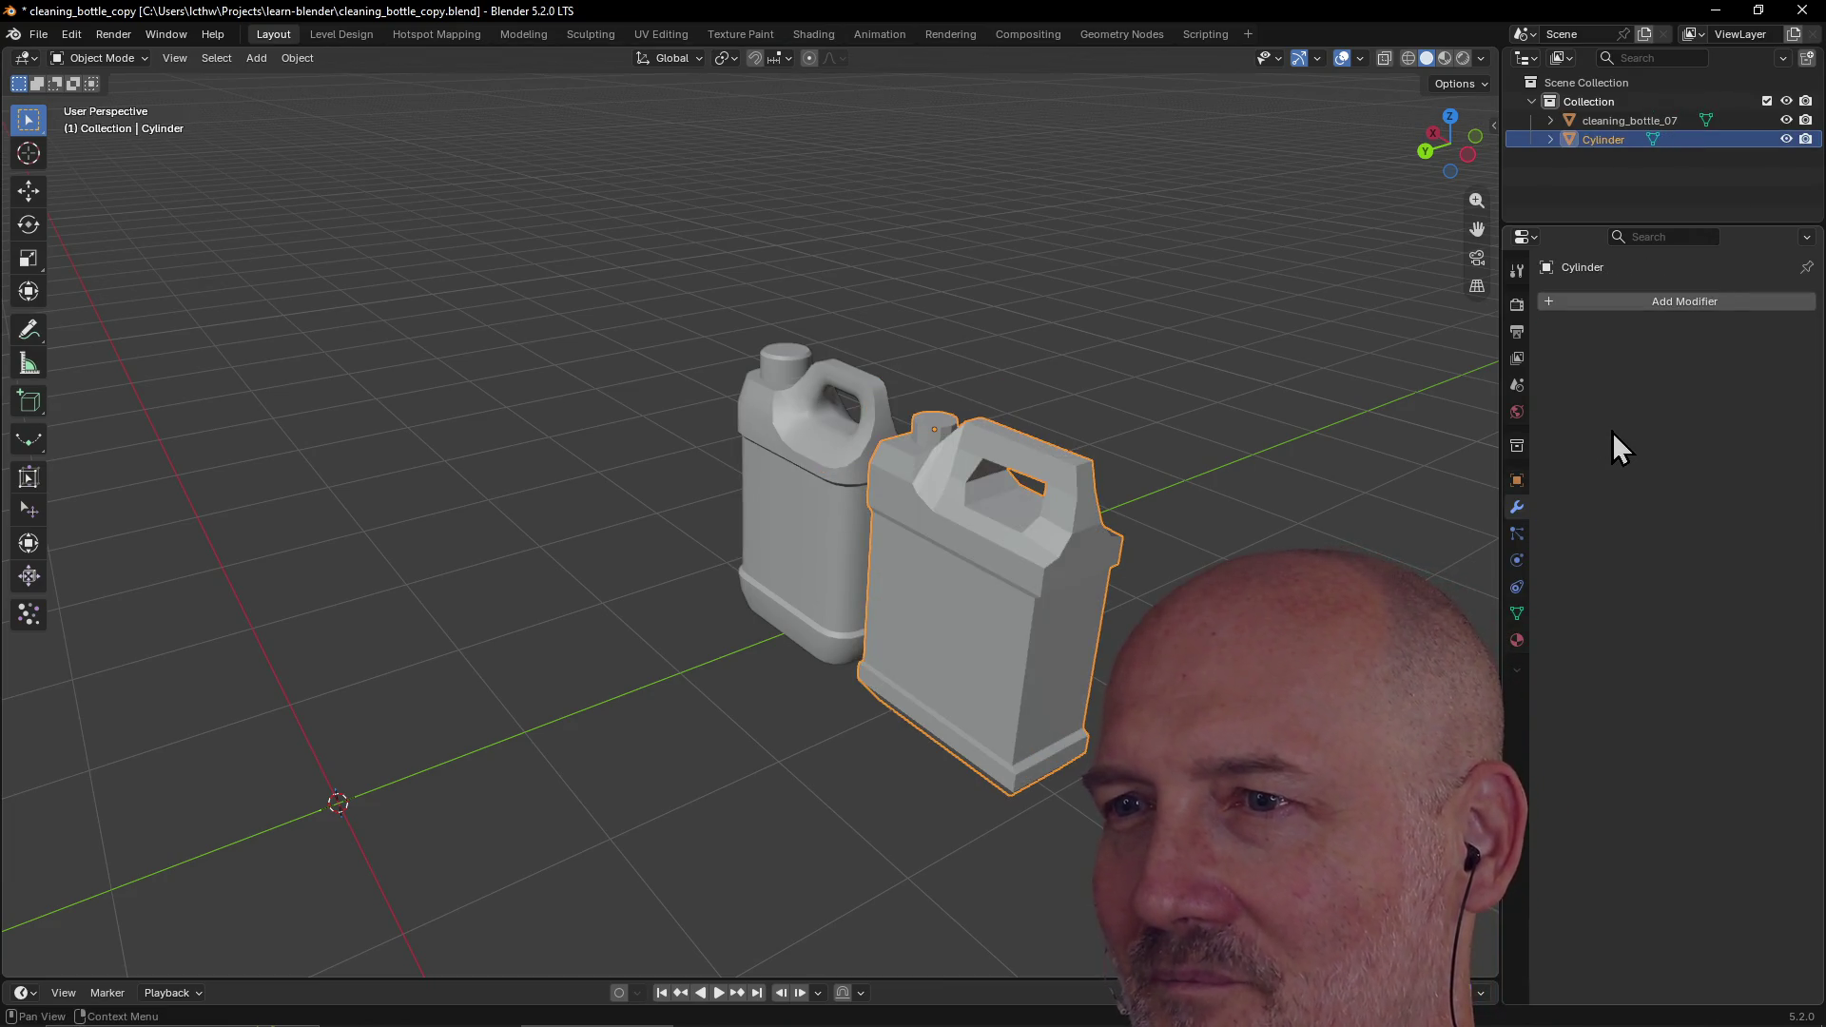
left_click(1253, 456)
scroll(1179, 420, "down", 3)
Step: Save cleaning_bottle_copy.blend with both bottles, then switch to the Modeling workspace
middle_click_drag(1180, 420, 1314, 426)
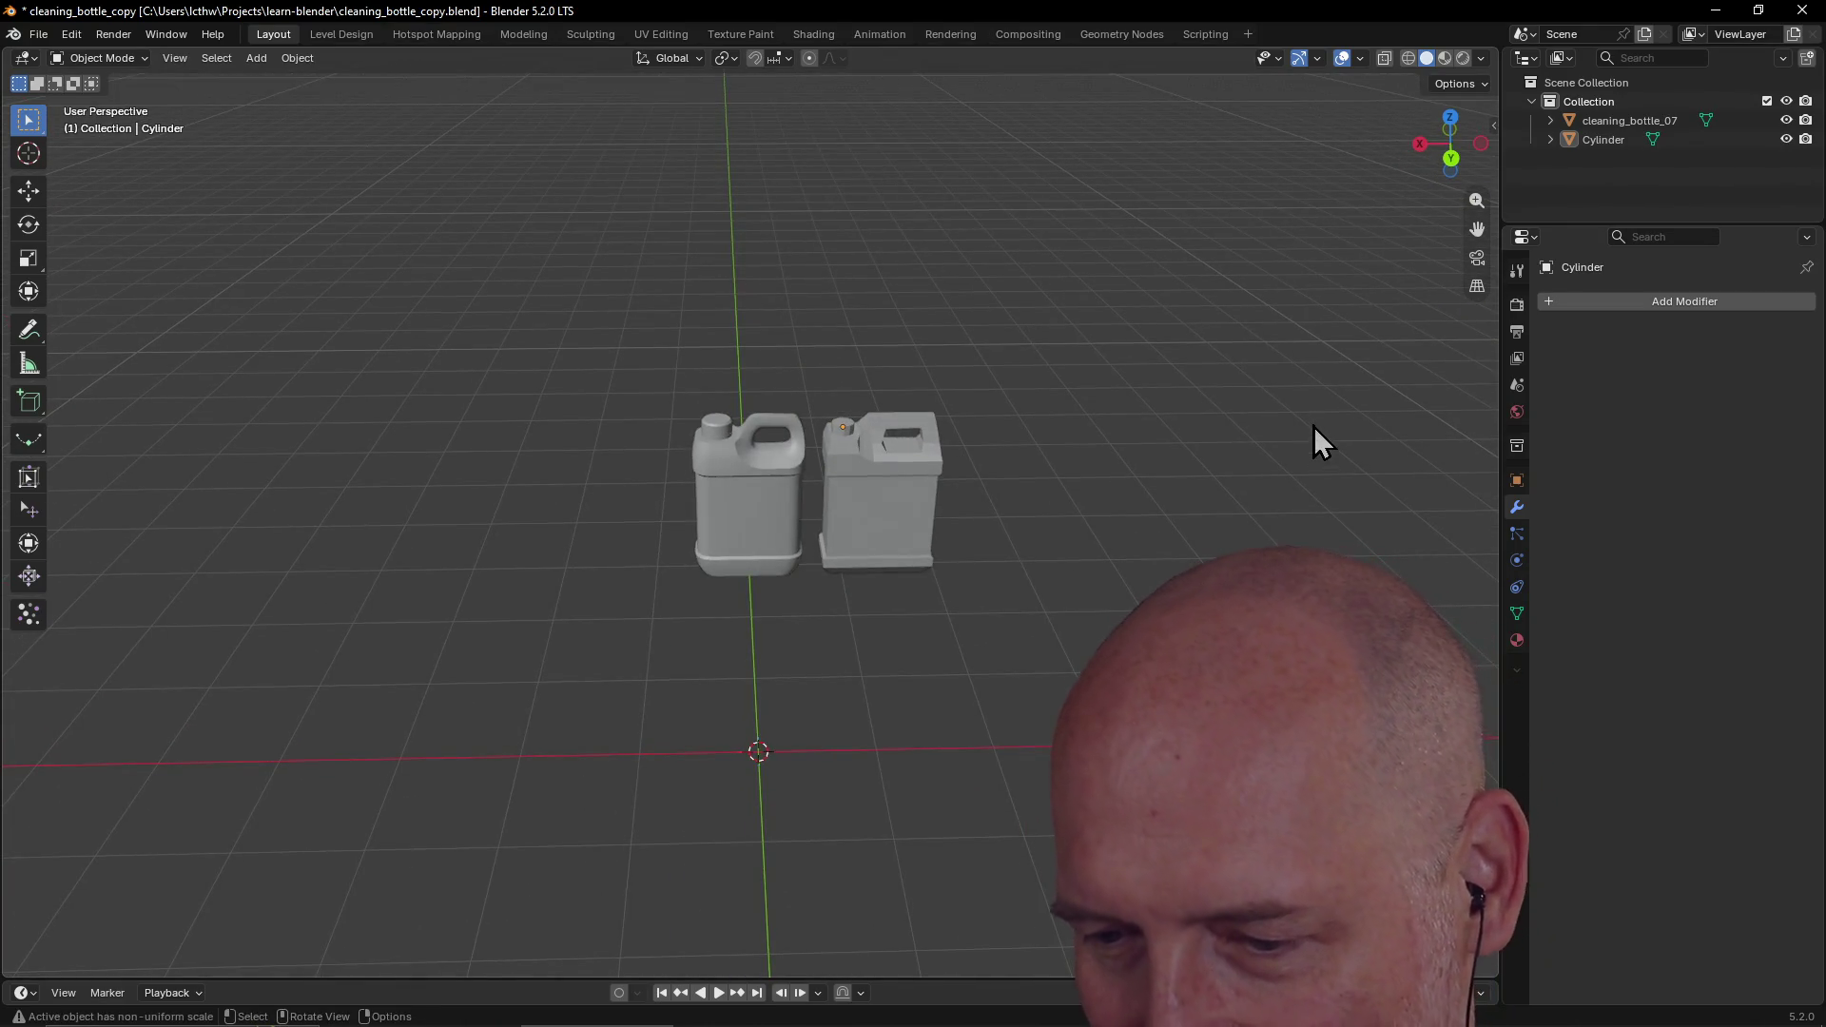
scroll(1314, 426, "up", 3)
mouse_move(1303, 424)
middle_mouse_down()
mouse_move(1088, 409)
mouse_move(1313, 409)
middle_mouse_up()
scroll(1313, 409, "down", 3)
key("ctrl+s")
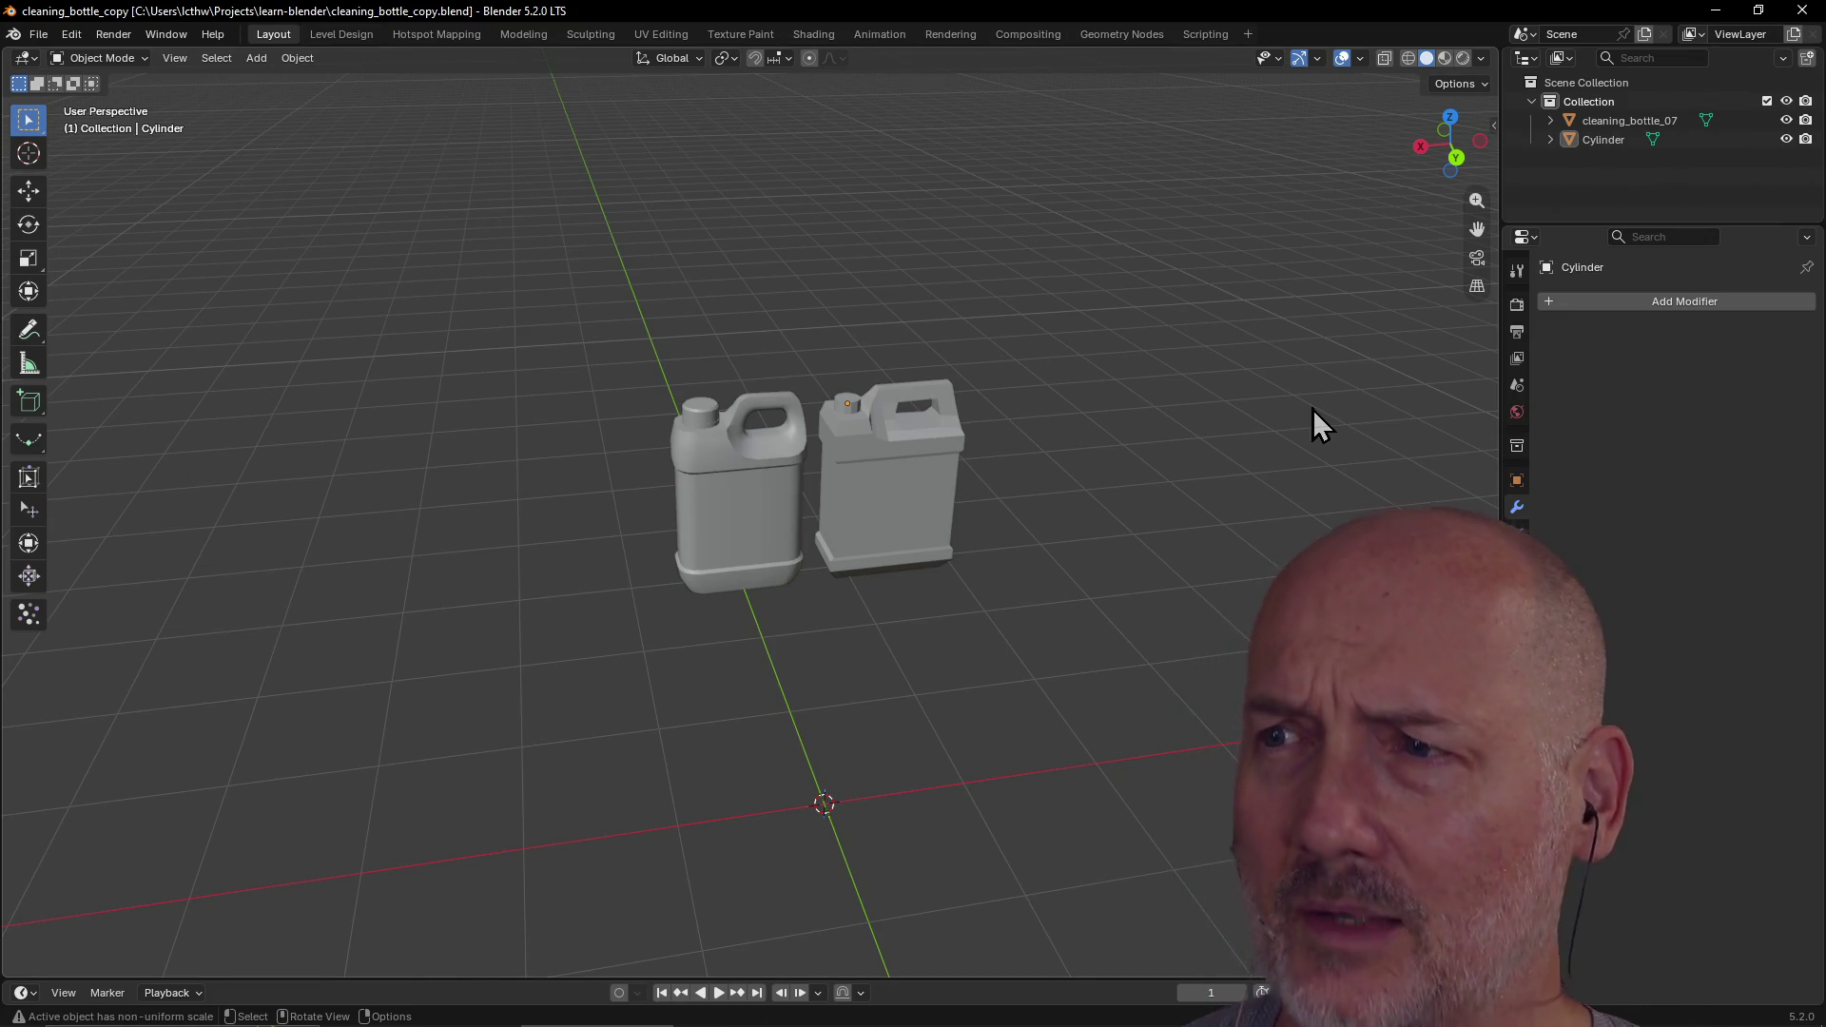
scroll(1054, 483, "up", 2)
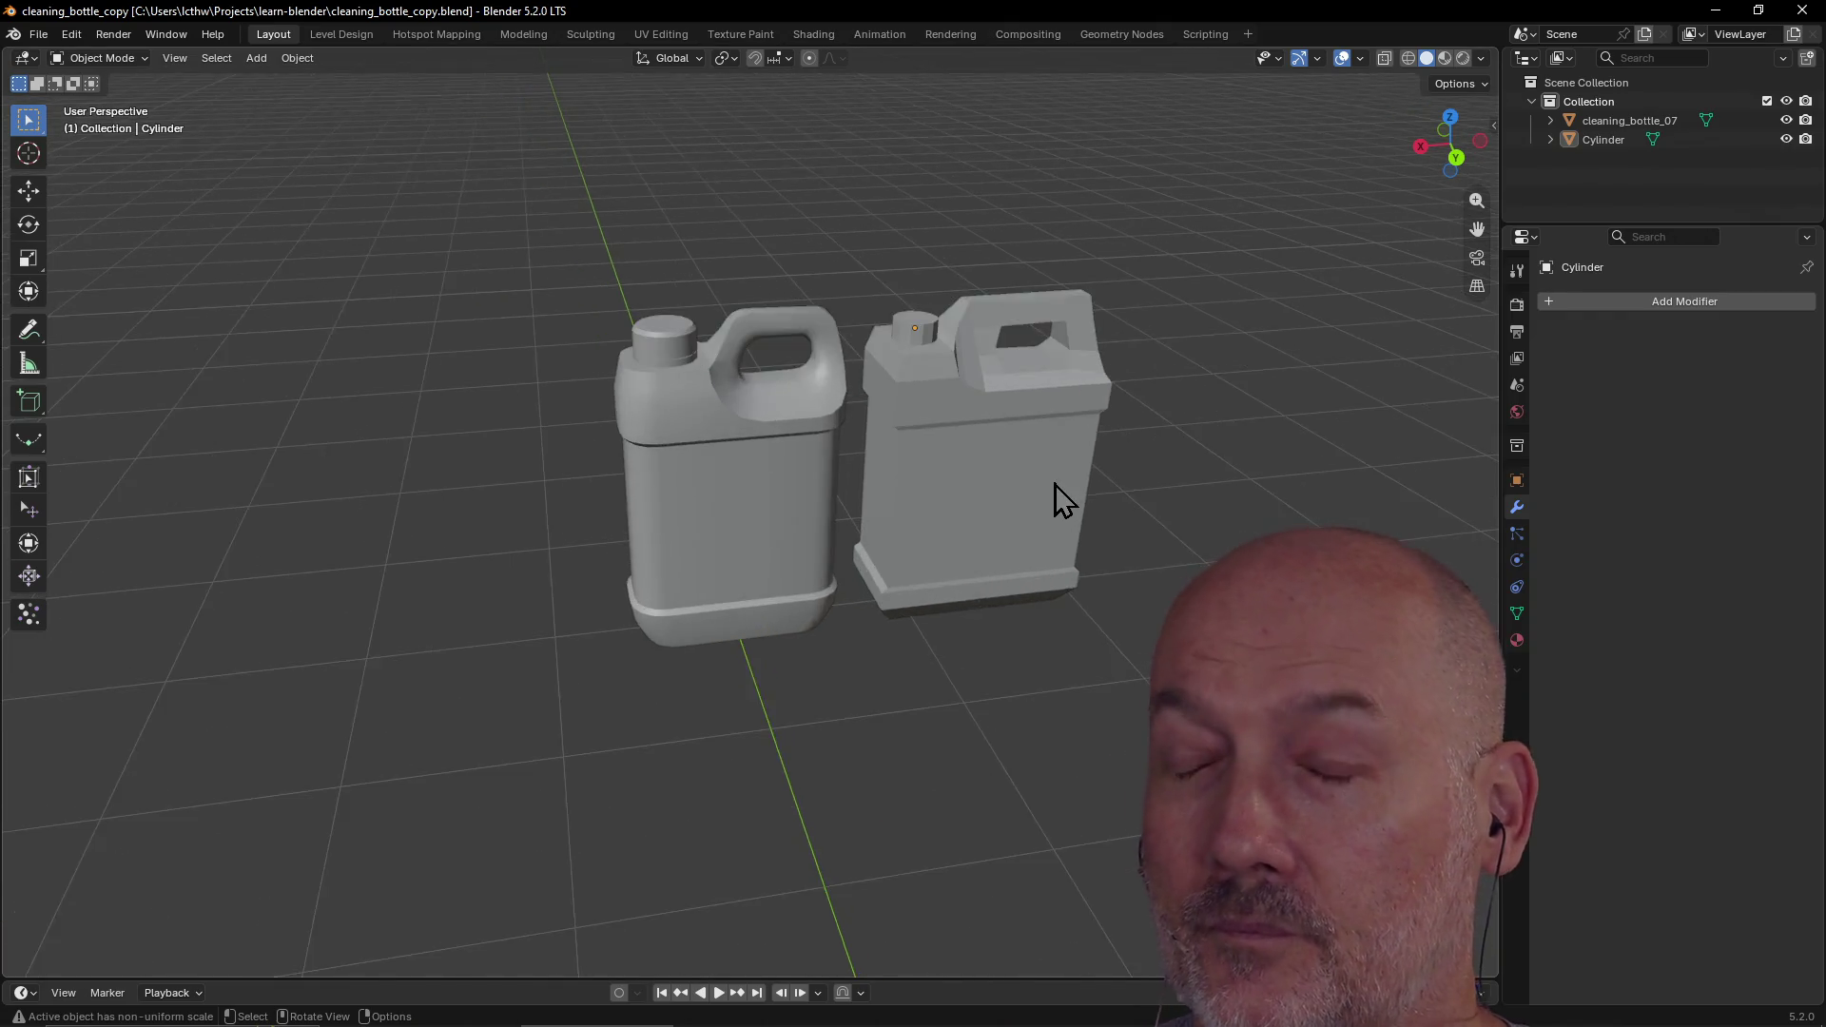
mouse_move(1054, 484)
middle_mouse_down()
mouse_move(929, 510)
mouse_move(881, 494)
mouse_move(1133, 504)
middle_mouse_up()
scroll(894, 487, "down", 3)
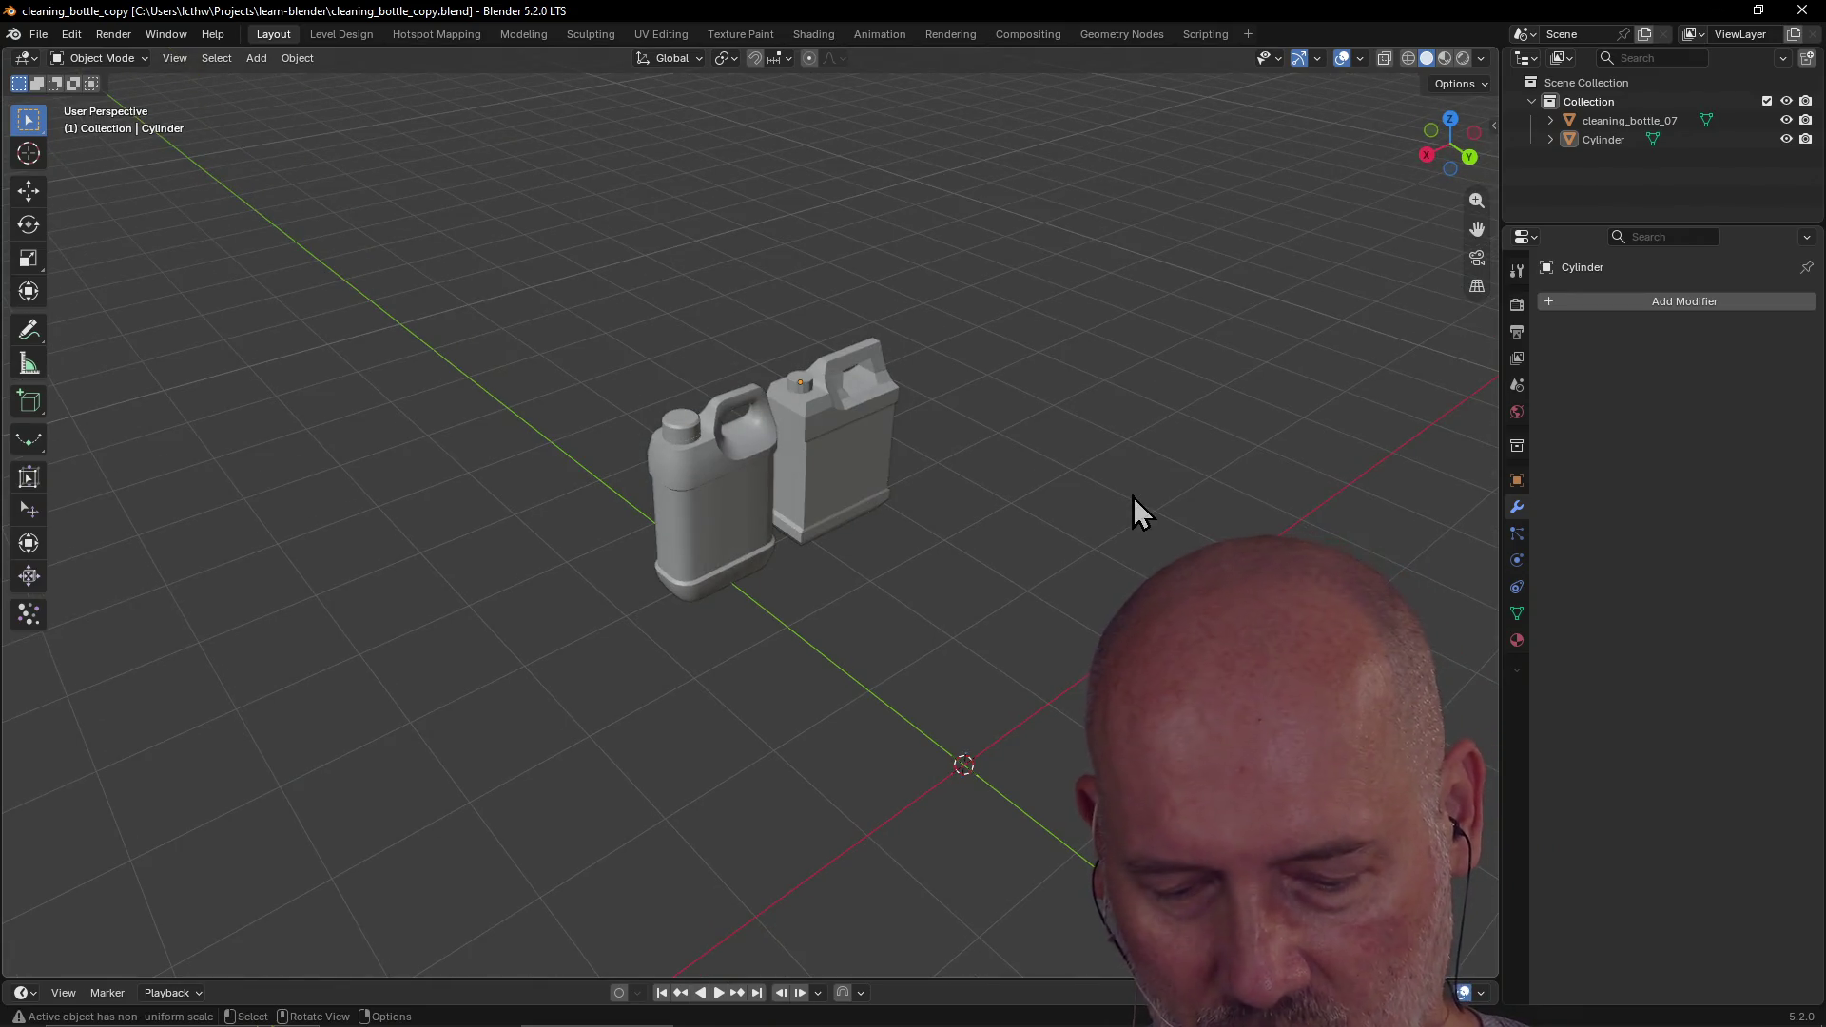
key("ctrl+s")
scroll(1130, 493, "up", 4)
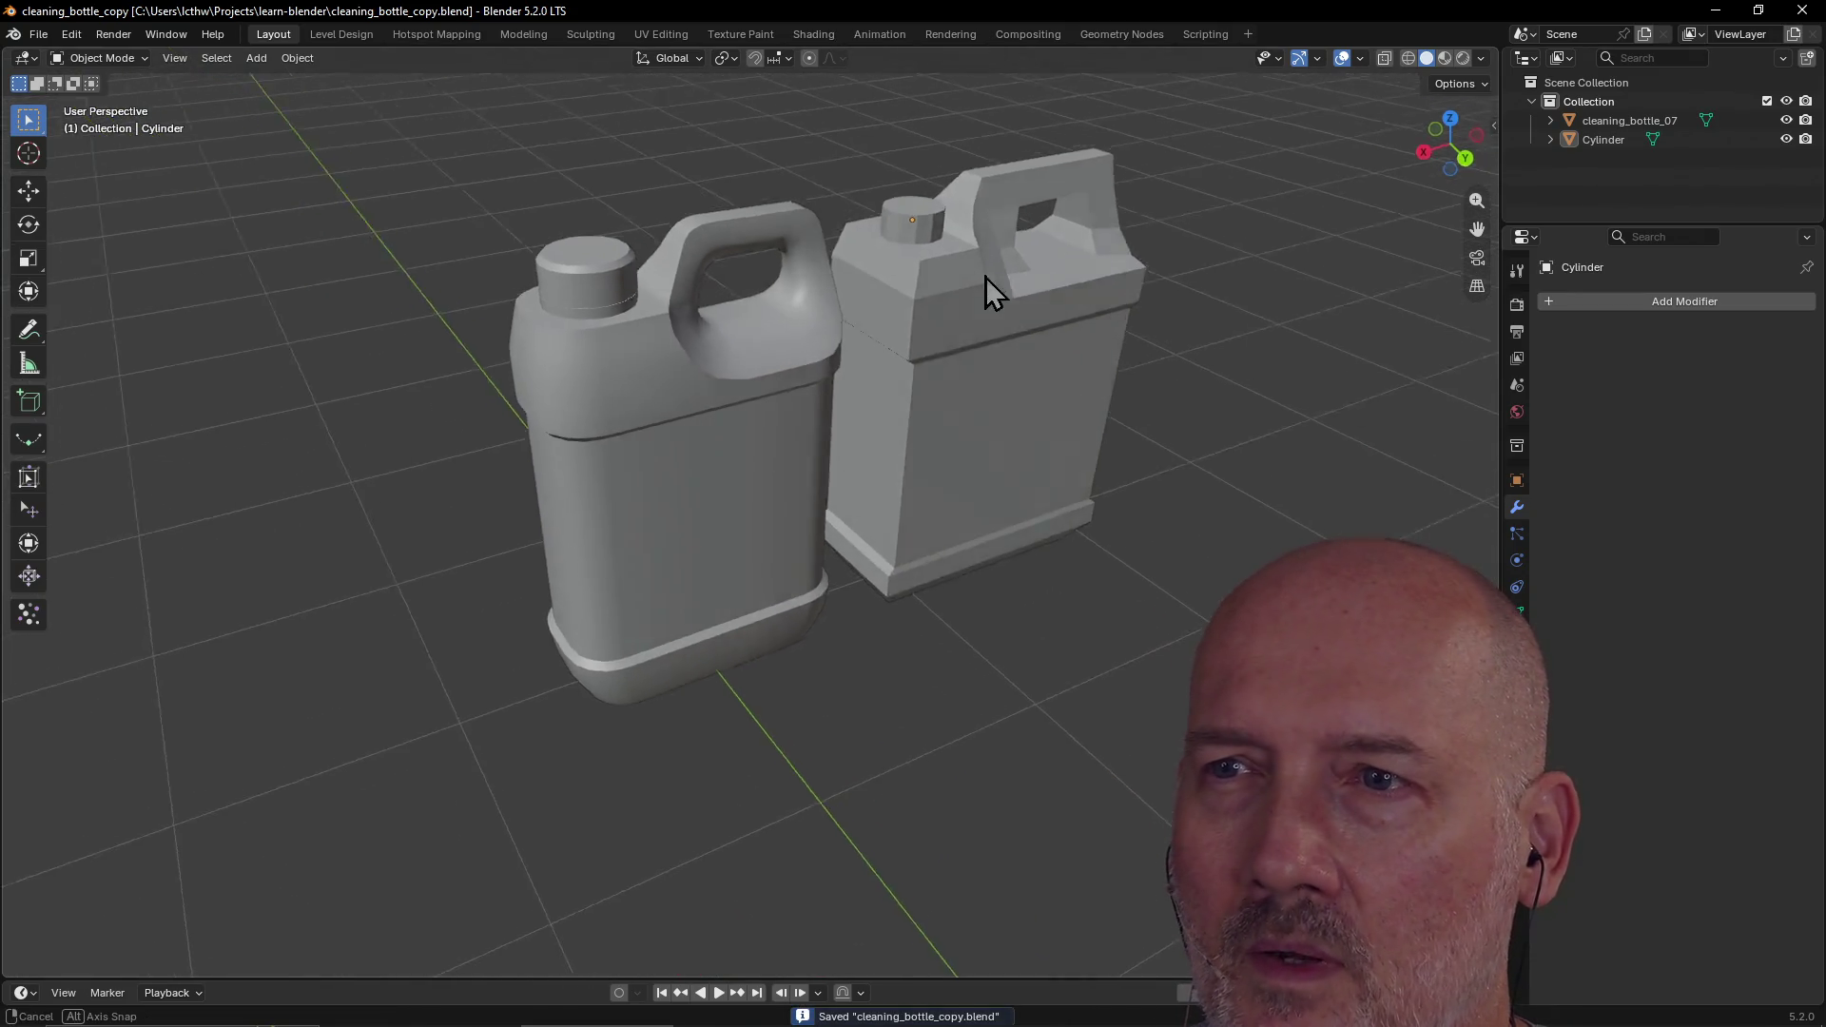
middle_click_drag(989, 278, 968, 274)
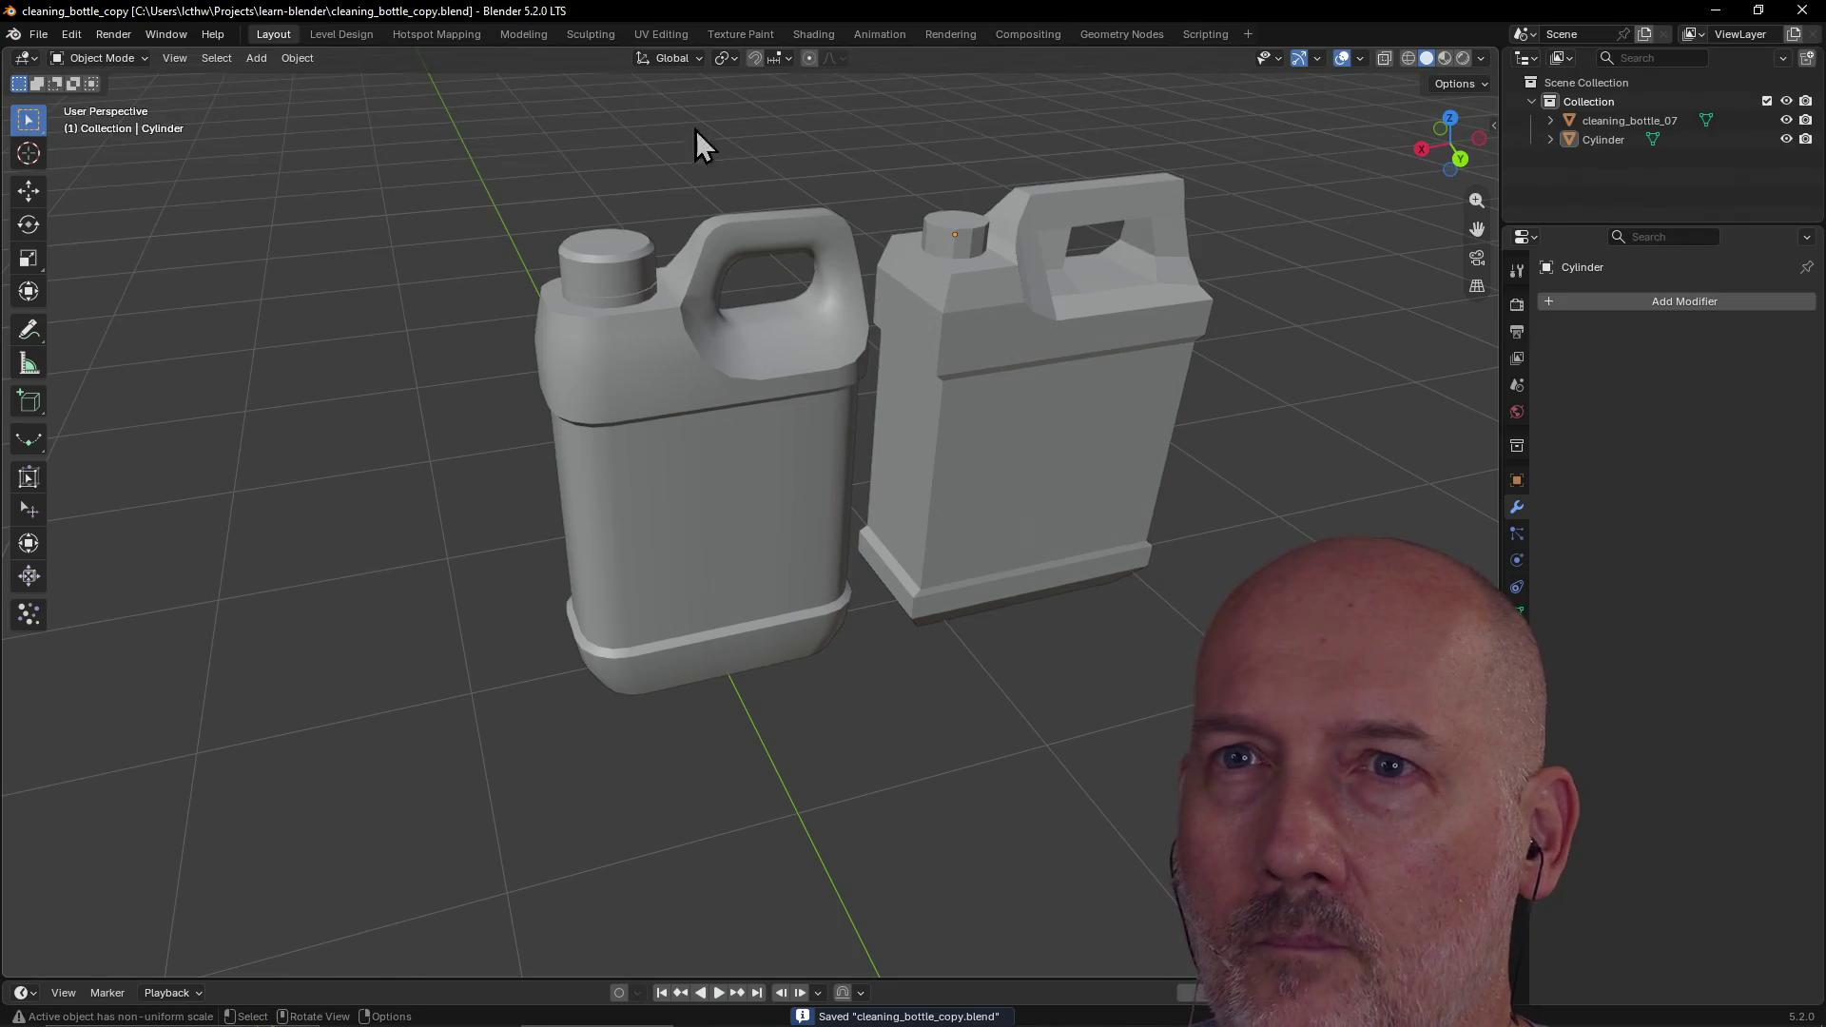
left_click(526, 35)
Step: Add a Bevel modifier to the boxy bottle and raise its amount
scroll(826, 491, "up", 1)
middle_click_drag(826, 491, 881, 563)
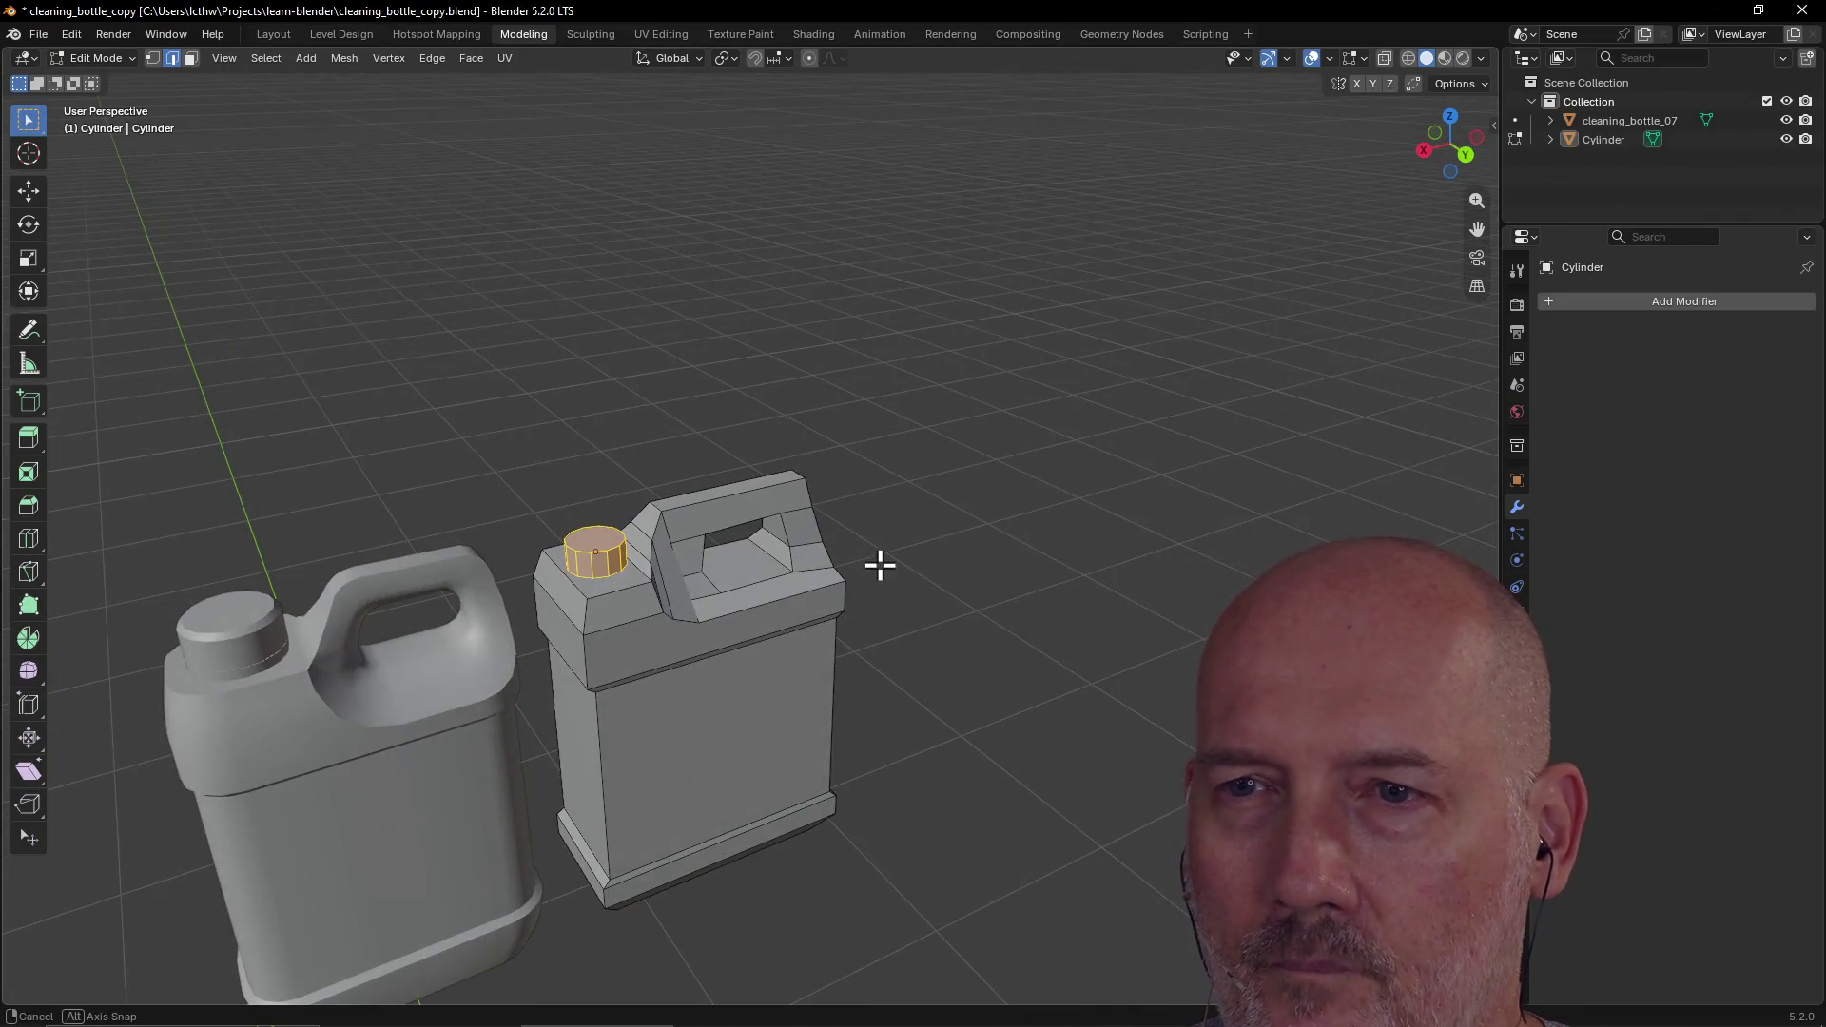
mouse_move(597, 750)
middle_mouse_down()
mouse_move(697, 694)
mouse_move(603, 755)
mouse_move(604, 698)
mouse_move(572, 720)
middle_mouse_up()
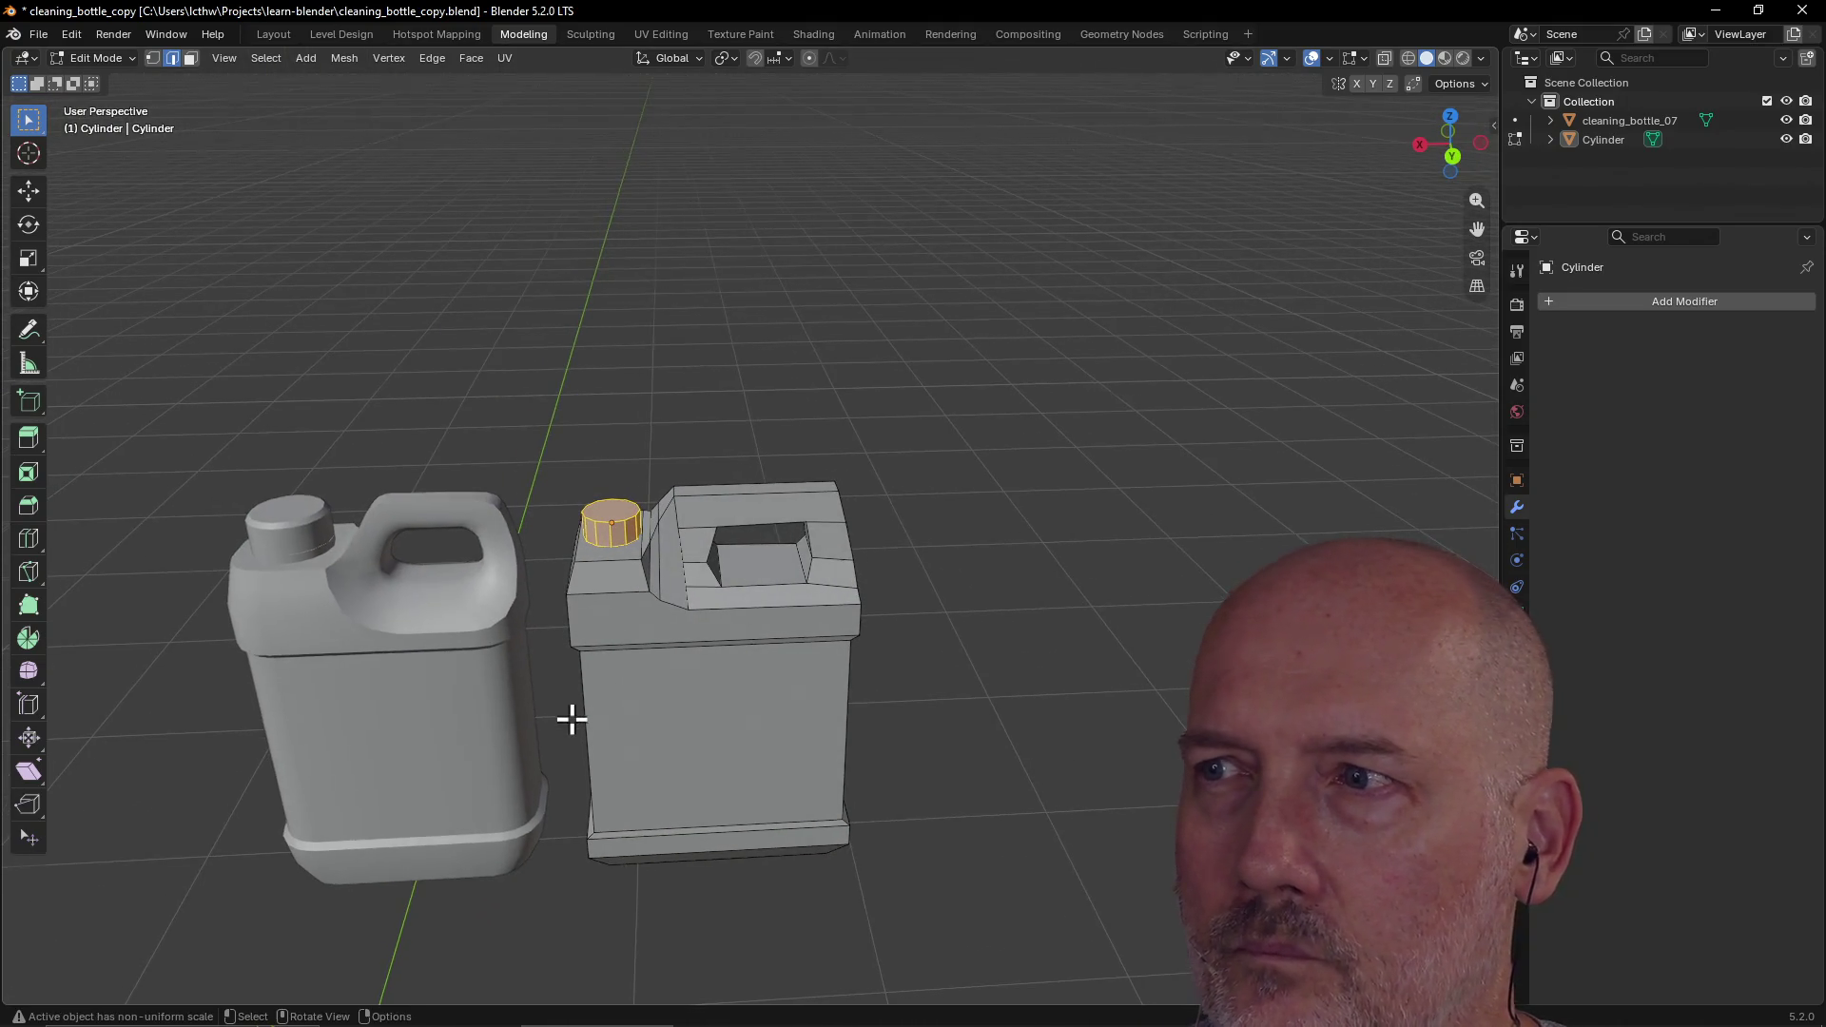
scroll(1101, 530, "up", 3)
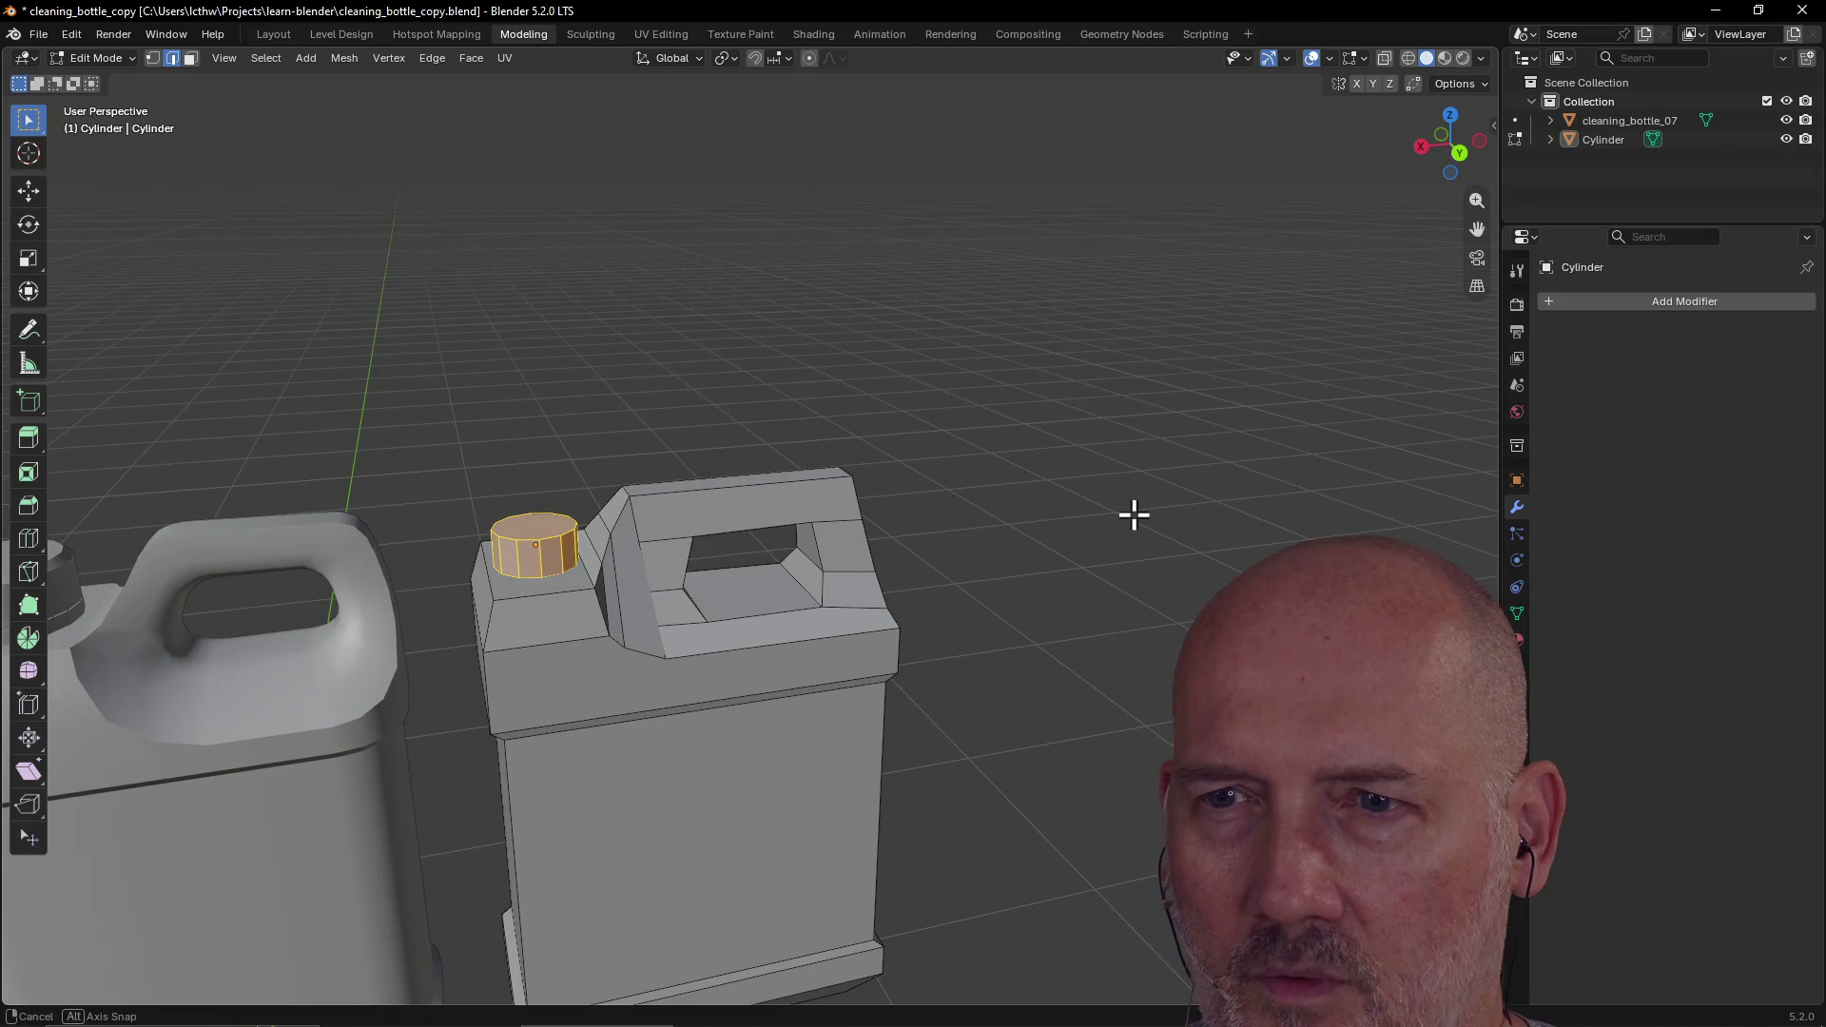
middle_click_drag(1134, 515, 1132, 514)
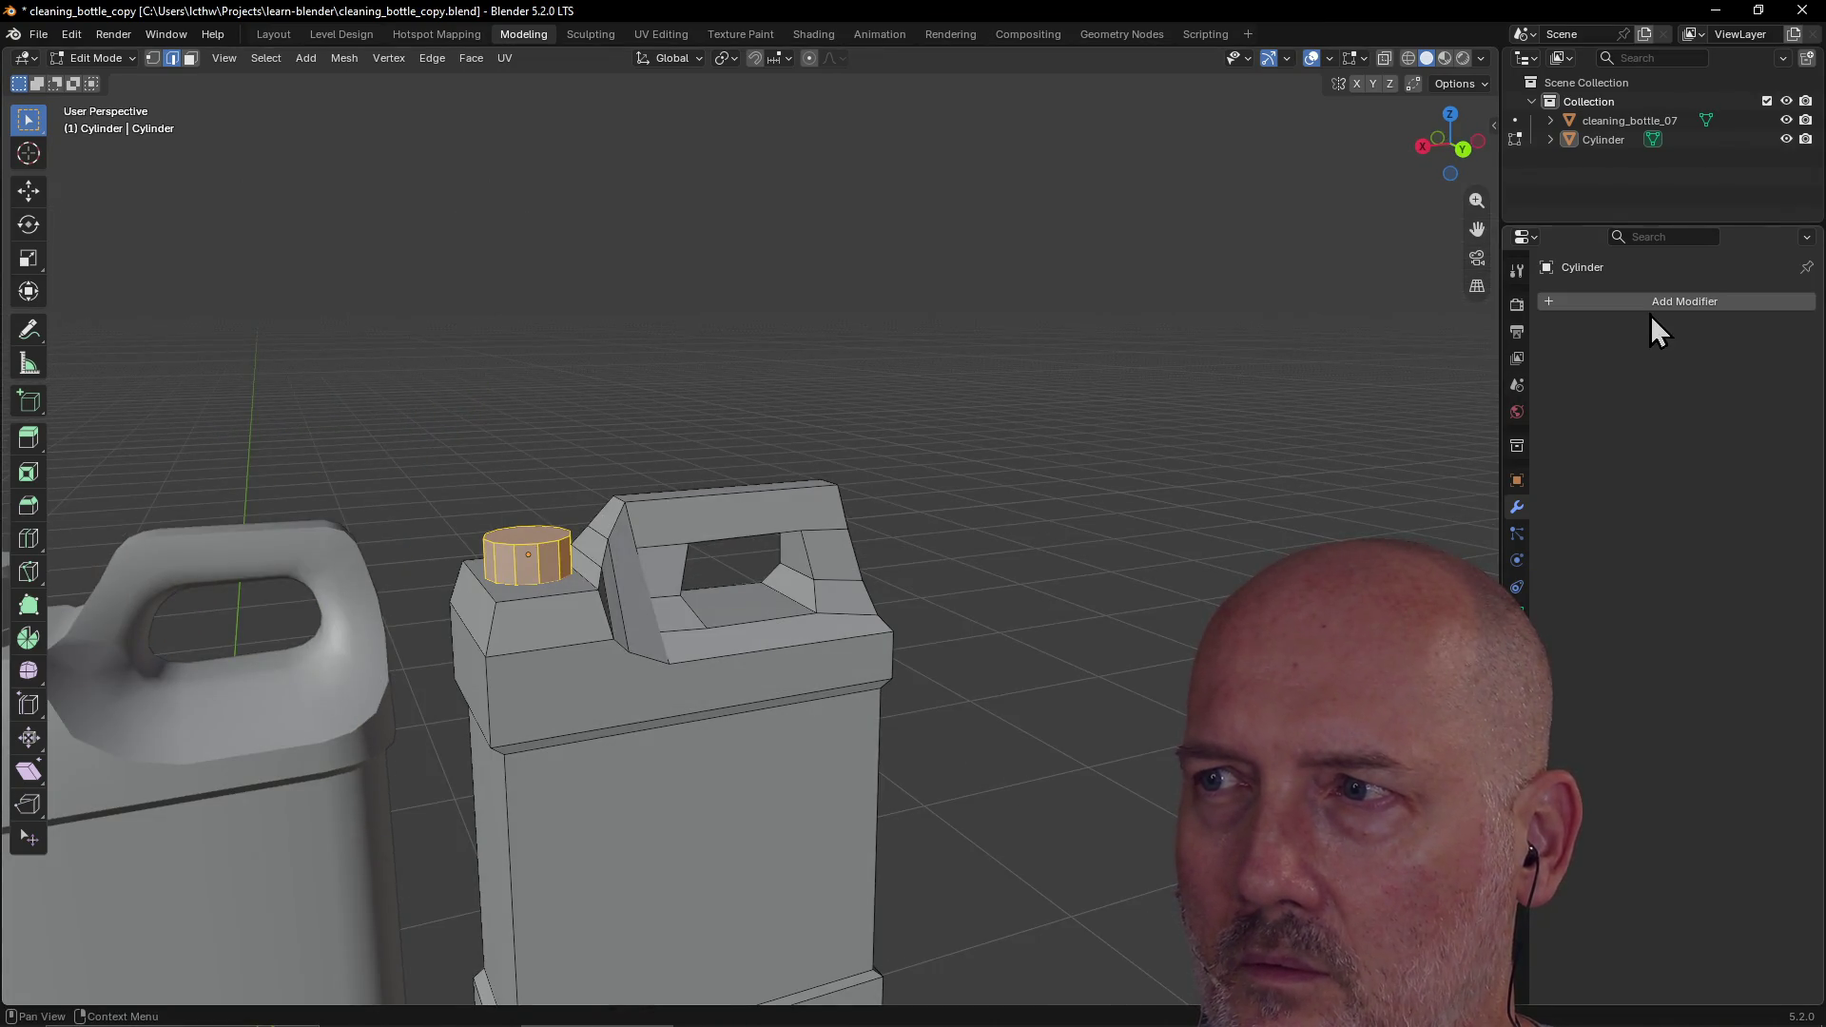
left_click(1653, 303)
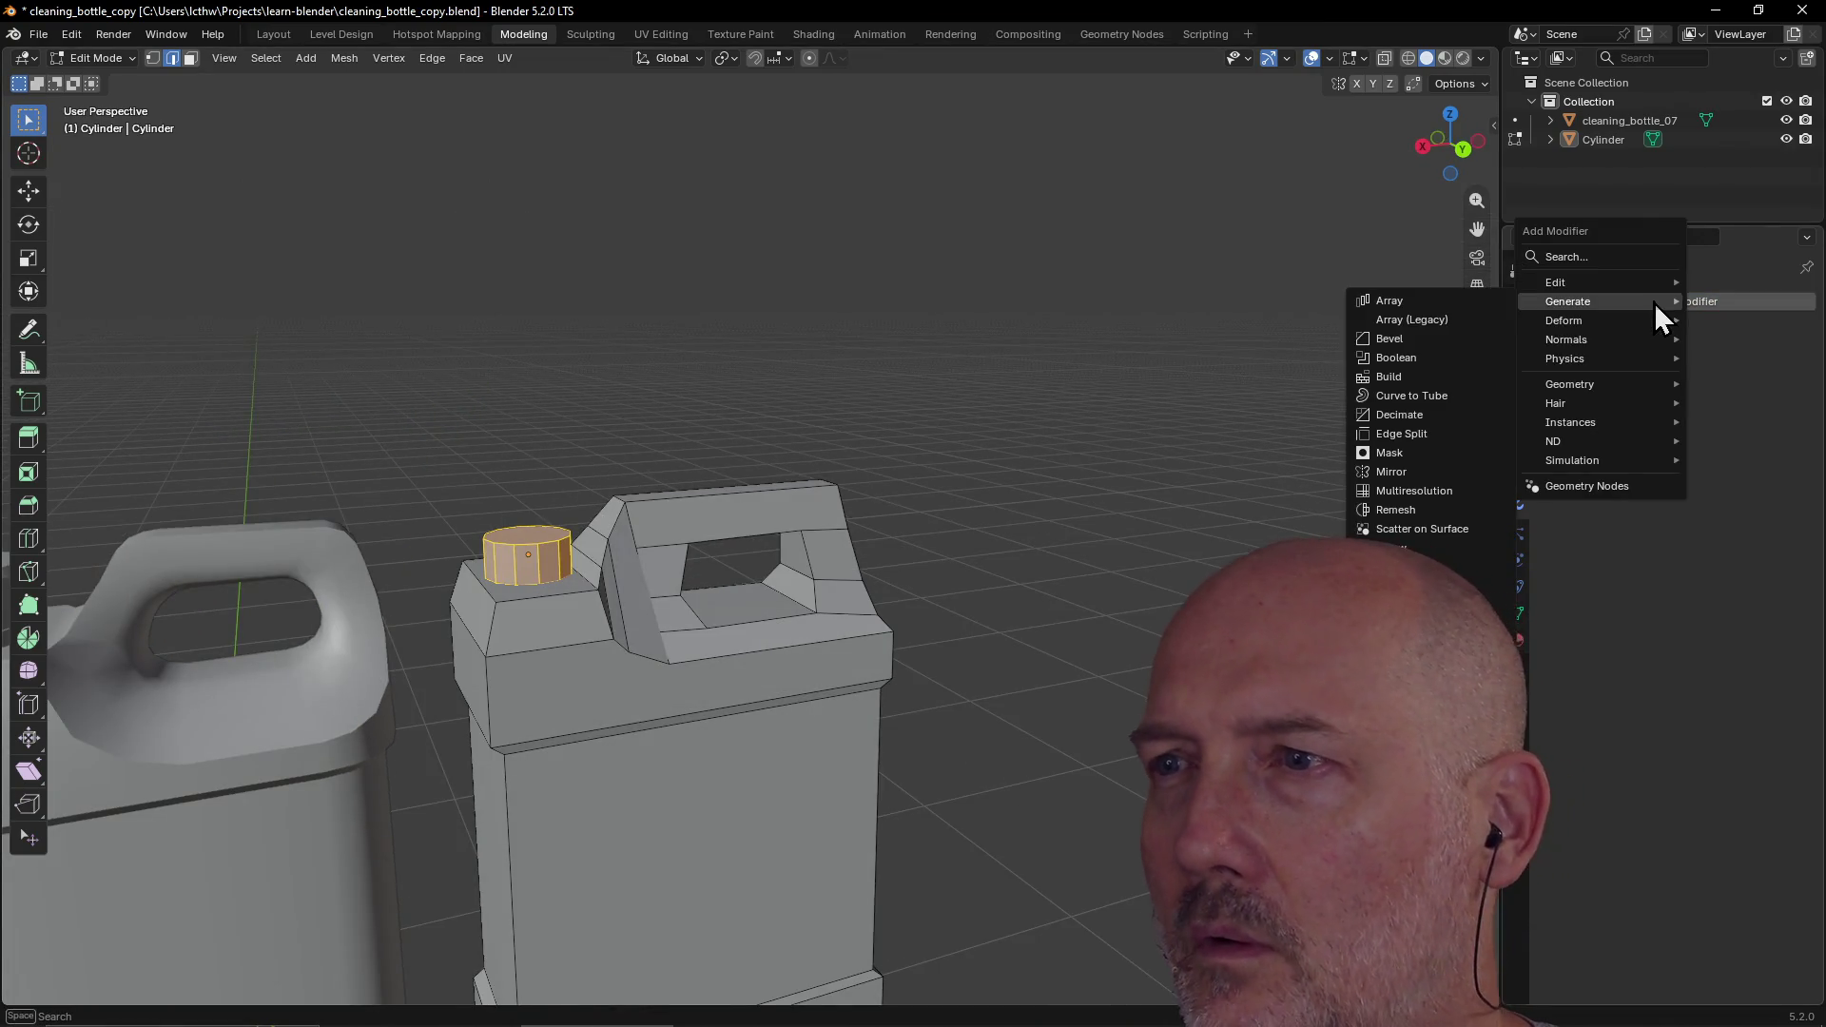
left_click(1466, 343)
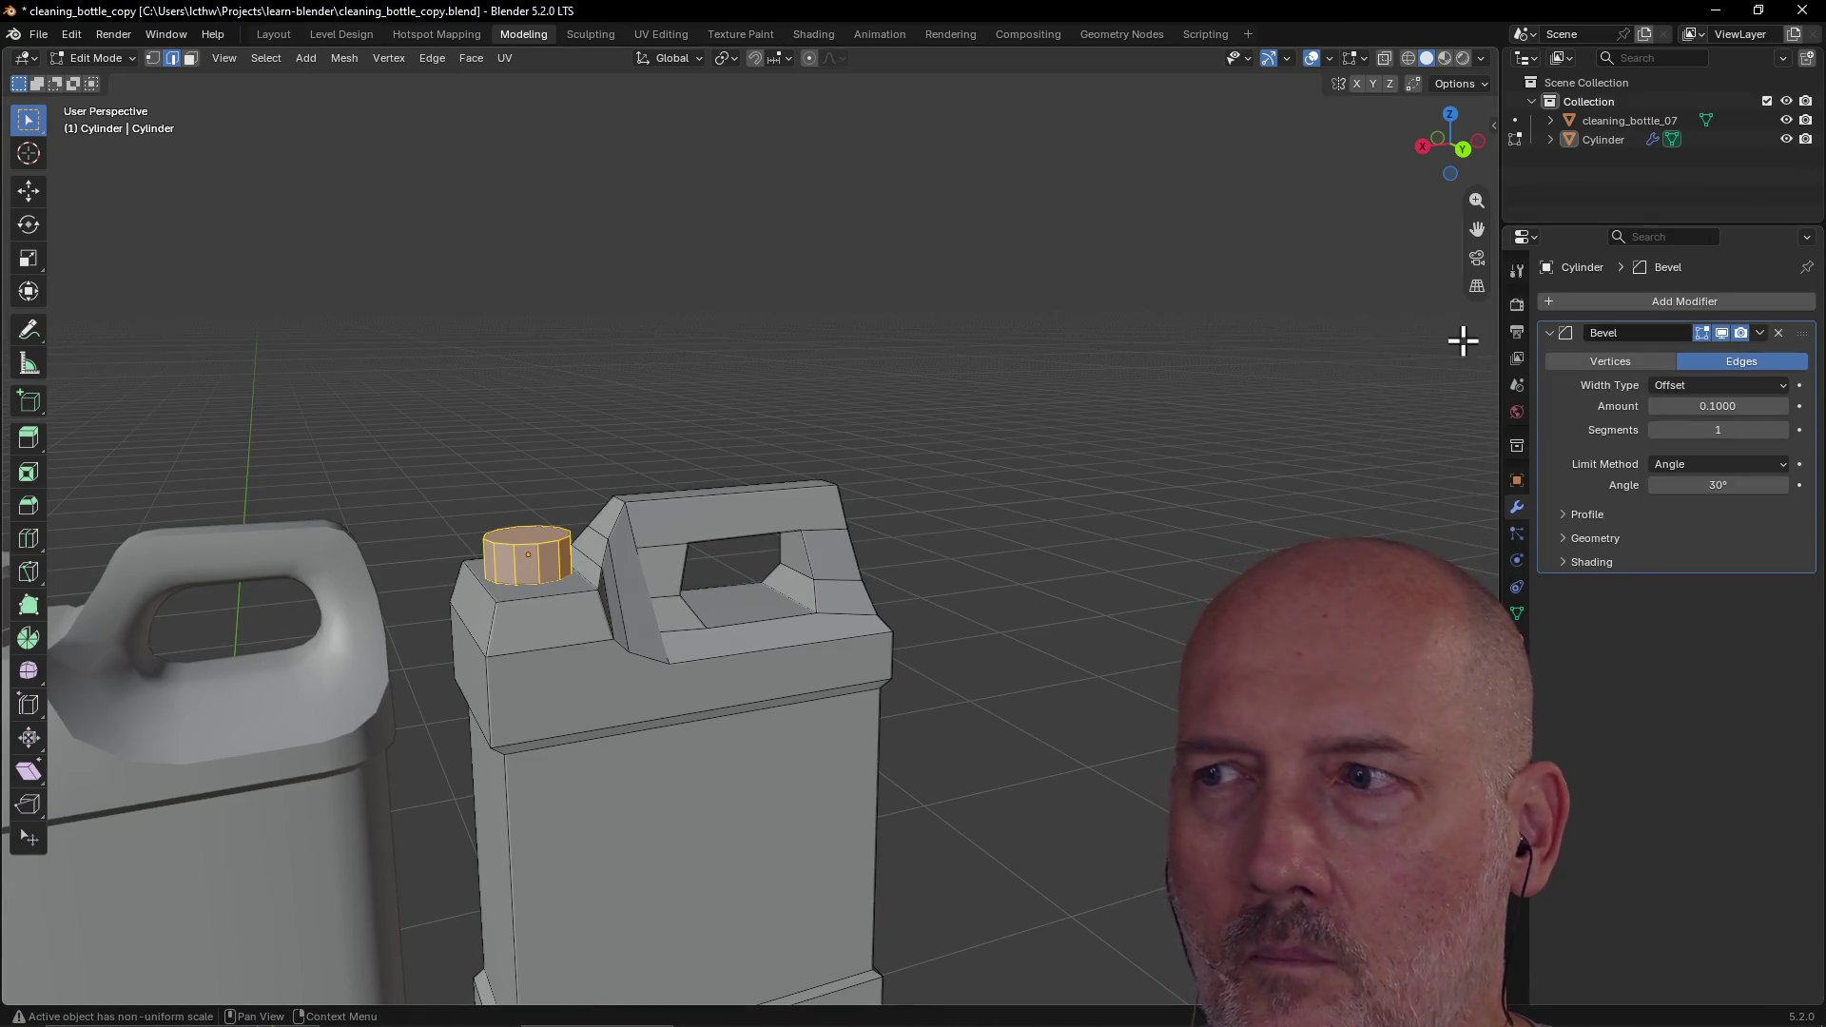
mouse_move(1701, 411)
left_mouse_down()
mouse_move(1675, 406)
mouse_move(1712, 430)
mouse_move(1685, 432)
mouse_move(1675, 486)
left_mouse_up()
Step: Set the bevel width type to Width, keep Angle limiting, then delete the modifier
left_click(1669, 385)
left_click(1699, 436)
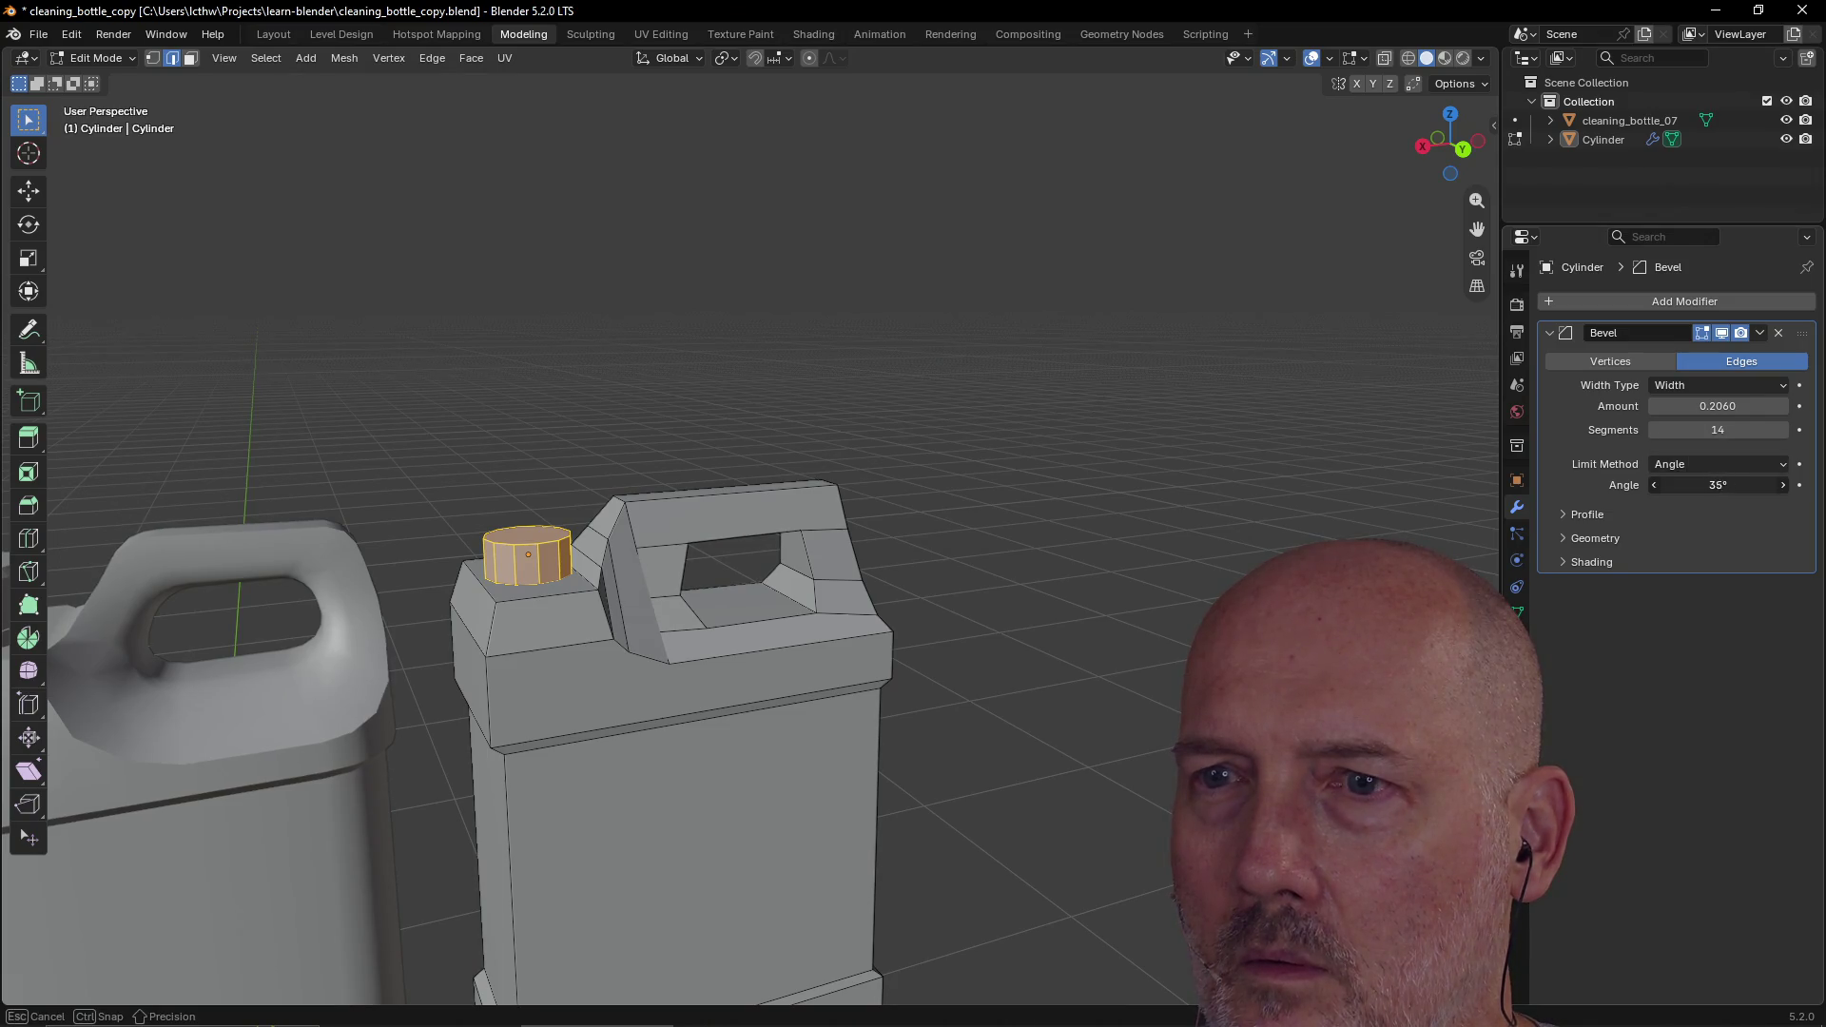
left_click(1676, 468)
left_click(1686, 470)
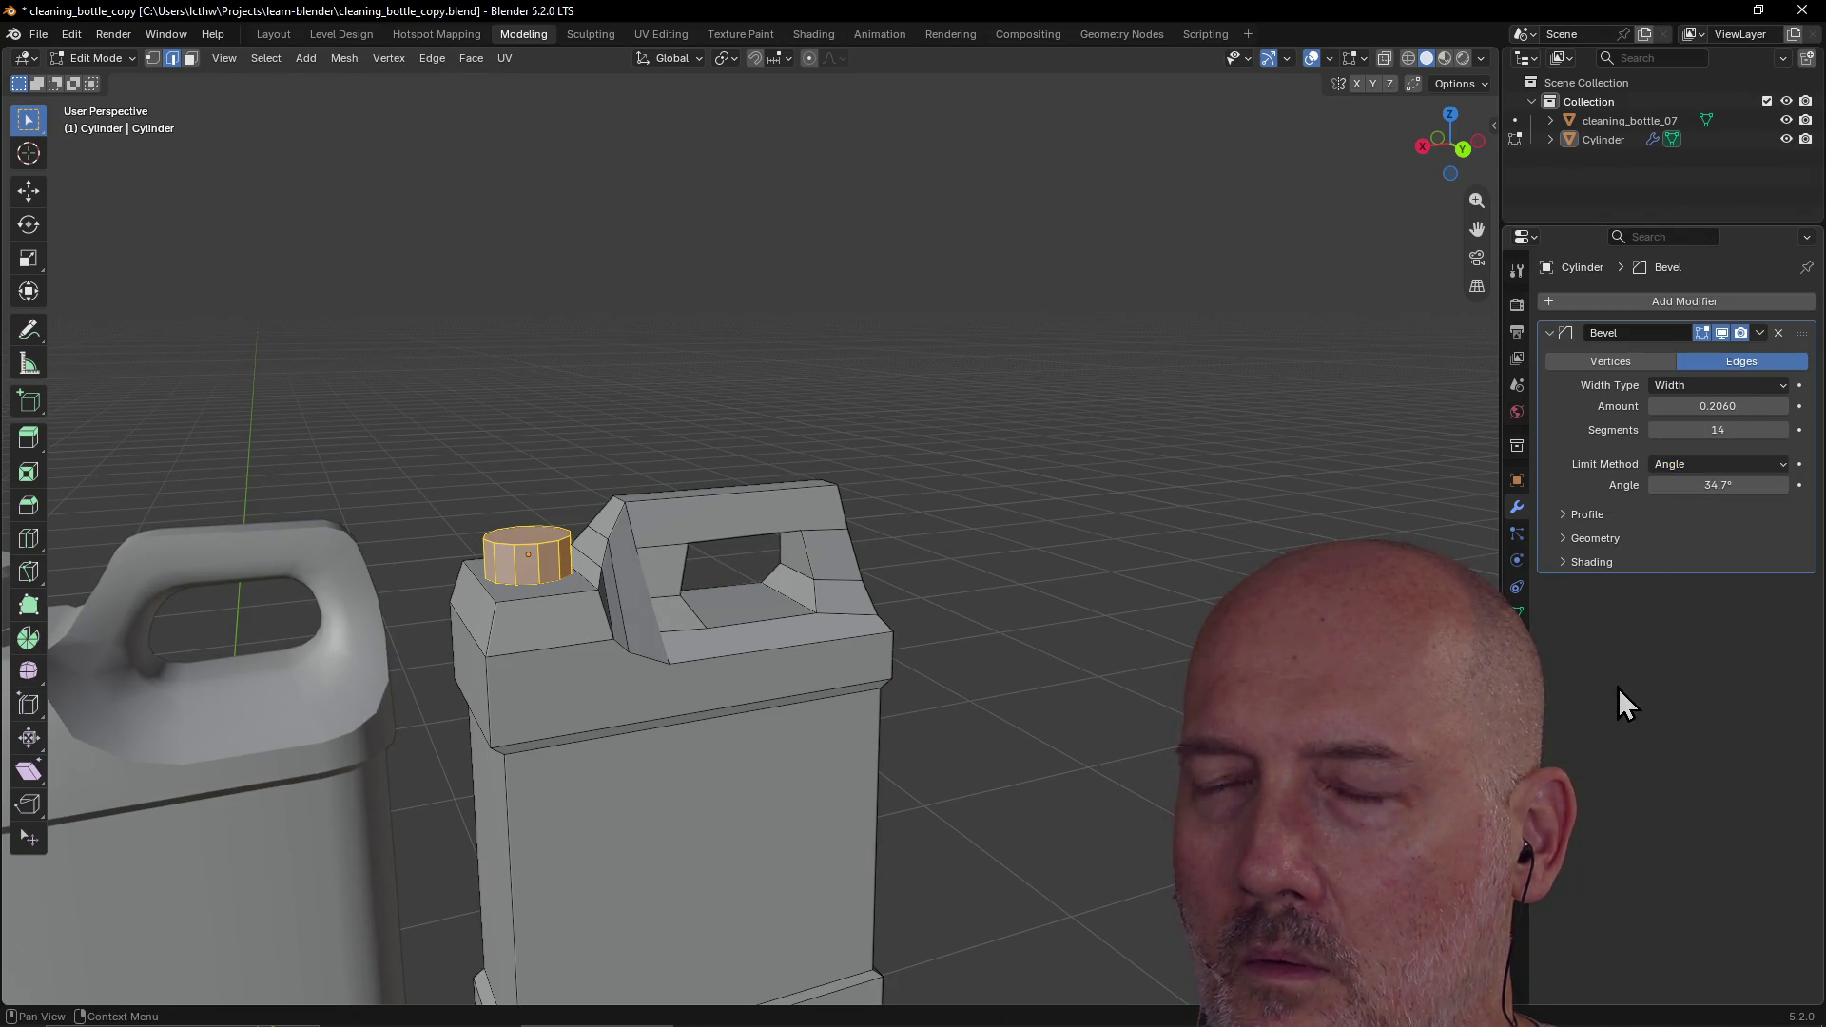
left_click(1778, 333)
left_click(1072, 351)
mouse_move(1072, 351)
middle_mouse_down()
mouse_move(1056, 441)
mouse_move(897, 481)
mouse_move(933, 379)
middle_mouse_up()
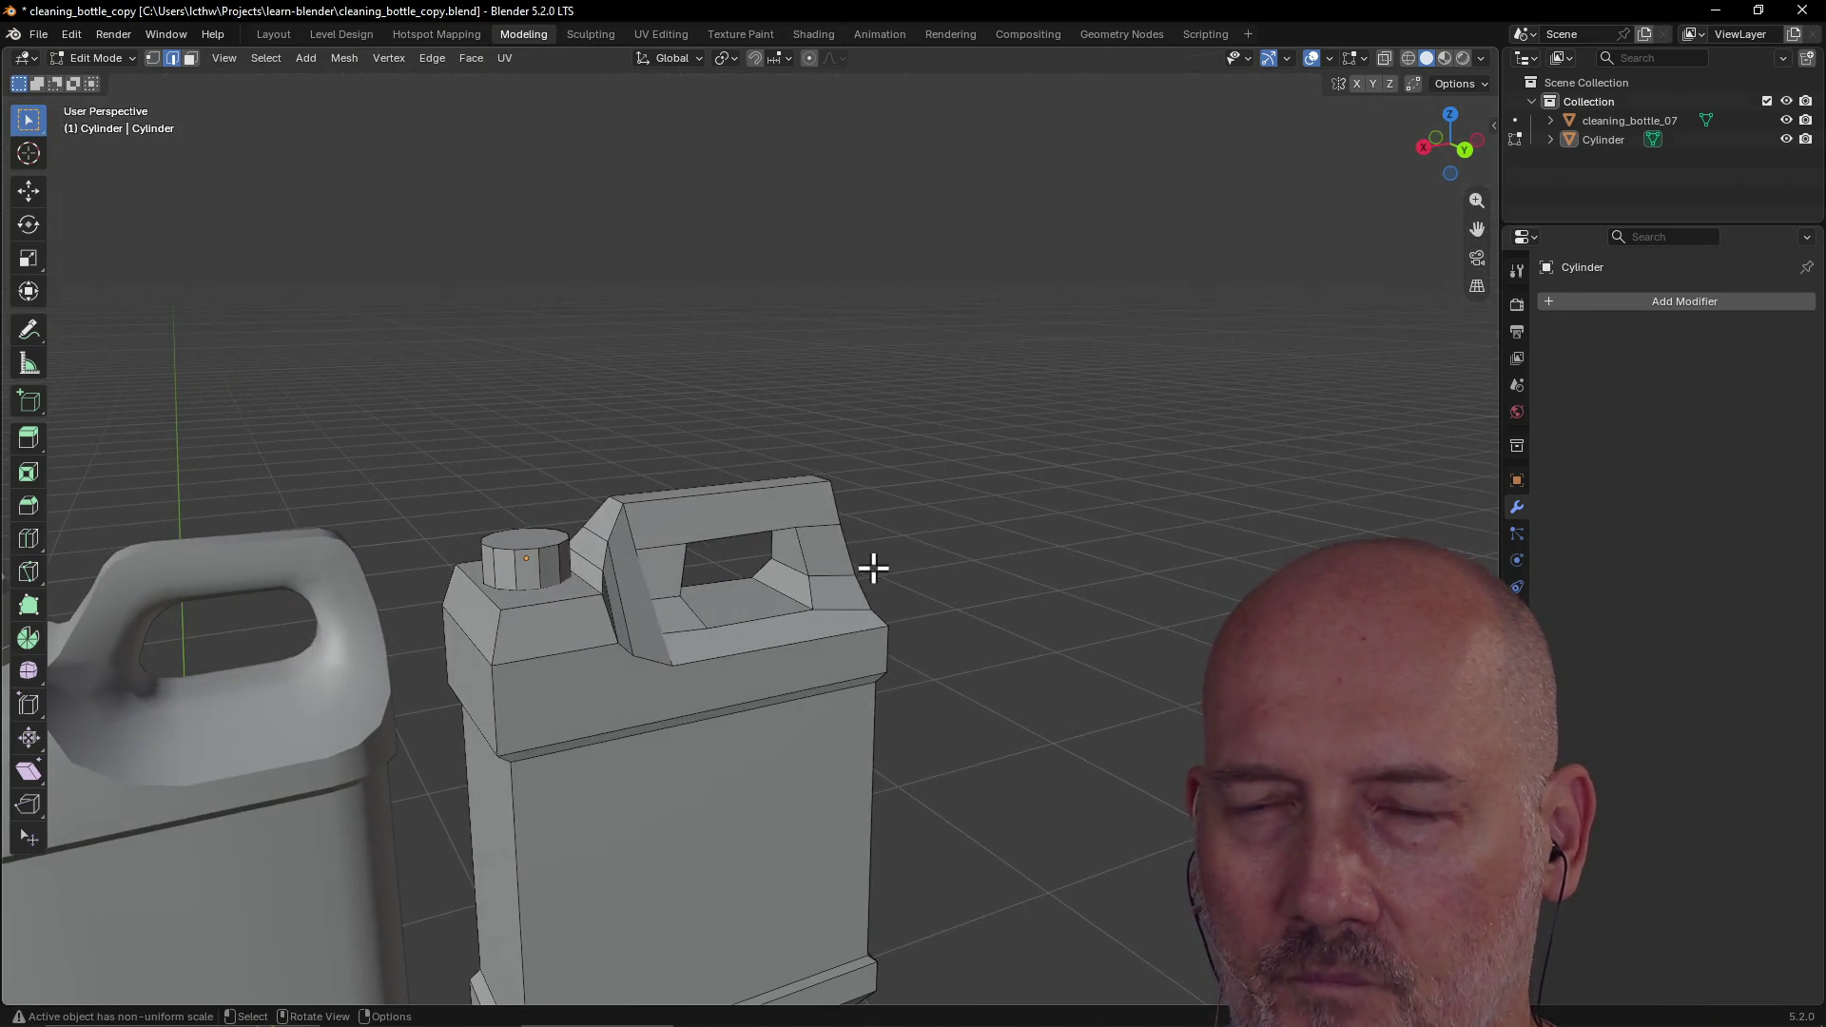
Step: Inspect the boxy bottle's handle and cap, then save cleaning_bottle_copy.blend
scroll(871, 568, "up", 2)
mouse_move(873, 567)
middle_mouse_down()
mouse_move(738, 603)
mouse_move(652, 603)
mouse_move(631, 583)
mouse_move(905, 567)
mouse_move(599, 595)
mouse_move(876, 574)
mouse_move(628, 597)
mouse_move(819, 591)
mouse_move(762, 583)
mouse_move(836, 562)
mouse_move(754, 610)
mouse_move(786, 583)
mouse_move(836, 583)
middle_mouse_up()
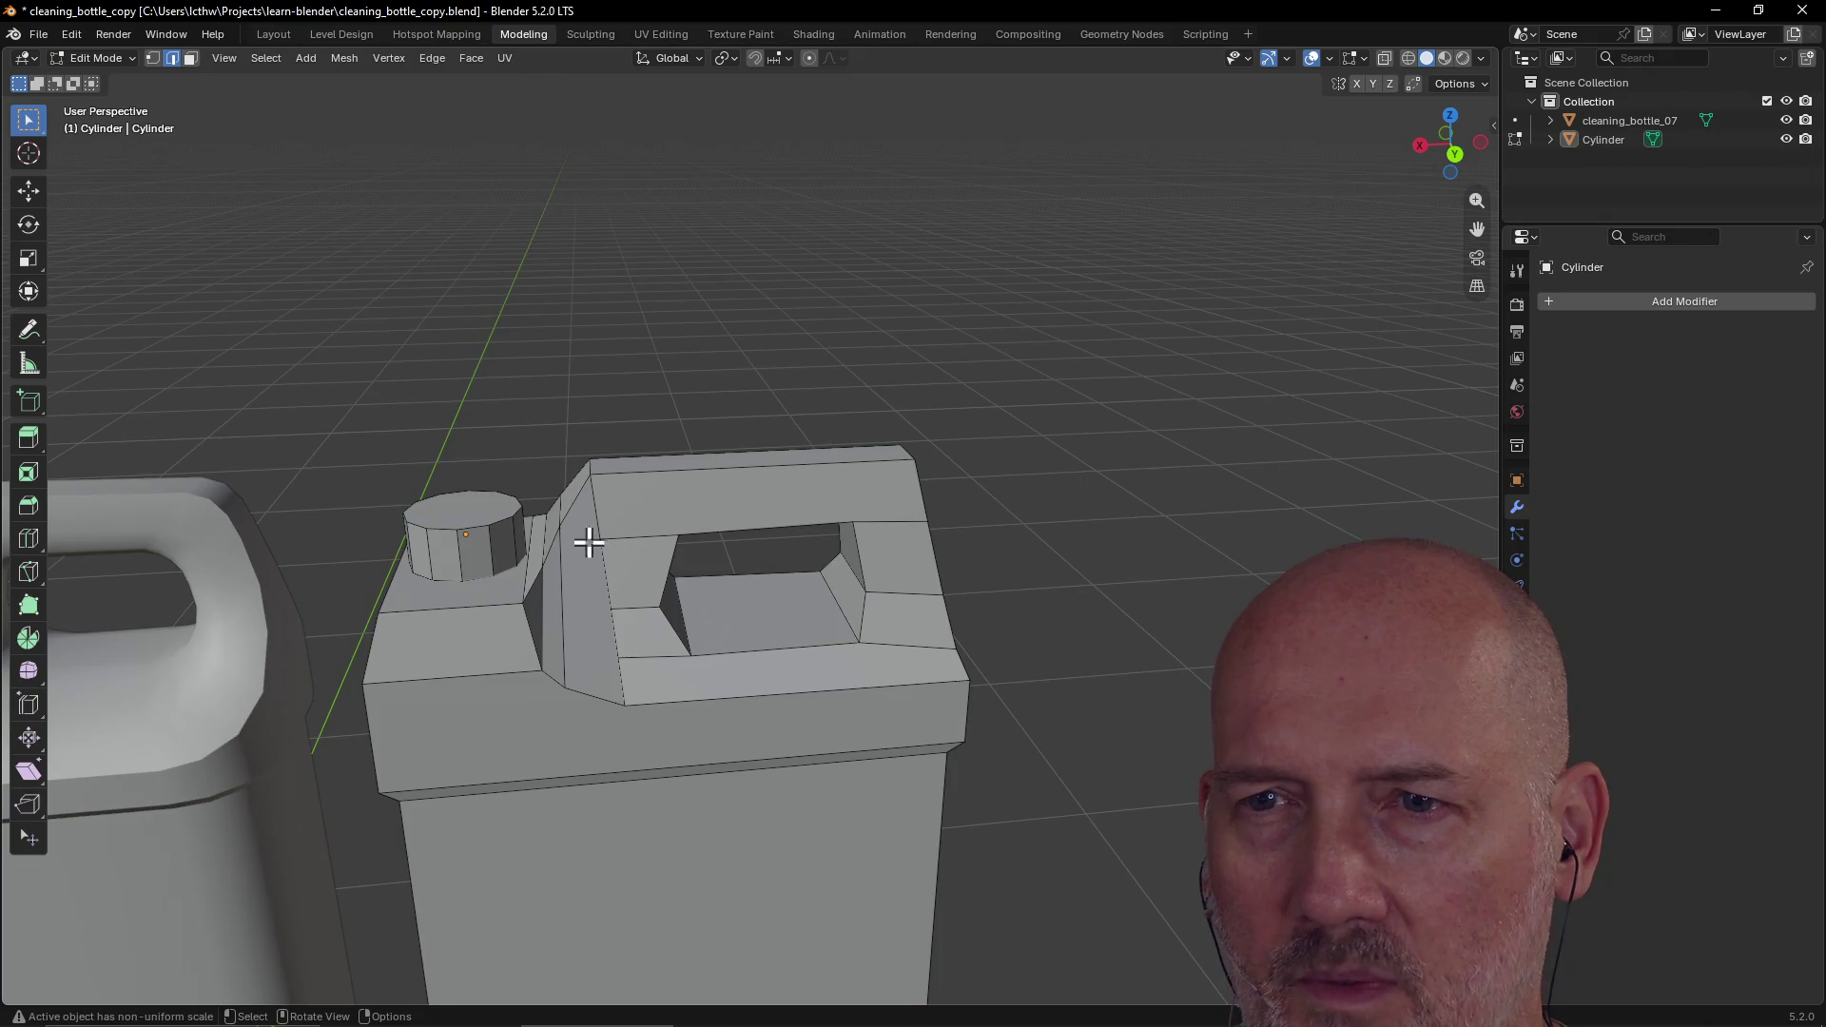
mouse_move(598, 644)
middle_mouse_down()
mouse_move(831, 603)
mouse_move(705, 603)
mouse_move(759, 543)
mouse_move(840, 620)
mouse_move(922, 579)
mouse_move(860, 546)
mouse_move(725, 596)
mouse_move(795, 575)
middle_mouse_up()
scroll(796, 575, "down", 8)
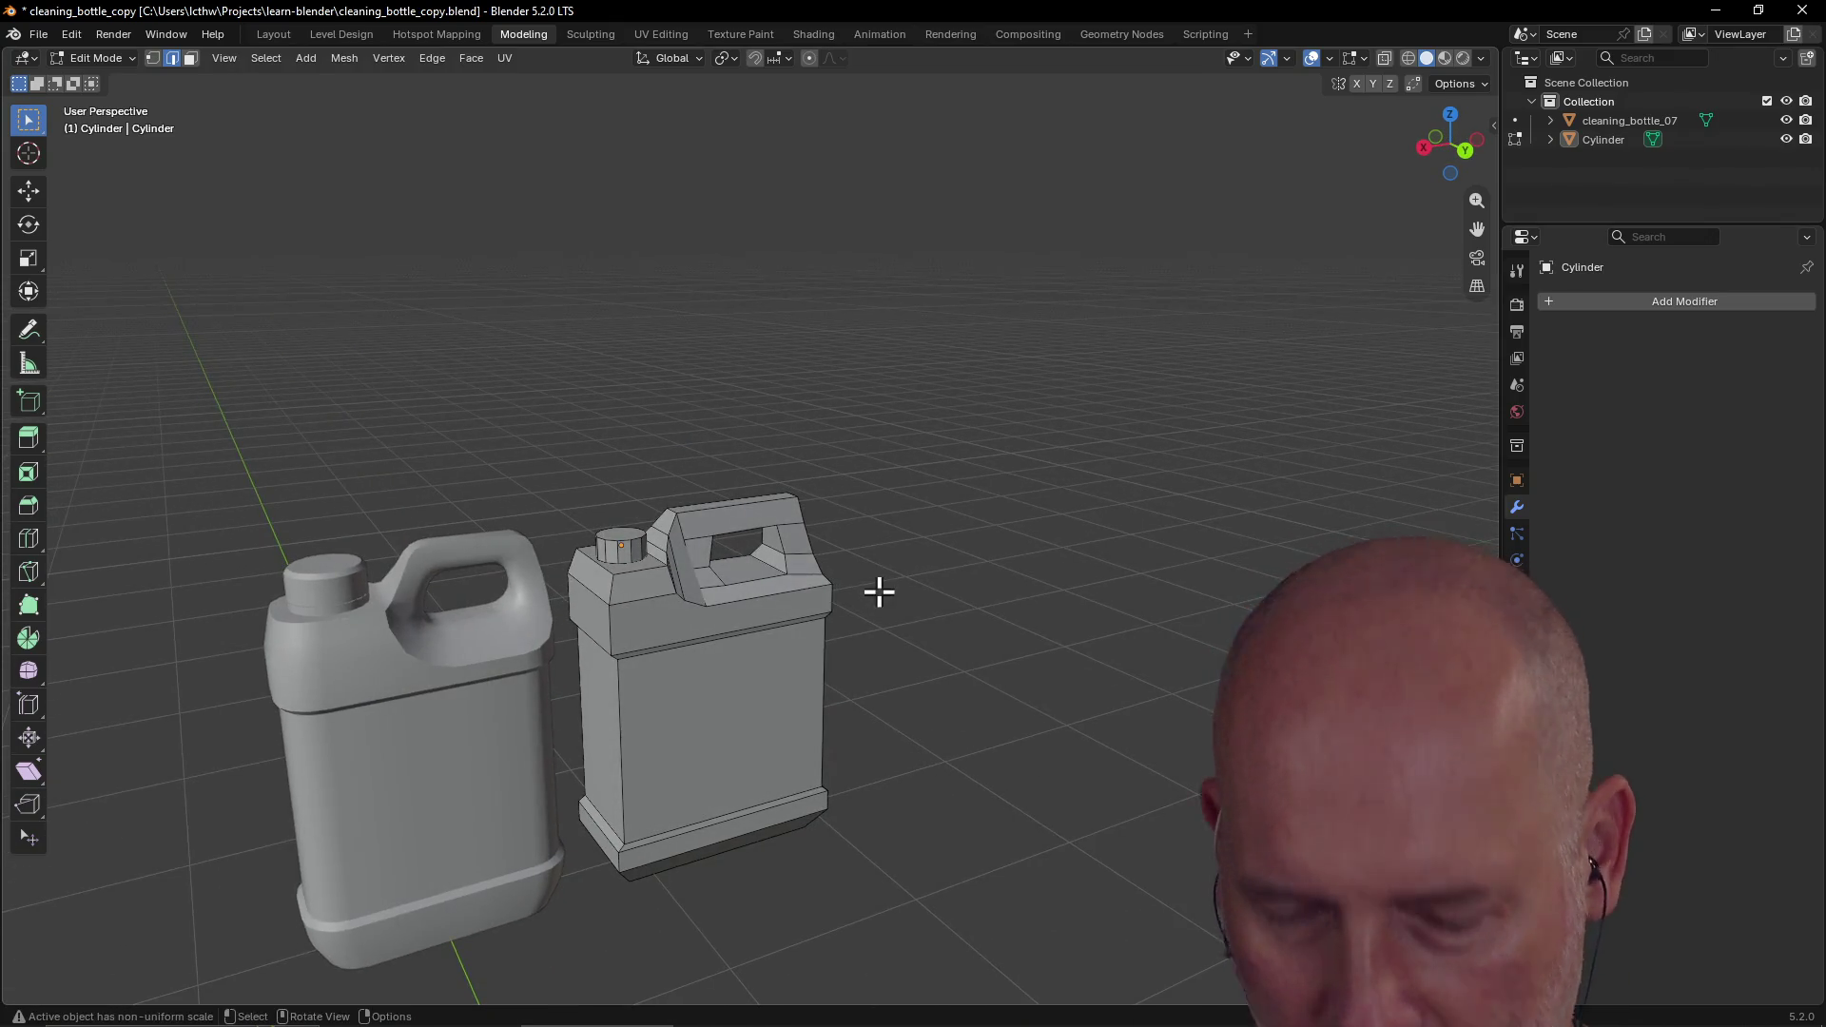
key("ctrl+s")
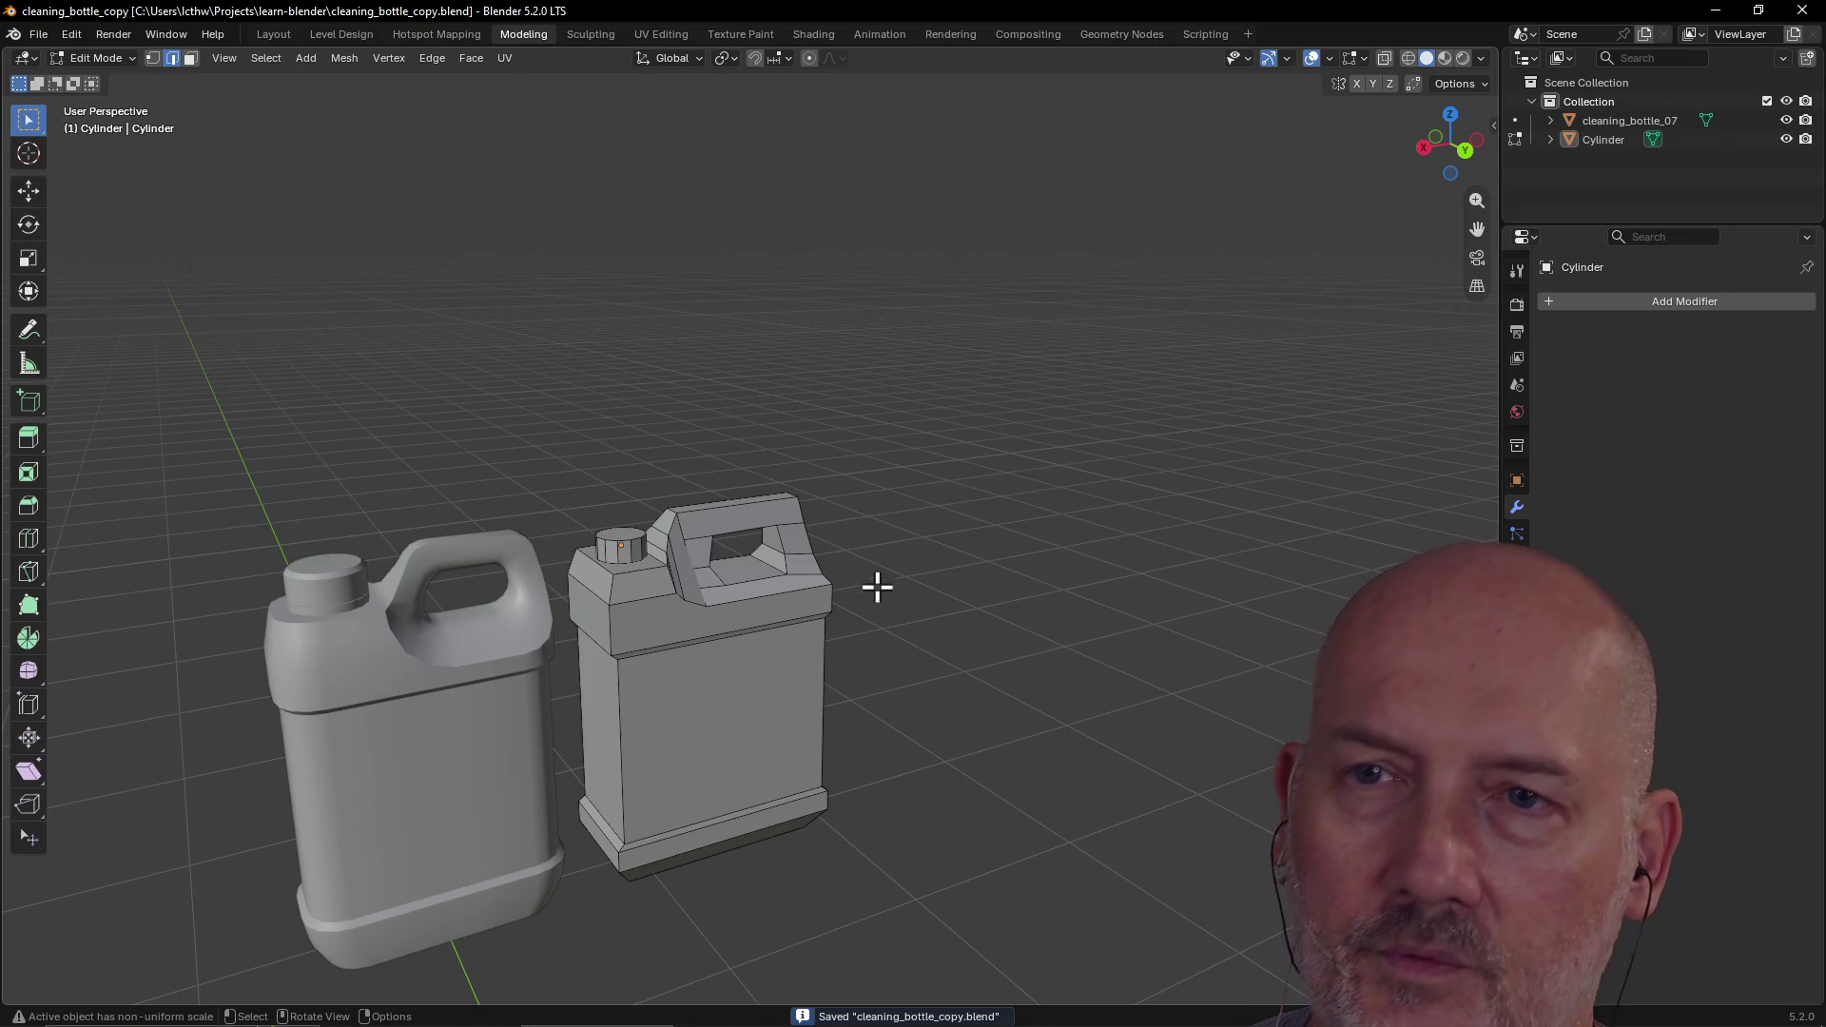
scroll(879, 591, "down", 5)
left_click(30, 30)
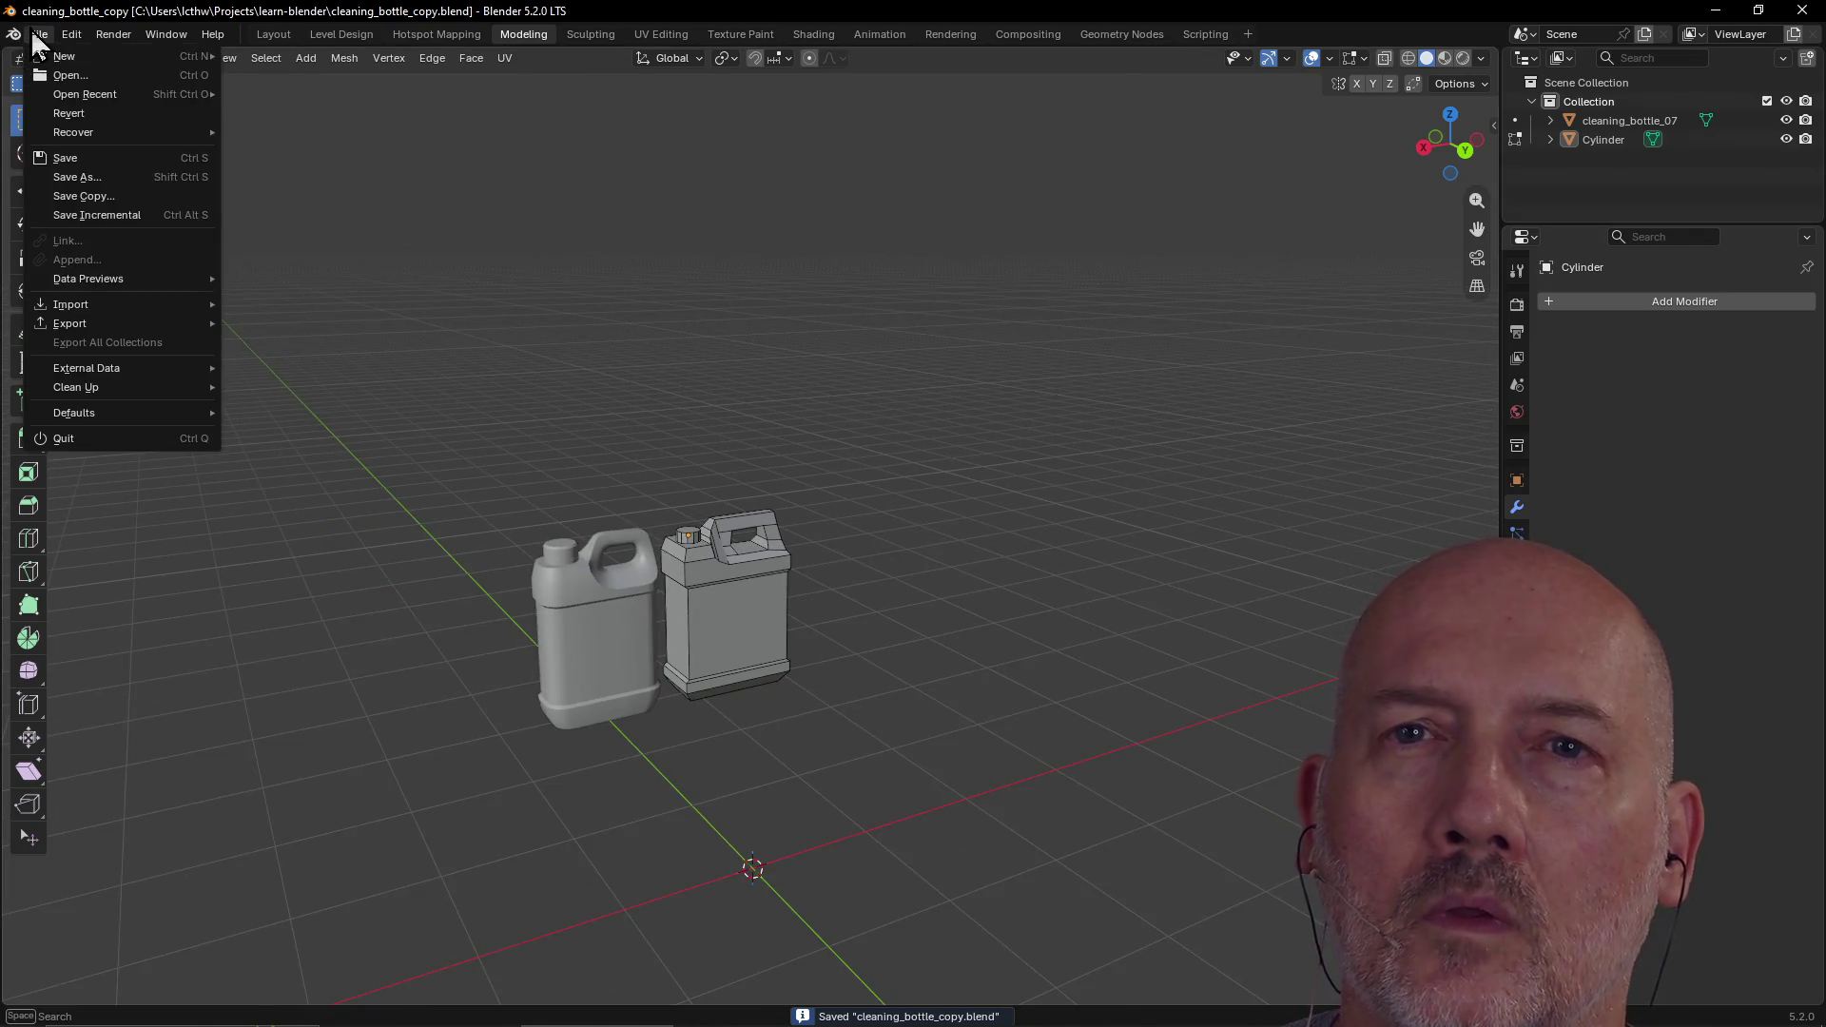
Step: Start a new General scene from the File menu
mouse_move(82, 55)
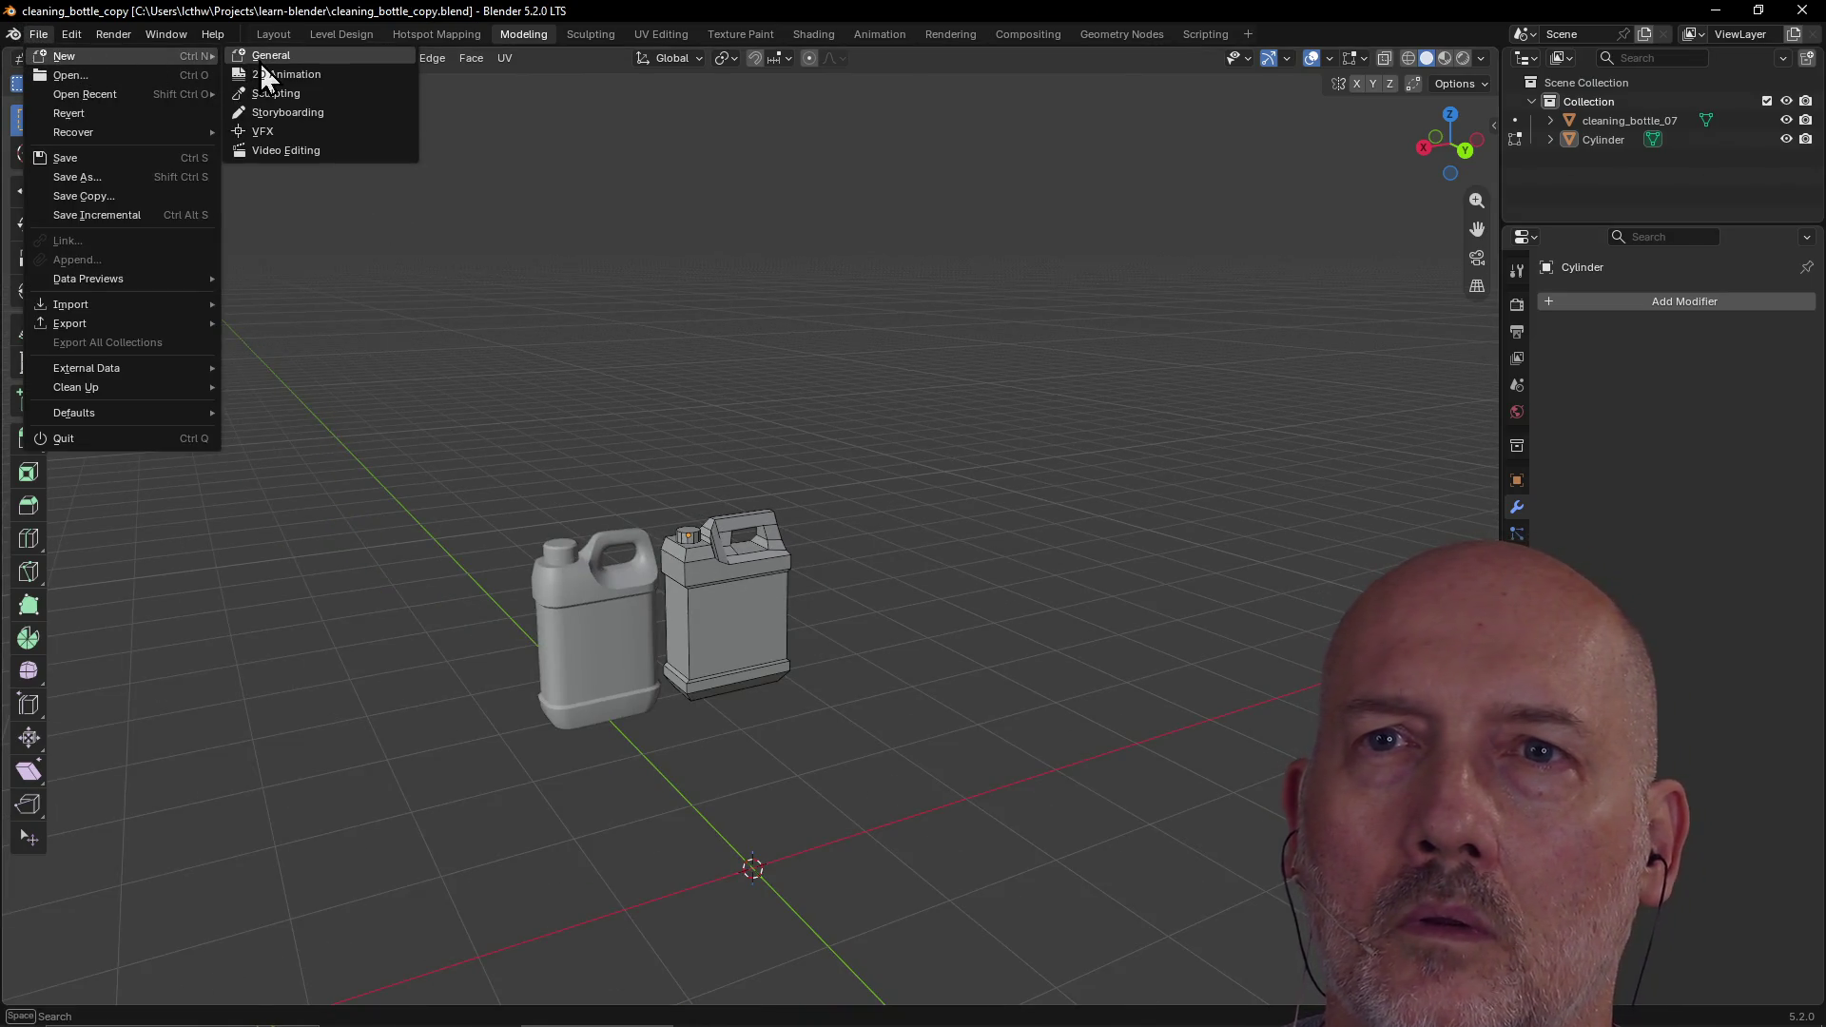
left_click(259, 57)
scroll(723, 314, "up", 4)
scroll(845, 367, "down", 4)
Step: Select and delete the default camera, cube and light, leaving an empty grid
mouse_move(839, 359)
middle_mouse_down()
mouse_move(933, 366)
mouse_move(845, 380)
middle_mouse_up()
left_click(850, 367)
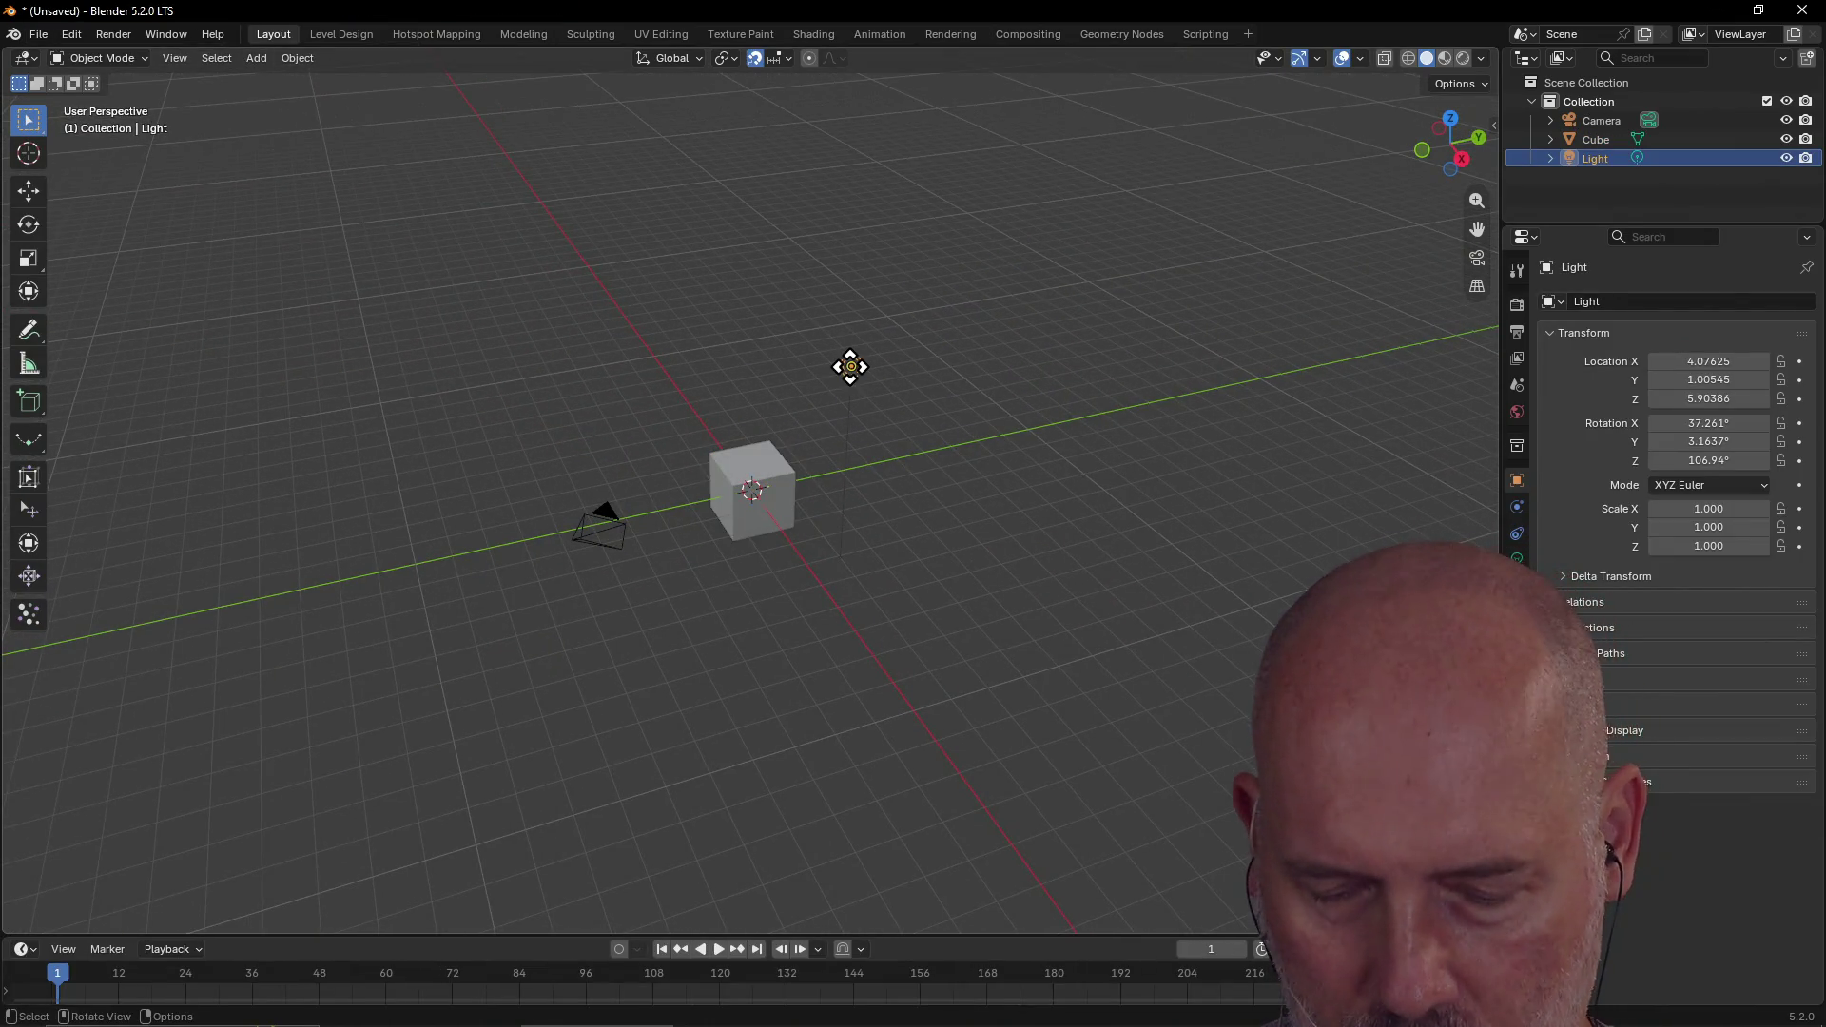
key("Delete")
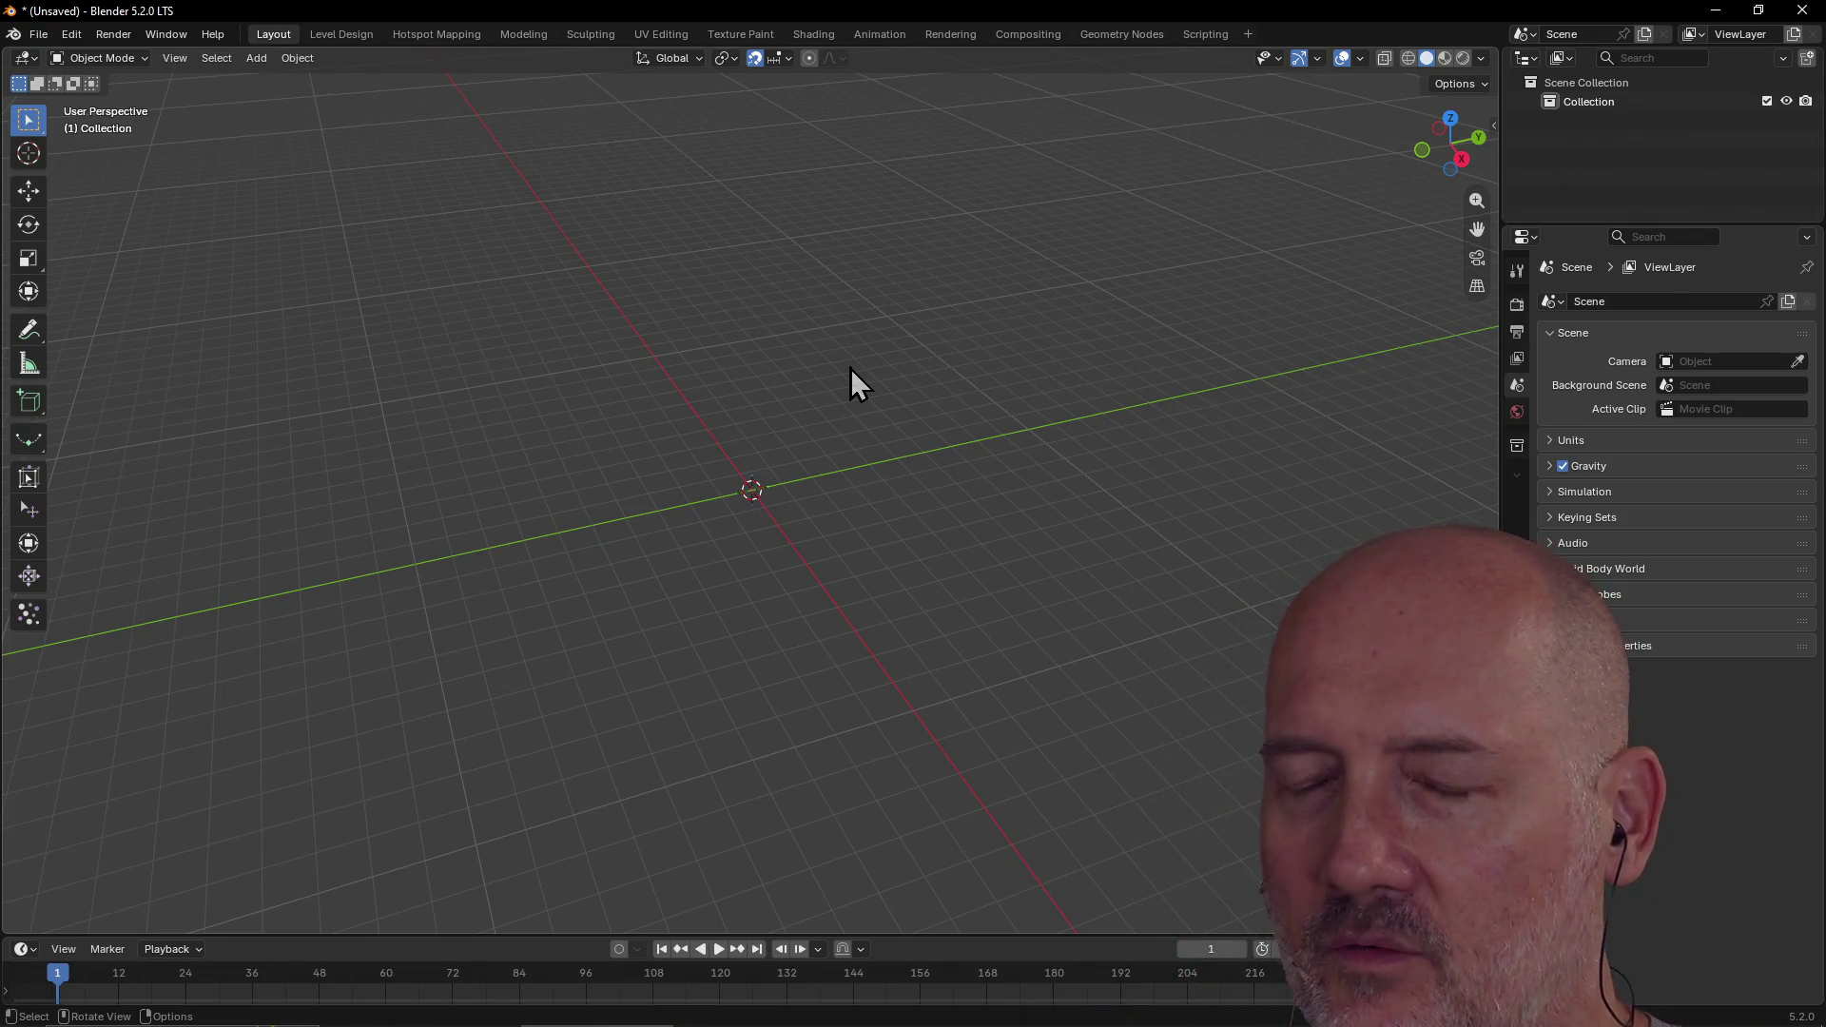
mouse_move(721, 506)
middle_mouse_down()
mouse_move(763, 447)
mouse_move(767, 476)
mouse_move(535, 456)
mouse_move(599, 440)
mouse_move(646, 476)
mouse_move(717, 472)
mouse_move(647, 476)
middle_mouse_up()
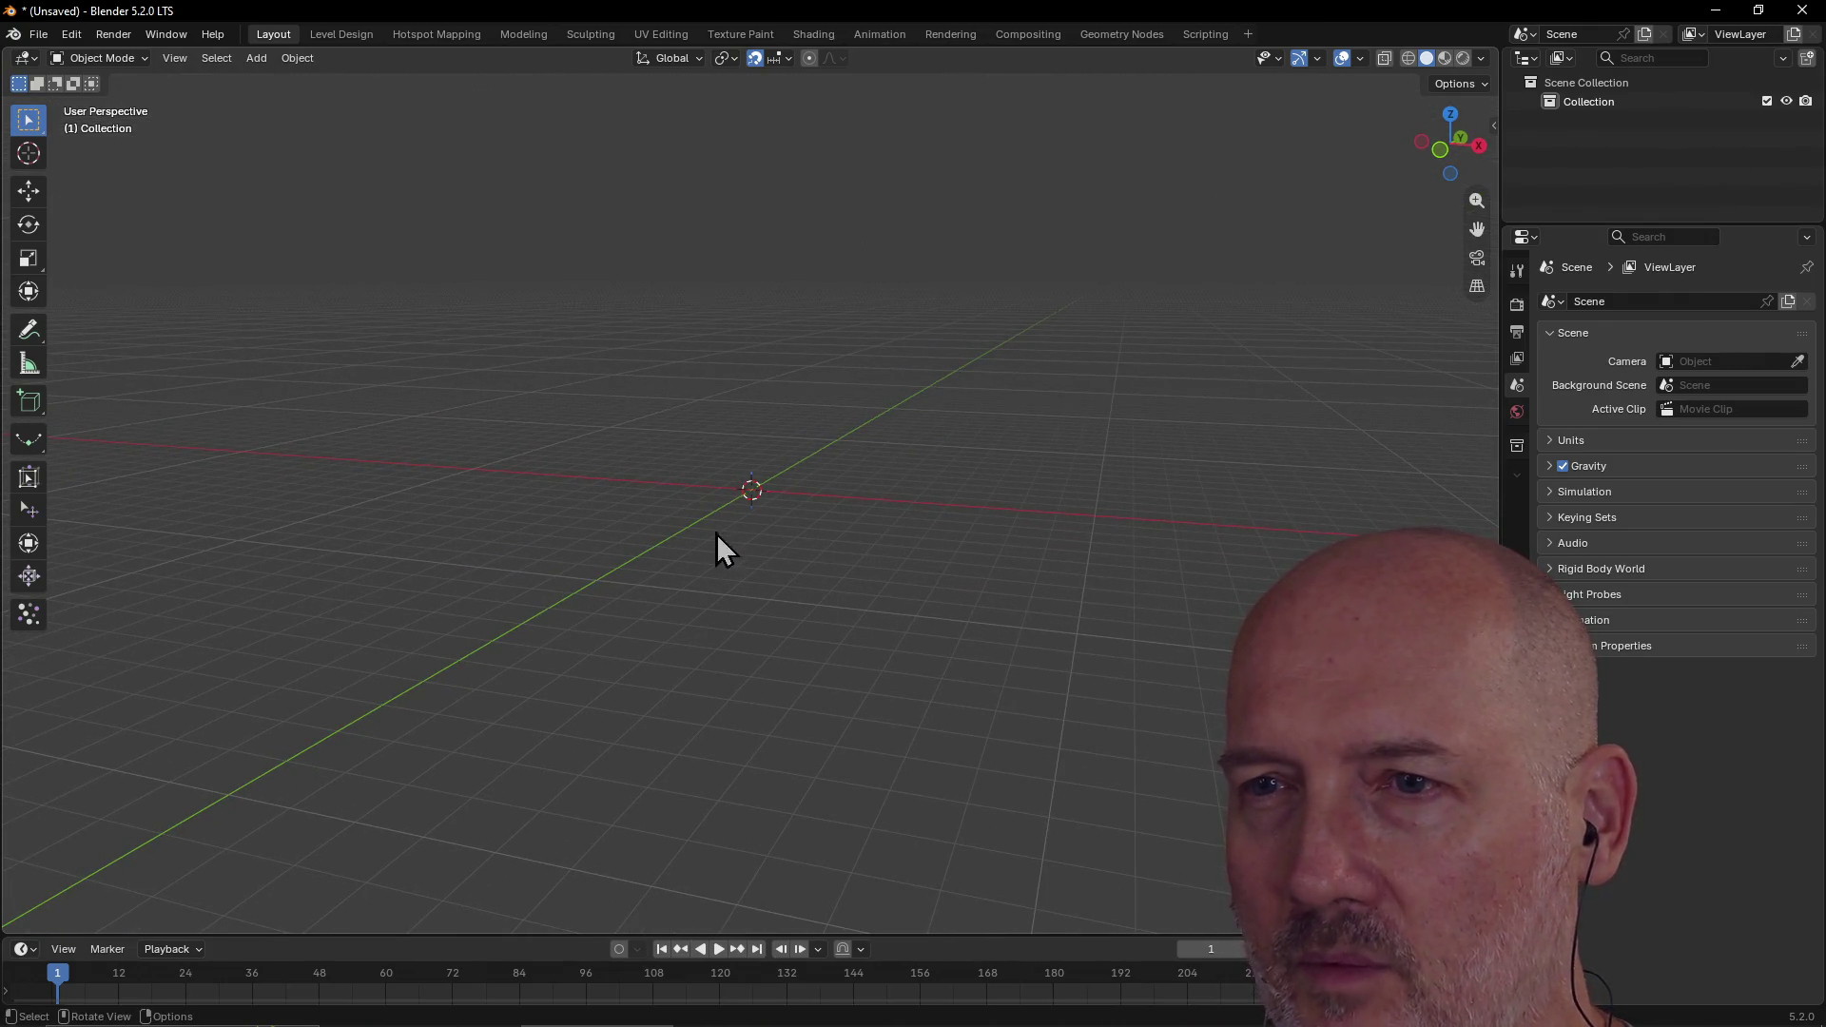
Step: From a low view, annotate the rectangular room outline and a straight floor line
mouse_move(678, 286)
middle_mouse_down()
mouse_move(644, 359)
mouse_move(636, 334)
middle_mouse_up()
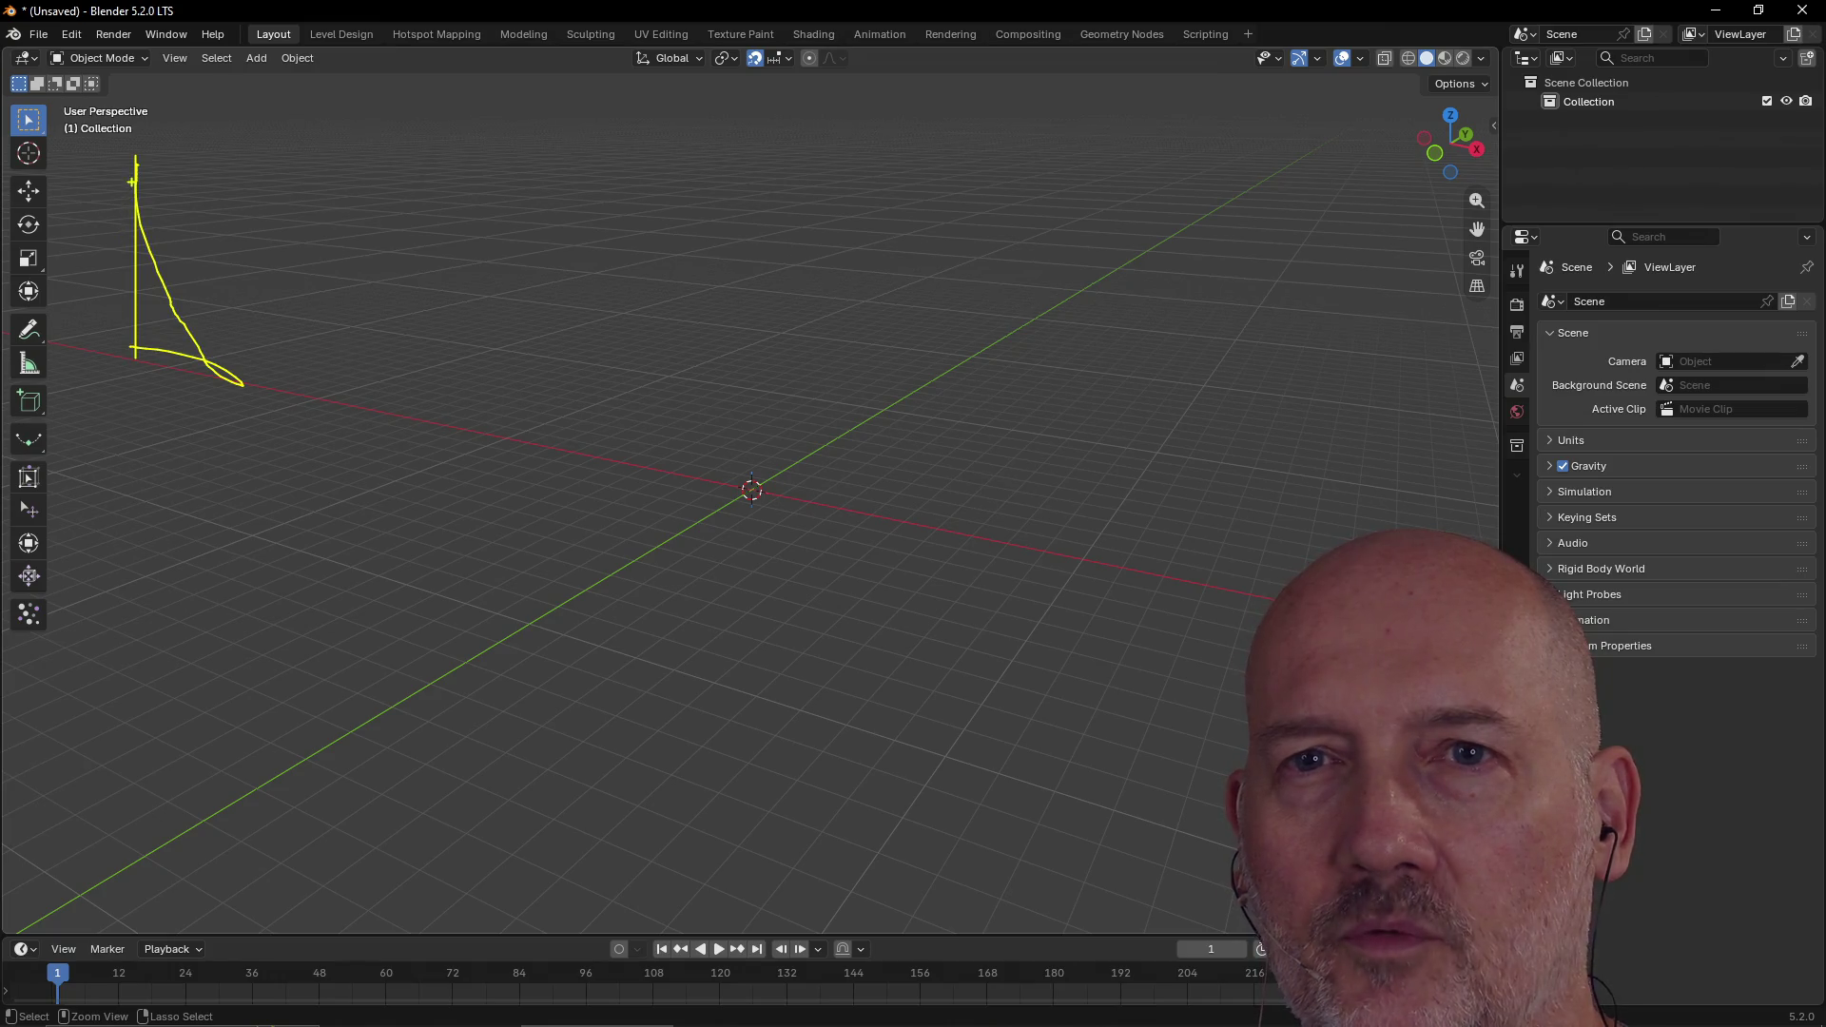
left_click_drag(379, 486, 423, 502)
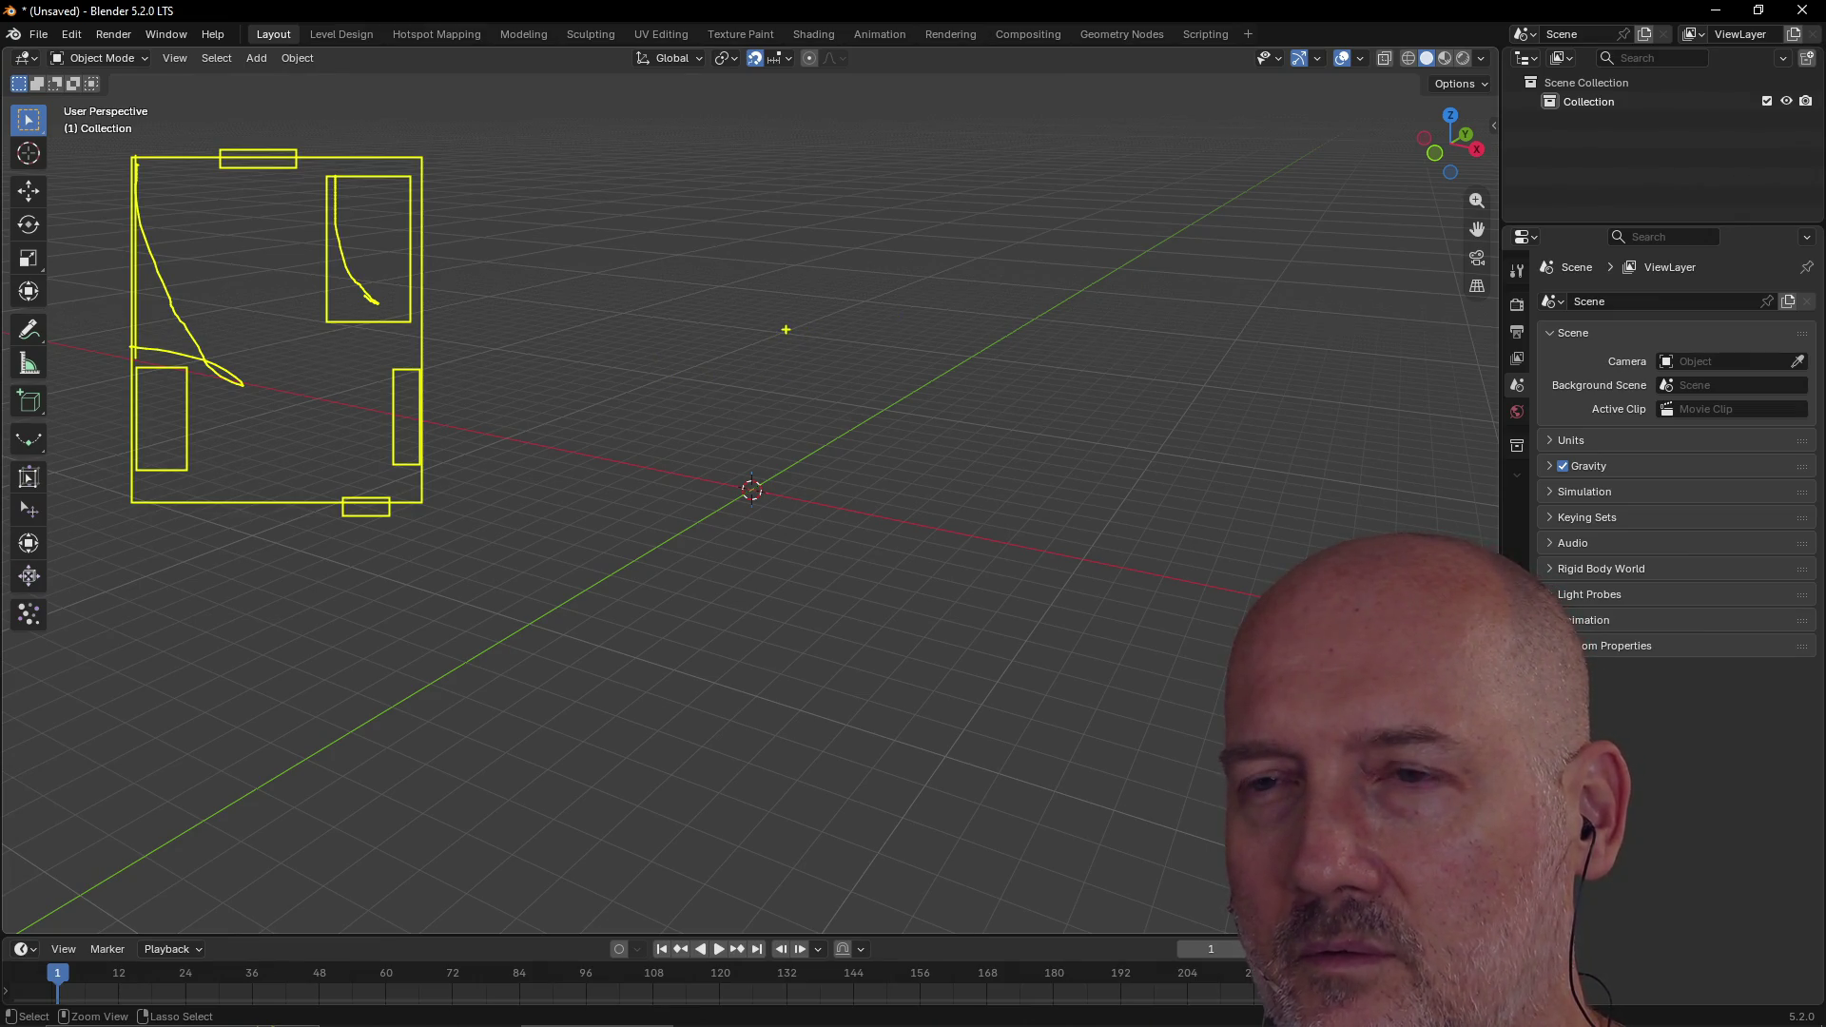
left_click_drag(786, 329, 647, 402)
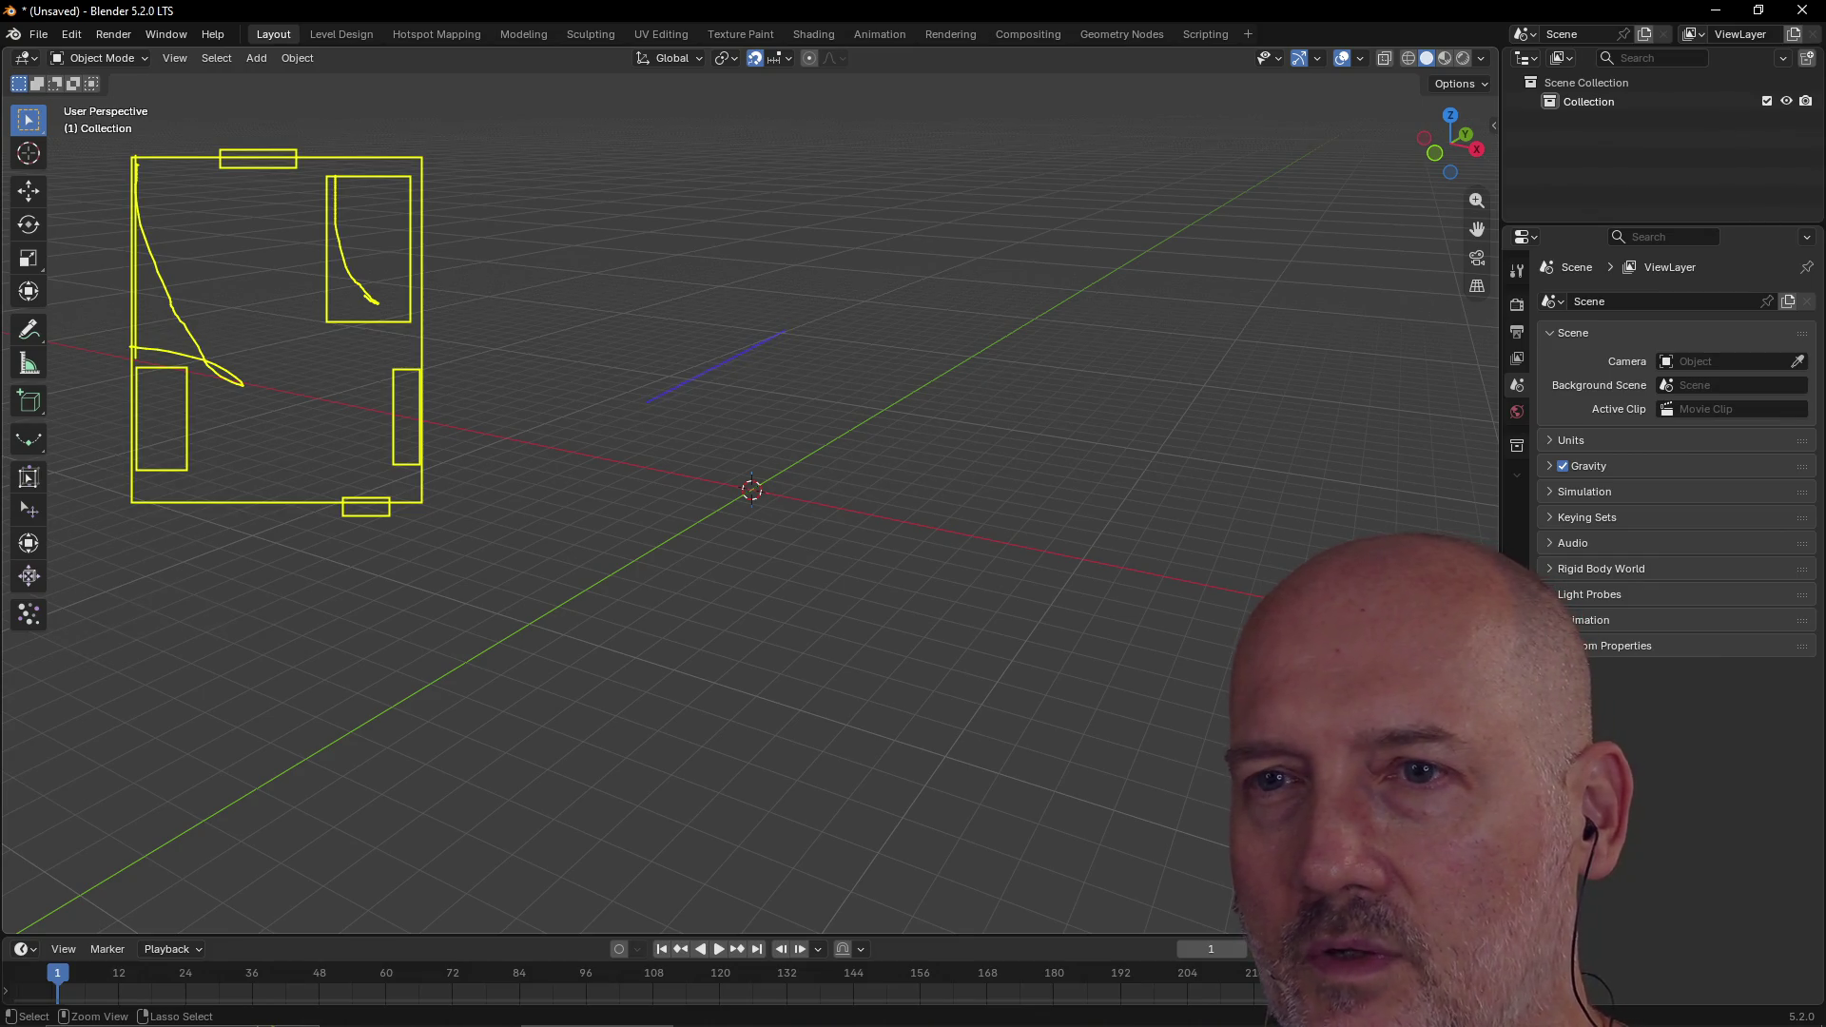
Step: Draw the front, side, back and top edges of a 3D room outline in yellow
left_click_drag(511, 437, 510, 437)
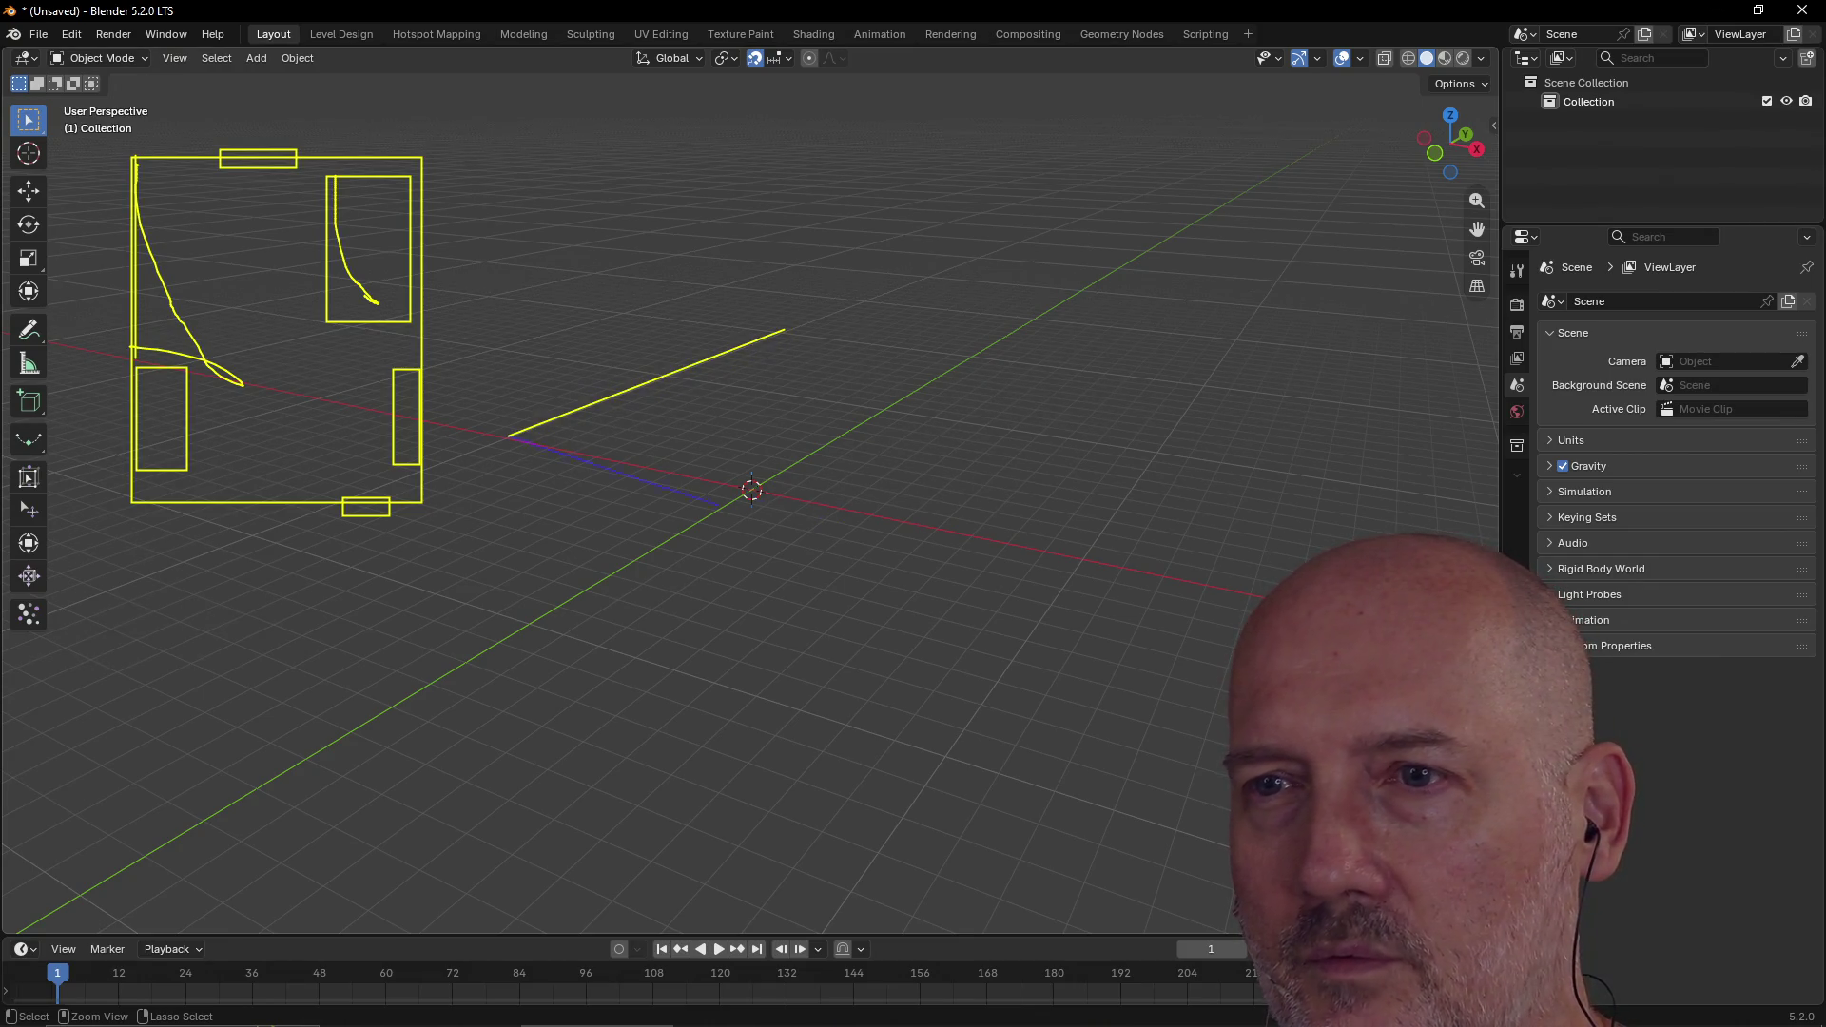
left_click_drag(1020, 543, 1020, 543)
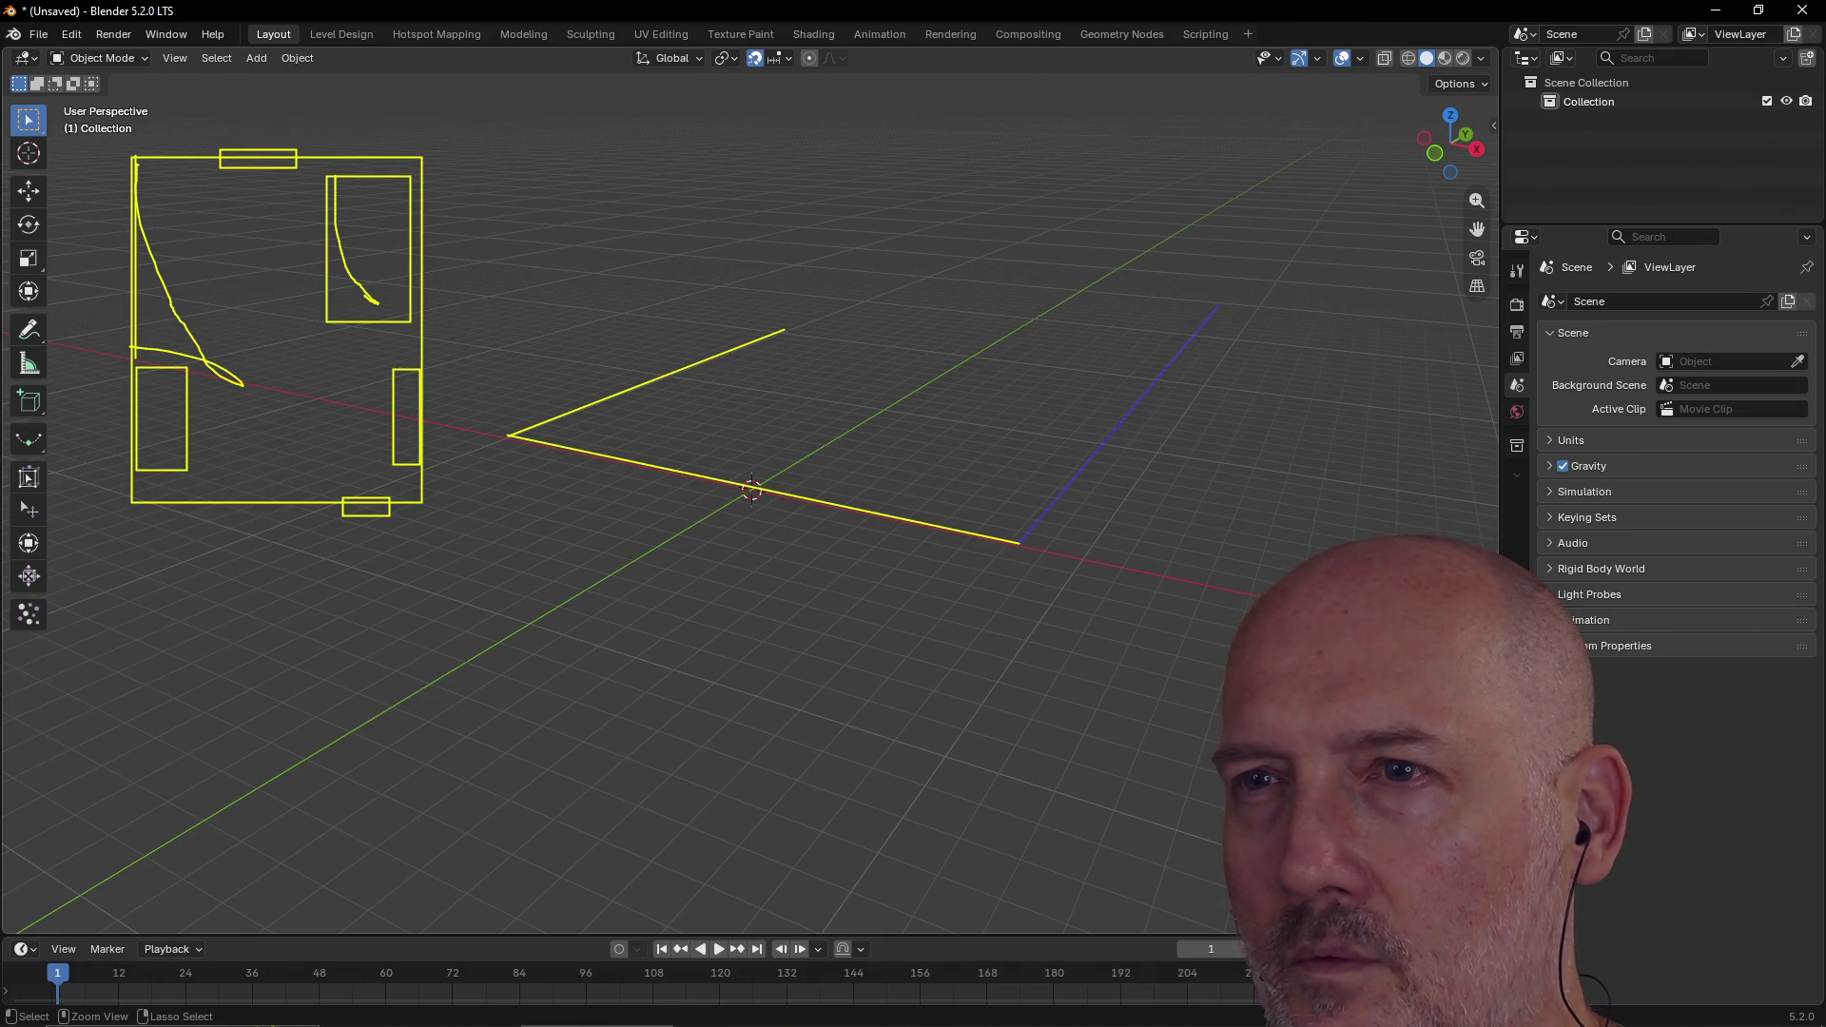
left_click_drag(1219, 305, 1219, 305)
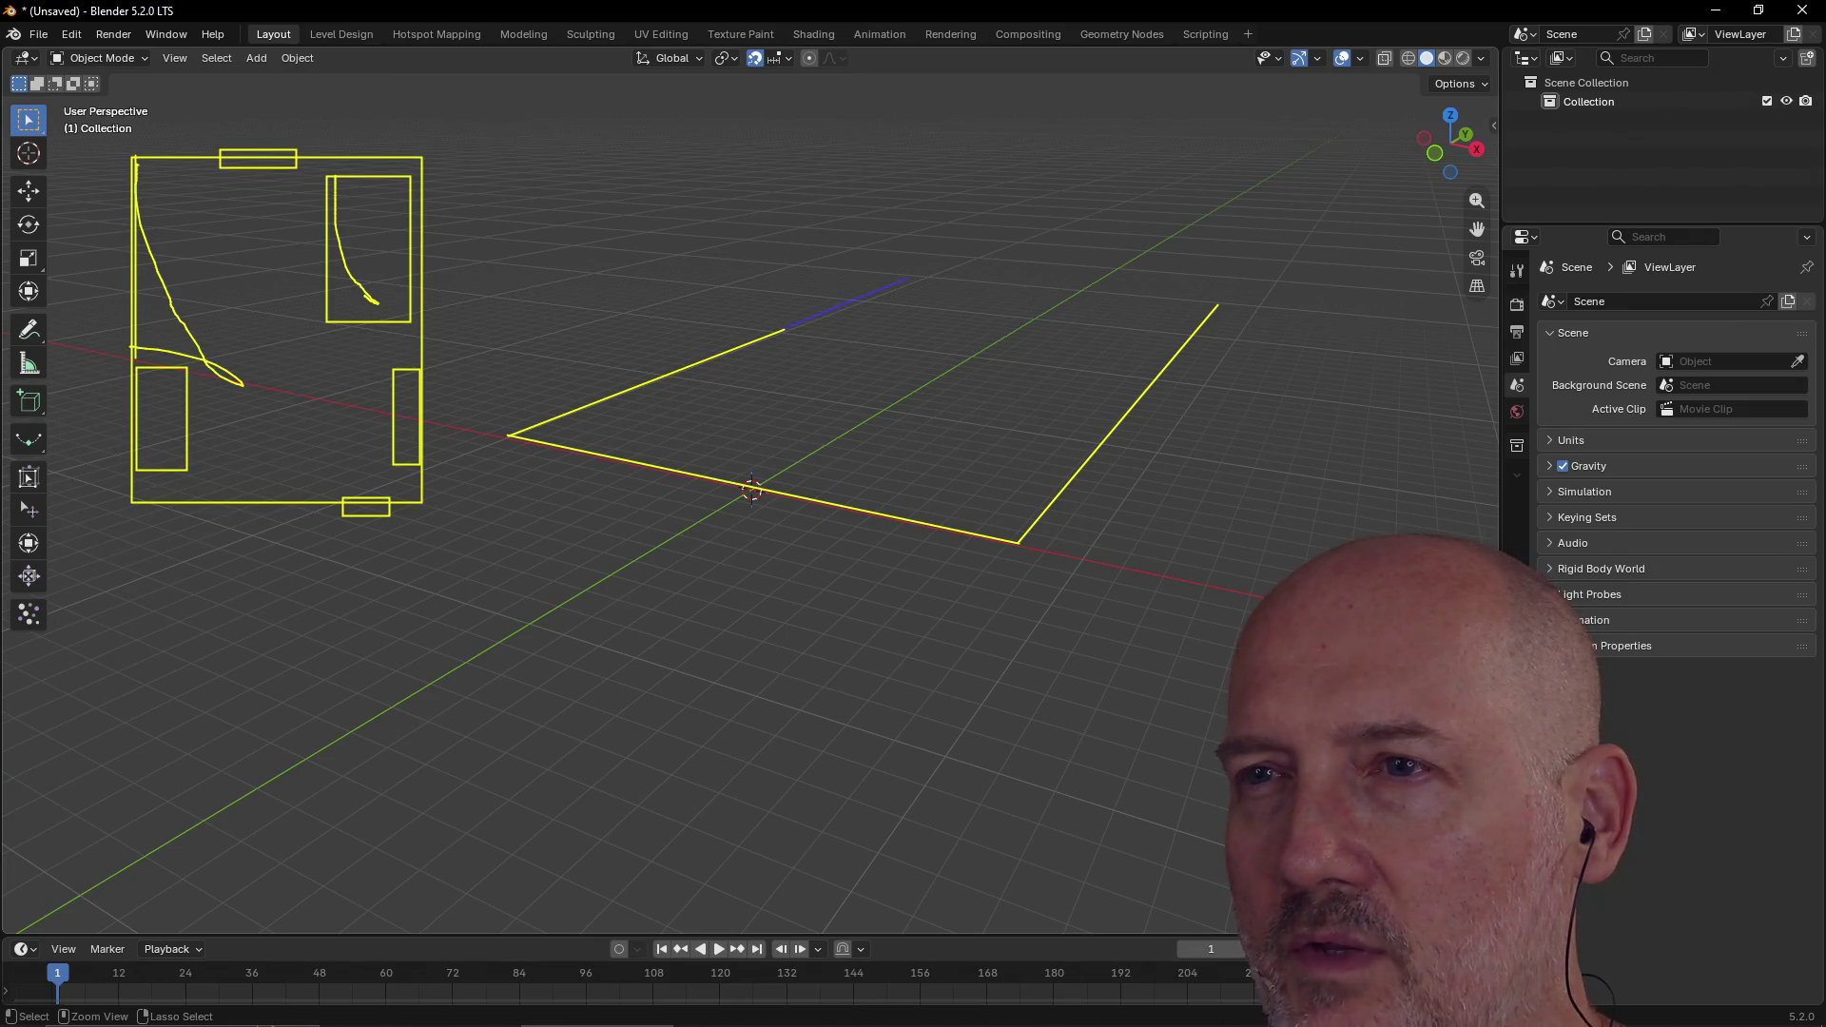
left_click_drag(930, 276, 923, 278)
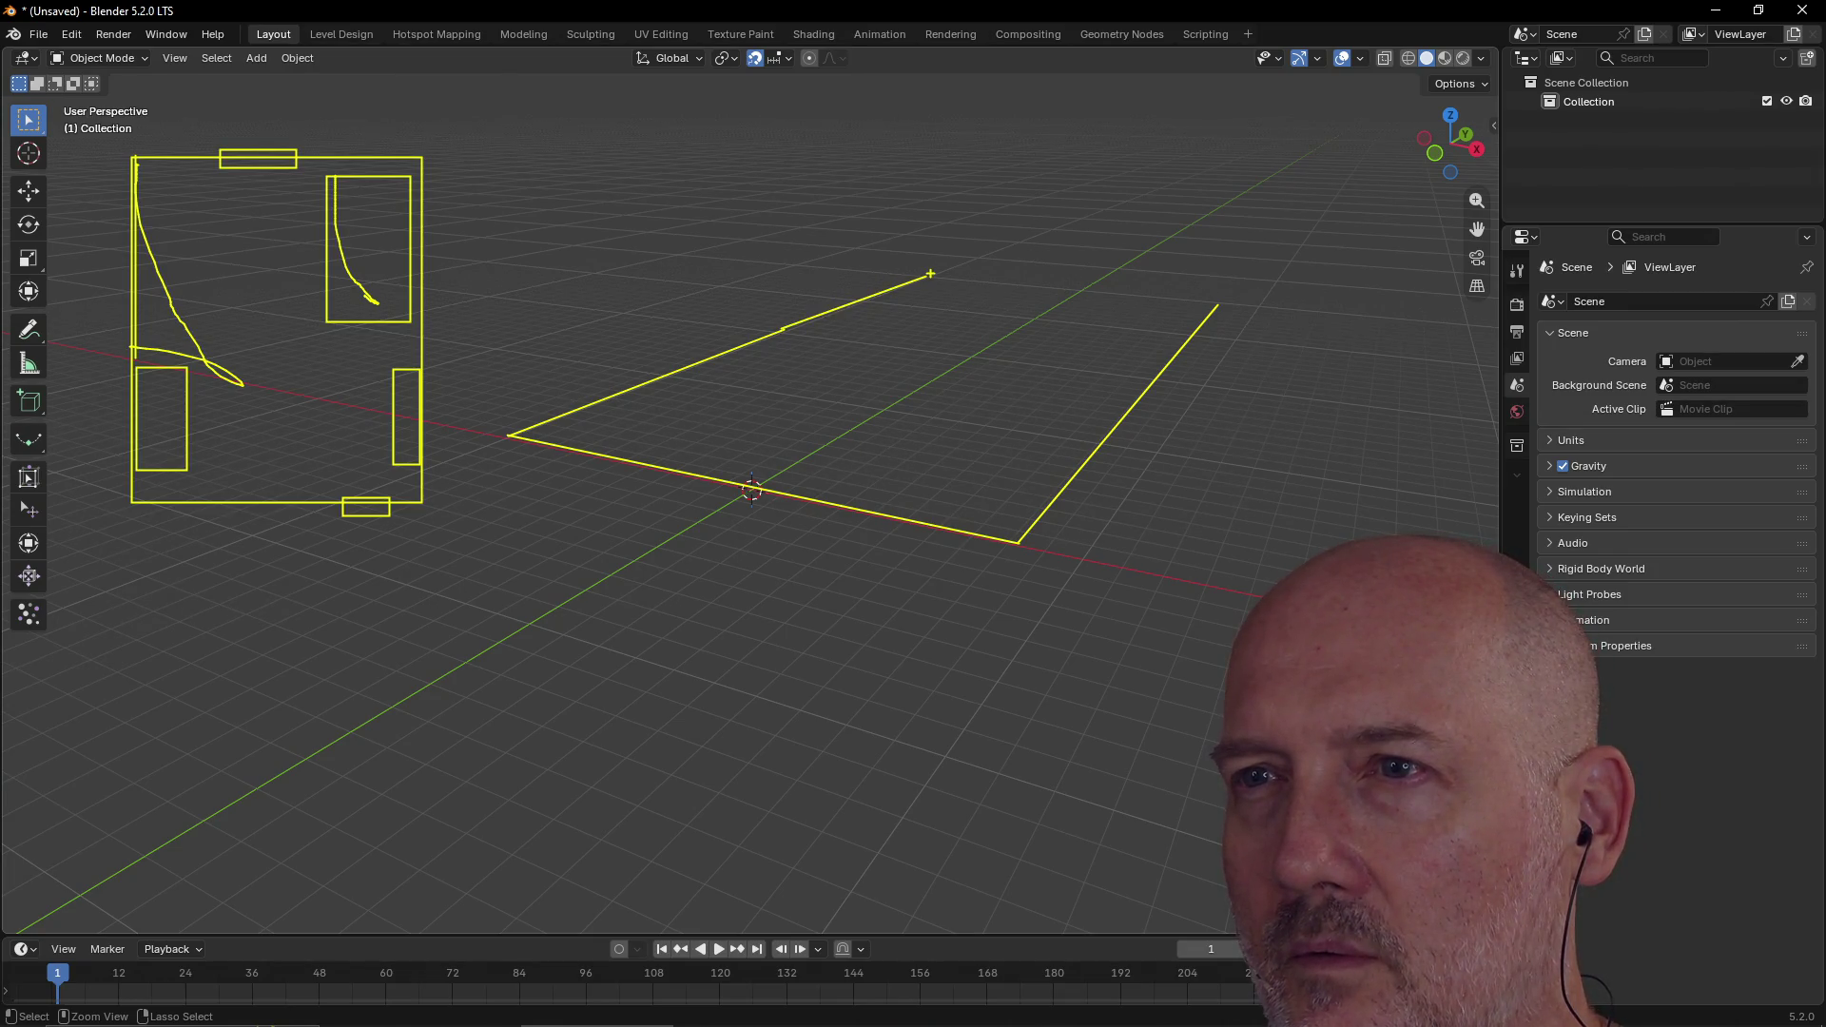
left_click_drag(1219, 305, 1218, 273)
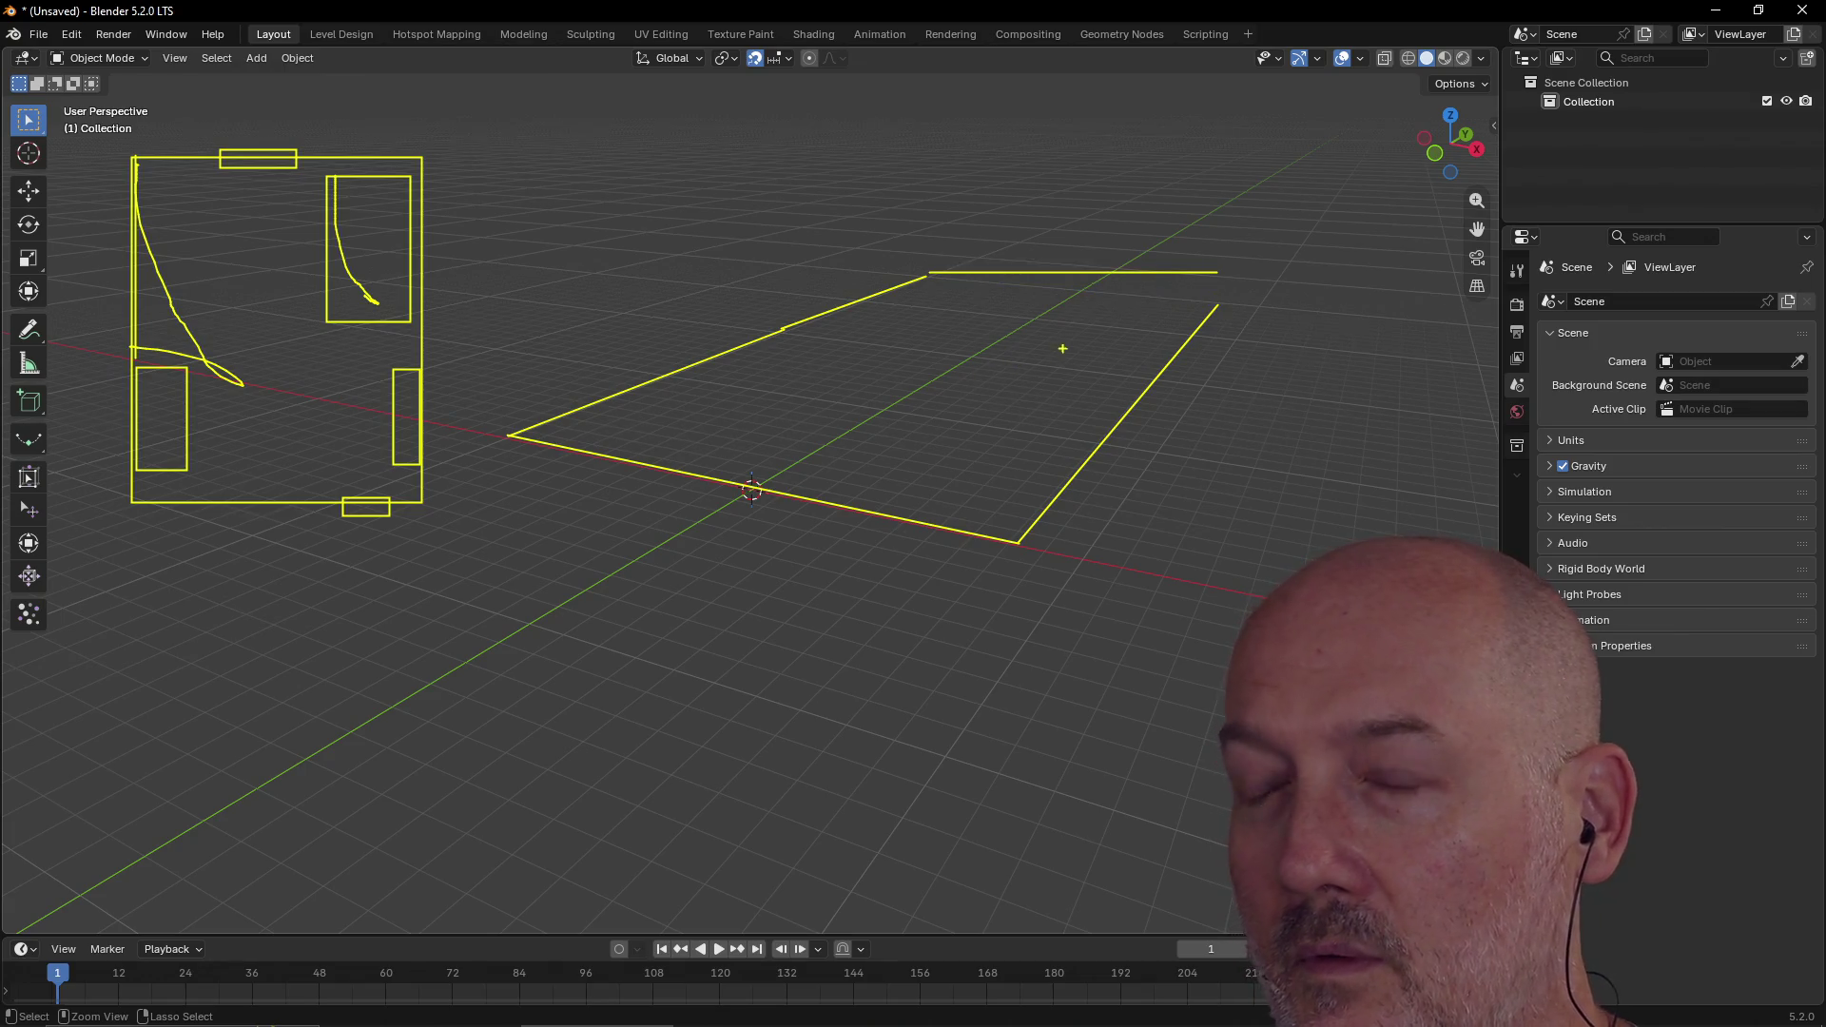
left_click_drag(1219, 306, 913, 275)
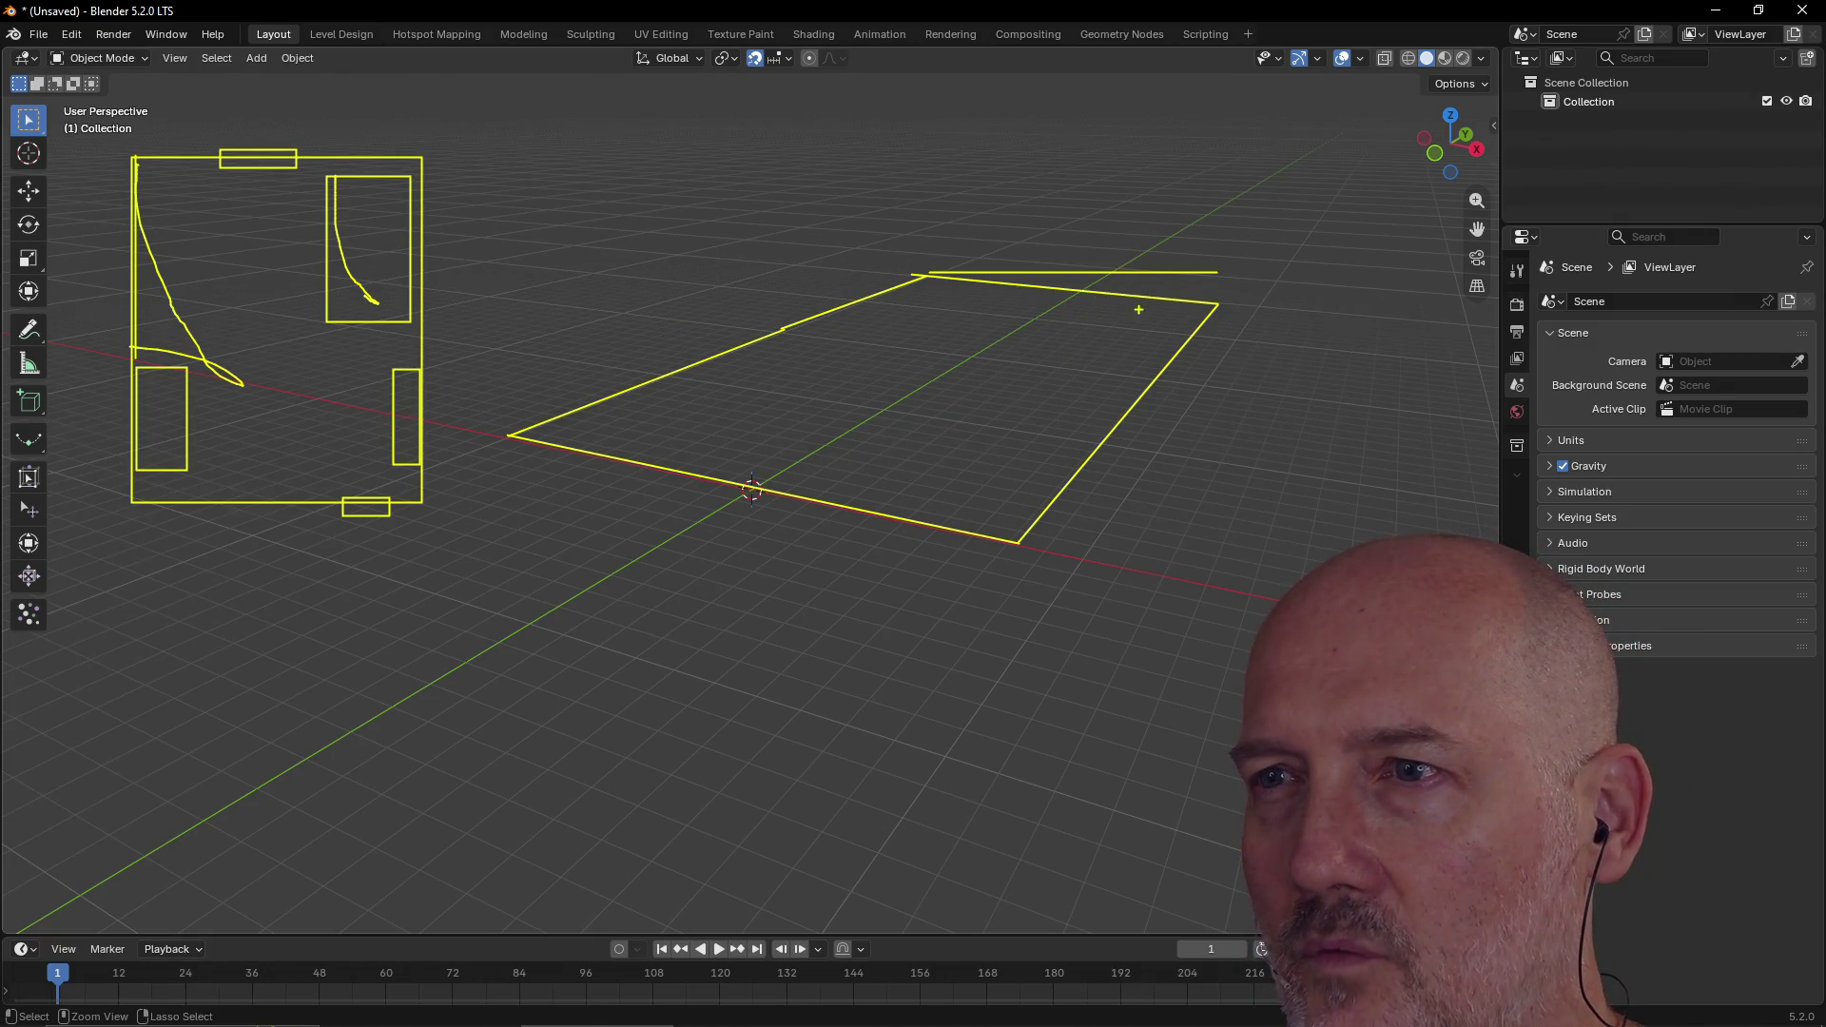
Step: Outline furniture rectangles in the back corner, front corner and near the left edge
left_click_drag(1193, 311, 1193, 304)
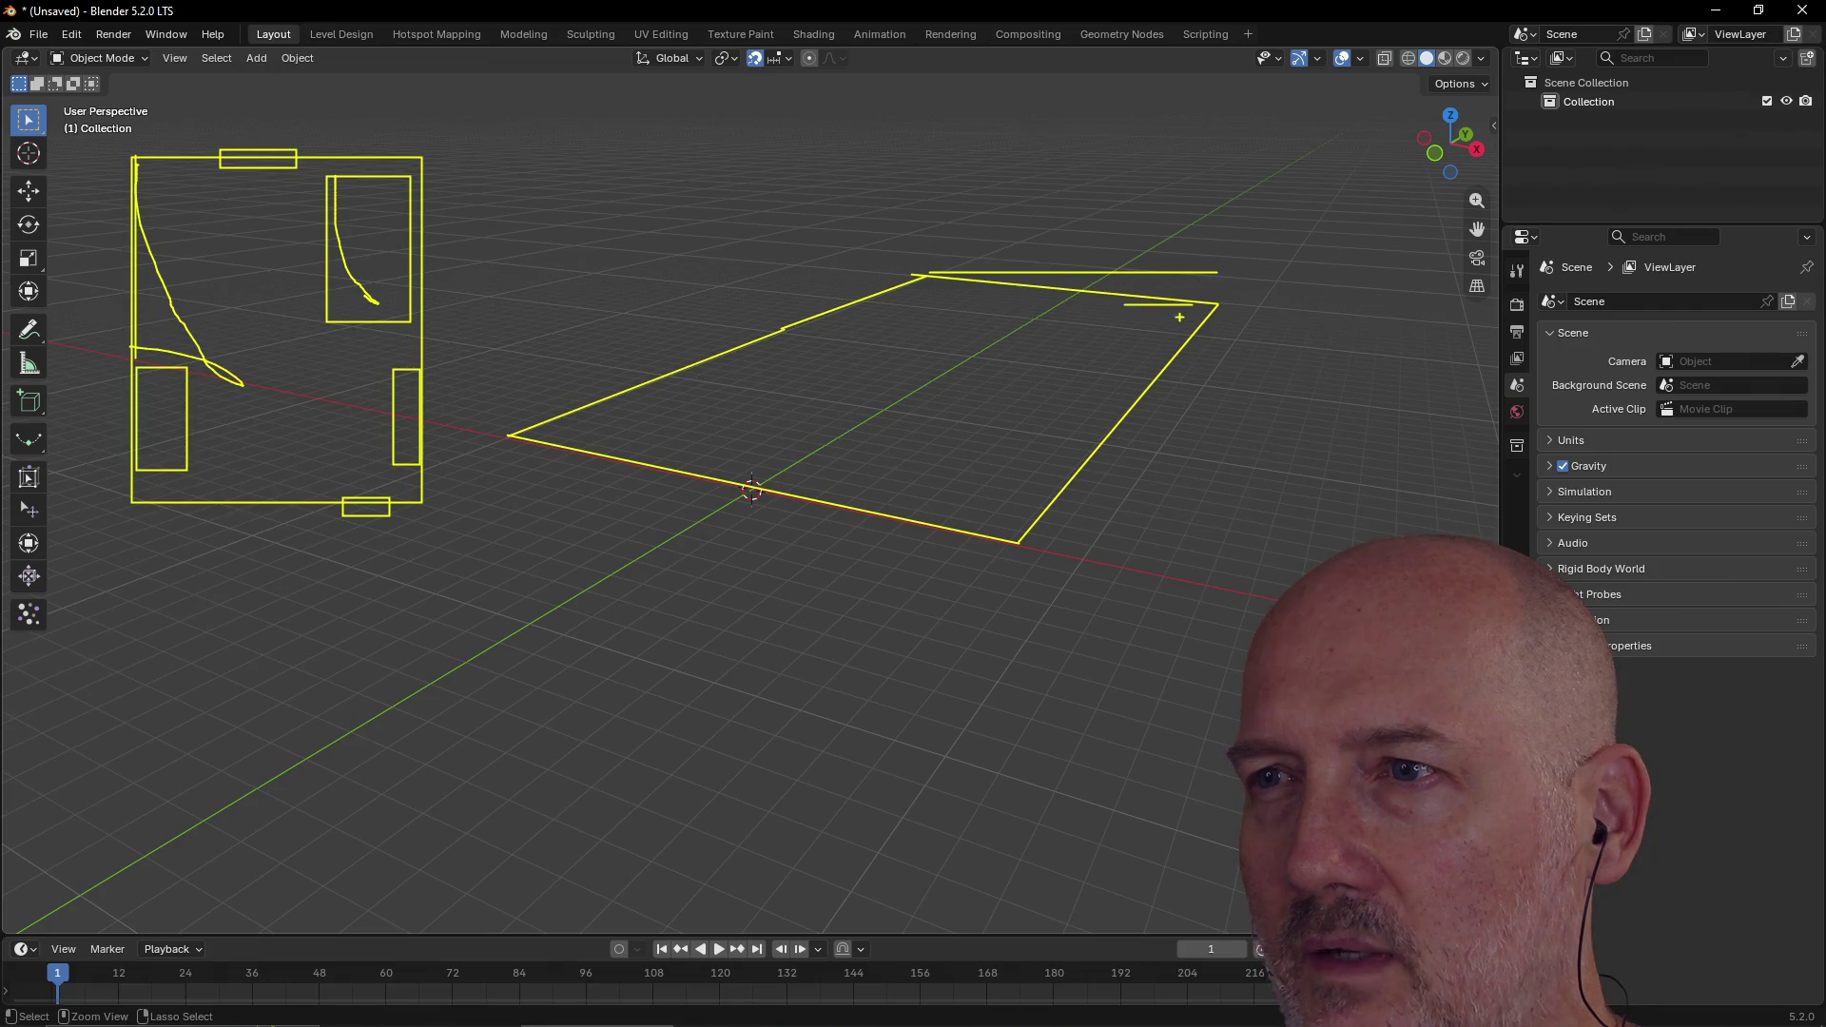
left_click_drag(1137, 370, 1048, 367)
left_click_drag(1047, 367, 1131, 376)
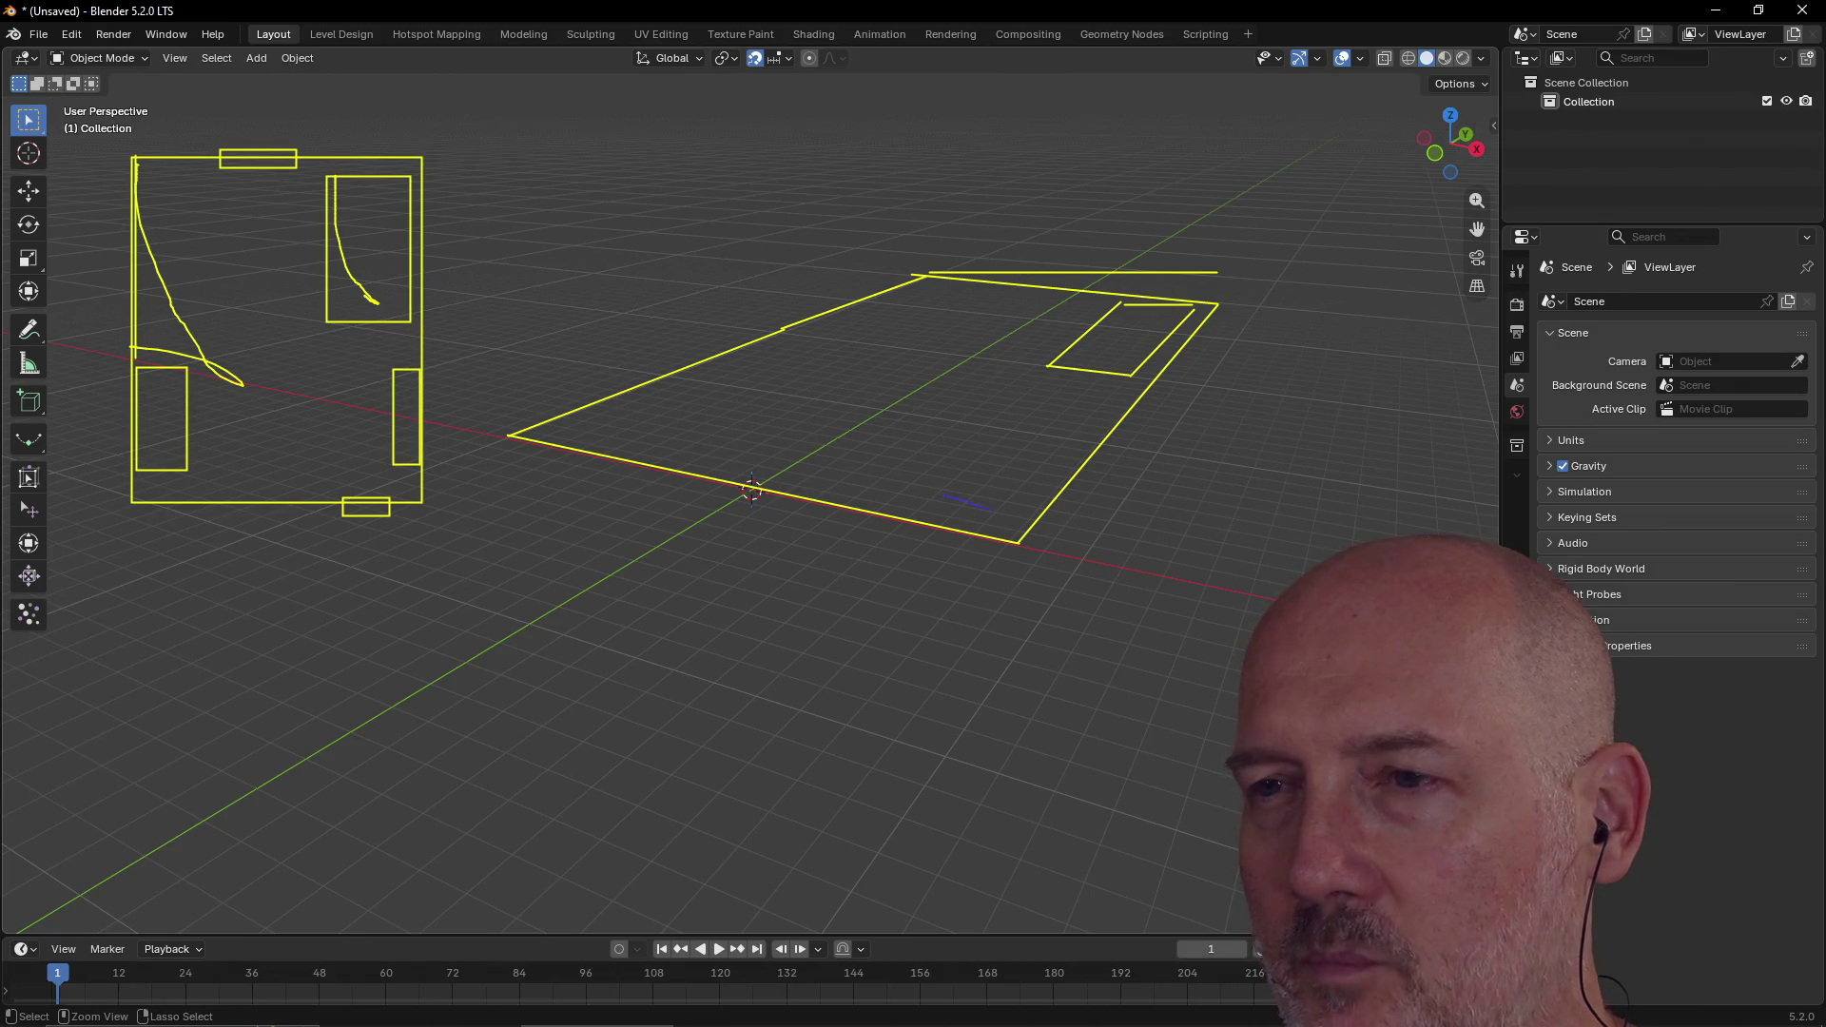
left_click_drag(1027, 512, 1025, 512)
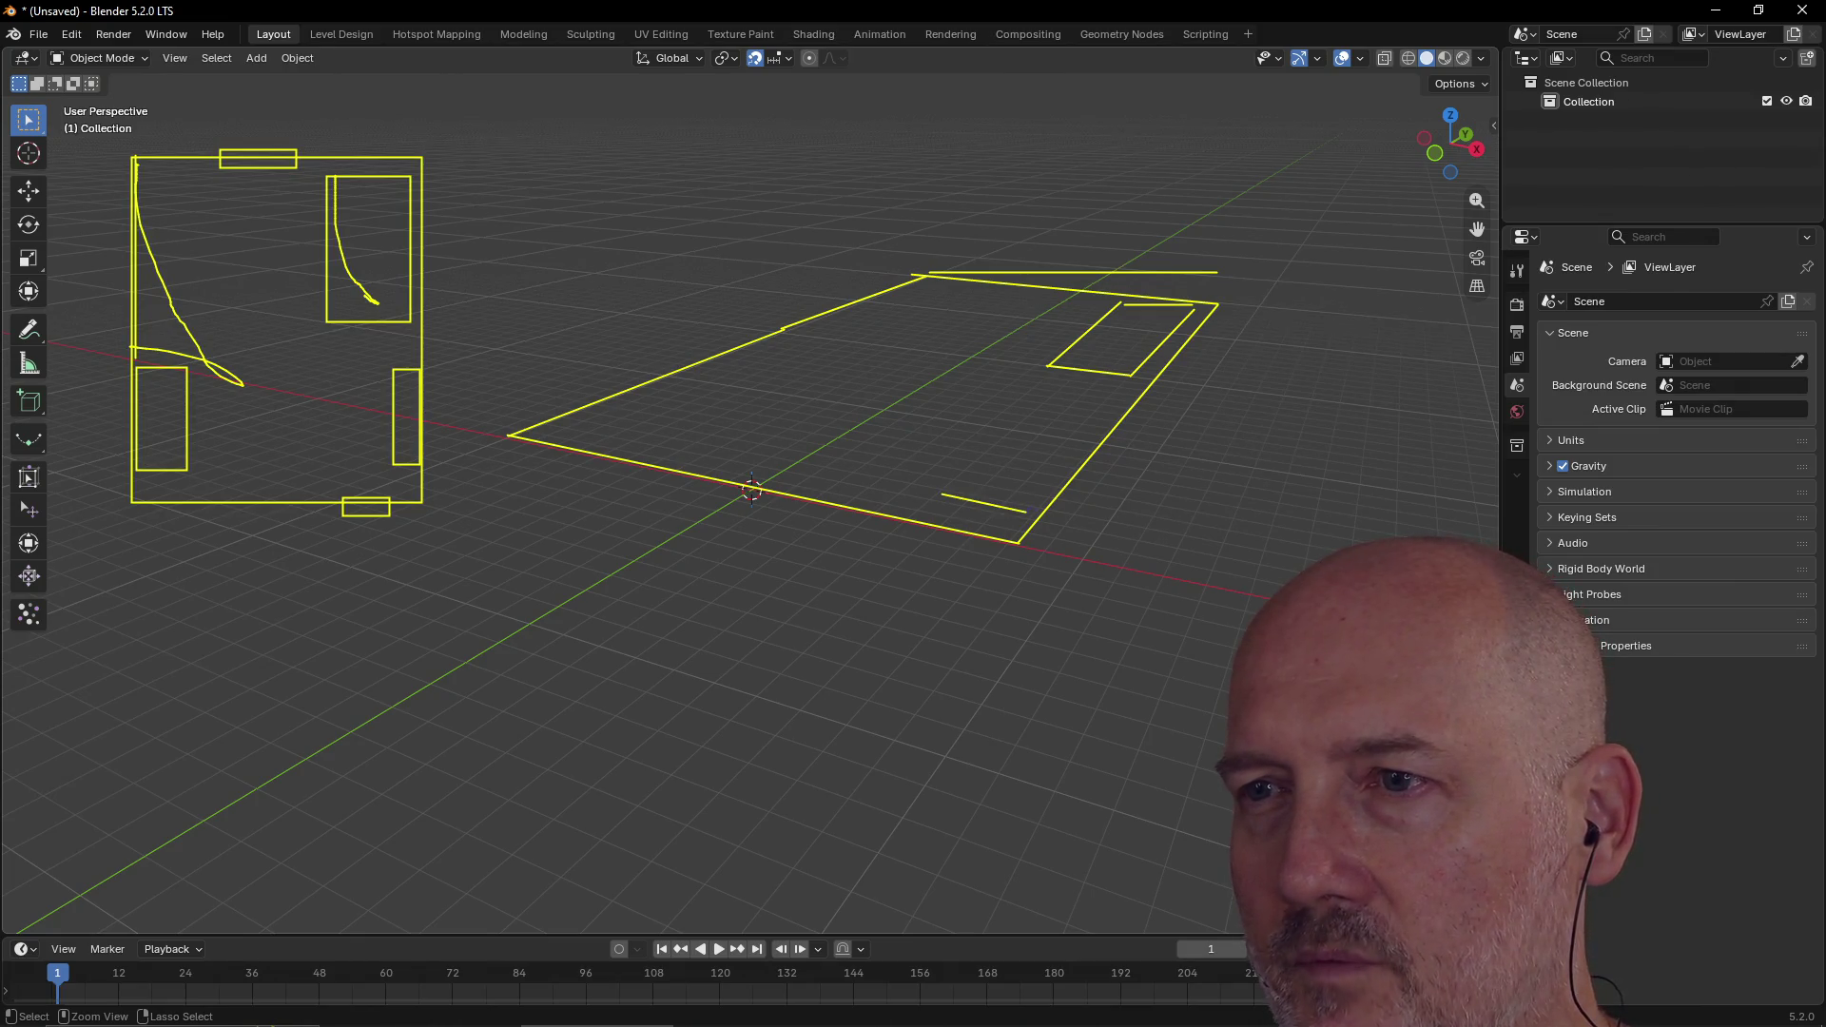
mouse_move(1098, 435)
left_mouse_down()
mouse_move(1018, 426)
mouse_move(1082, 445)
left_mouse_up()
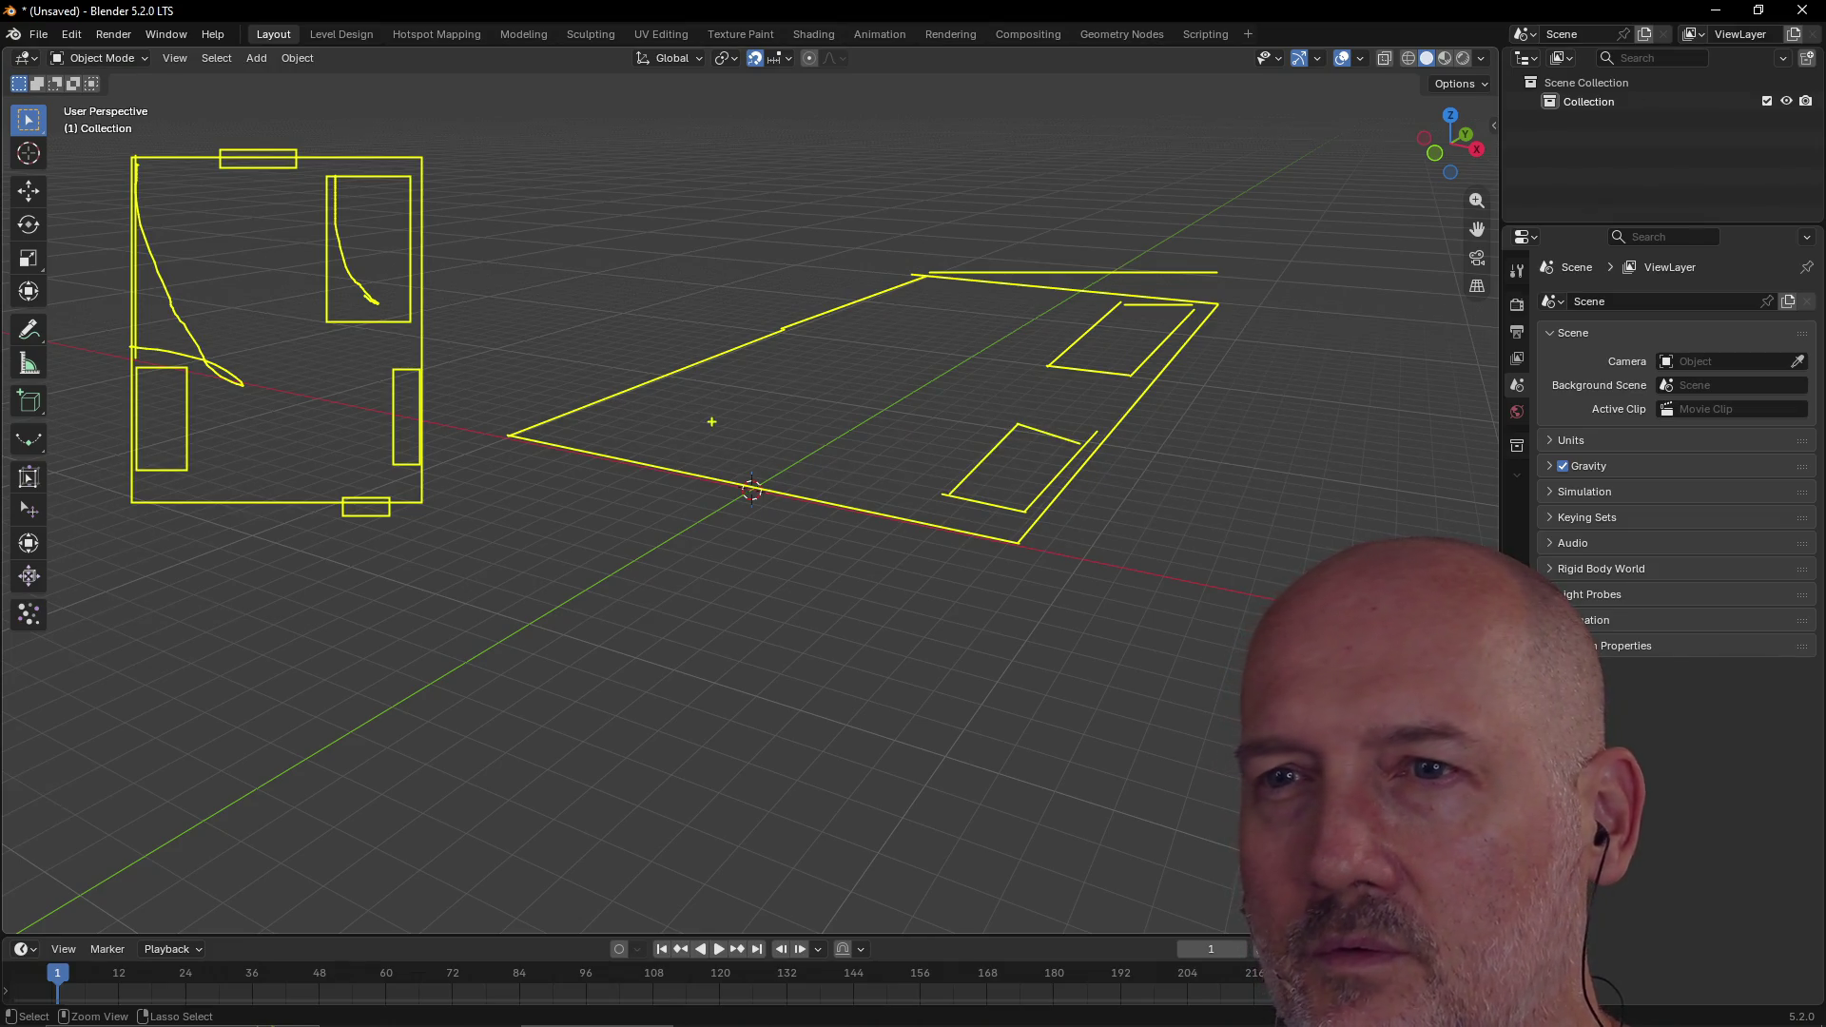
left_click_drag(578, 419, 645, 437)
mouse_move(754, 384)
left_mouse_down()
mouse_move(712, 369)
mouse_move(764, 380)
left_mouse_up()
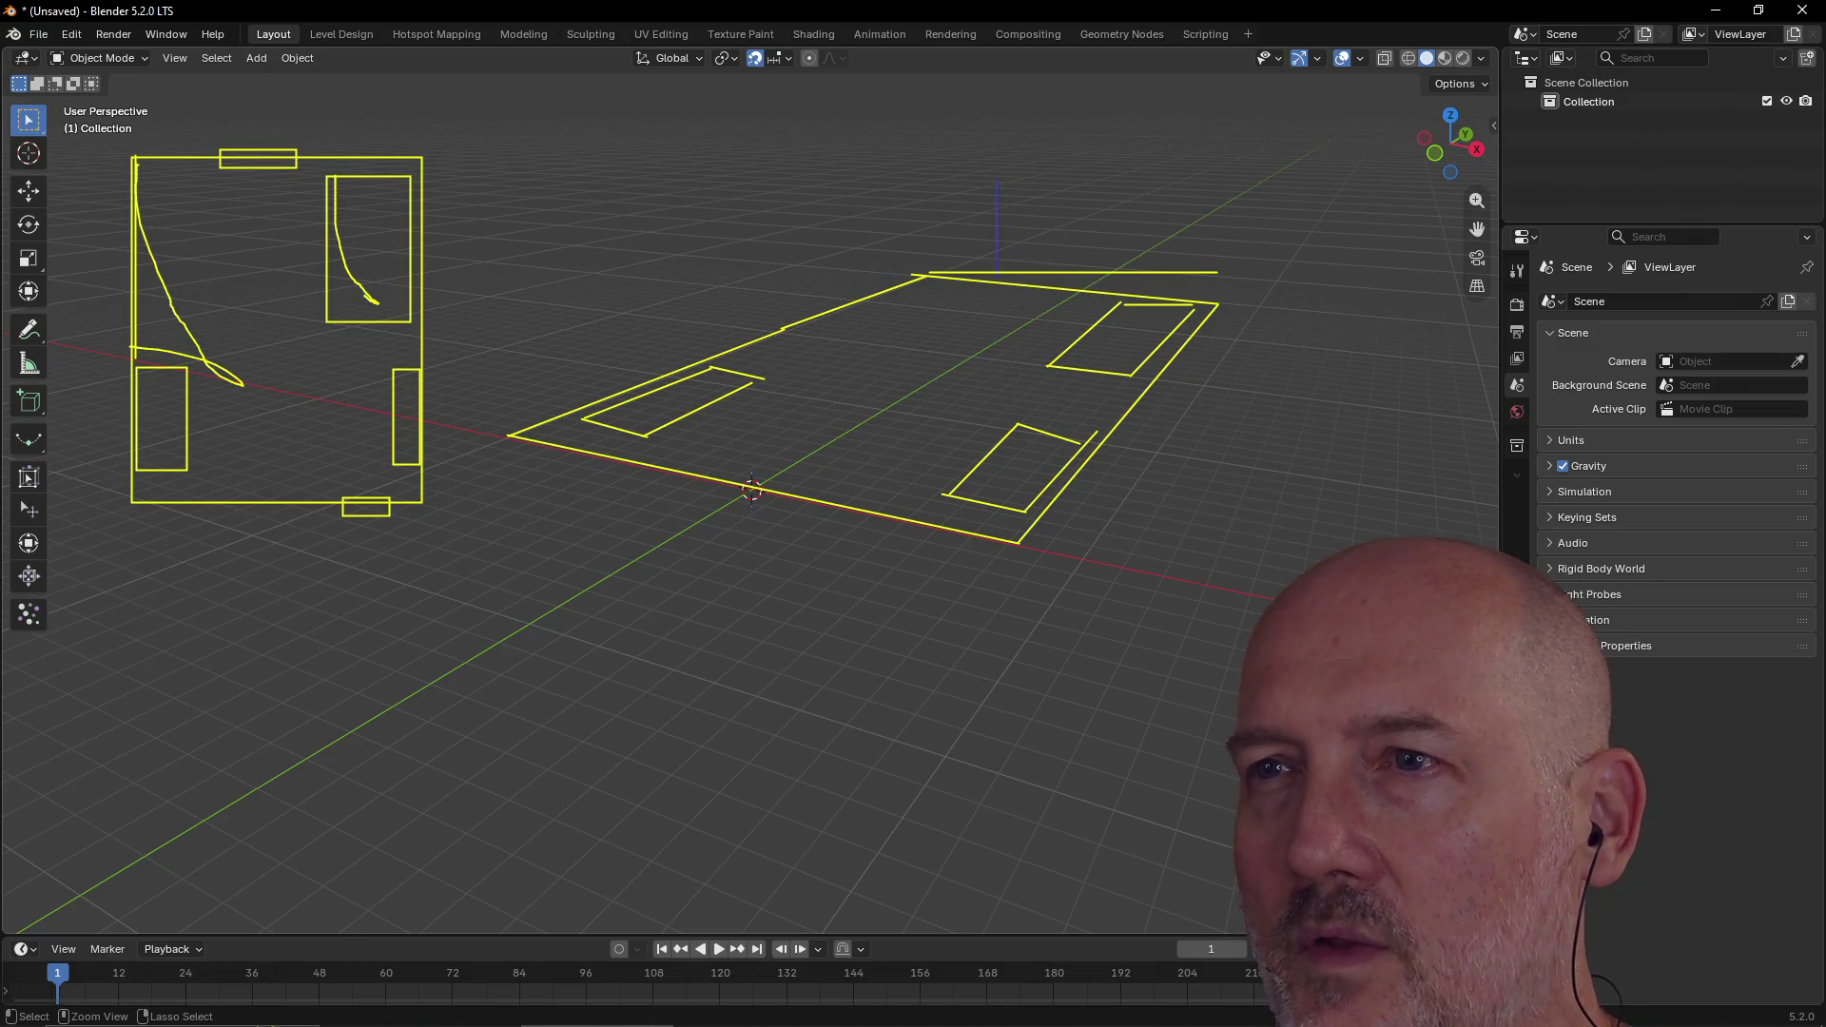
Step: Add upright and top edges to raise the right rectangle into a box and start verticals on the near one
mouse_move(996, 274)
left_mouse_down()
mouse_move(995, 139)
mouse_move(1085, 141)
mouse_move(1088, 300)
left_mouse_up()
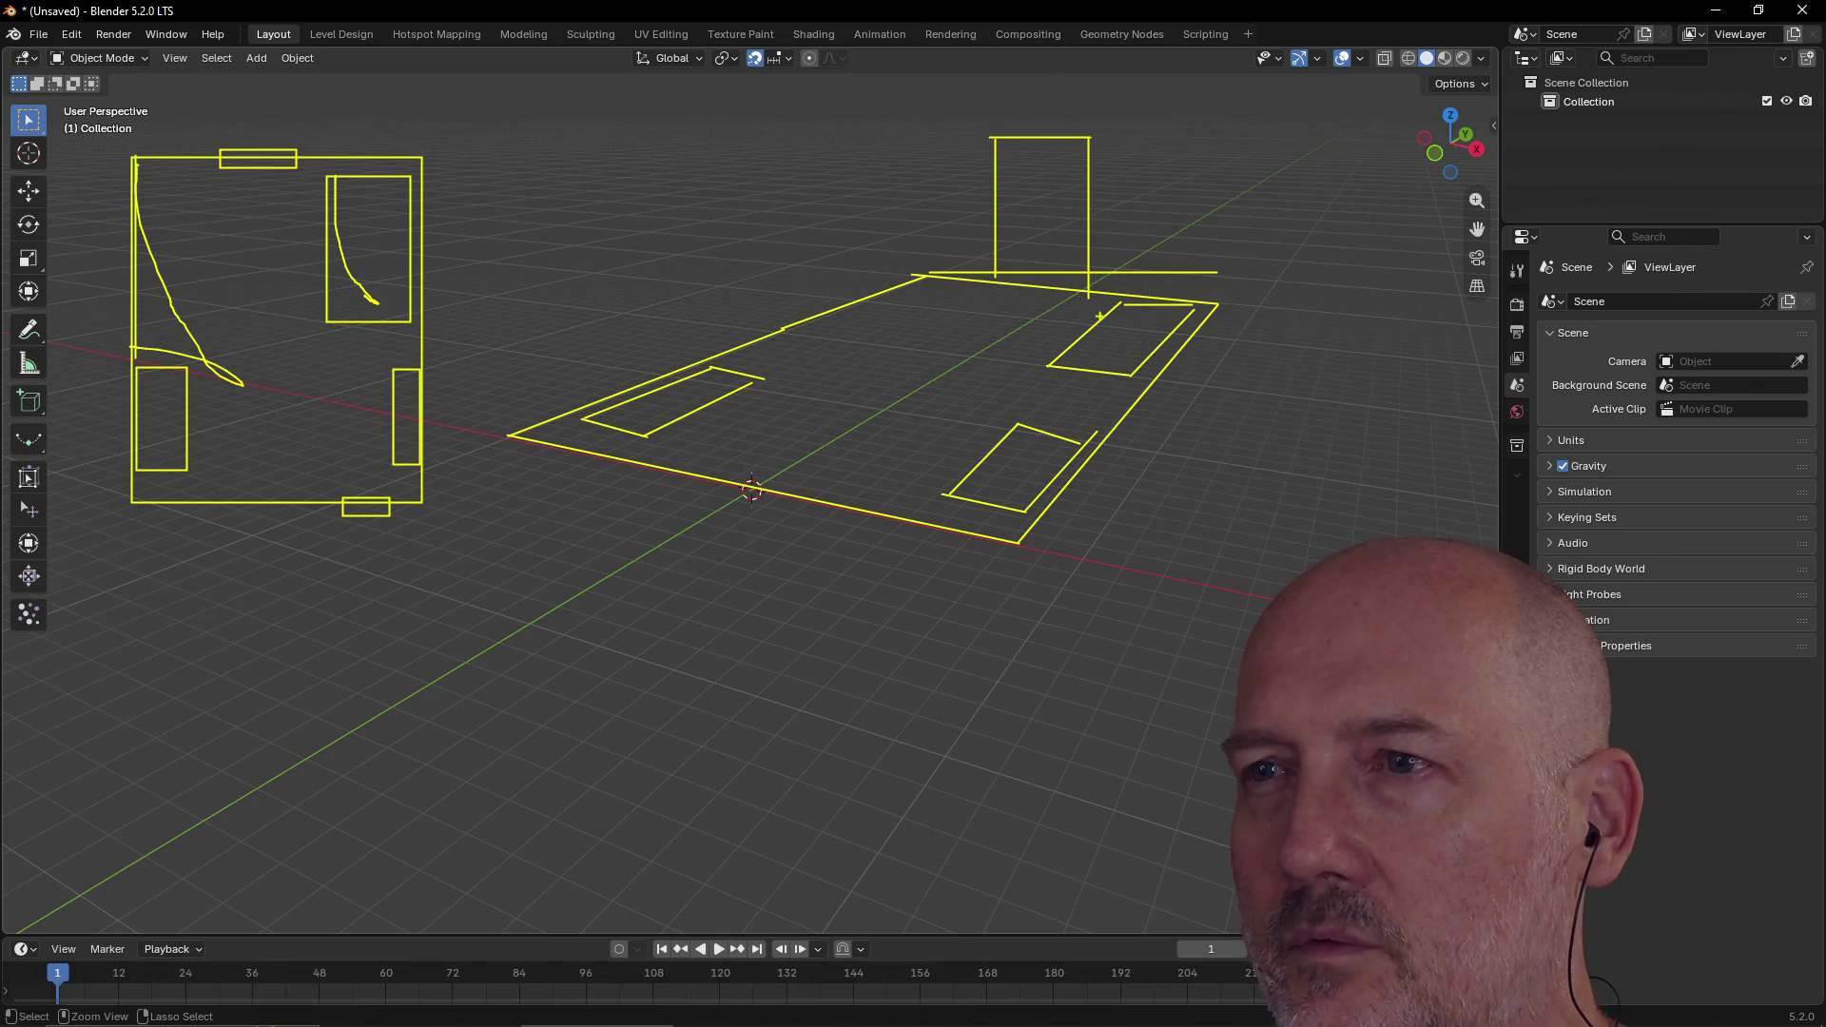
mouse_move(1184, 270)
left_mouse_down()
mouse_move(1188, 306)
mouse_move(1109, 340)
mouse_move(1130, 374)
left_mouse_up()
mouse_move(1048, 321)
left_mouse_down()
mouse_move(1108, 320)
mouse_move(1121, 294)
left_mouse_up()
left_click_drag(1083, 443, 1082, 402)
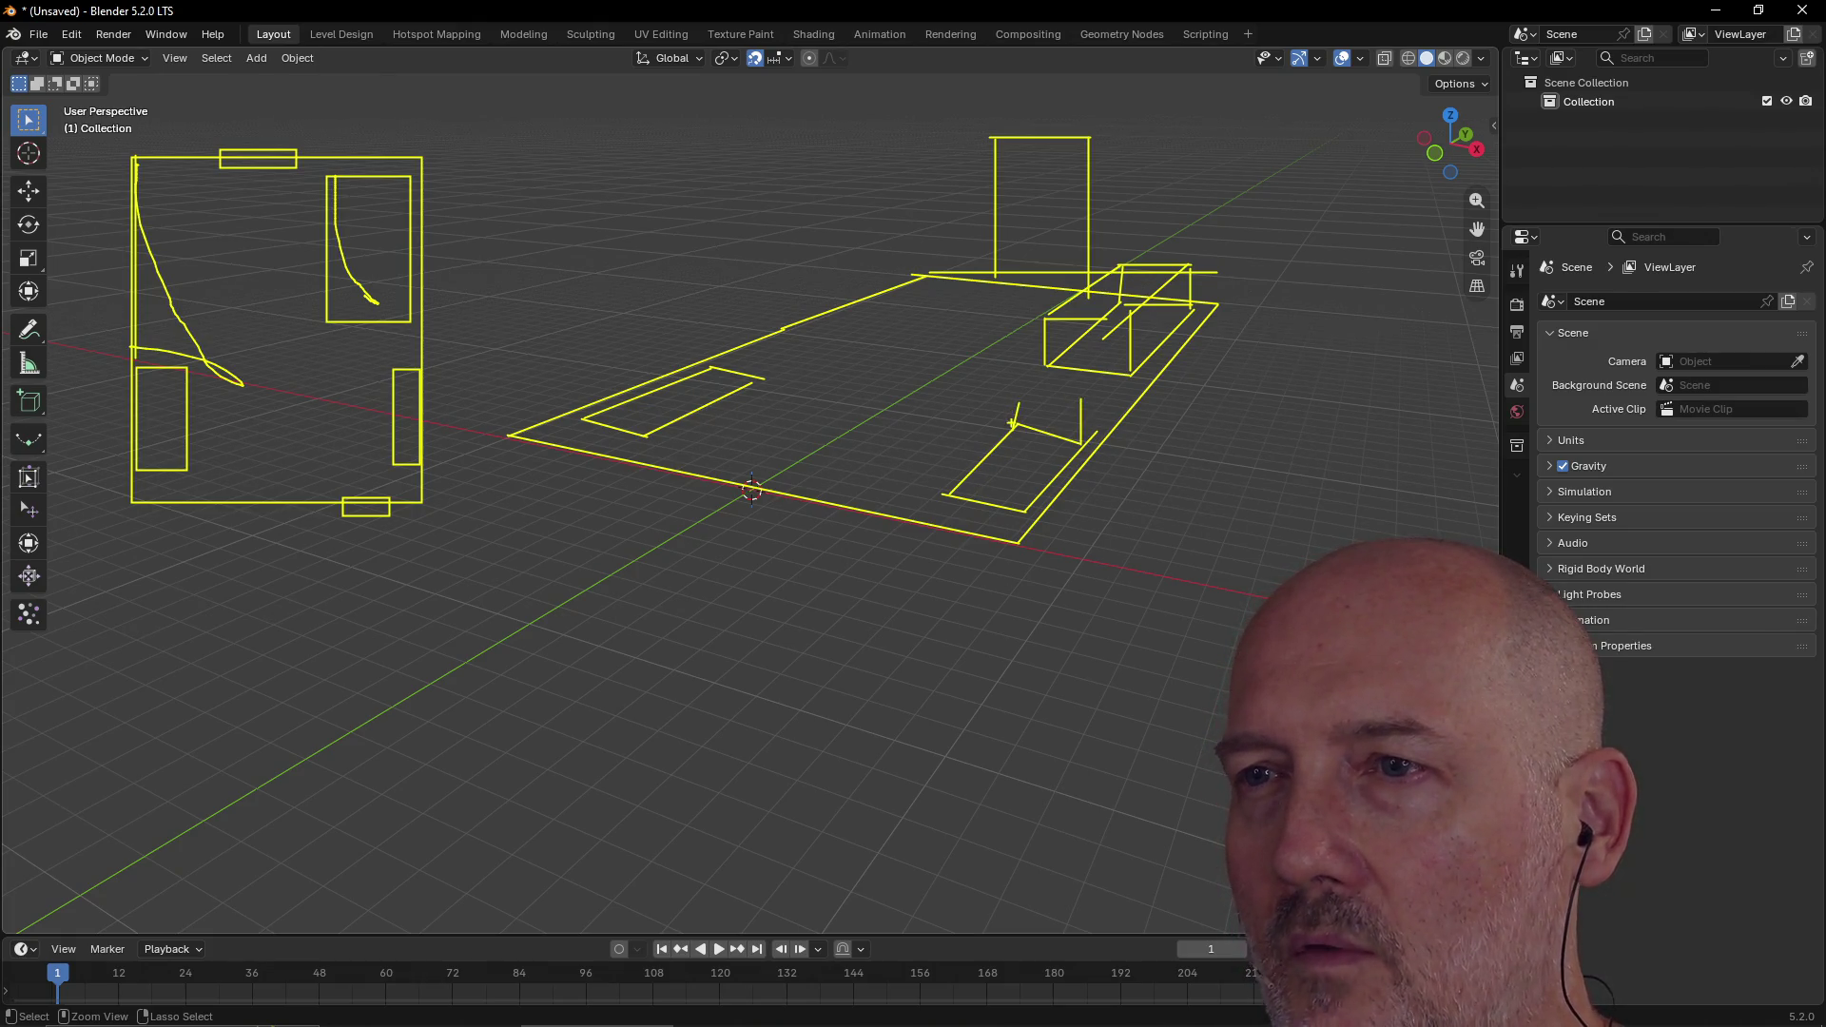
left_click_drag(1011, 338, 1011, 331)
left_click_drag(1013, 333, 1037, 335)
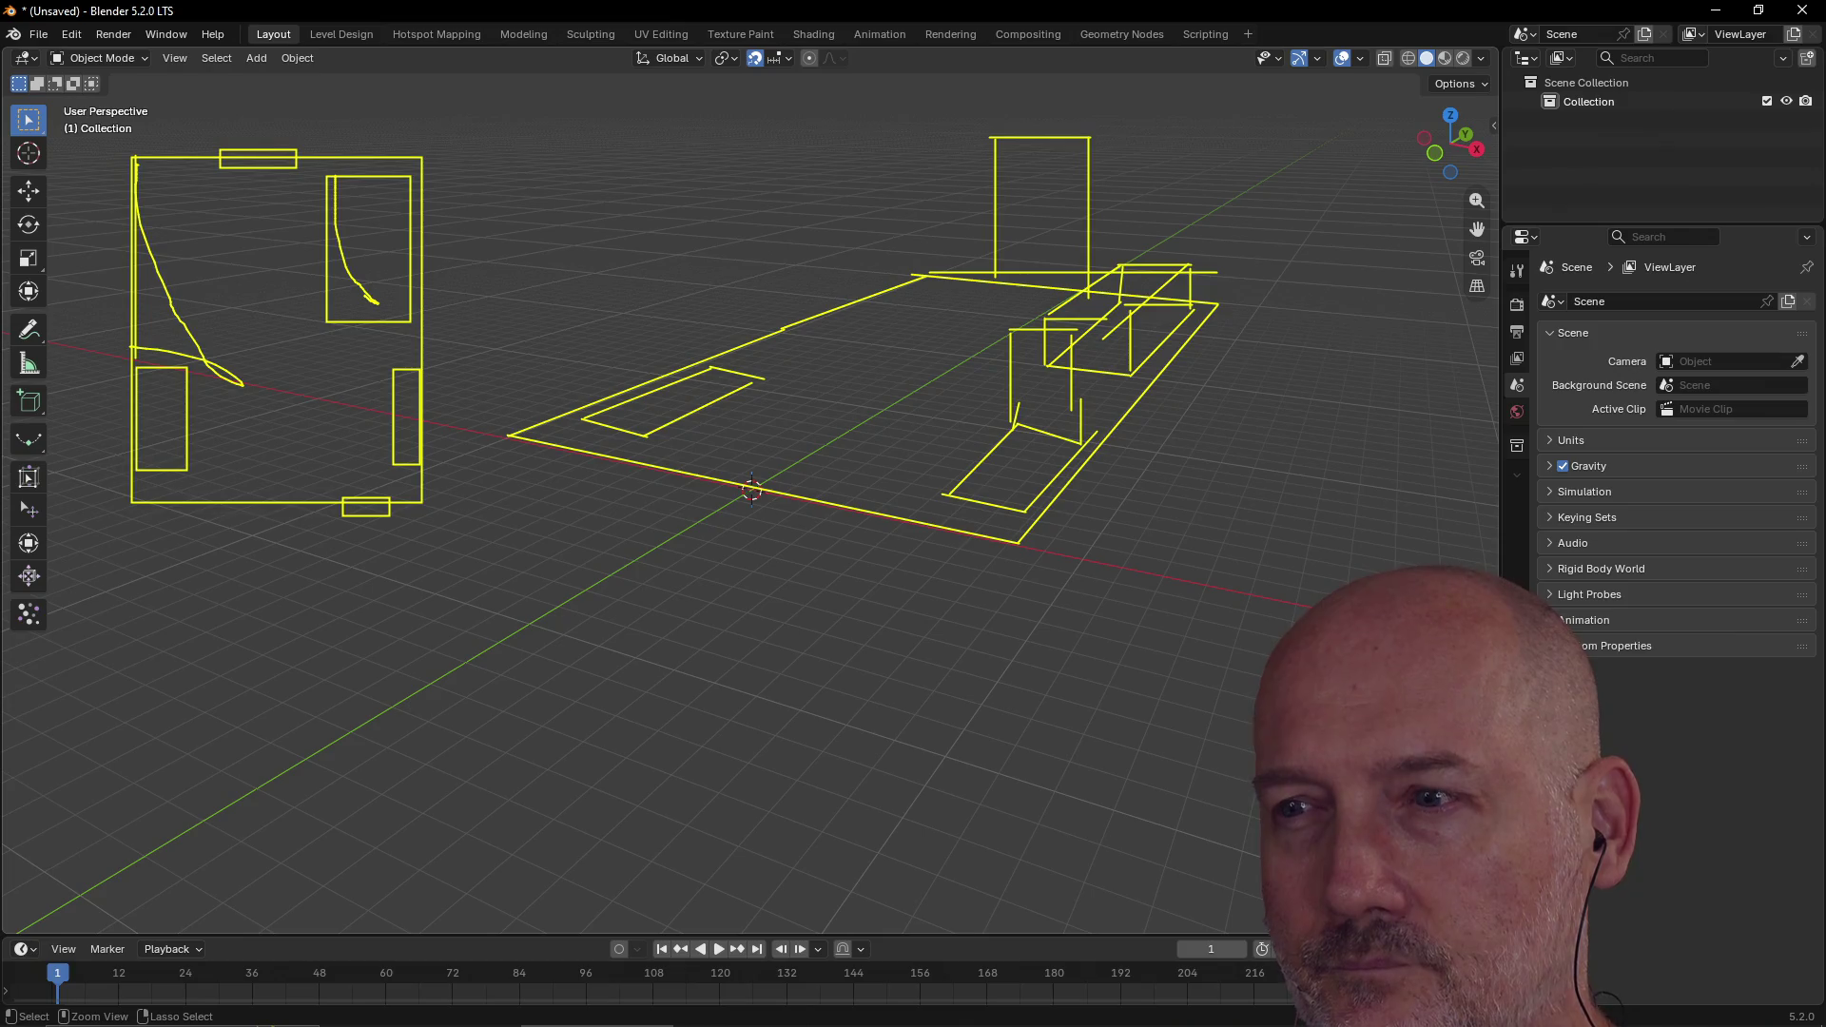
Step: Undo with Ctrl+Z to clear all the annotation strokes from the scene
key("ctrl+z")
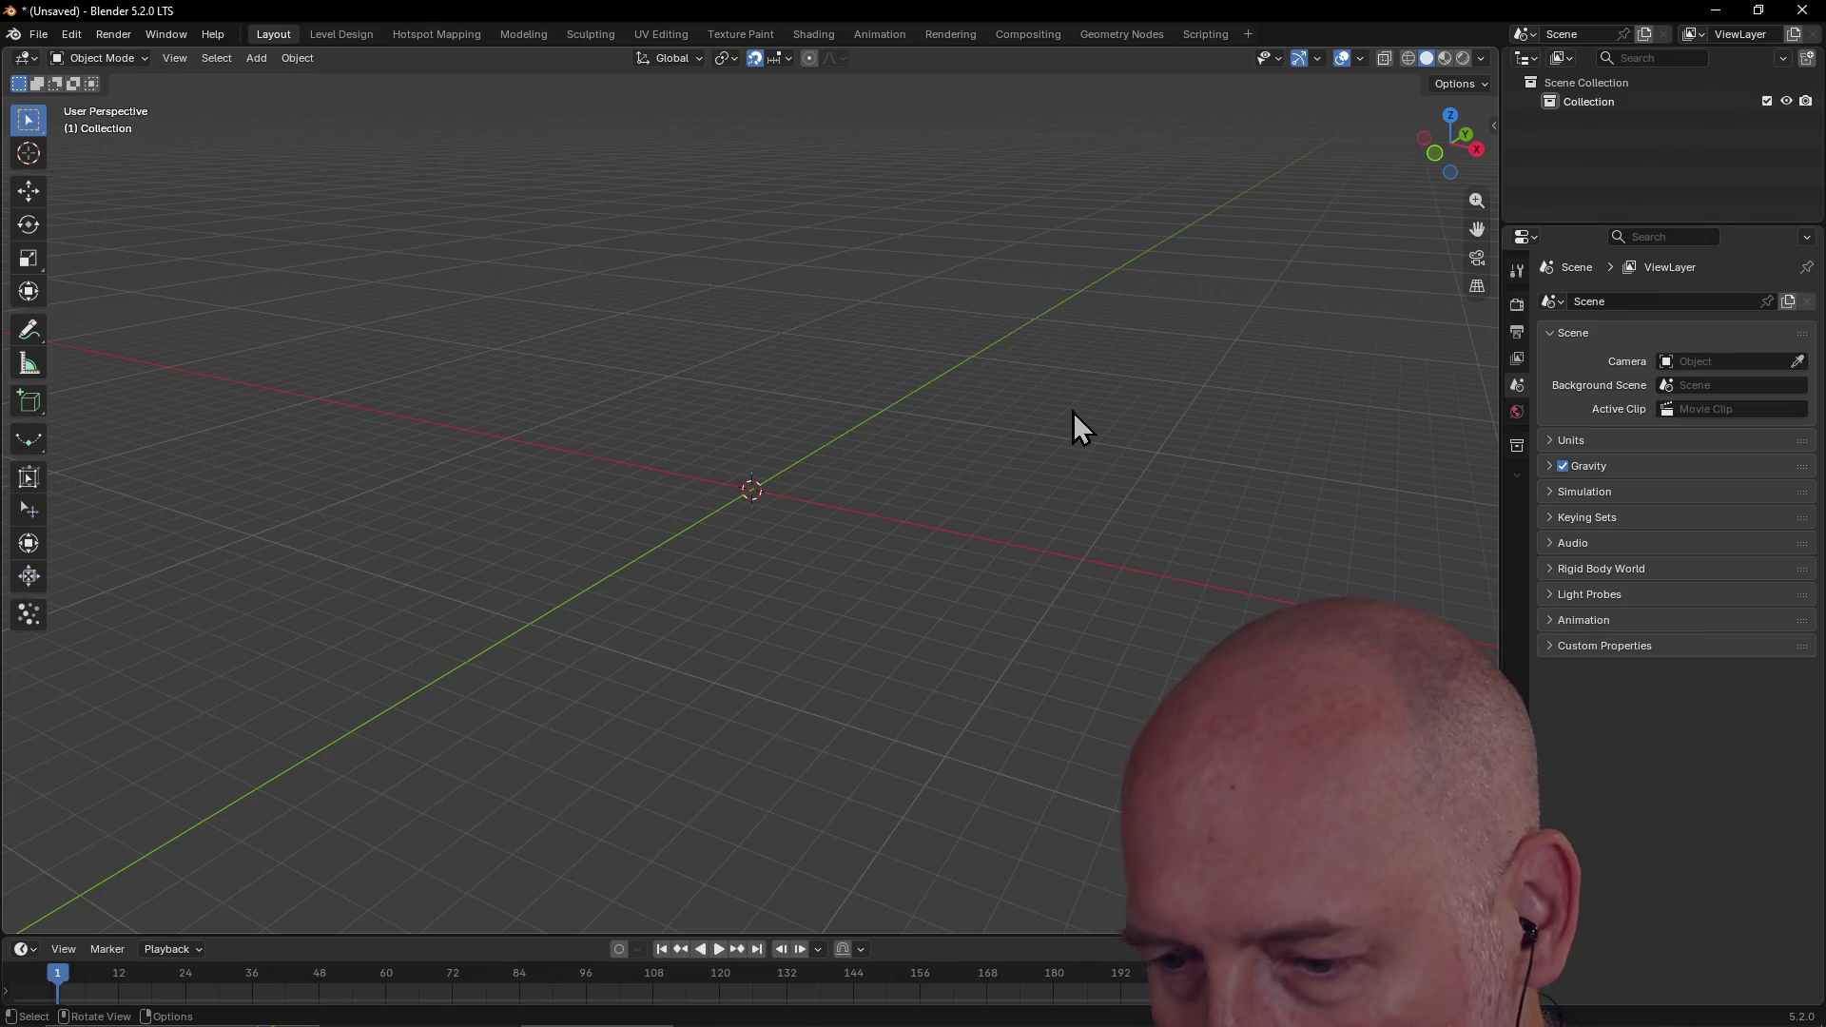
Step: Orbit the empty grid so the green axis runs diagonally
mouse_move(957, 373)
middle_mouse_down()
mouse_move(990, 369)
mouse_move(1043, 476)
mouse_move(943, 435)
mouse_move(943, 394)
mouse_move(1014, 384)
mouse_move(974, 400)
mouse_move(1010, 396)
mouse_move(994, 403)
middle_mouse_up()
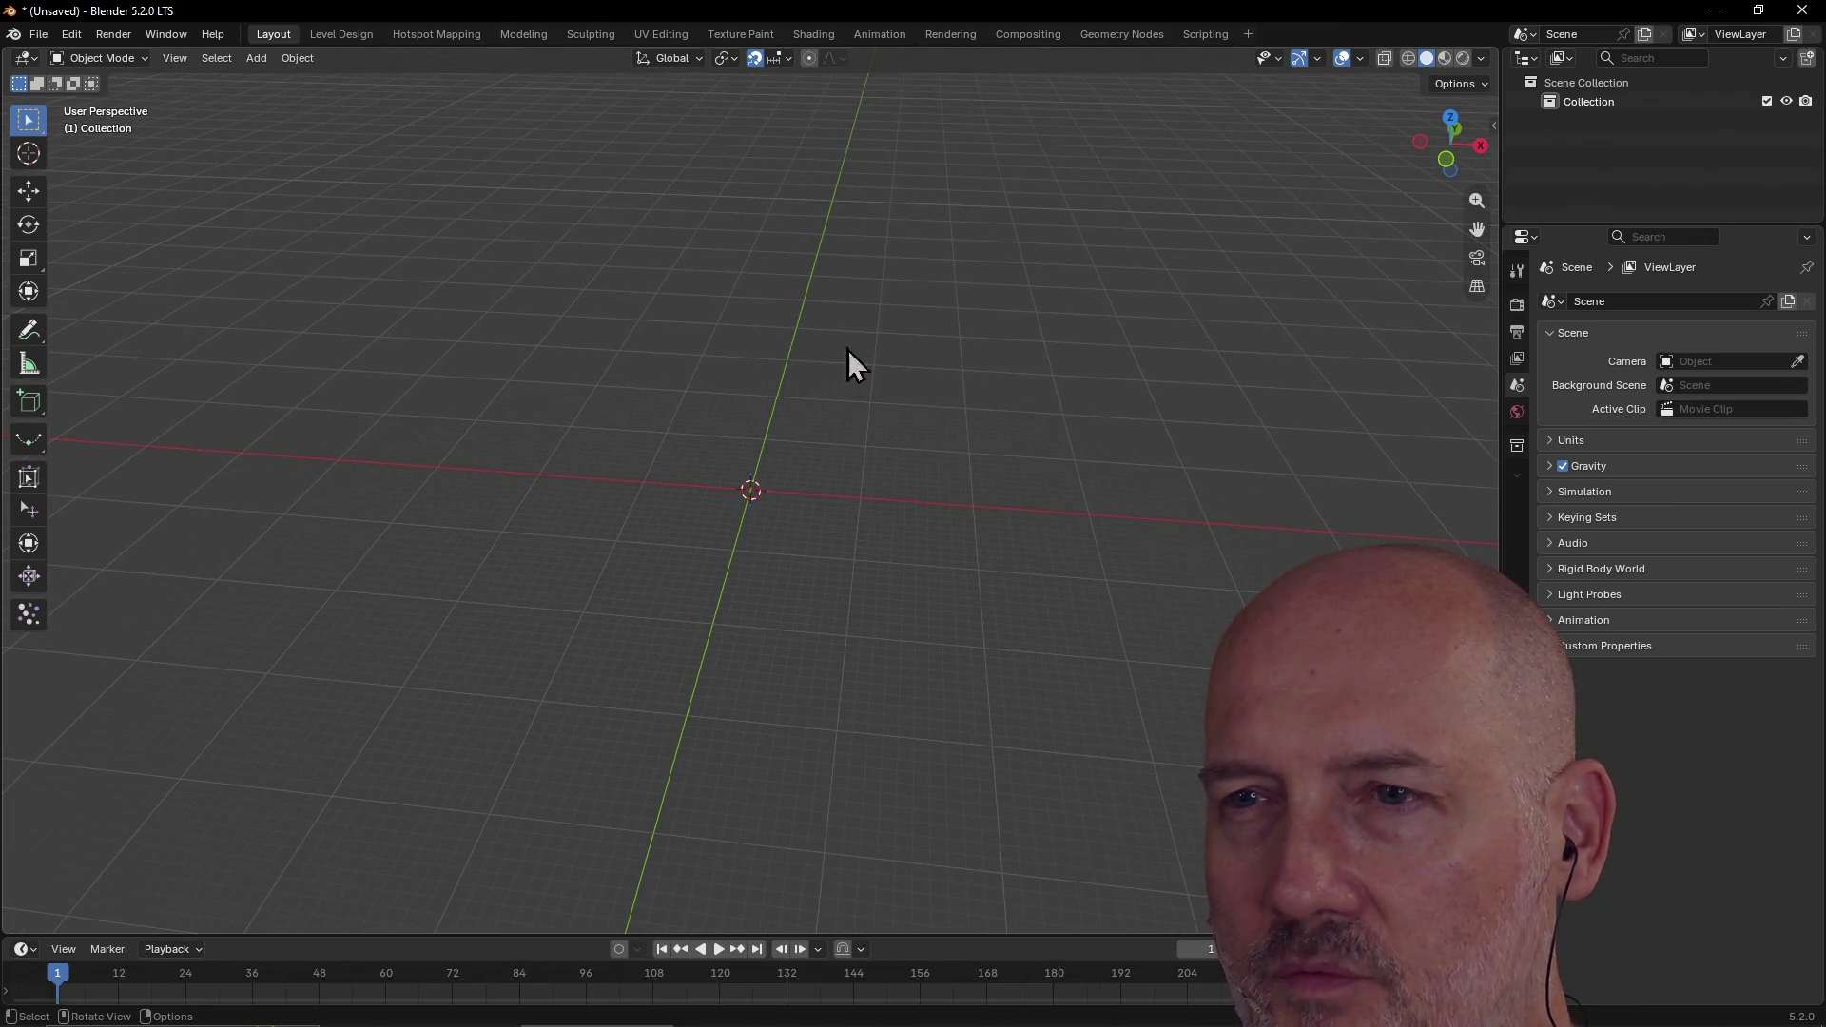
mouse_move(658, 521)
middle_mouse_down()
mouse_move(685, 579)
mouse_move(704, 501)
mouse_move(601, 497)
mouse_move(609, 543)
mouse_move(721, 539)
mouse_move(779, 493)
mouse_move(893, 502)
mouse_move(594, 502)
mouse_move(607, 465)
mouse_move(672, 534)
mouse_move(453, 482)
mouse_move(835, 512)
mouse_move(715, 508)
middle_mouse_up()
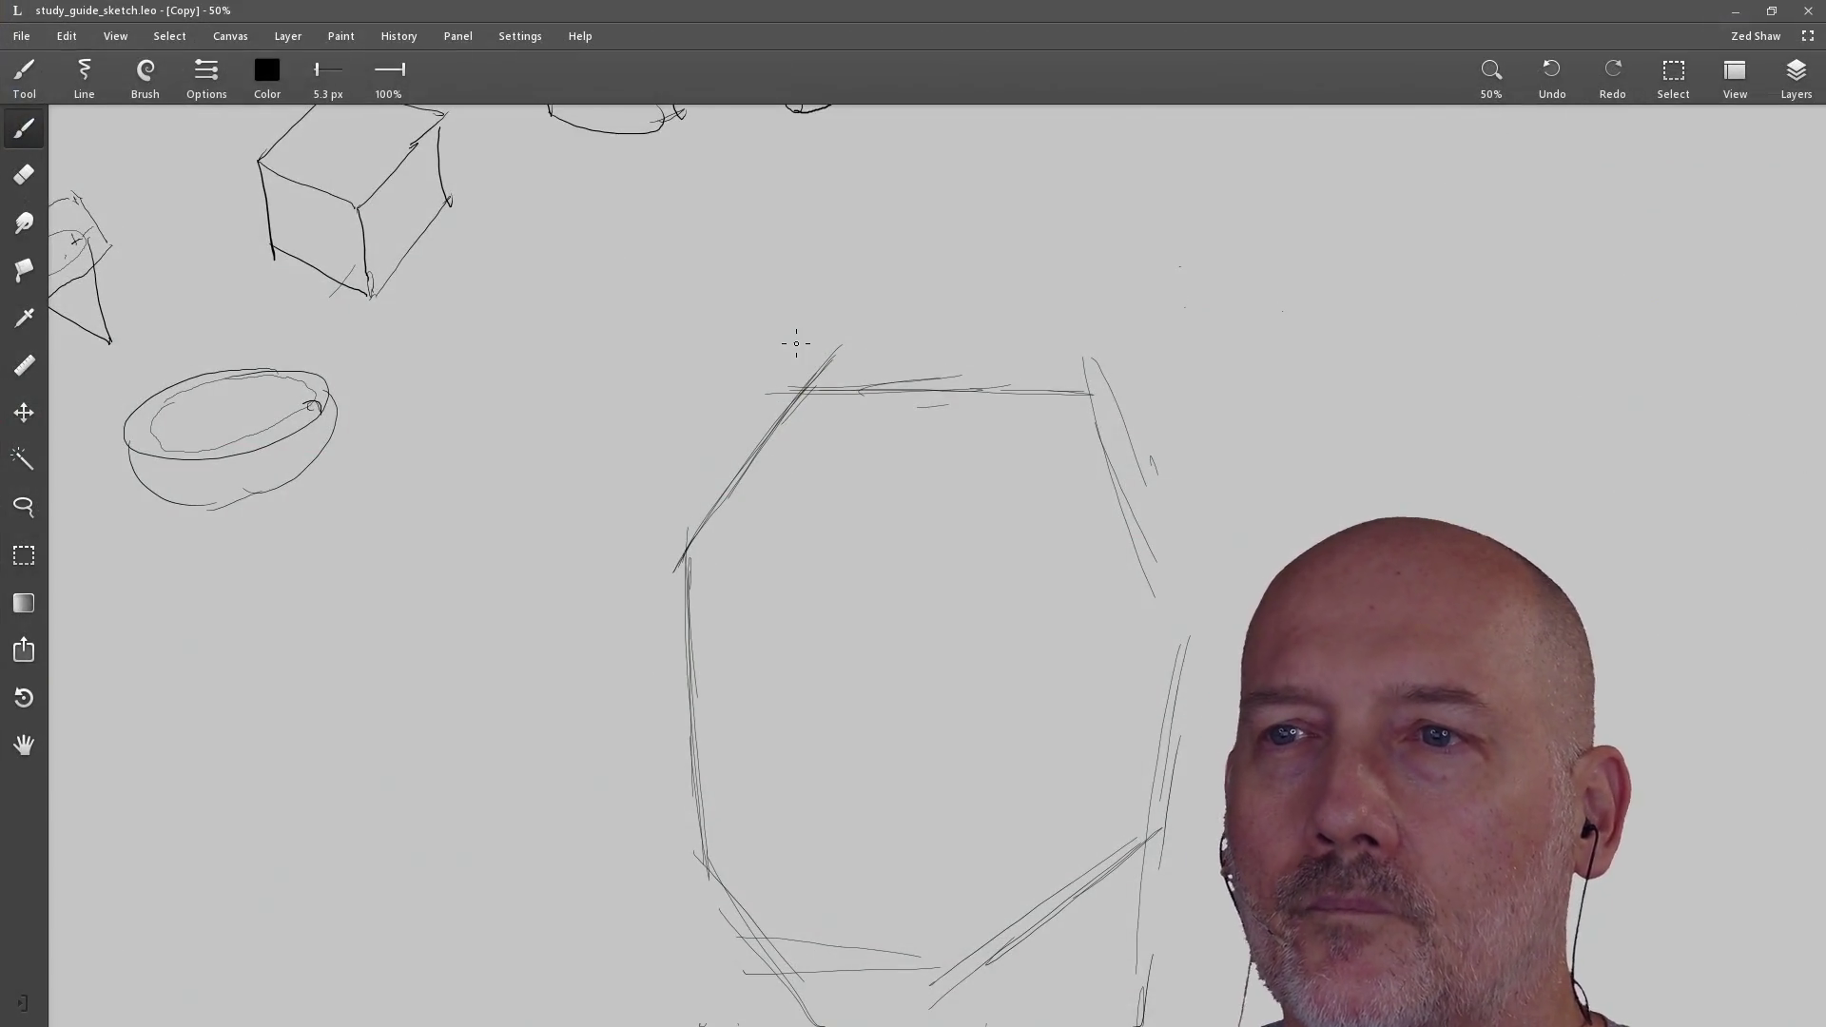
Step: Create a new blank custom-size canvas at 1920×1080 pixels
left_click(28, 36)
mouse_move(38, 71)
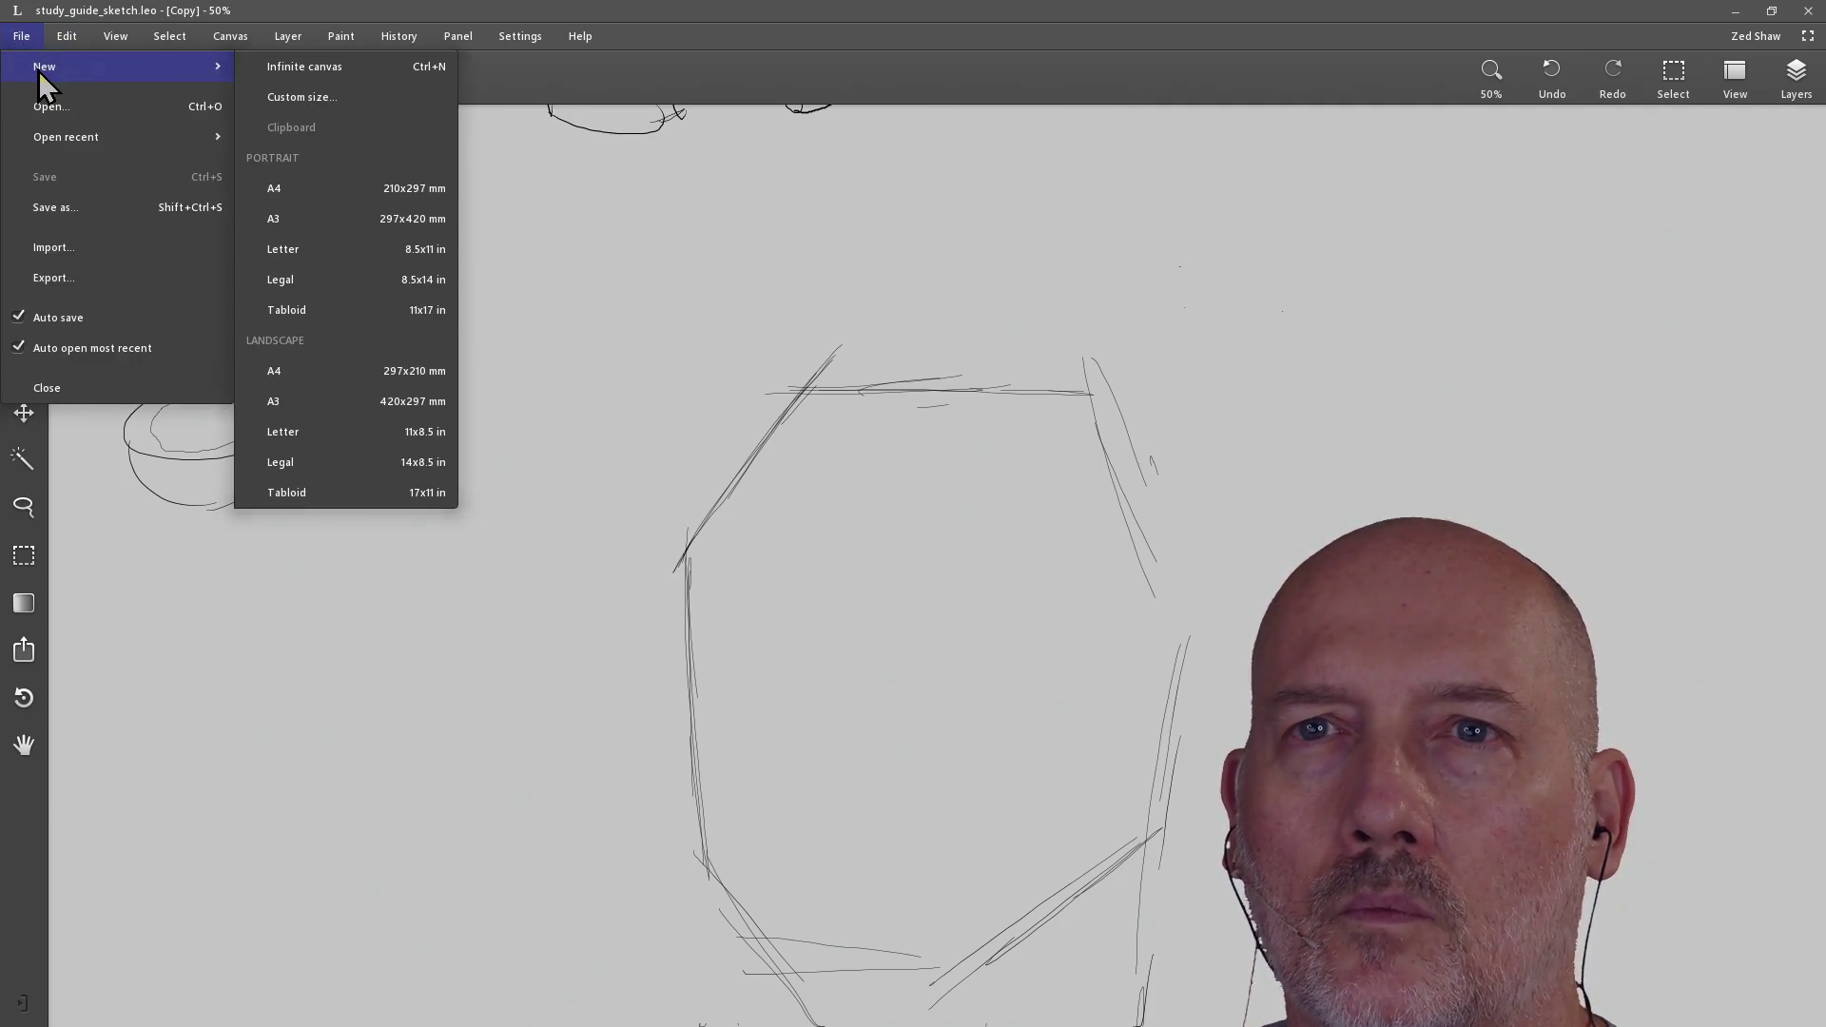
left_click(391, 103)
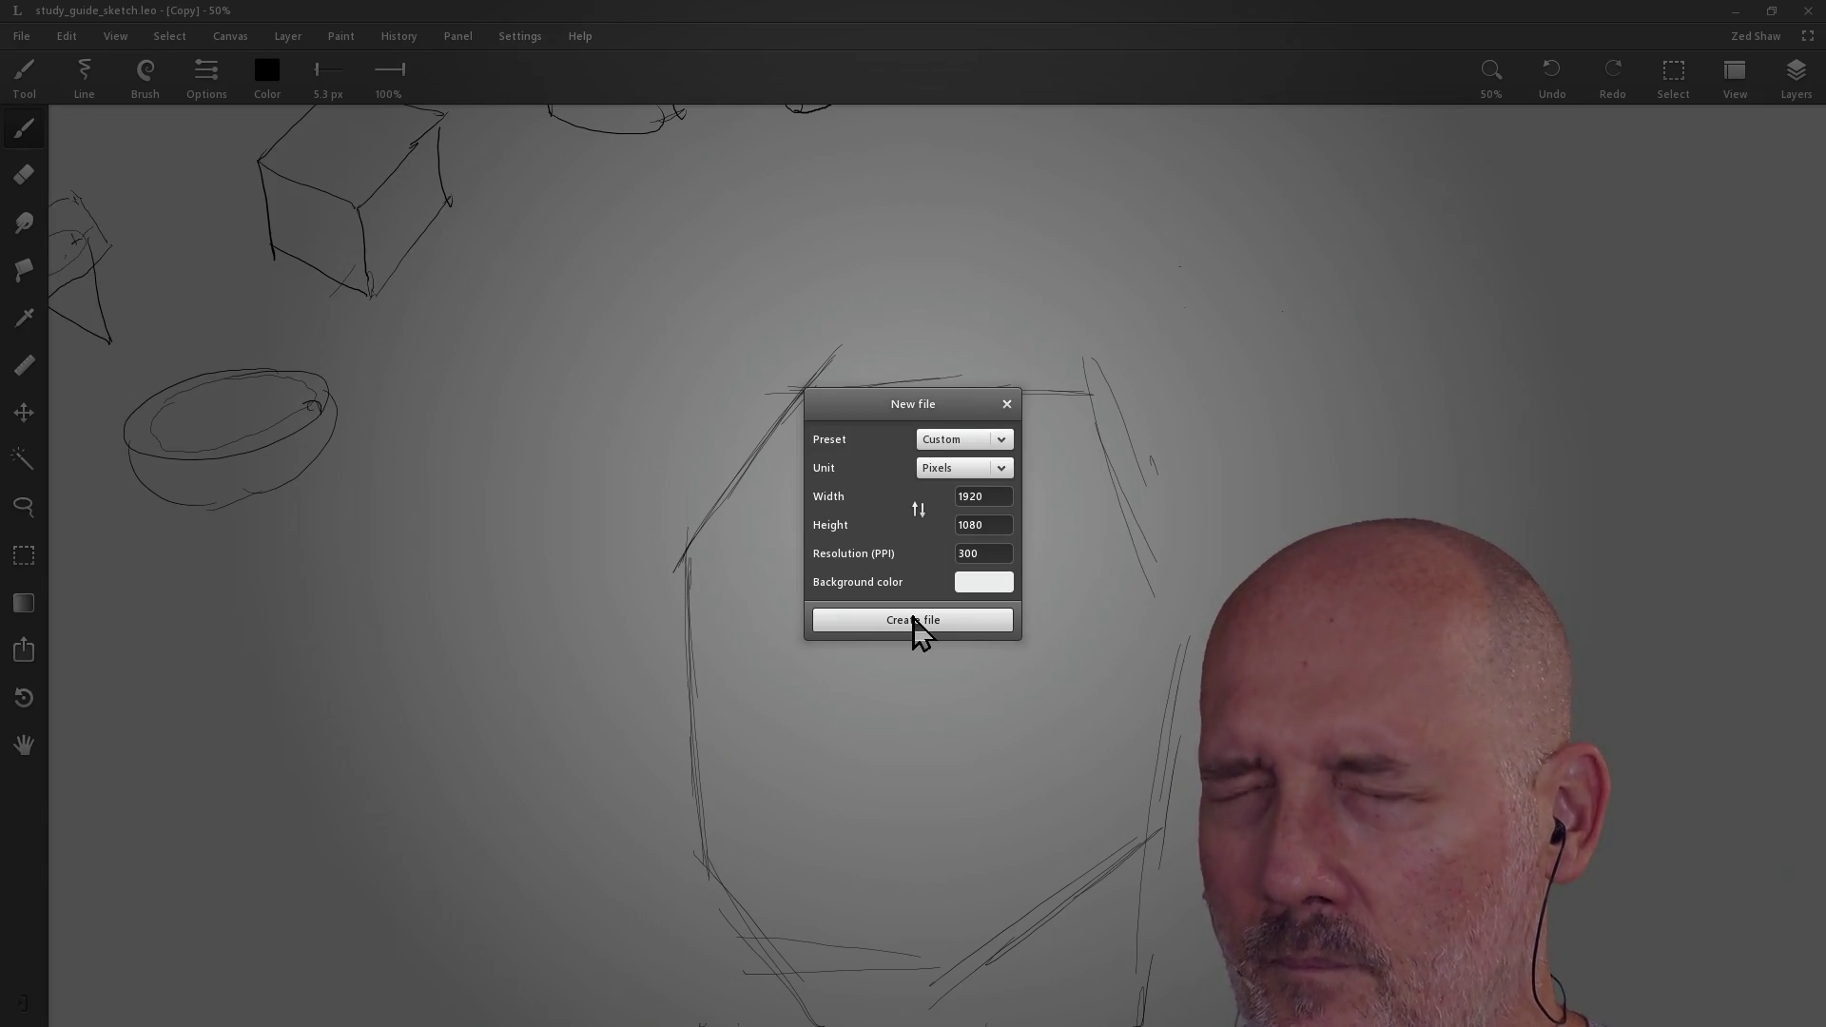
left_click(913, 619)
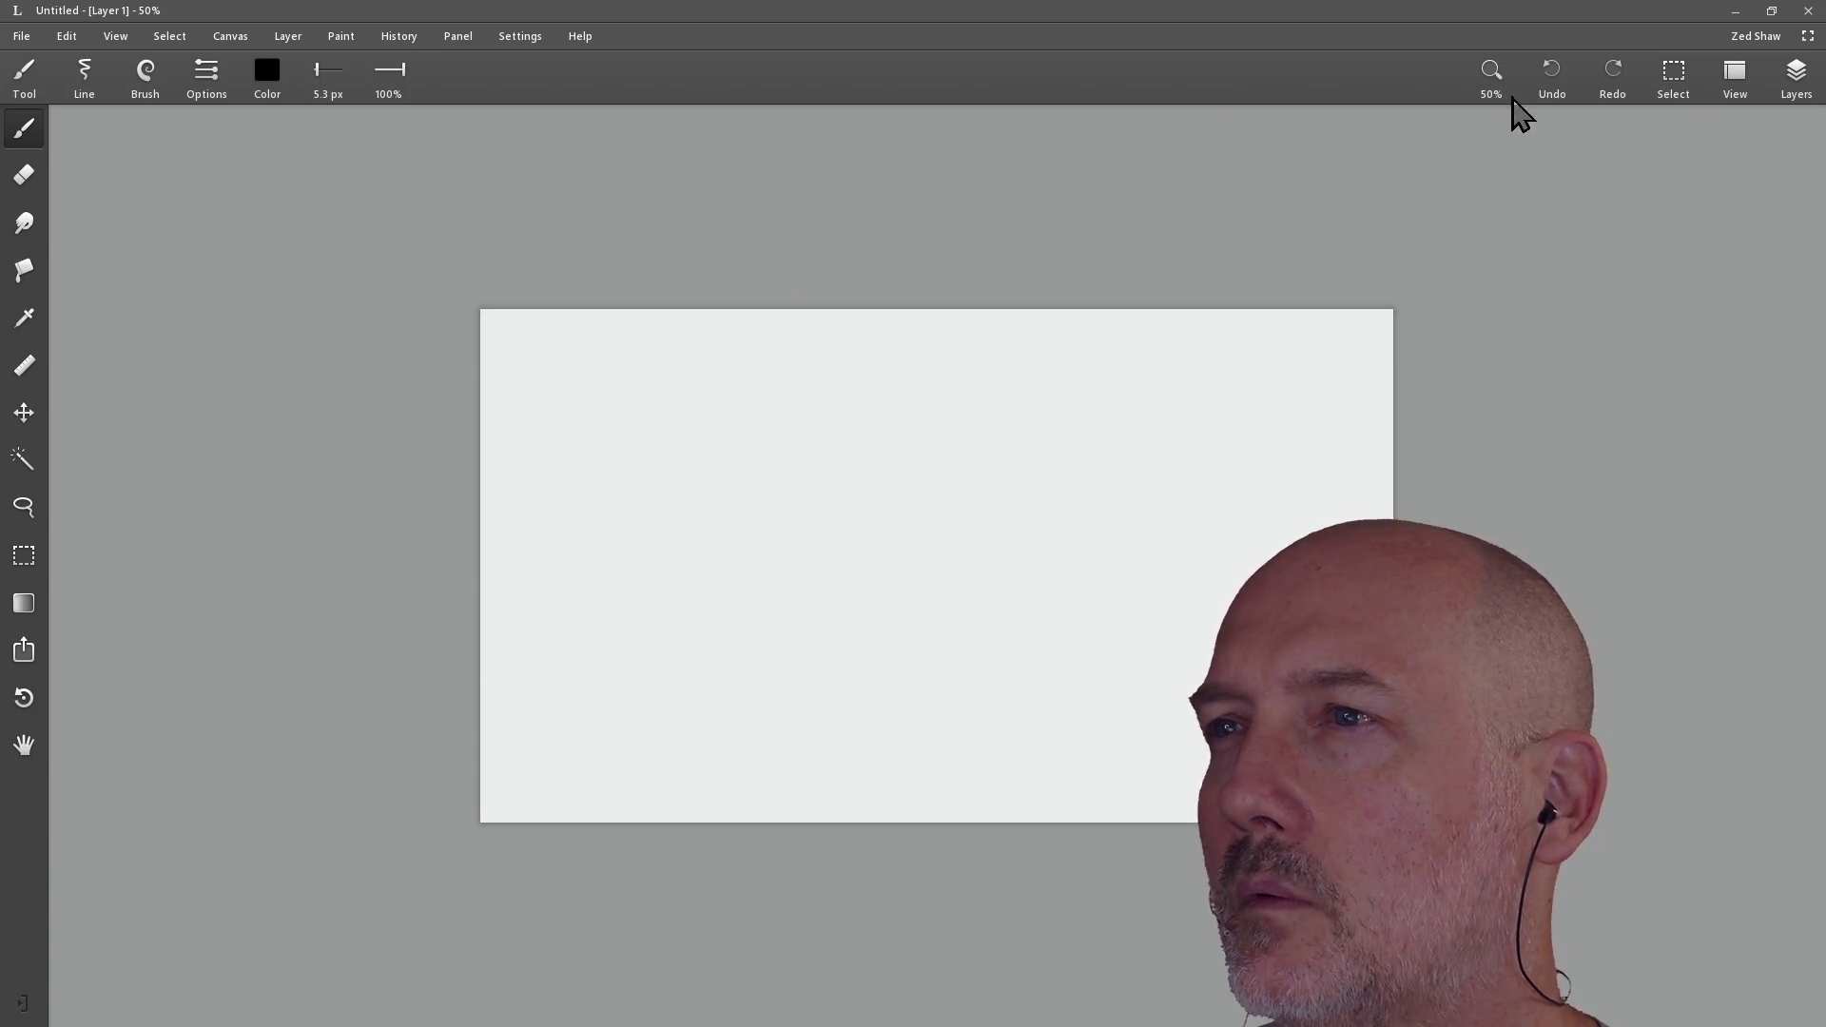
Step: Set the canvas zoom to 80% and pan the blank canvas up and left
left_click(1493, 70)
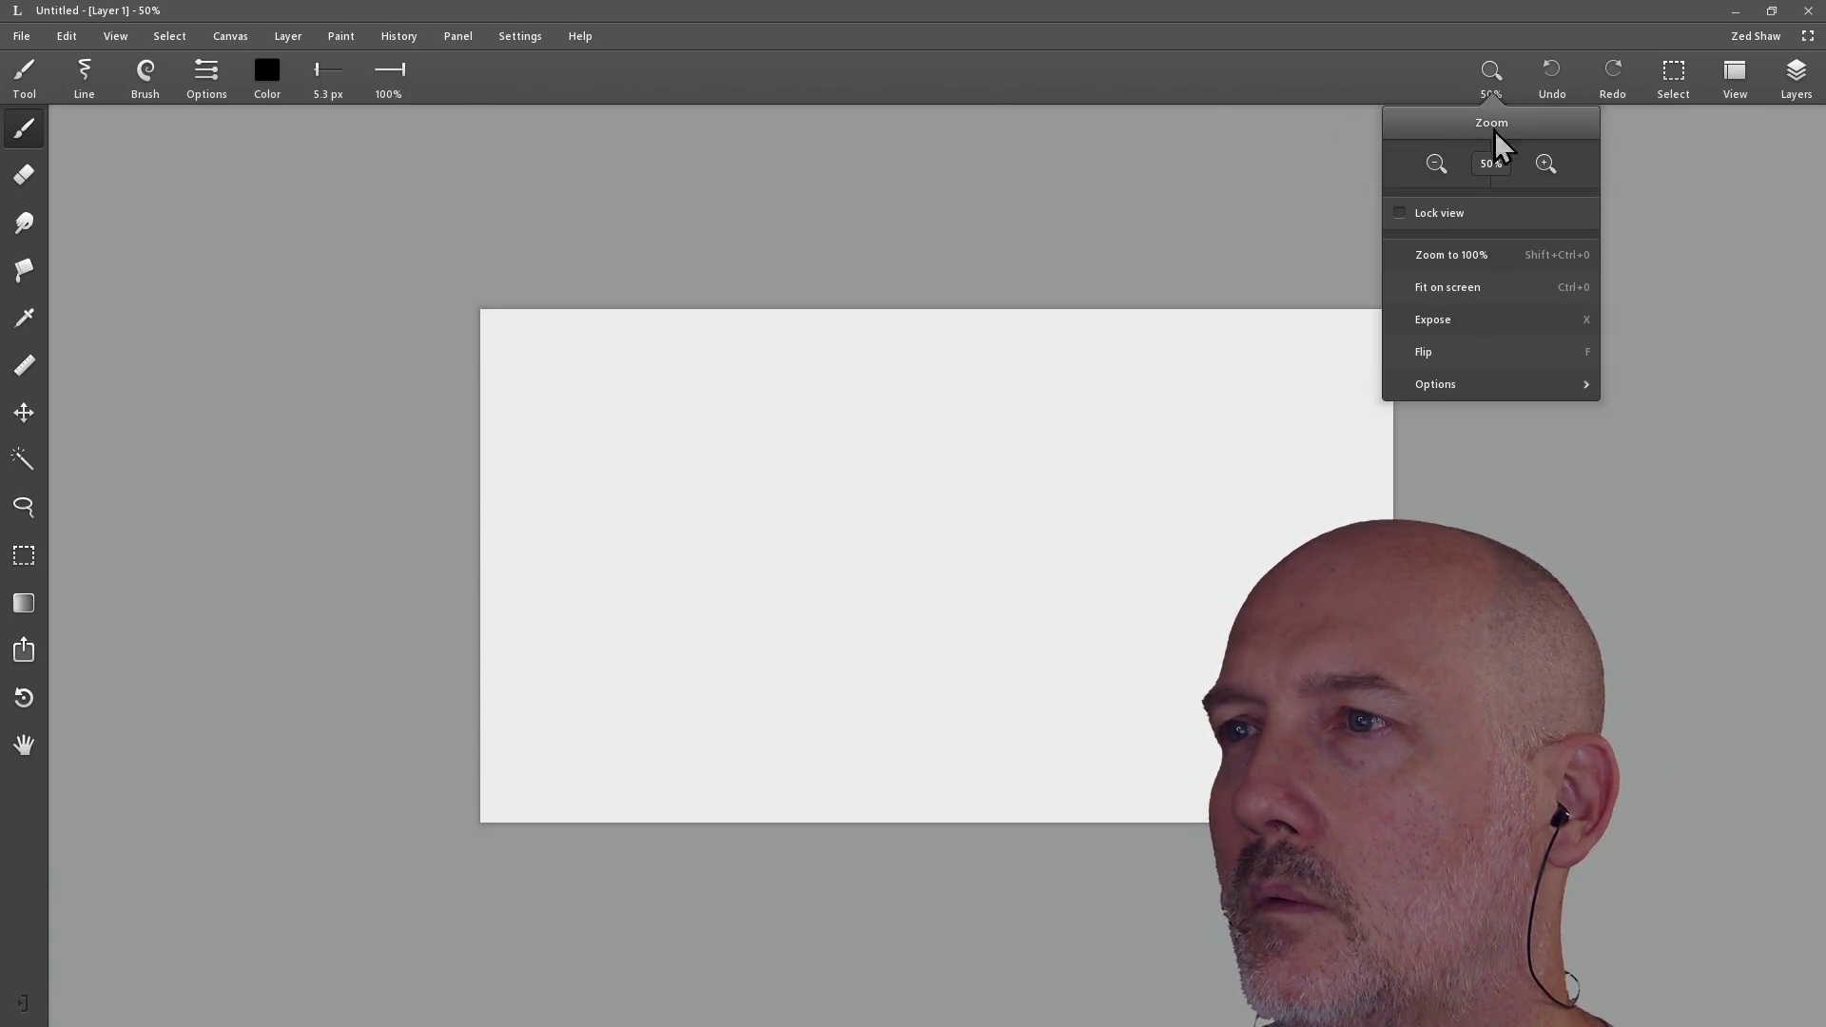
left_click(1544, 162)
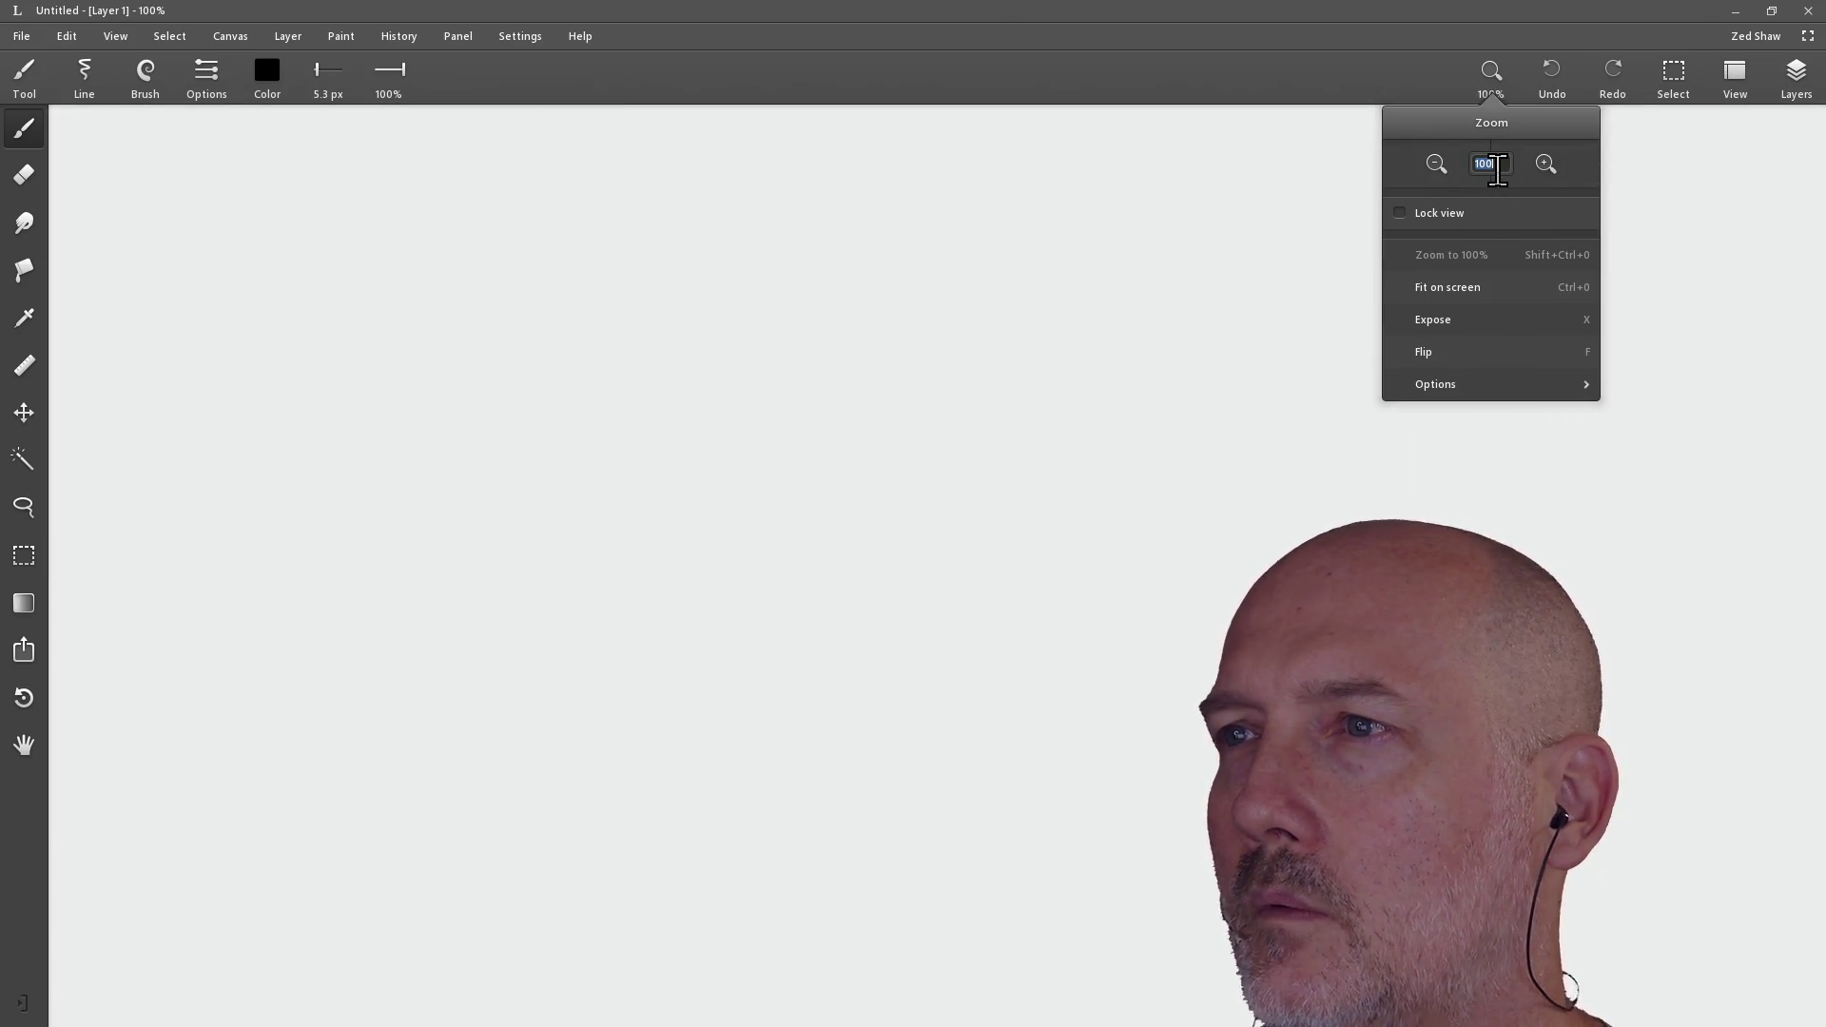
type("80")
key("Return")
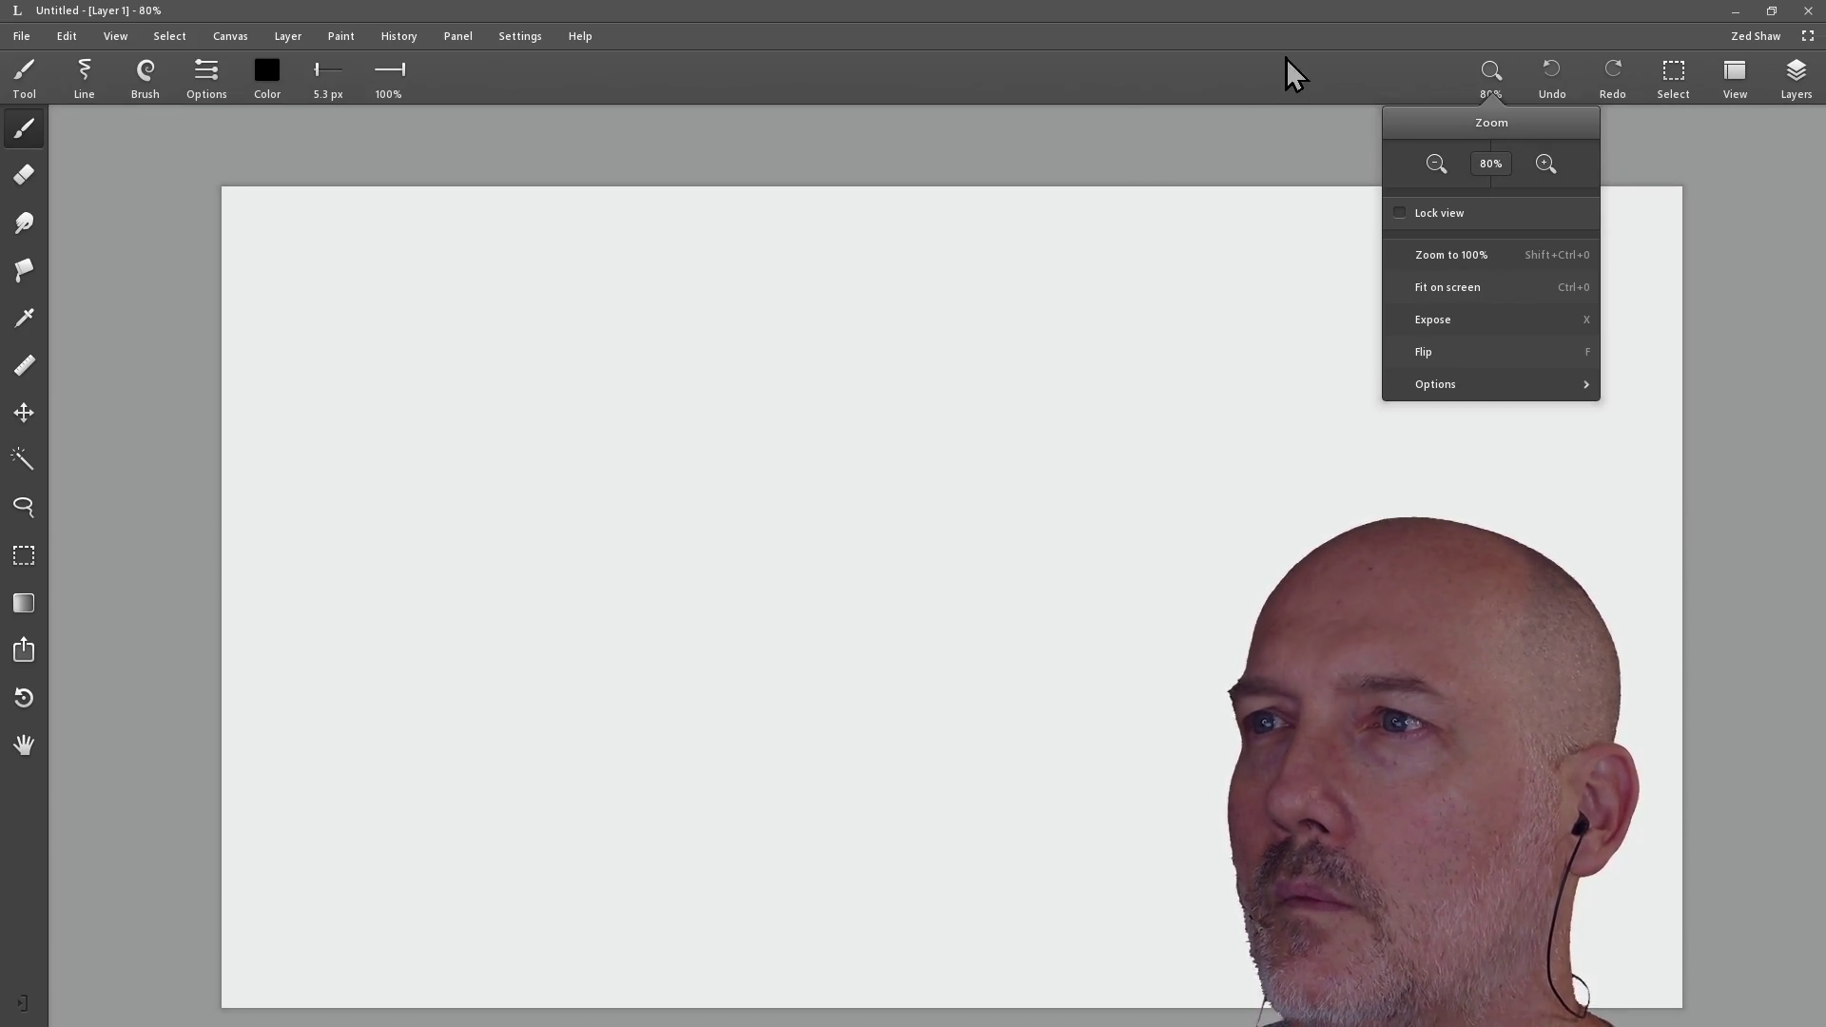
left_click(1493, 71)
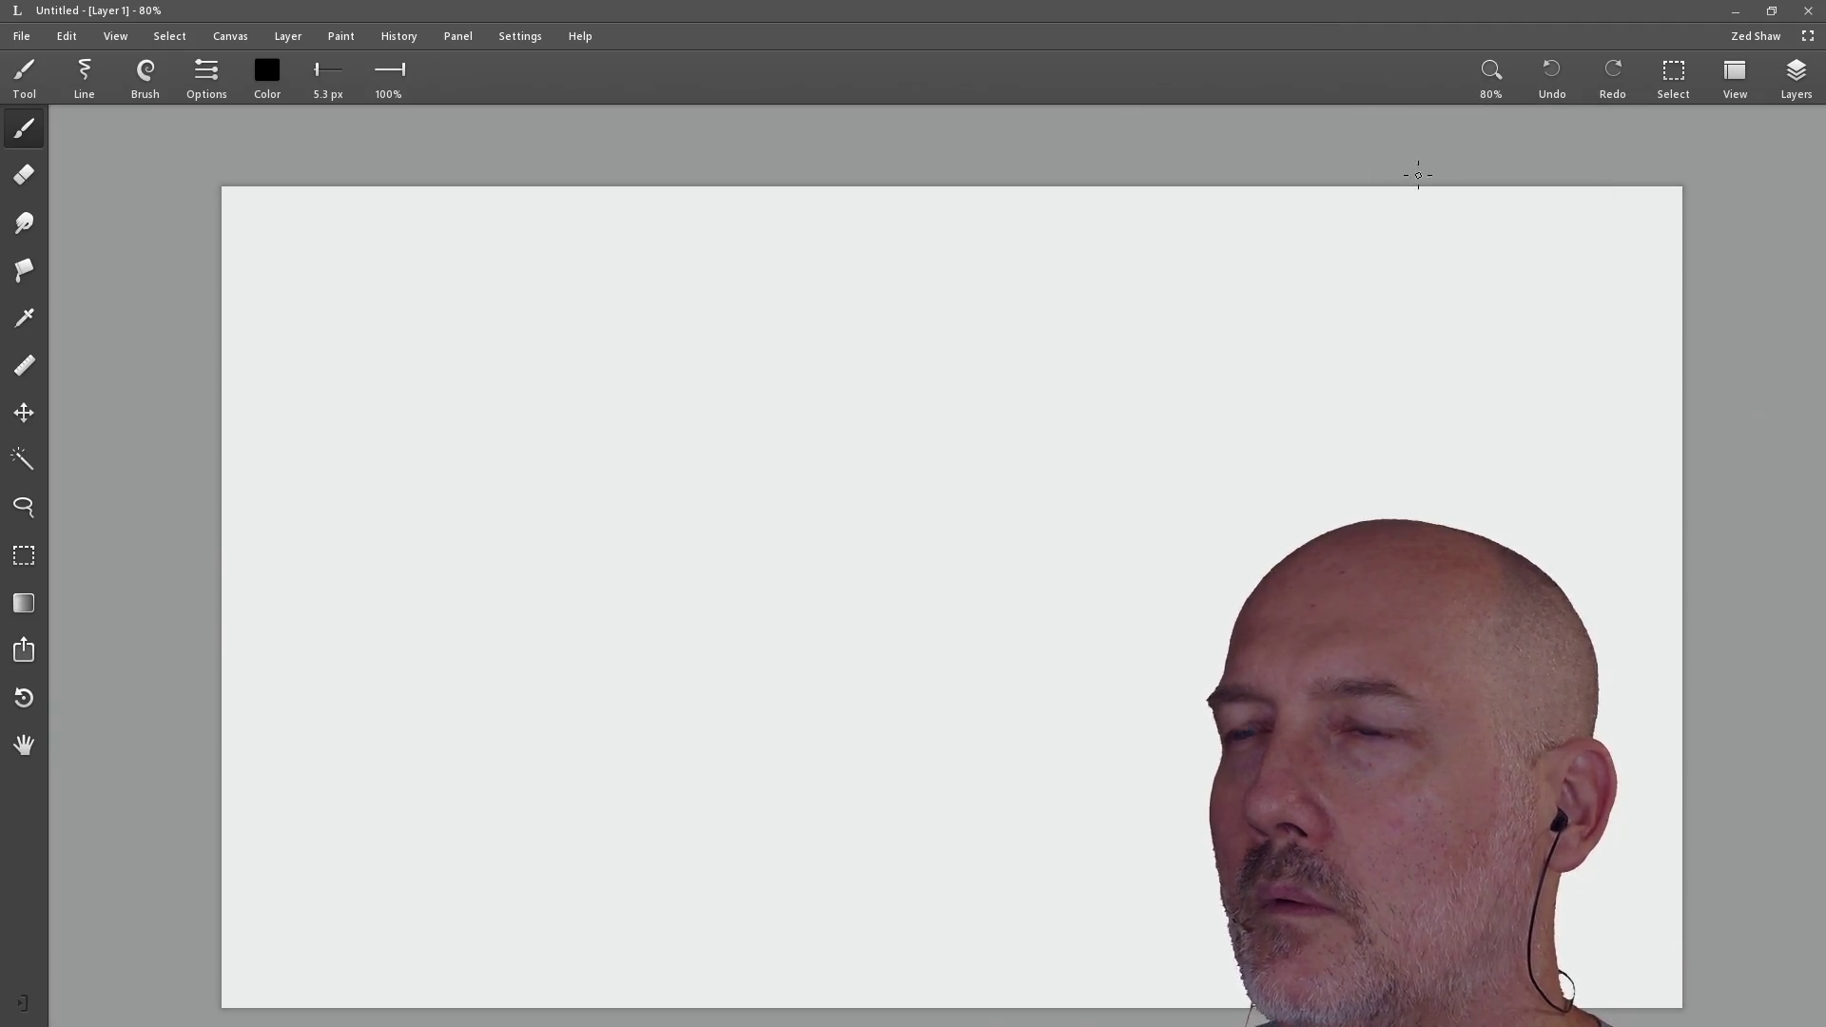
key("h")
left_click_drag(859, 551, 840, 530)
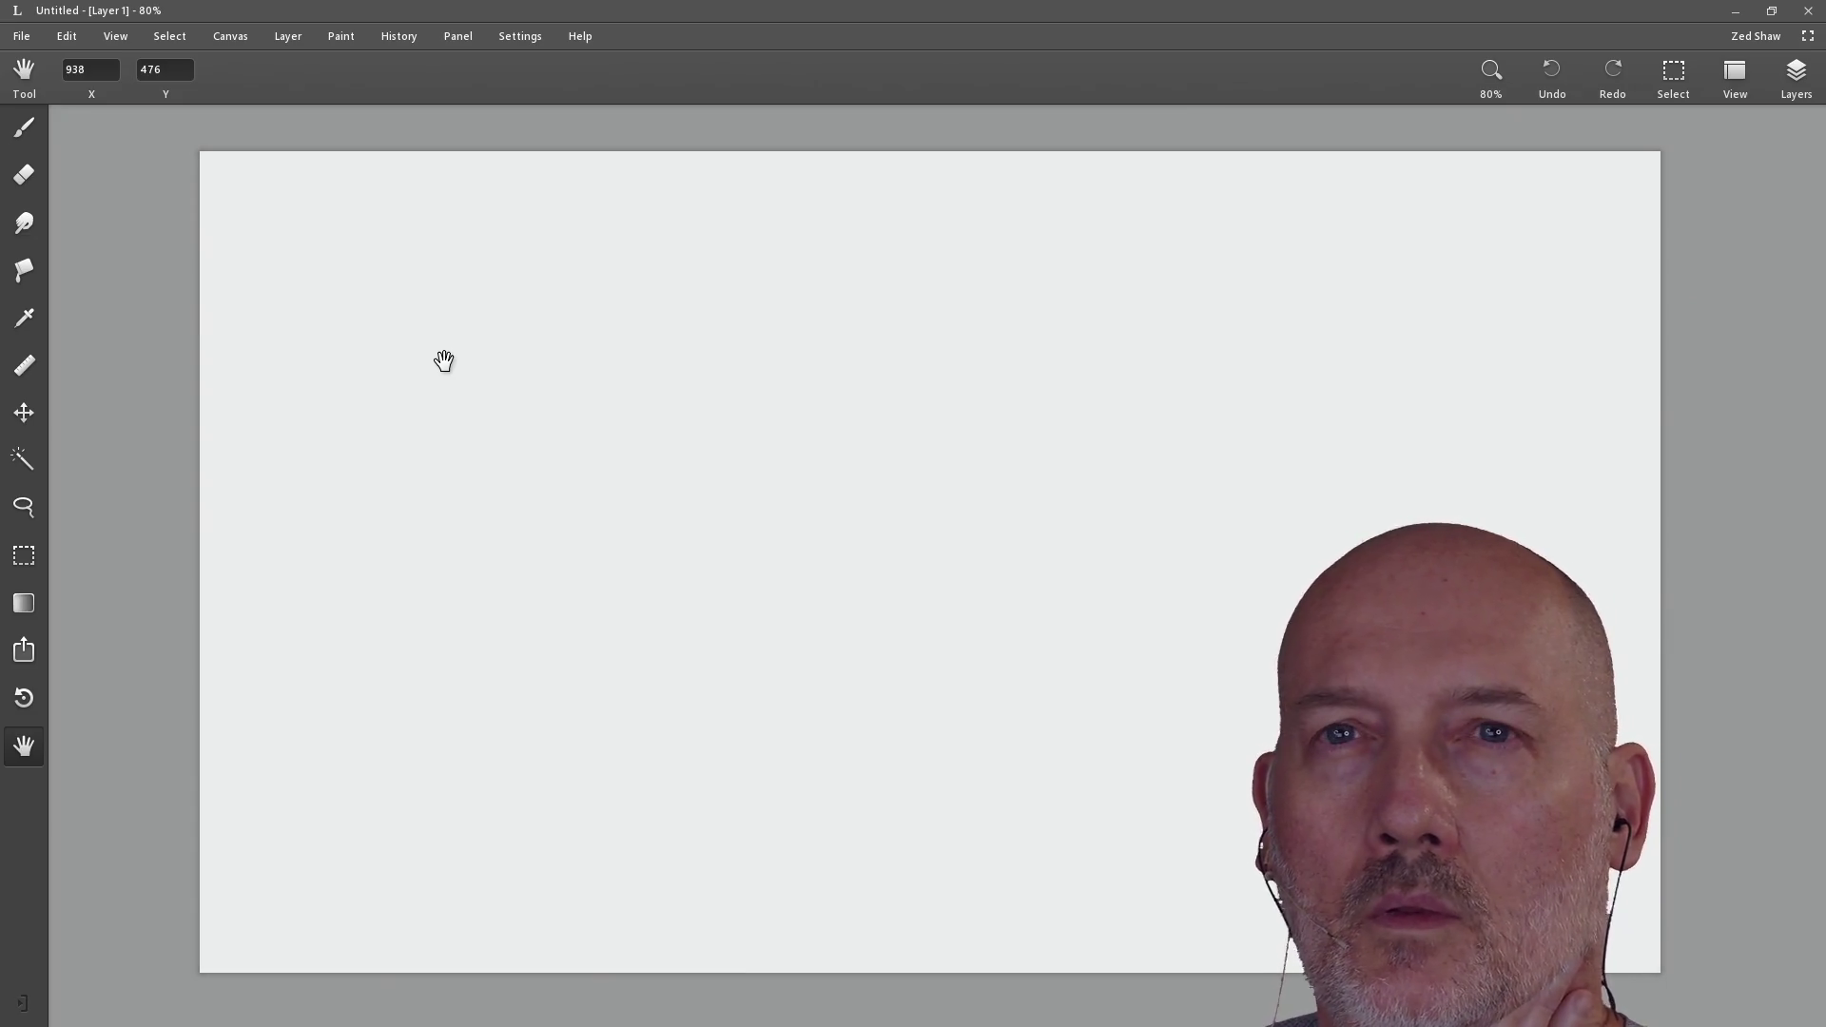
Step: Create a new 1920×1080 custom canvas with a mid-grey #9B9B9B background
left_click(23, 38)
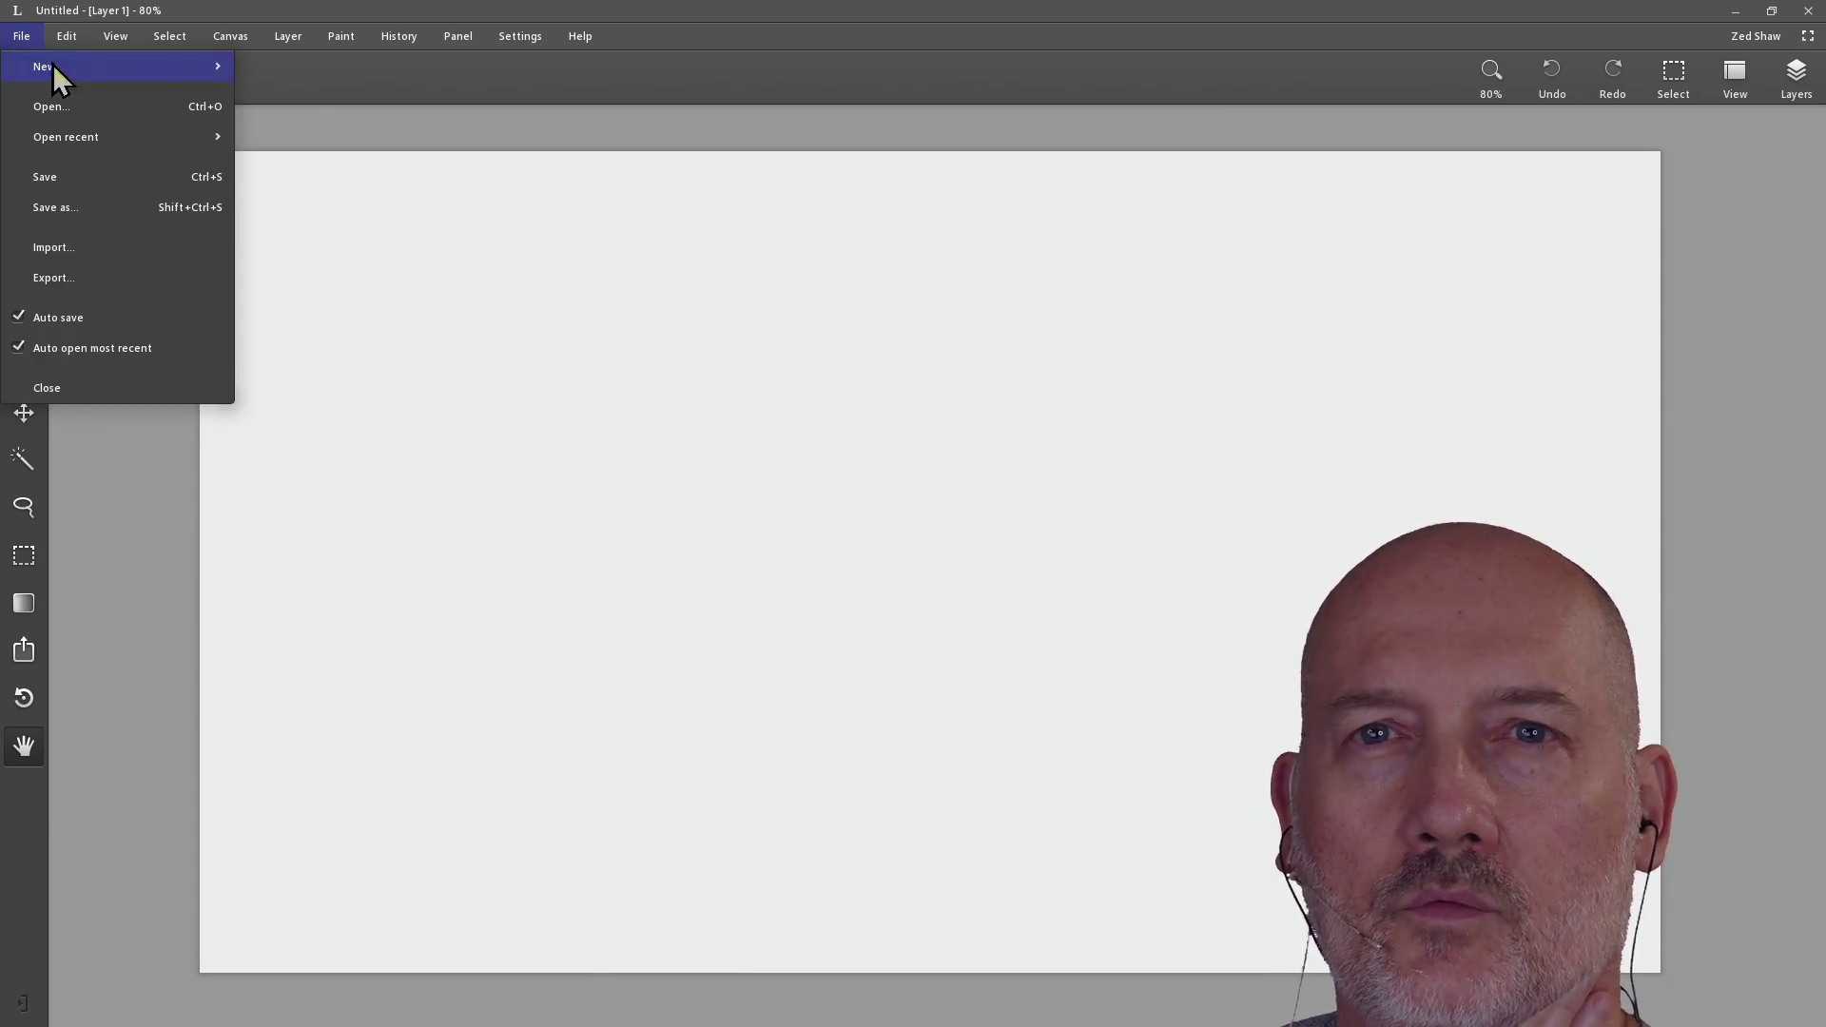
mouse_move(207, 65)
left_click(300, 109)
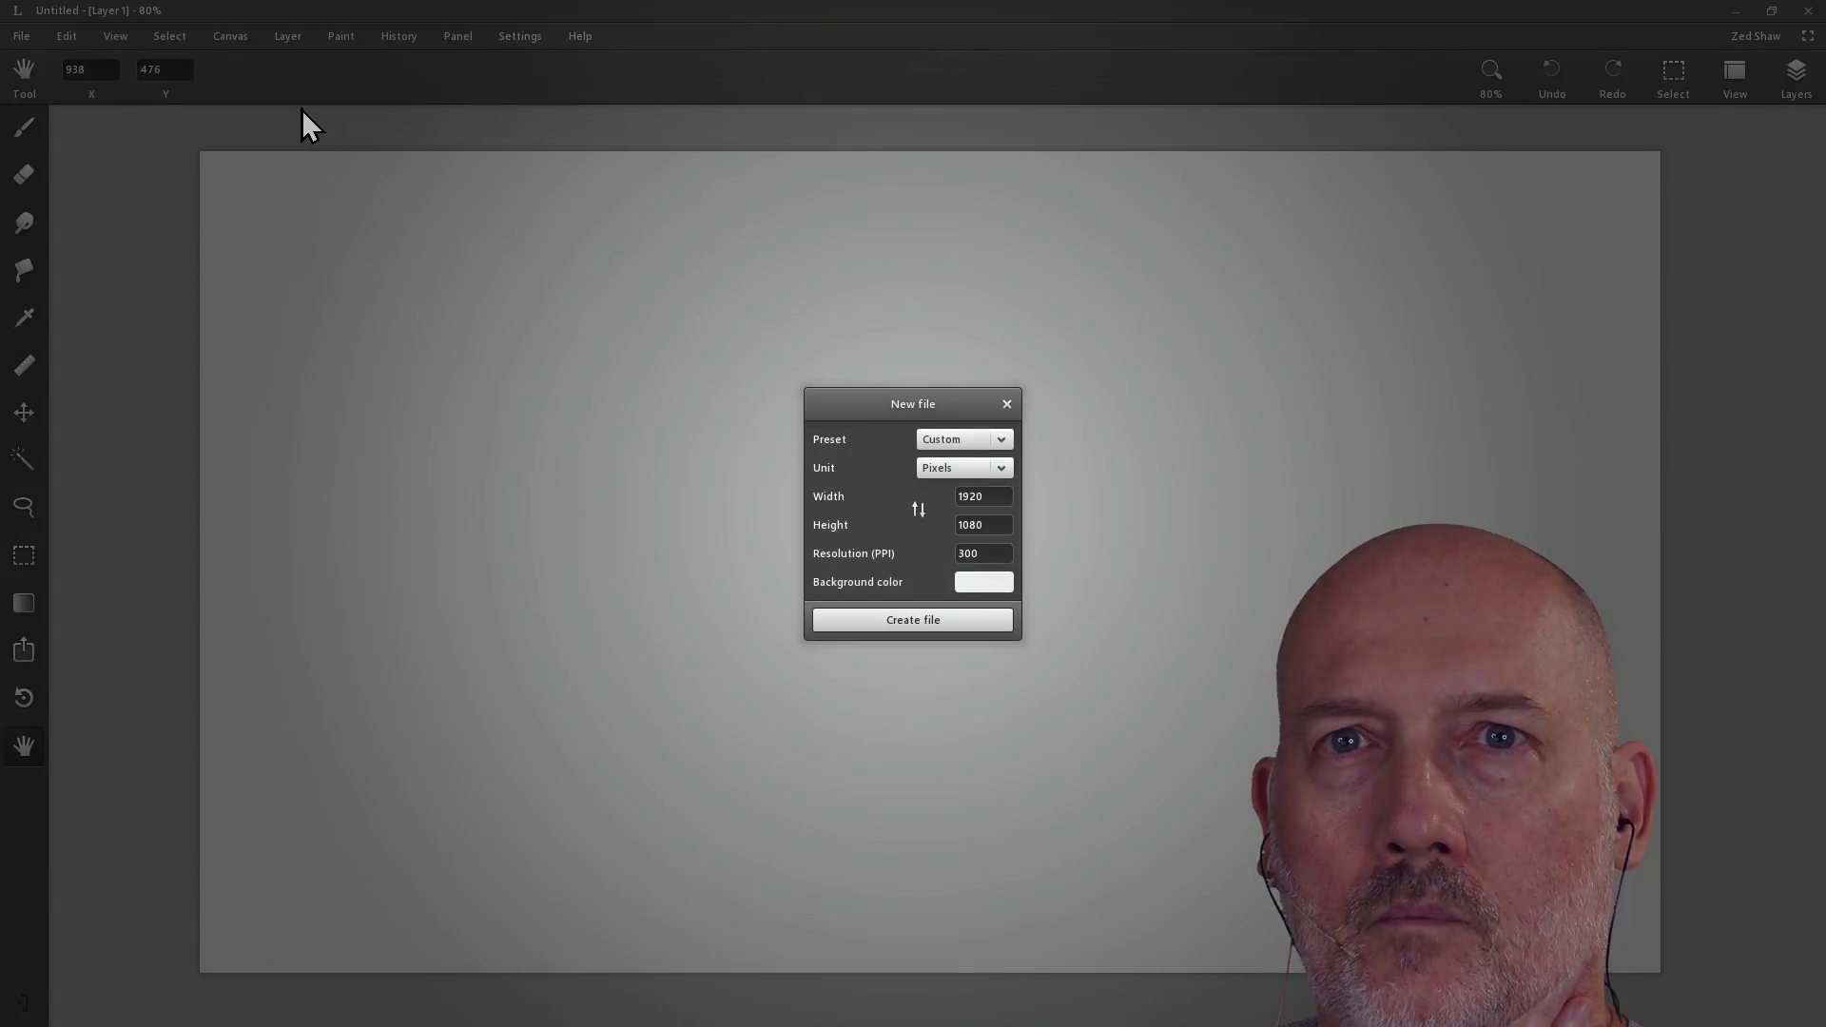
left_click(970, 588)
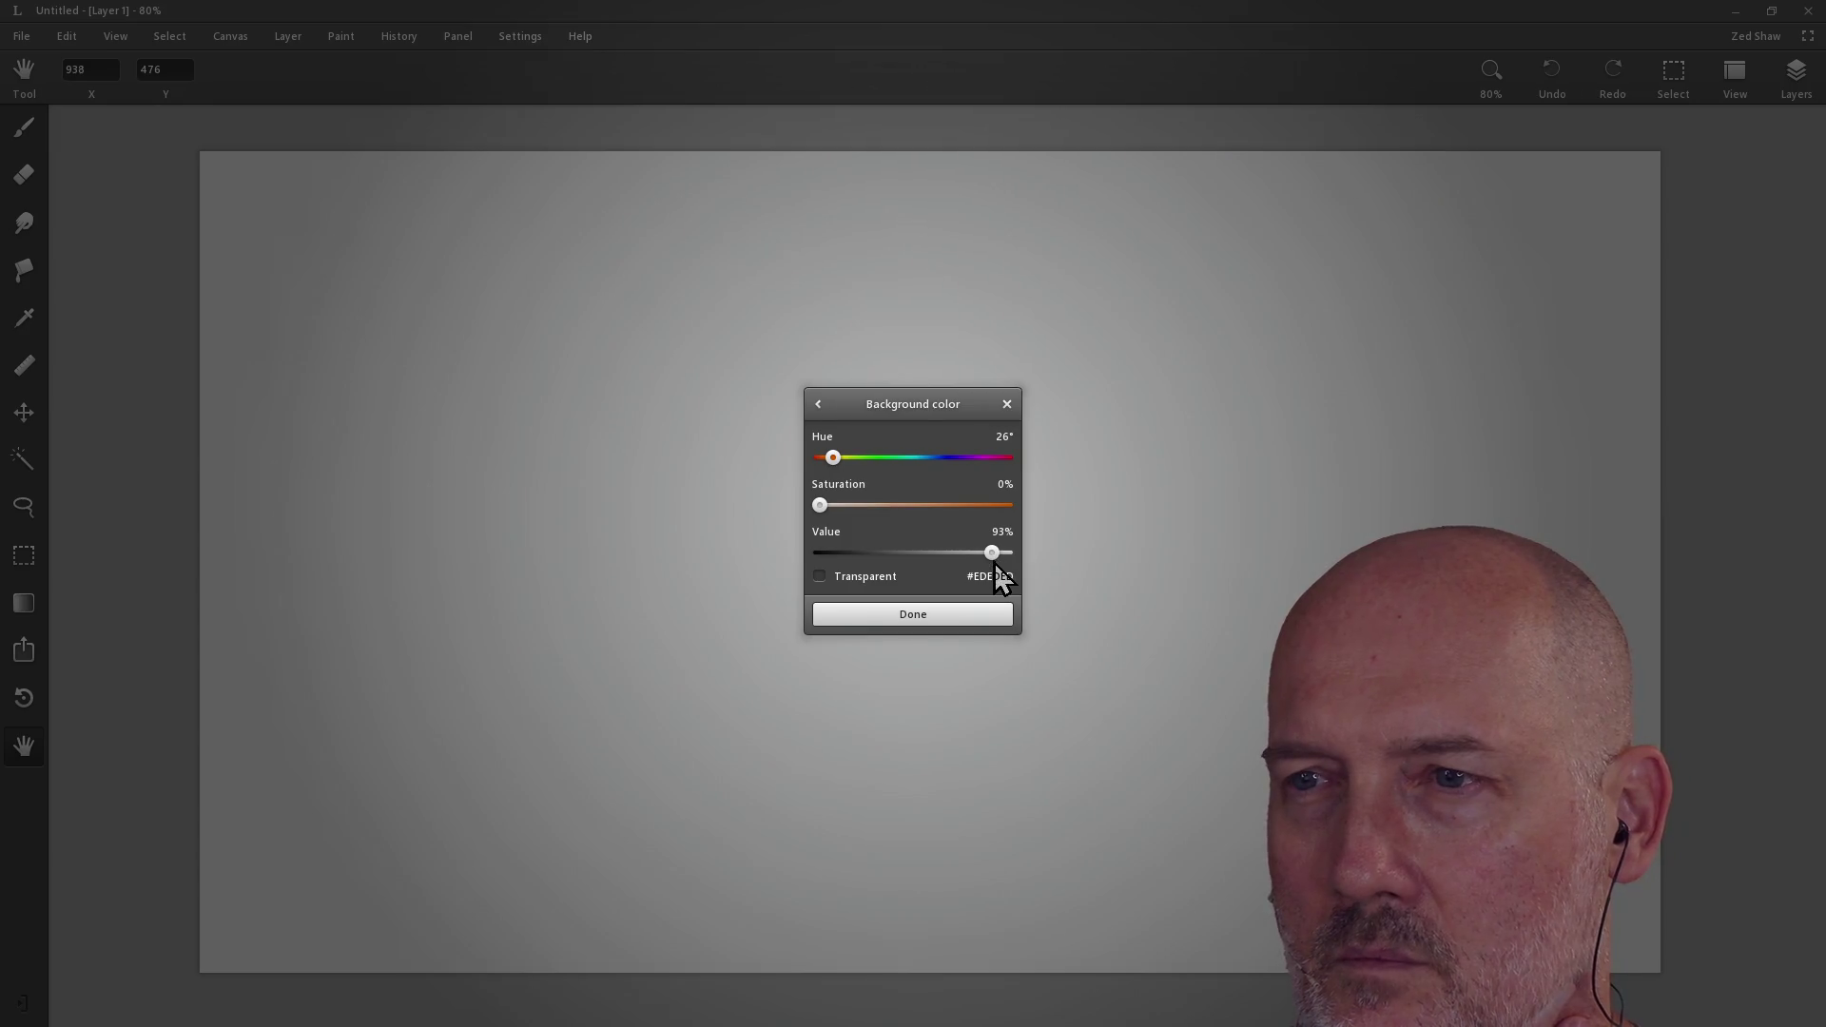
left_click_drag(994, 555, 933, 557)
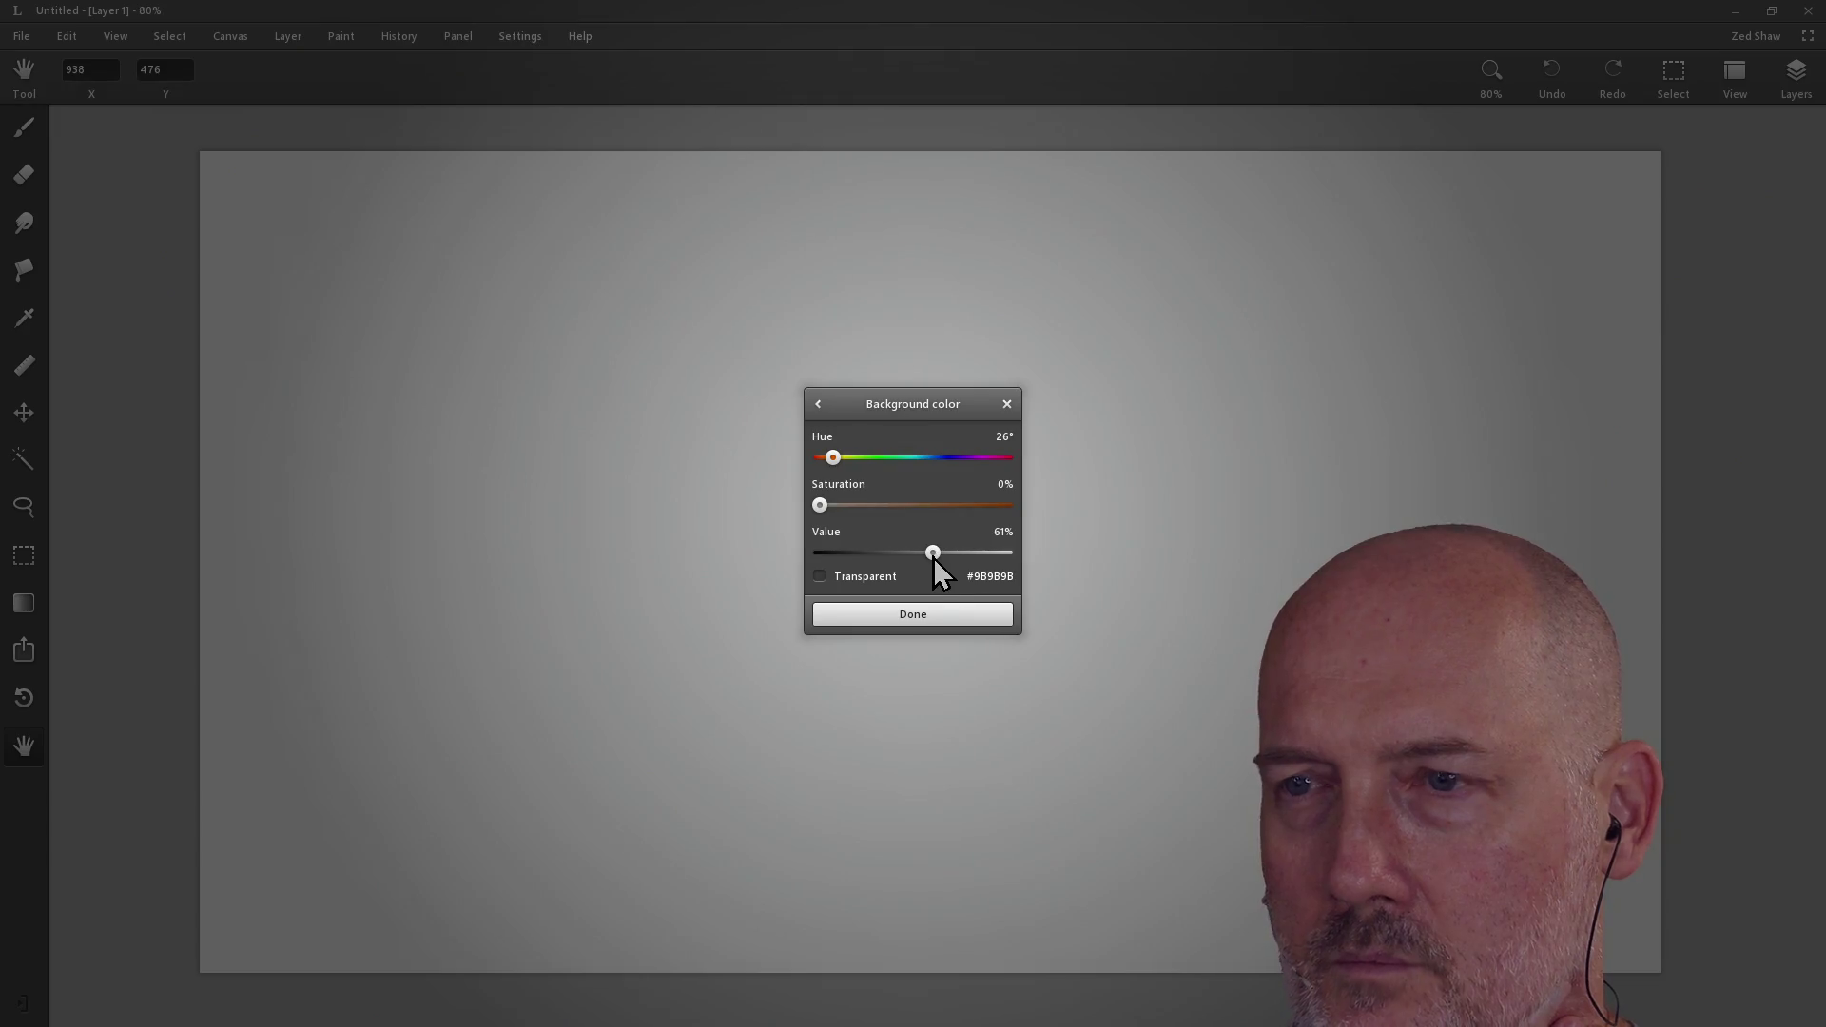
left_click(913, 618)
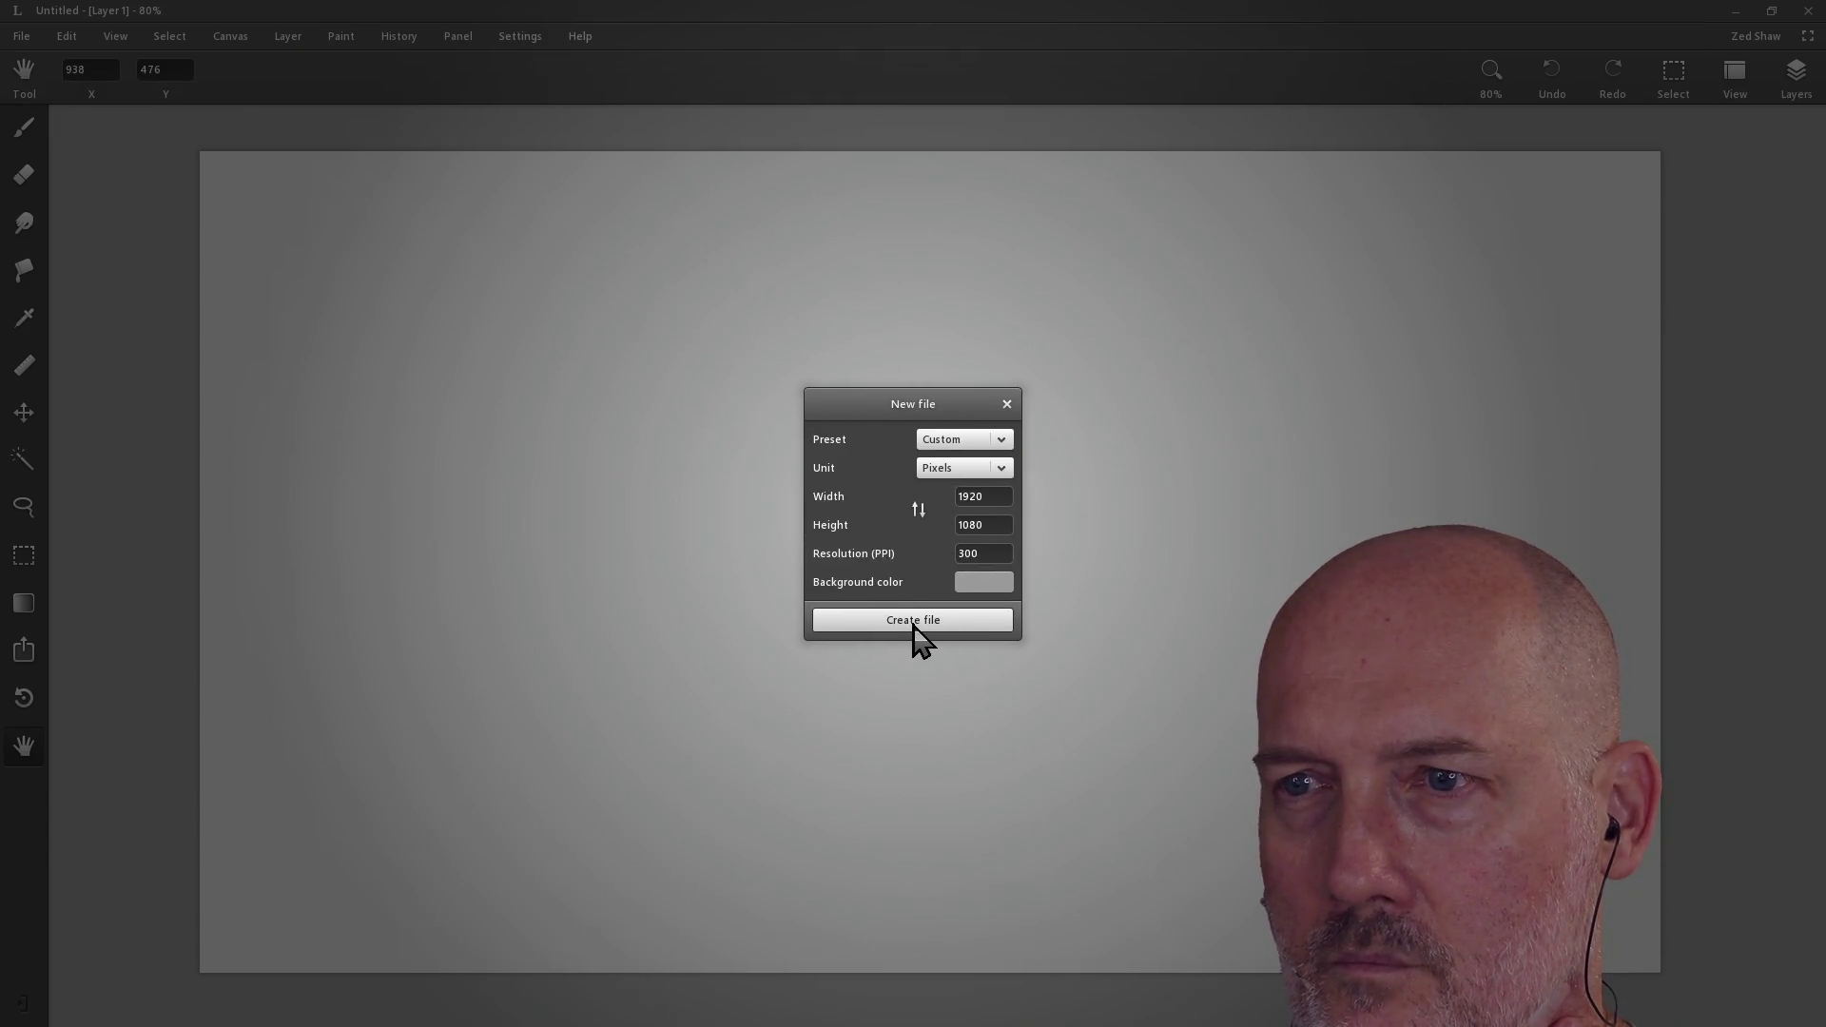
left_click(914, 620)
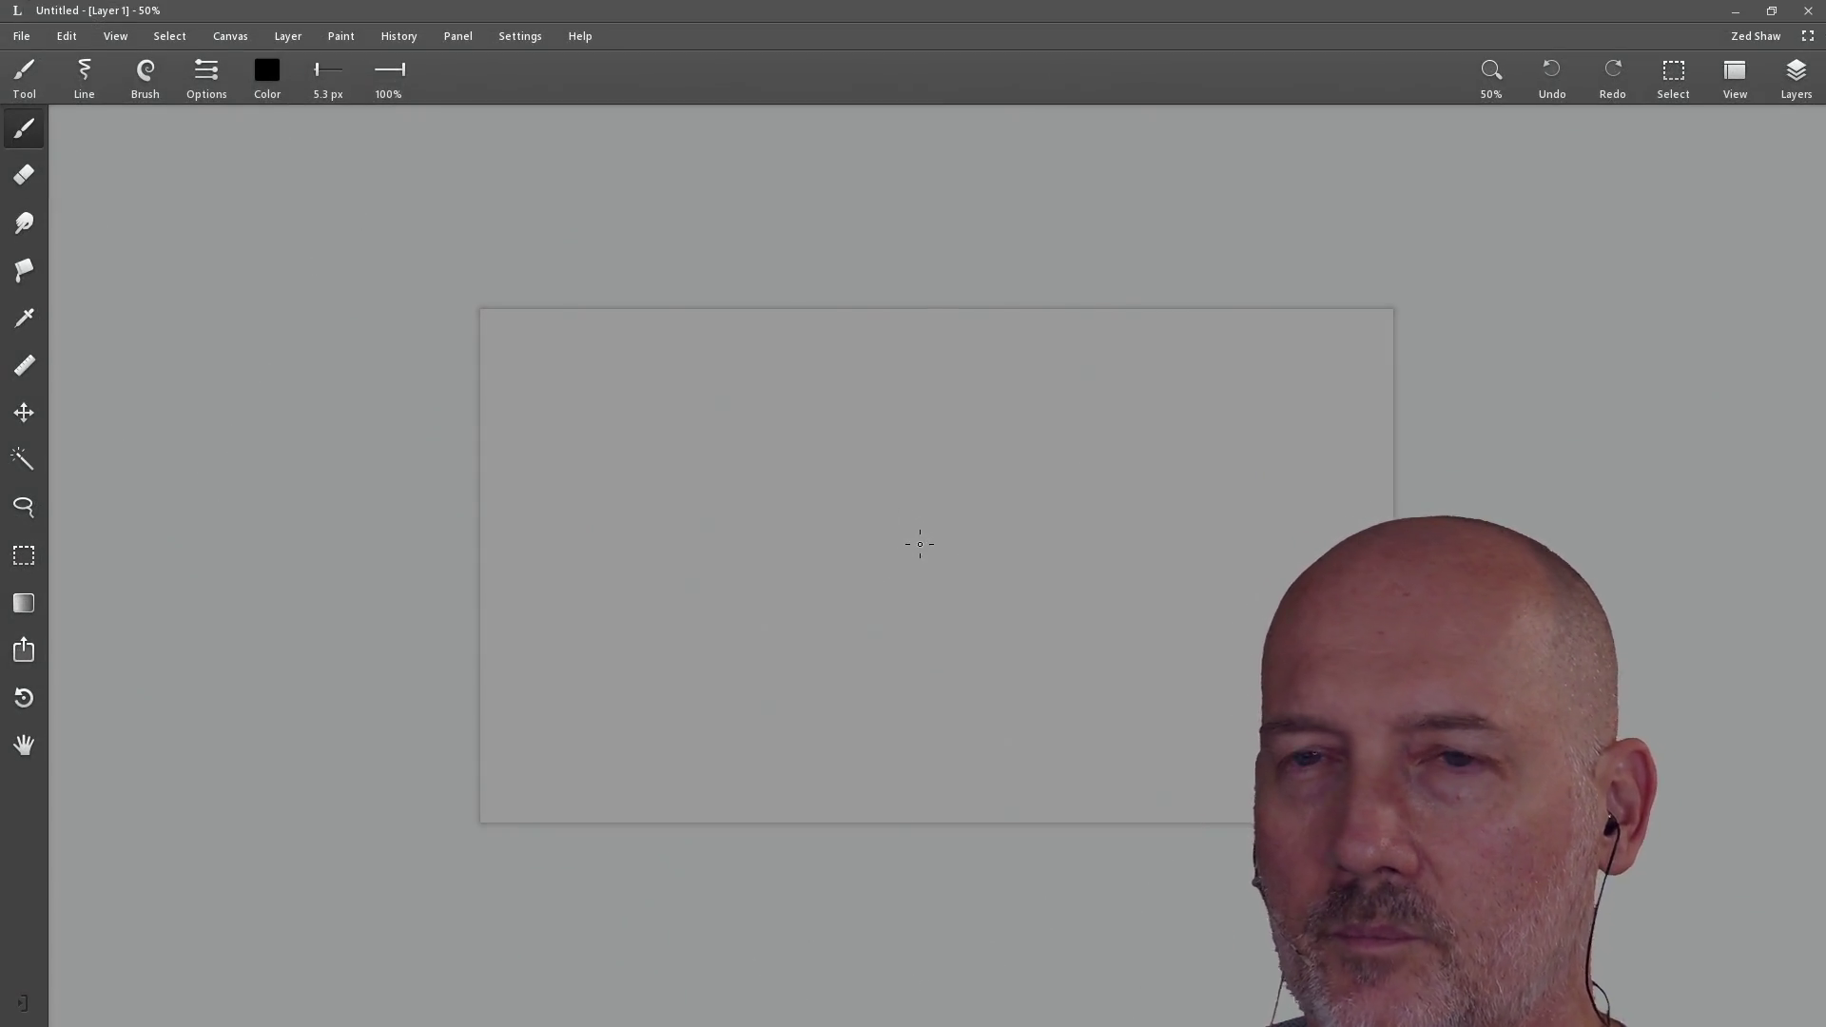
left_click(1491, 76)
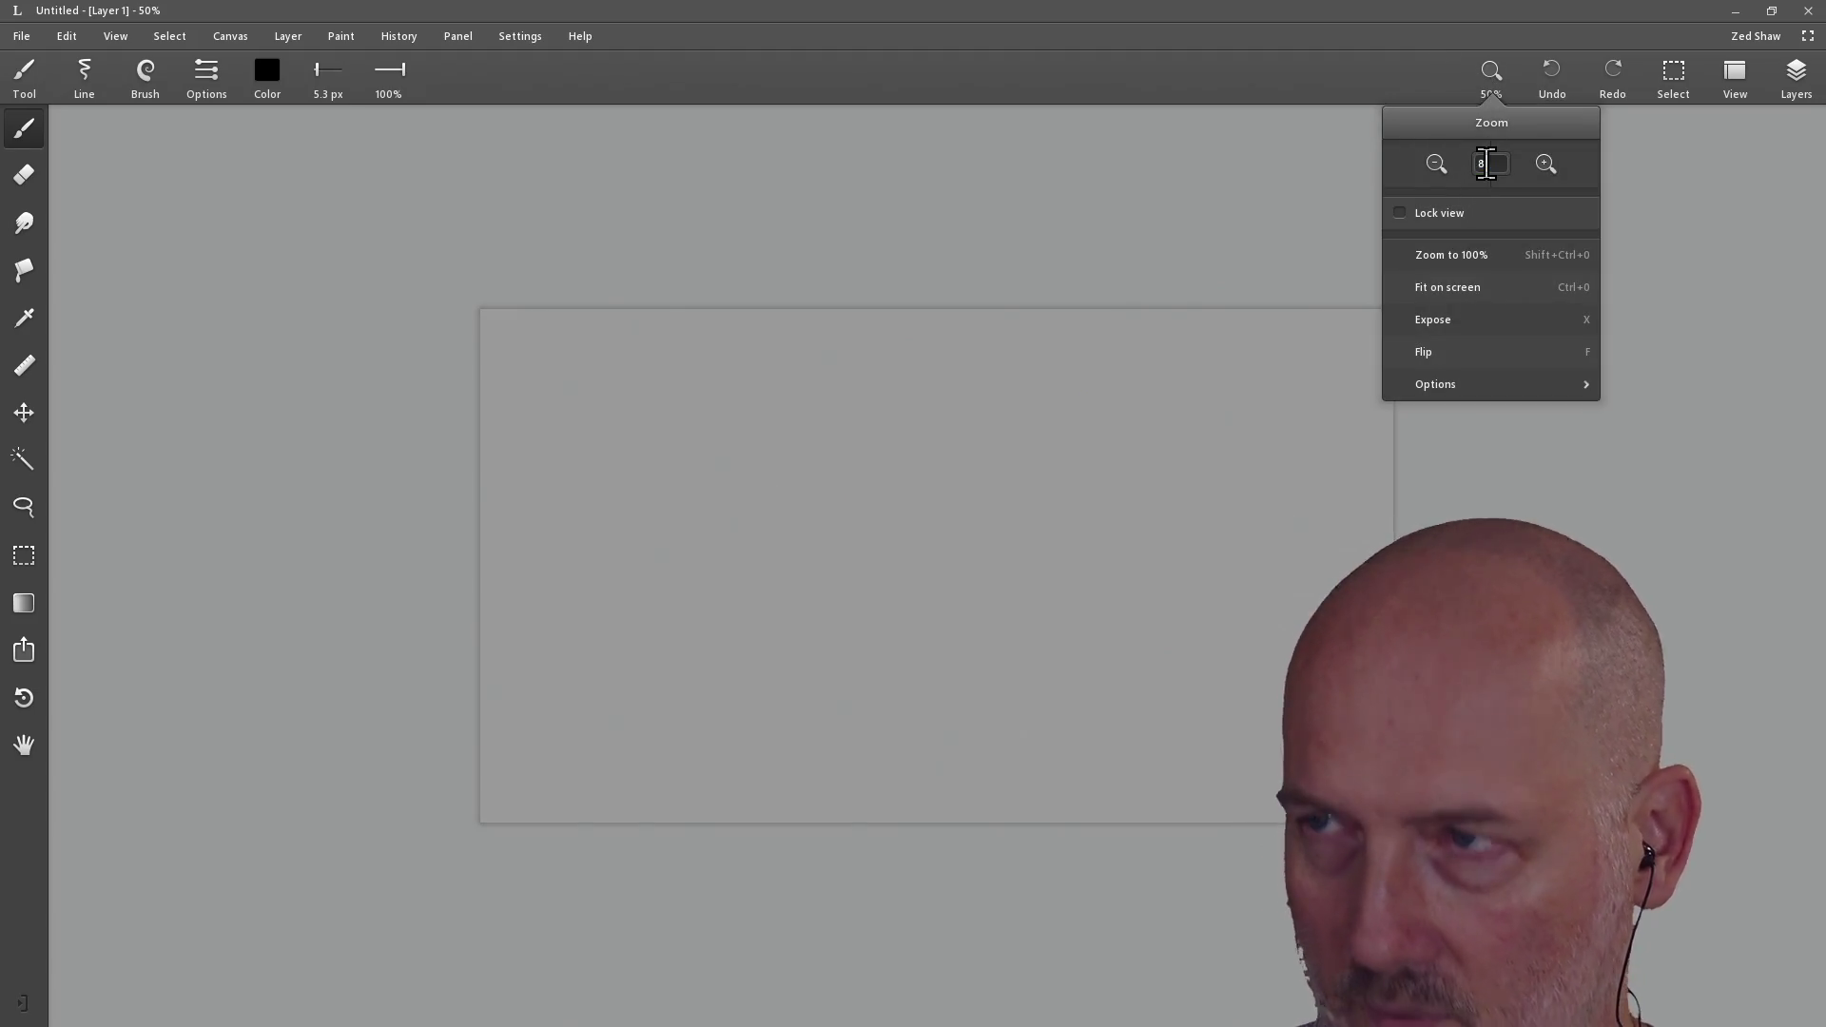
Step: Zoom the grey canvas to 80%, then draw a test brush stroke and undo it
scroll(1491, 171, "up", 2)
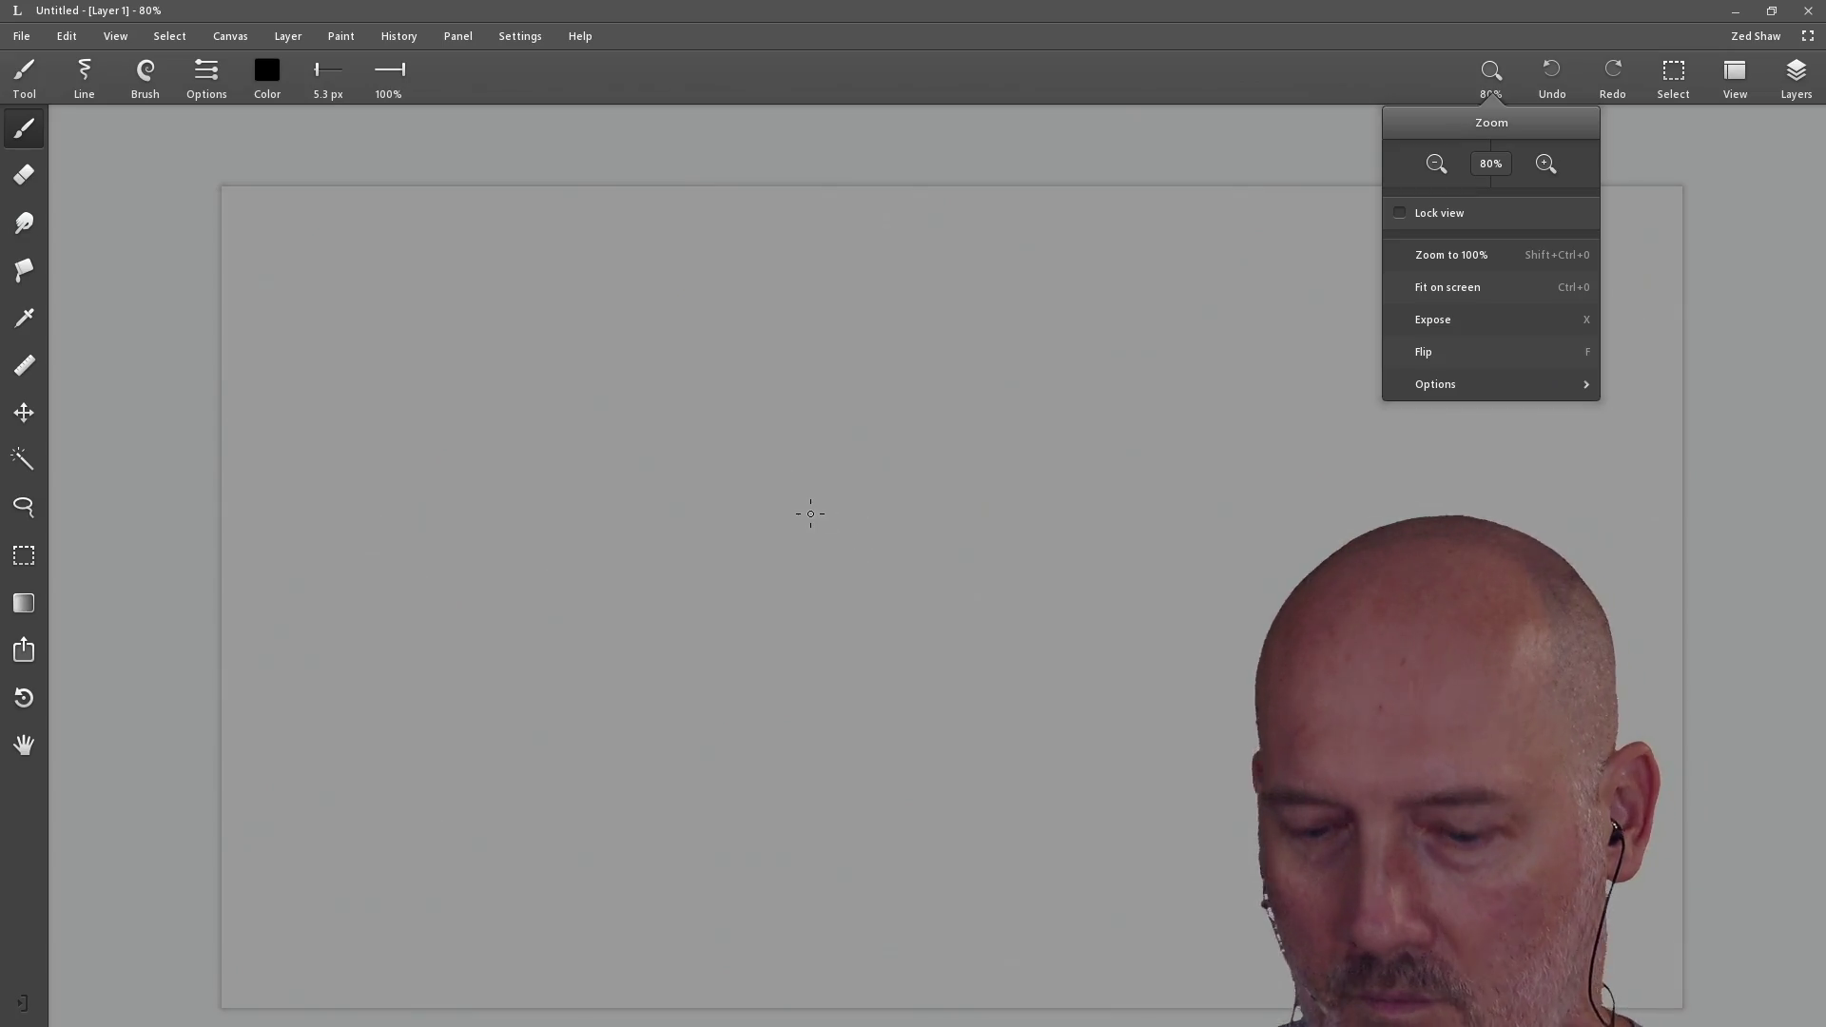
key("h")
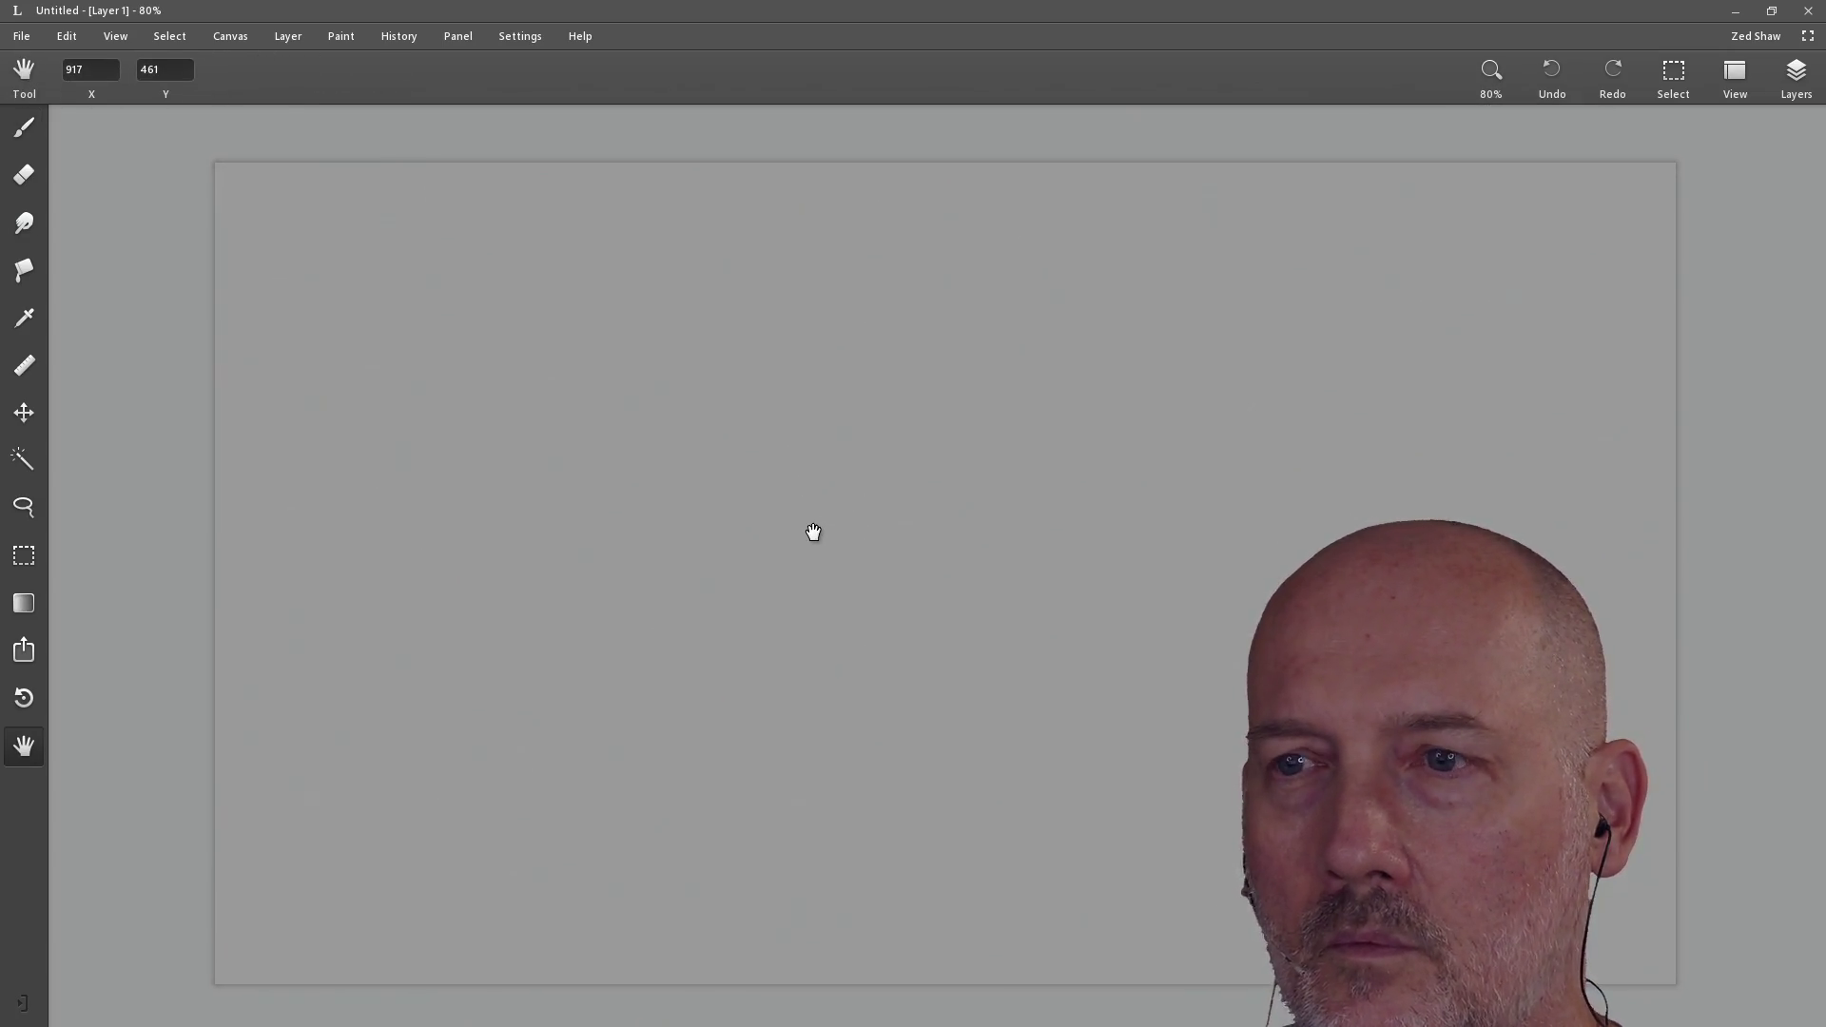
left_click(23, 130)
mouse_move(563, 354)
left_mouse_down()
mouse_move(705, 433)
mouse_move(934, 634)
left_mouse_up()
key("ctrl+z")
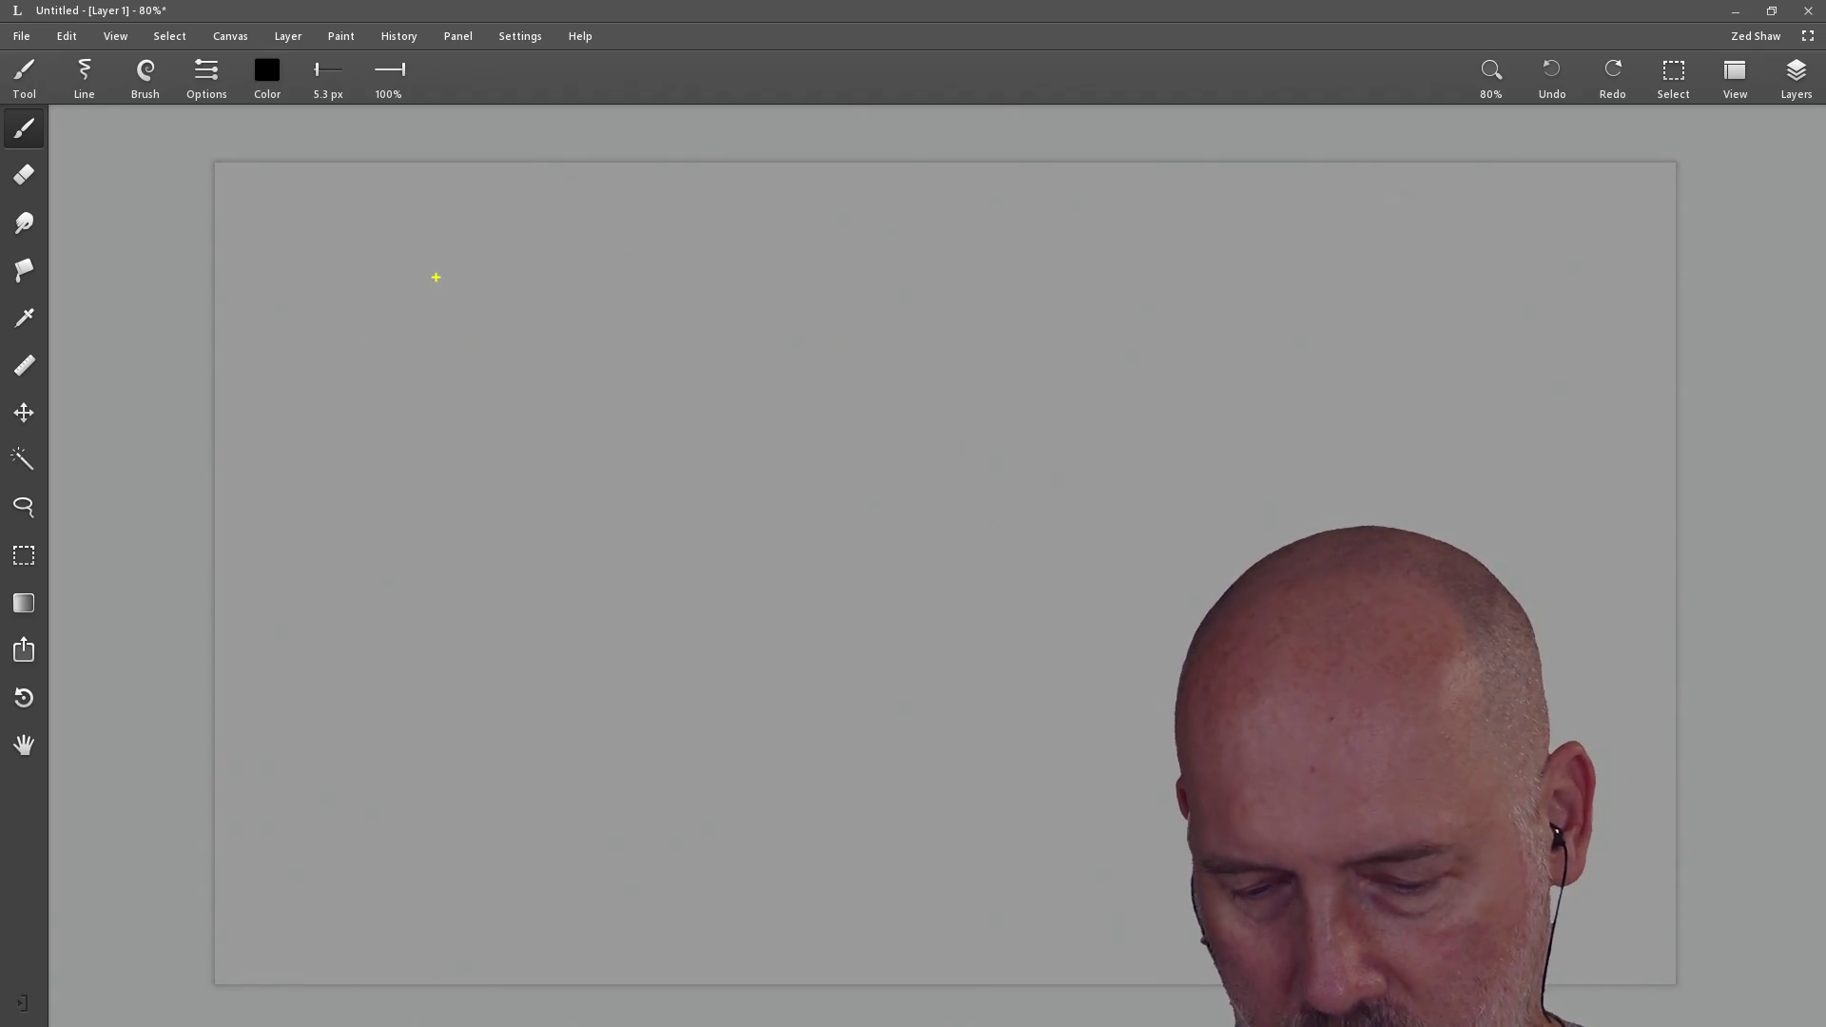
Step: Type a first attempt of 'BRB...' over 'COFFEE...' near the top-left, then discard it
left_click(436, 277)
type("B")
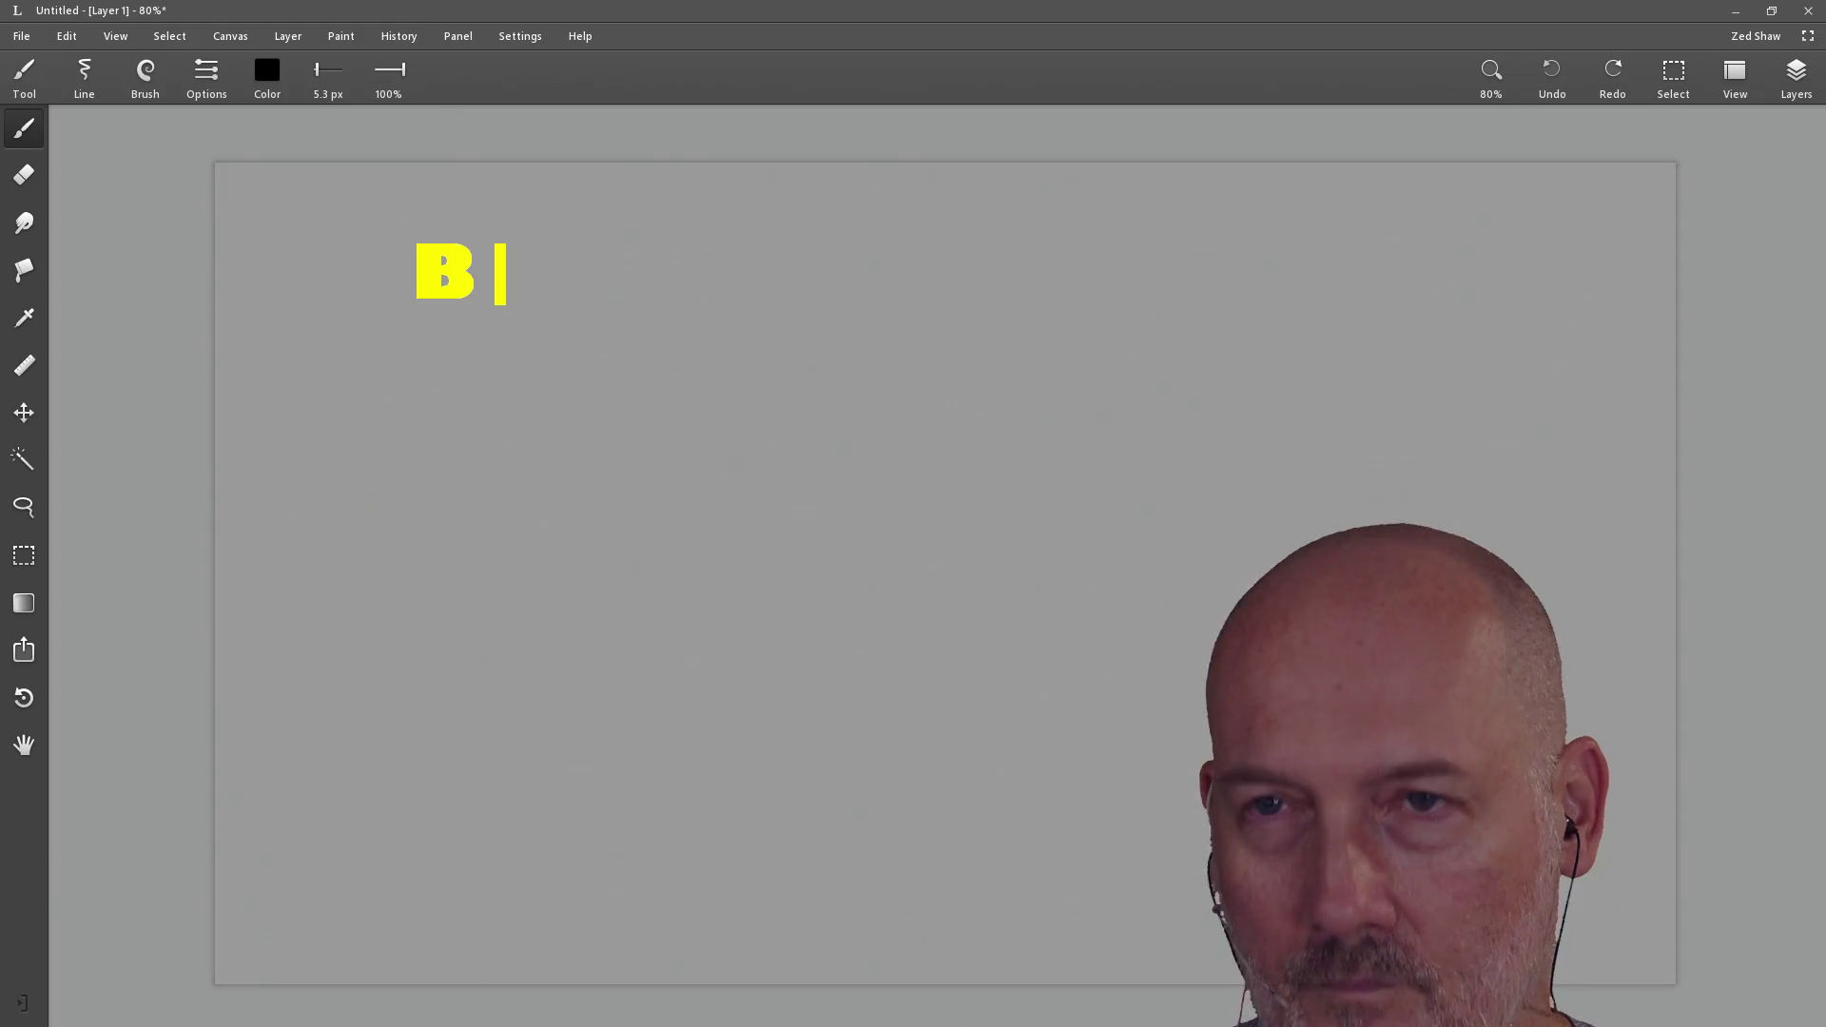
type("RB...")
key("Return")
type("COF")
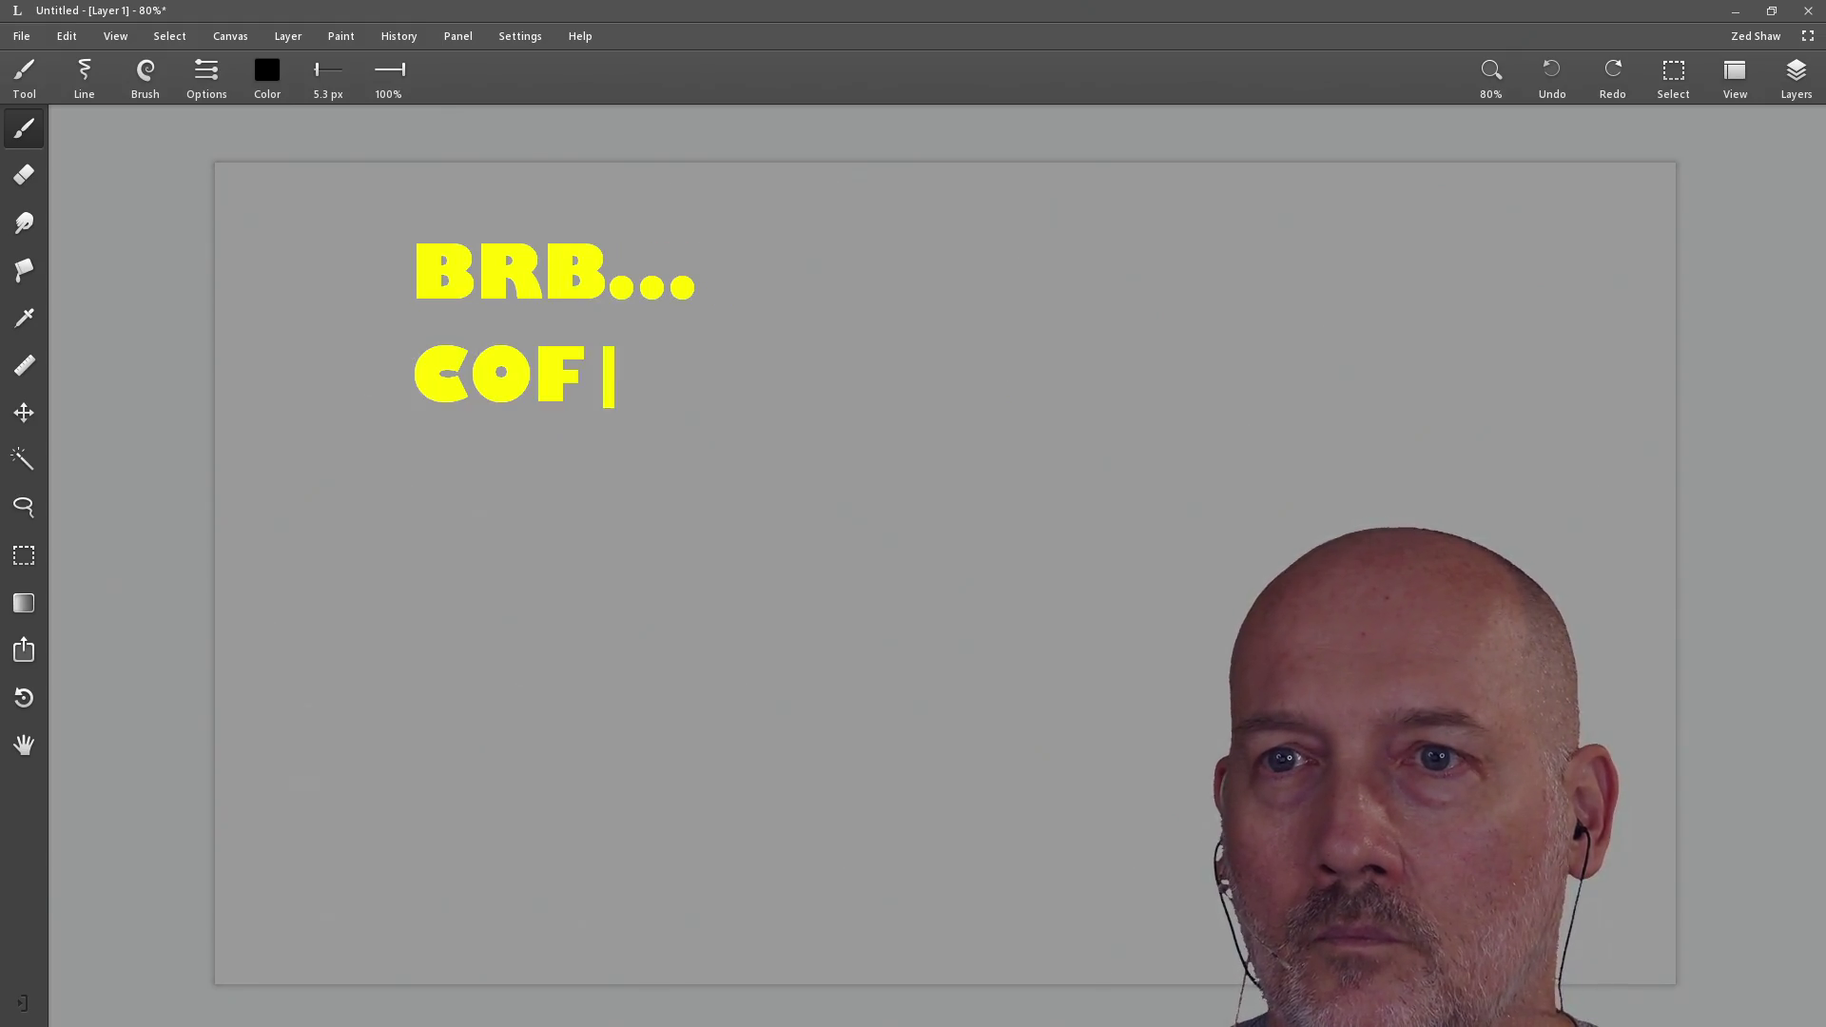
type("FEE...")
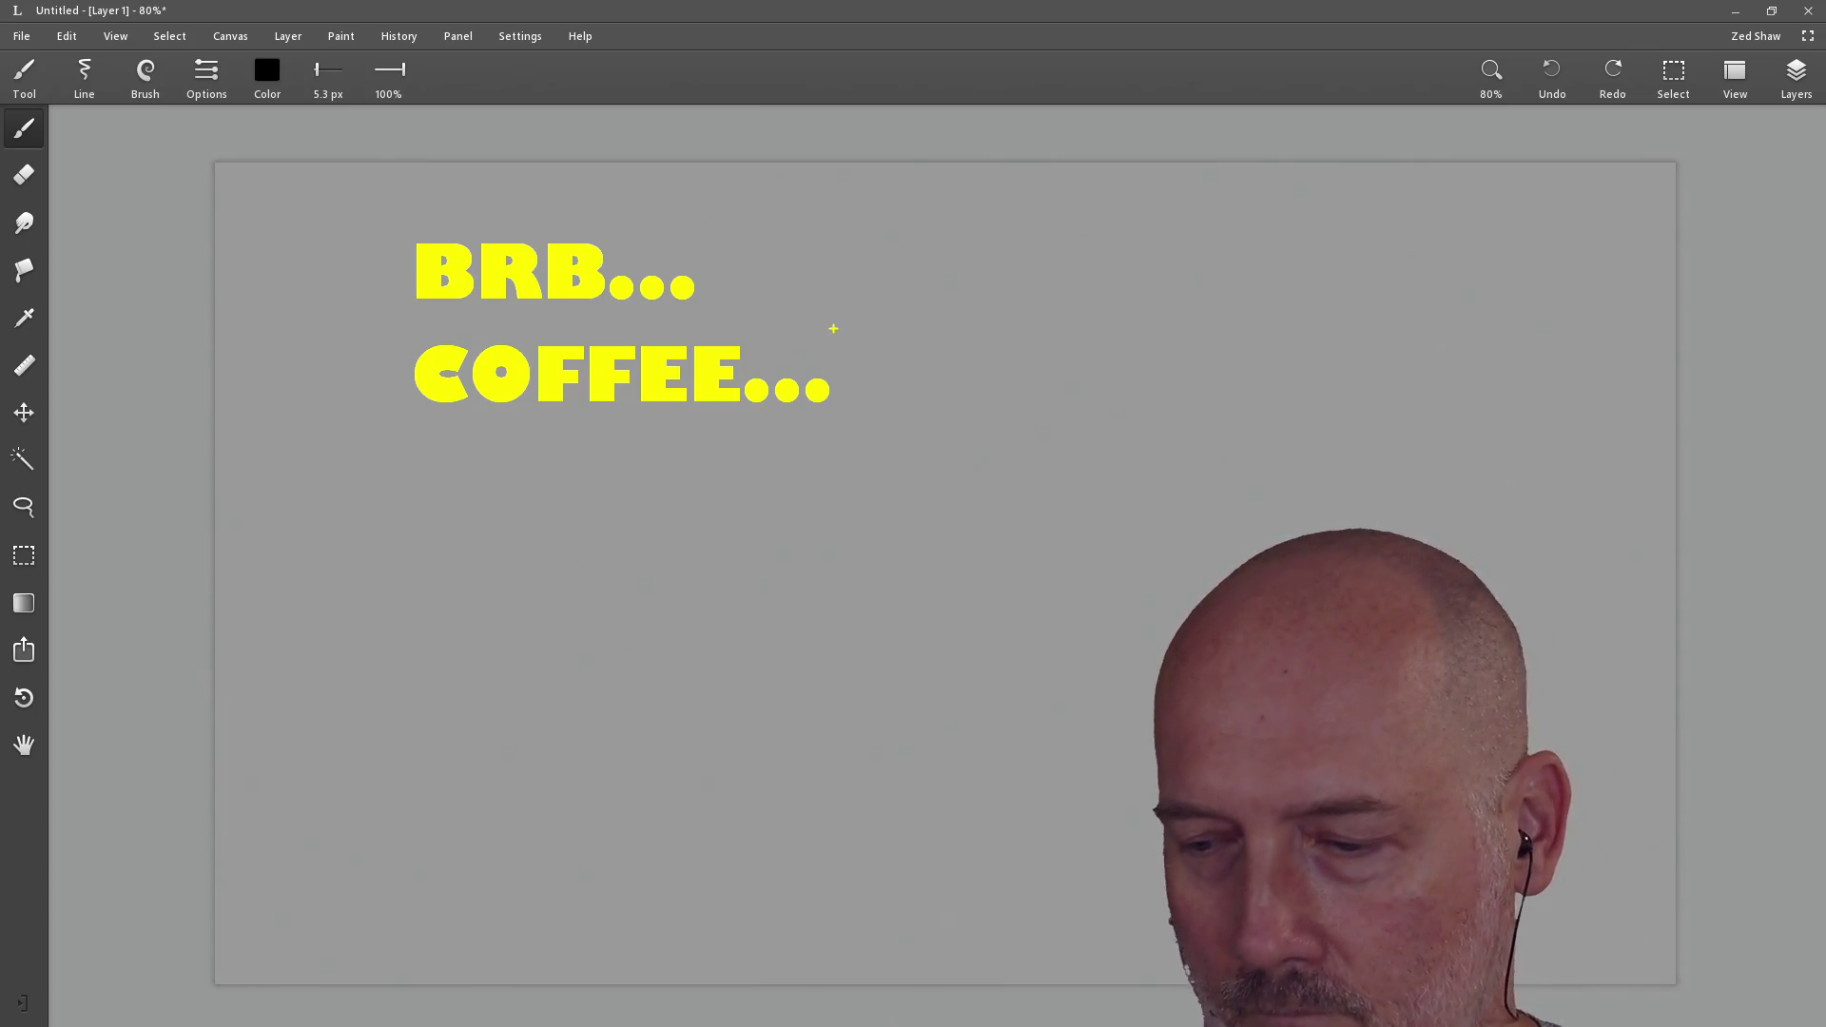
key("Escape")
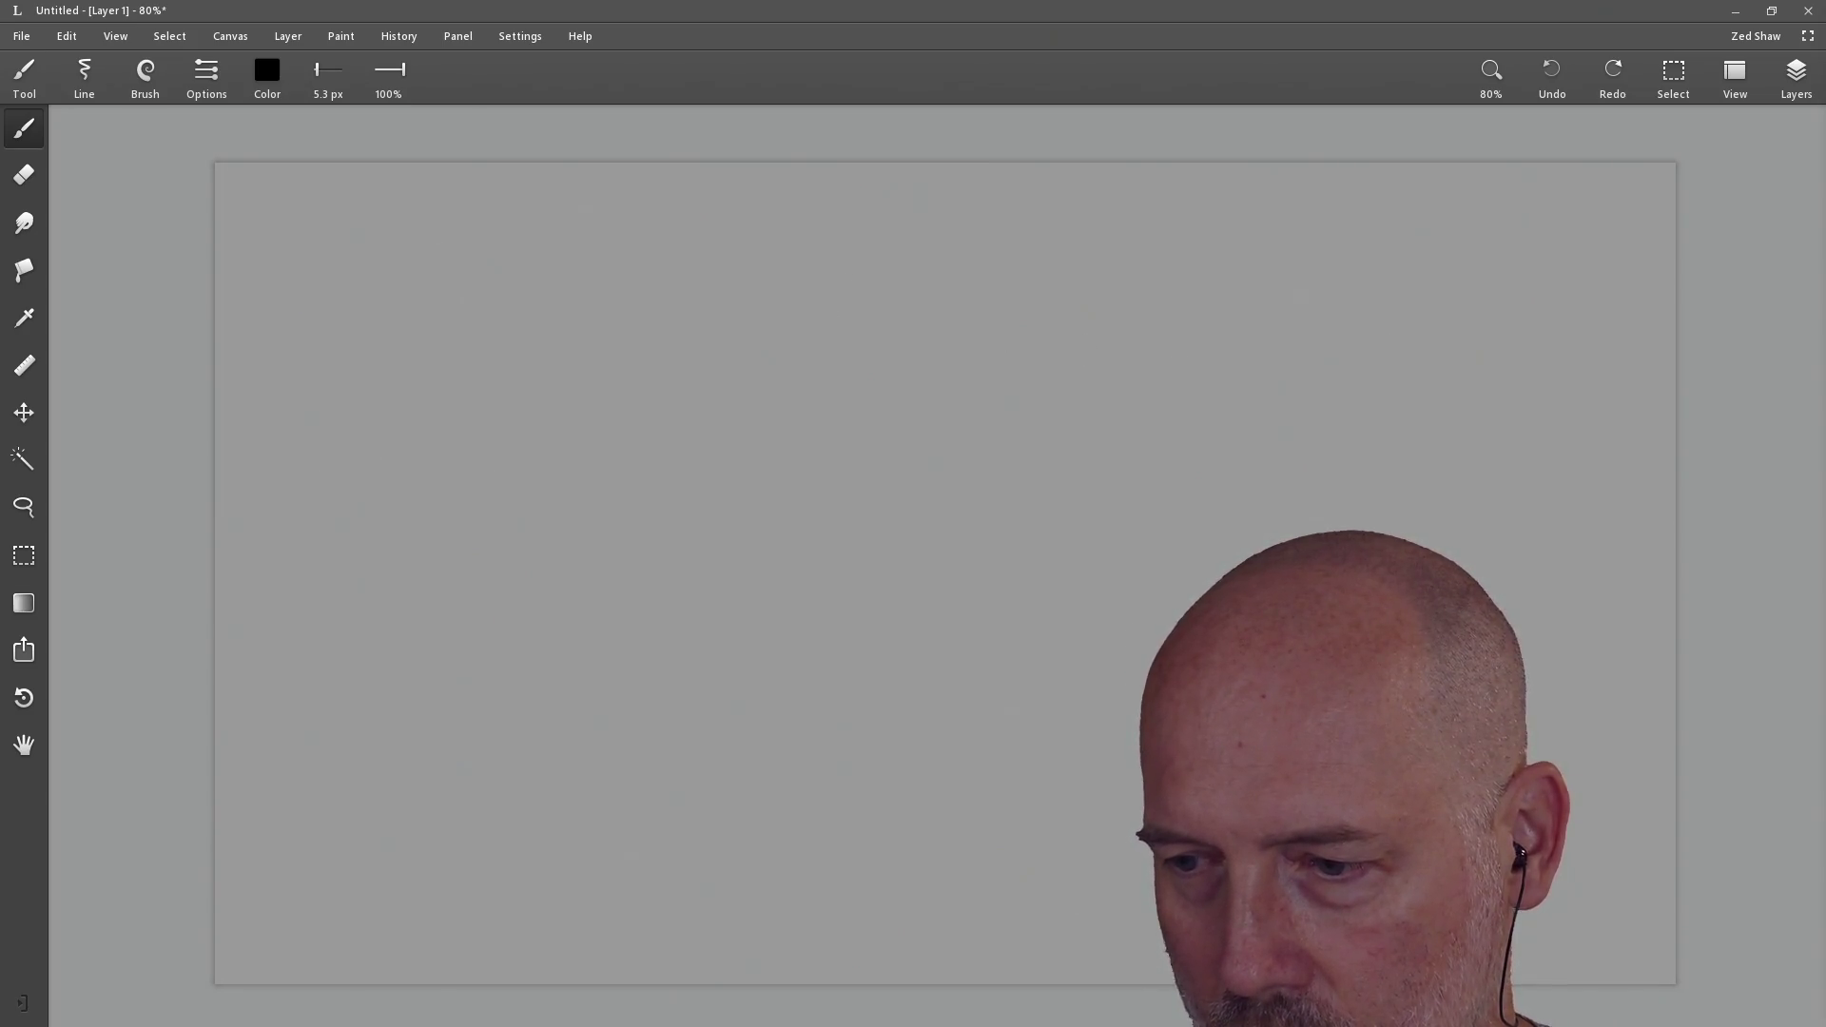
Step: Write 'BRB...' above 'COFFEE...' slightly lower and right, fixing a typo, and commit the text
left_click(477, 301)
type("BRB...")
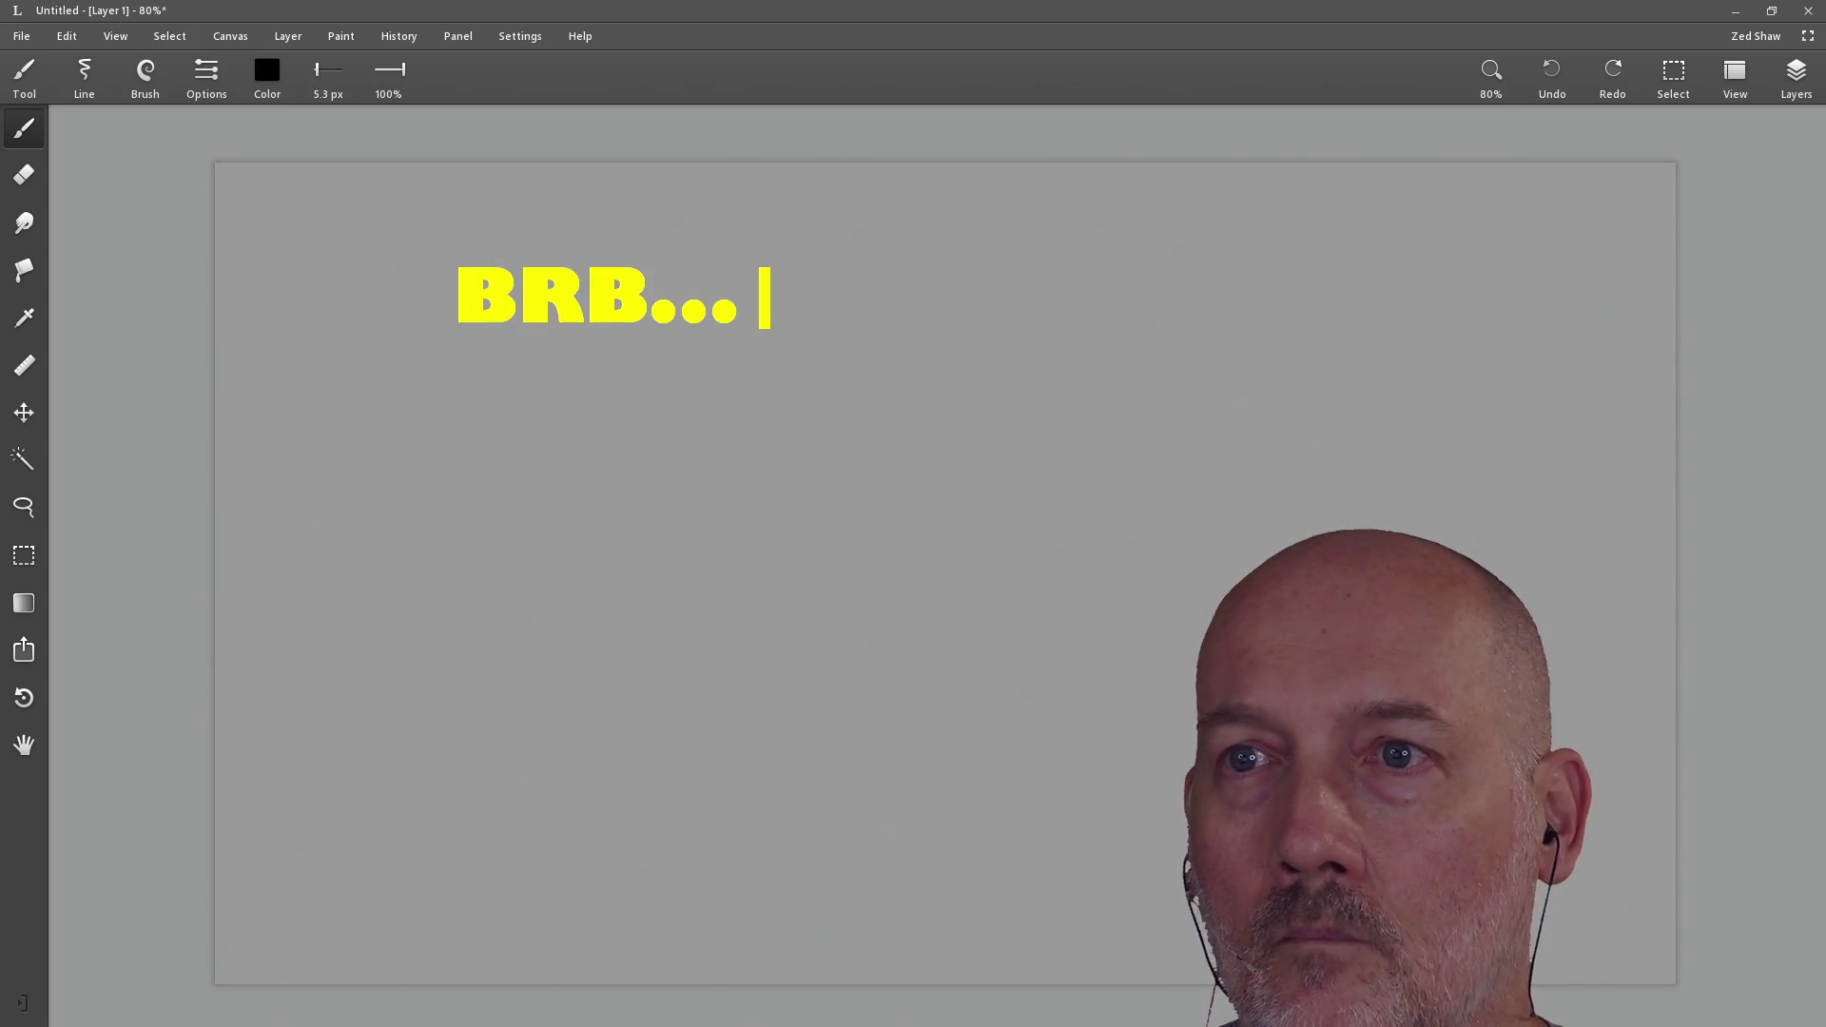
key("Return")
type("COIF")
key("BackSpace")
key("BackSpace")
type("F")
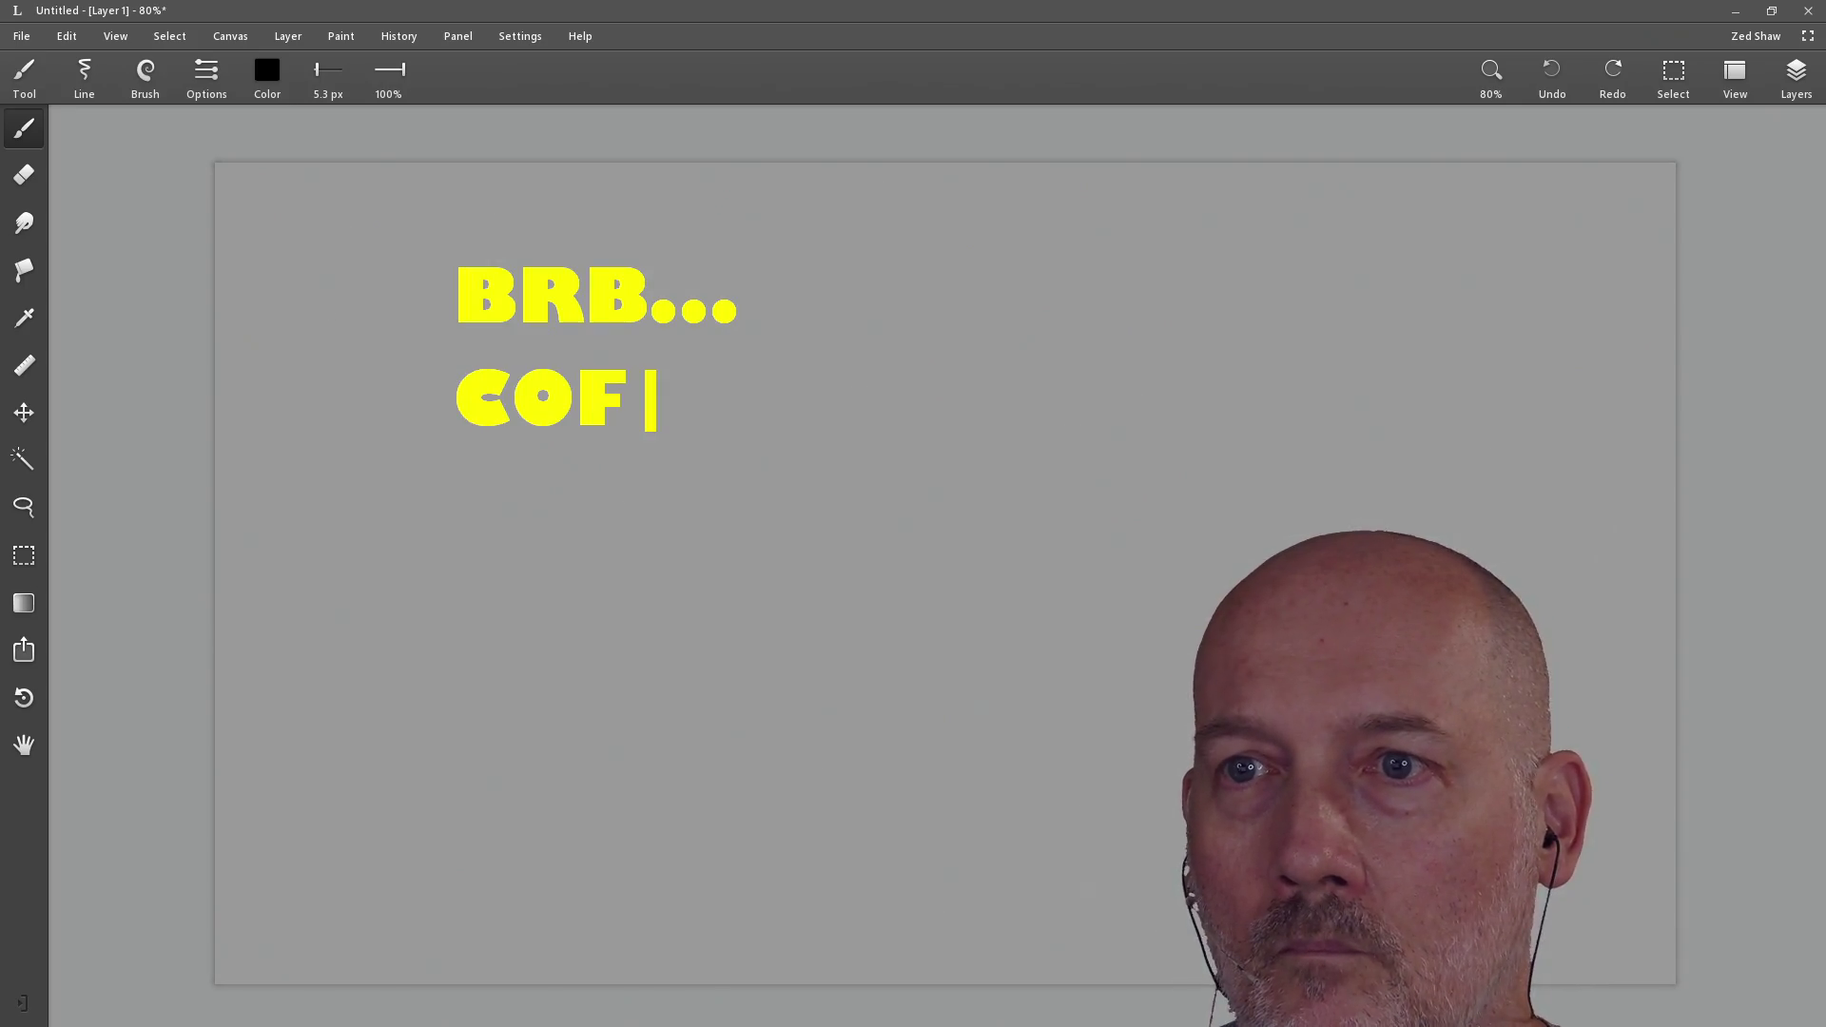
type("FEE...")
key("Escape")
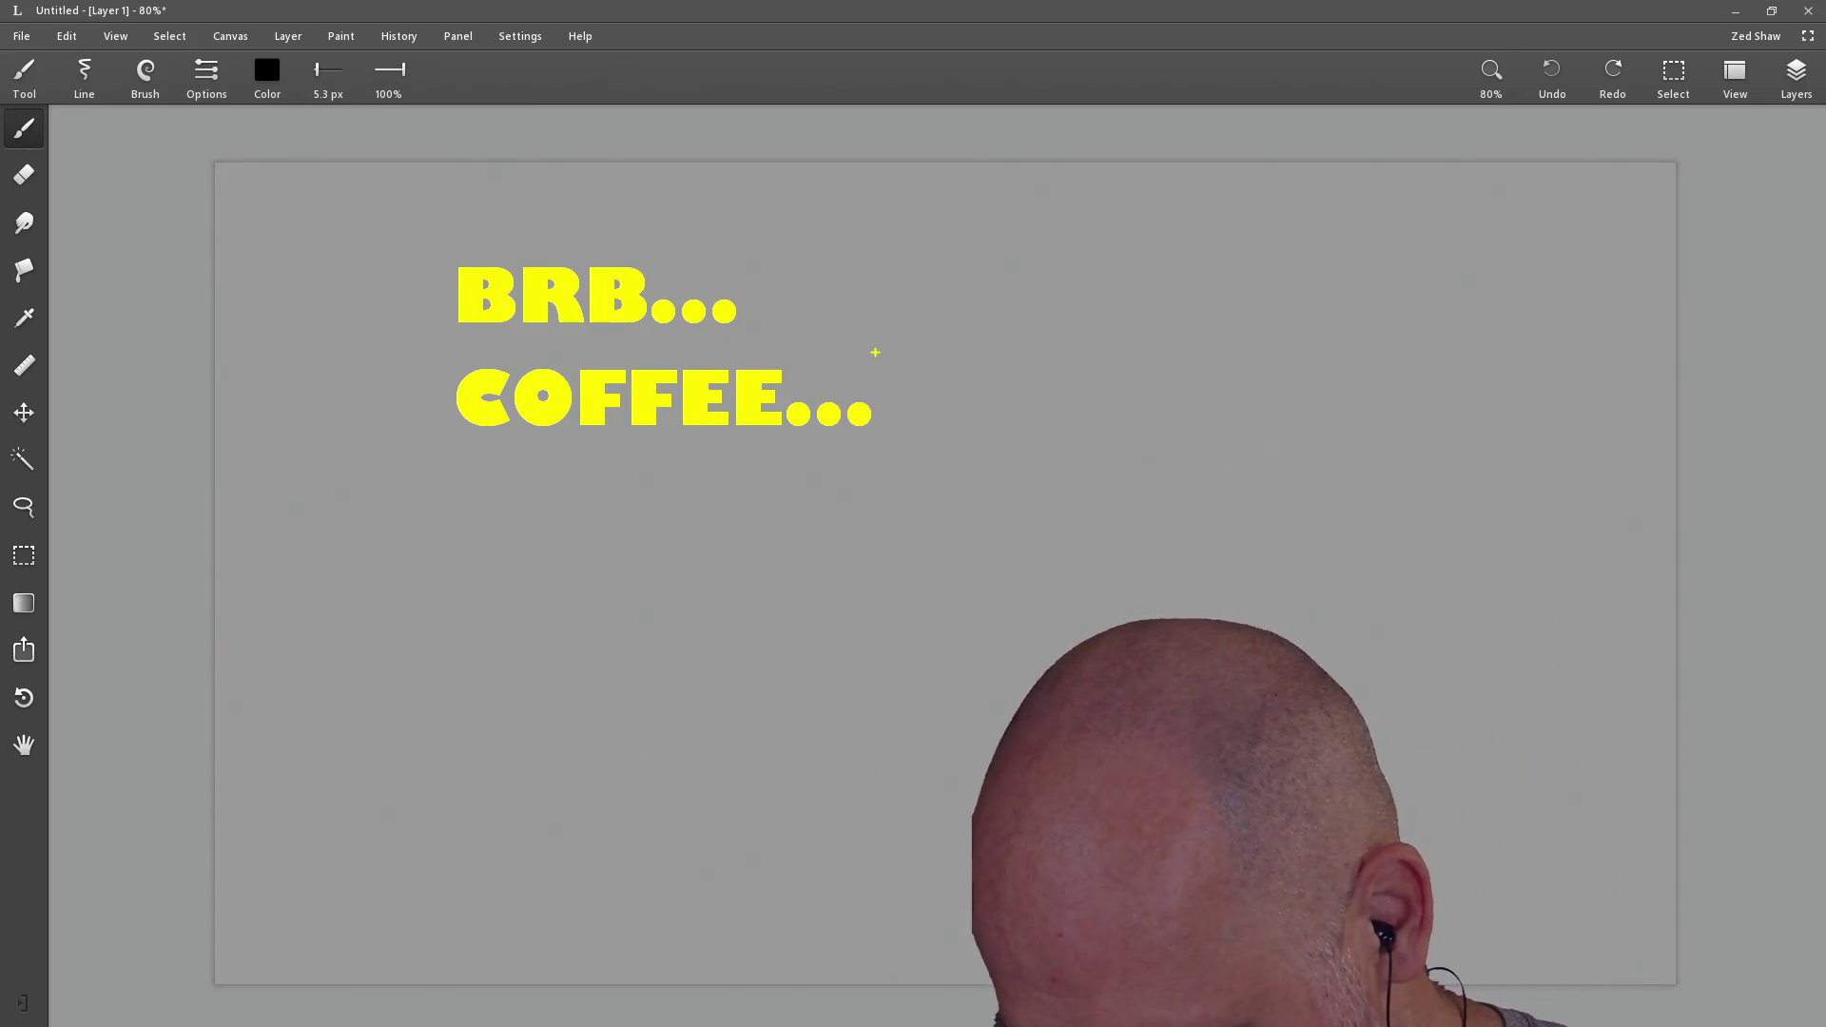
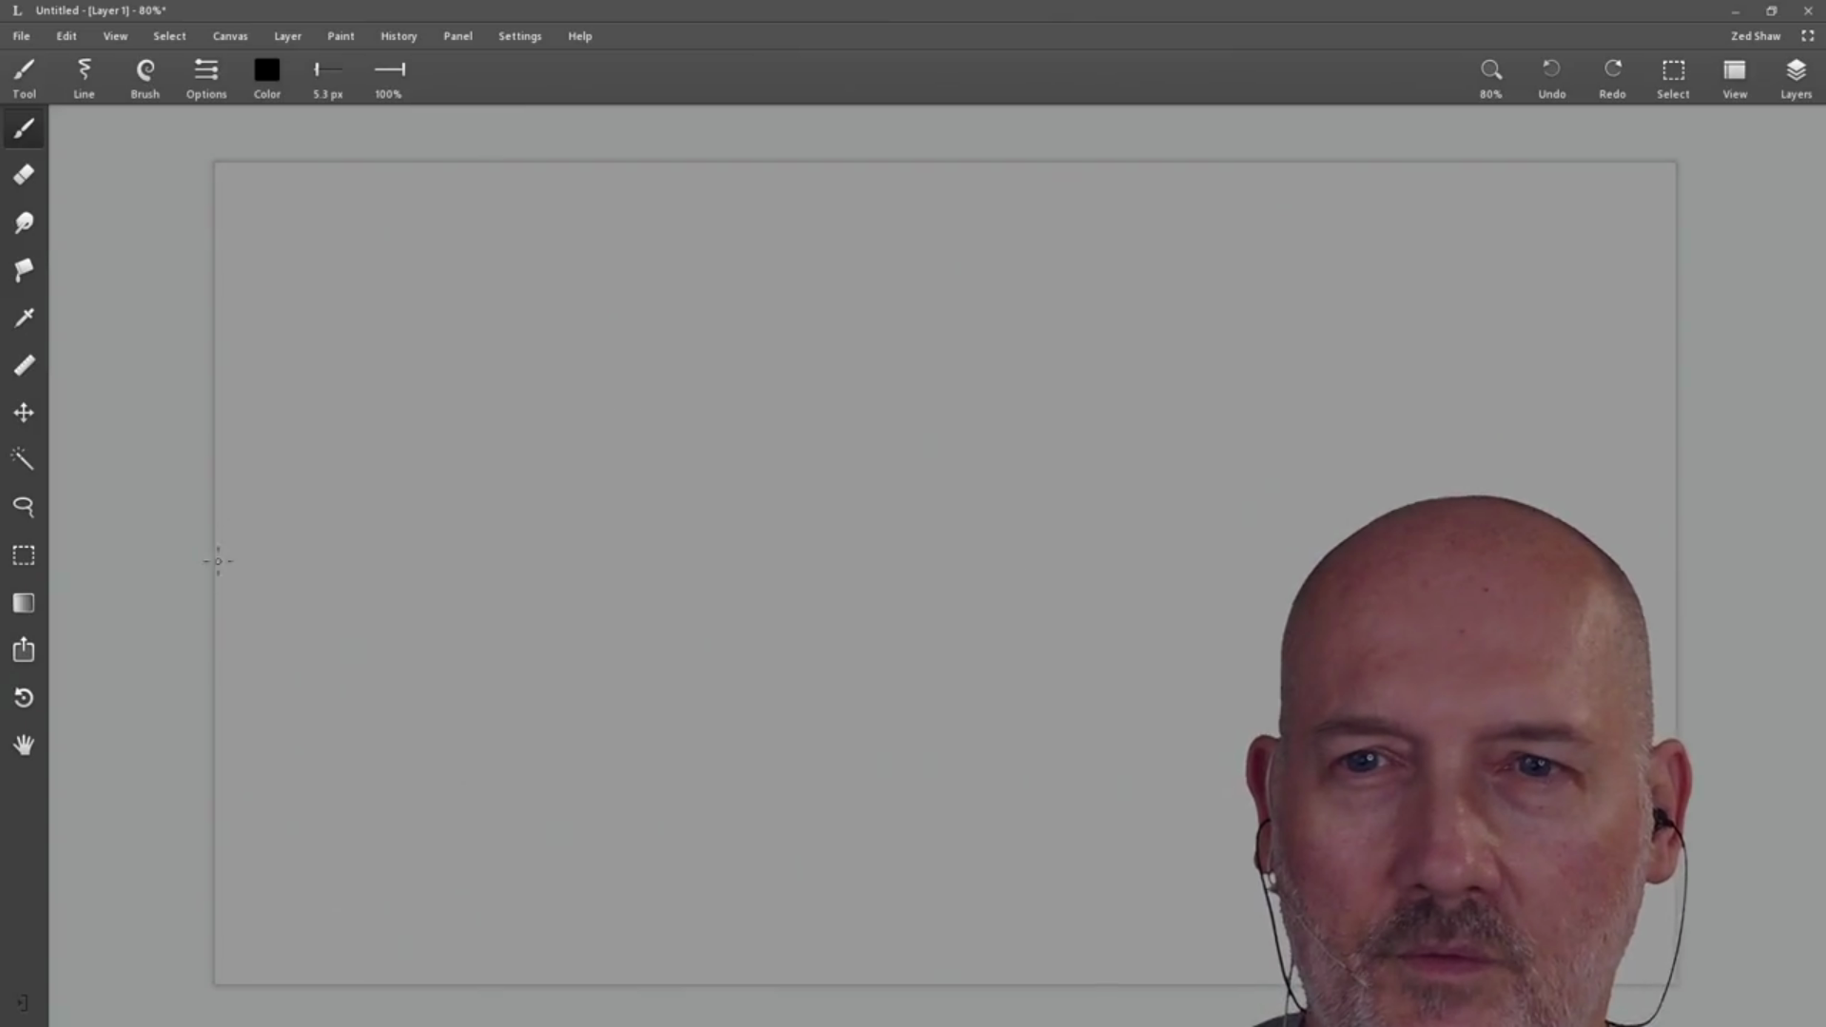
Step: Sketch short marks at the left, the long right vertical side, and a small box at its base
mouse_move(212, 484)
left_mouse_down()
mouse_move(232, 552)
mouse_move(284, 558)
mouse_move(244, 481)
mouse_move(269, 480)
mouse_move(258, 552)
mouse_move(252, 480)
left_mouse_up()
mouse_move(240, 499)
left_mouse_down()
mouse_move(240, 471)
mouse_move(367, 501)
left_mouse_up()
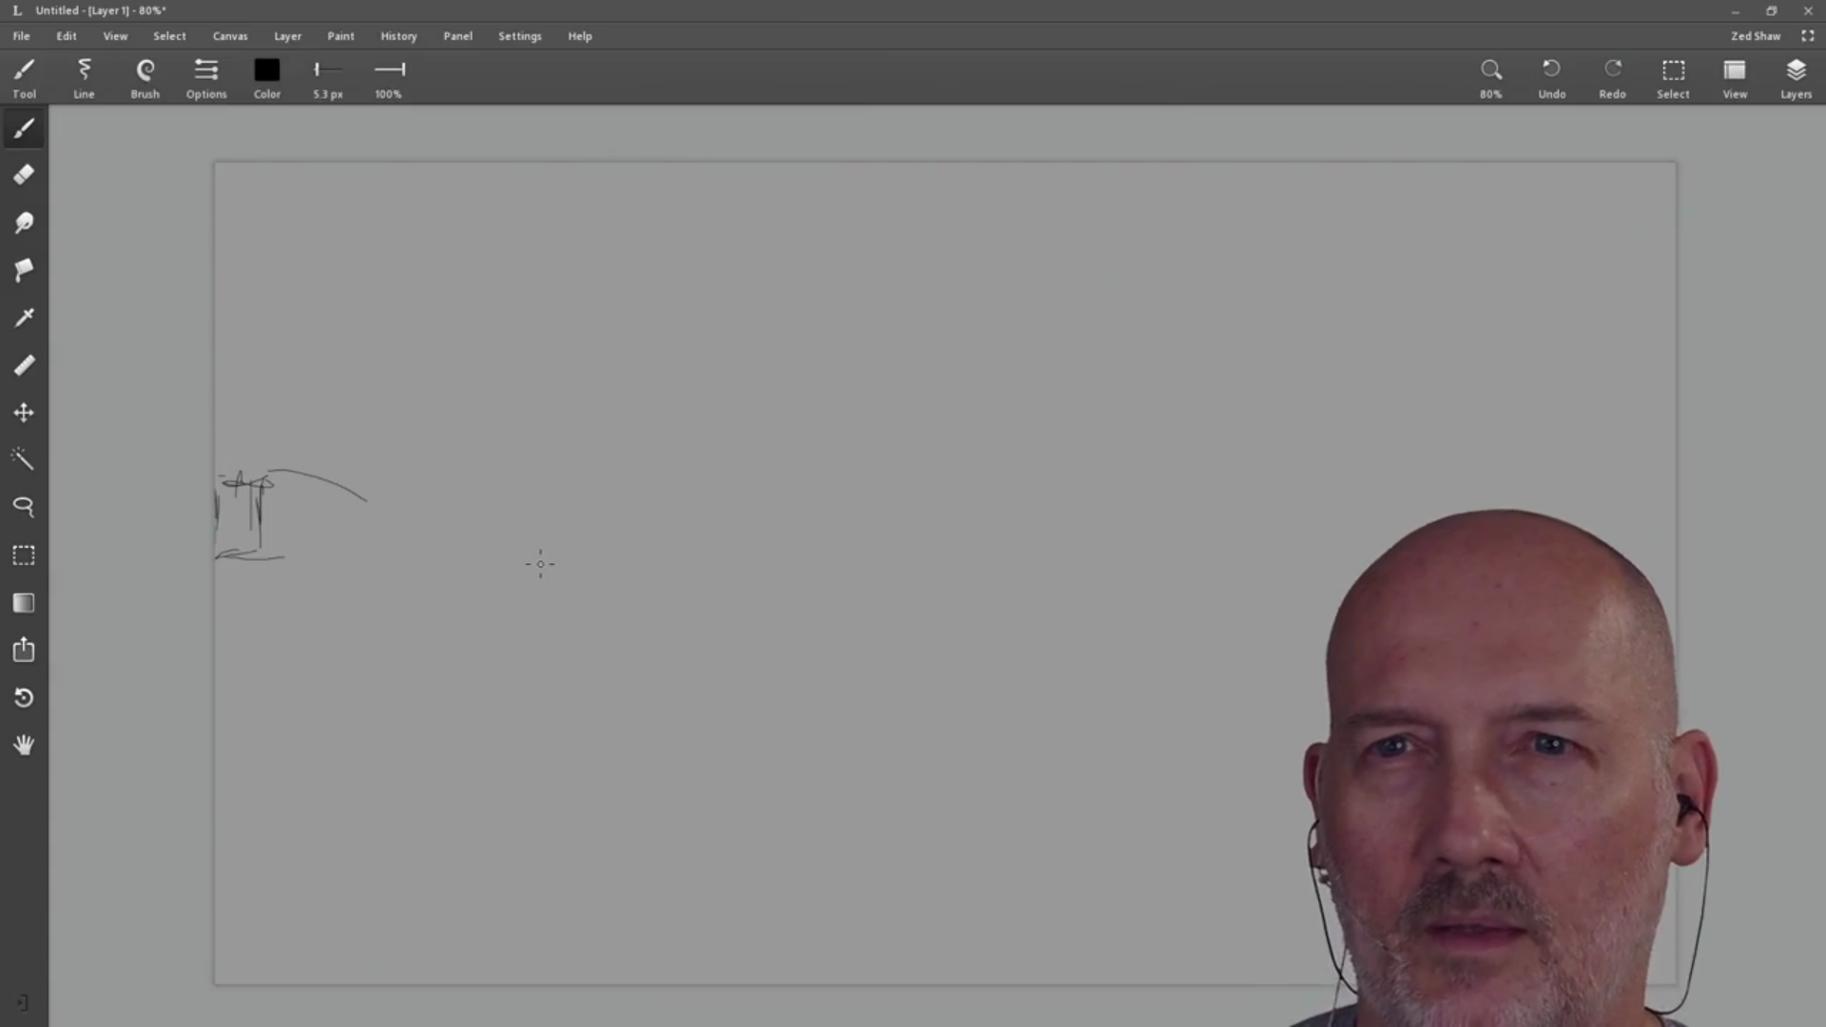
left_click_drag(229, 482, 543, 459)
left_click_drag(594, 181, 600, 251)
left_click_drag(596, 173, 603, 461)
mouse_move(473, 449)
left_mouse_down()
mouse_move(520, 468)
mouse_move(496, 466)
mouse_move(510, 491)
mouse_move(545, 488)
left_mouse_up()
left_click_drag(505, 486, 605, 469)
left_click_drag(587, 434, 597, 462)
mouse_move(505, 436)
left_mouse_down()
mouse_move(596, 469)
mouse_move(560, 474)
left_mouse_up()
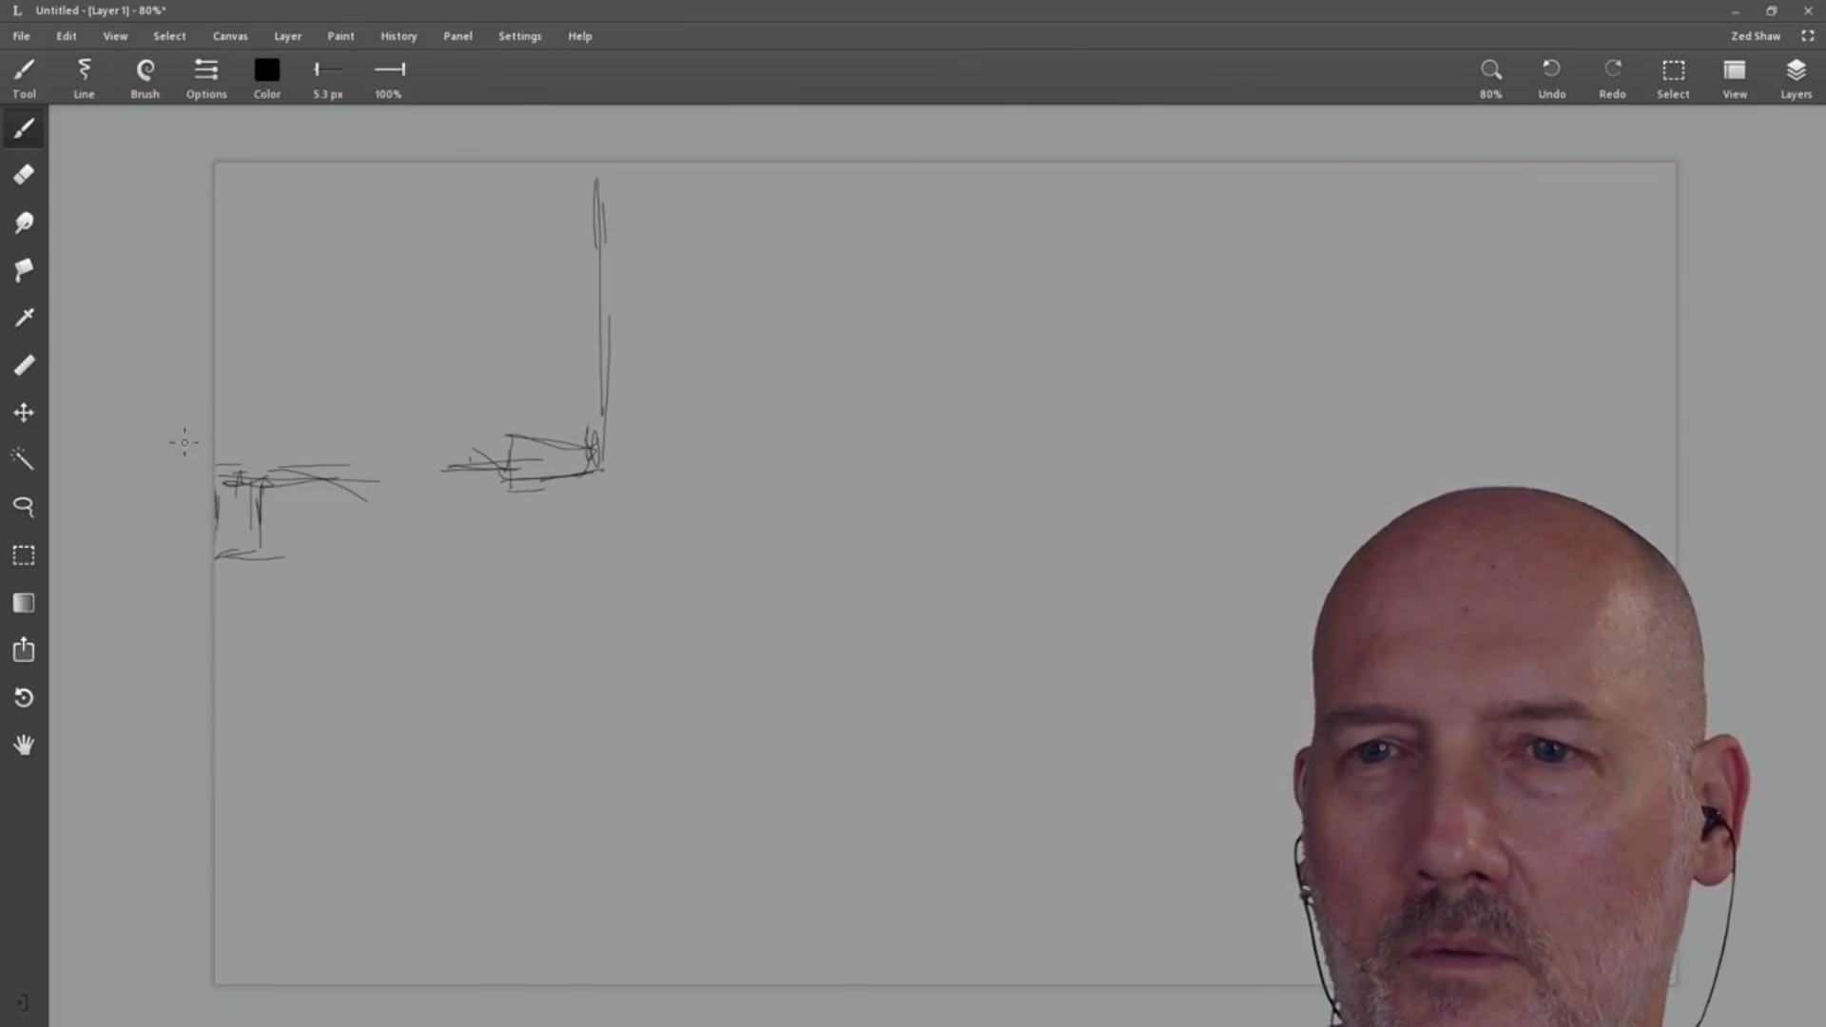
Step: Draw the frame's bottom edge, left side and top edge, reinforcing strokes and darkening the lower-left marks
left_click_drag(317, 485, 518, 469)
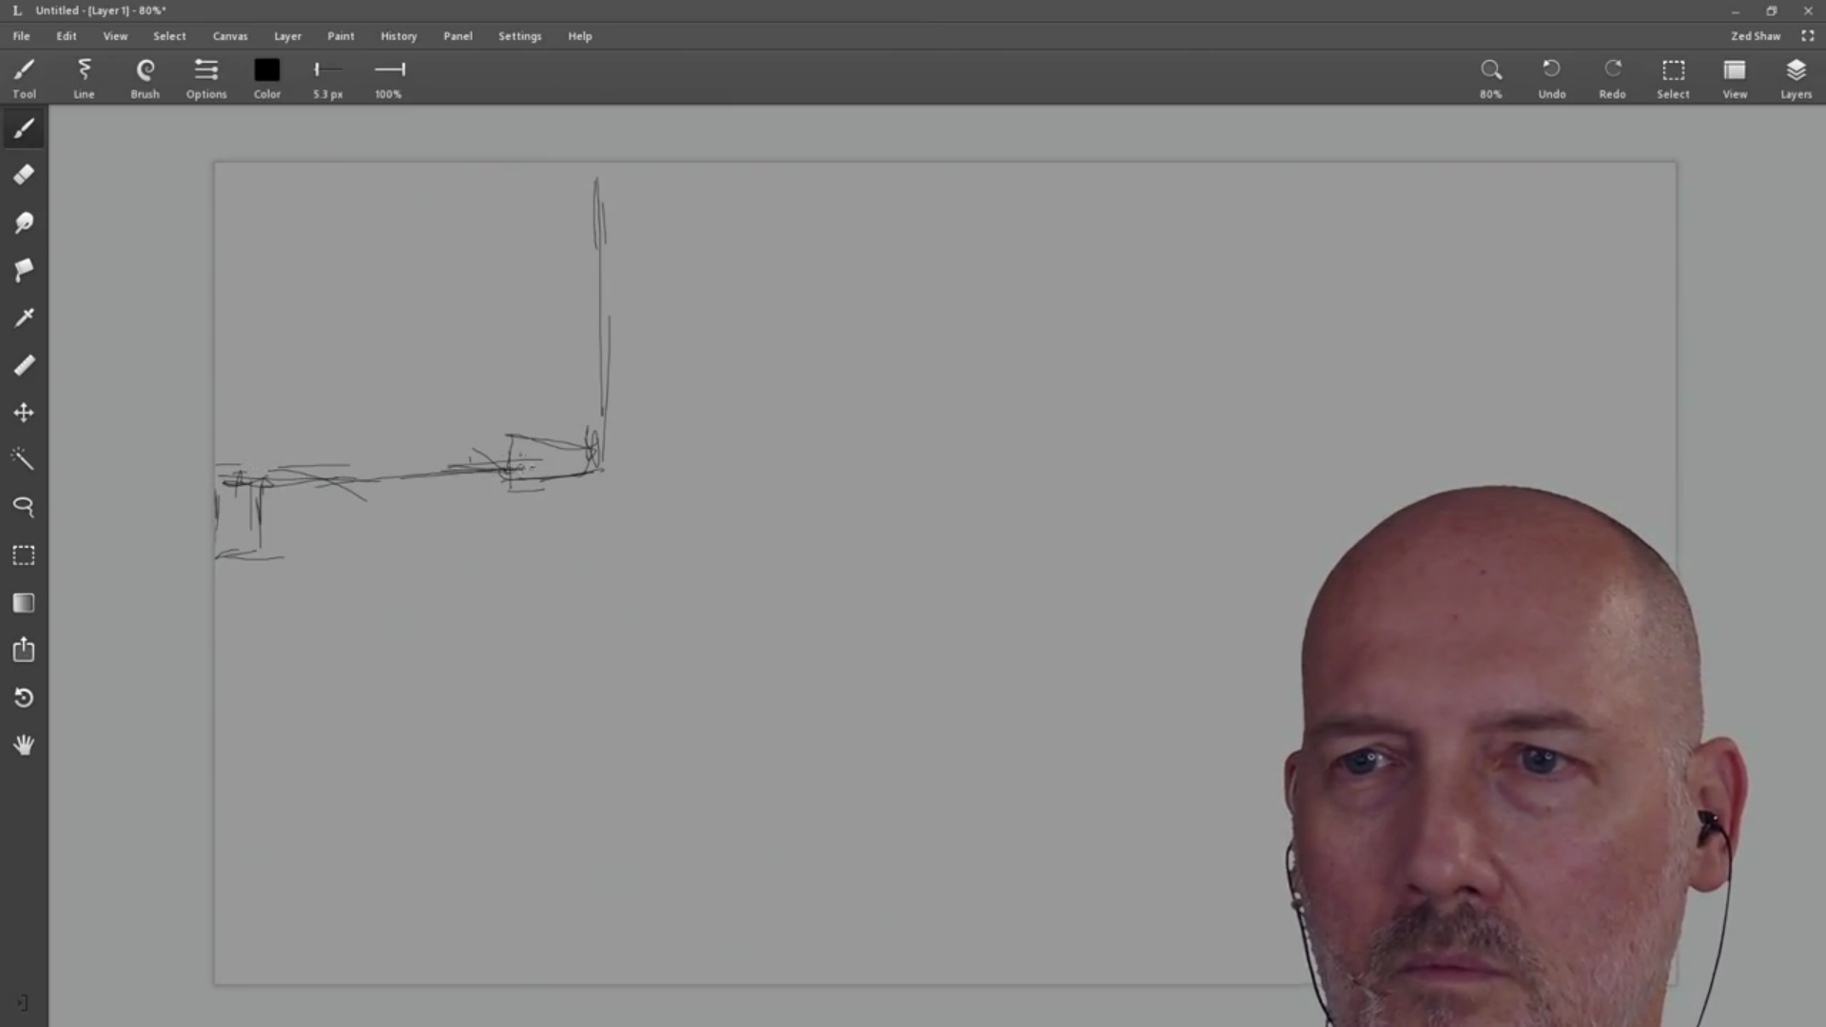
left_click_drag(598, 195, 611, 461)
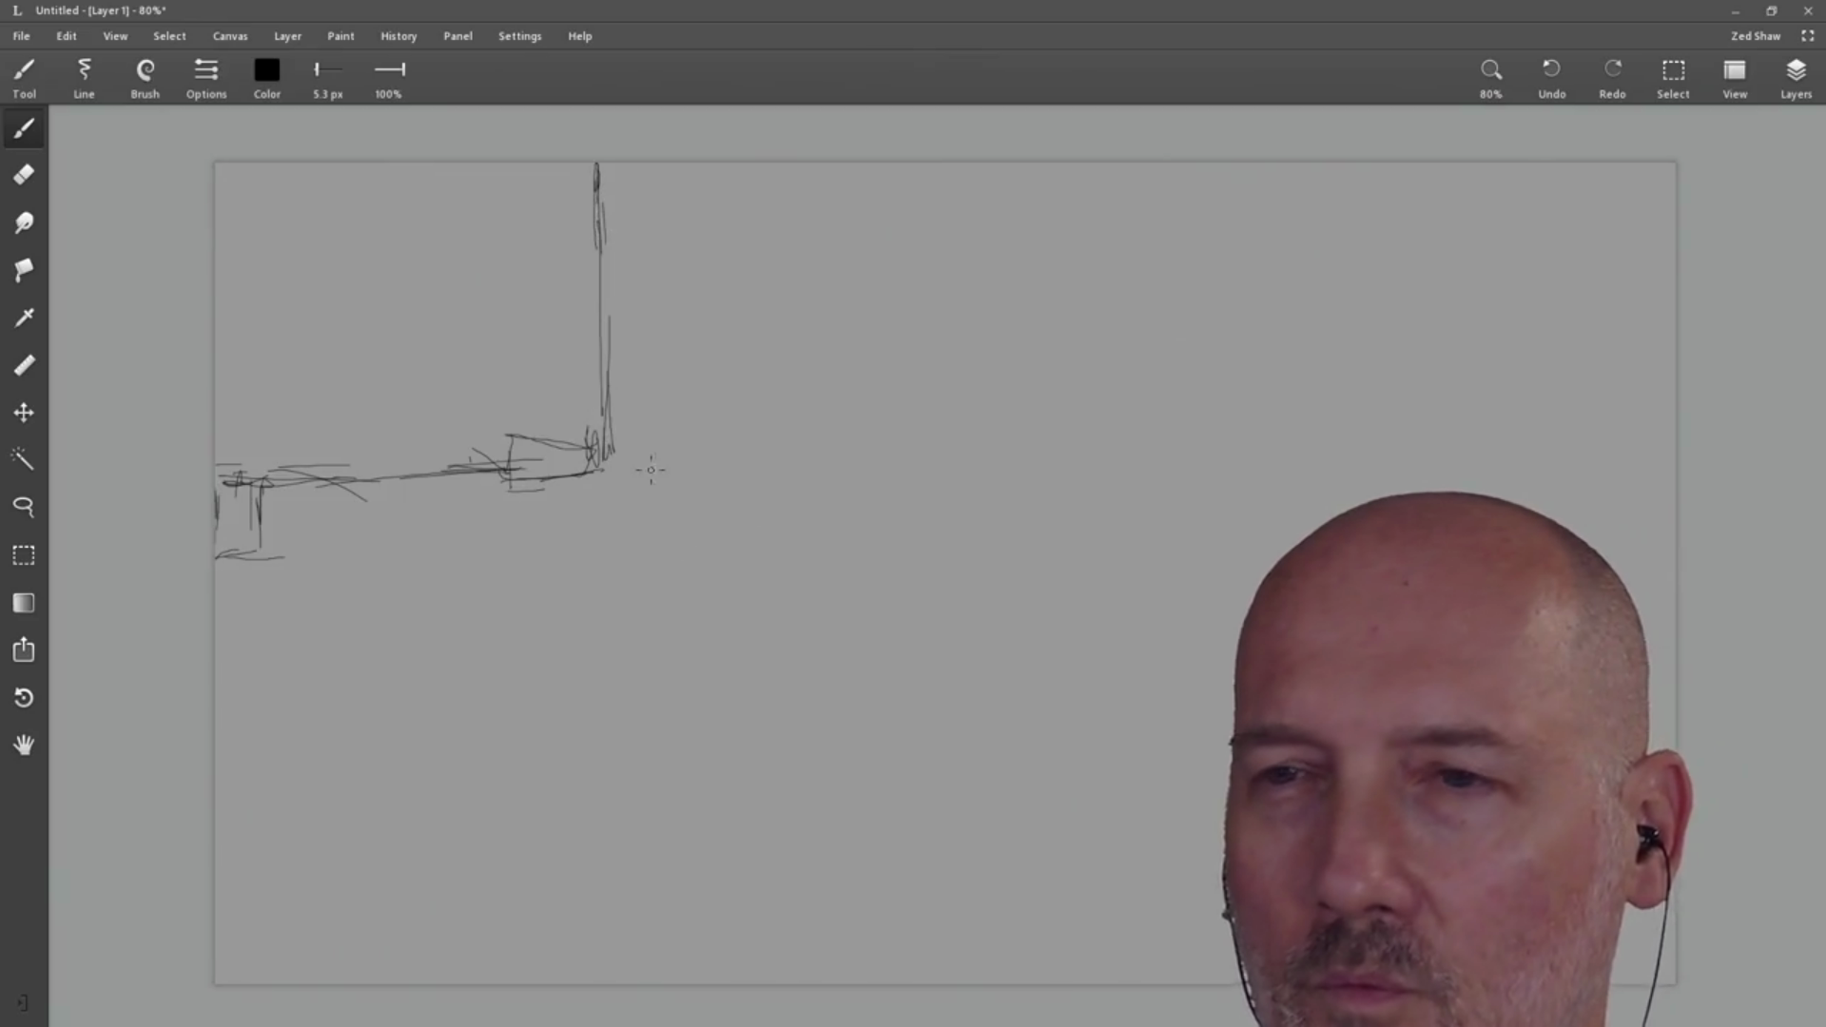
mouse_move(505, 483)
left_mouse_down()
mouse_move(612, 481)
mouse_move(519, 447)
mouse_move(522, 487)
left_mouse_up()
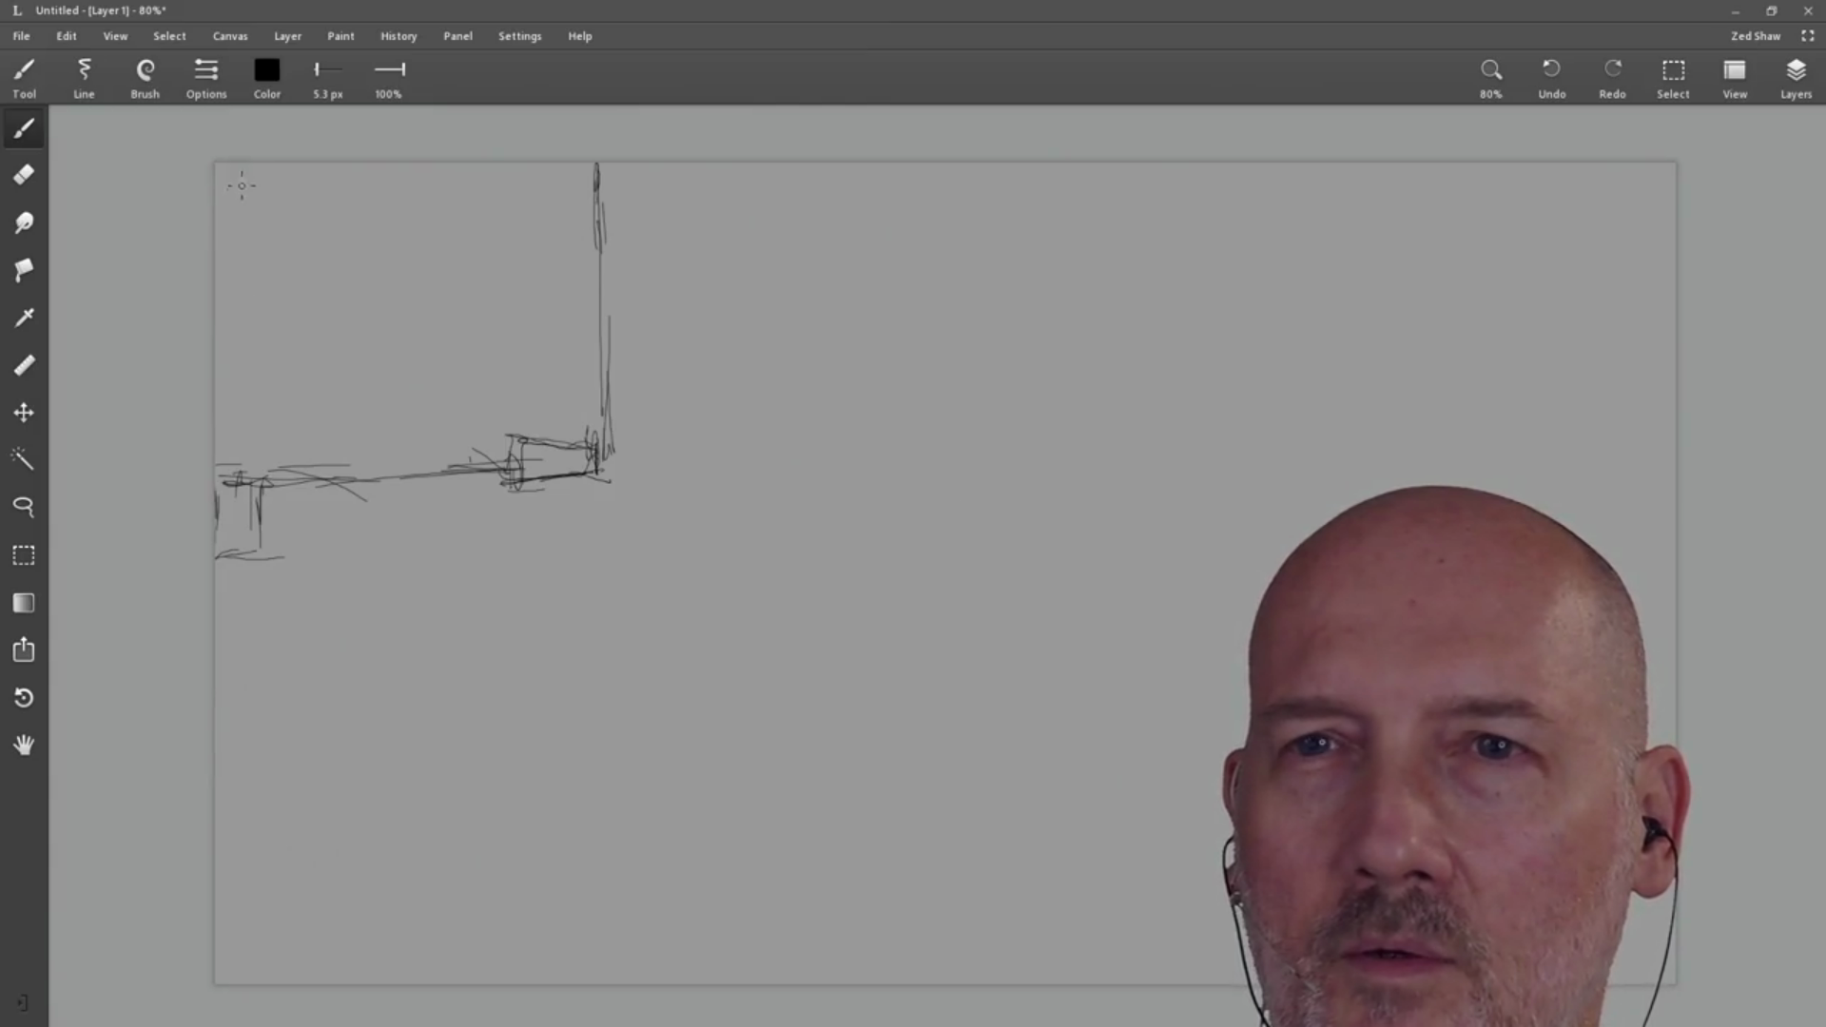
left_click_drag(250, 173, 262, 480)
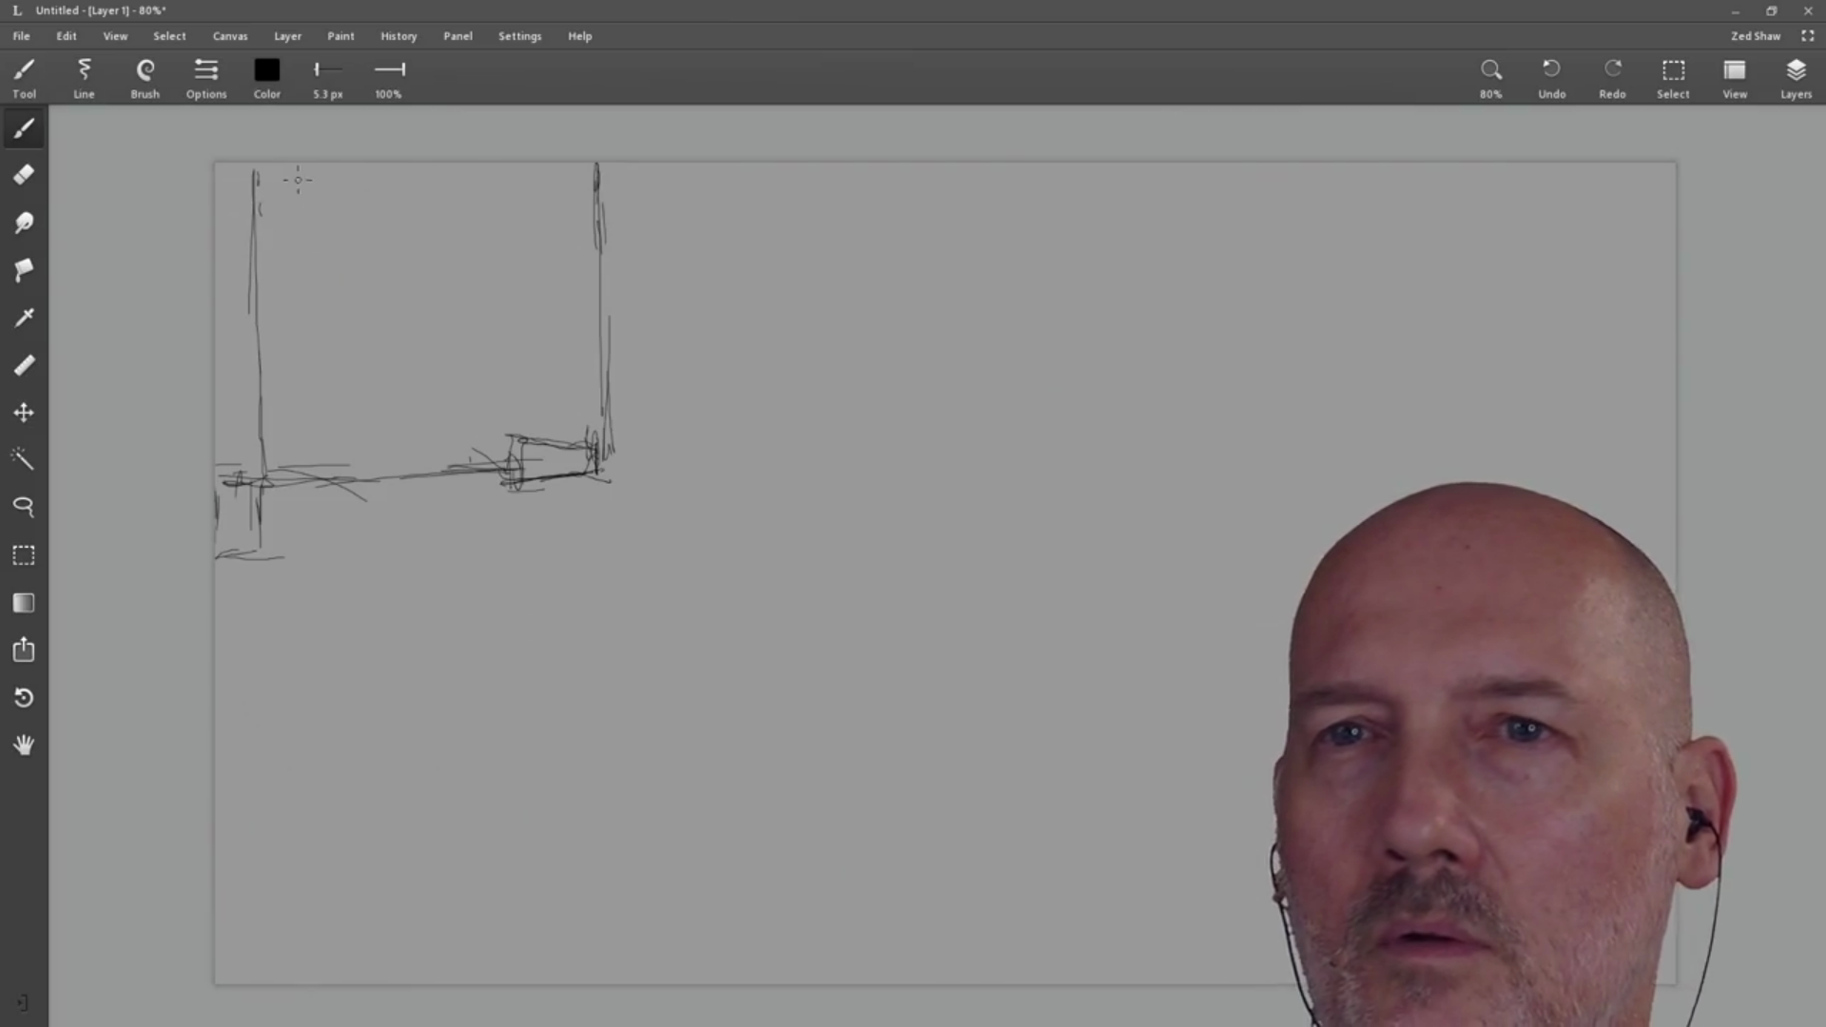
left_click_drag(257, 197, 597, 190)
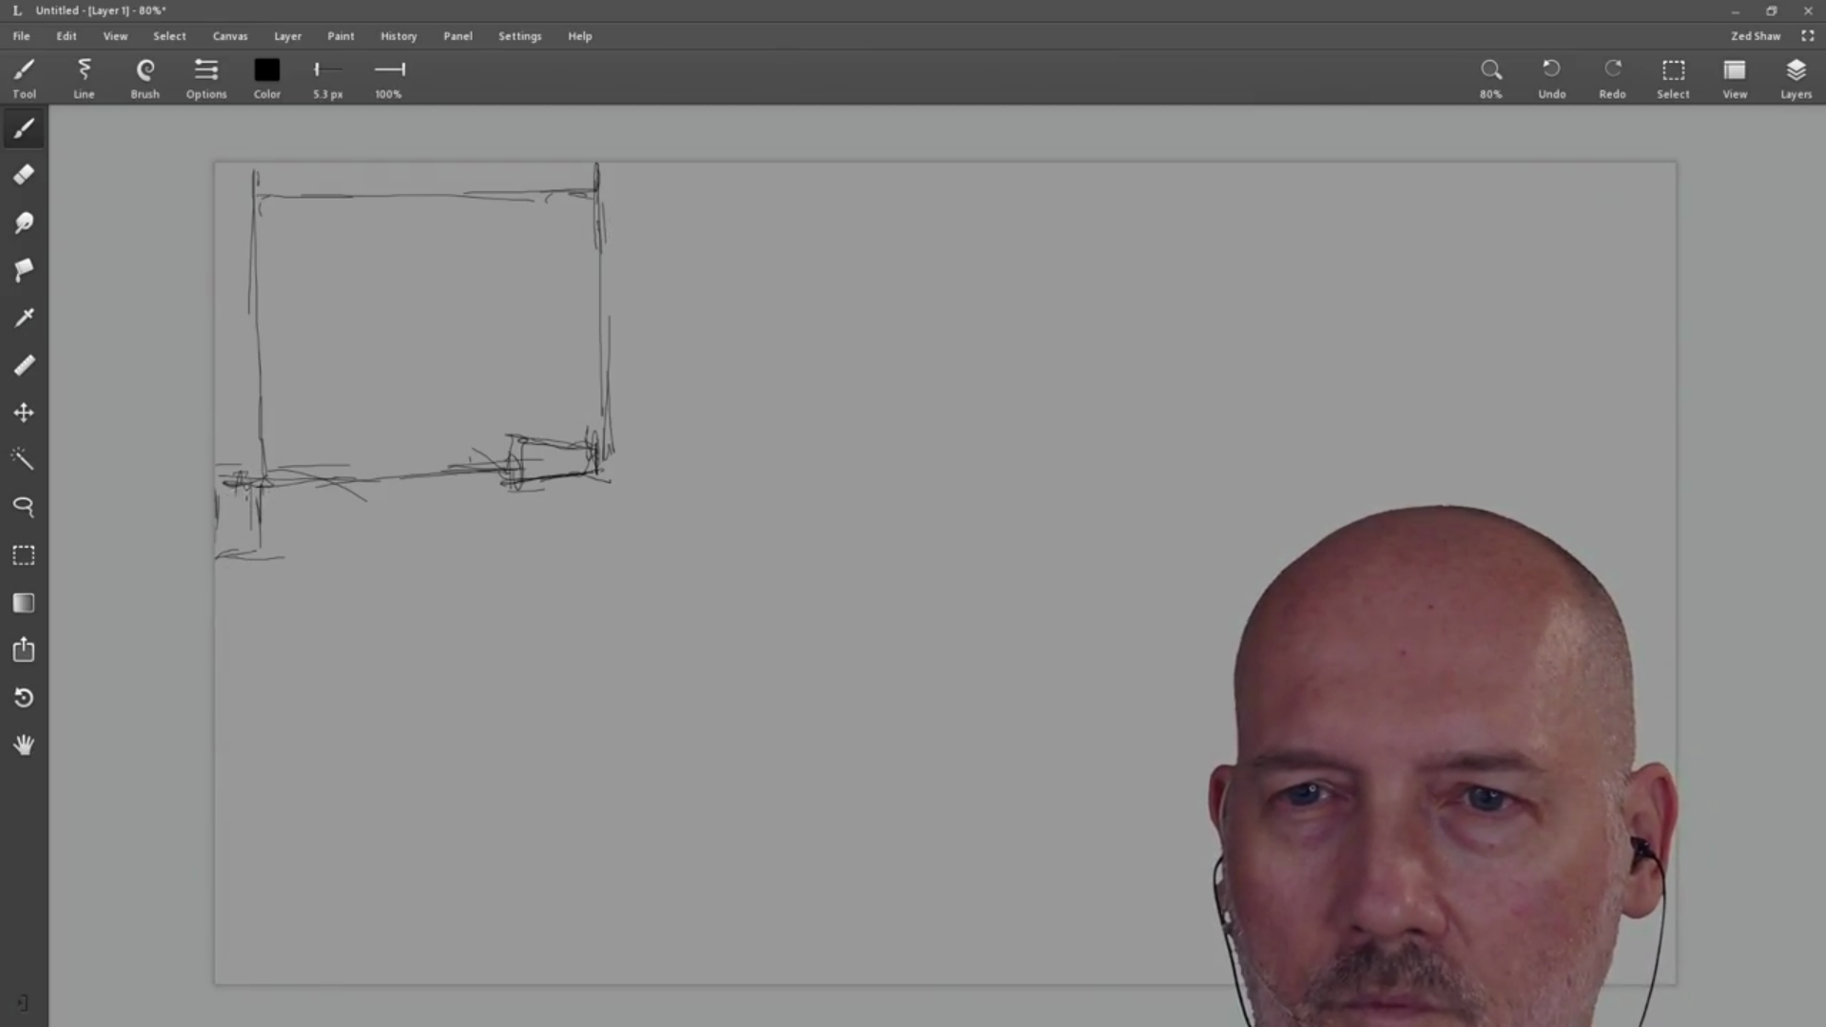
mouse_move(246, 471)
left_mouse_down()
mouse_move(263, 557)
mouse_move(219, 614)
mouse_move(394, 610)
left_mouse_up()
Step: Draw a long horizontal guide line beneath the frame
left_click_drag(269, 616, 519, 597)
left_click_drag(393, 609, 628, 597)
left_click_drag(511, 596, 600, 586)
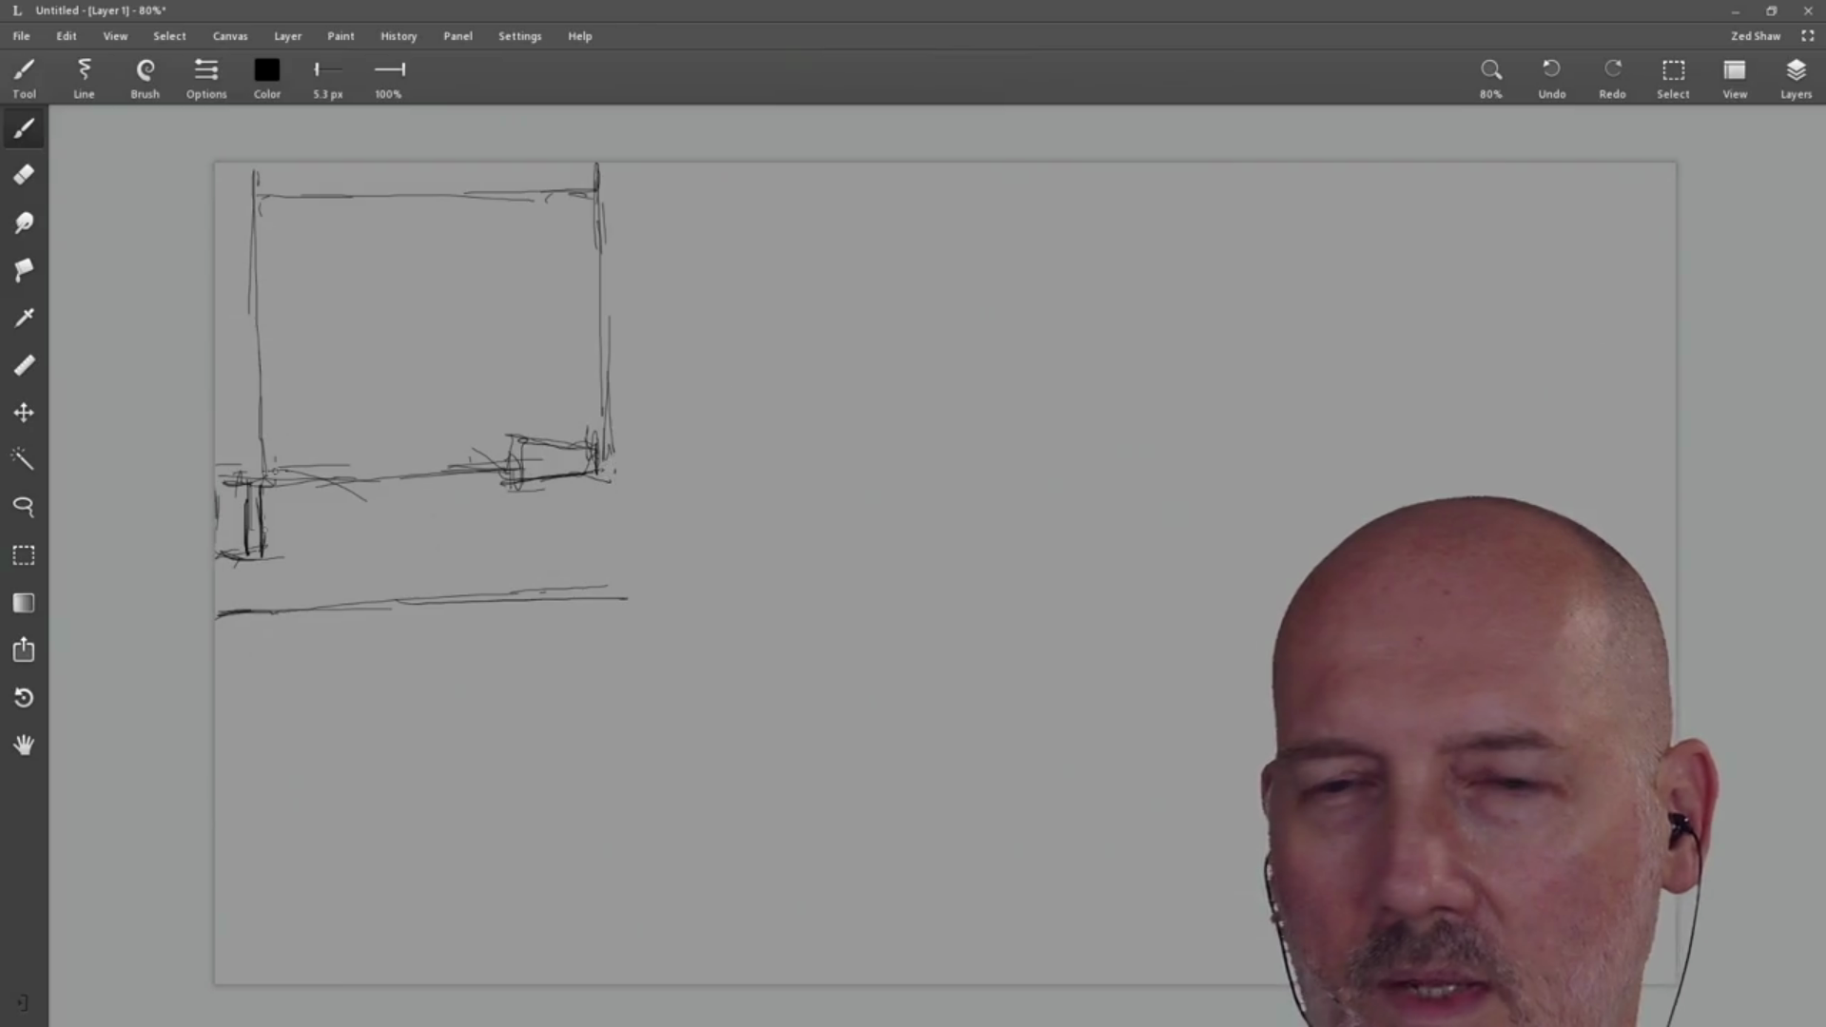
Step: Erase the marks below the frame's lower-left corner and redraw them as vertical strokes
key("e")
left_click_drag(226, 513, 252, 615)
key("b")
left_click_drag(262, 551, 263, 604)
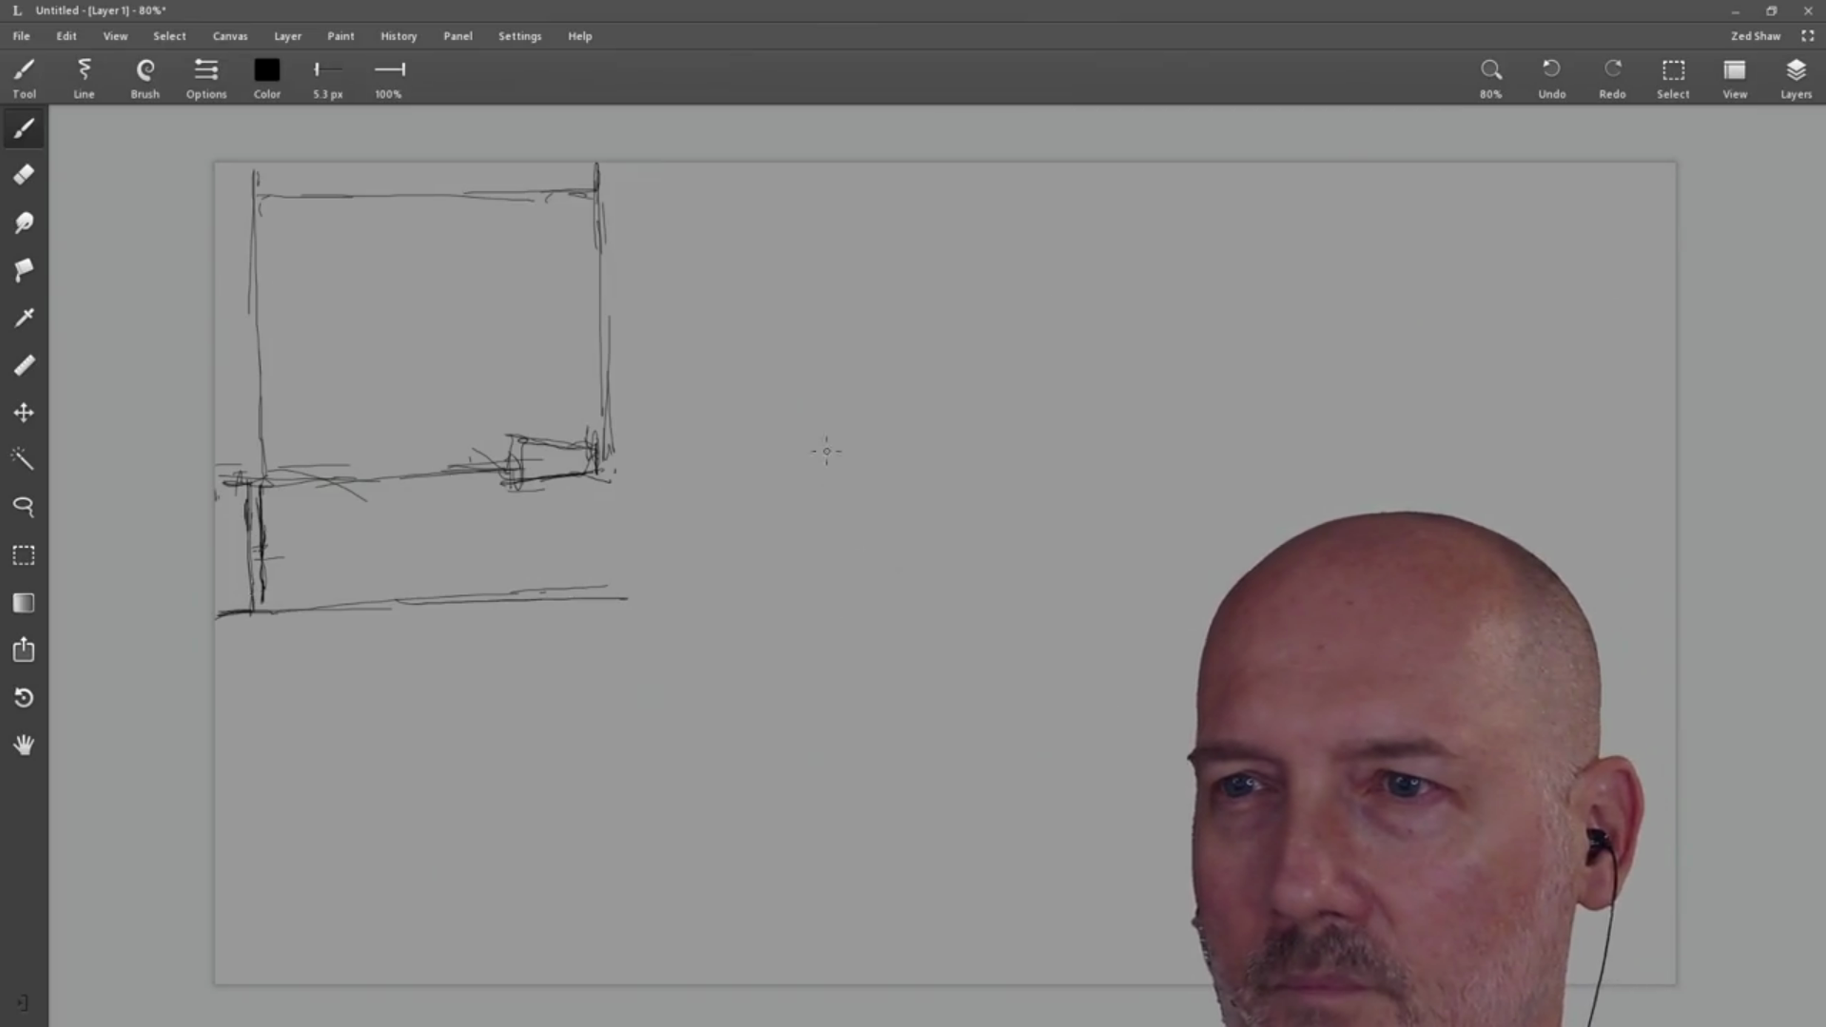
Step: Draw a vertical line right of the frame and extend the top edge toward it
left_click_drag(708, 271, 722, 462)
left_click_drag(712, 306, 719, 286)
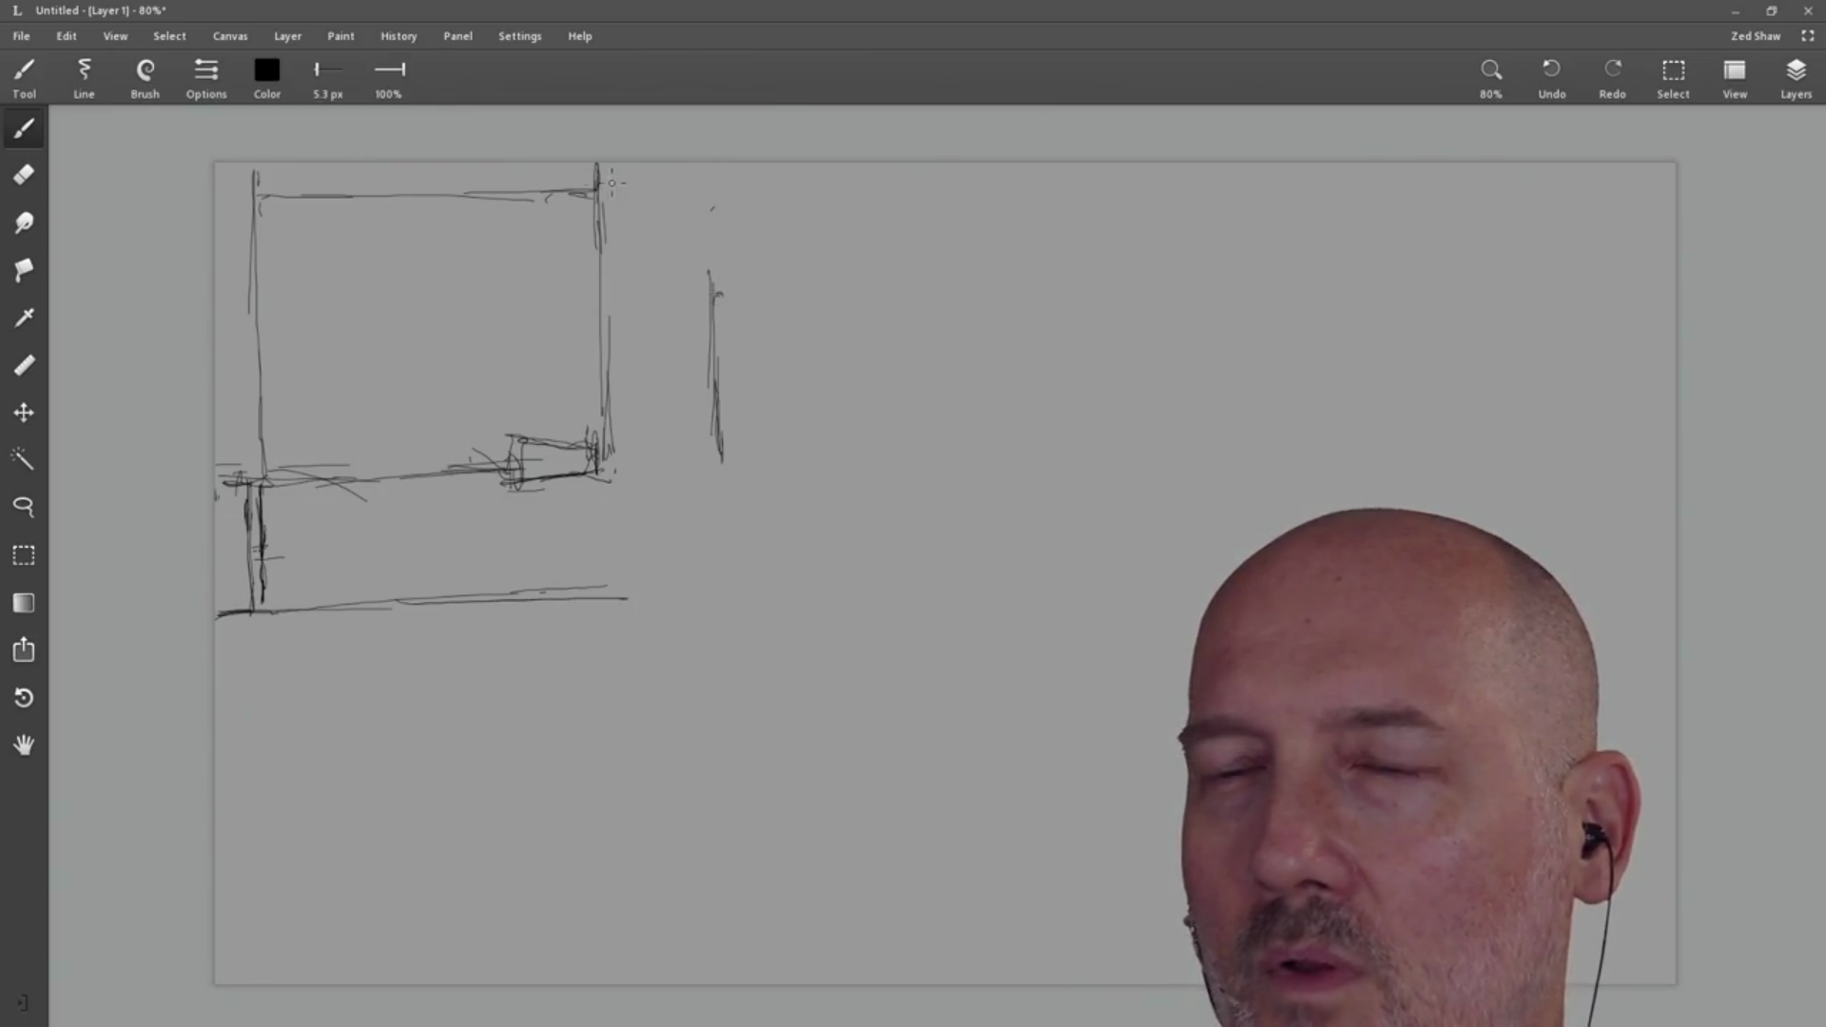
left_click_drag(599, 192, 620, 190)
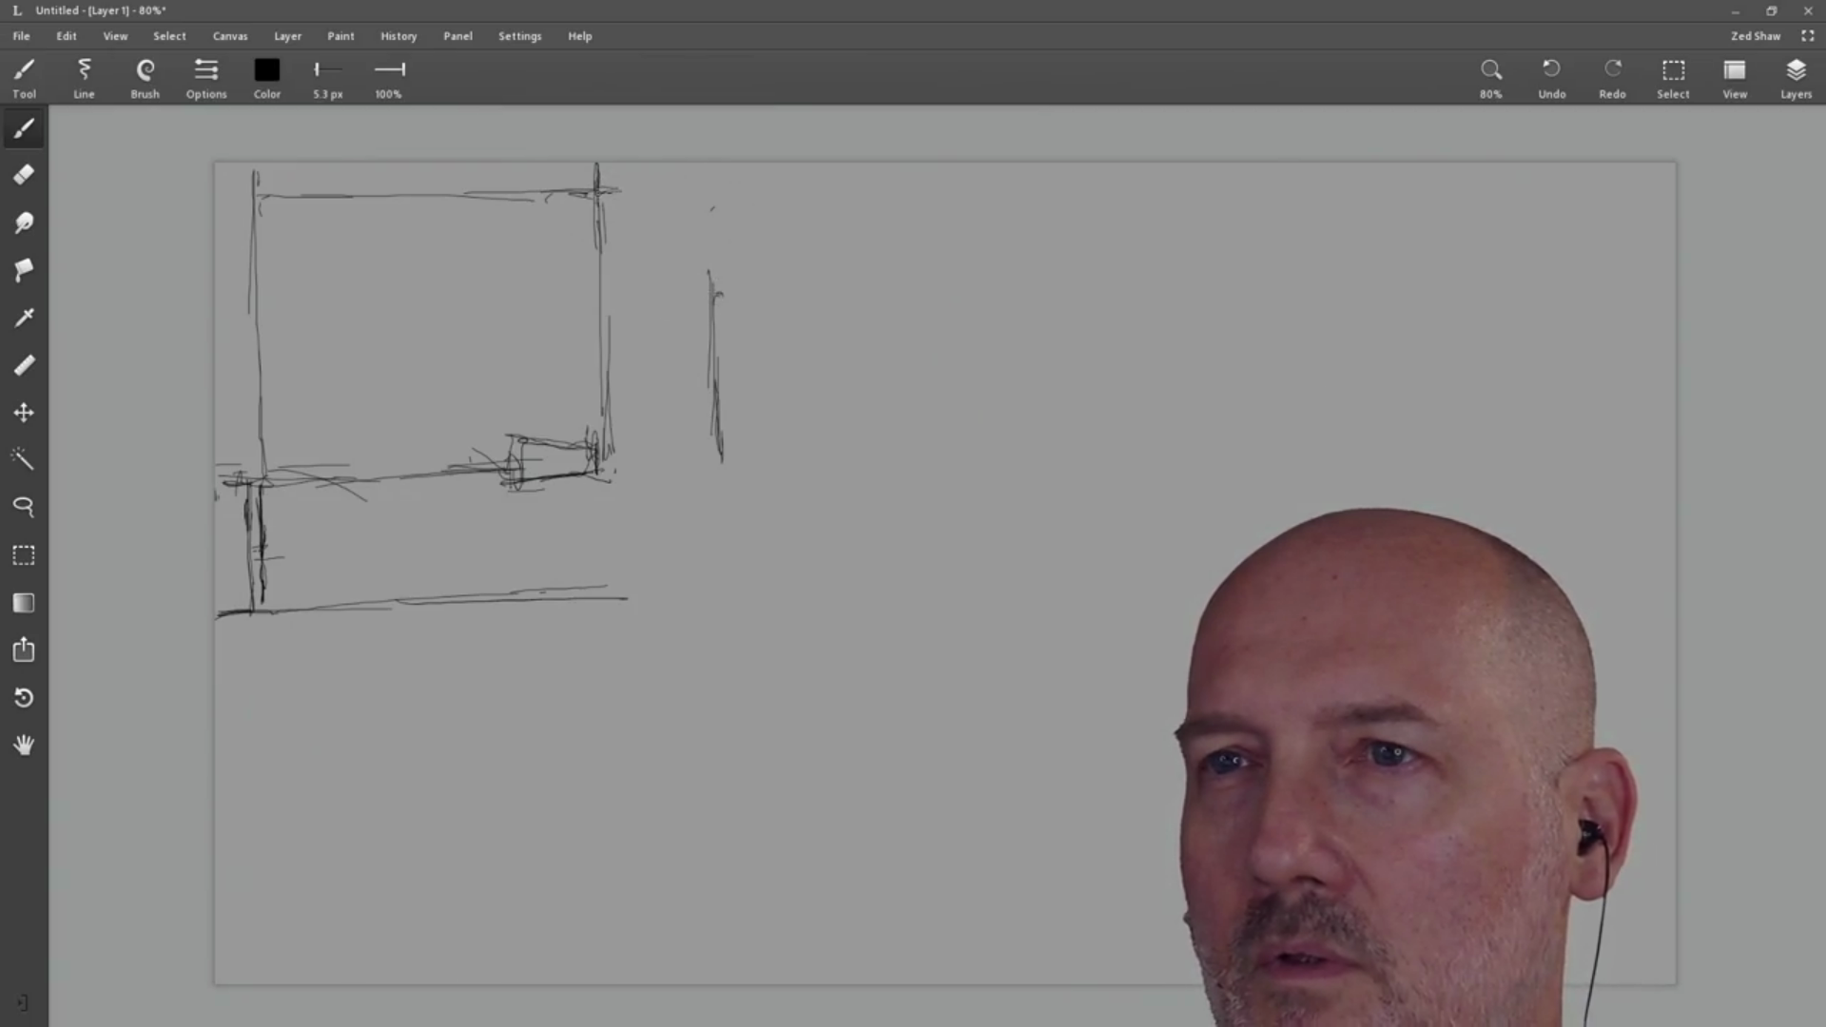
mouse_move(625, 186)
left_mouse_down()
mouse_move(609, 189)
mouse_move(643, 195)
mouse_move(707, 271)
left_mouse_up()
left_click_drag(704, 196, 714, 333)
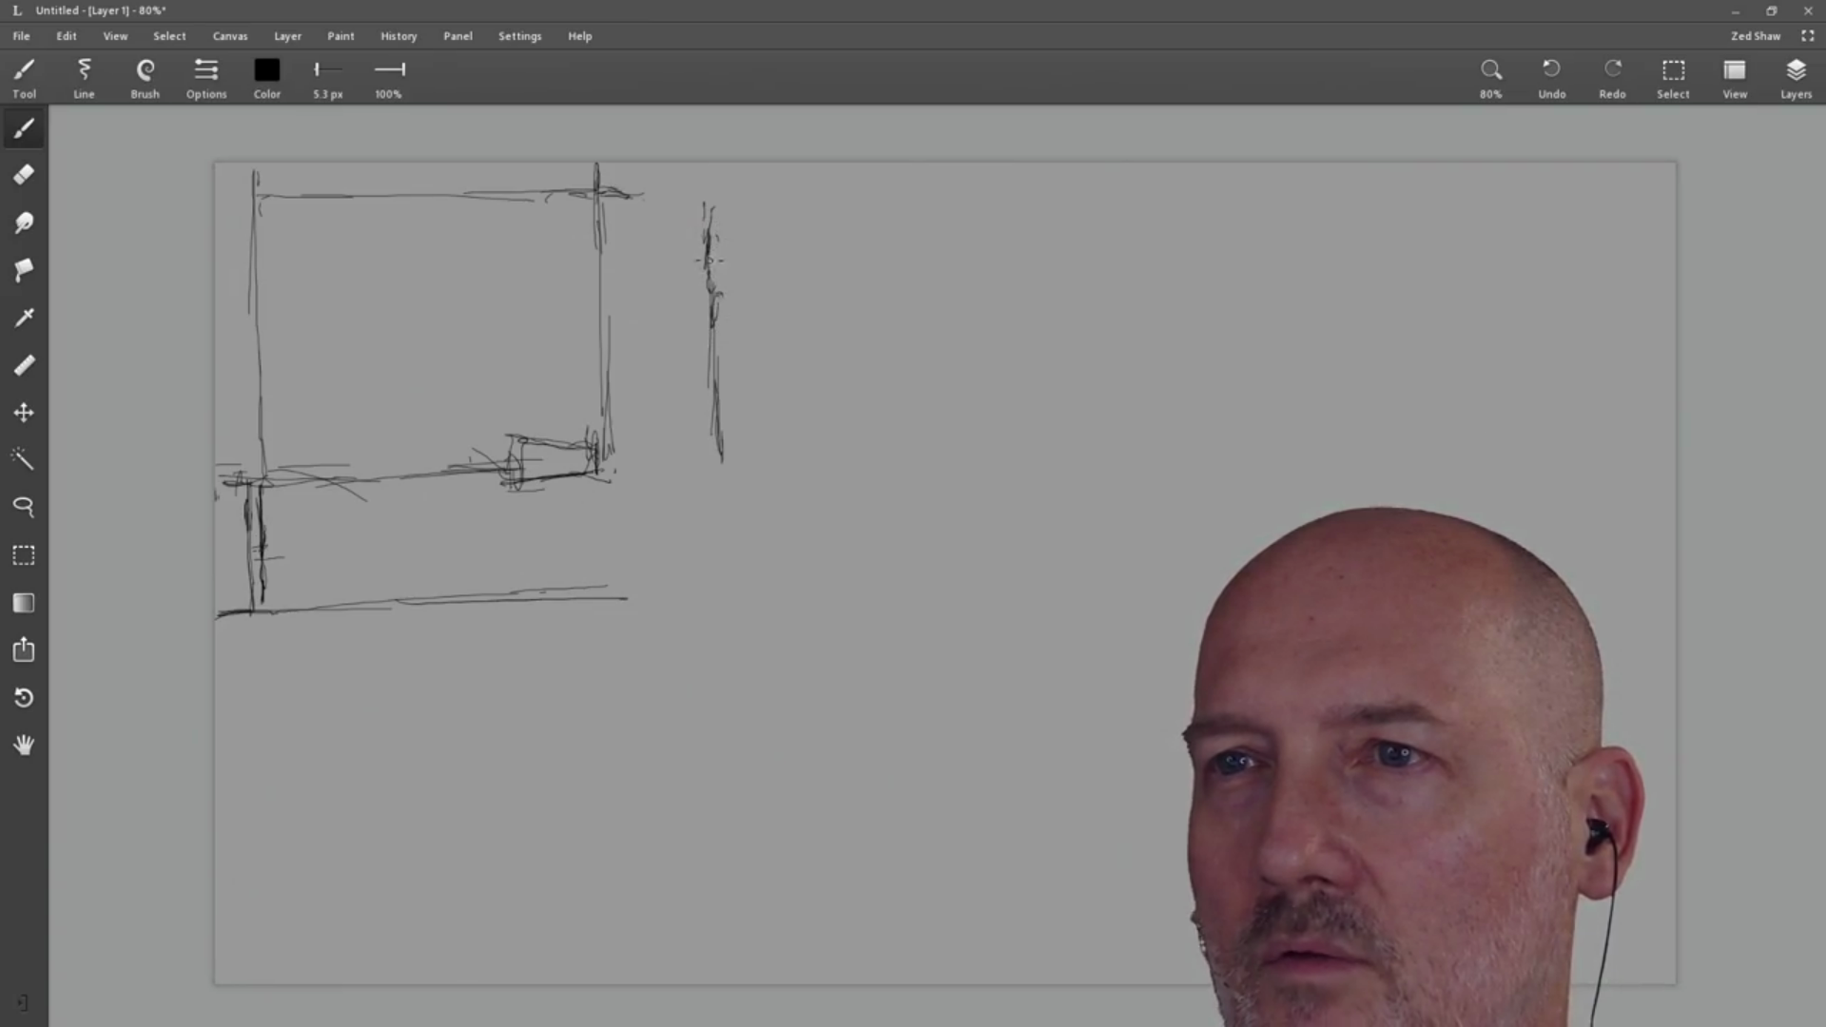
Step: Draw a long horizontal line from the right vertical and a top guide line extending right
left_click_drag(692, 268, 1230, 281)
left_click_drag(1067, 281, 1305, 285)
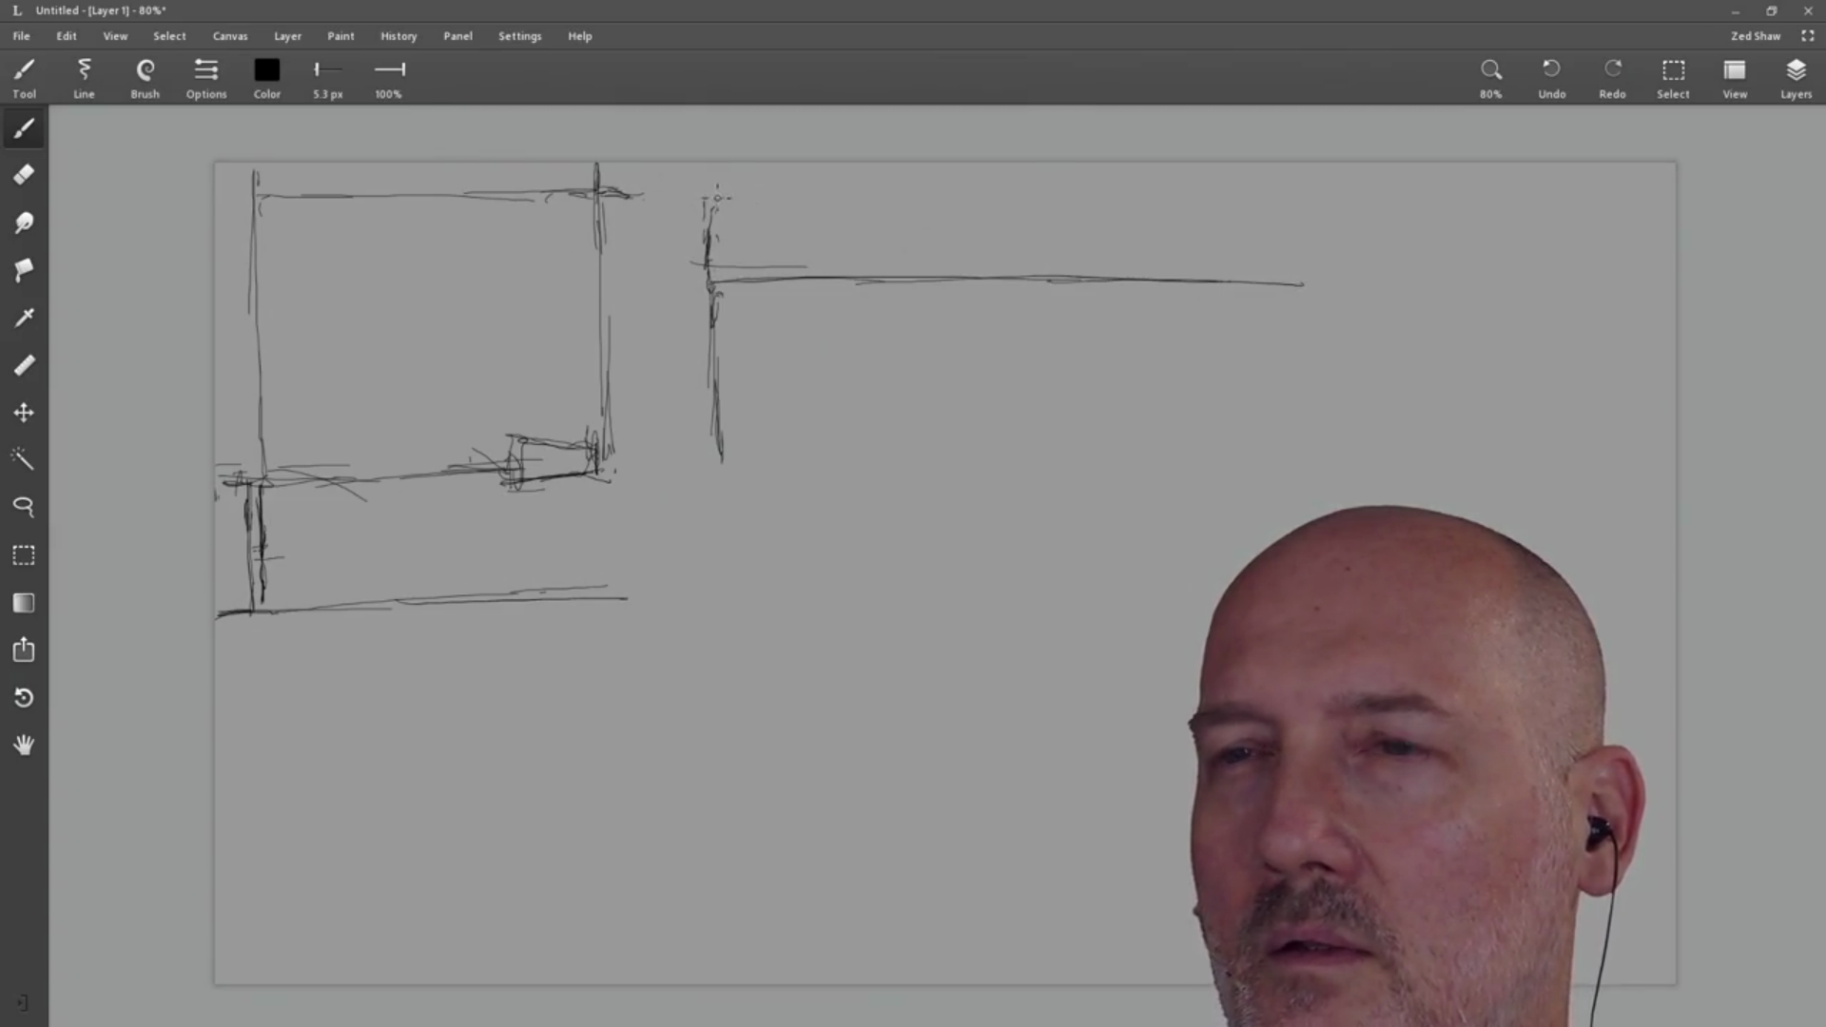
left_click_drag(687, 194, 1293, 196)
left_click_drag(1237, 203, 1332, 205)
mouse_move(629, 195)
left_mouse_down()
mouse_move(721, 197)
mouse_move(719, 241)
mouse_move(903, 212)
left_mouse_up()
key("e")
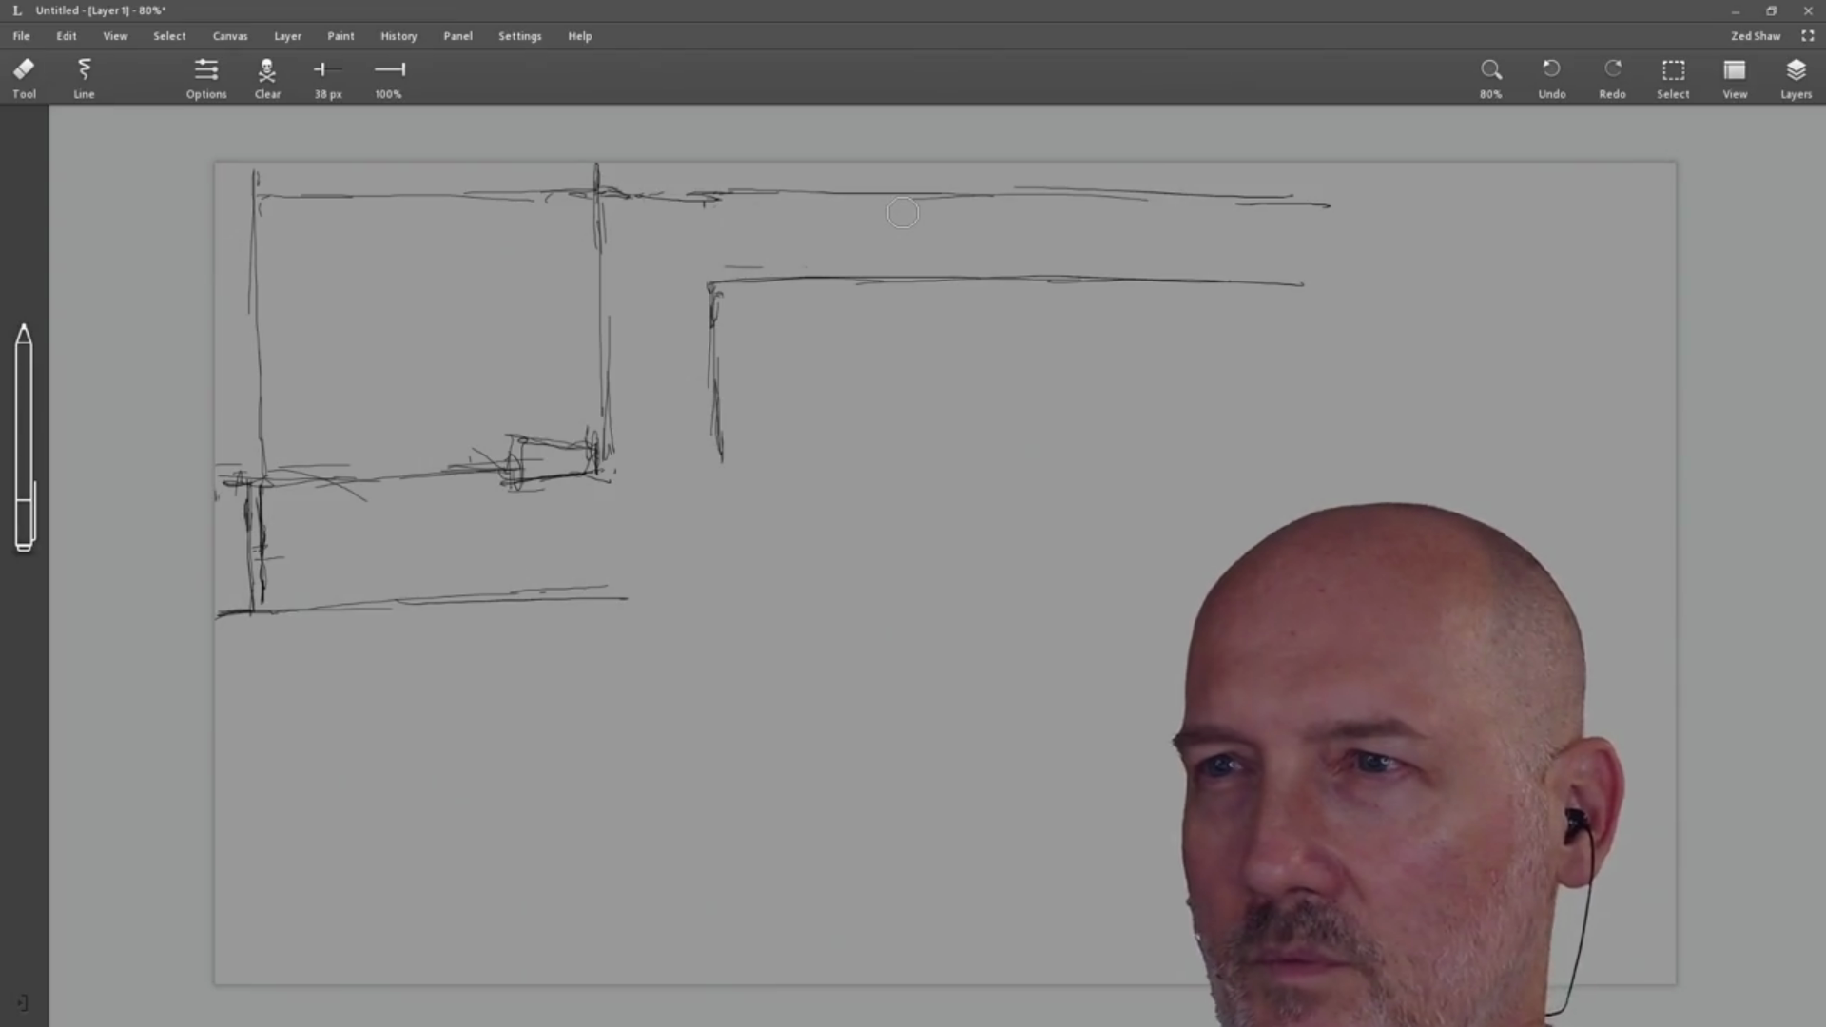
Step: Replace the second frame's lower line and extend the top guide line nearly to the right edge
left_click_drag(1296, 283, 814, 277)
mouse_move(956, 274)
left_mouse_down()
mouse_move(723, 278)
mouse_move(849, 240)
left_mouse_up()
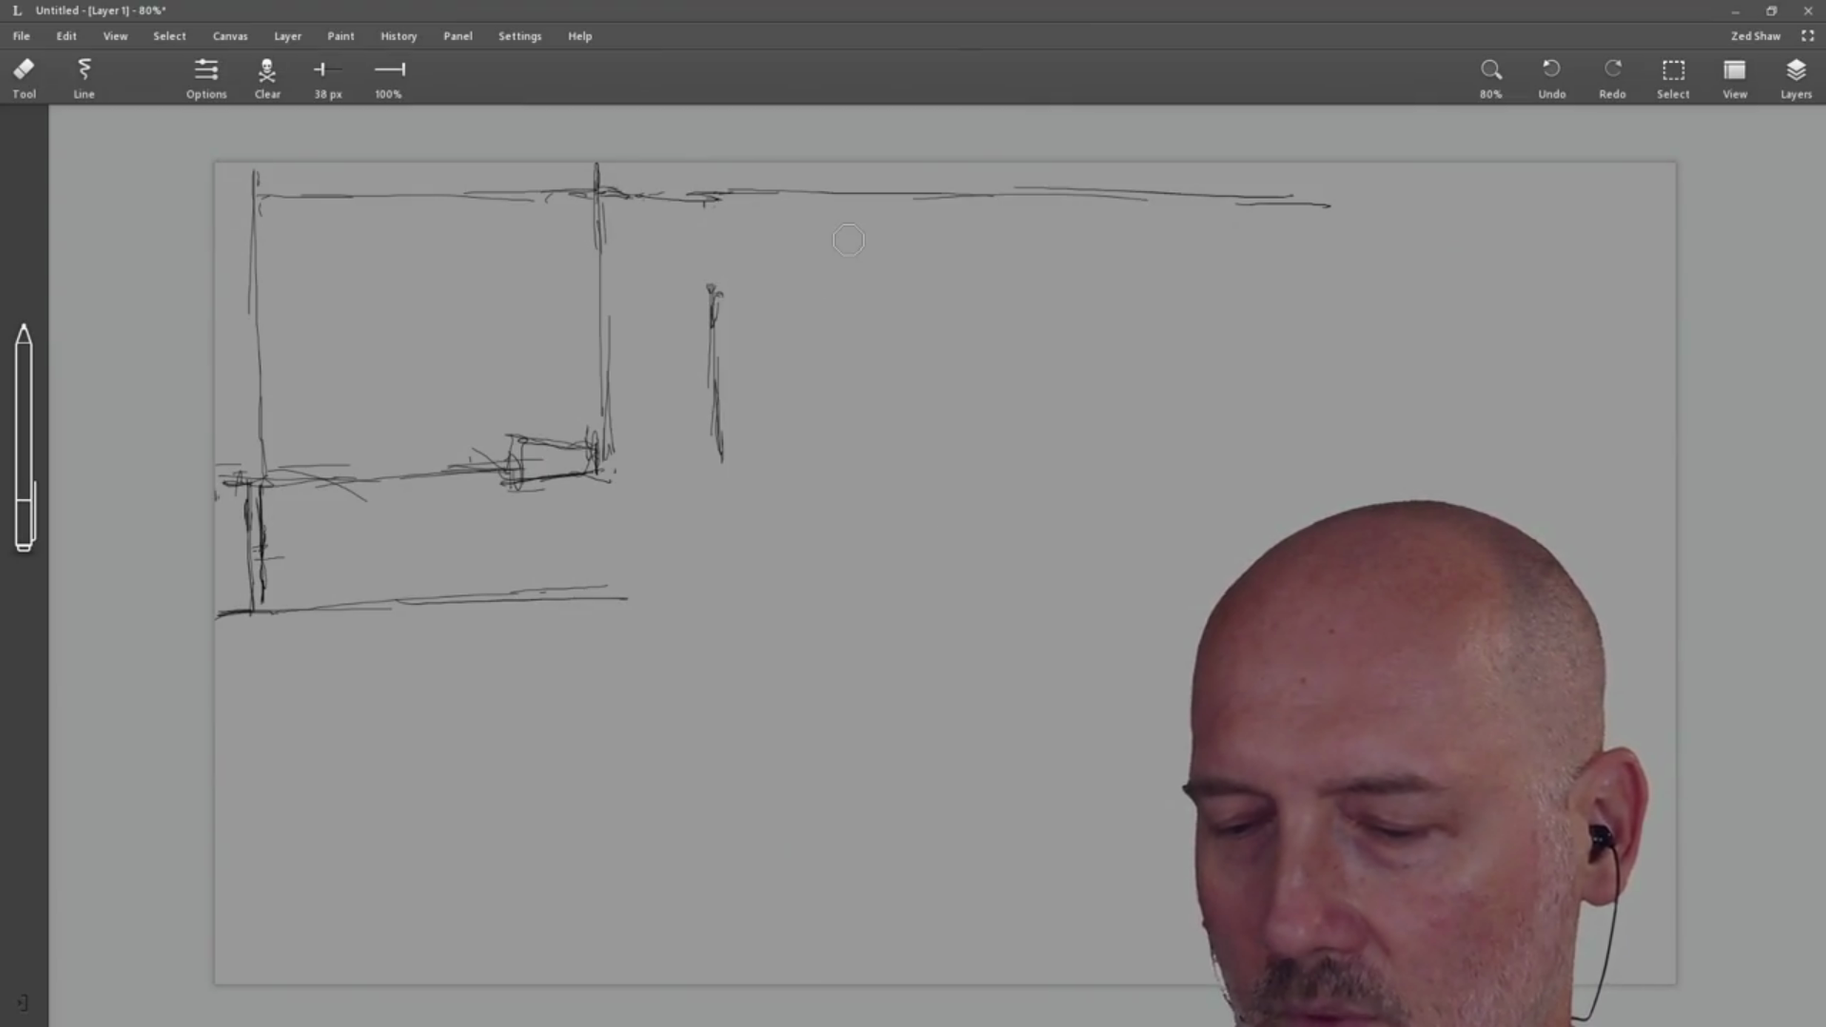
key("b")
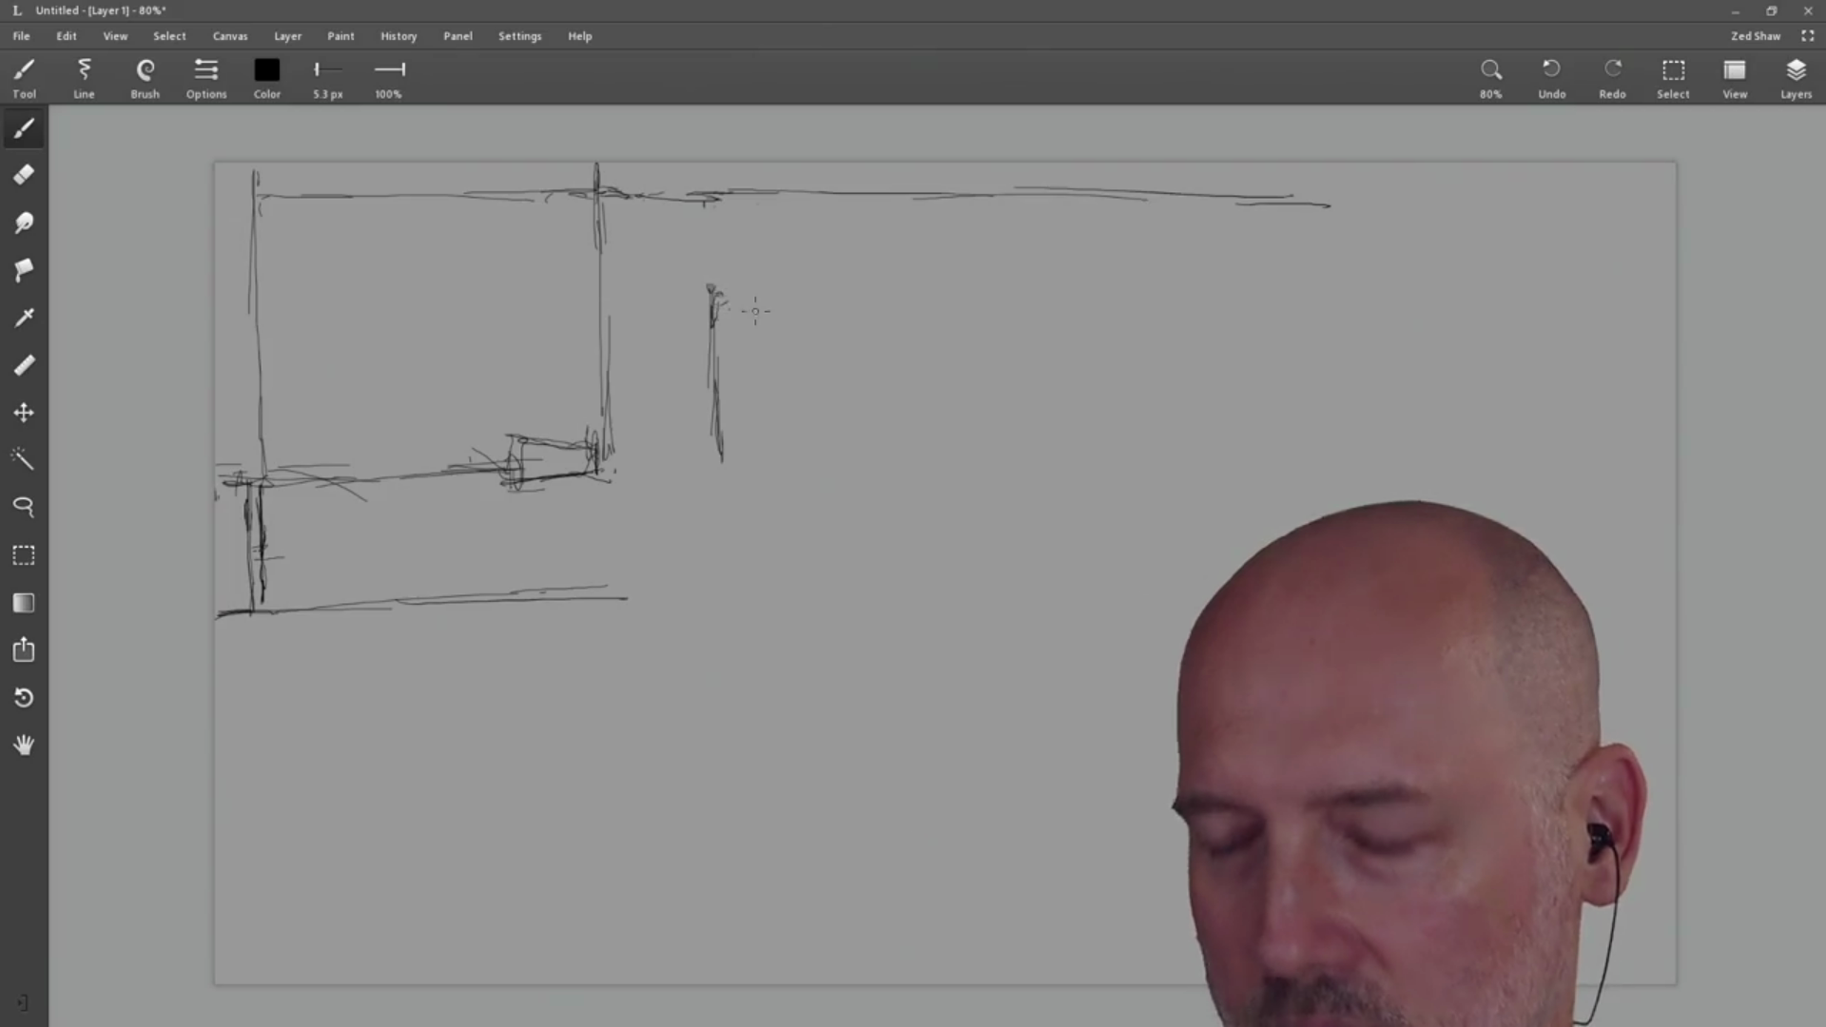
mouse_move(724, 320)
left_mouse_down()
mouse_move(1329, 306)
mouse_move(1229, 299)
left_mouse_up()
left_click_drag(997, 283, 1104, 290)
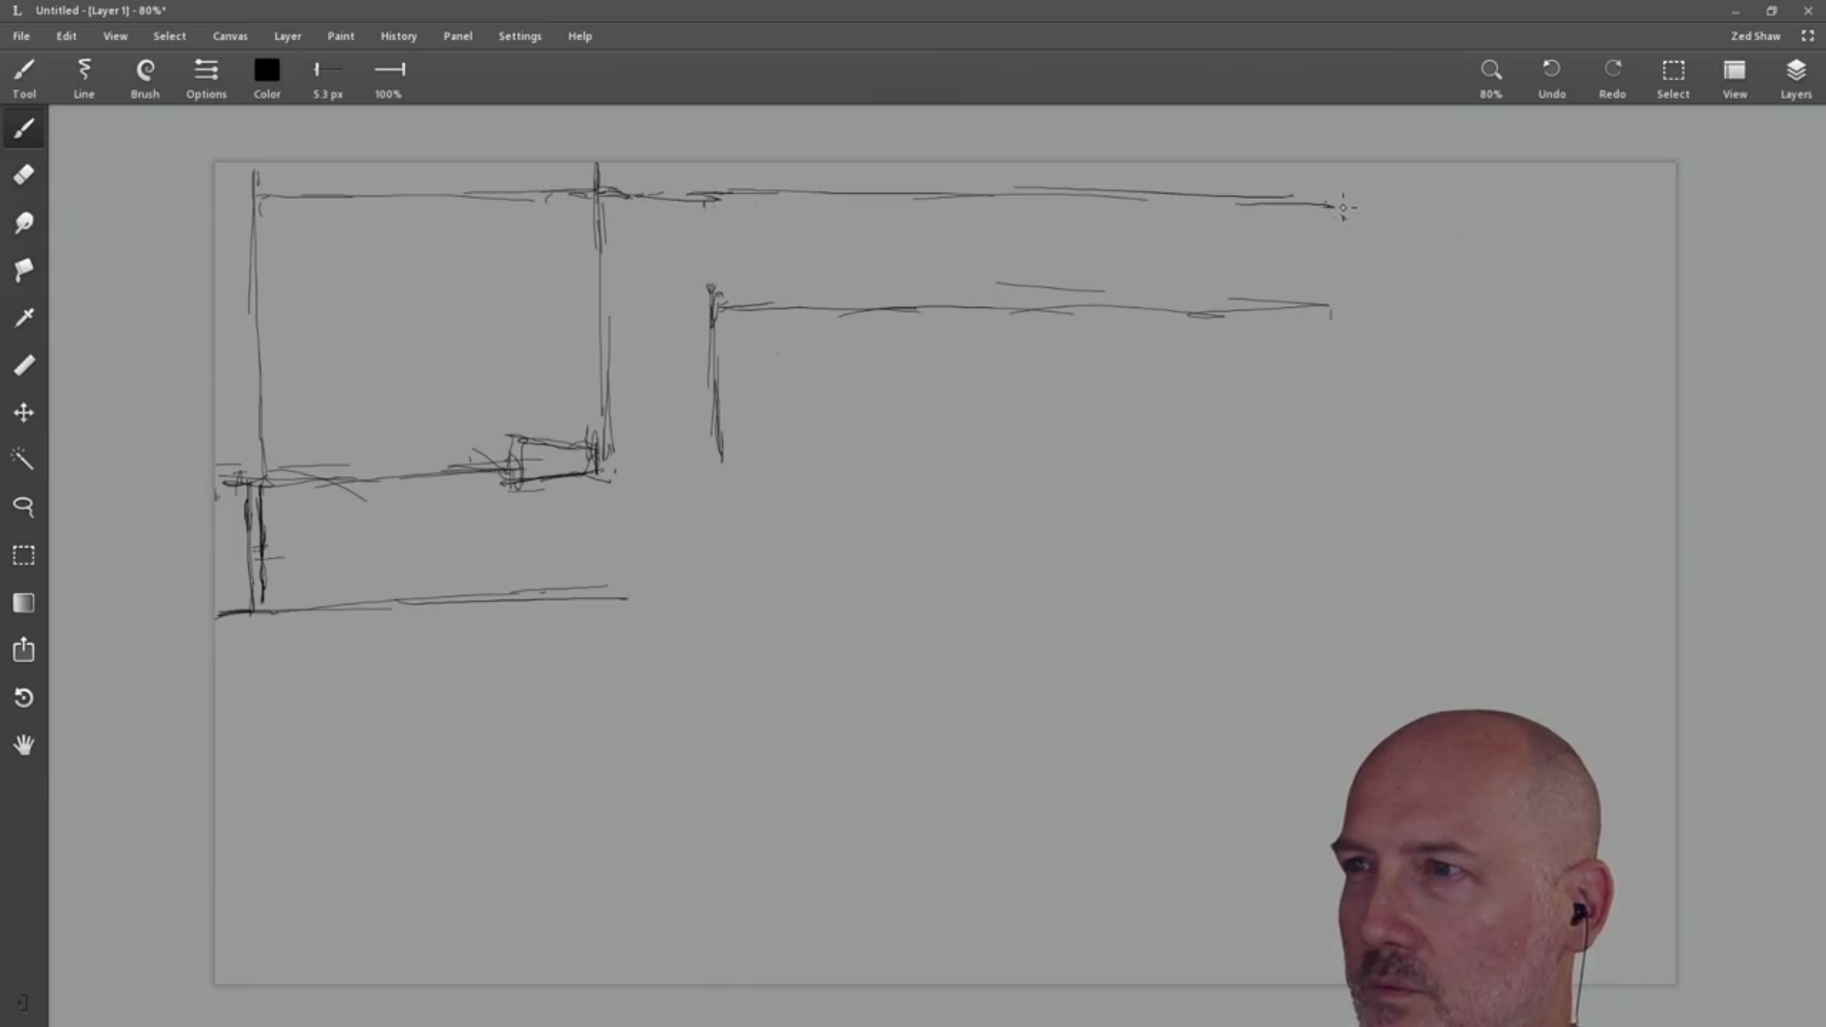
mouse_move(1340, 202)
left_mouse_down()
mouse_move(1645, 211)
mouse_move(1598, 207)
left_mouse_up()
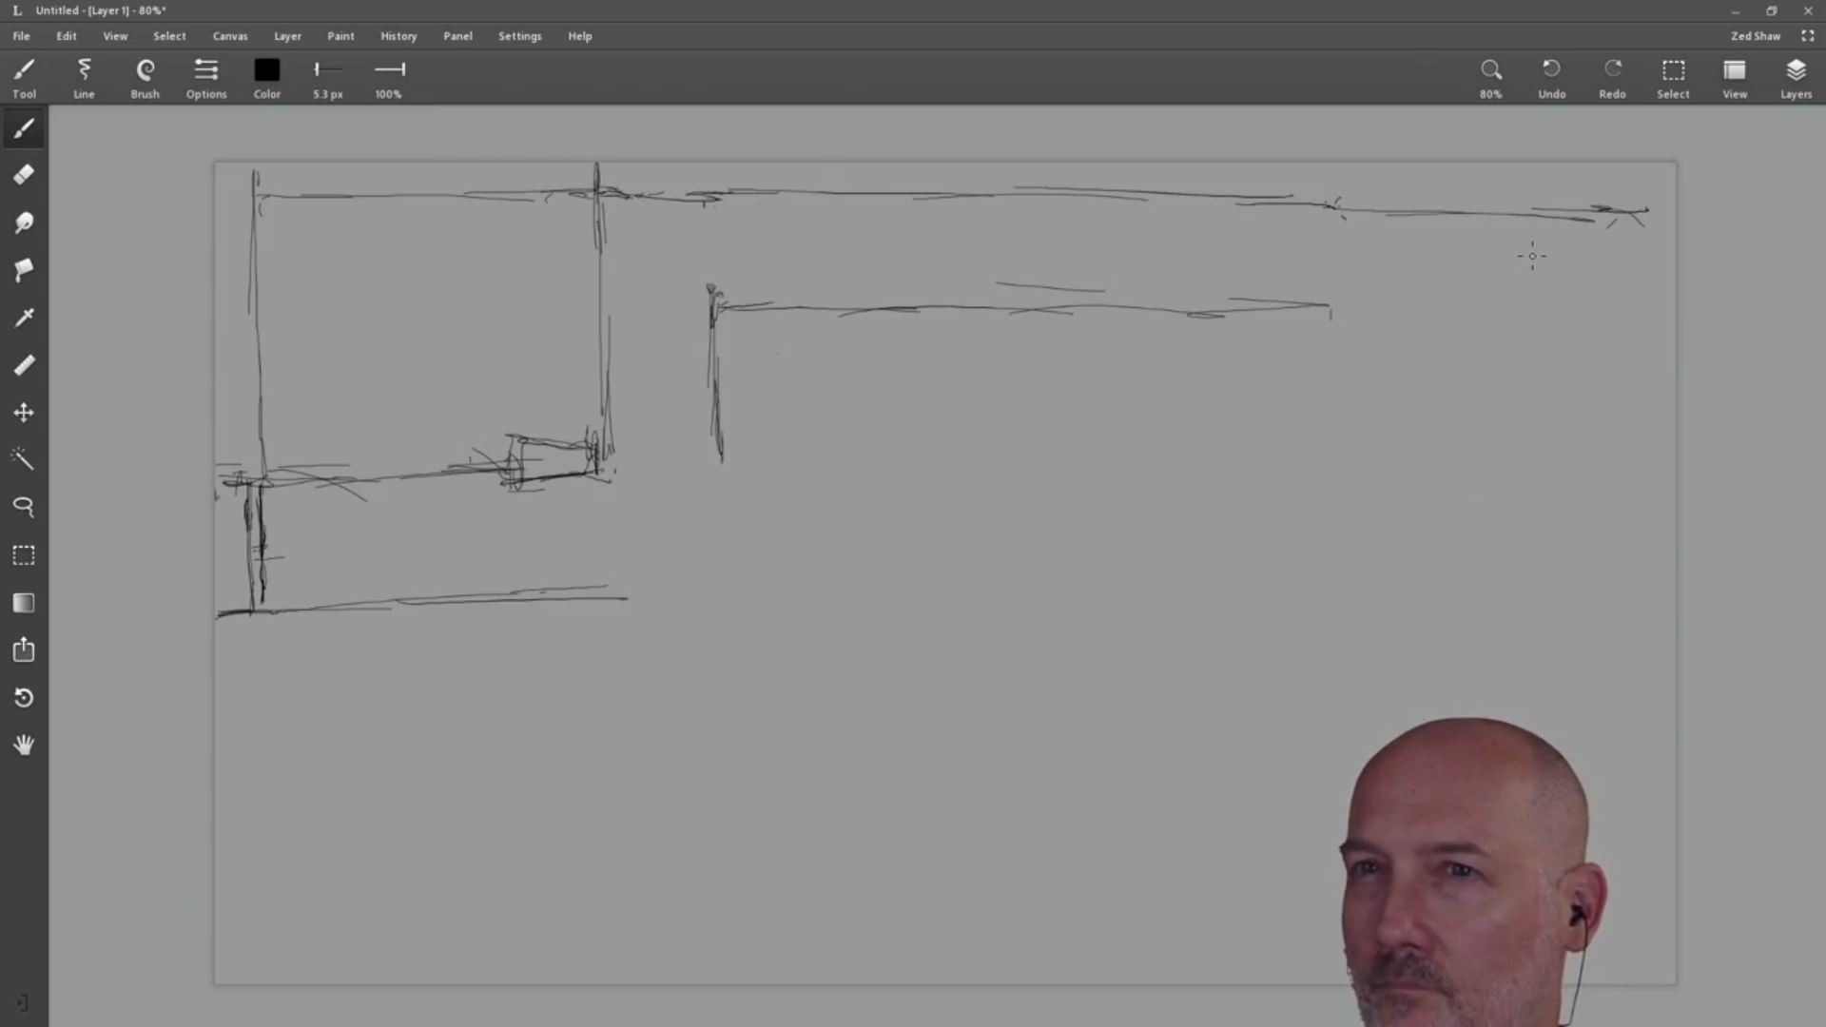
Step: Erase the overshoots at the frame's top corners and reconnect the top edge to the left side
key("e")
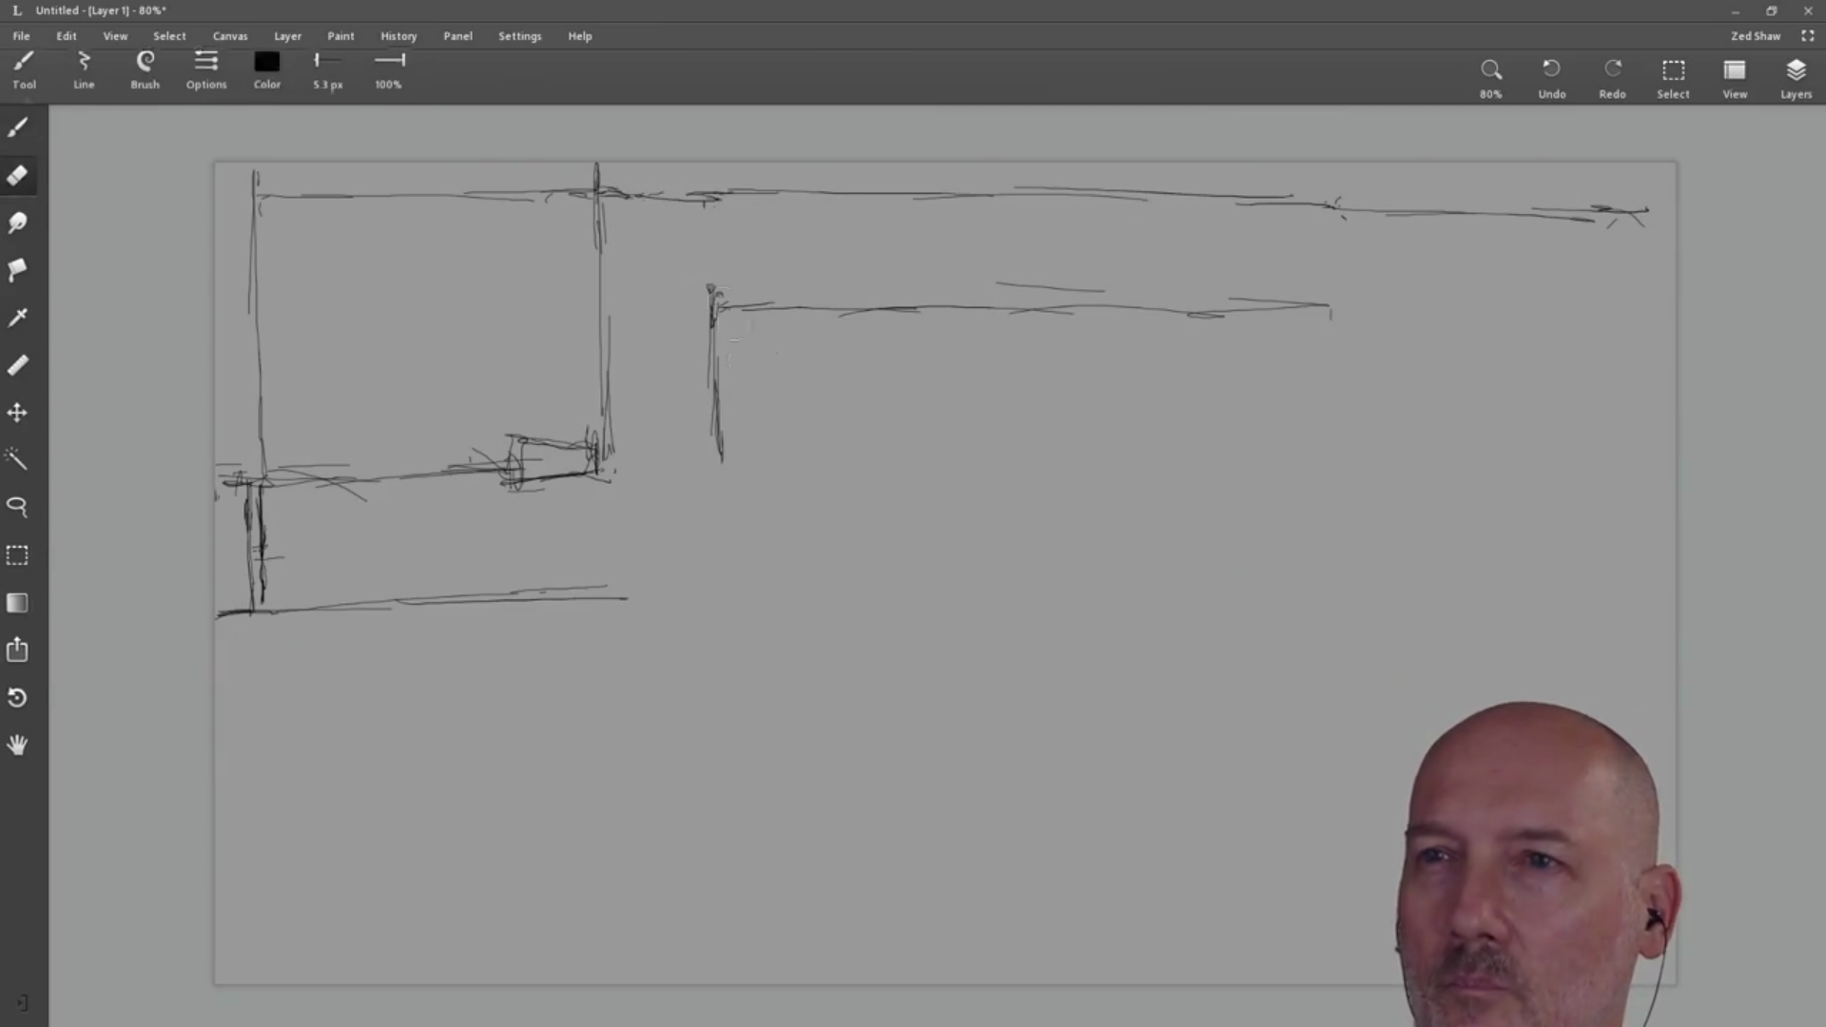
left_click_drag(595, 164, 605, 195)
left_click_drag(291, 196, 254, 183)
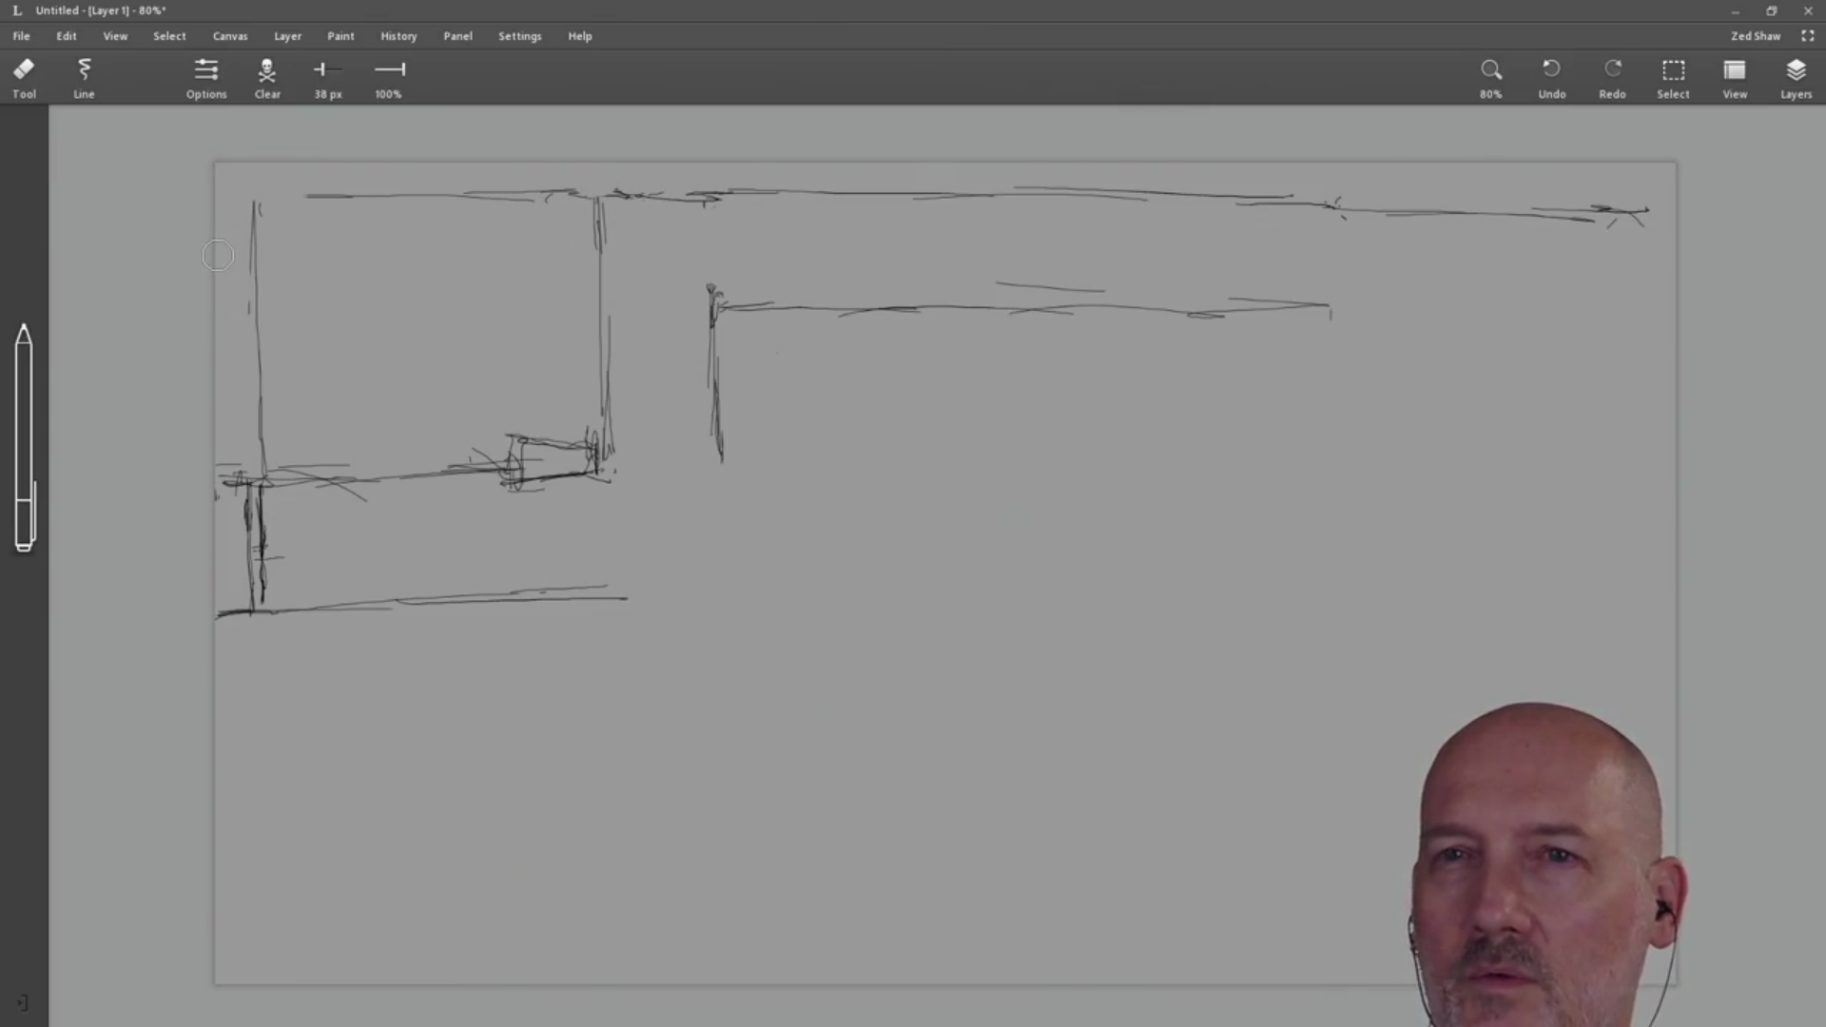
key("b")
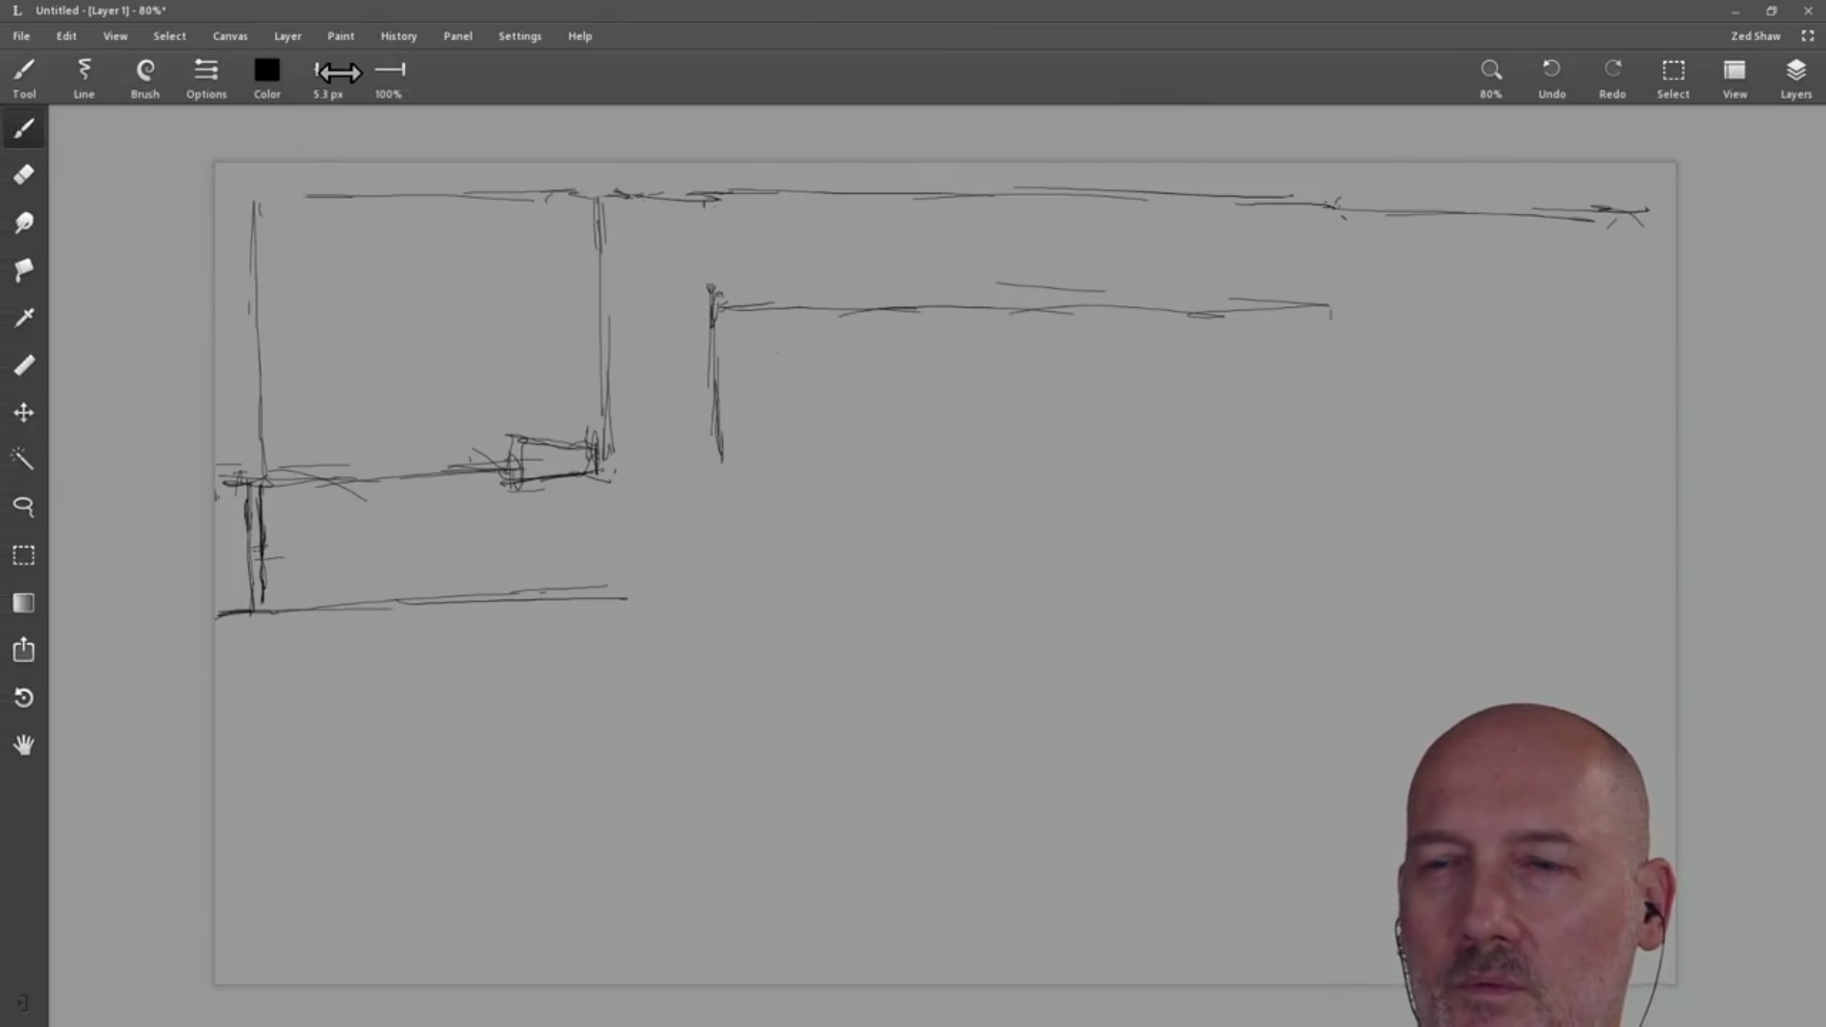
left_click_drag(306, 196, 255, 195)
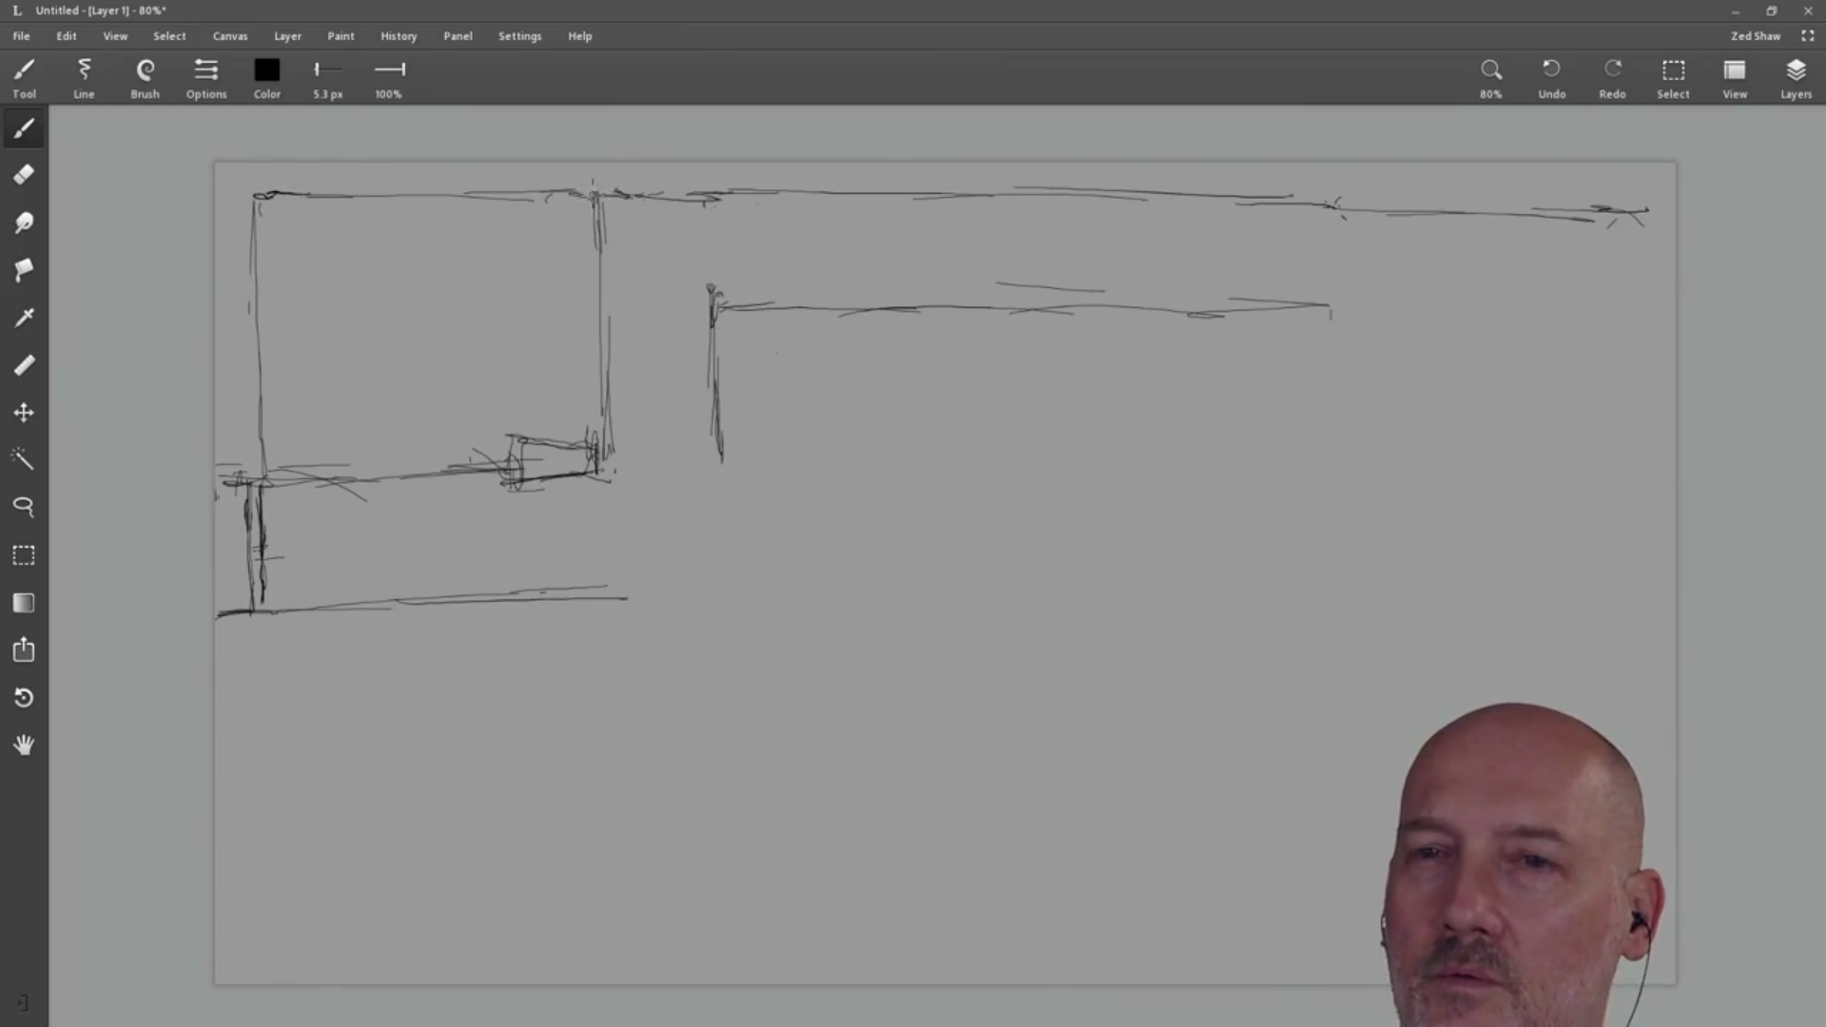